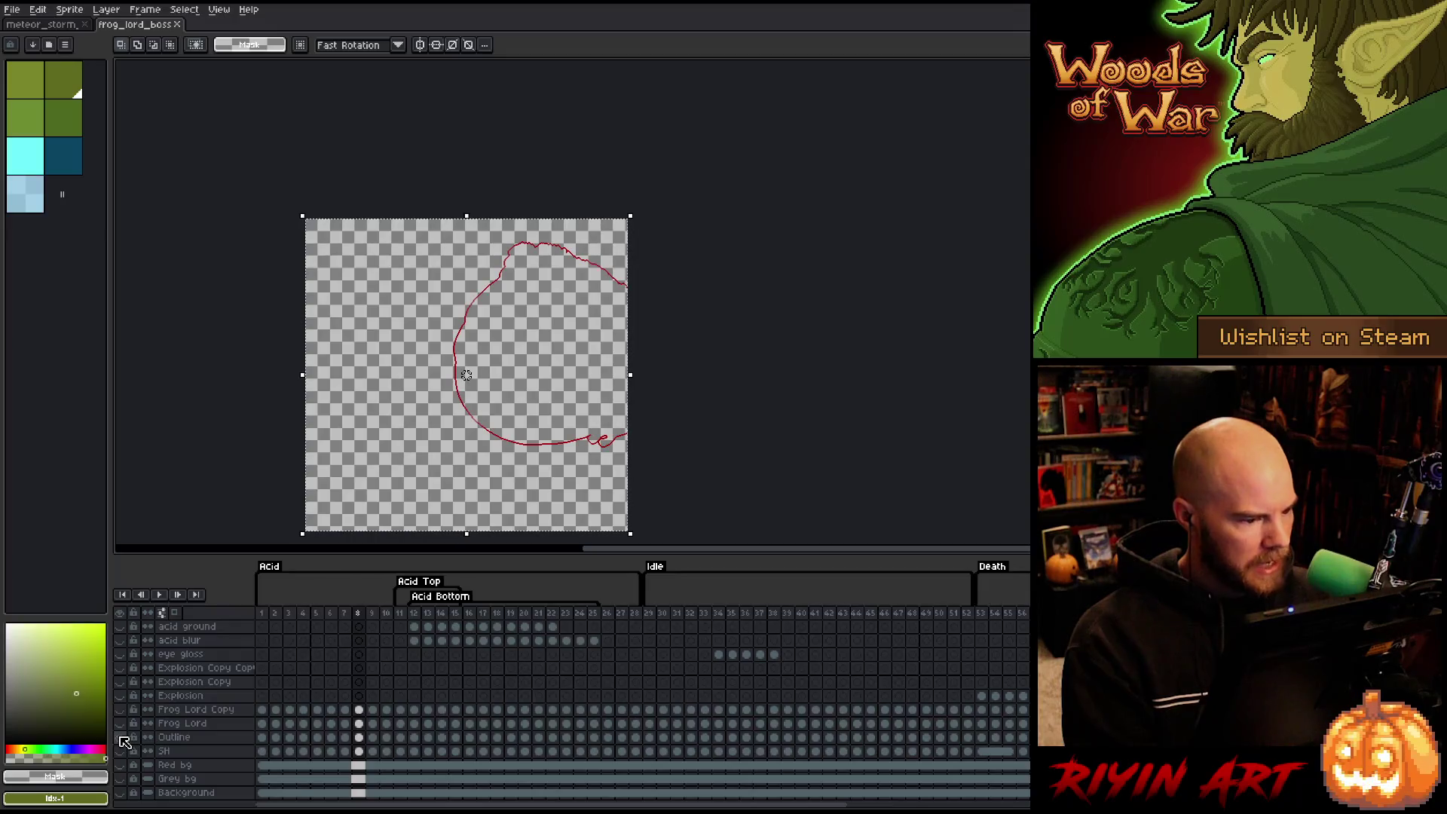
# Start an Export Sprite Sheet and browse to the images/spring folder for the output file.
pyautogui.click(12, 9)
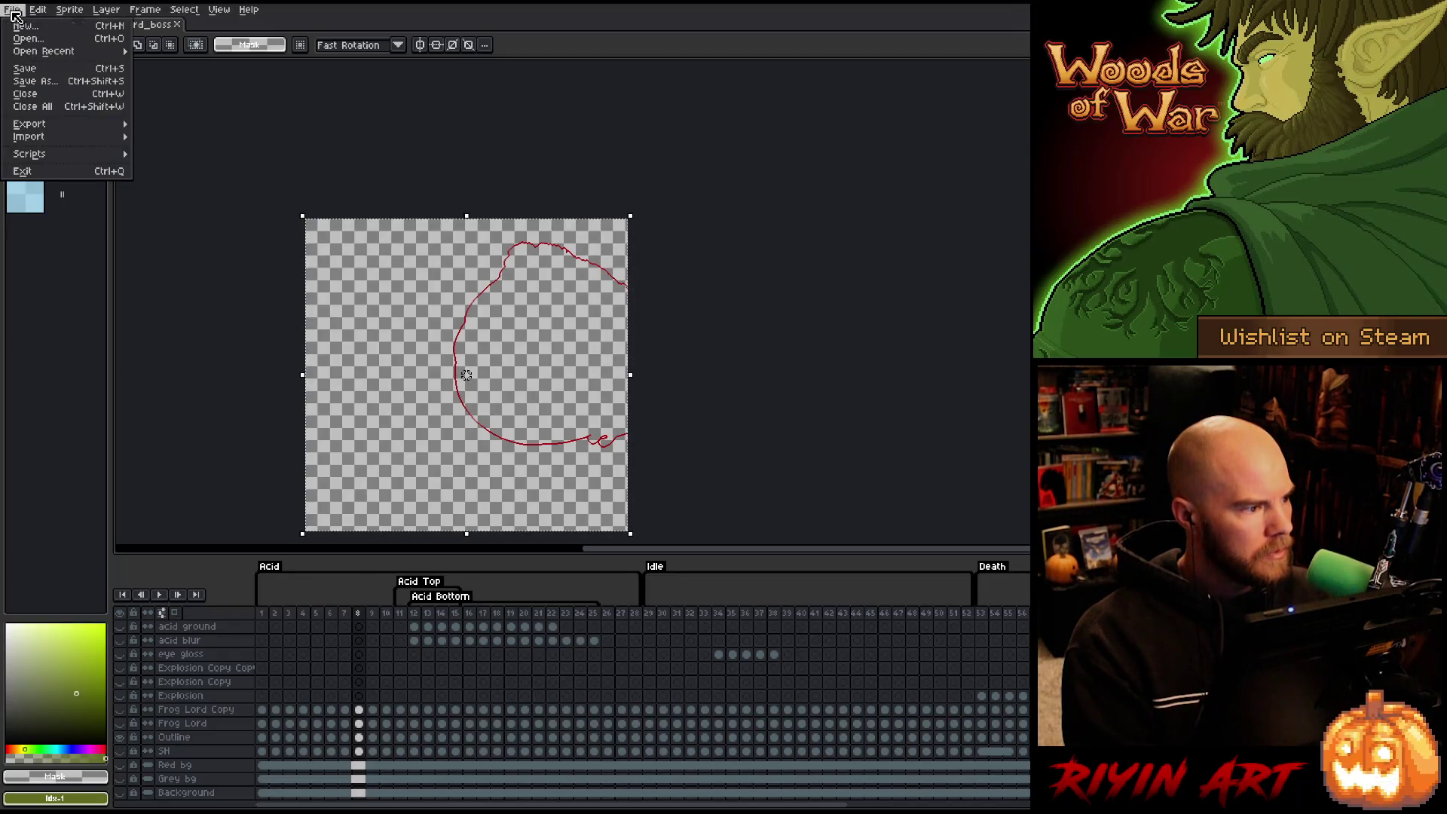
pyautogui.moveTo(47, 126)
pyautogui.click(171, 137)
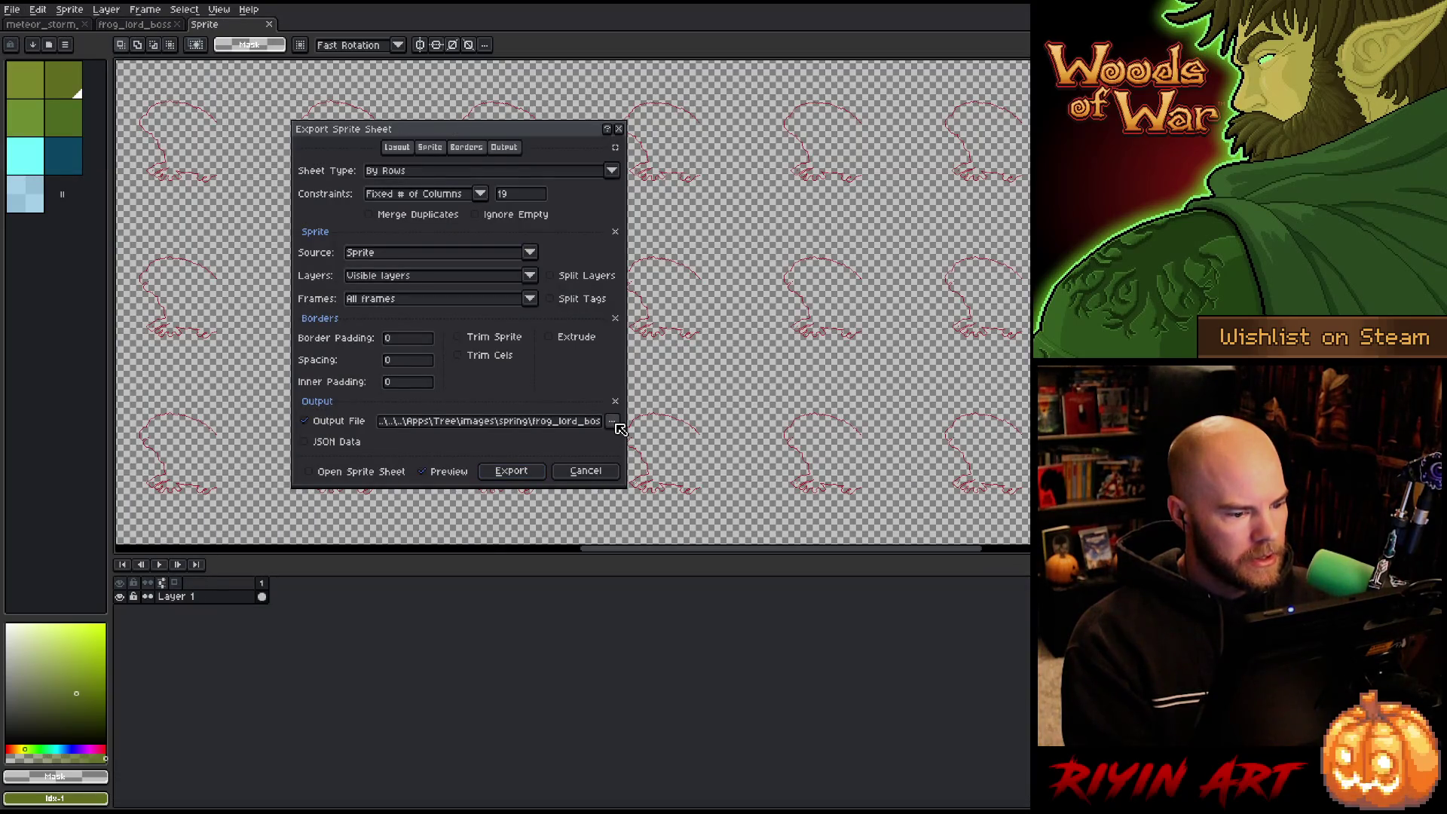
pyautogui.click(611, 420)
pyautogui.click(625, 441)
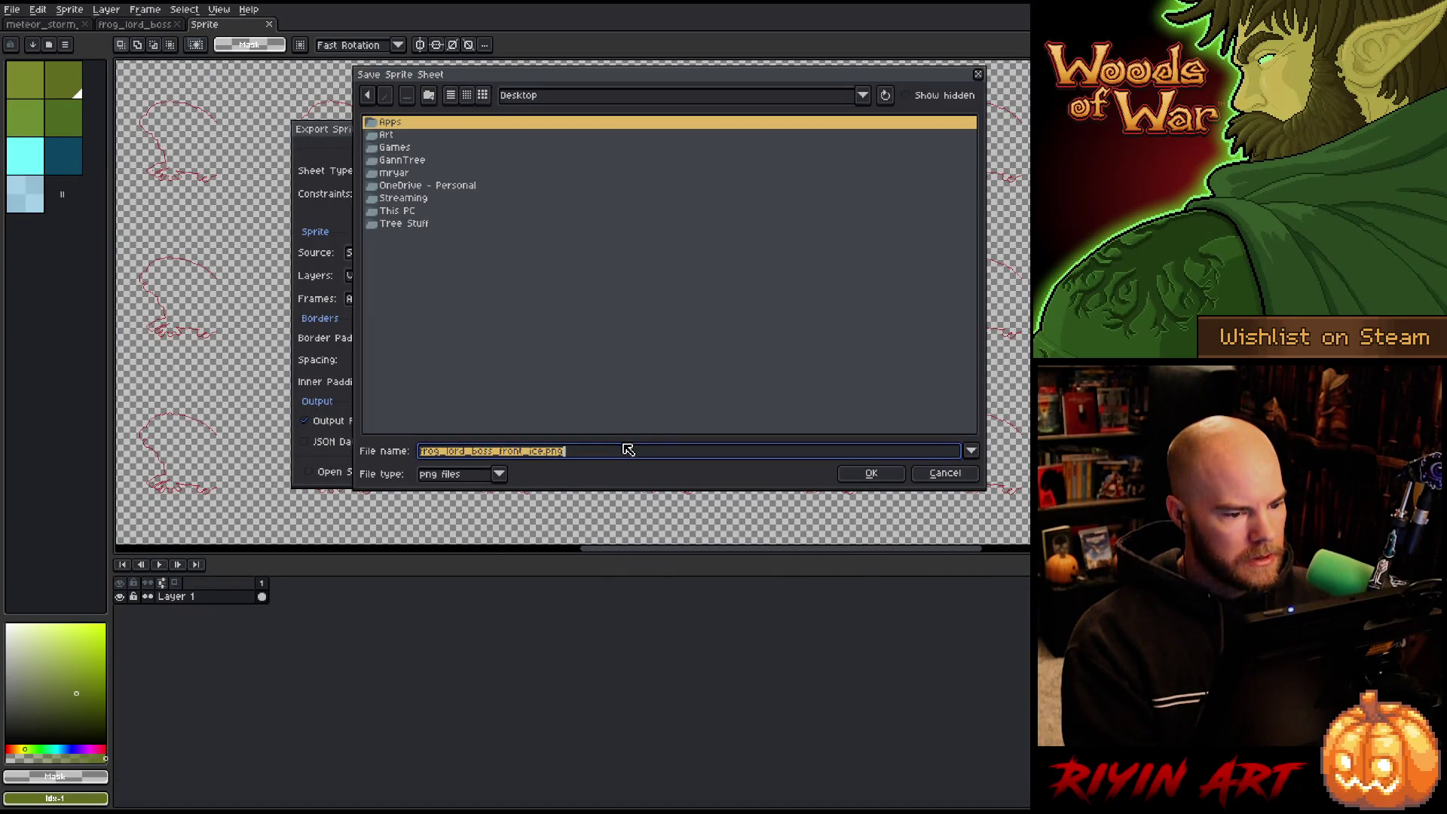
pyautogui.click(511, 98)
pyautogui.click(564, 154)
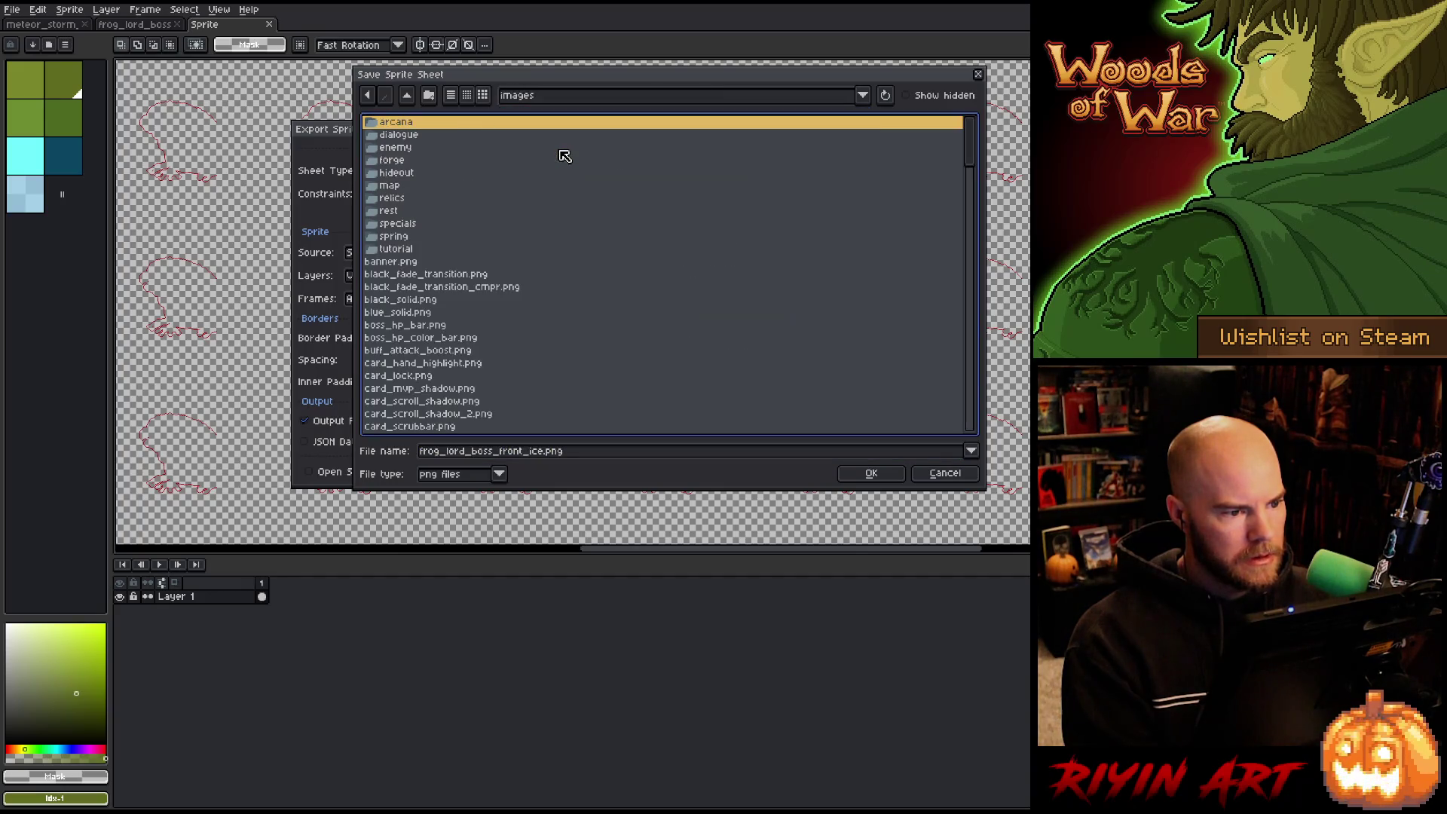
pyautogui.doubleClick(406, 238)
# Export the outline sheet, overwriting frog_lord_boss_front_outline.png.
pyautogui.scroll(-3, 468, 274)
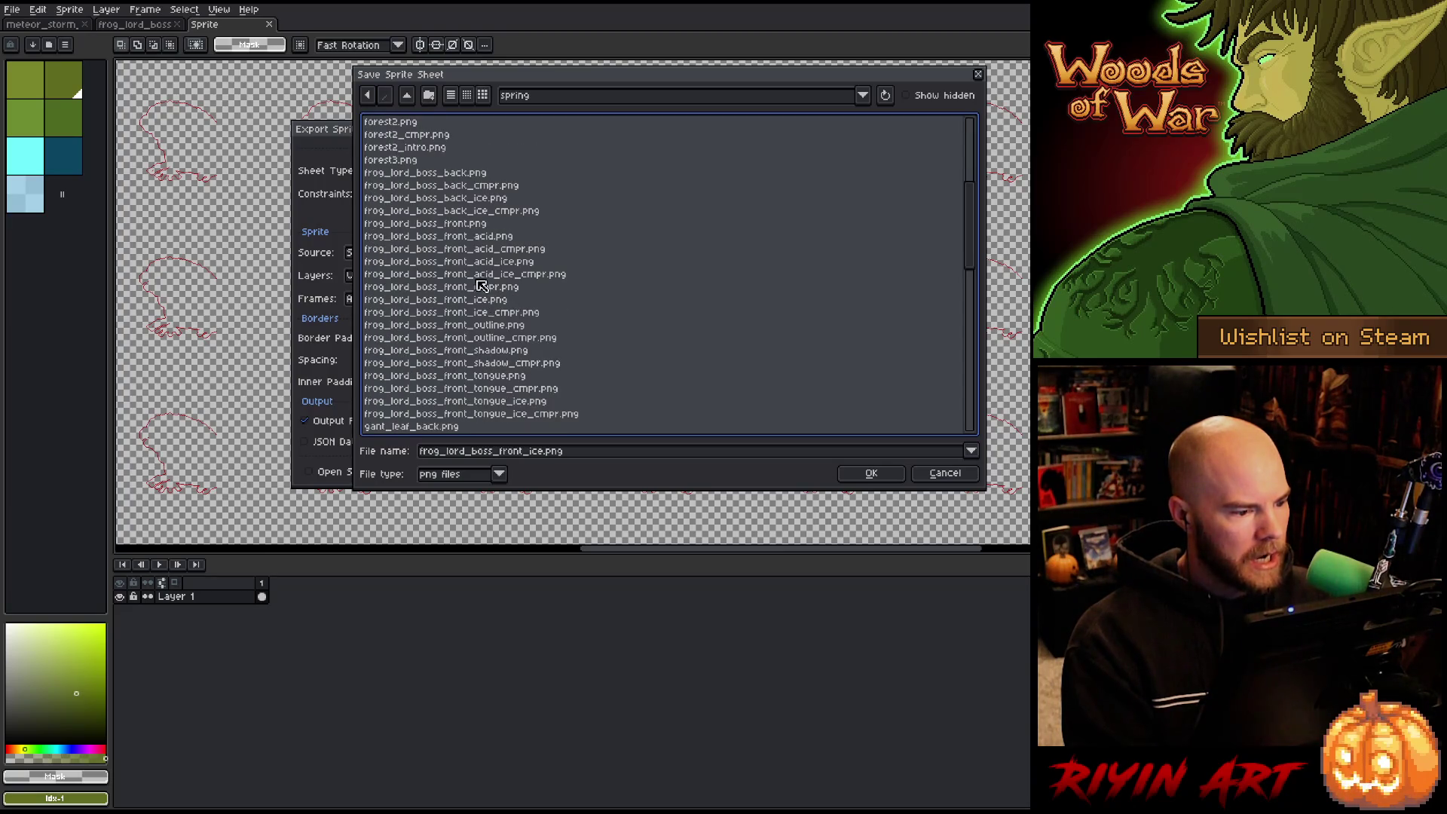
pyautogui.click(497, 325)
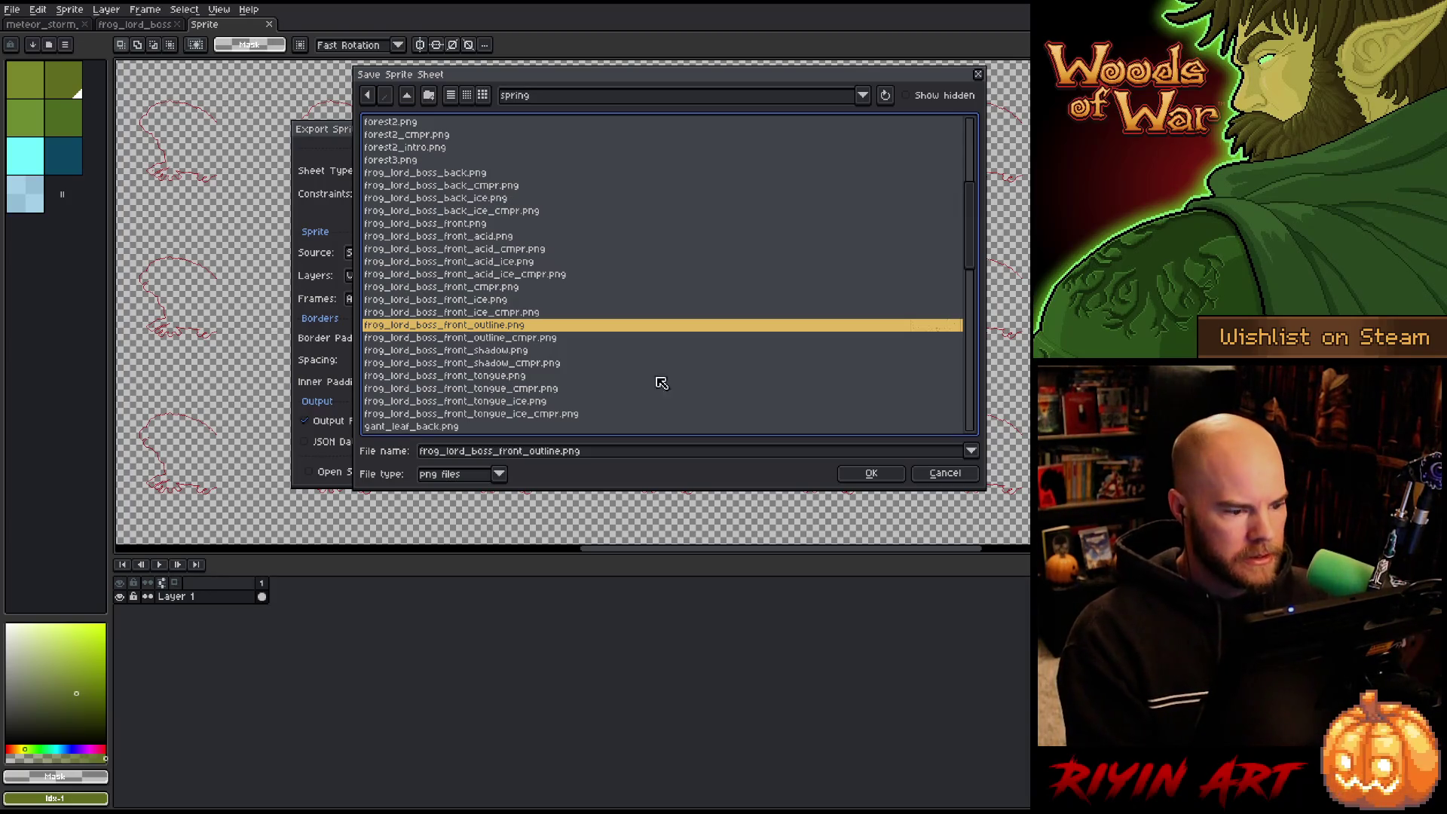
pyautogui.click(871, 473)
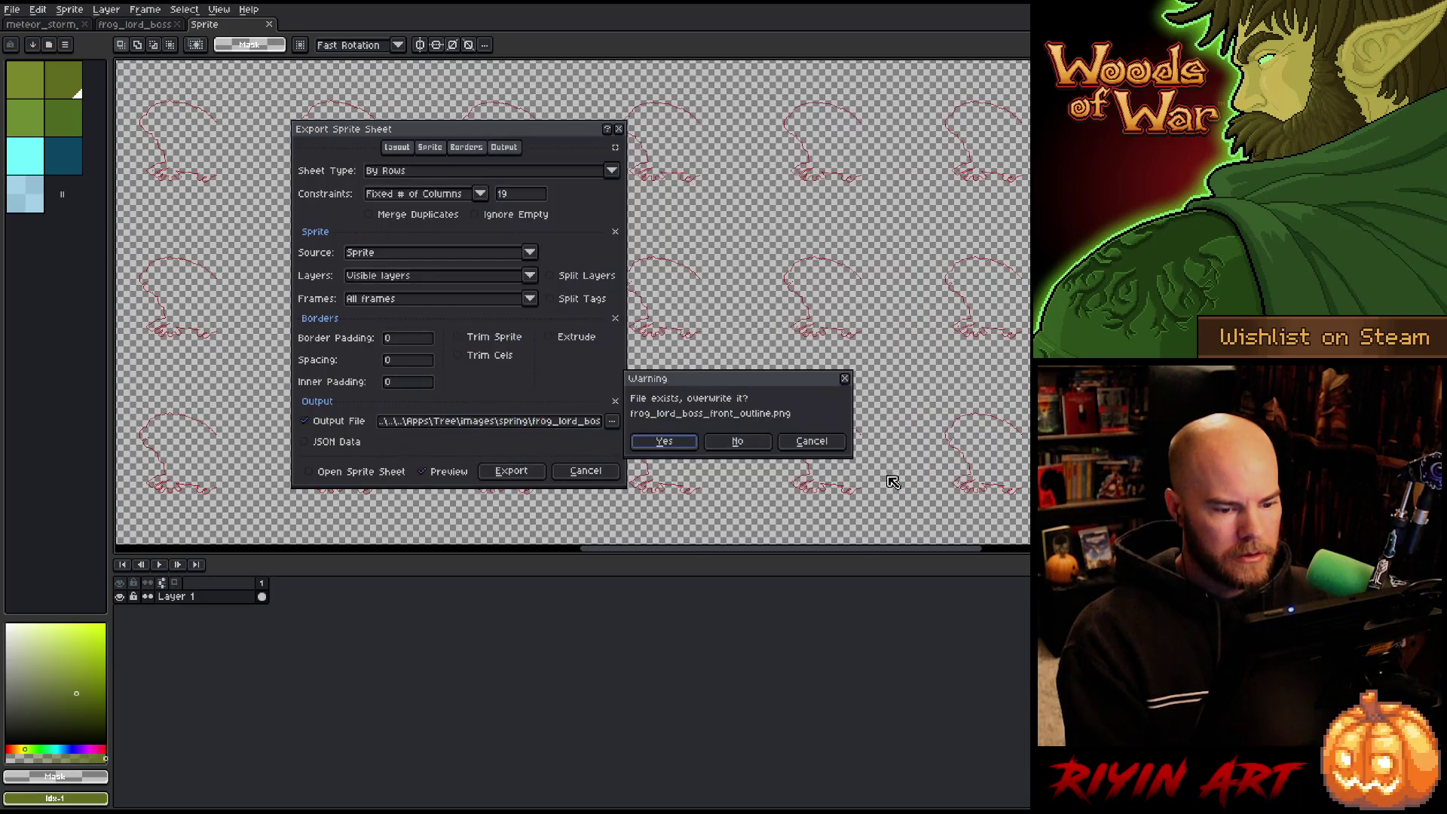
pyautogui.click(663, 441)
pyautogui.click(519, 473)
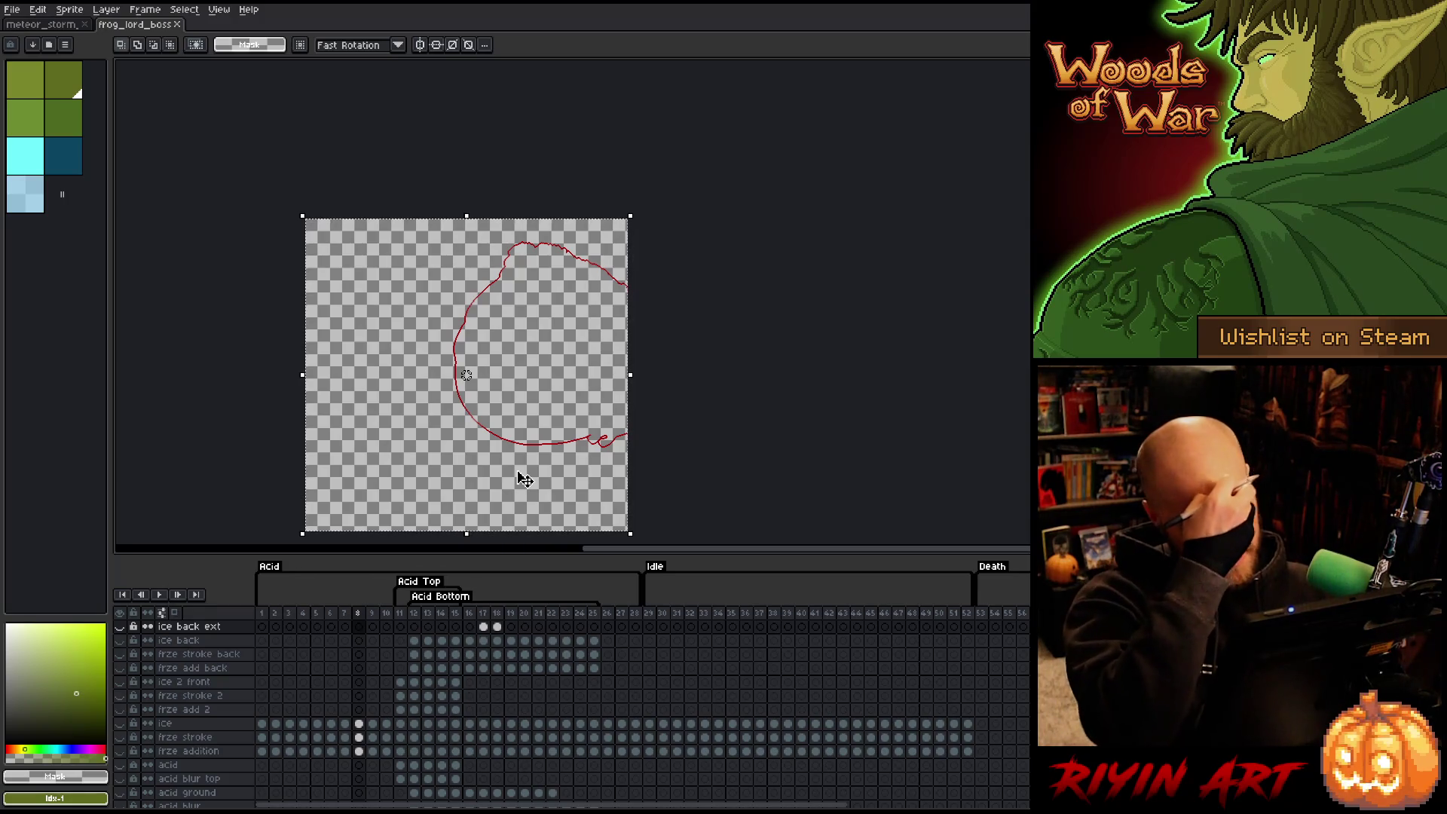
# Hide the red outline layer and make the SH shadow layer visible.
pyautogui.scroll(-3, 181, 762)
pyautogui.scroll(-3, 178, 760)
pyautogui.click(123, 744)
pyautogui.click(122, 744)
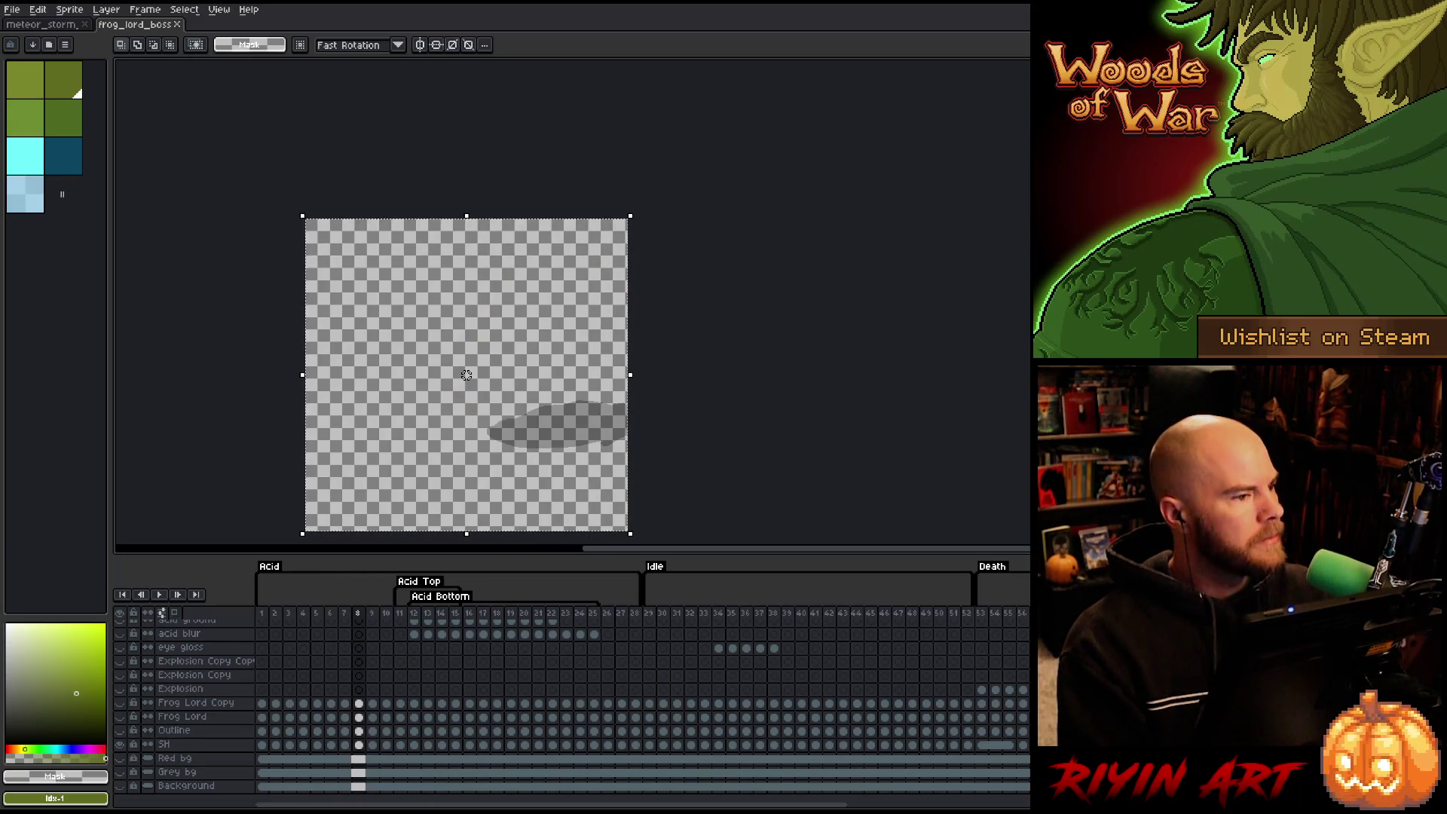
# Open frog_lord_boss_front_shadow.png for reference, then close it.
pyautogui.click(12, 9)
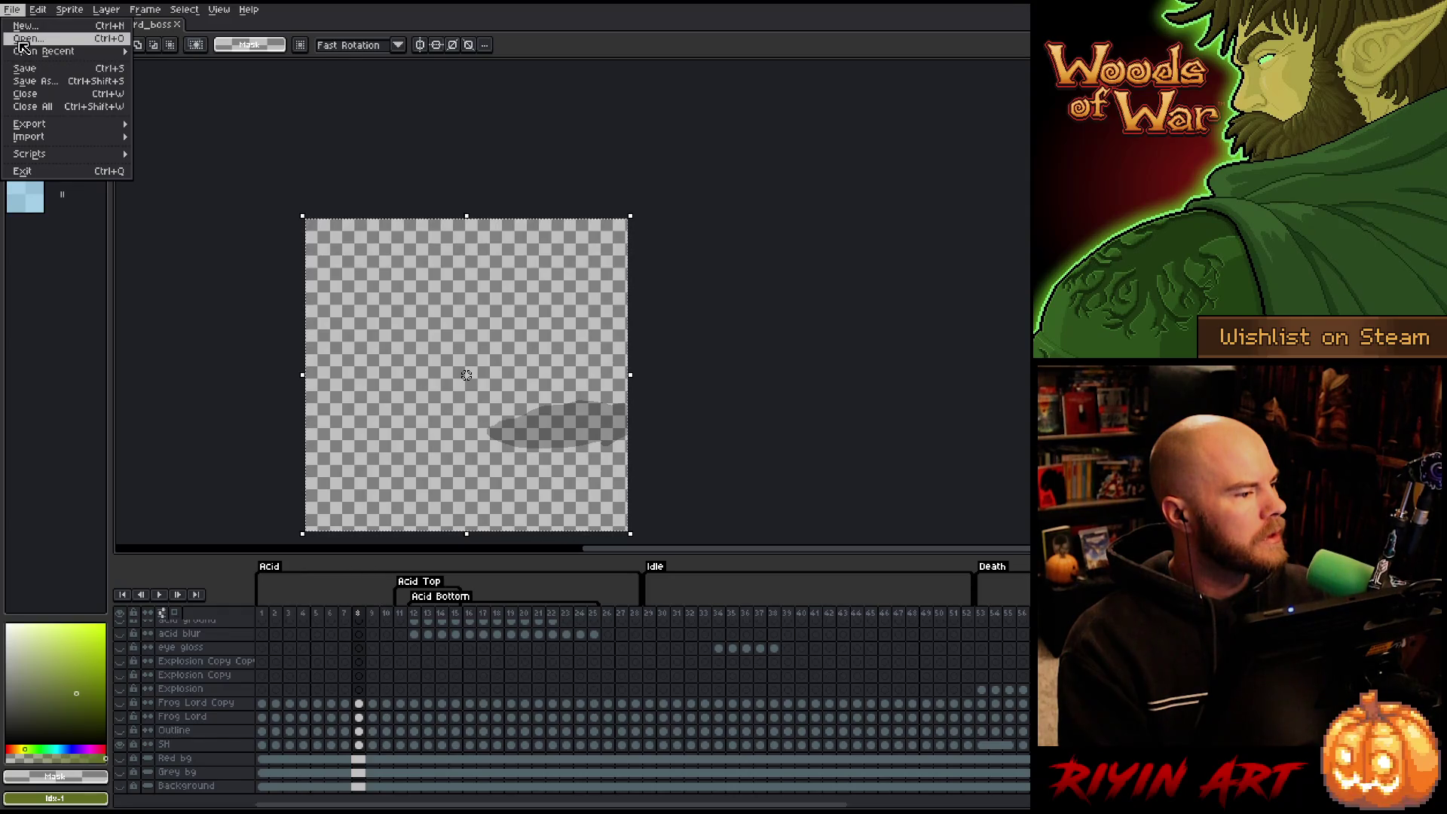
pyautogui.click(25, 39)
pyautogui.scroll(-7, 501, 304)
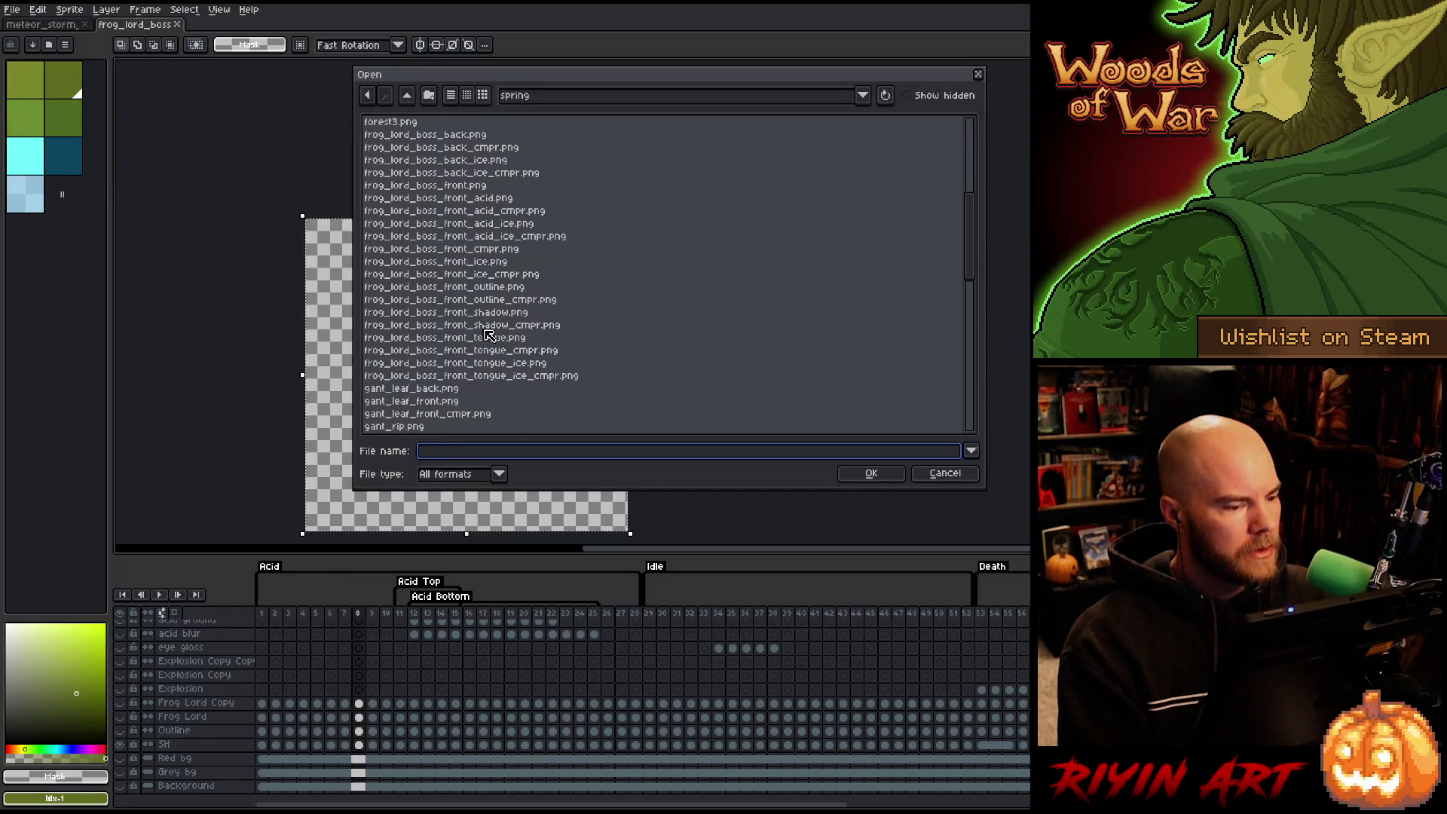
pyautogui.click(486, 312)
pyautogui.click(868, 472)
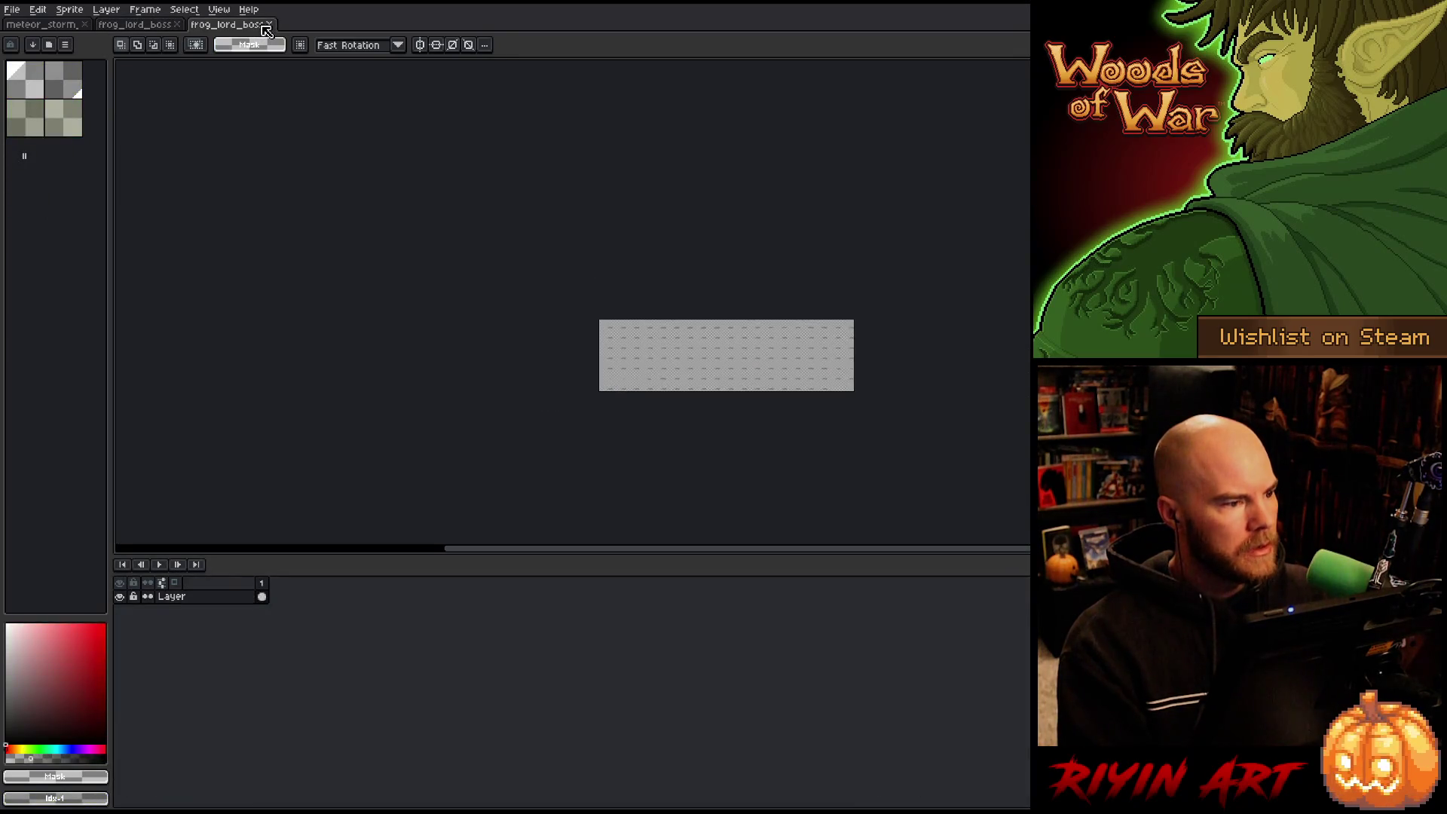
pyautogui.click(269, 24)
pyautogui.click(14, 10)
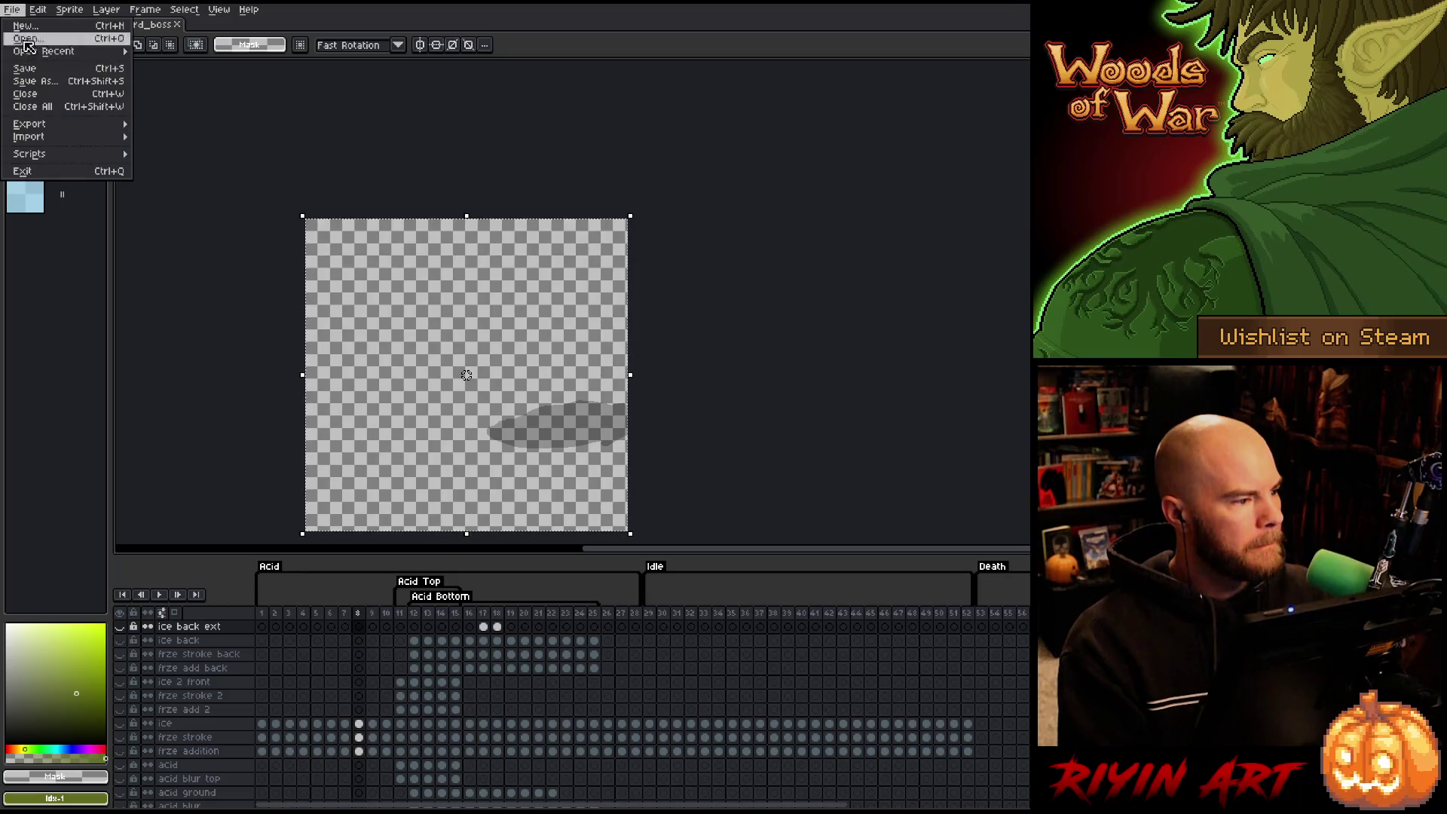
# Start an Export Sprite Sheet and browse to the spring folder from the recent folders list.
pyautogui.moveTo(30, 126)
pyautogui.click(150, 134)
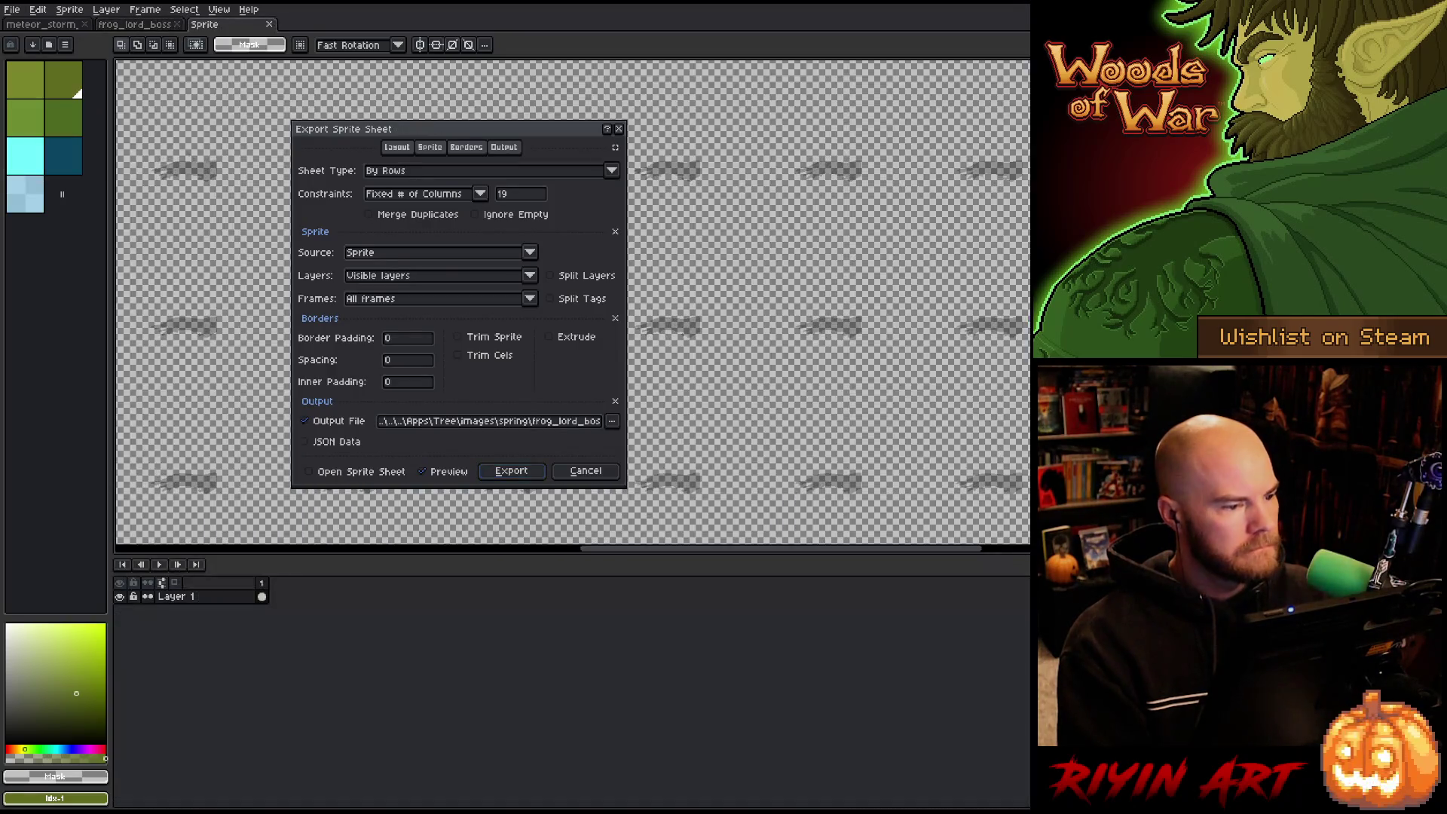
pyautogui.click(615, 425)
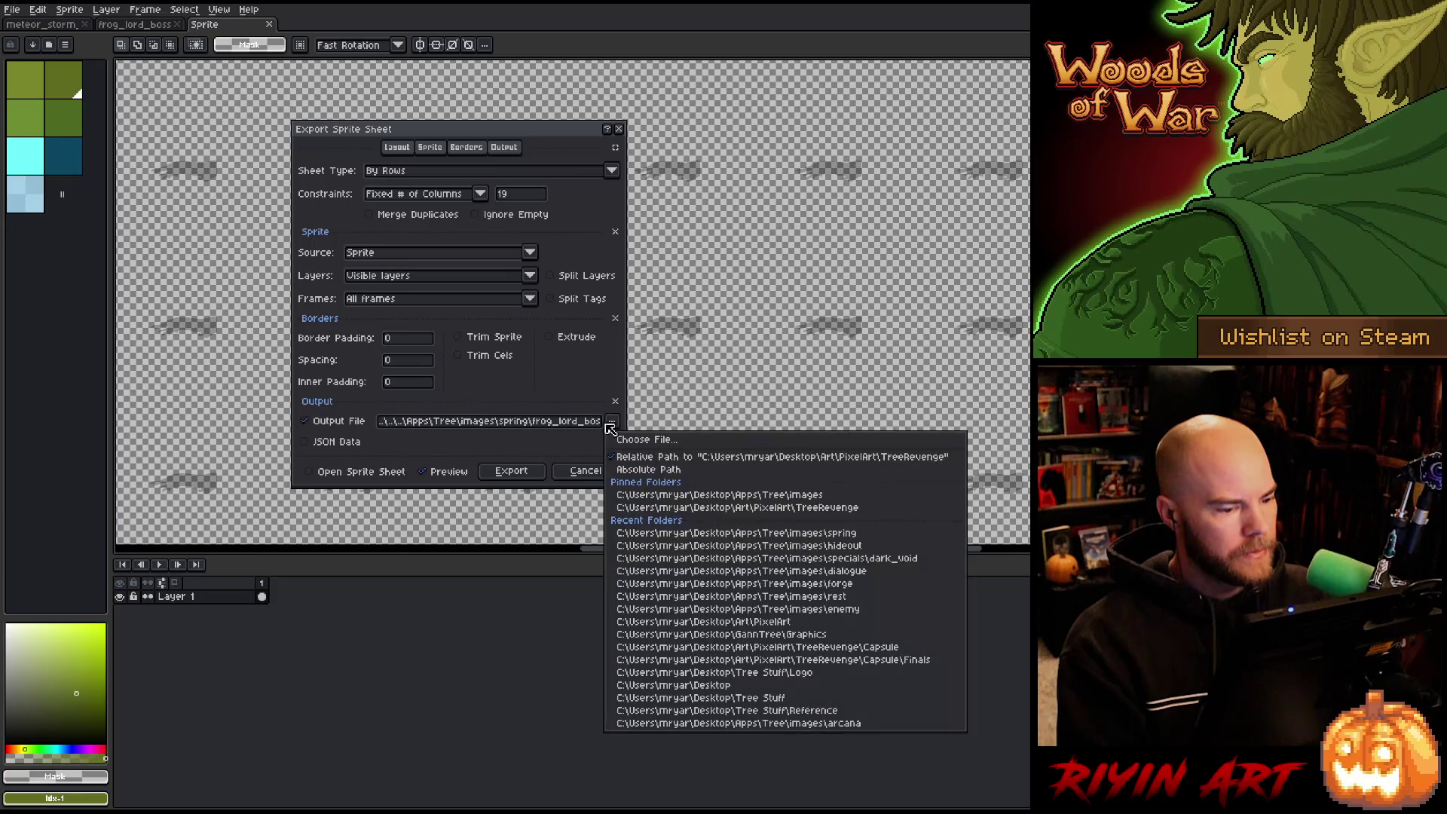
pyautogui.click(624, 445)
pyautogui.click(527, 99)
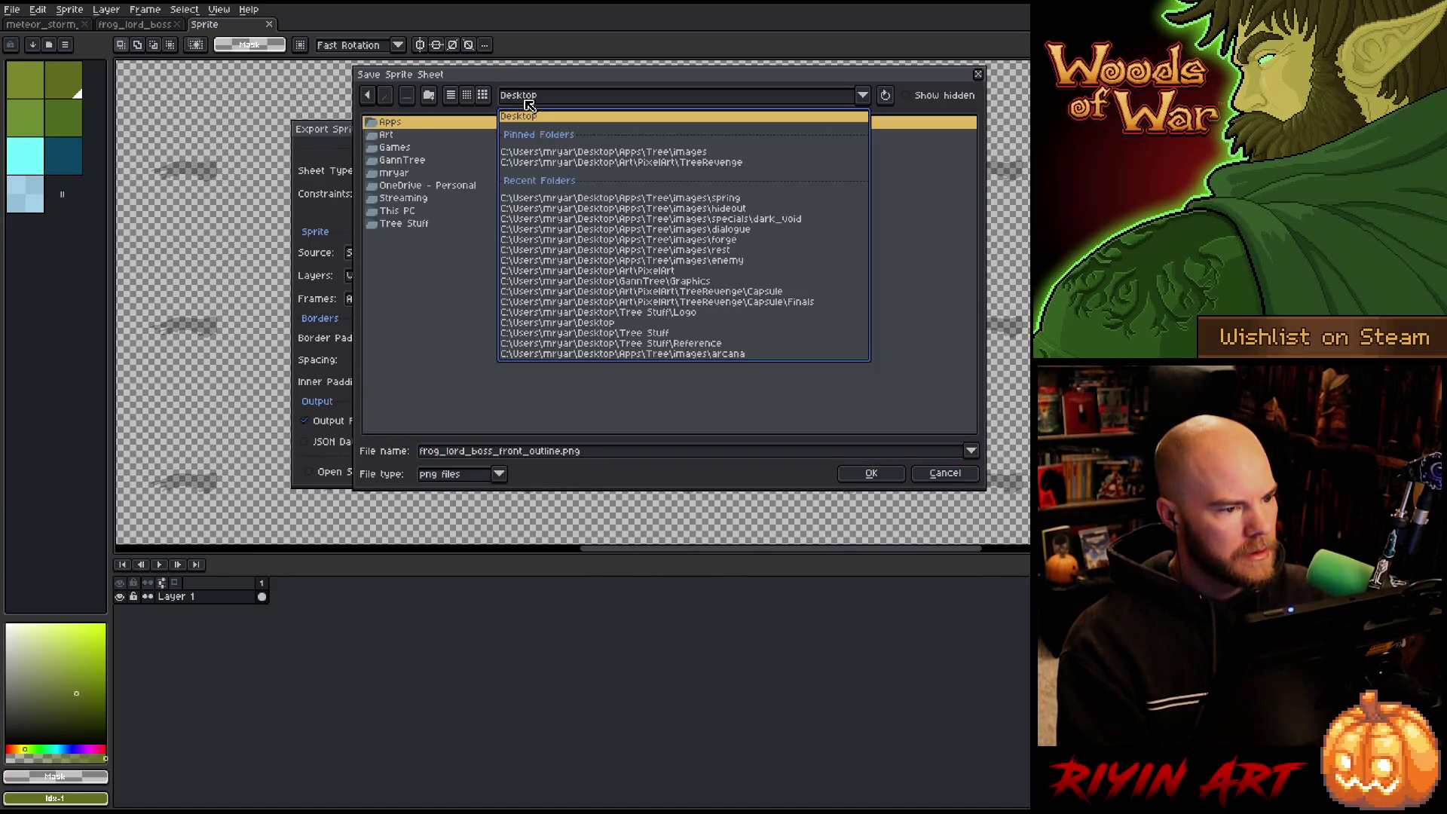
pyautogui.click(705, 200)
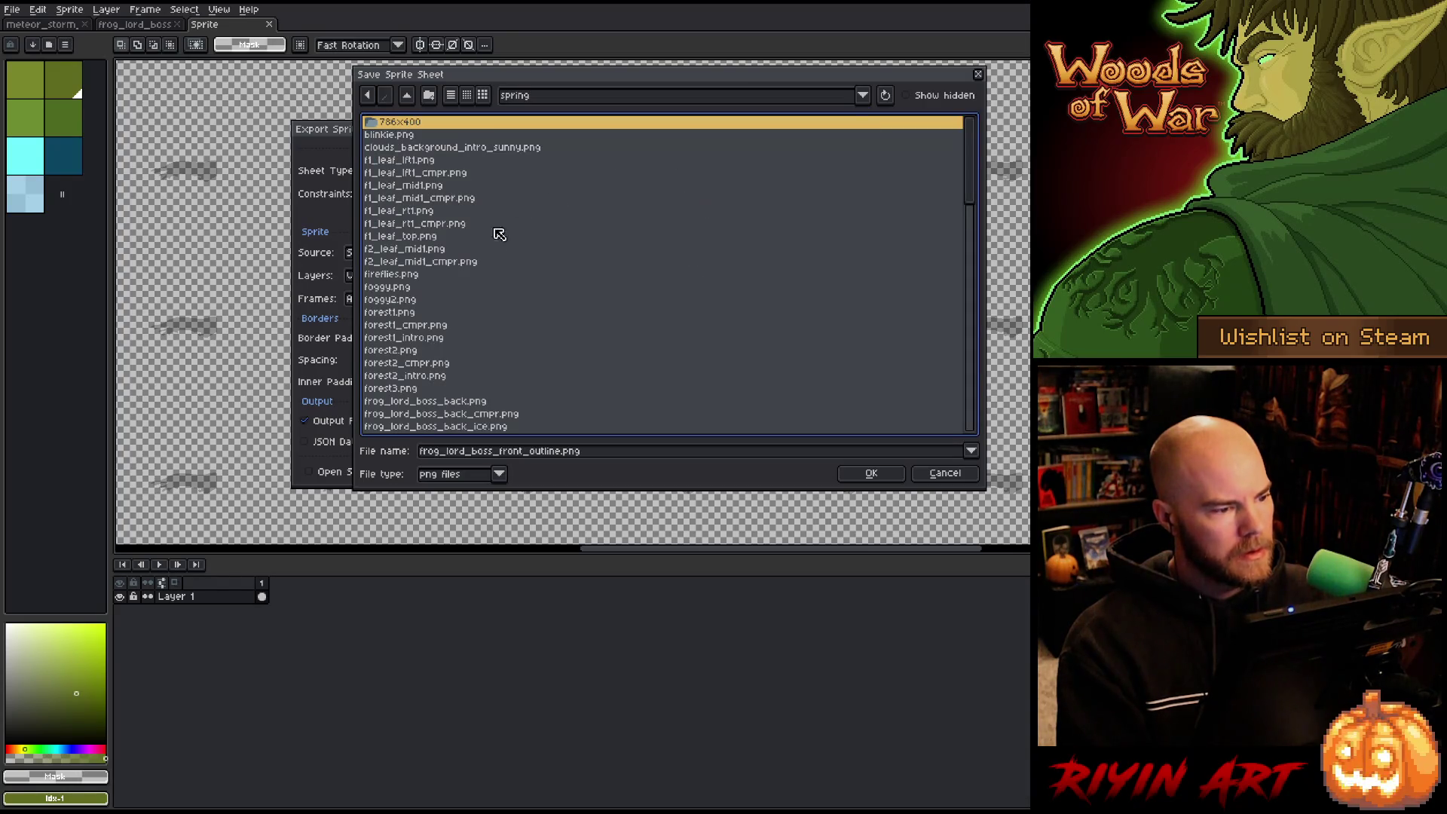
# Export the shadow sheet, overwriting frog_lord_boss_front_shadow.png.
pyautogui.scroll(-3, 462, 296)
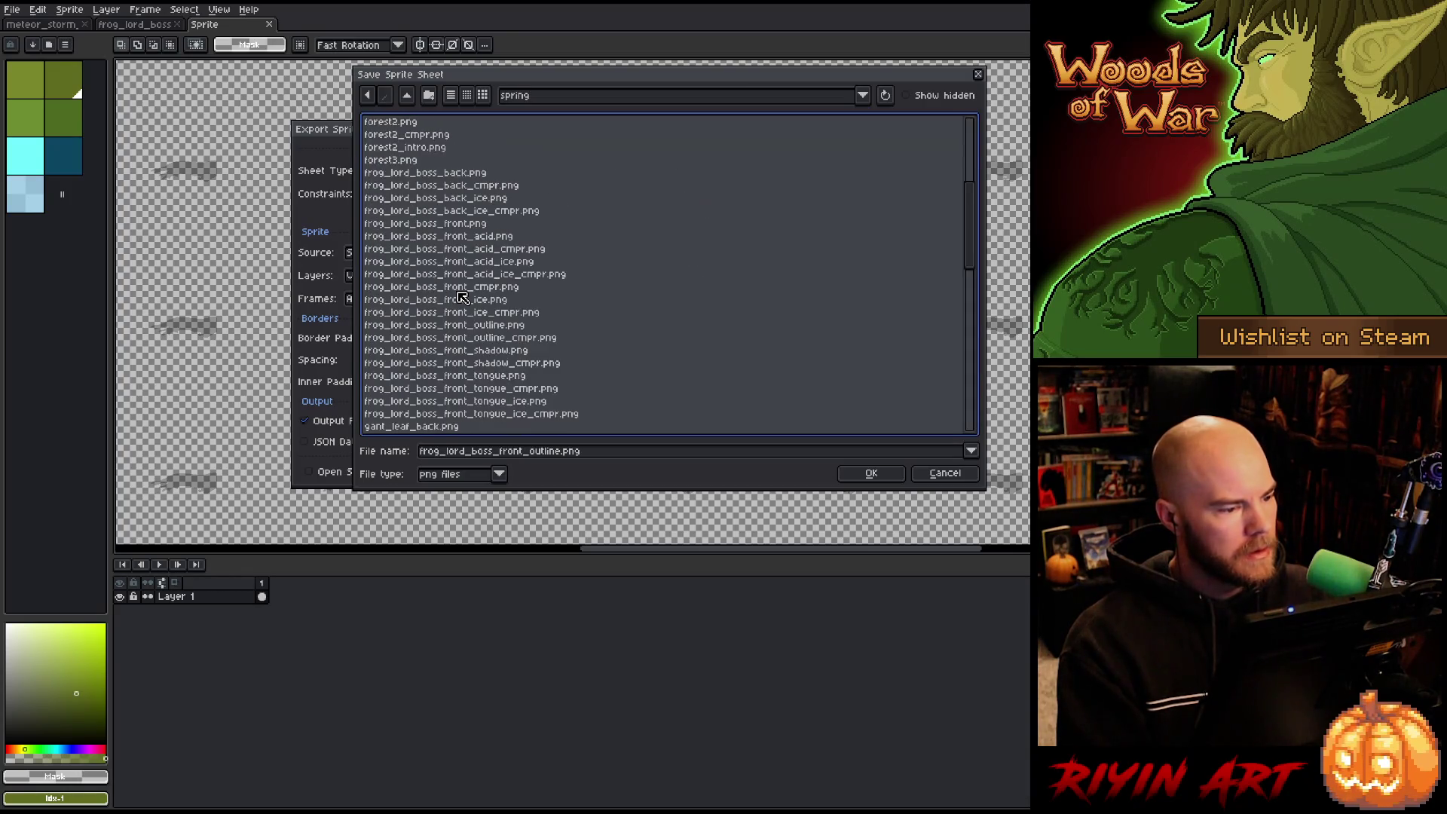
pyautogui.click(479, 351)
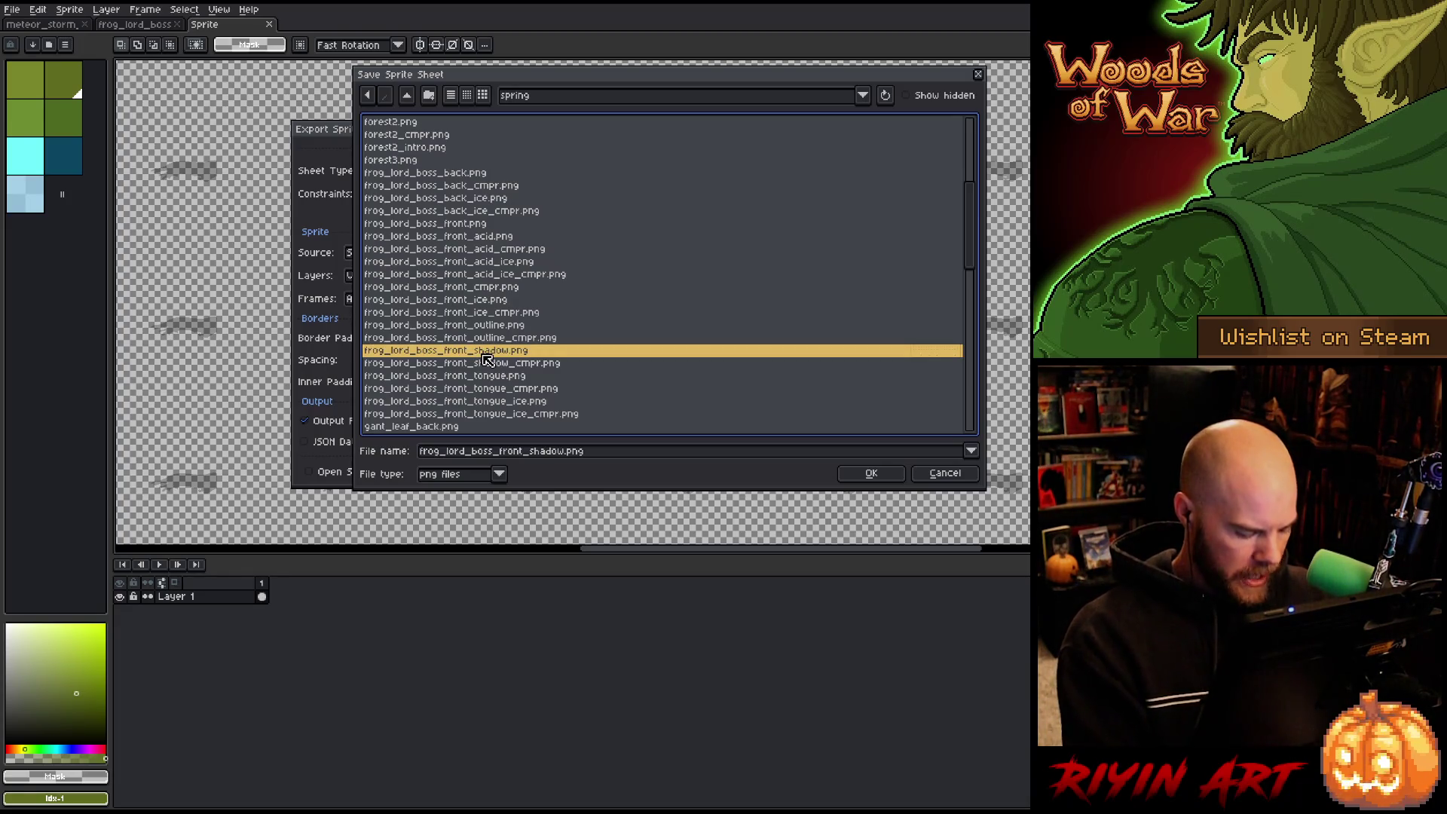
pyautogui.click(872, 473)
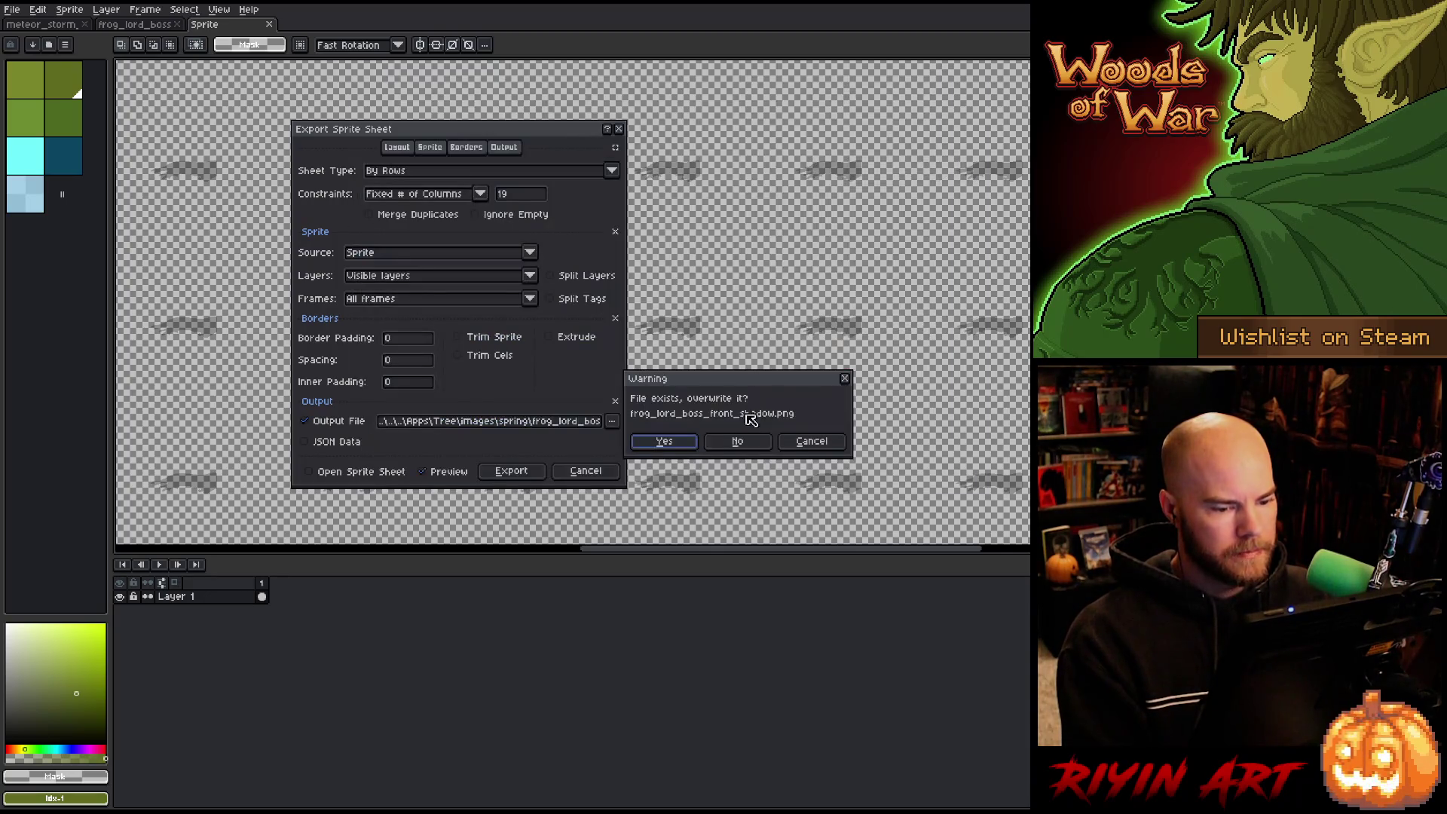
pyautogui.click(662, 443)
pyautogui.click(512, 471)
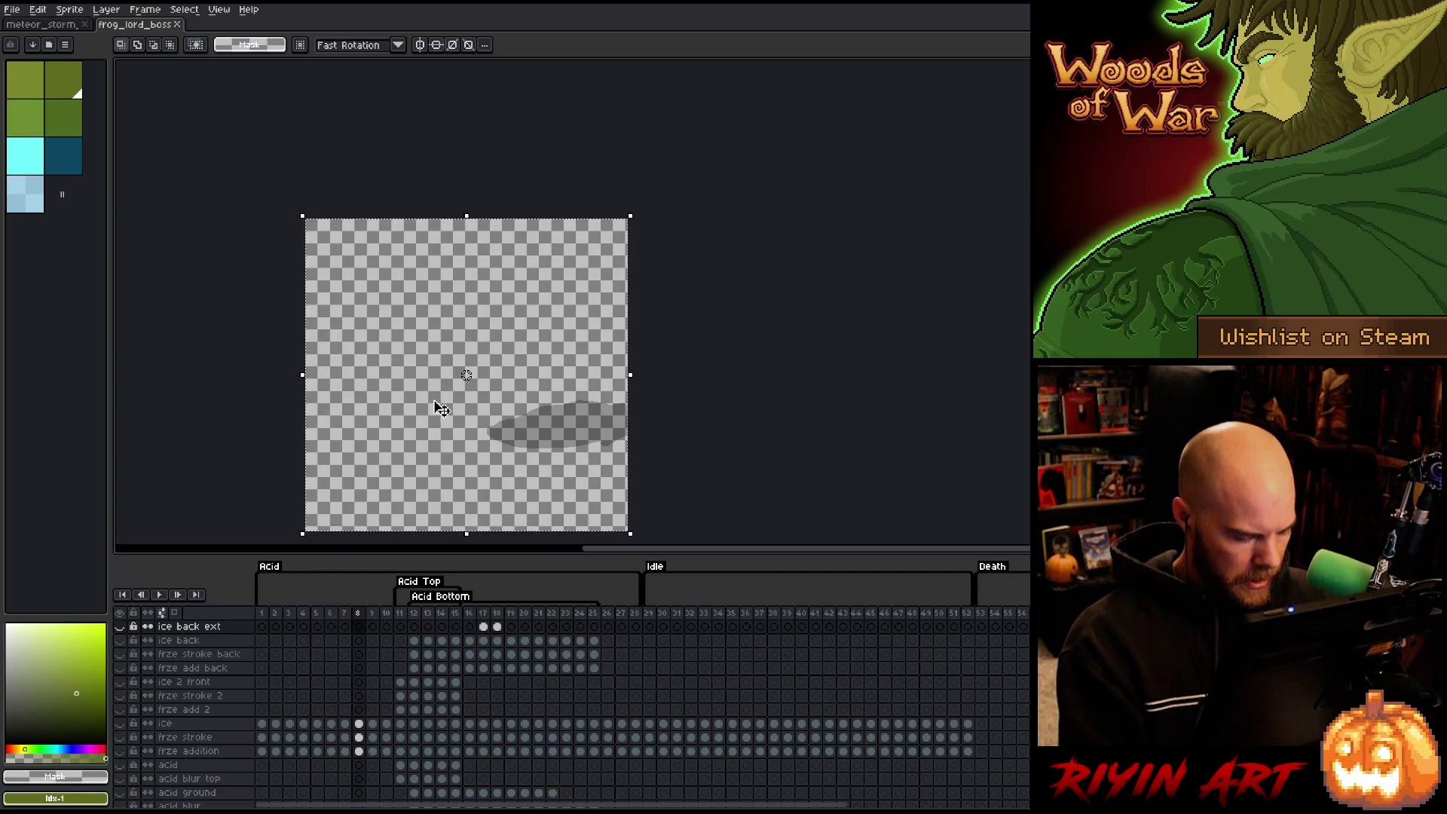
# Open frog_lord_boss_front_tongue.png from the spring folder.
pyautogui.click(12, 9)
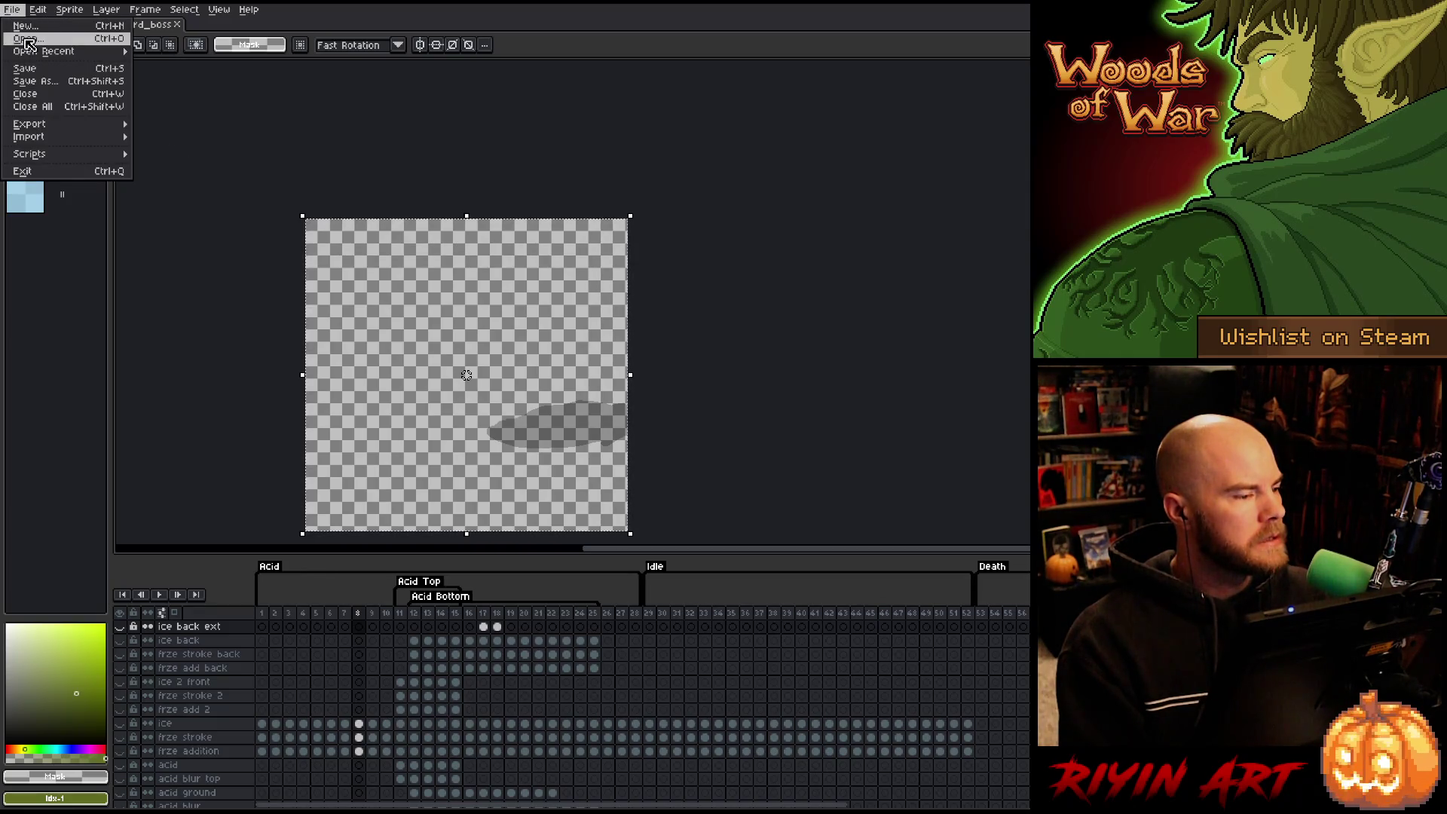
pyautogui.click(25, 39)
pyautogui.scroll(-10, 476, 334)
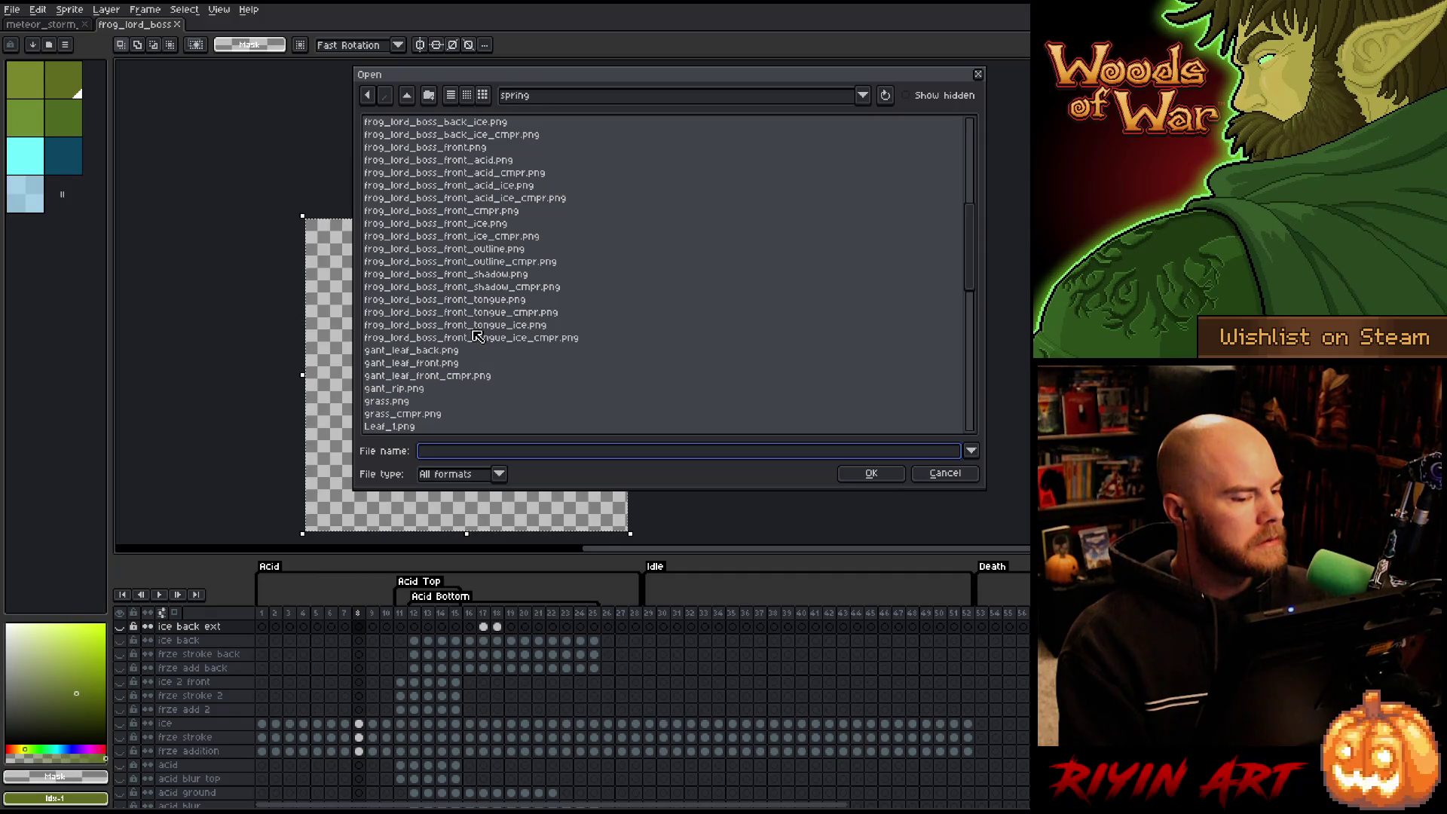
pyautogui.click(501, 299)
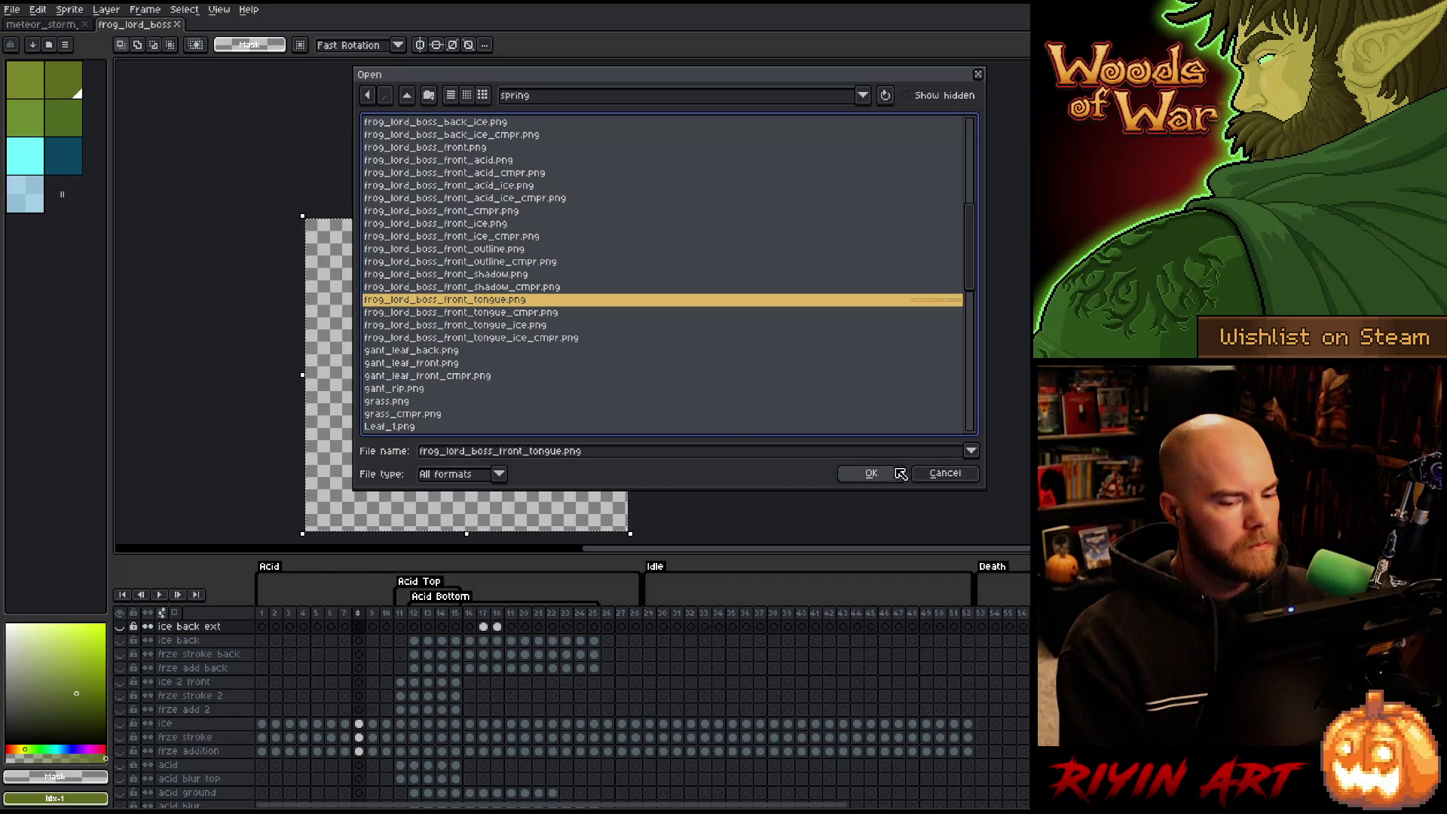
pyautogui.click(898, 472)
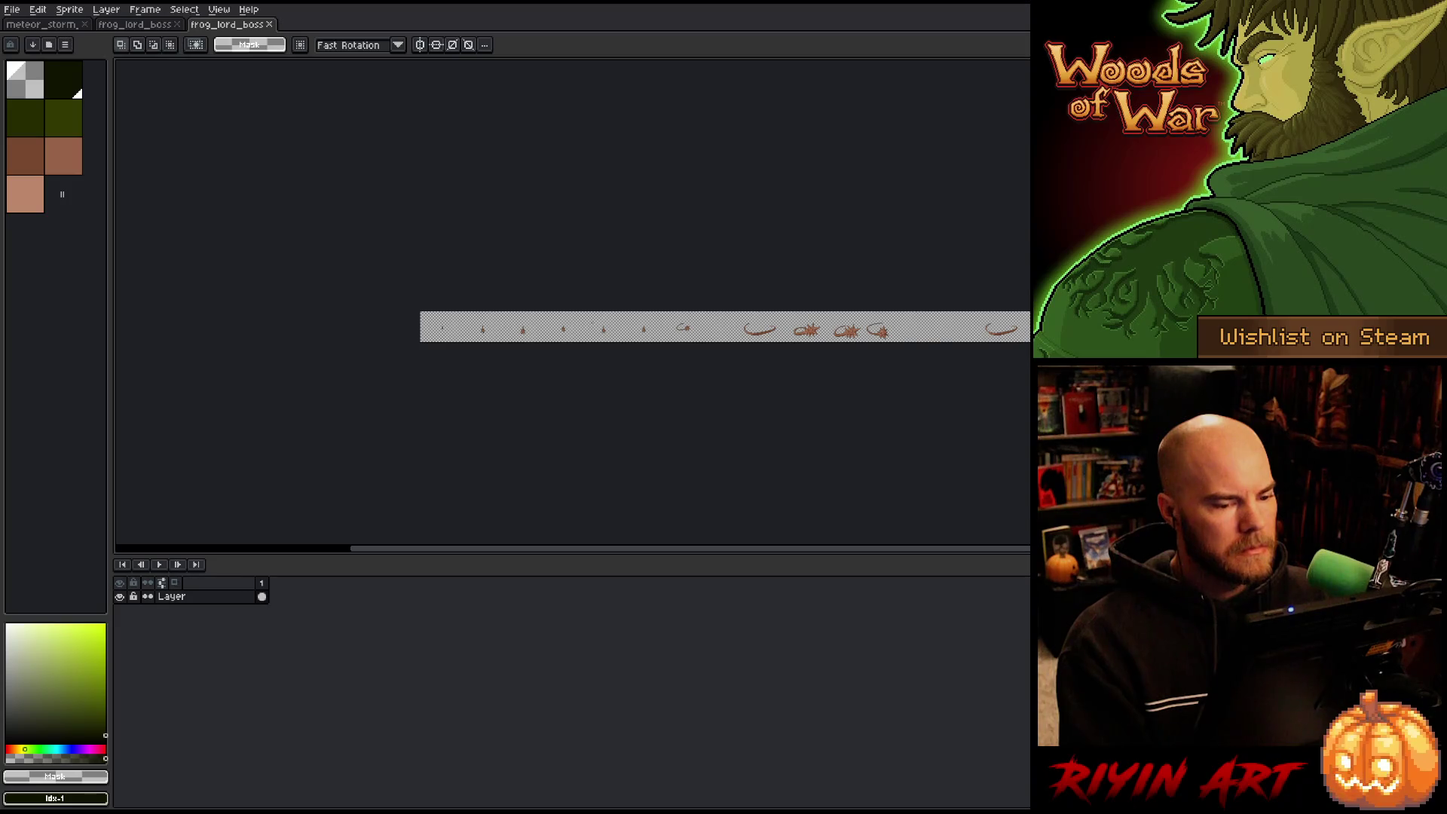
# Paste with Ctrl+V and pan along the tongue sprite strip back to its left end.
pyautogui.scroll(1, 646, 331)
pyautogui.scroll(1, 649, 333)
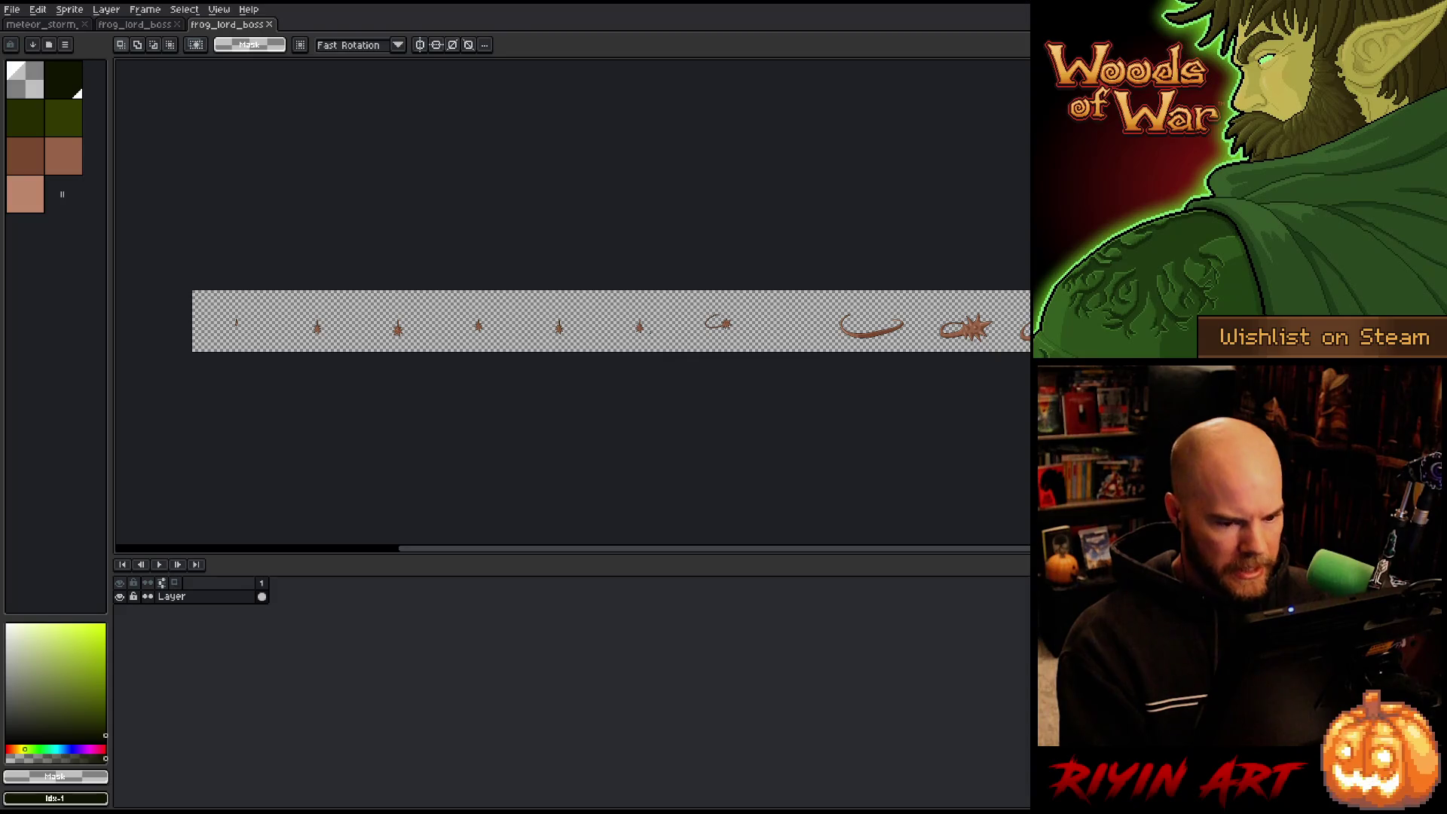
pyautogui.hotkey('ctrl', 'v')
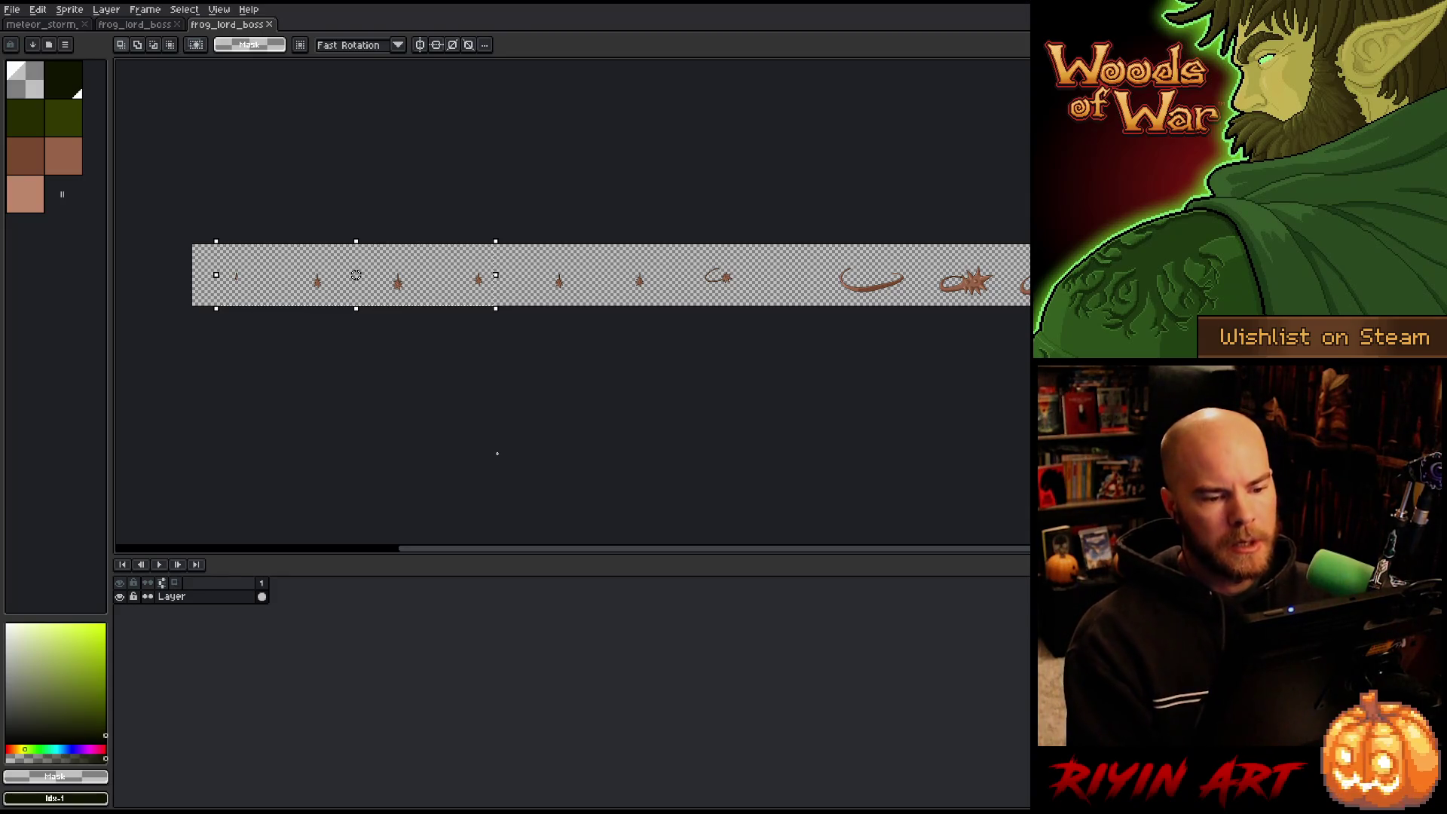
pyautogui.moveTo(613, 555)
pyautogui.mouseDown()
pyautogui.moveTo(872, 555)
pyautogui.moveTo(946, 539)
pyautogui.moveTo(500, 558)
pyautogui.mouseUp()
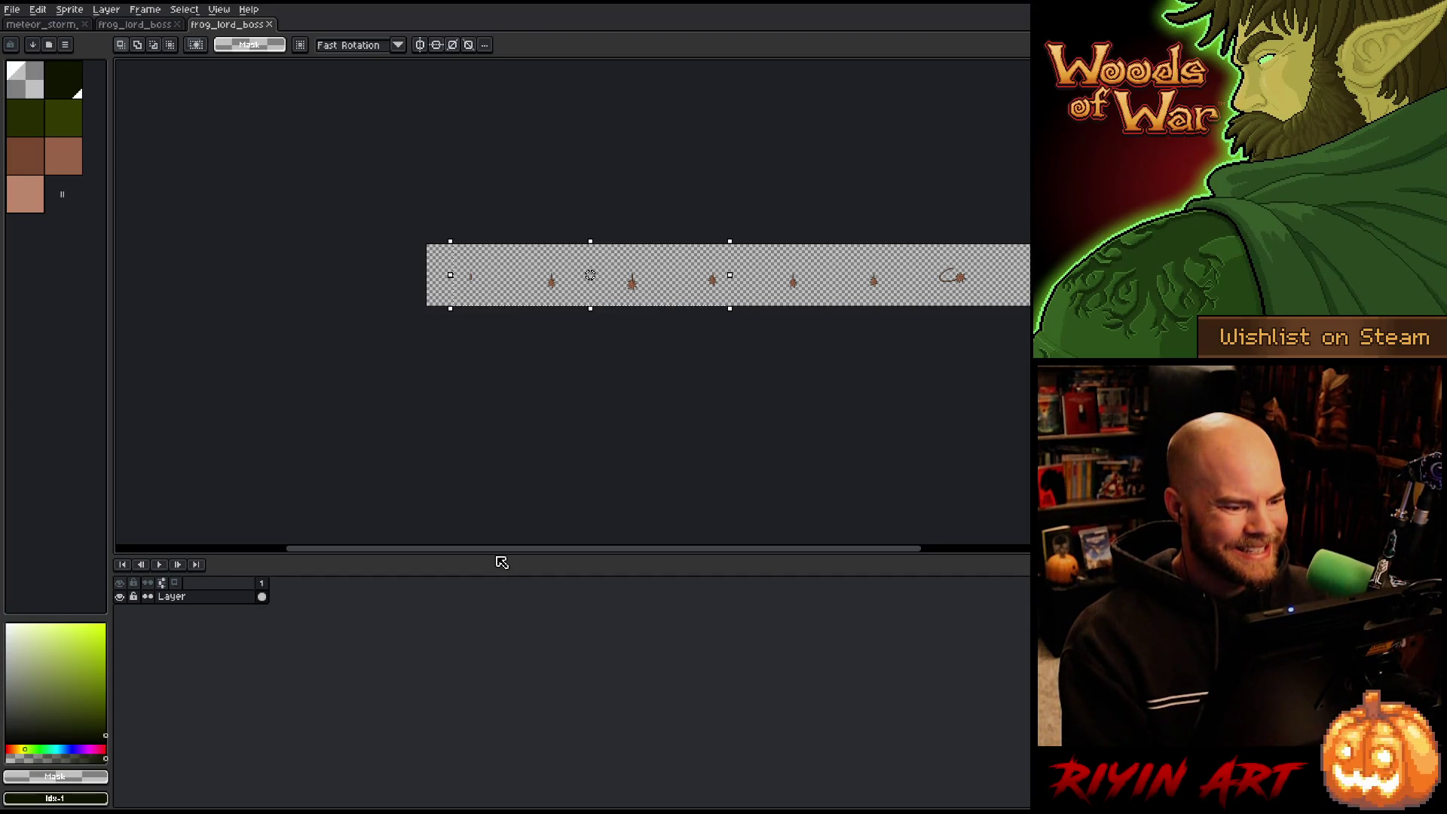
pyautogui.moveTo(530, 555)
pyautogui.mouseDown()
pyautogui.moveTo(886, 550)
pyautogui.moveTo(585, 554)
pyautogui.moveTo(762, 553)
pyautogui.mouseUp()
pyautogui.scroll(5, 785, 332)
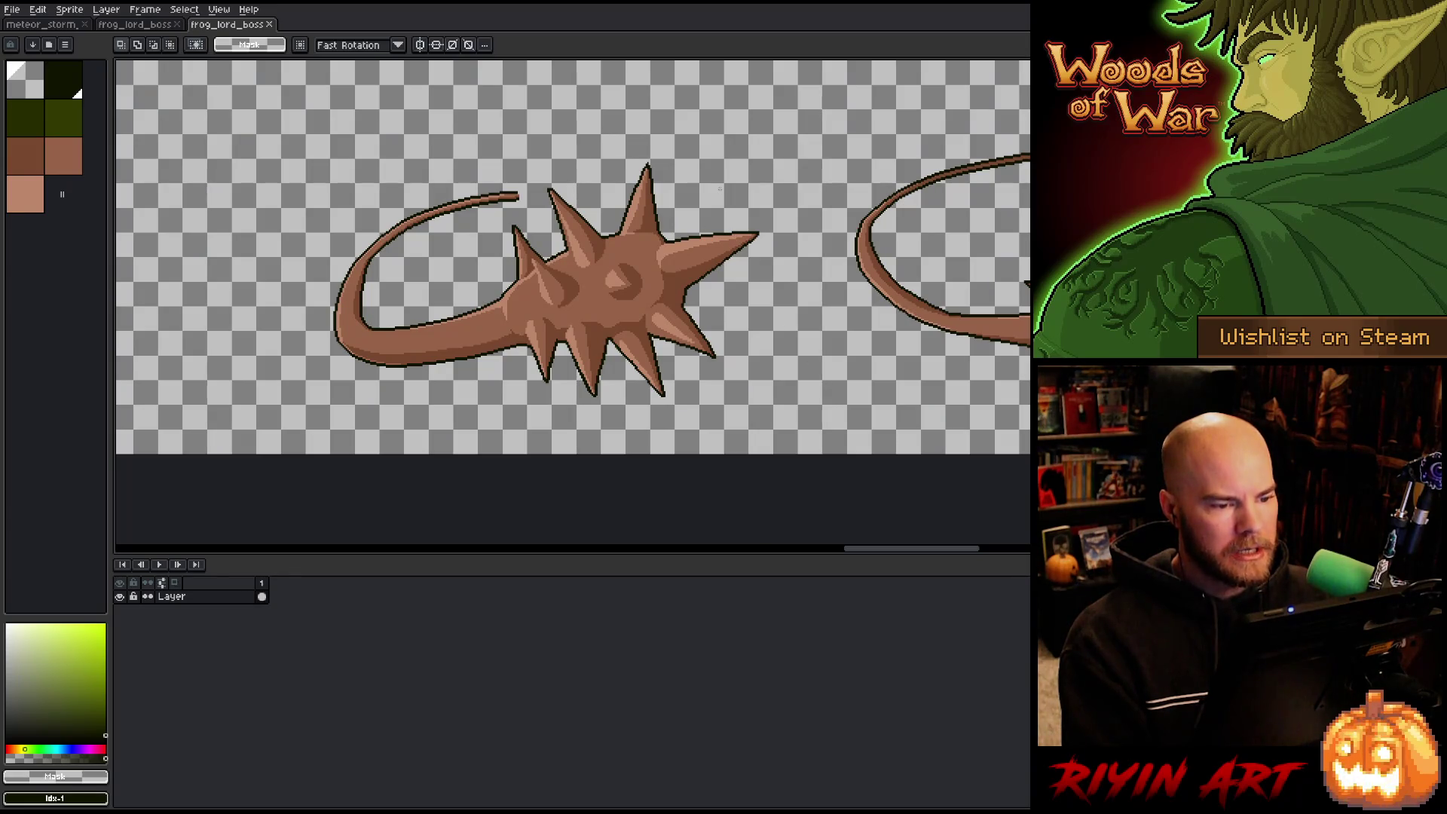
pyautogui.scroll(-1, 719, 188)
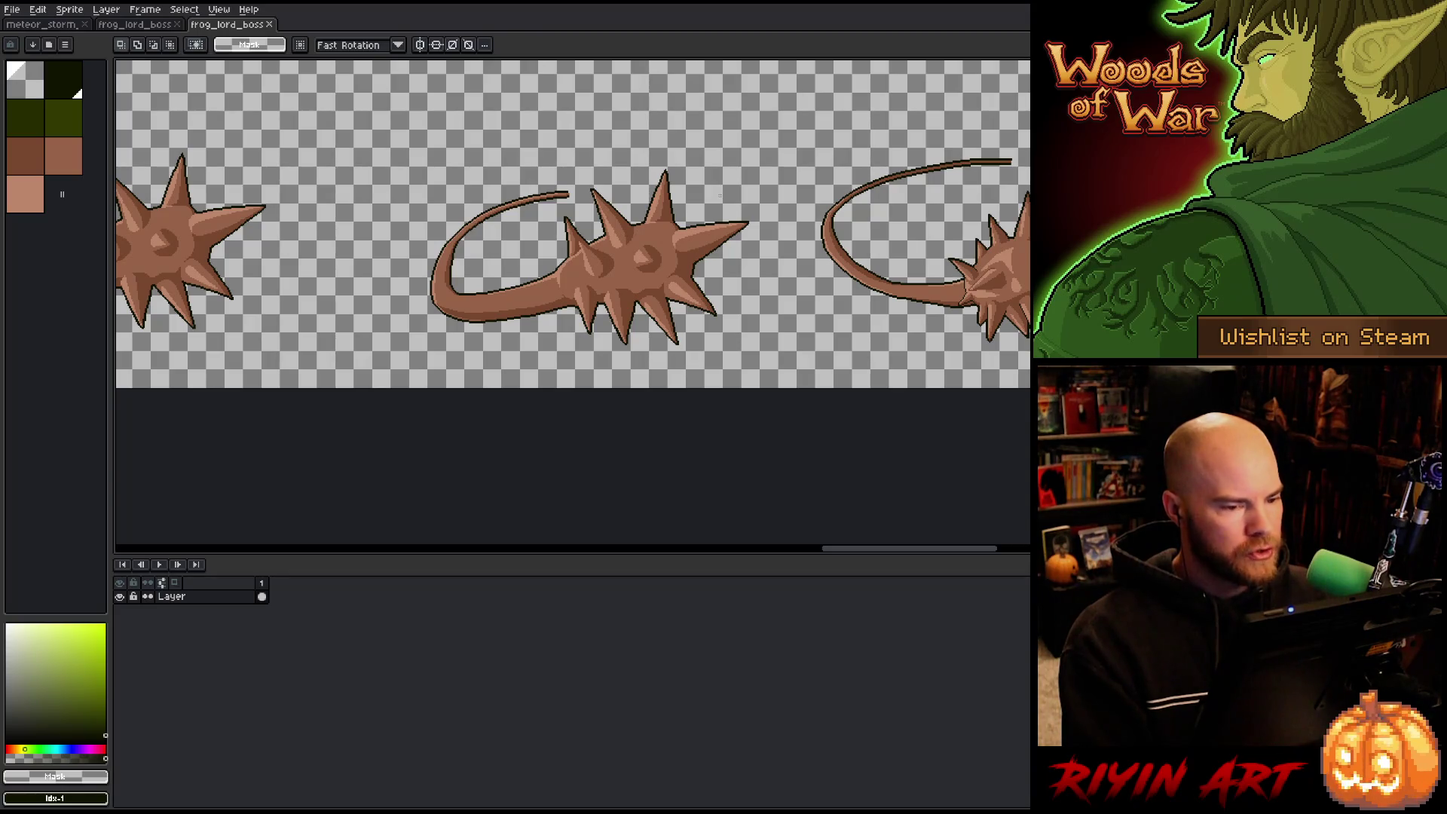
pyautogui.scroll(-2, 720, 195)
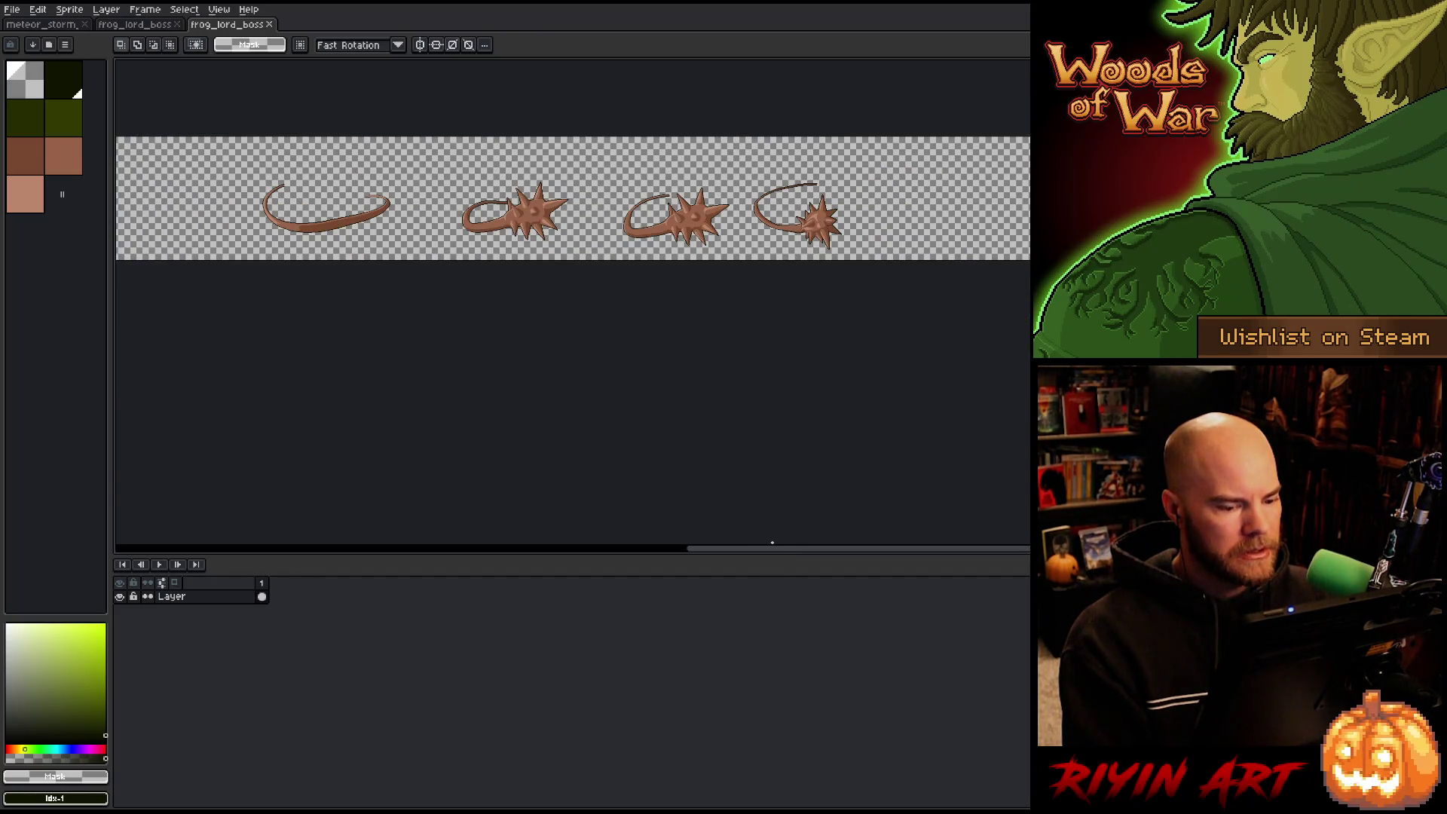
pyautogui.moveTo(775, 552); pyautogui.dragTo(355, 573)
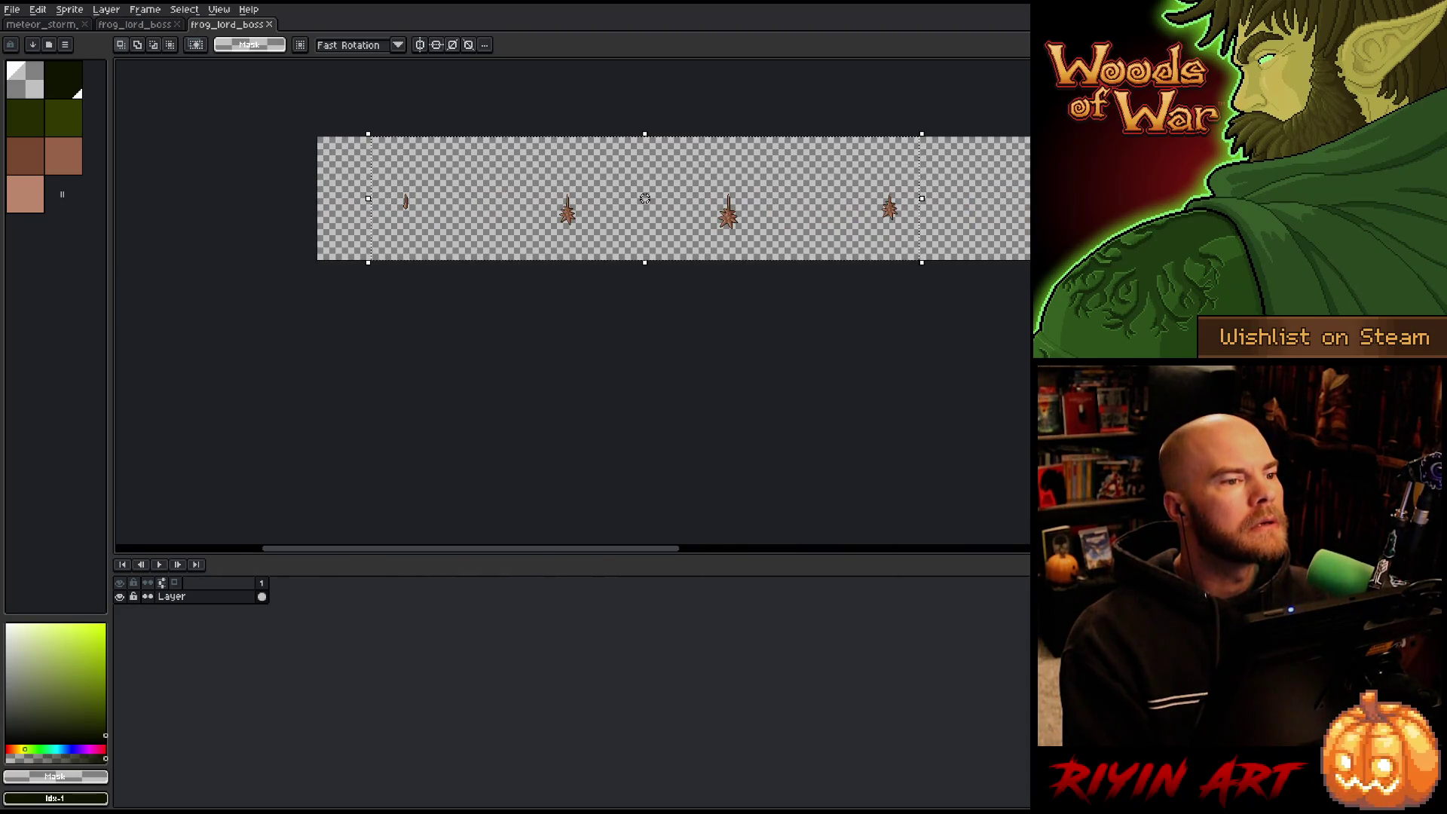
pyautogui.hotkey('alt', 'Tab')
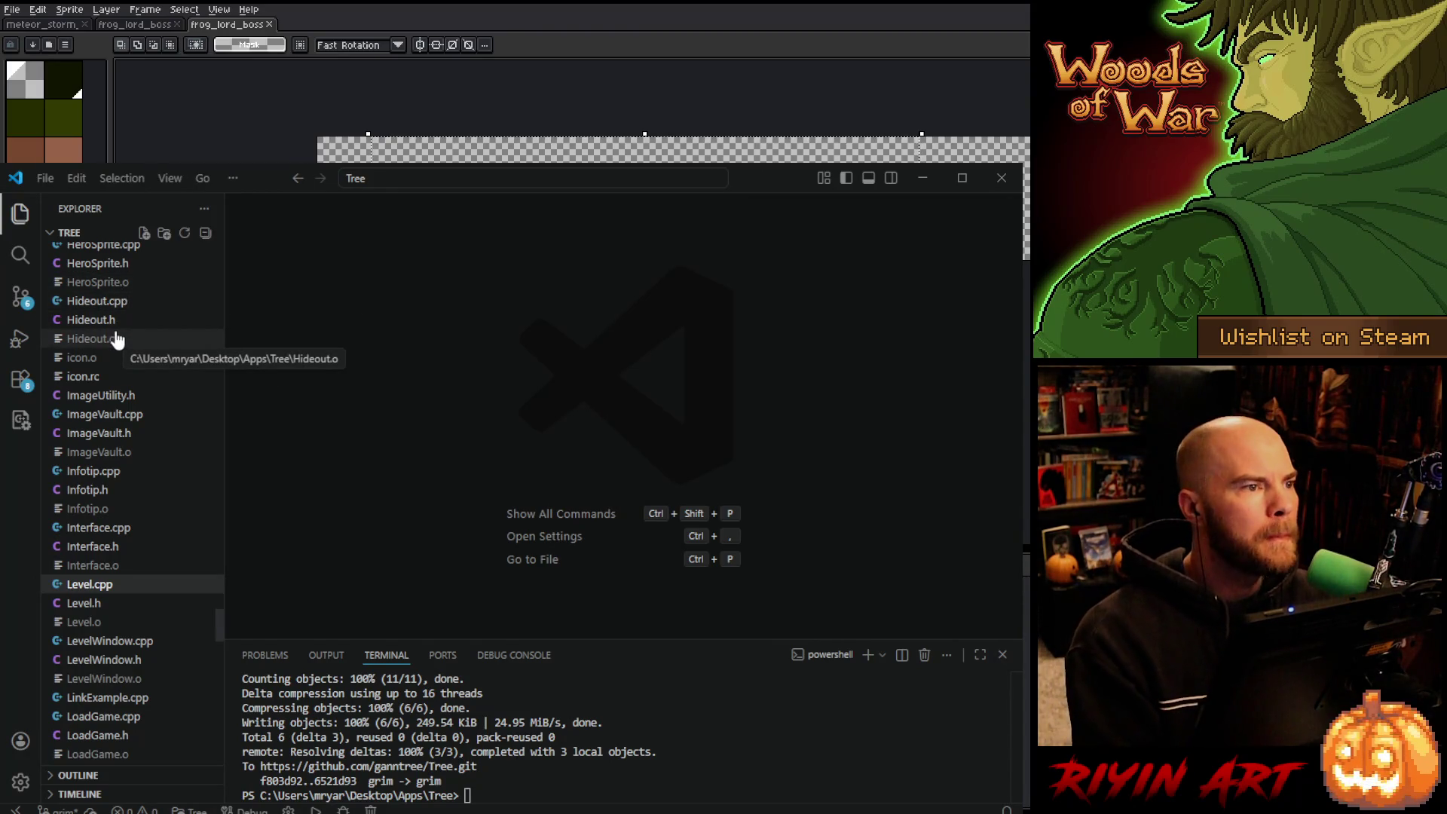
# Find FrogLord.cpp in the Explorer and open it.
pyautogui.scroll(-1, 128, 562)
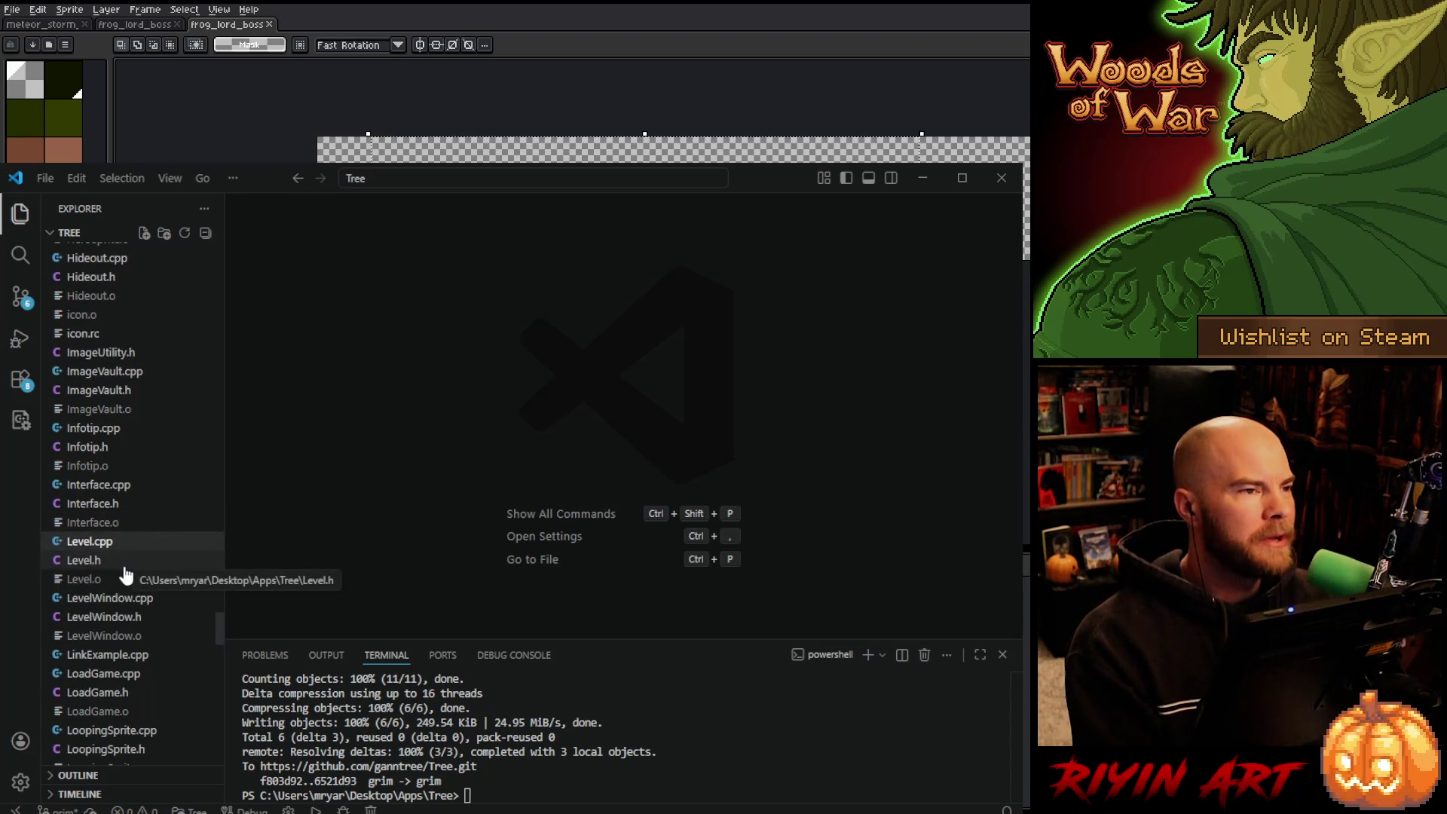
pyautogui.scroll(6, 123, 565)
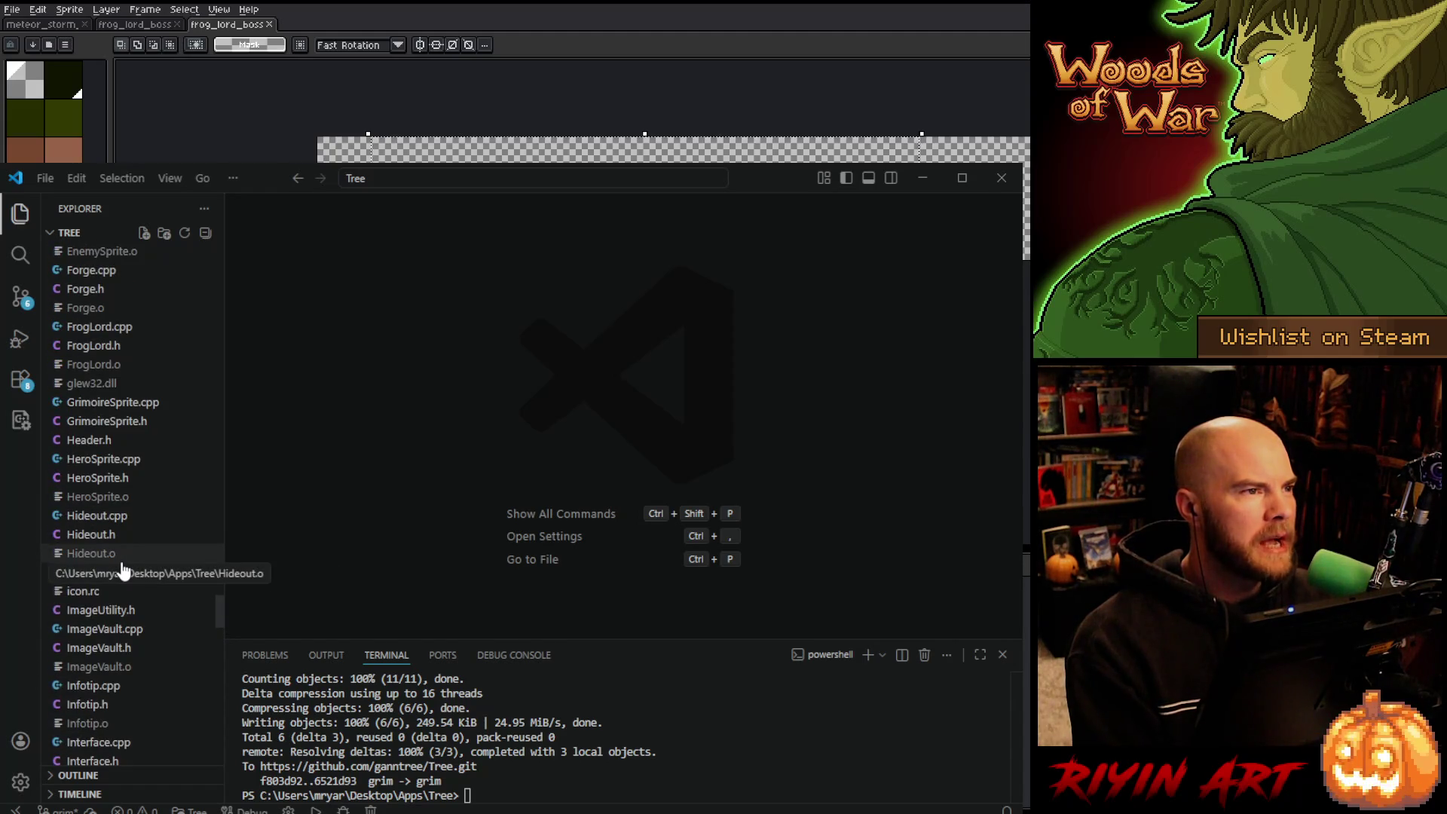
pyautogui.scroll(5, 123, 569)
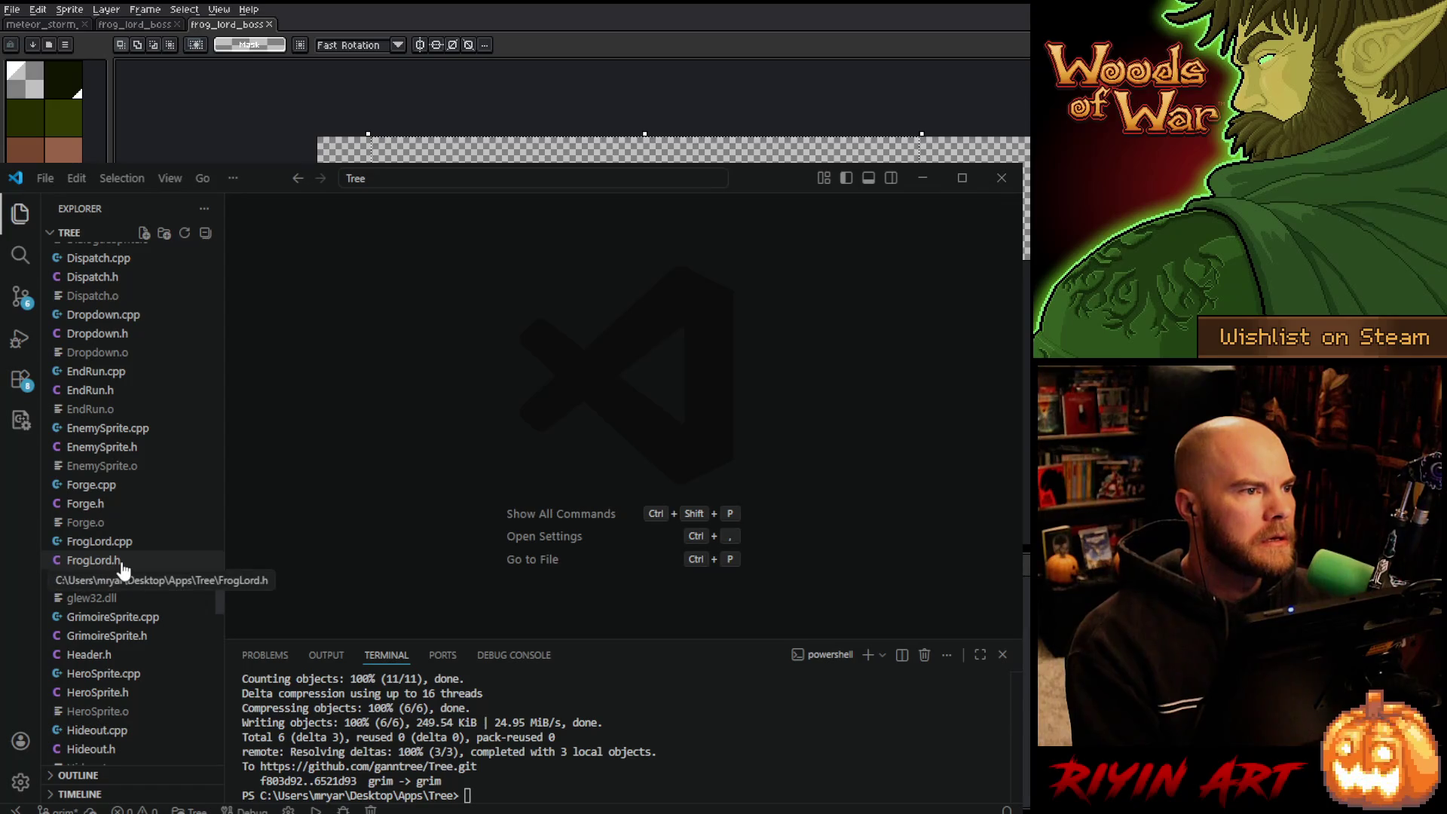
pyautogui.scroll(4, 123, 570)
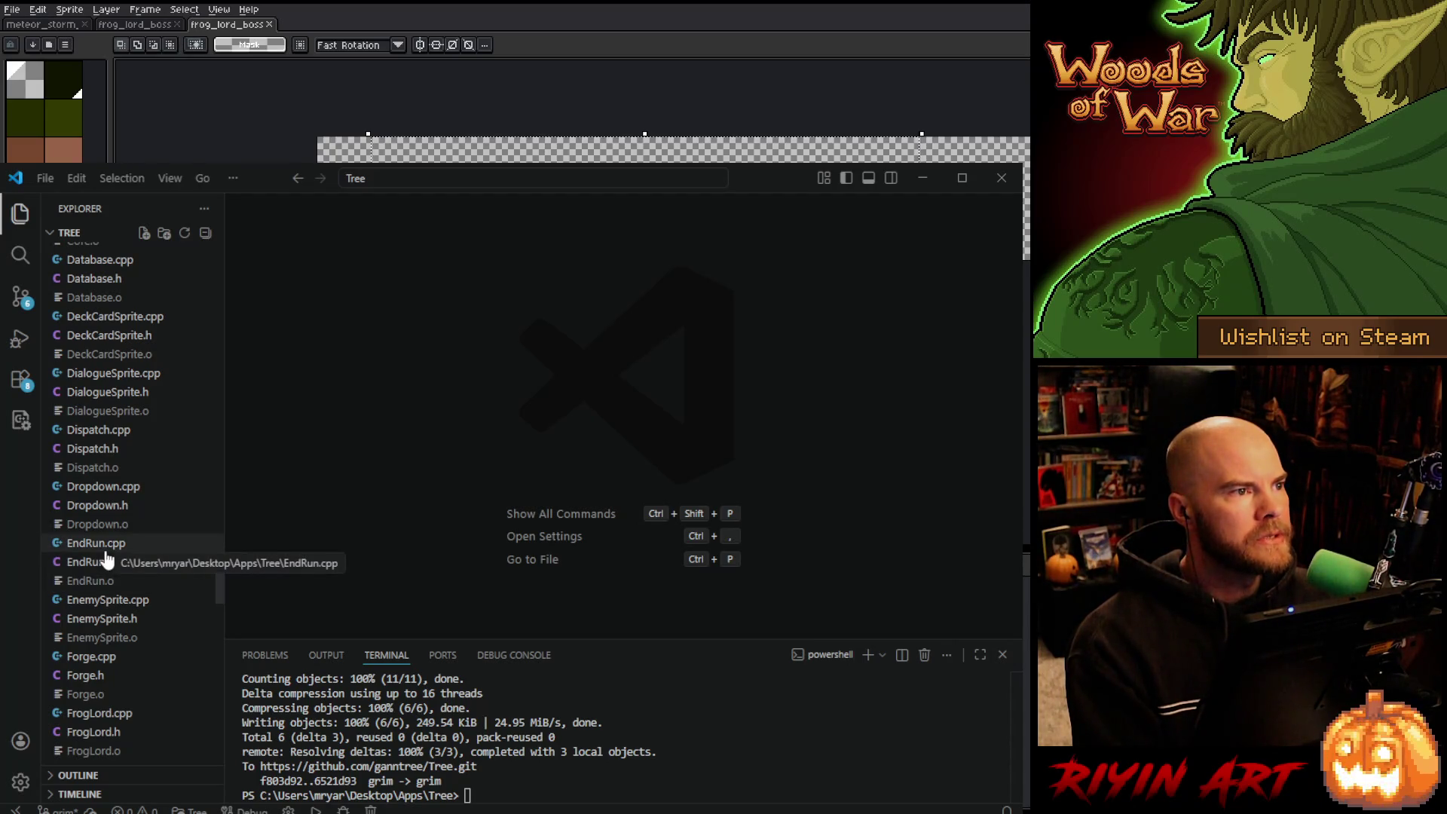
pyautogui.scroll(15, 105, 558)
pyautogui.scroll(-15, 105, 558)
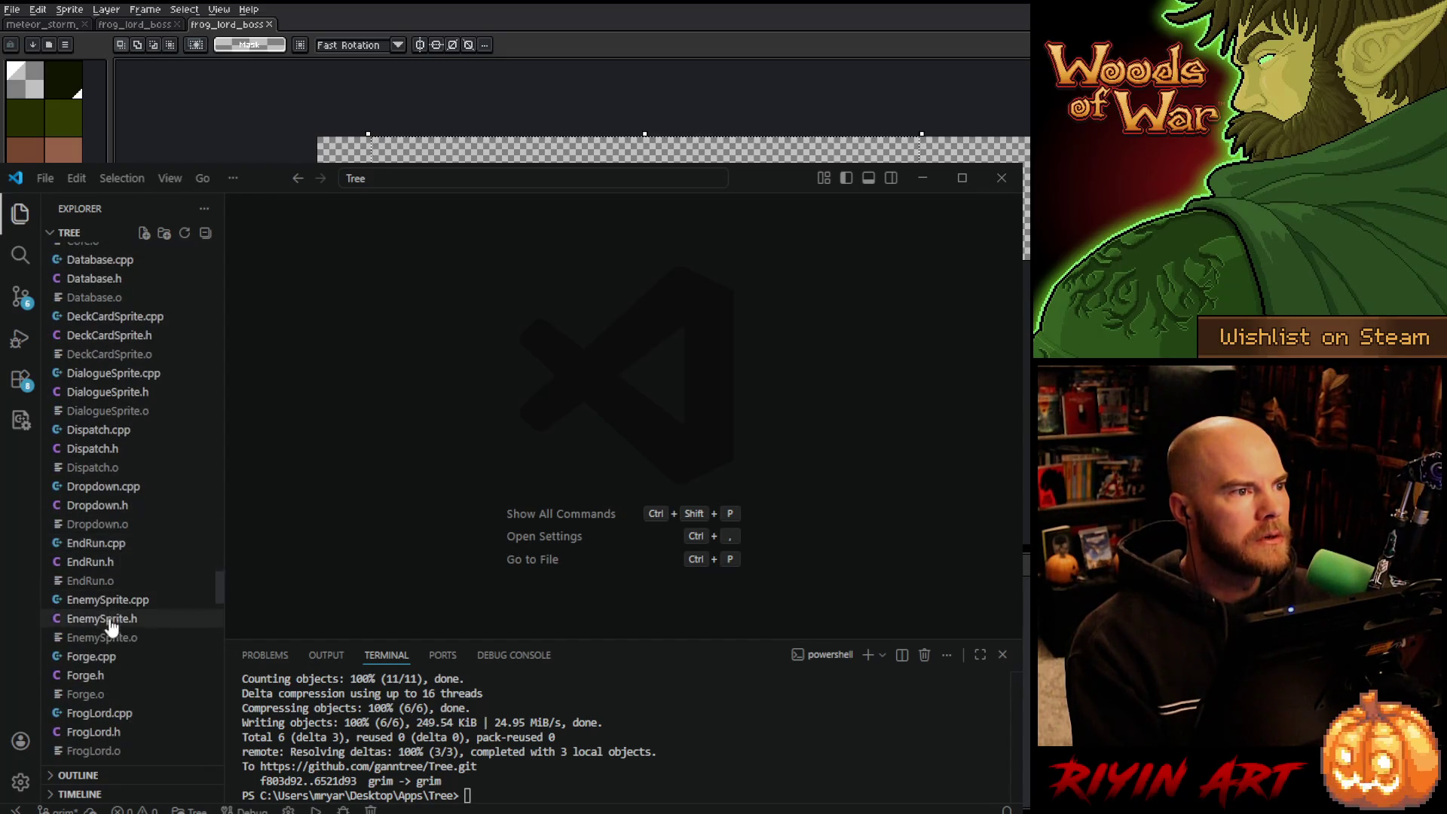
pyautogui.scroll(-3, 111, 626)
pyautogui.click(106, 627)
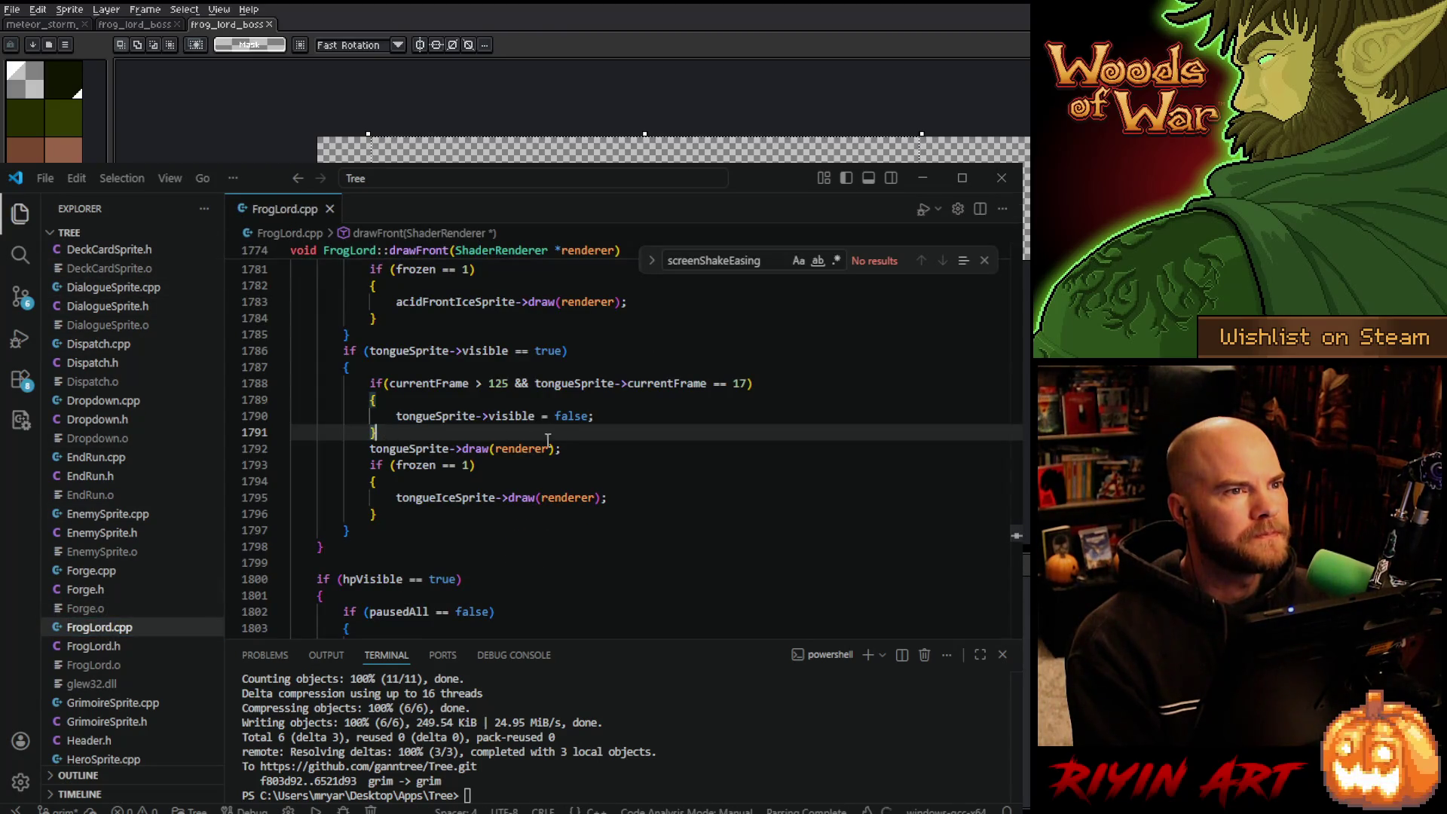
# Scroll through the FrogLord constructor's ice, tongue and acid sprite-loading code.
pyautogui.scroll(3, 569, 445)
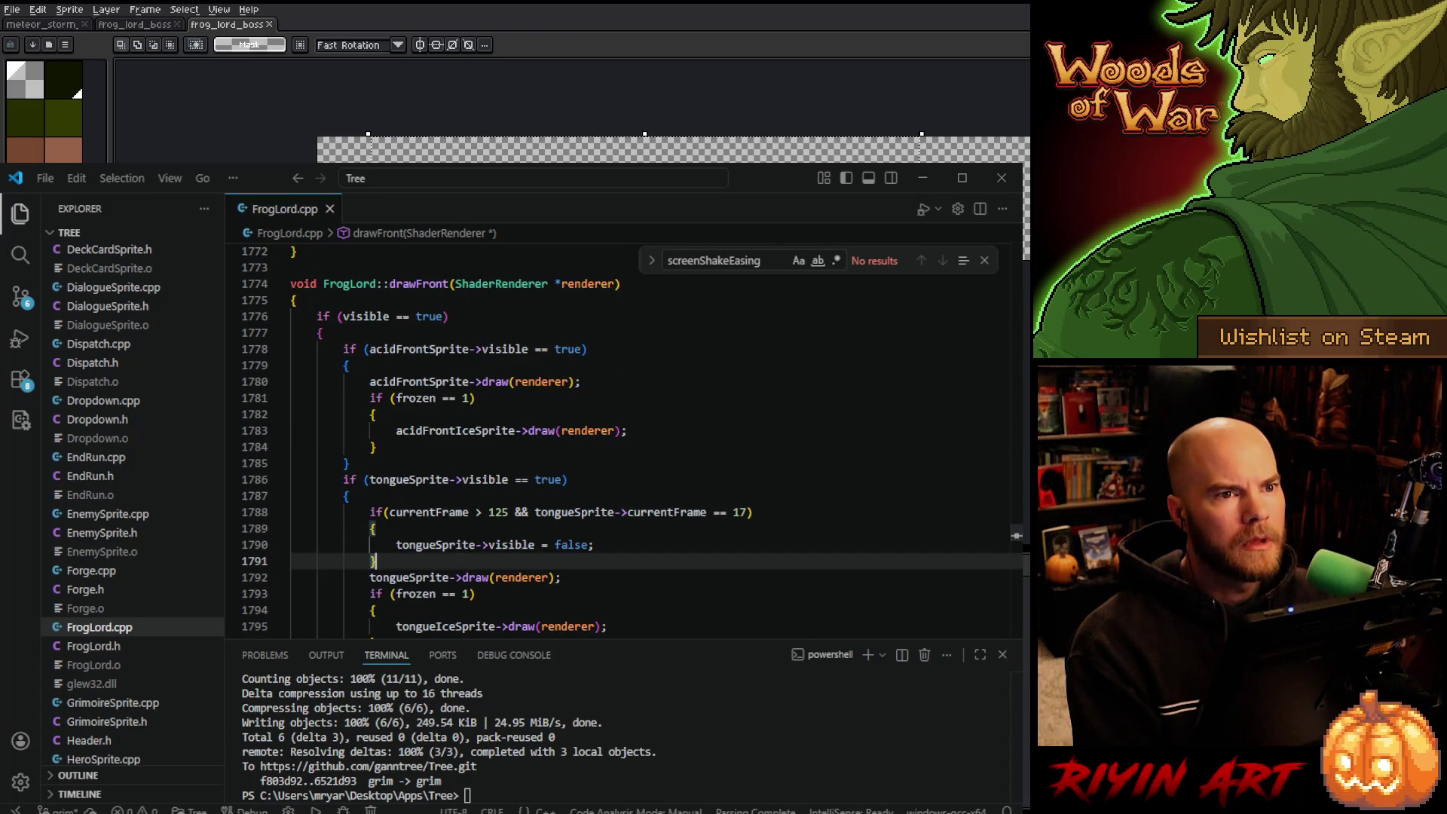
pyautogui.moveTo(1011, 532)
pyautogui.mouseDown()
pyautogui.moveTo(991, 241)
pyautogui.moveTo(984, 282)
pyautogui.mouseUp()
pyautogui.scroll(4, 494, 456)
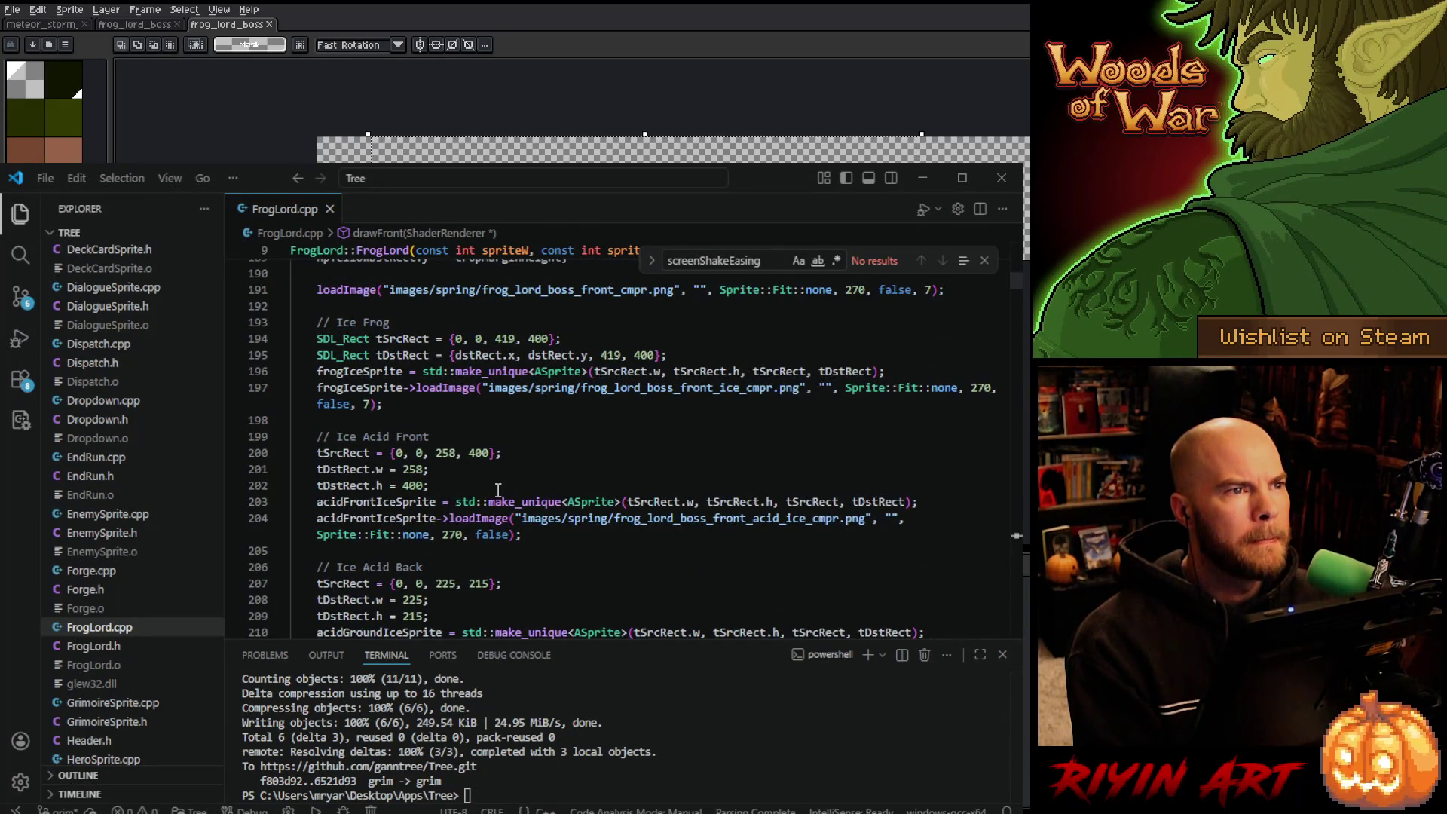
pyautogui.scroll(-4, 499, 489)
pyautogui.scroll(-3, 502, 489)
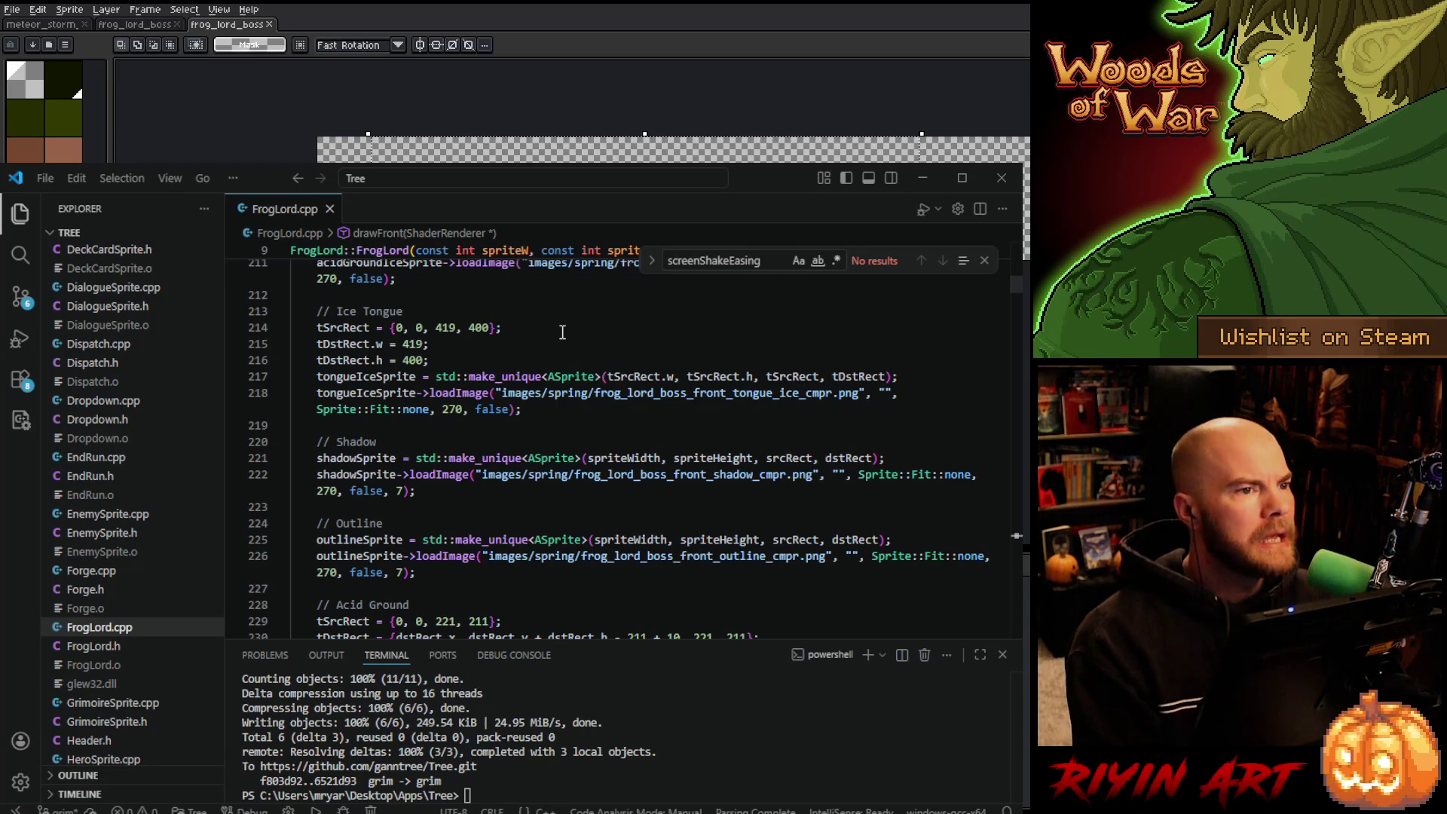
pyautogui.scroll(3, 563, 333)
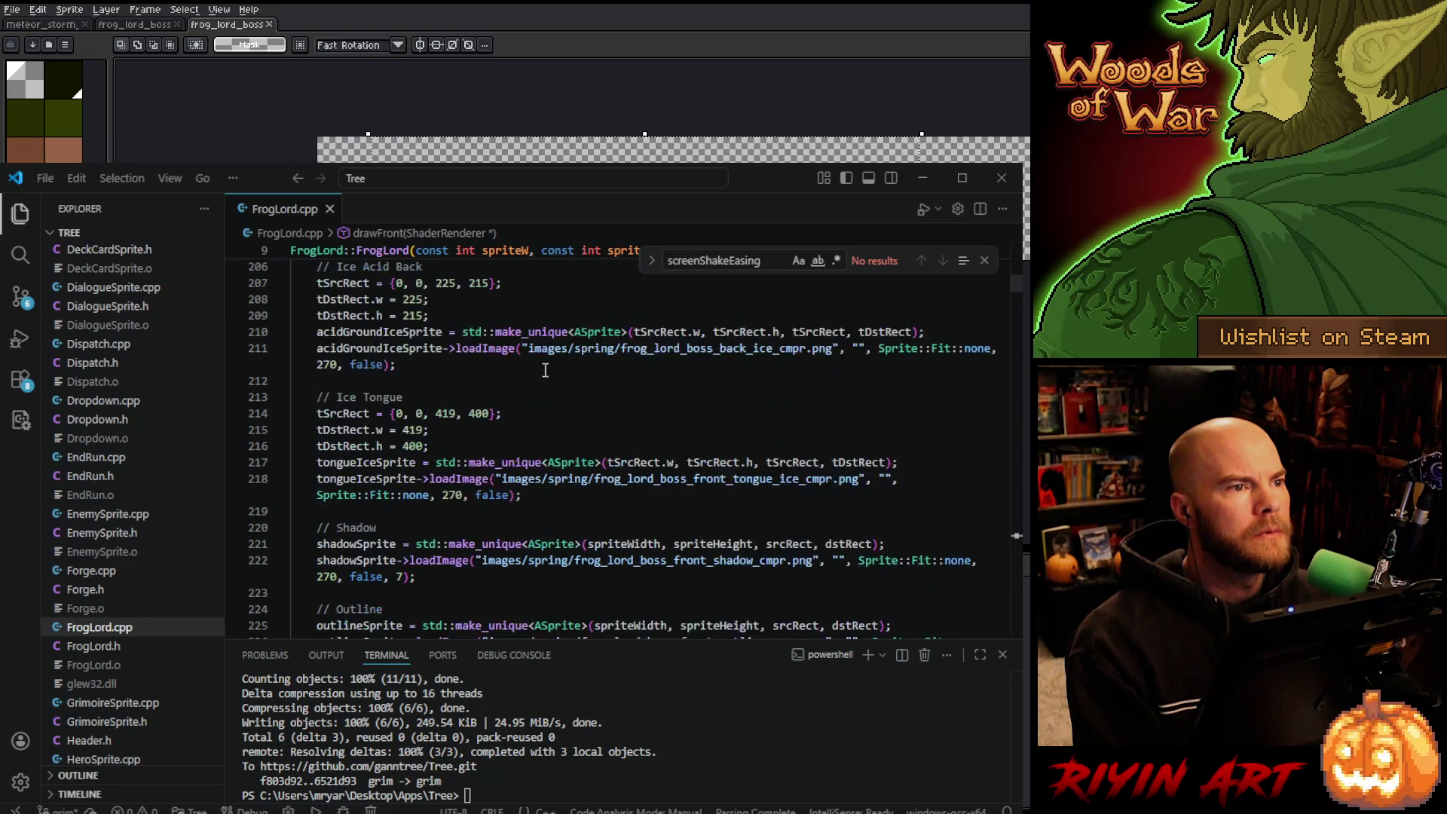
pyautogui.scroll(-5, 381, 493)
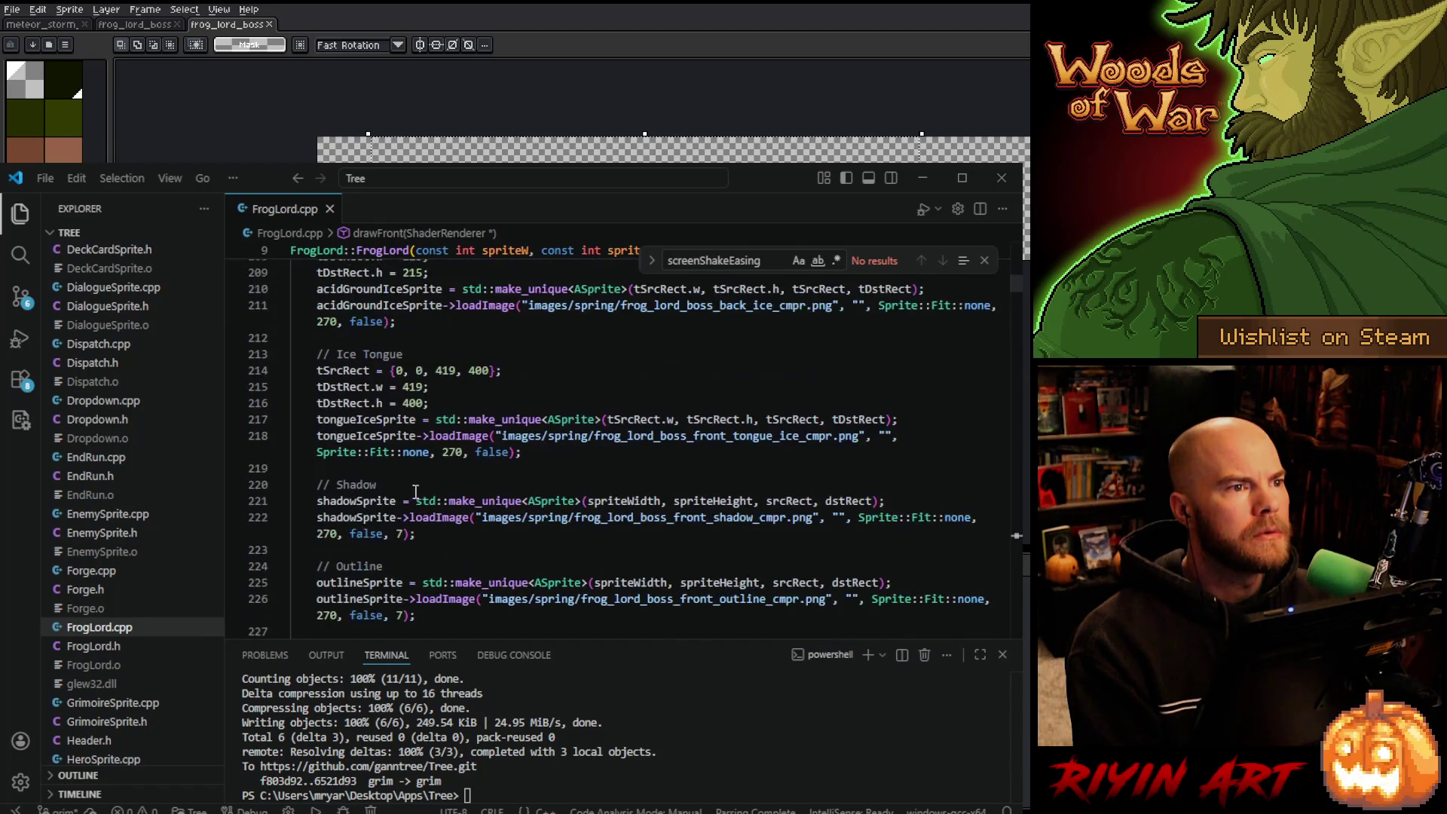
pyautogui.scroll(5, 420, 510)
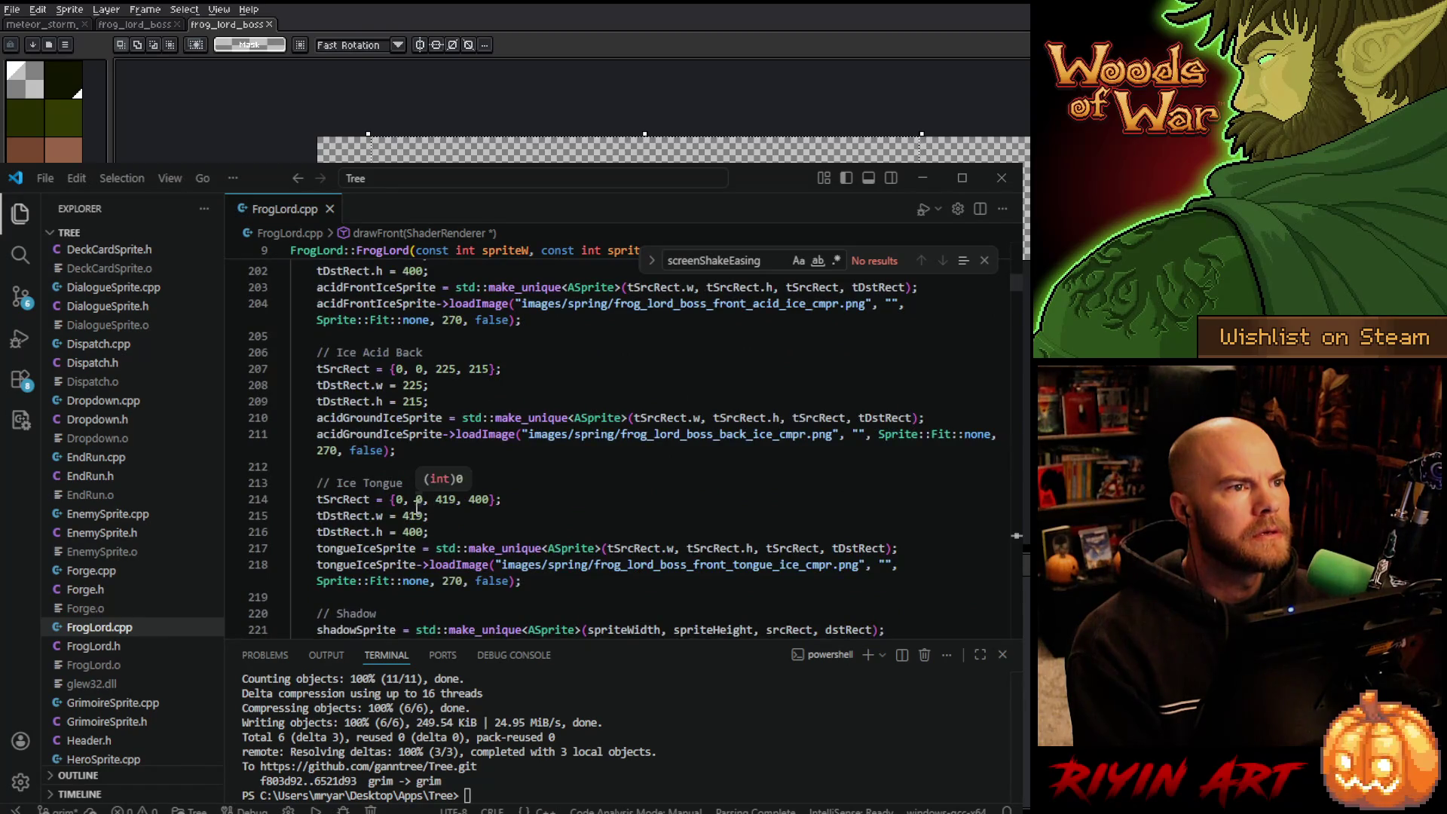
pyautogui.scroll(3, 419, 509)
pyautogui.scroll(3, 416, 509)
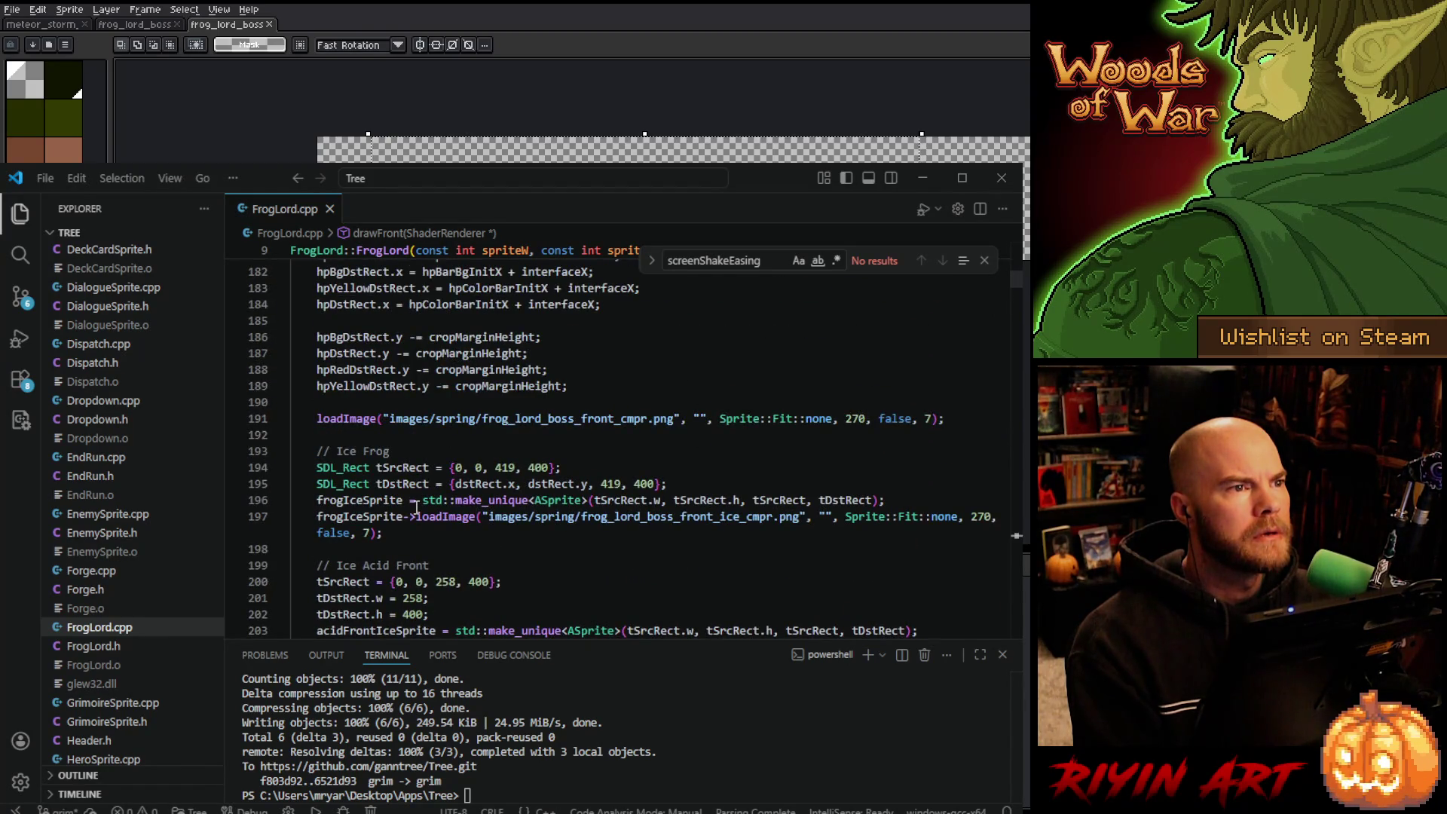
pyautogui.scroll(3, 416, 509)
pyautogui.scroll(10, 416, 507)
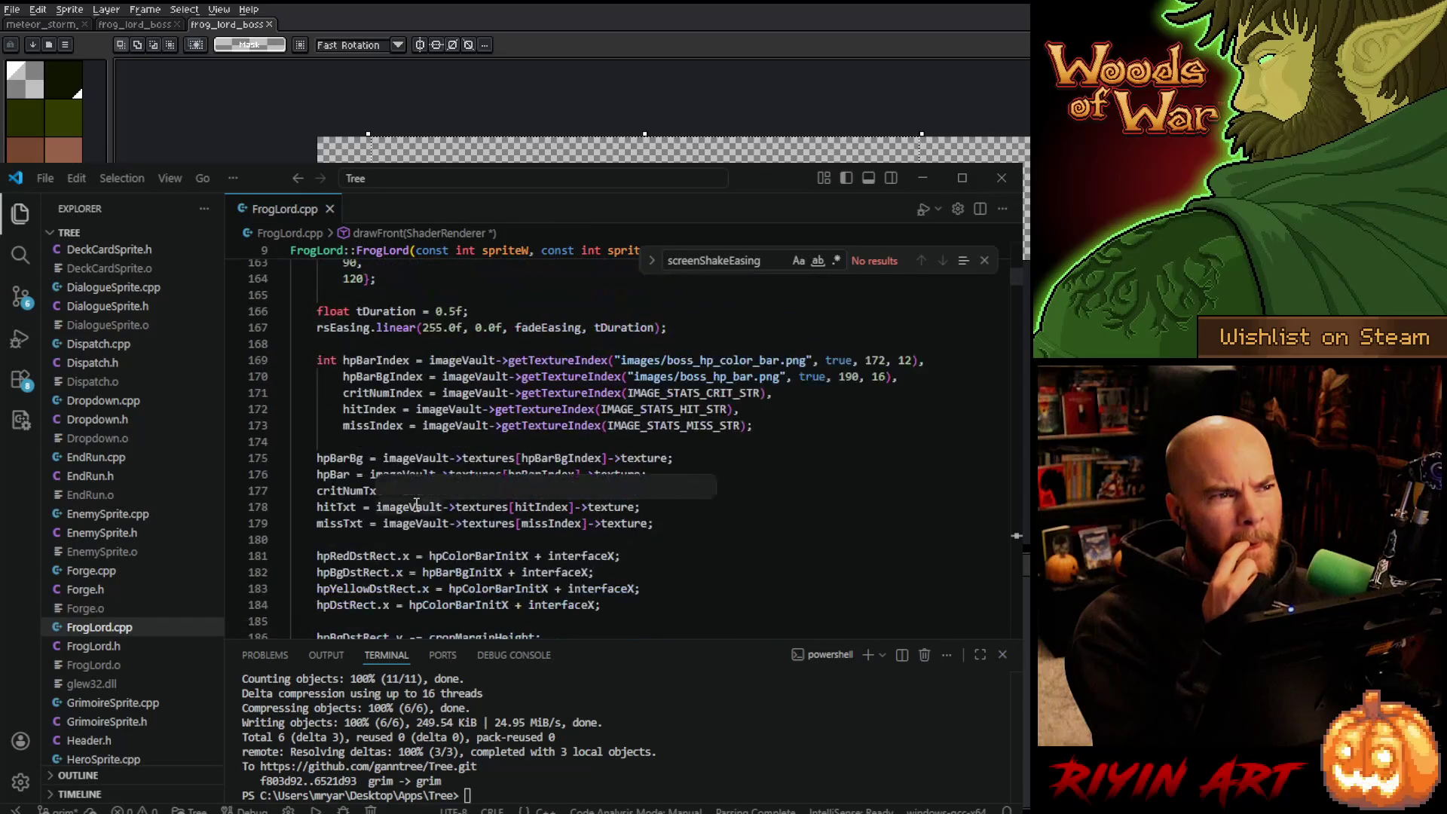
pyautogui.scroll(-7, 416, 507)
pyautogui.scroll(-8, 416, 505)
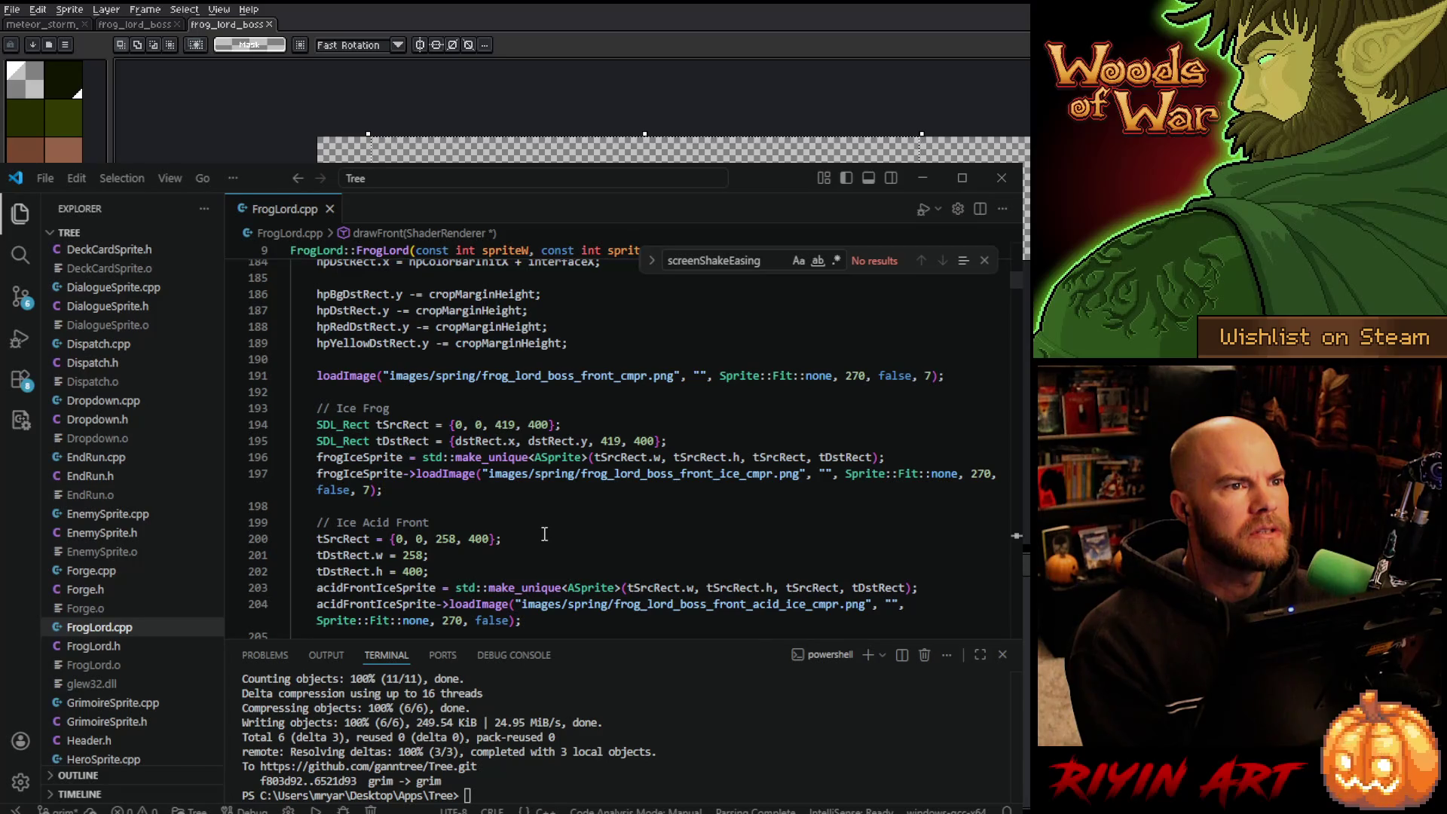
pyautogui.scroll(-4, 545, 534)
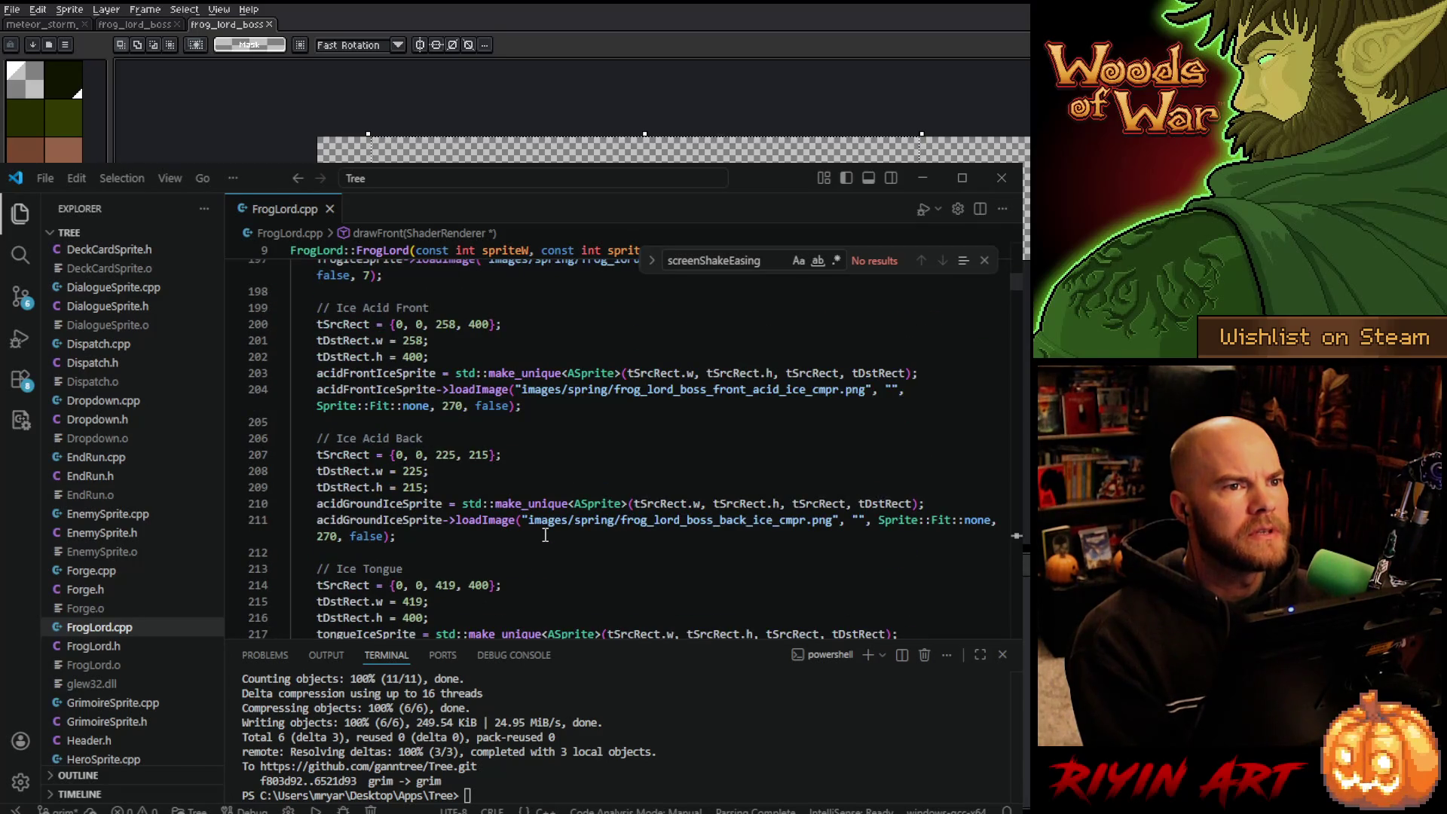
pyautogui.scroll(-2, 545, 534)
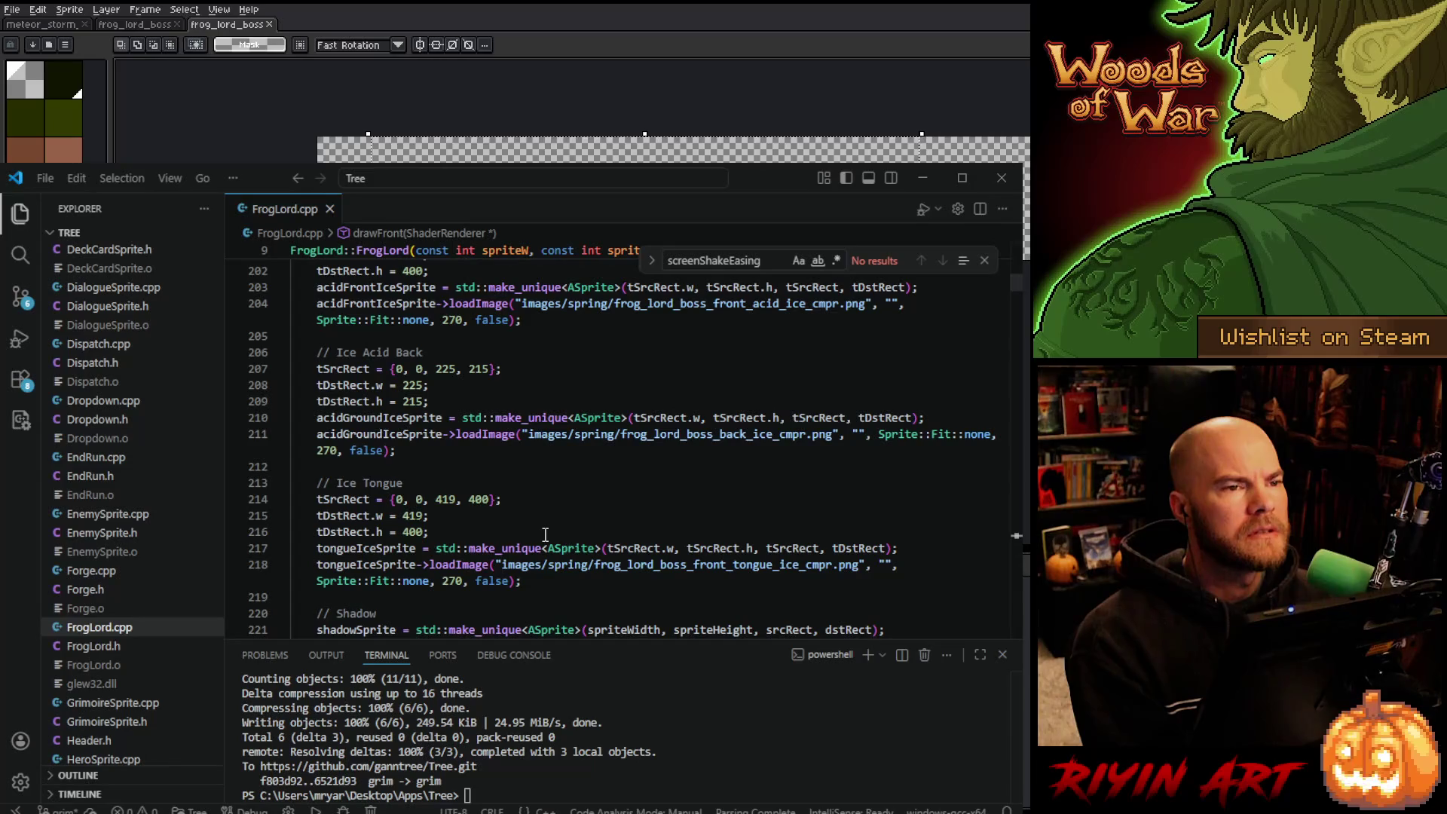
pyautogui.scroll(-2, 545, 534)
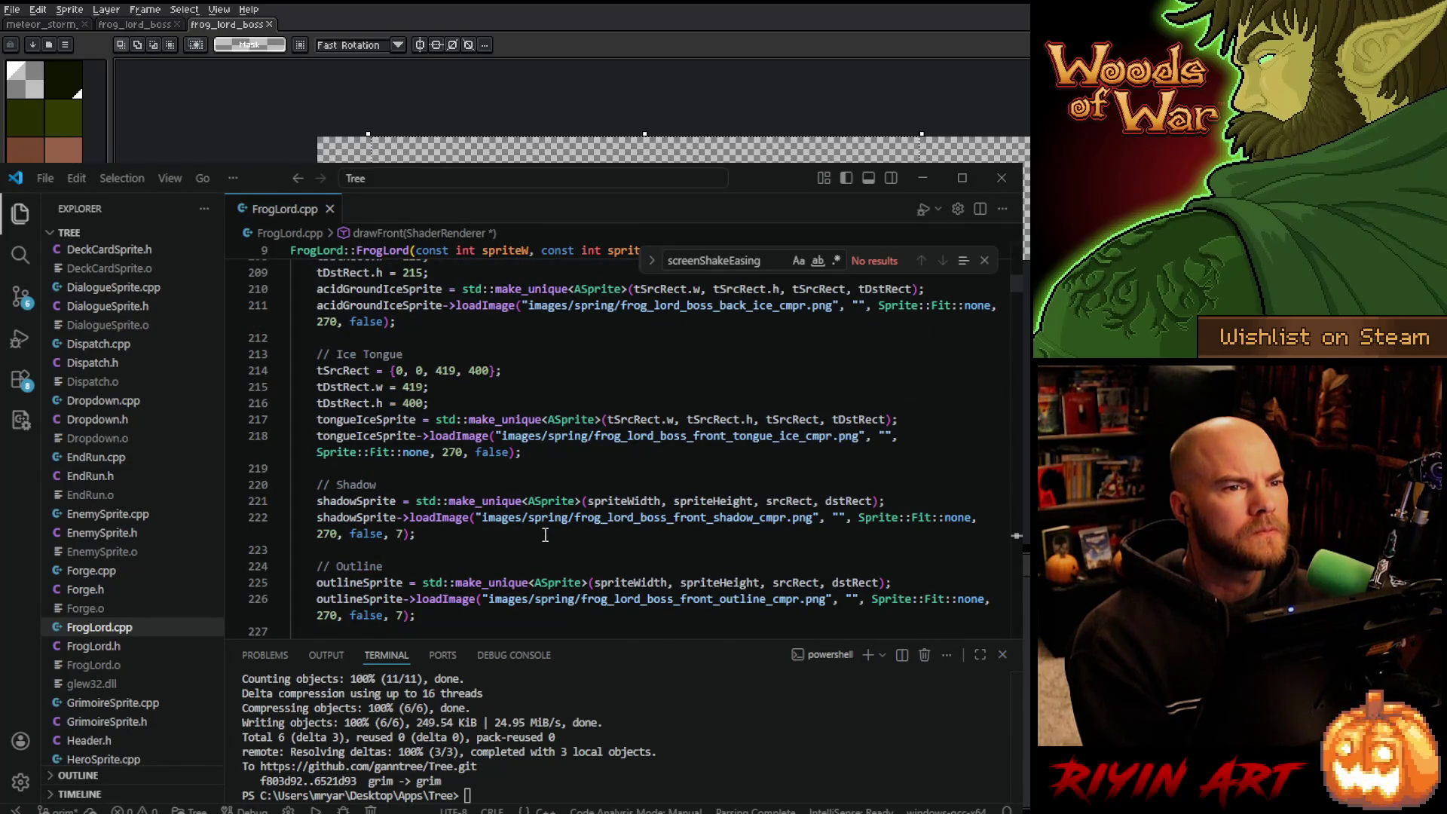
pyautogui.scroll(-5, 545, 534)
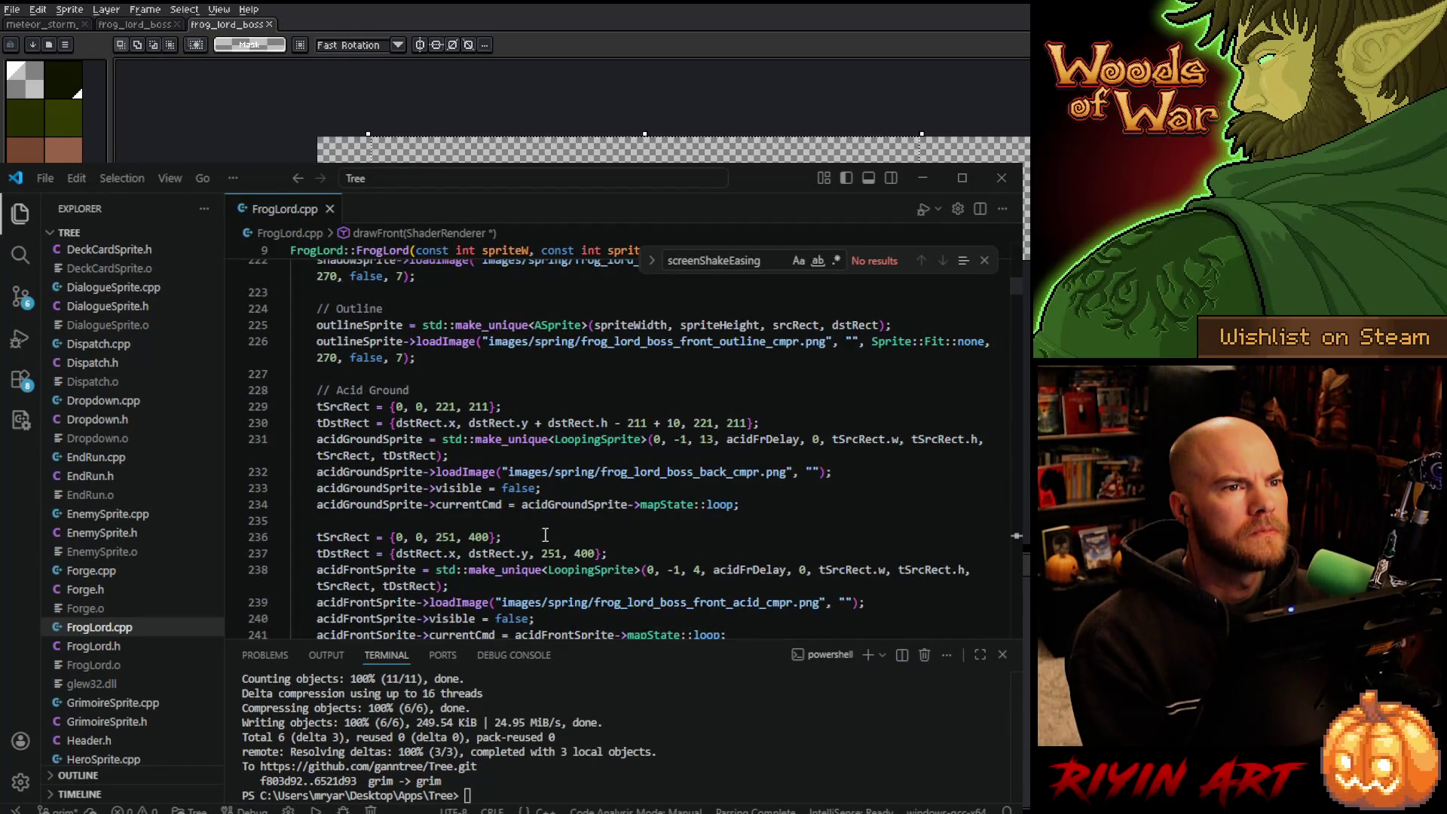
pyautogui.scroll(-3, 545, 534)
pyautogui.scroll(-3, 545, 534)
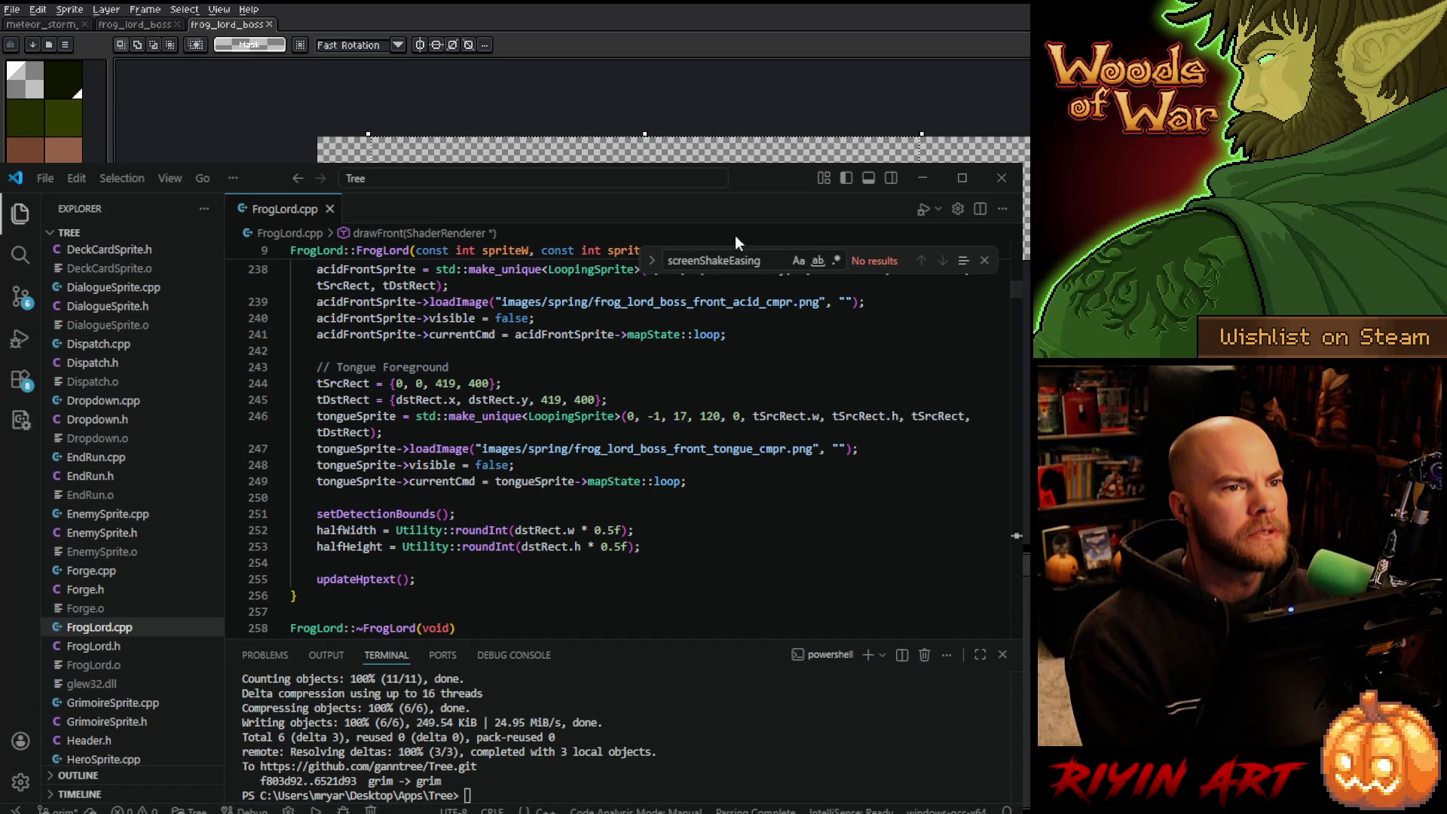
# Return to Aseprite, close the tongue sheet document, and hide the SH shadow layer.
pyautogui.click(921, 180)
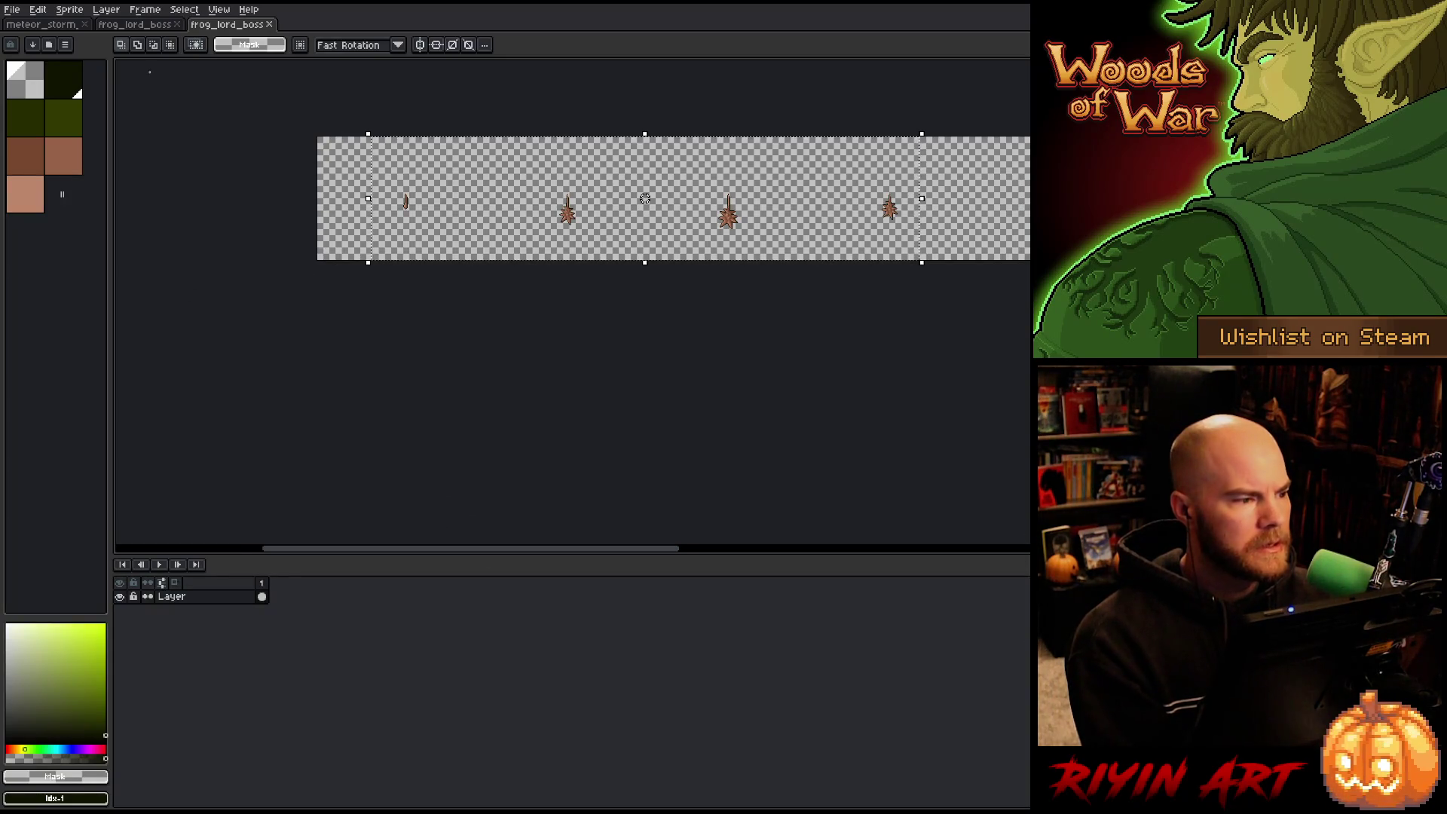
pyautogui.click(269, 24)
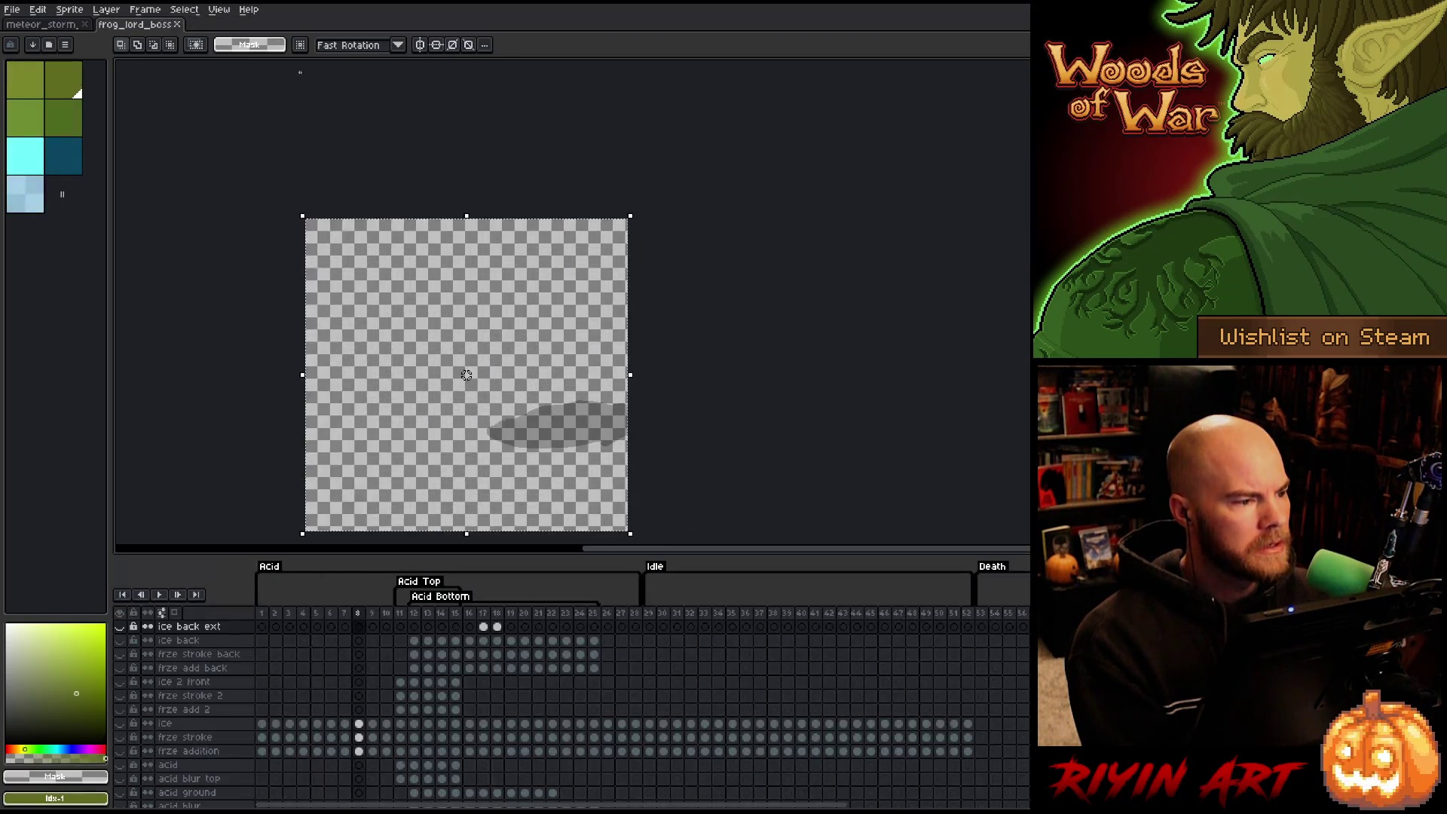
pyautogui.scroll(-5, 161, 776)
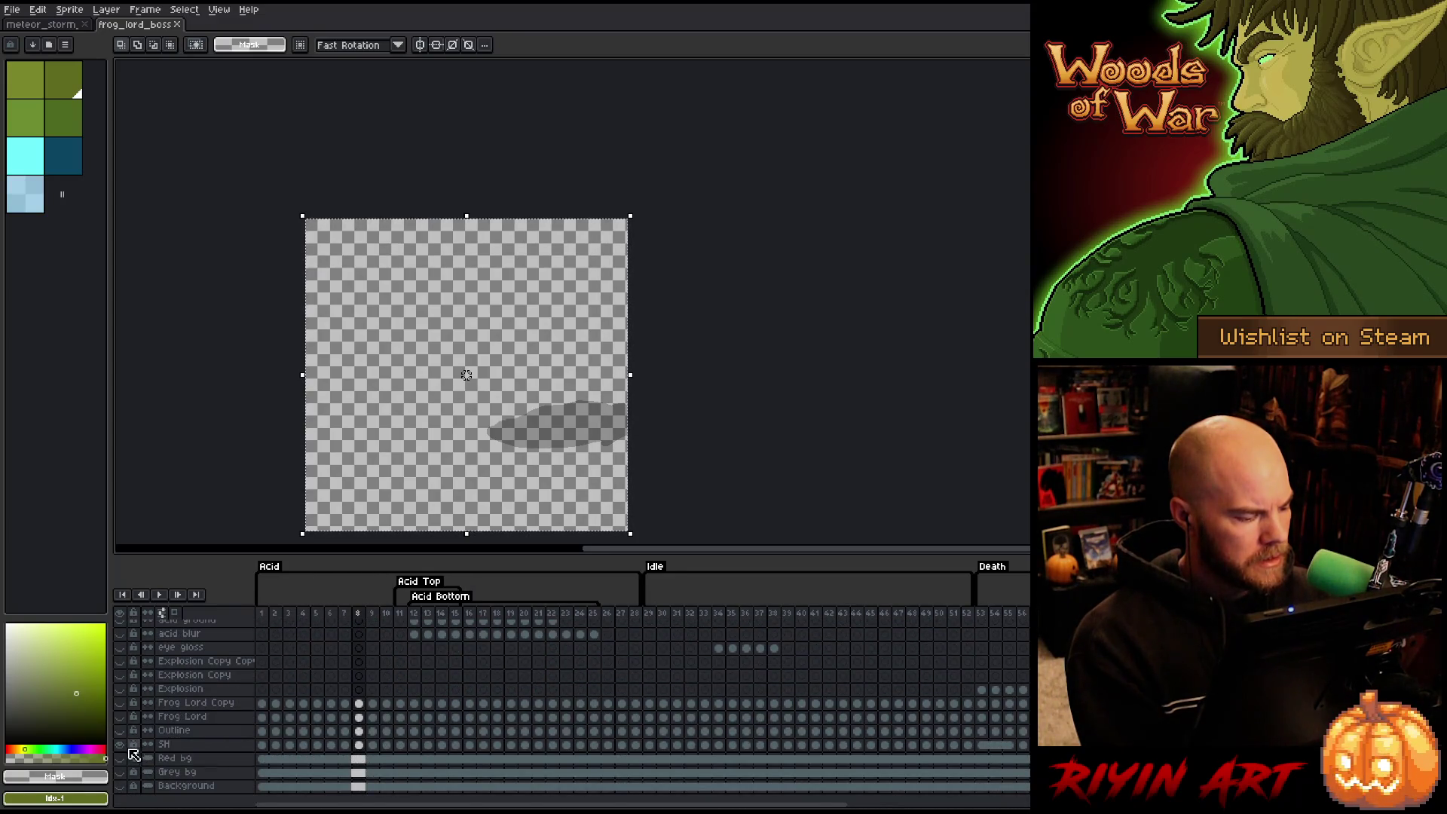
pyautogui.click(120, 745)
# Select the acid layers, show Frog Lord Copy, and go to Tongue FG's first frame.
pyautogui.scroll(2, 169, 692)
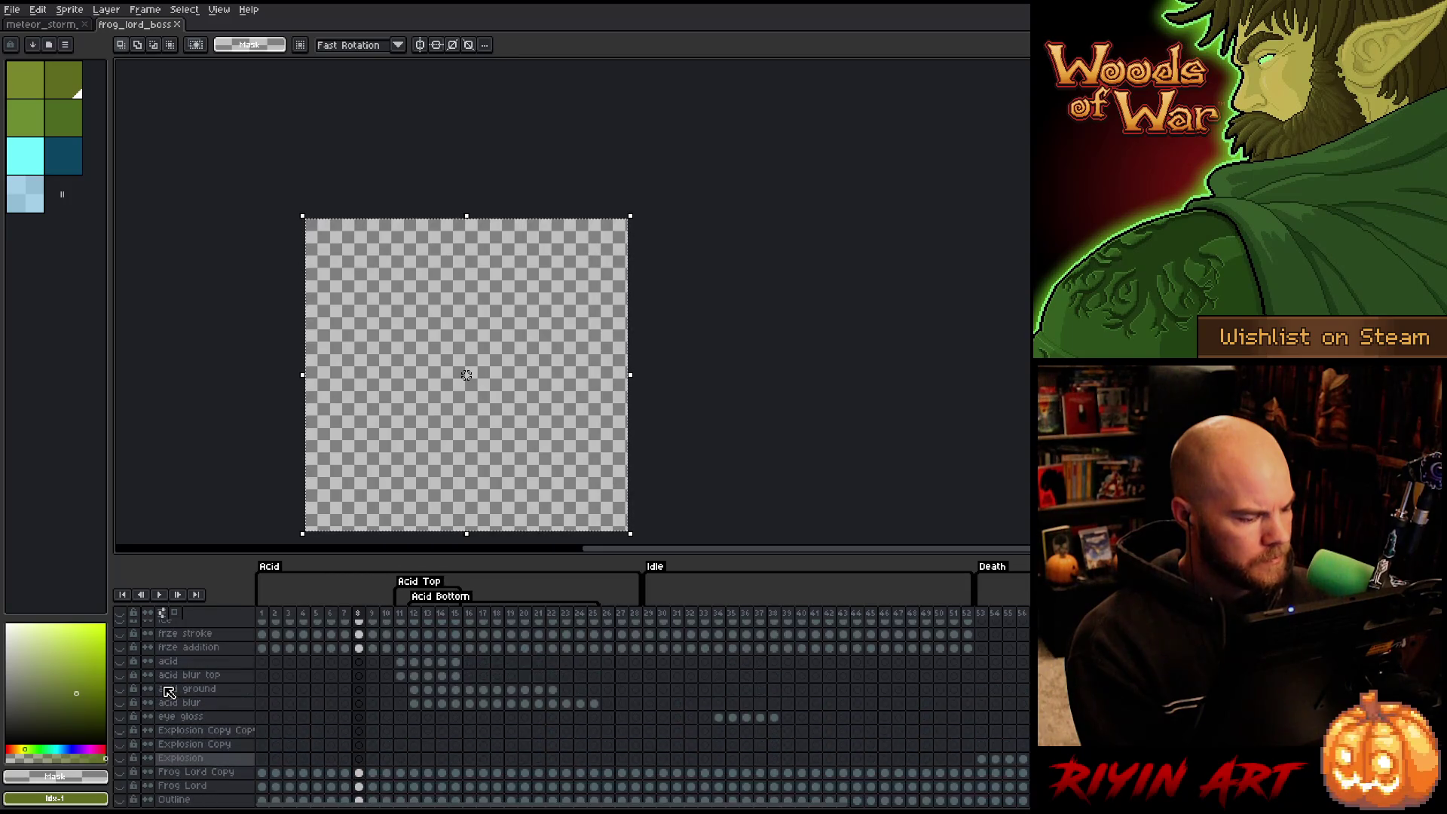
pyautogui.scroll(1, 167, 689)
pyautogui.click(174, 680)
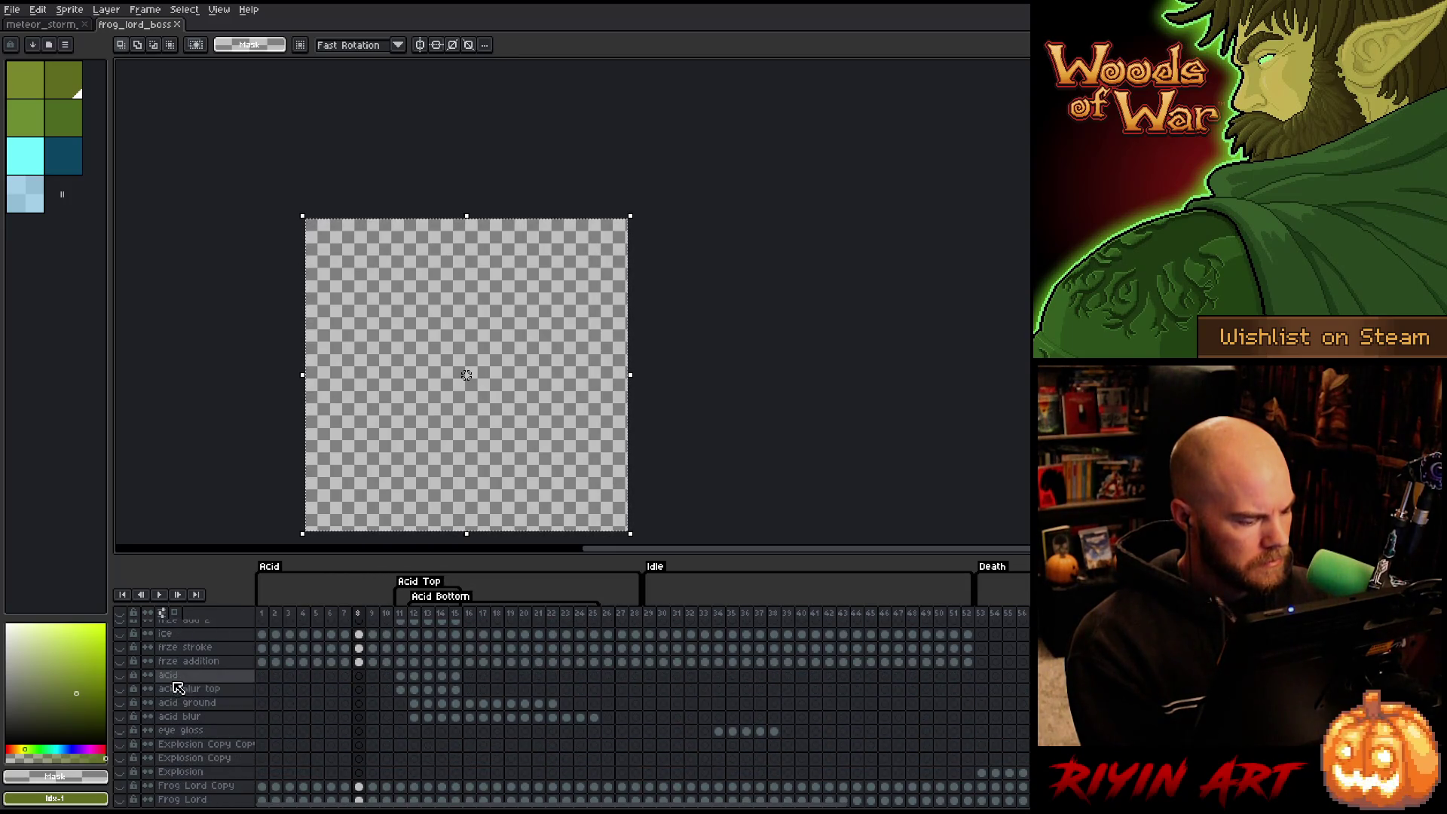
pyautogui.click(214, 701)
pyautogui.scroll(-2, 220, 704)
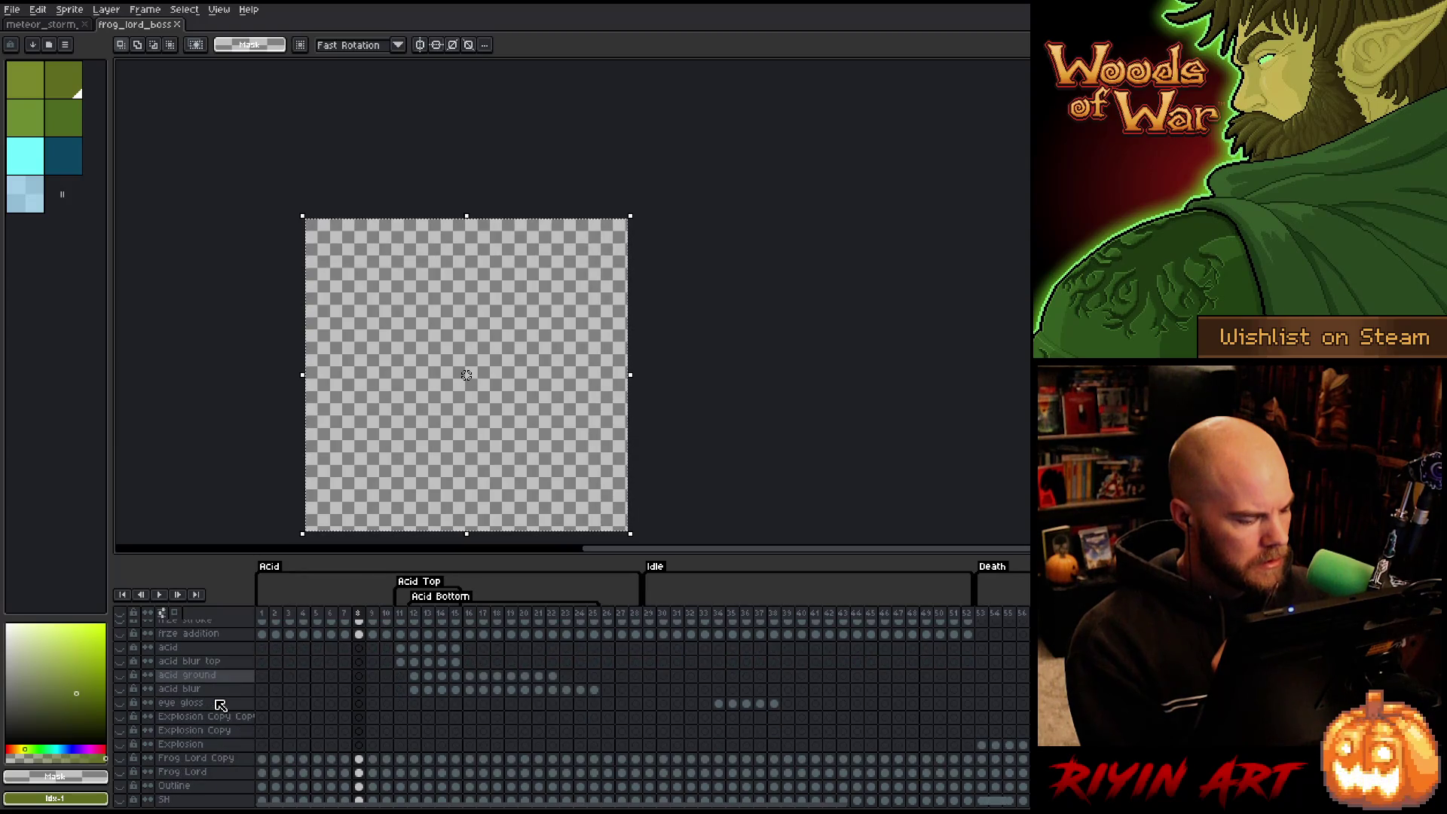
pyautogui.scroll(-2, 220, 704)
pyautogui.click(123, 735)
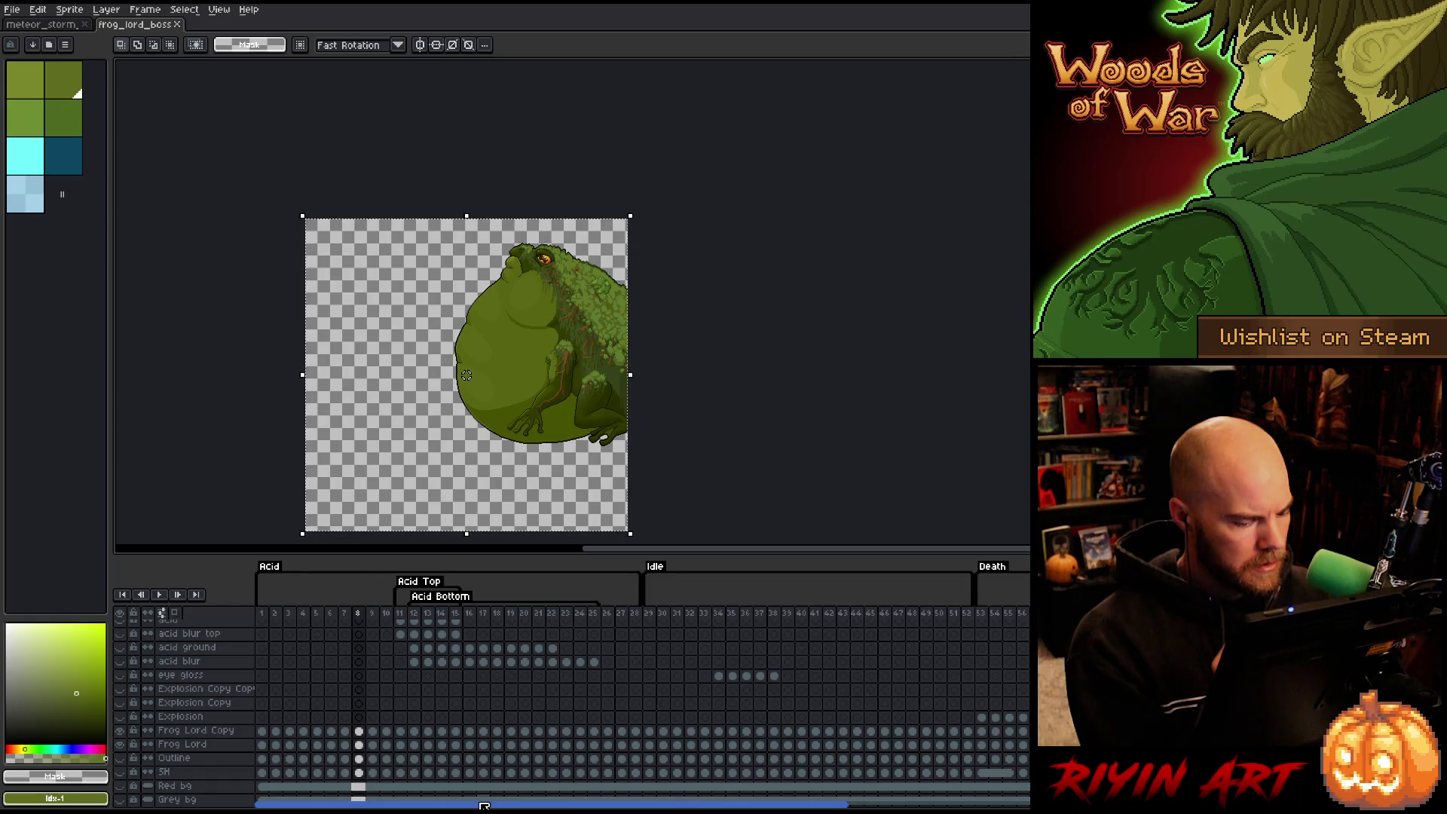
pyautogui.moveTo(485, 805)
pyautogui.mouseDown()
pyautogui.moveTo(678, 799)
pyautogui.moveTo(828, 761)
pyautogui.moveTo(829, 684)
pyautogui.mouseUp()
pyautogui.click(658, 614)
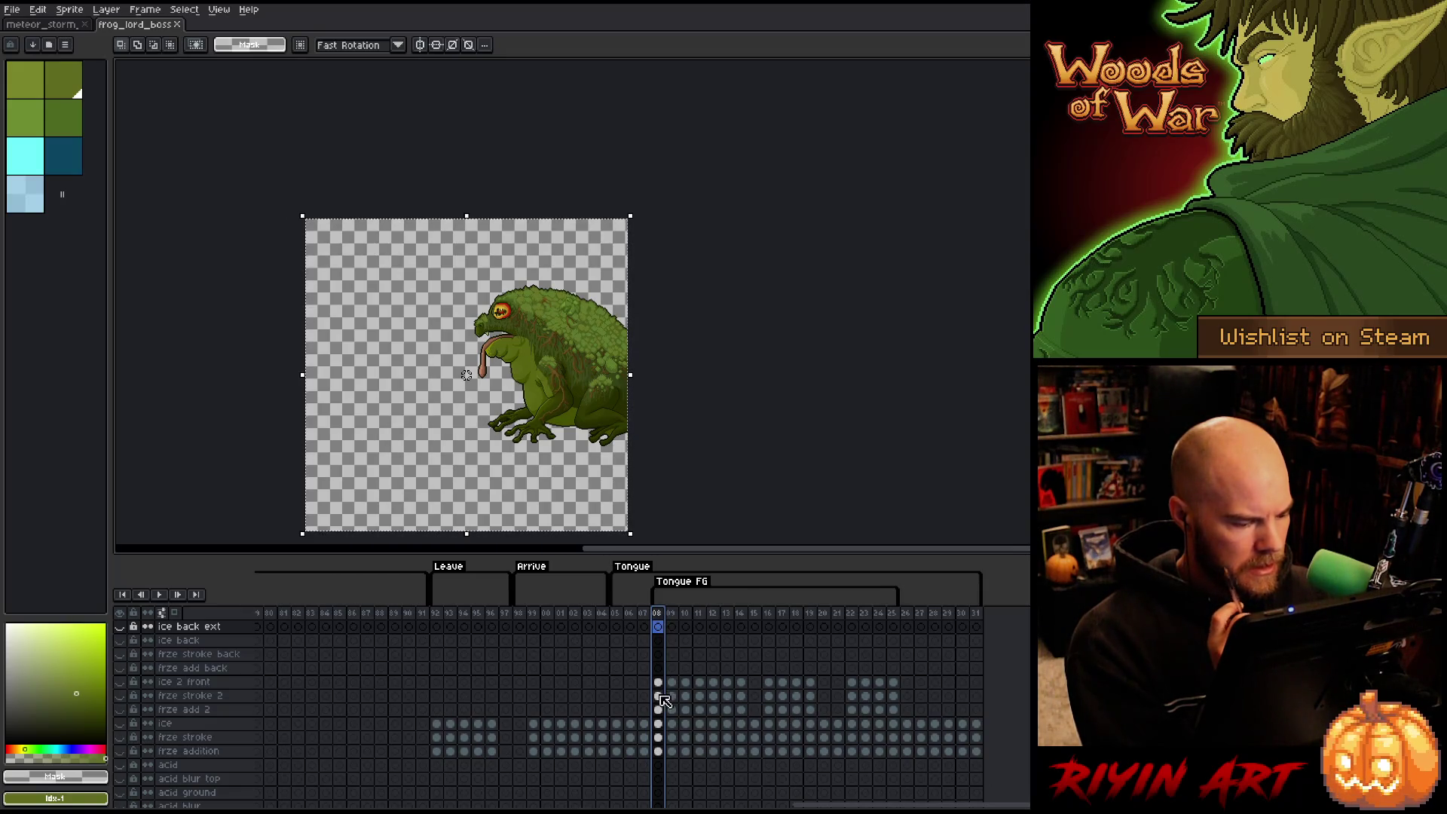
# Hide the Frog Lord layer and play then stop the tongue-only animation.
pyautogui.scroll(-2, 664, 700)
pyautogui.scroll(-4, 664, 700)
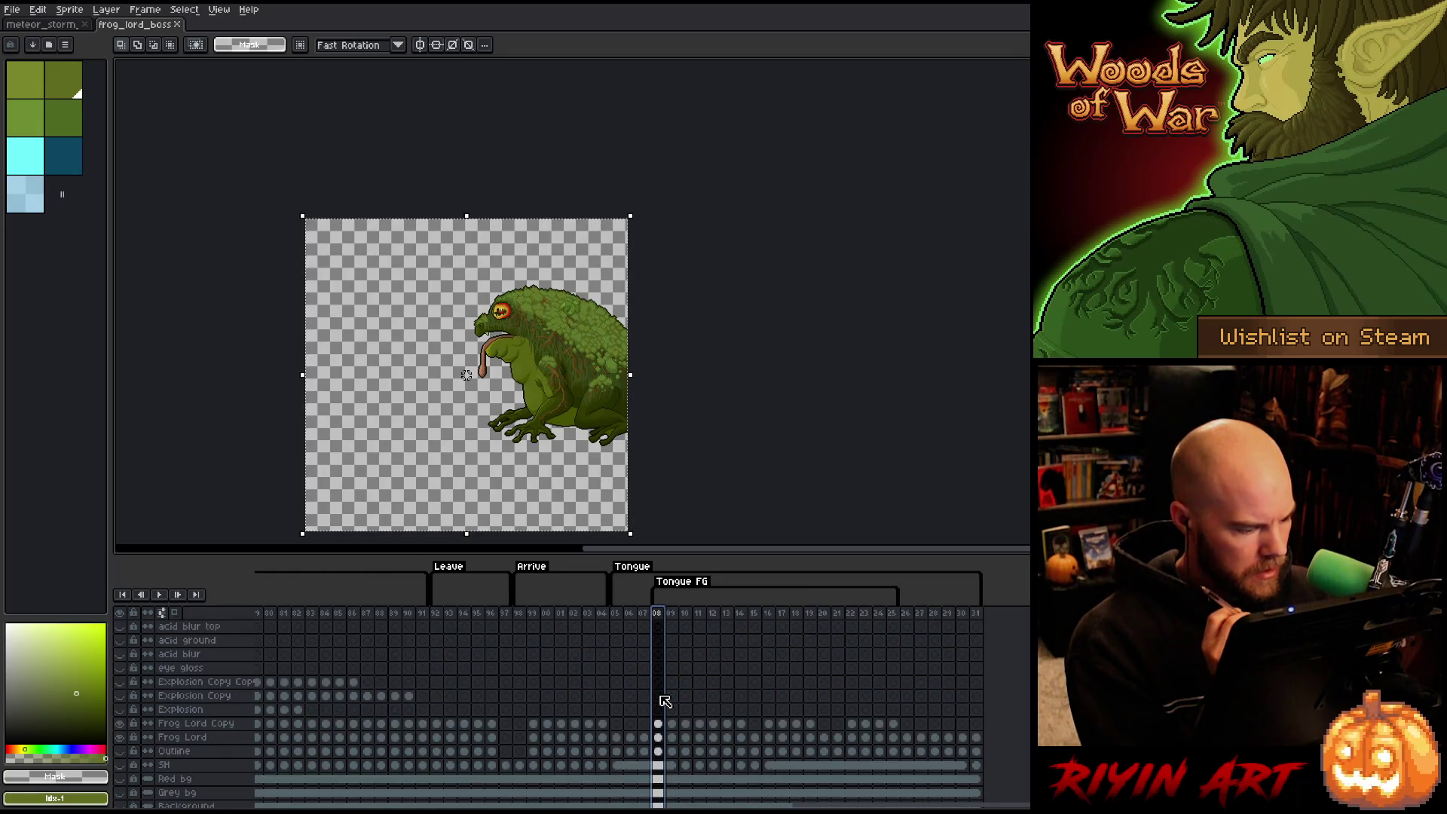
pyautogui.click(121, 737)
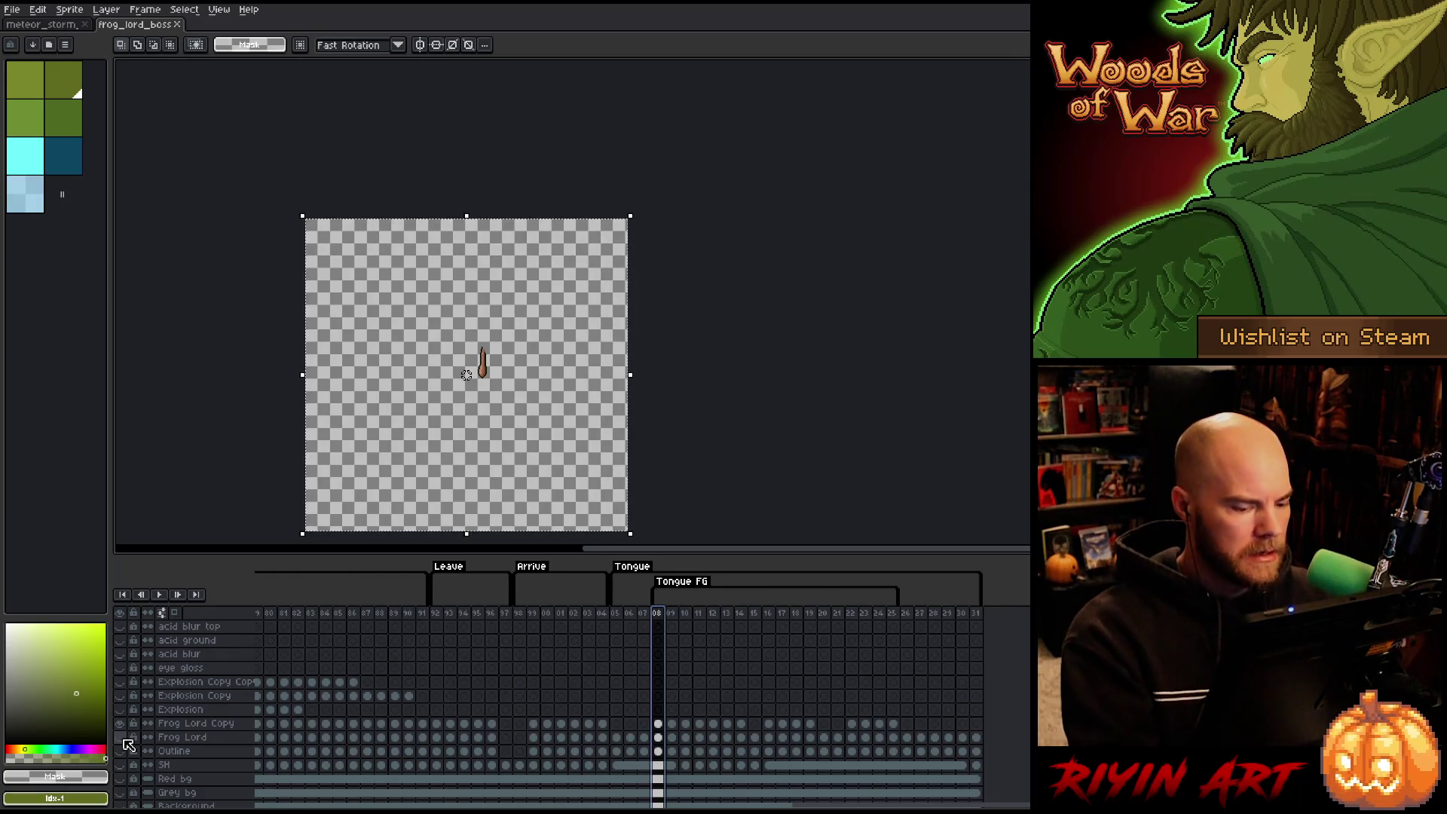
pyautogui.scroll(6, 302, 694)
pyautogui.press('Return')
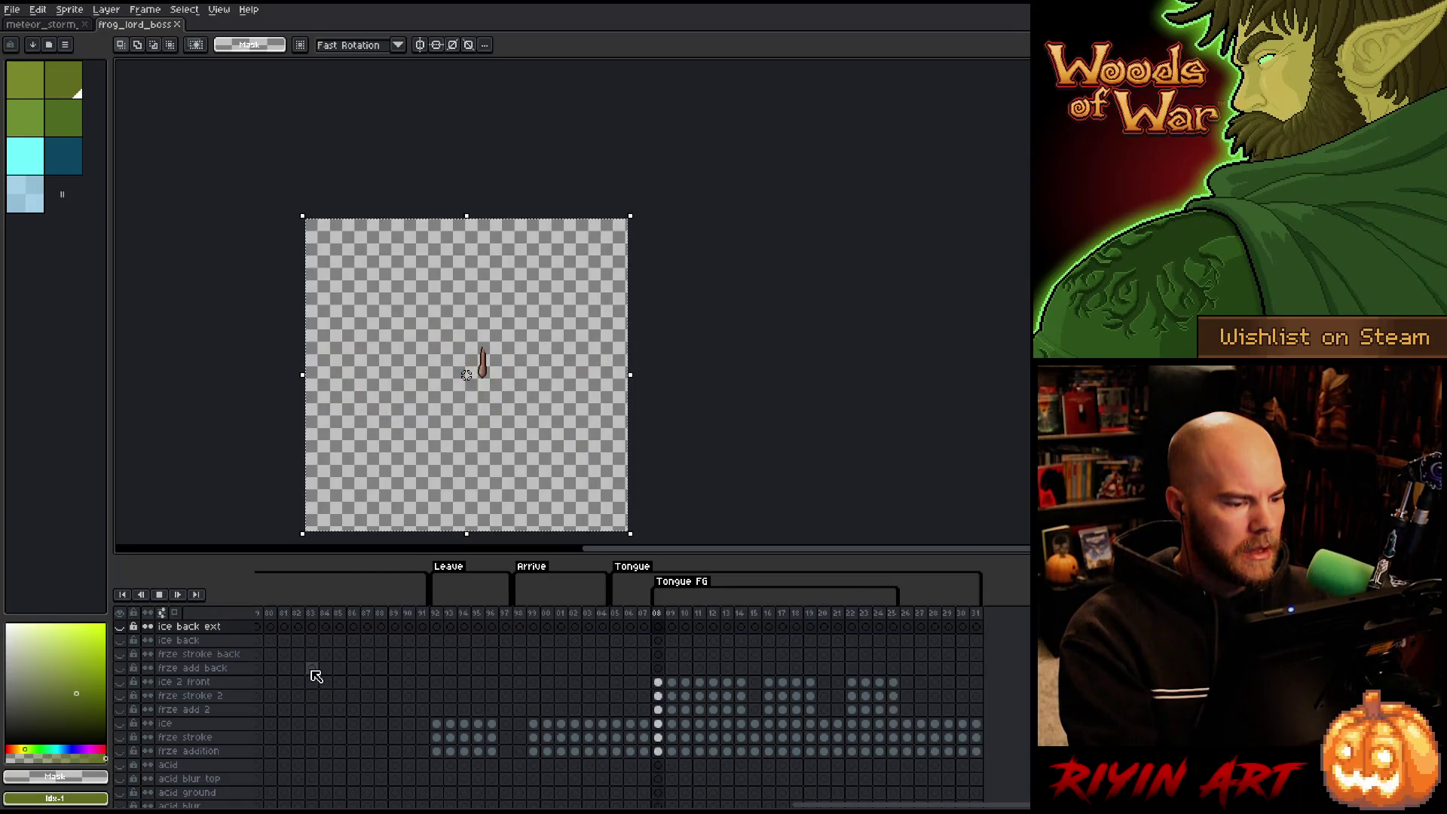
pyautogui.press('Return')
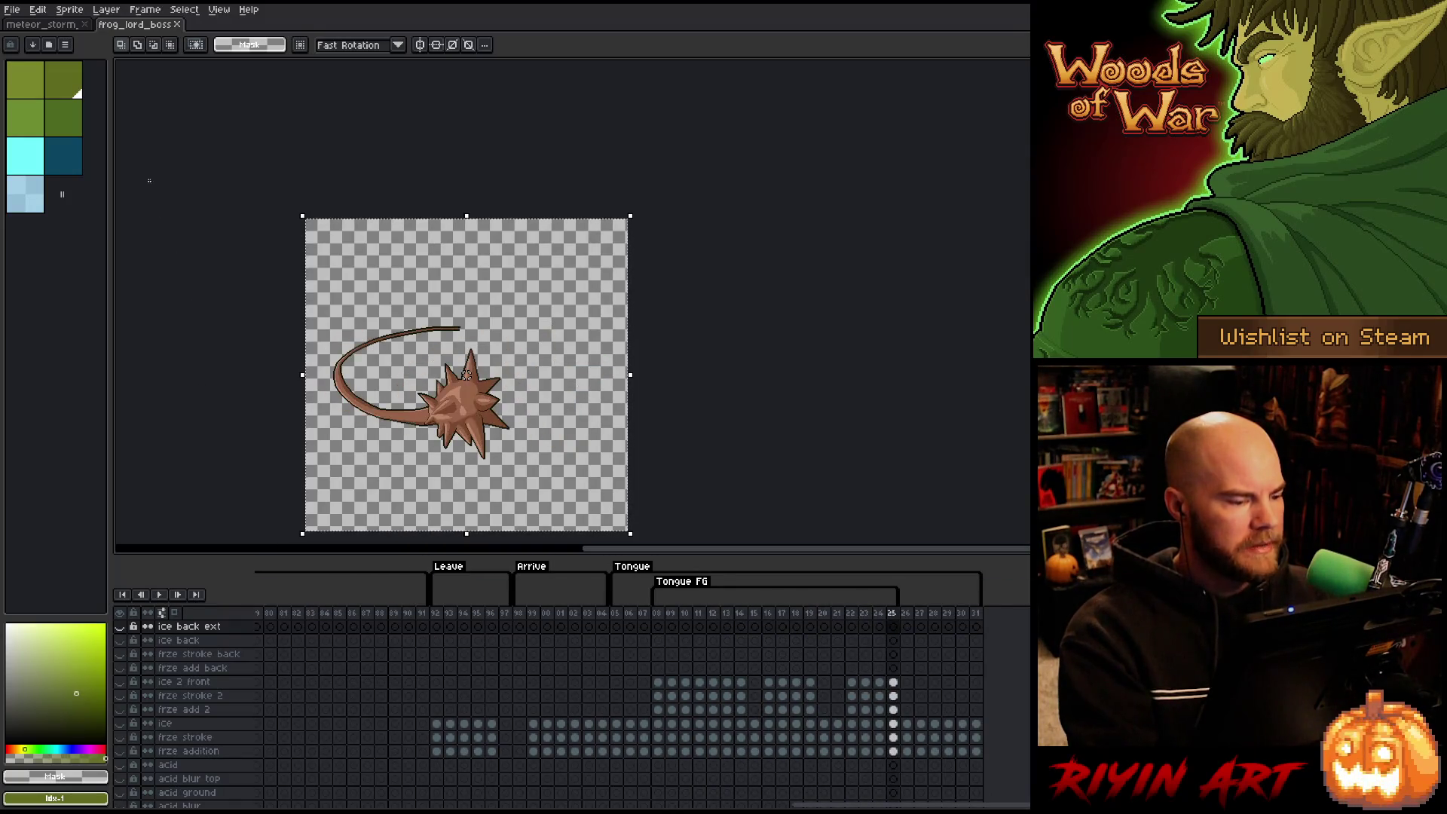
pyautogui.click(12, 9)
pyautogui.moveTo(45, 128)
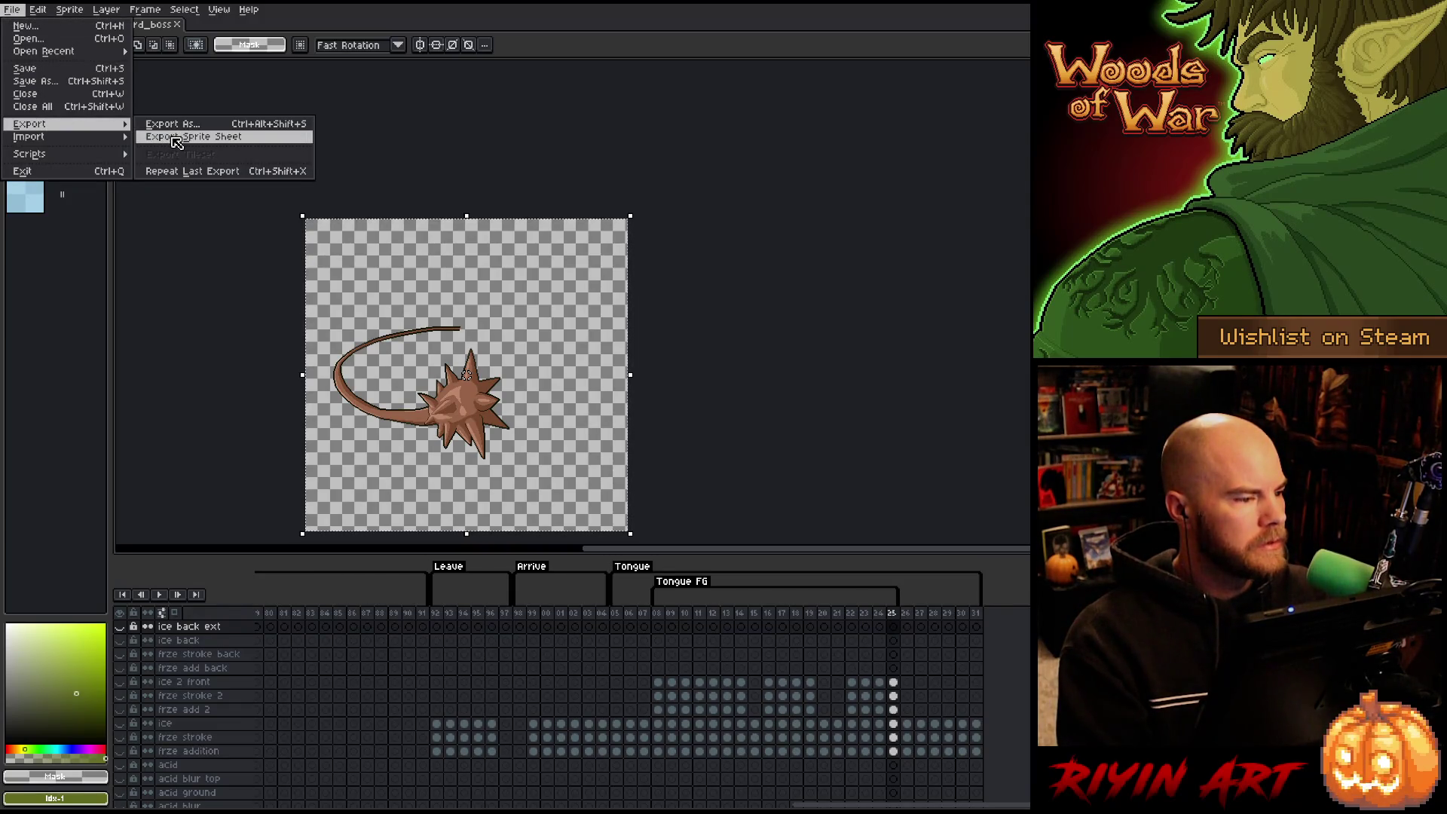
# Set the sprite sheet export frames to Tag: Tongue FG.
pyautogui.click(175, 142)
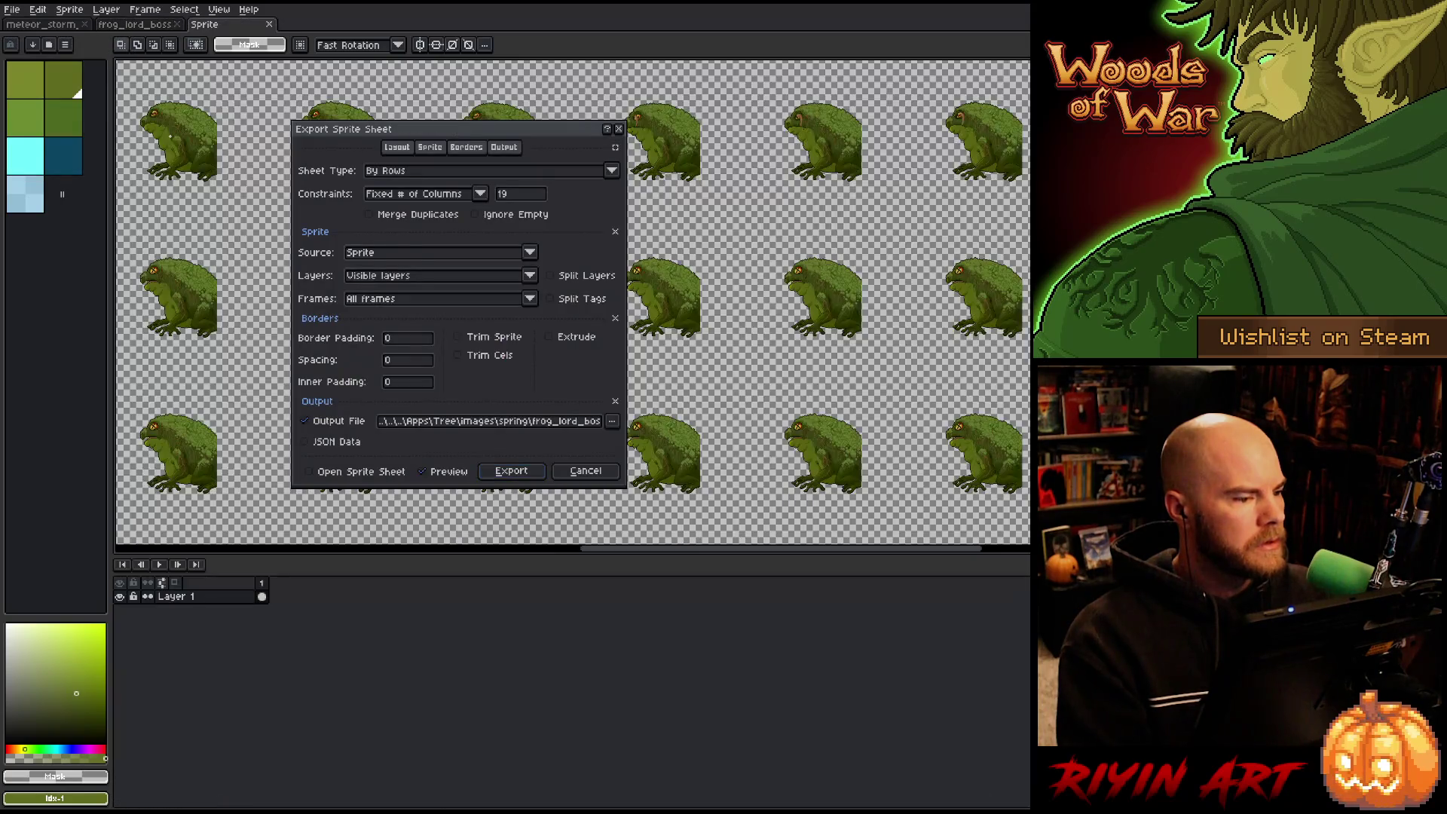
pyautogui.click(458, 306)
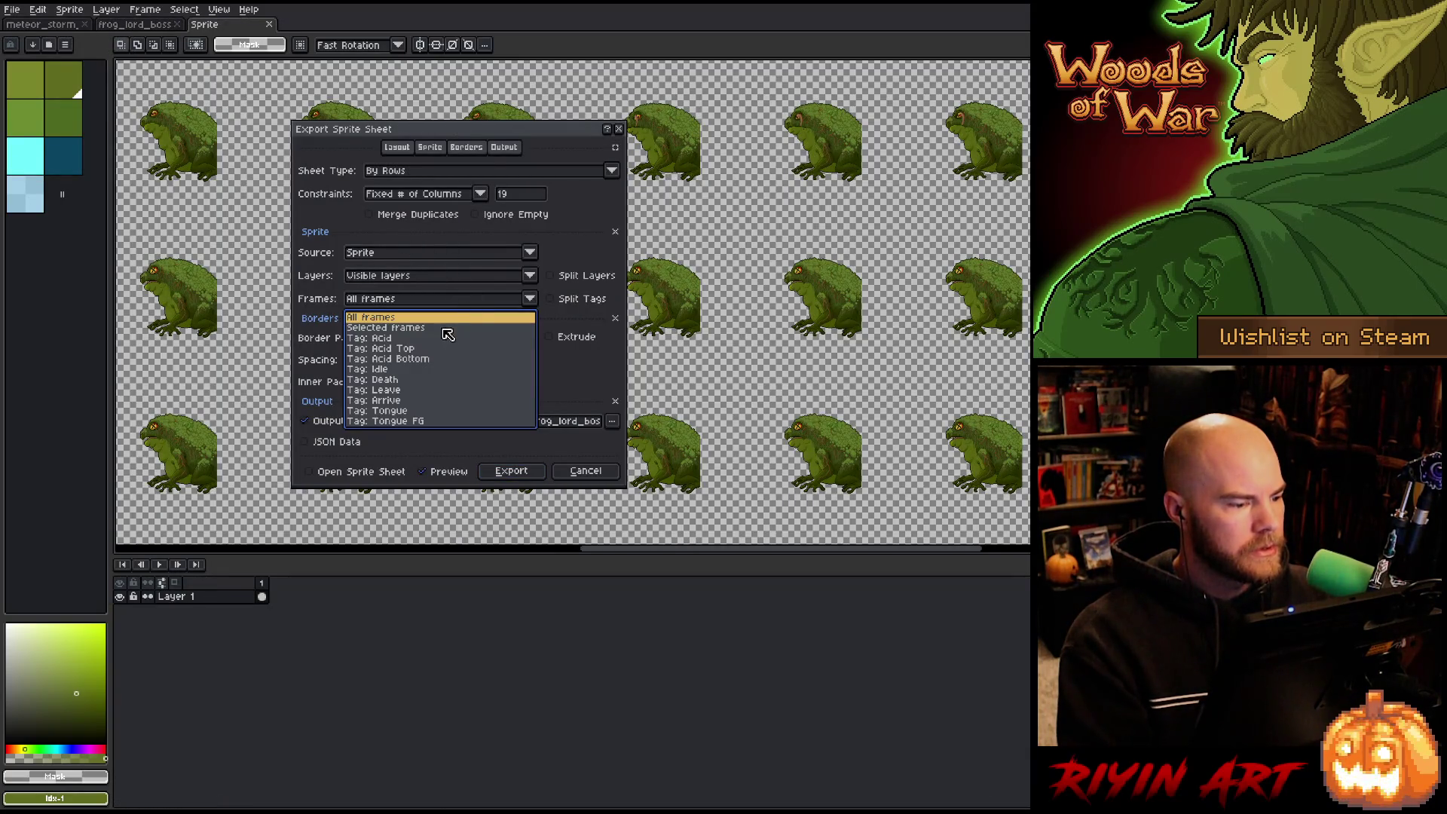
pyautogui.click(415, 421)
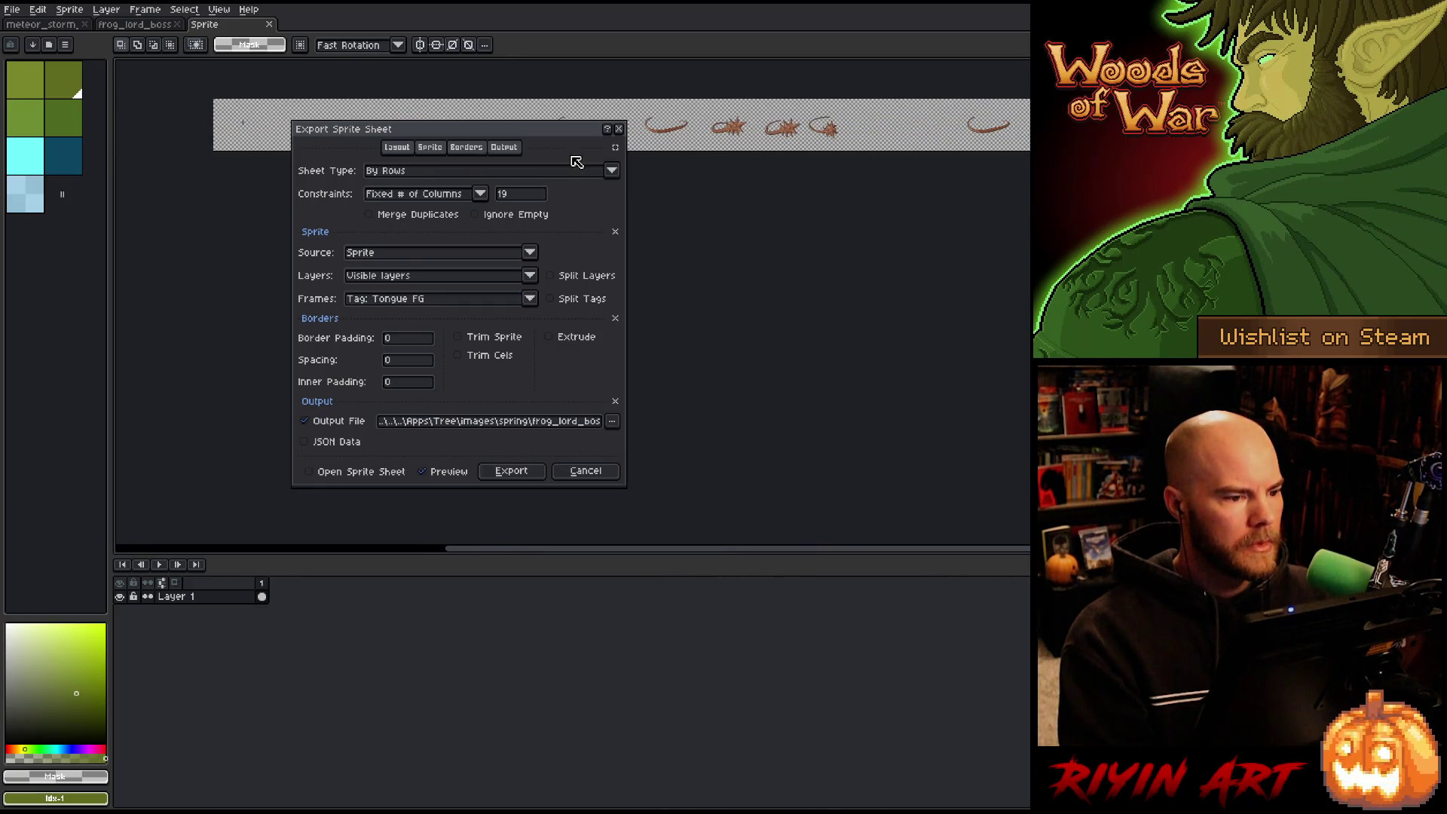
pyautogui.moveTo(559, 126)
pyautogui.mouseDown()
pyautogui.moveTo(559, 199)
pyautogui.moveTo(550, 131)
pyautogui.mouseUp()
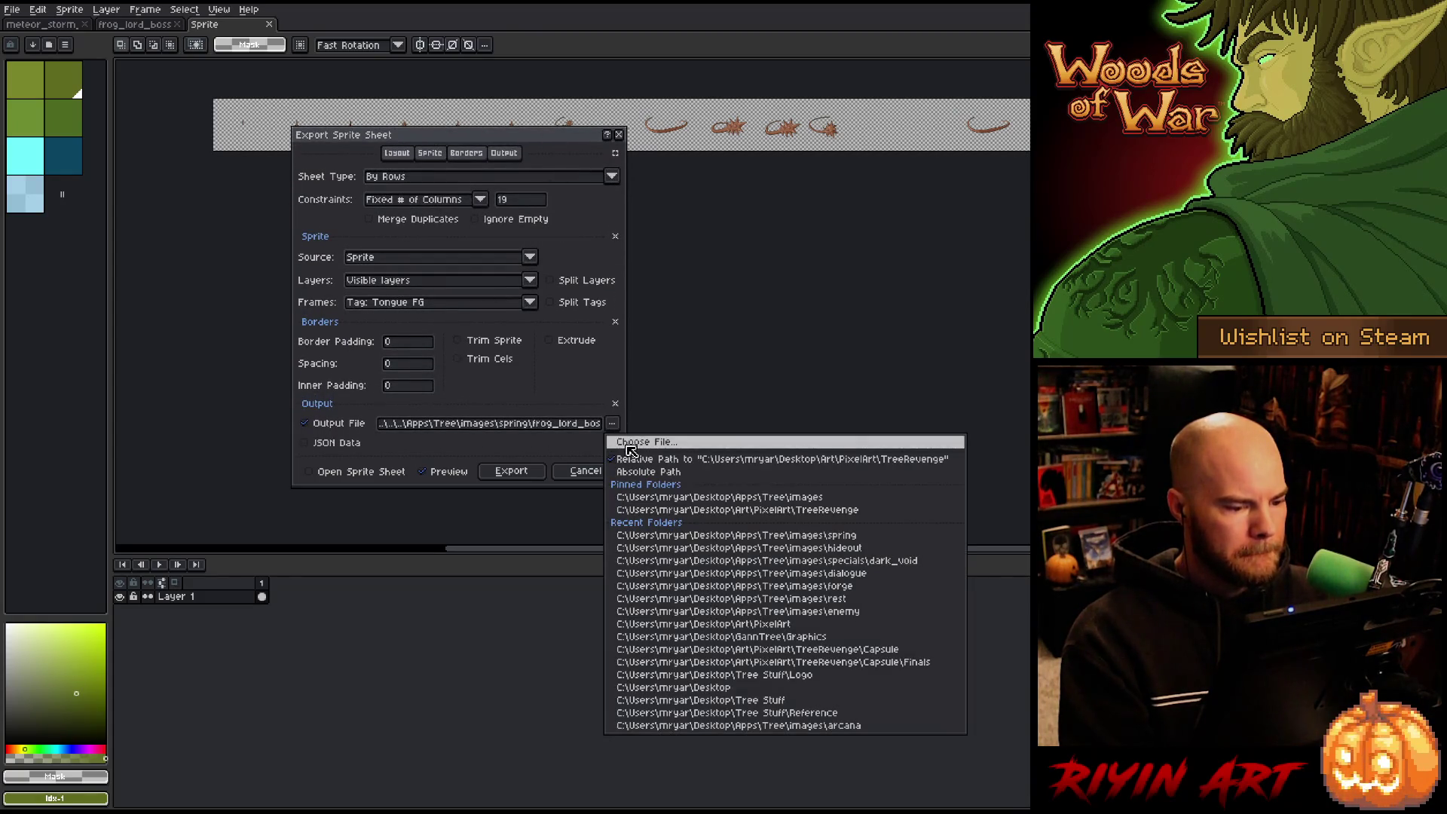
# Export the tongue sheet, overwriting spring/frog_lord_boss_front_tongue.png.
pyautogui.click(616, 424)
pyautogui.click(535, 99)
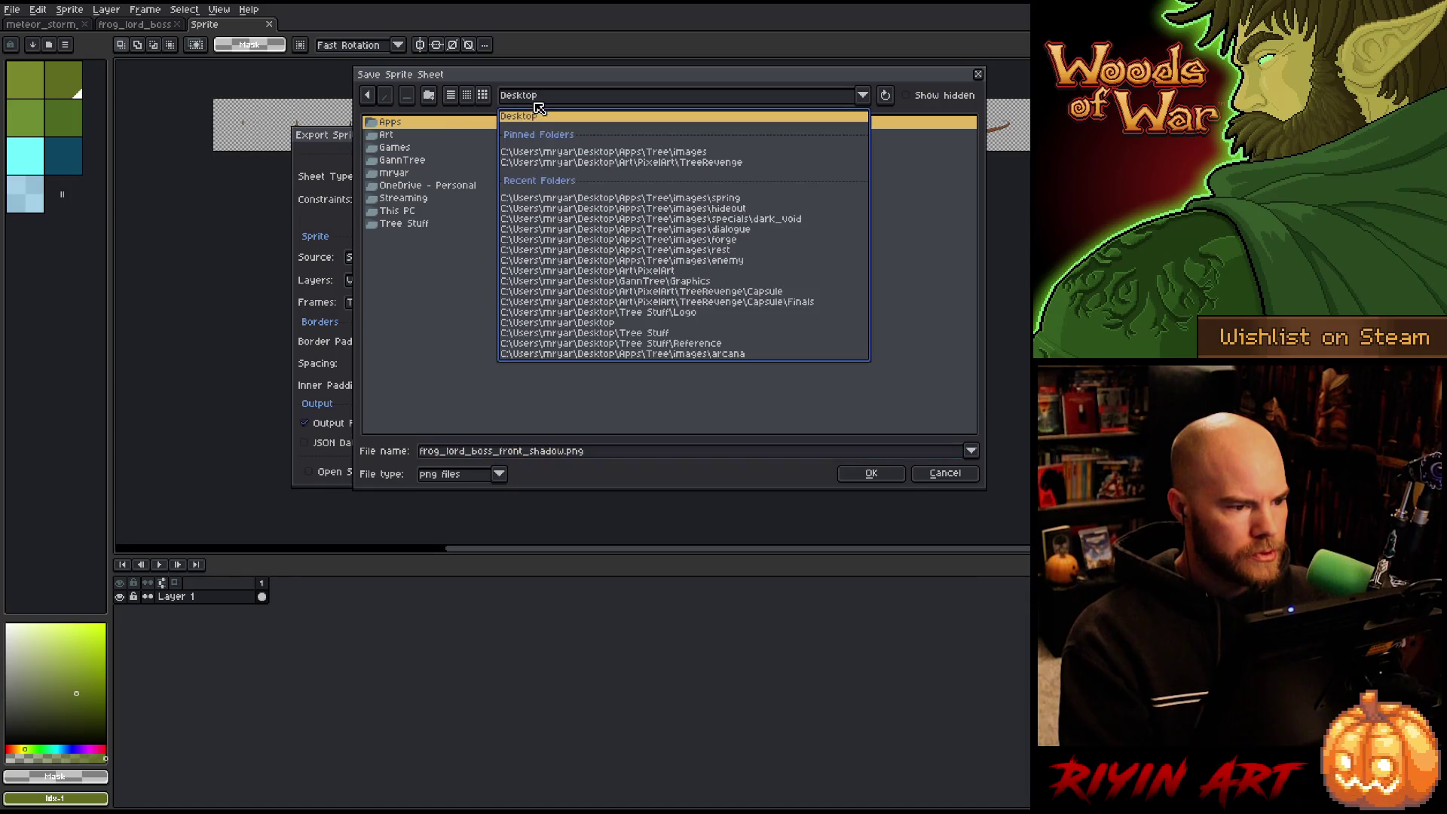
pyautogui.click(581, 152)
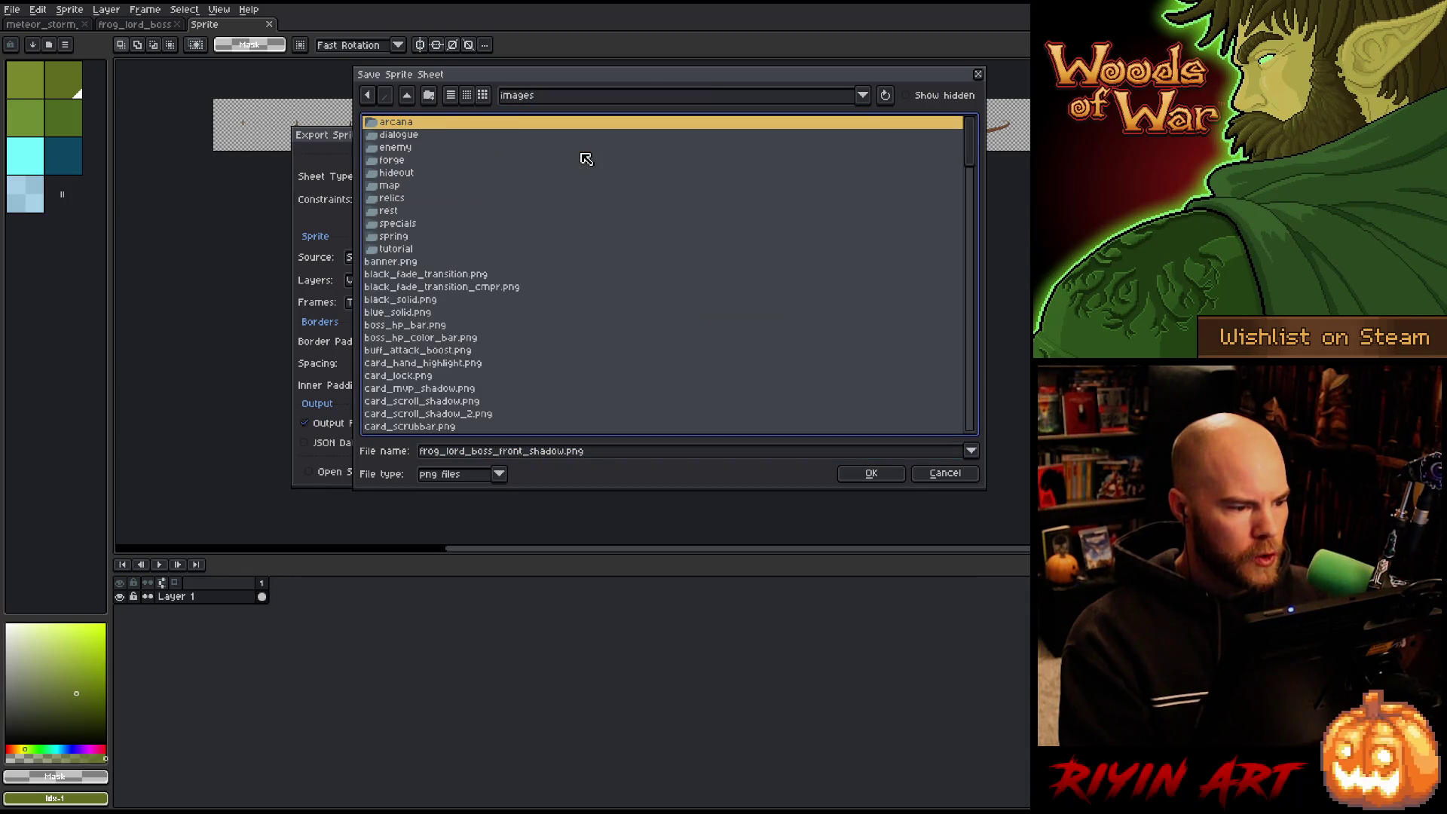
pyautogui.doubleClick(397, 237)
pyautogui.scroll(-3, 437, 257)
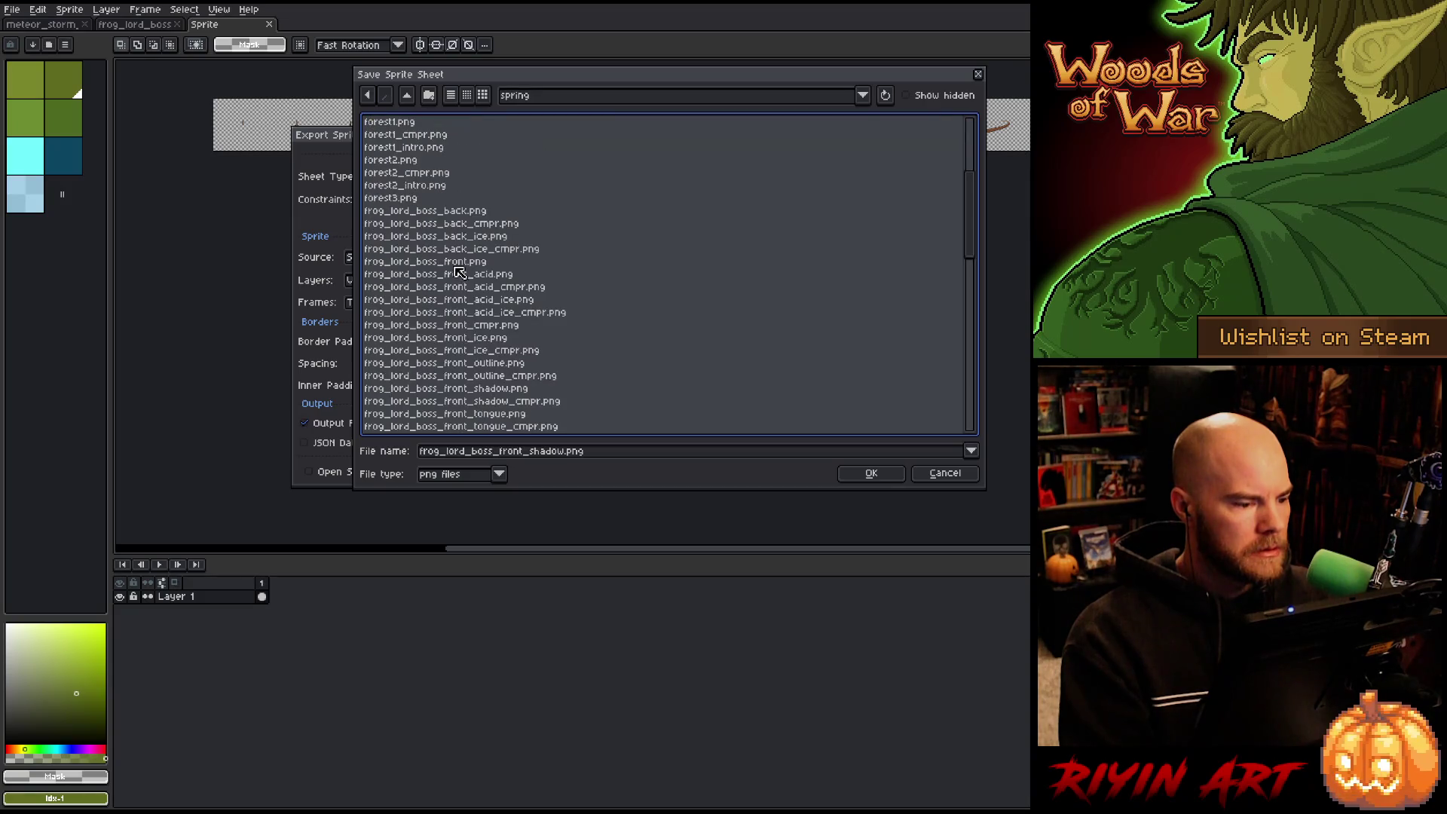
pyautogui.scroll(-3, 464, 275)
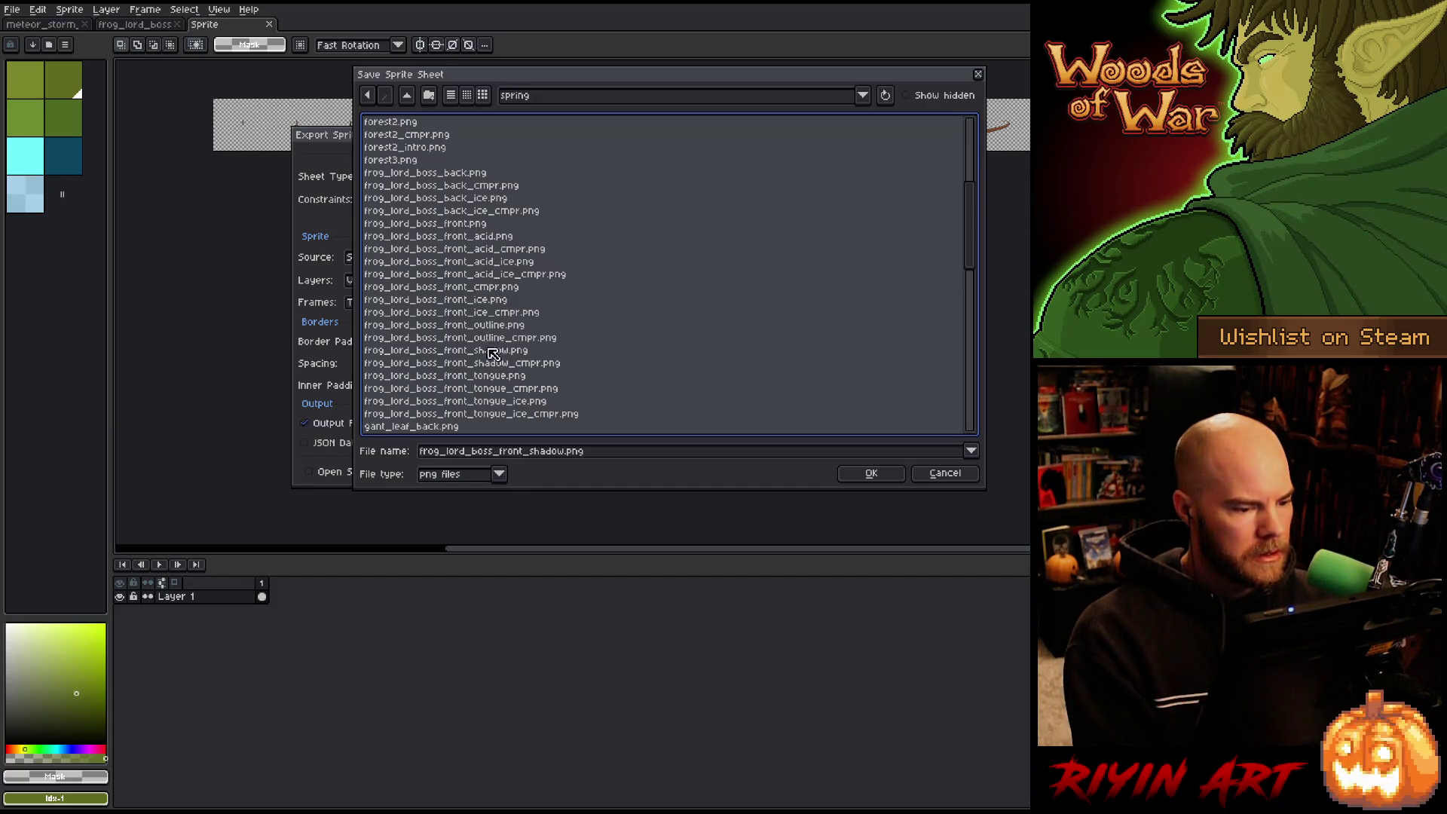
pyautogui.click(494, 376)
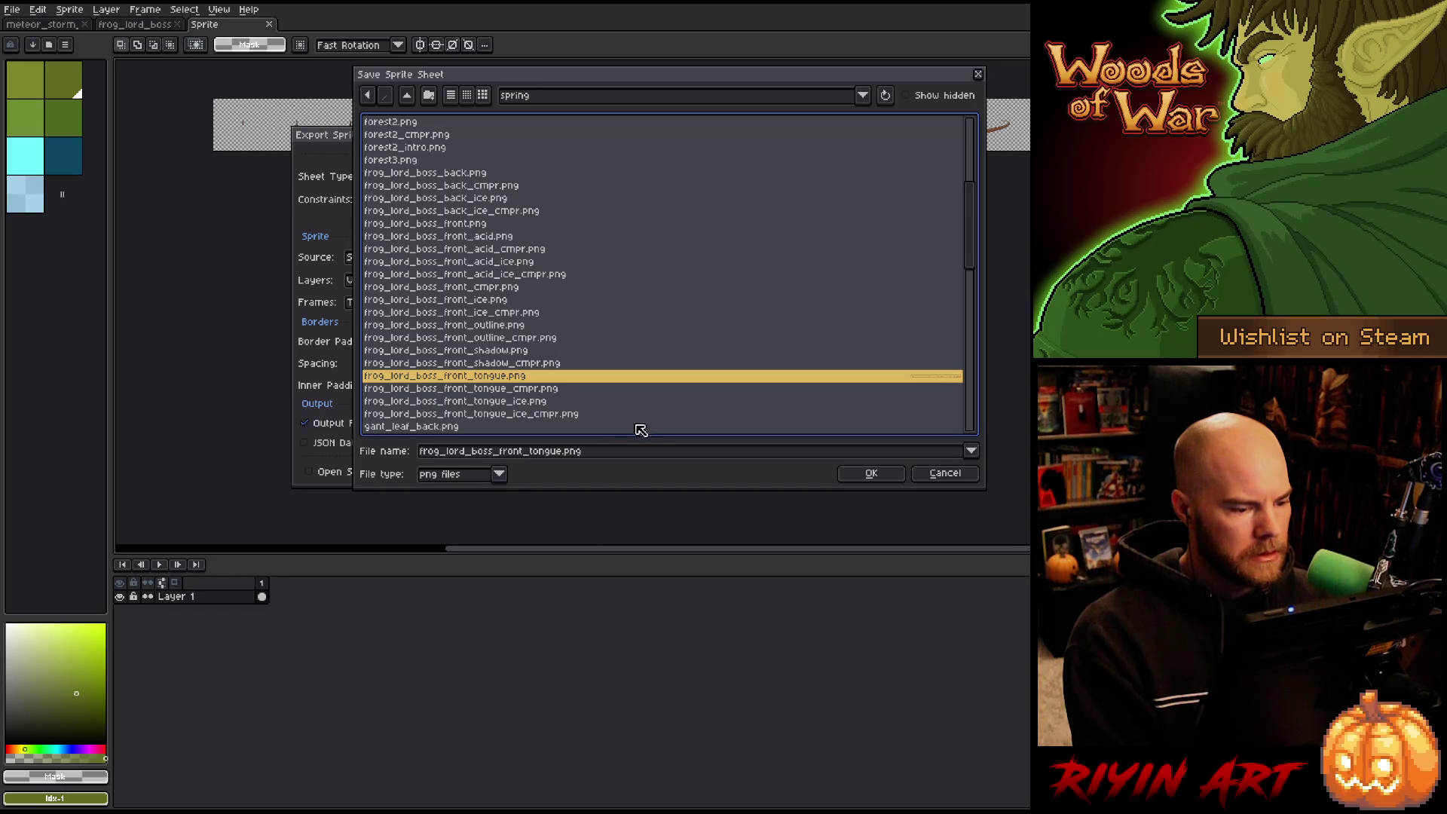
pyautogui.click(867, 475)
pyautogui.click(664, 442)
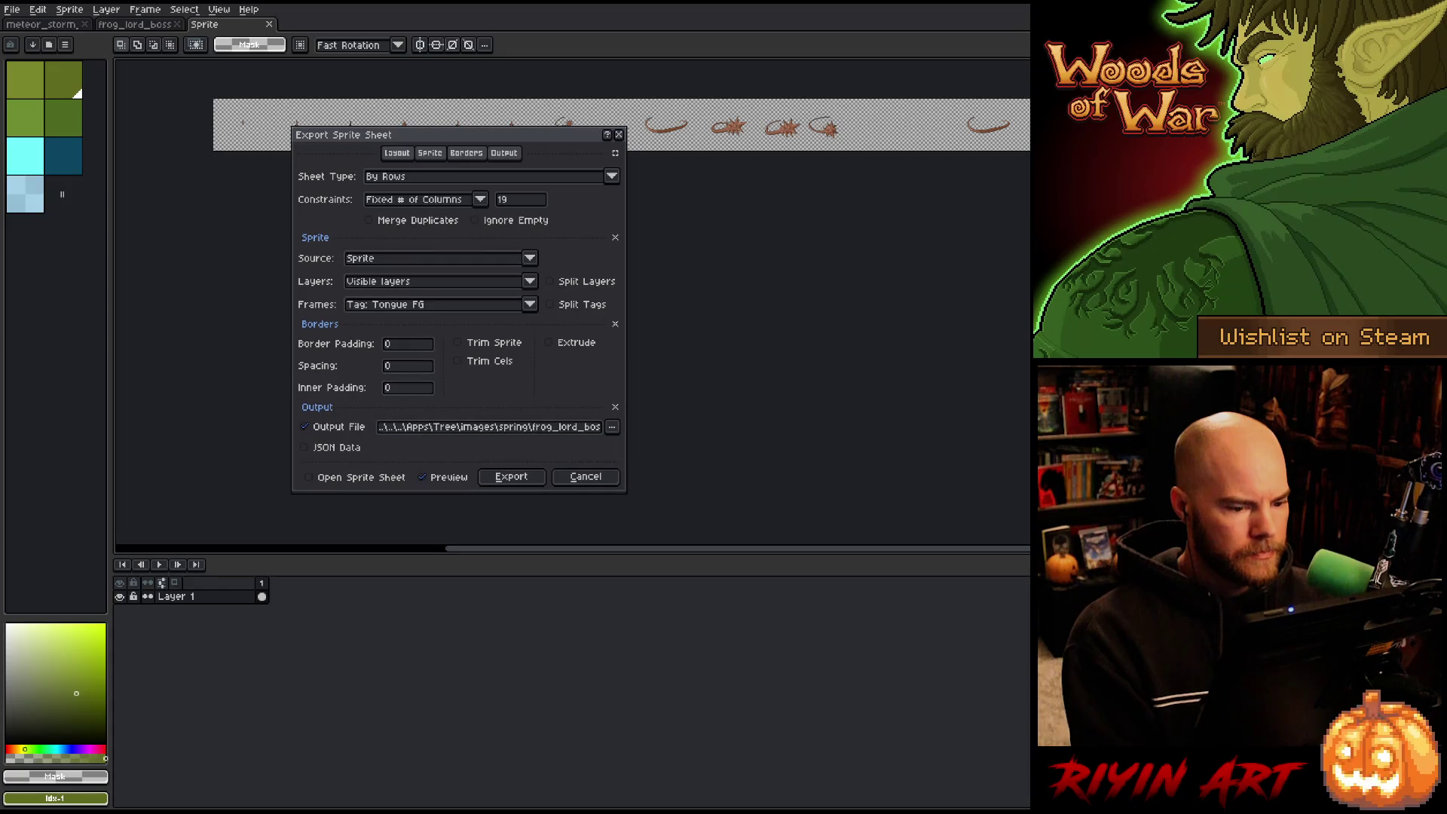
pyautogui.click(520, 475)
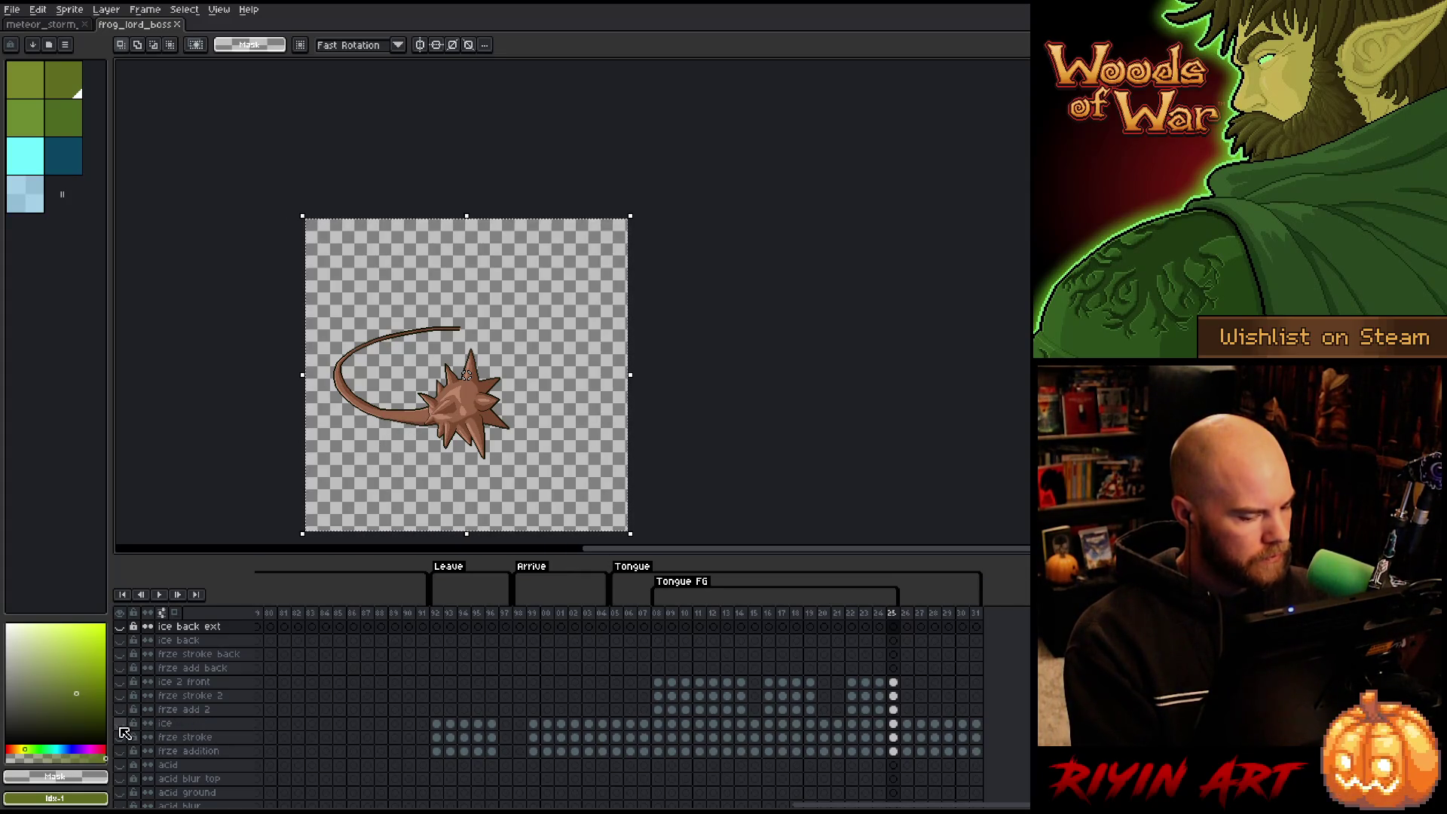
# Preview ice and frze stroke, then show frze add 2, frze stroke 2 and ice 2 front.
pyautogui.click(121, 728)
pyautogui.click(120, 728)
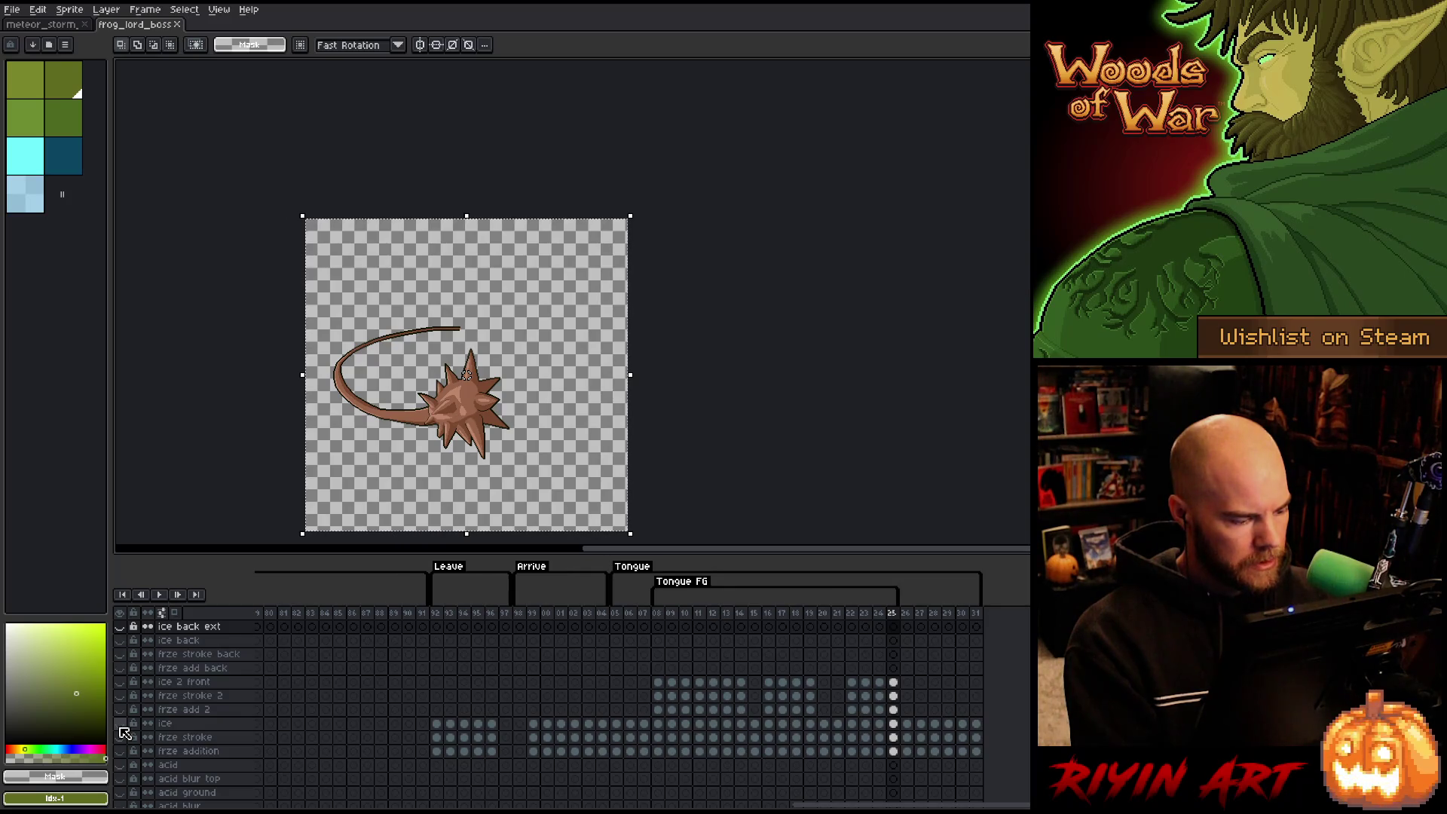
pyautogui.click(120, 738)
pyautogui.click(120, 738)
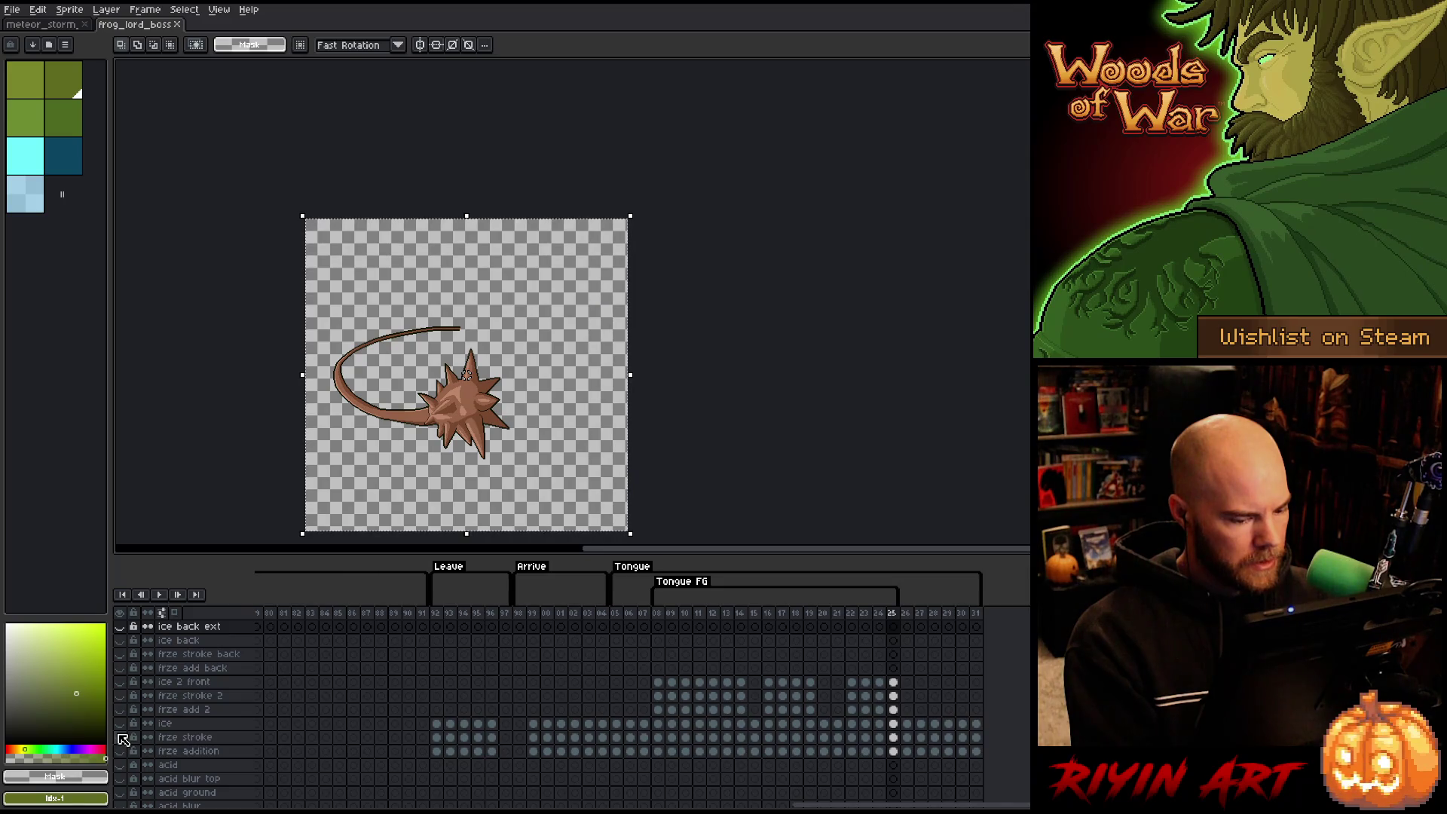
pyautogui.click(120, 711)
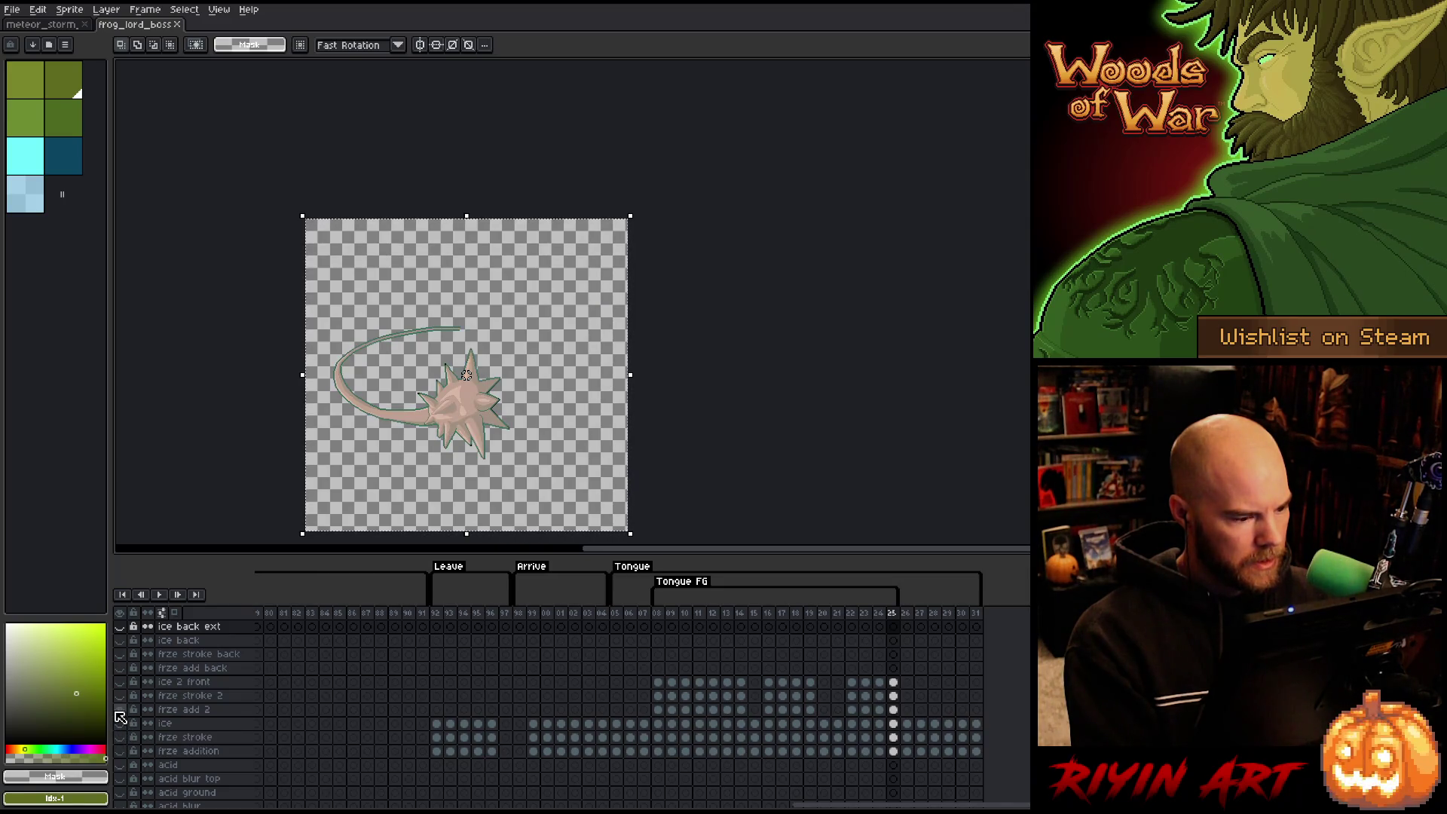
pyautogui.click(119, 697)
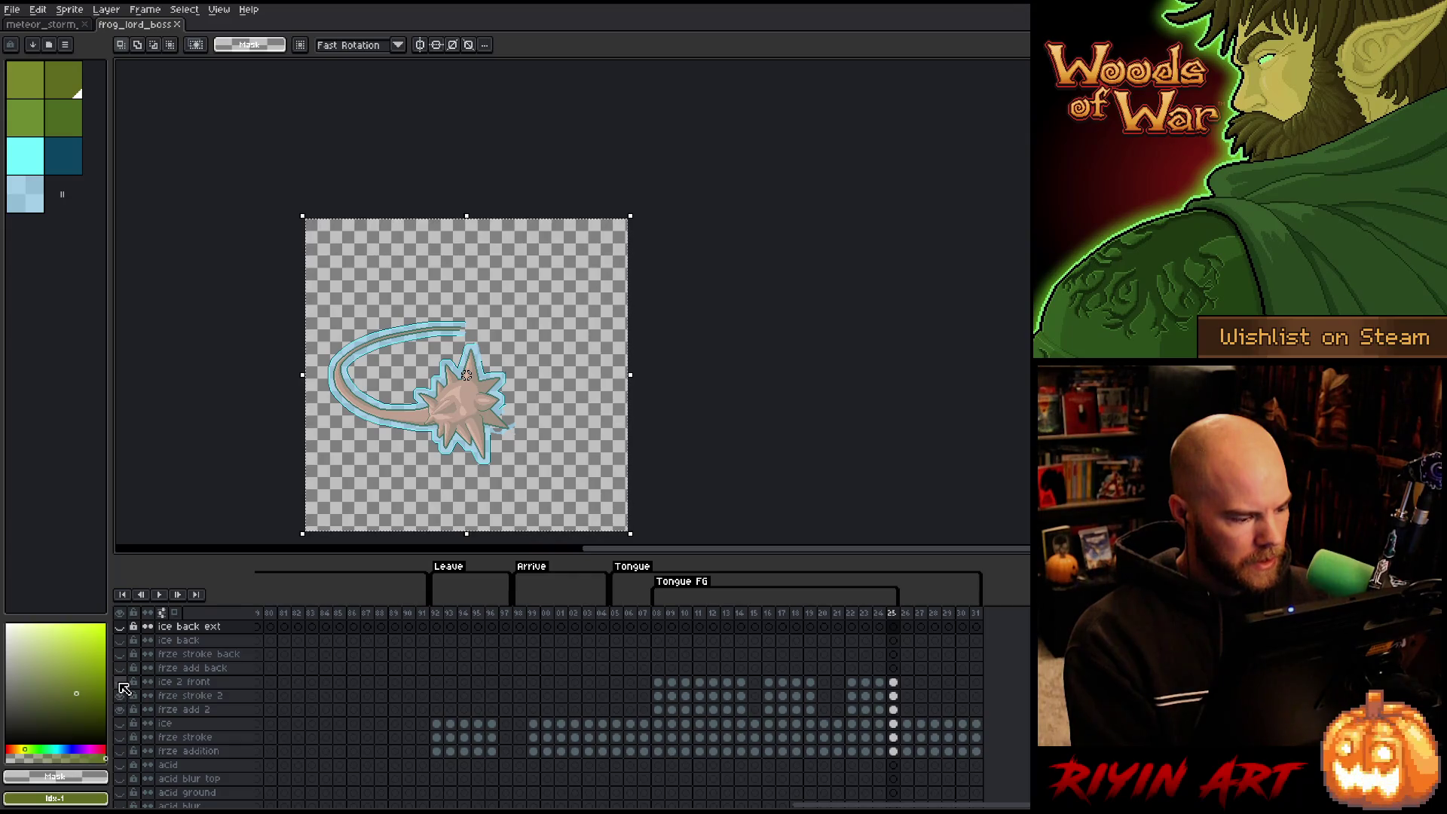
pyautogui.click(121, 682)
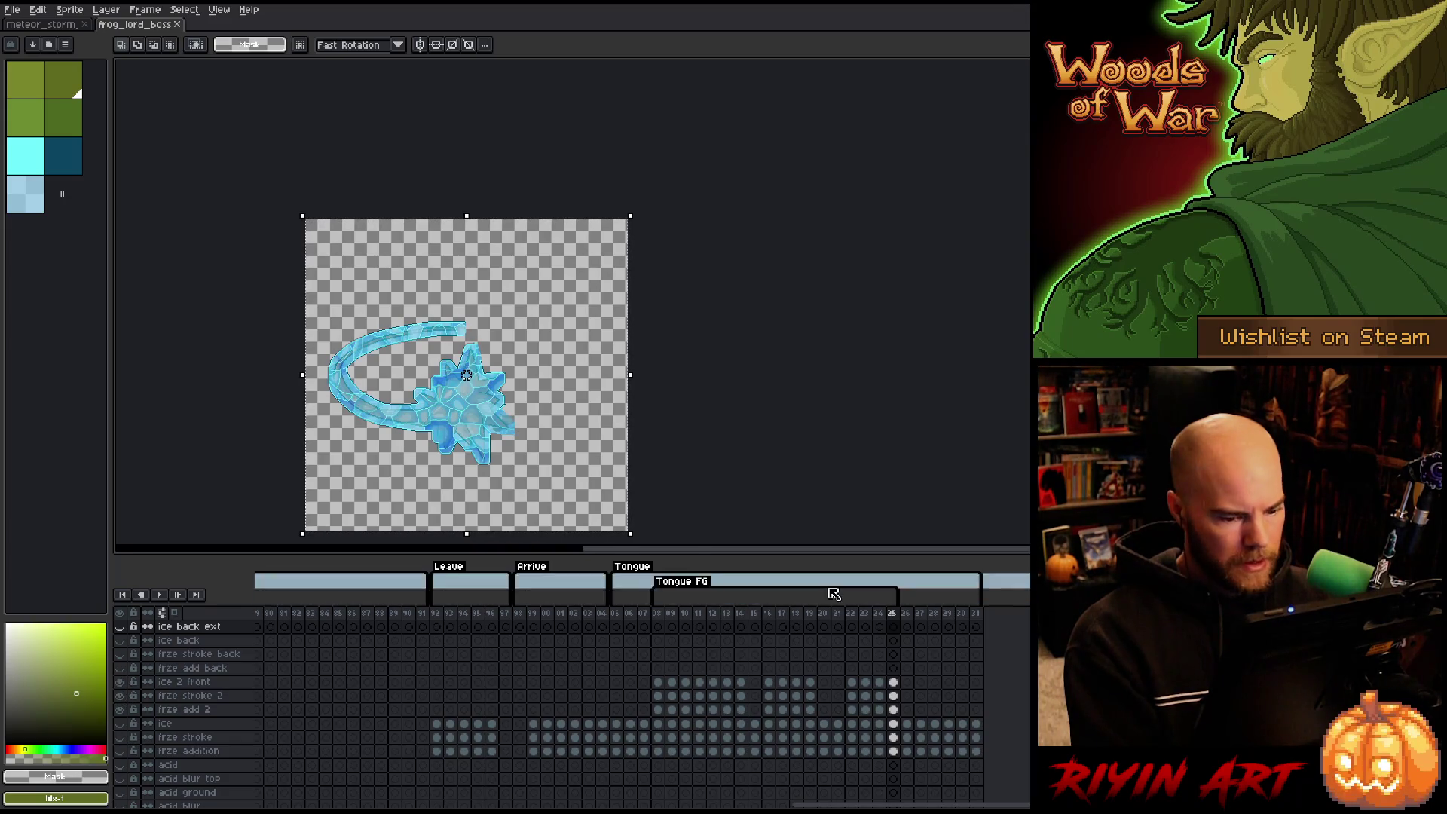
# Select the tongue frame range starting from frame 08.
pyautogui.click(660, 612)
pyautogui.moveTo(671, 617)
pyautogui.mouseDown()
pyautogui.moveTo(851, 612)
pyautogui.moveTo(743, 613)
pyautogui.moveTo(774, 614)
pyautogui.mouseUp()
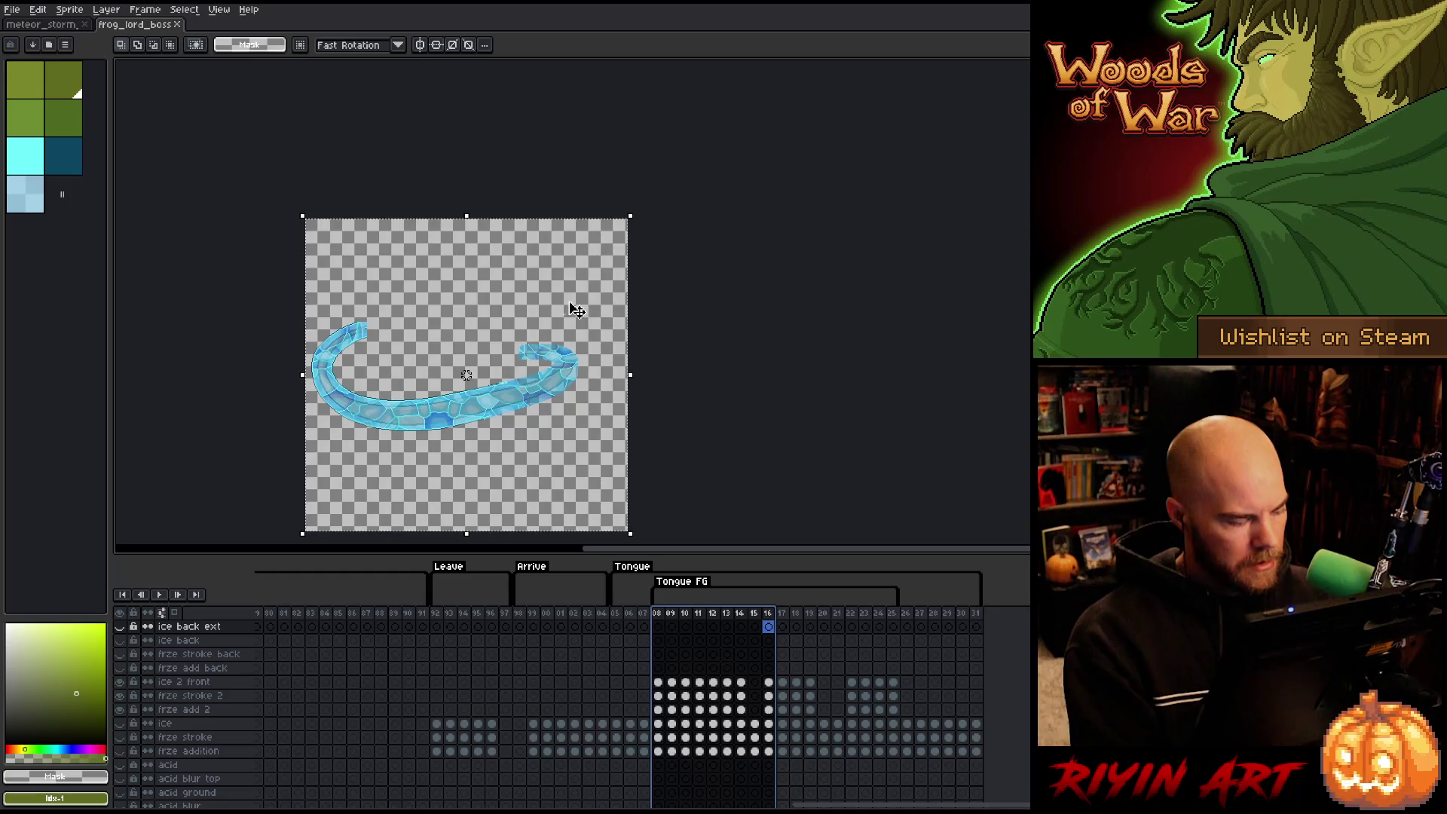
pyautogui.click(13, 9)
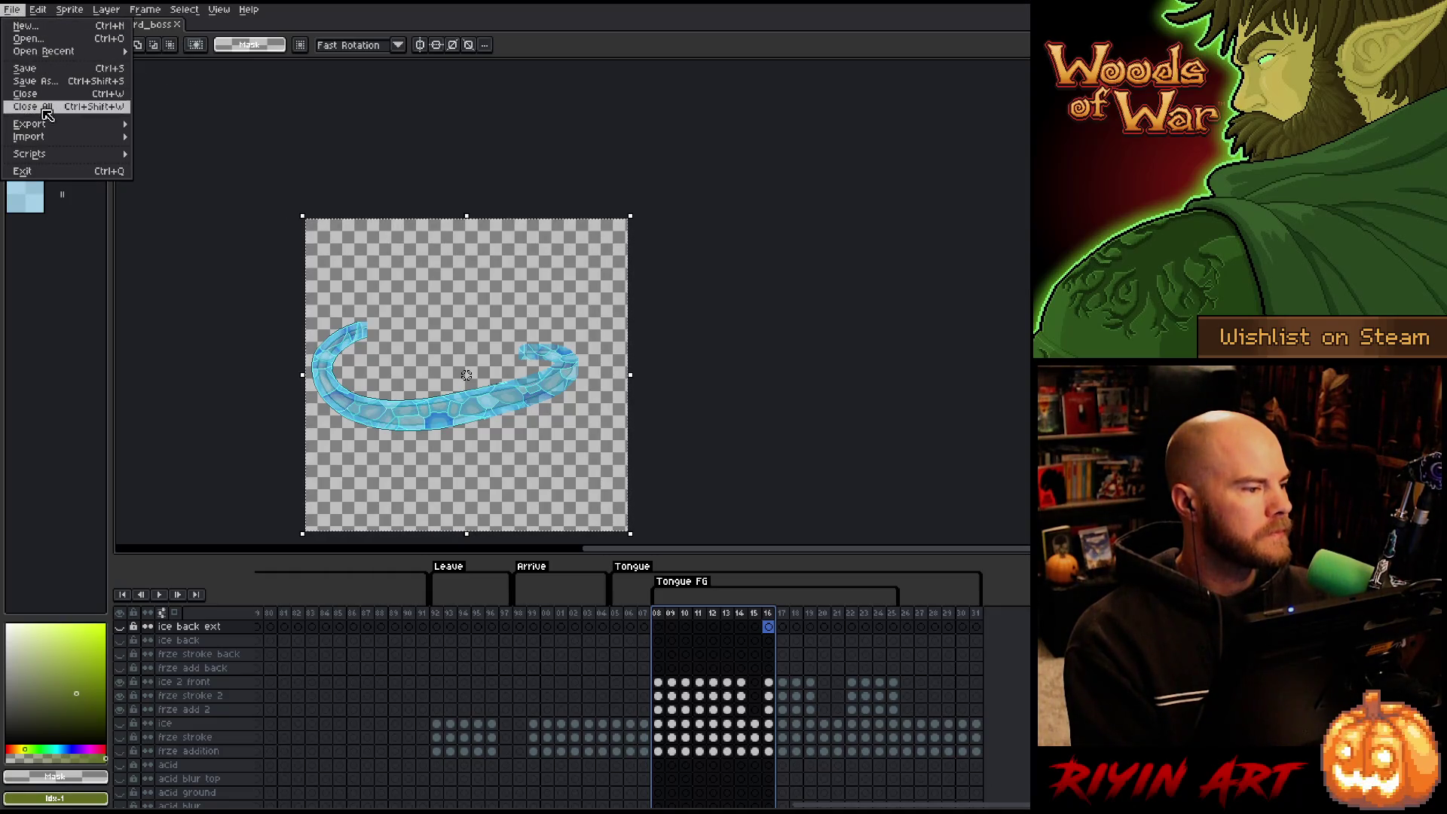
# Start an Export Sprite Sheet and browse to the images/spring folder for the output.
pyautogui.moveTo(47, 125)
pyautogui.click(198, 137)
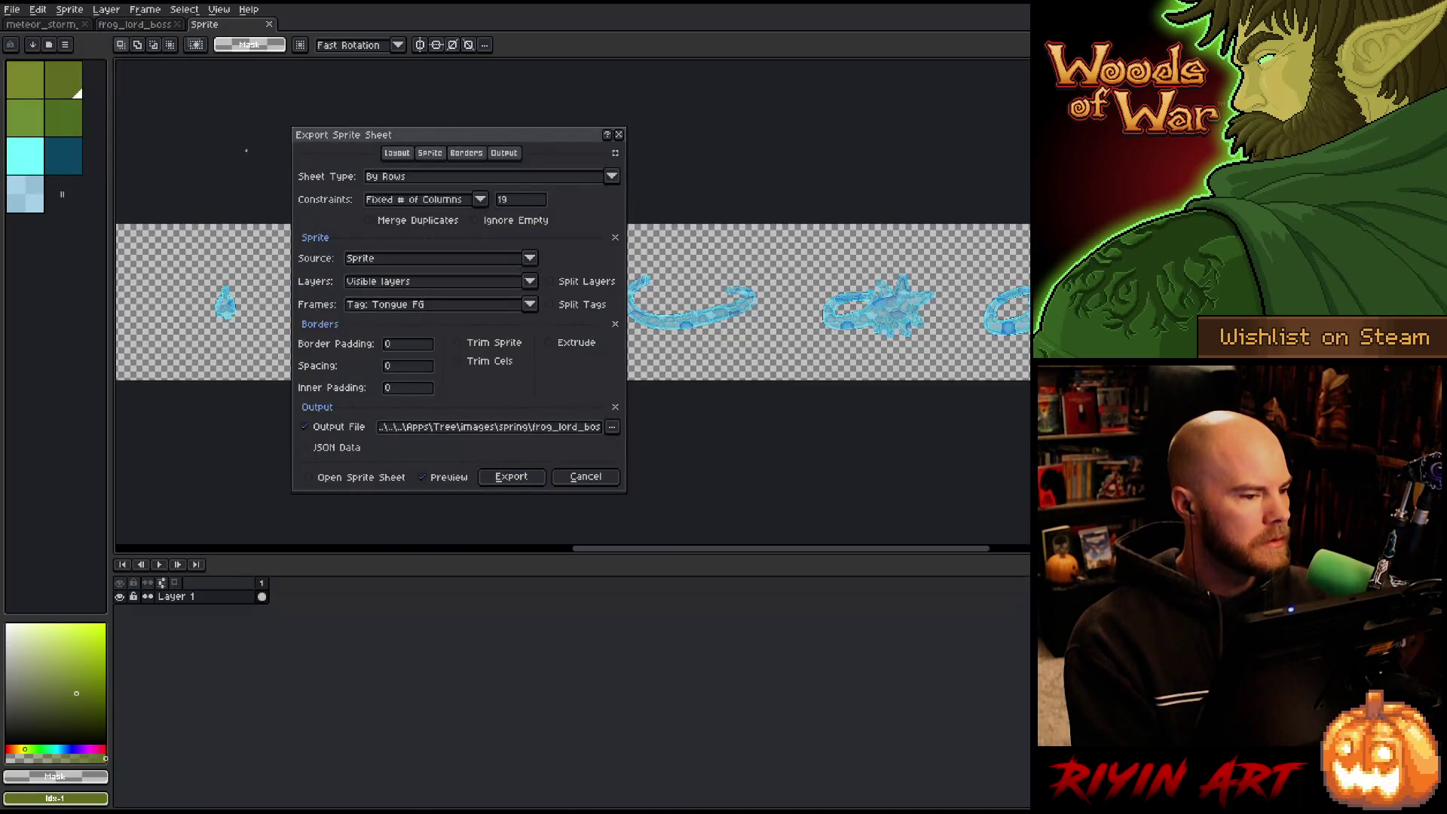
pyautogui.click(615, 436)
pyautogui.click(633, 451)
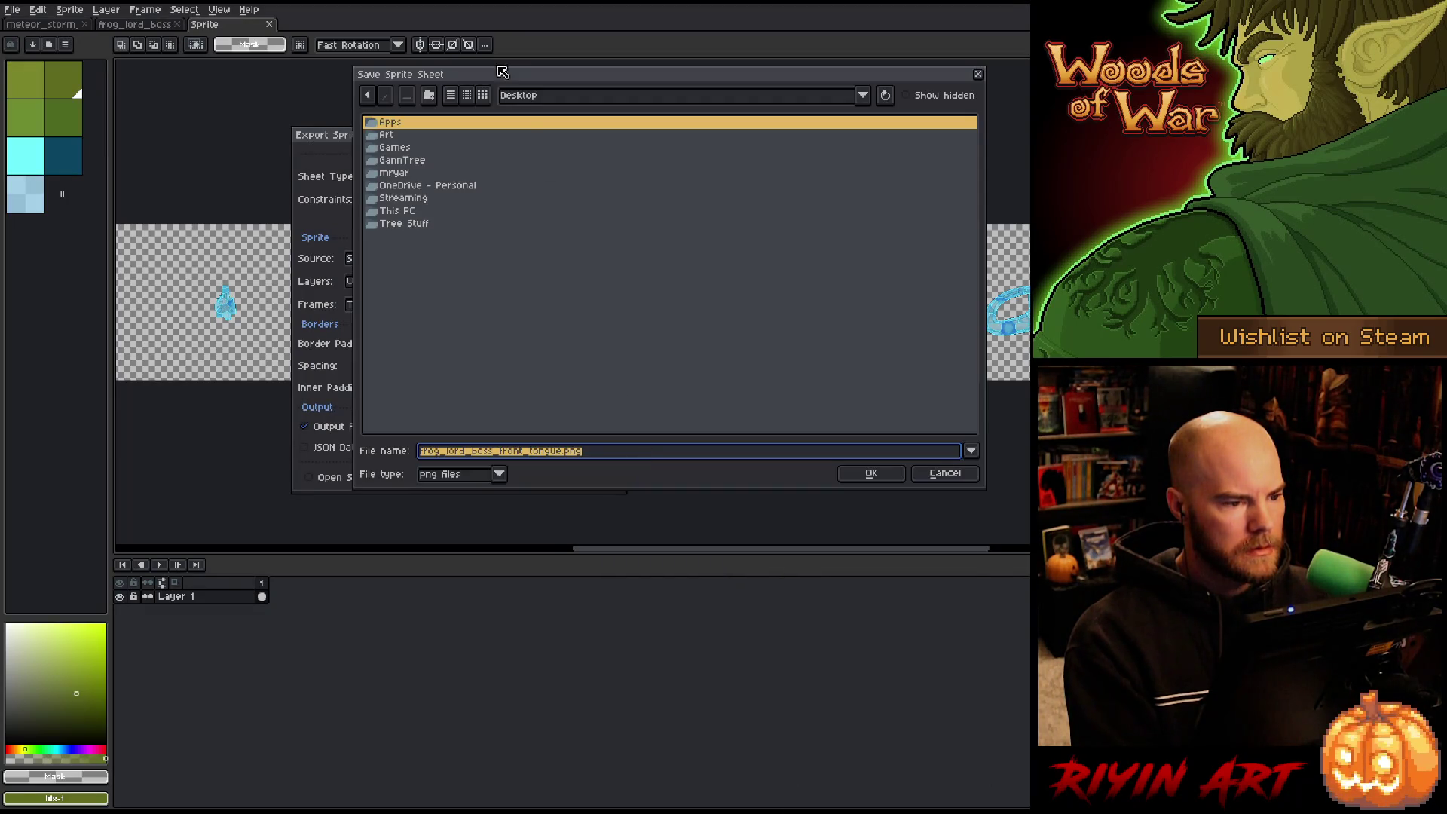
pyautogui.click(550, 97)
pyautogui.click(589, 158)
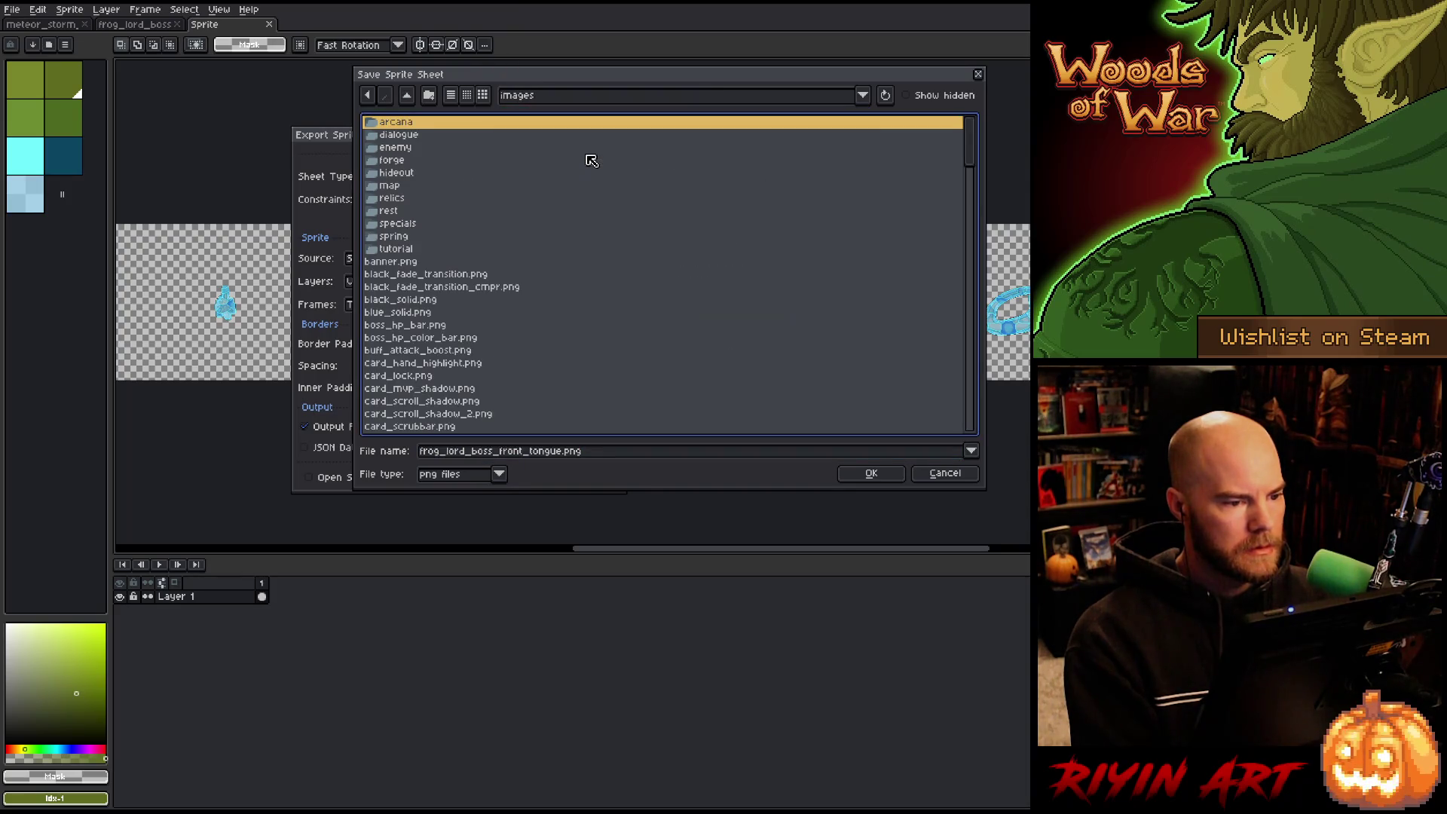
pyautogui.doubleClick(394, 235)
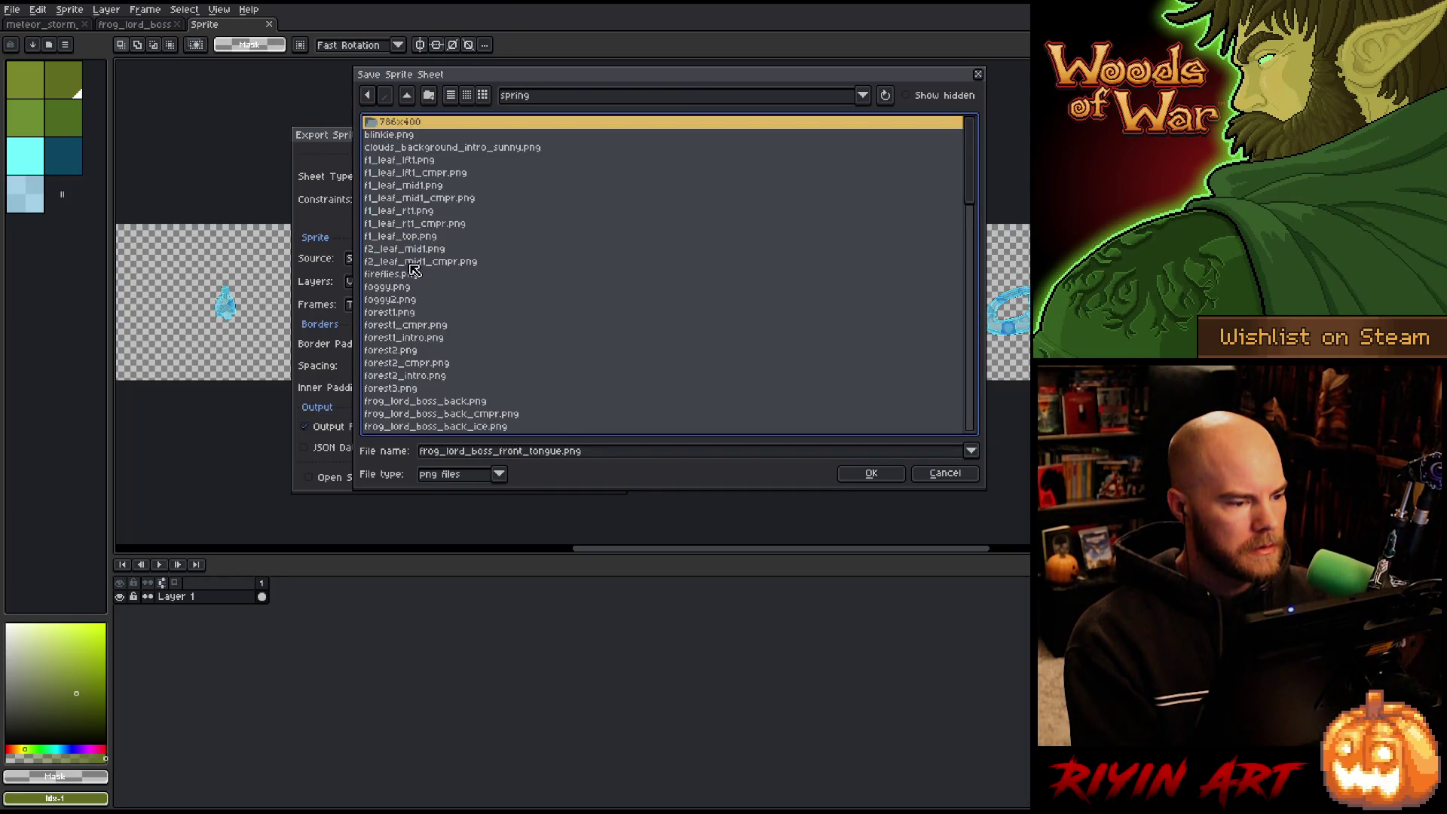
# Export the iced tongue sheet, overwriting frog_lord_boss_front_tongue_ice.png.
pyautogui.scroll(-5, 415, 269)
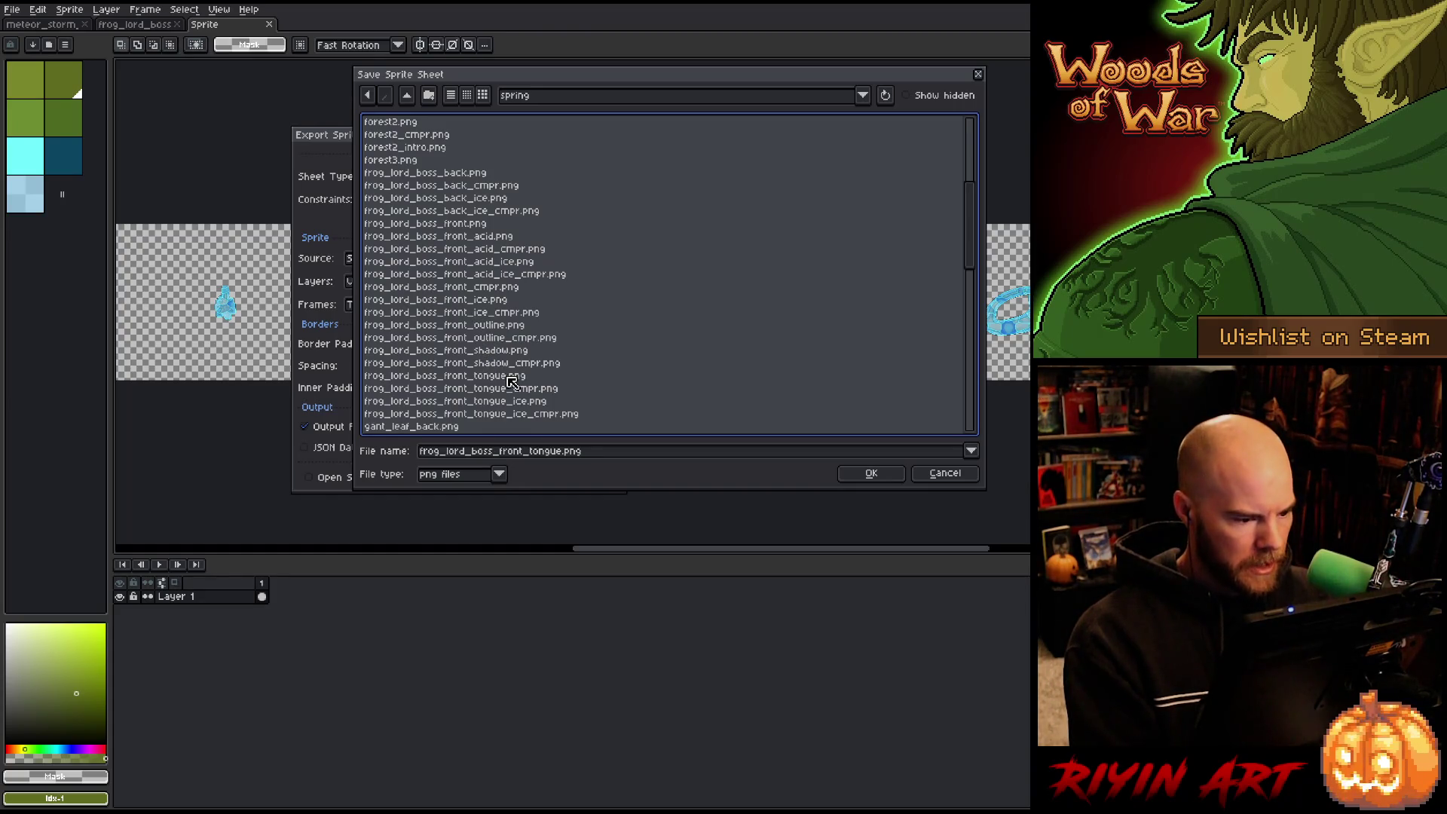
pyautogui.click(522, 400)
pyautogui.click(866, 473)
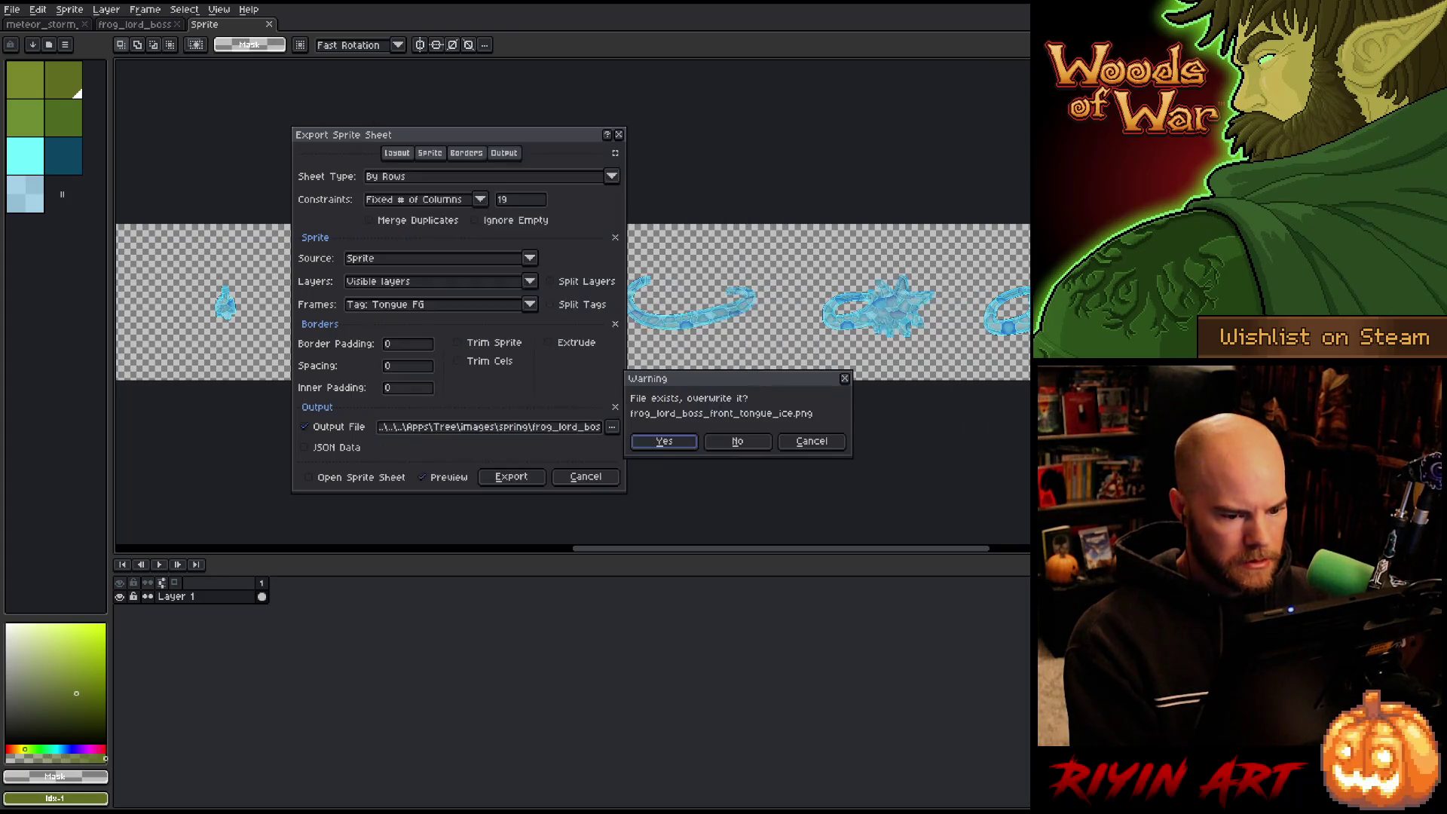
pyautogui.click(663, 442)
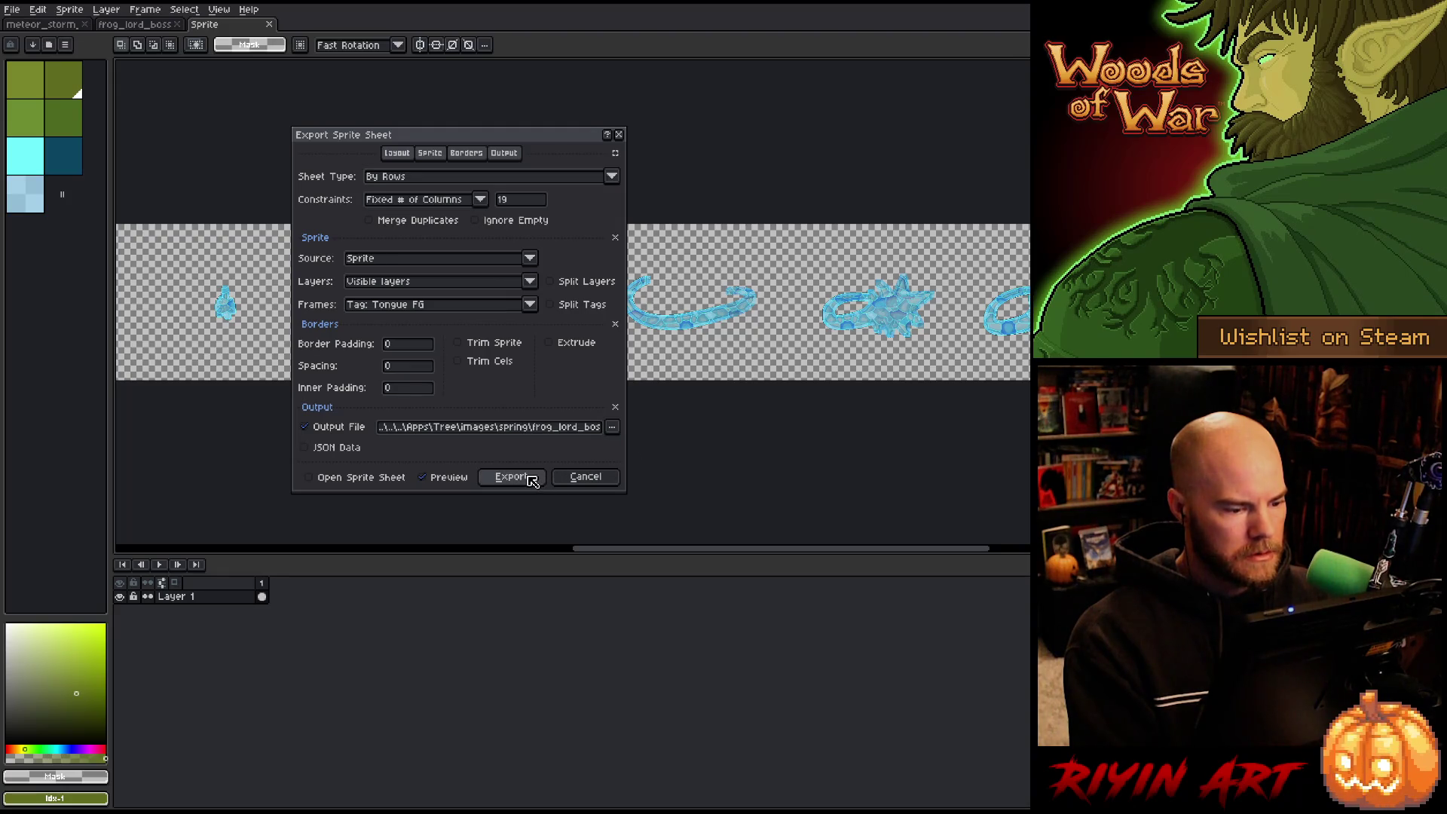
pyautogui.click(552, 431)
pyautogui.click(516, 483)
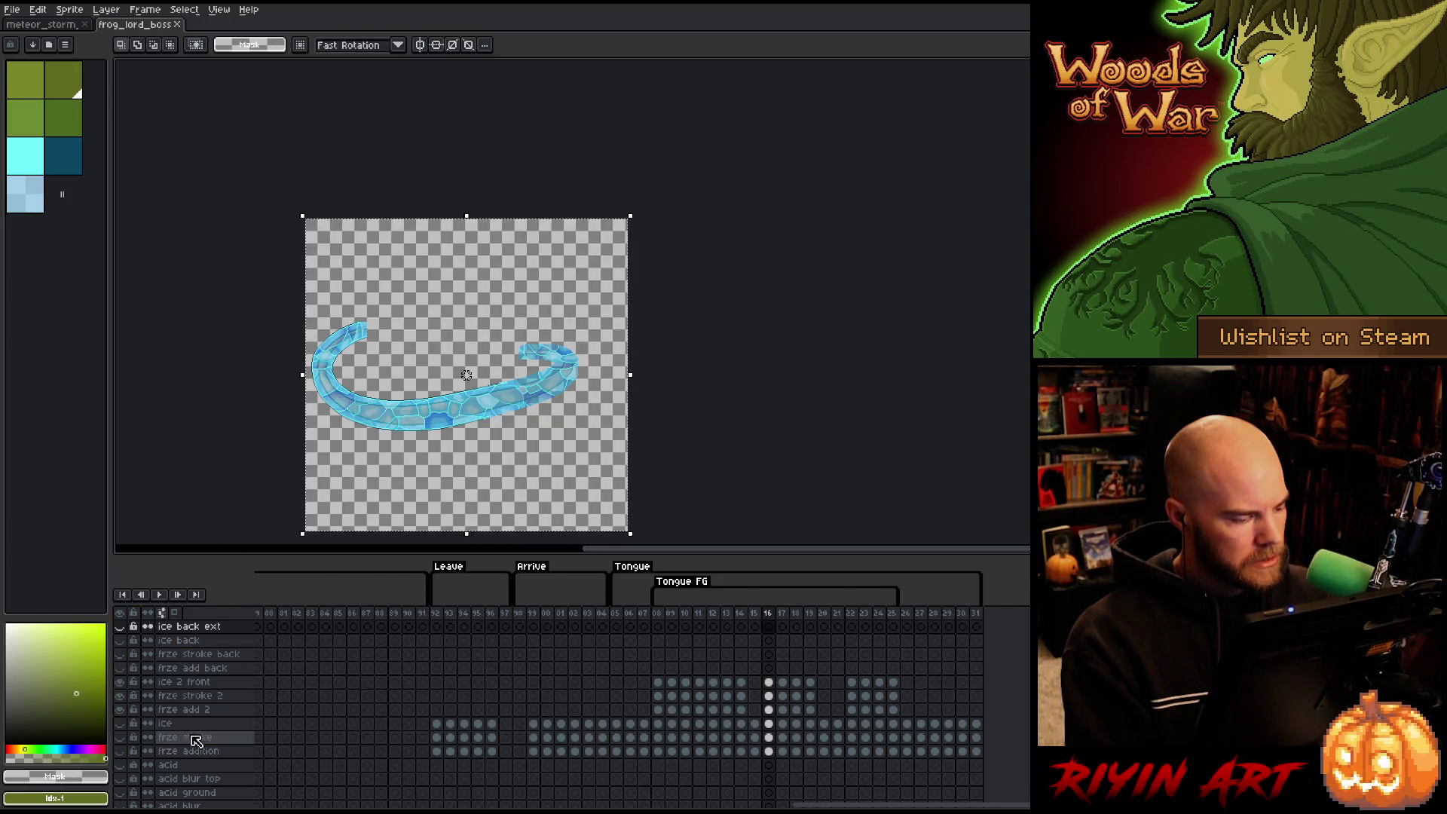
# Hide the brown tongue layer so it no longer shows on the canvas.
pyautogui.click(125, 700)
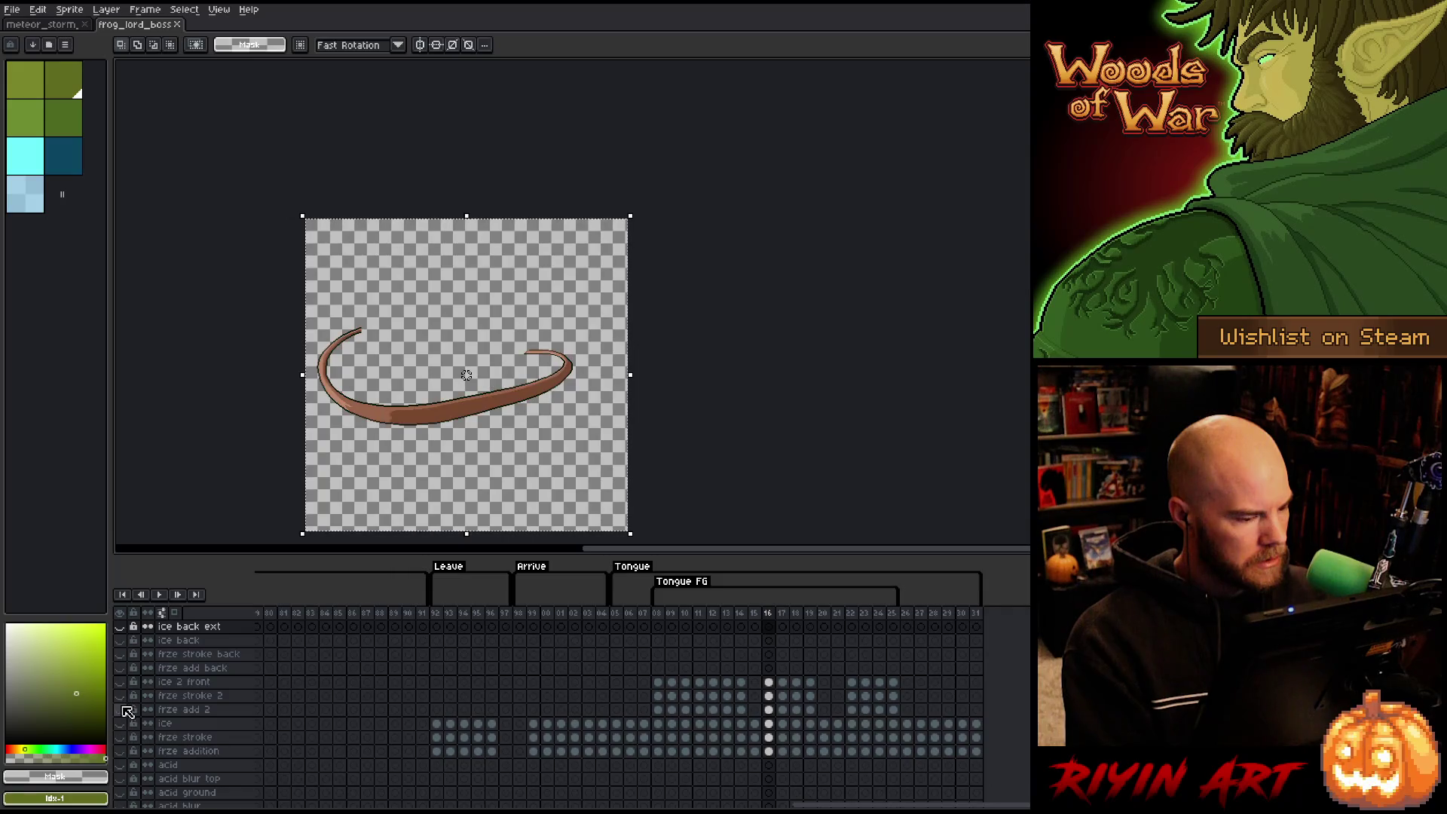
pyautogui.scroll(-3, 136, 720)
pyautogui.scroll(-1, 139, 727)
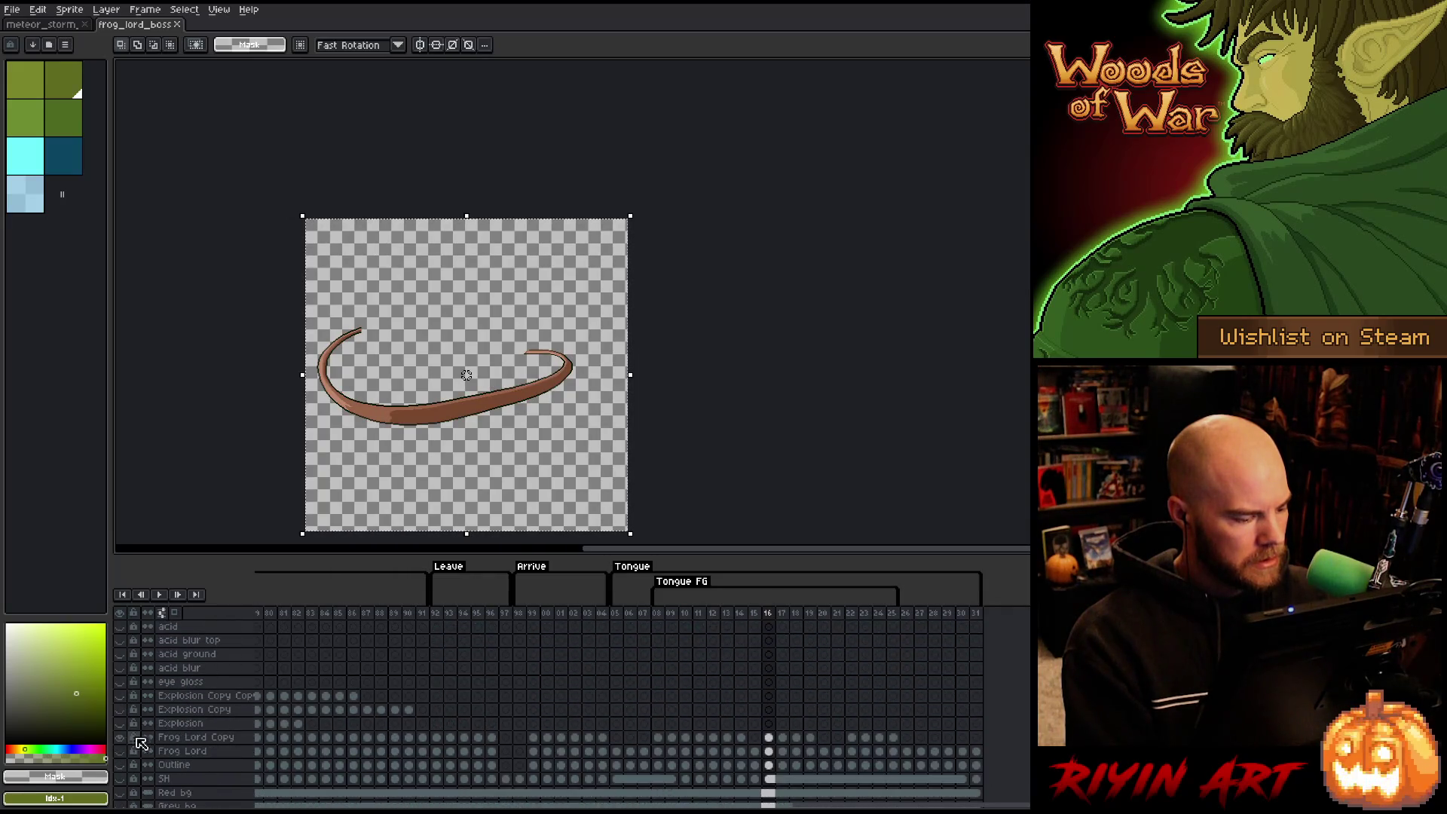
pyautogui.click(121, 737)
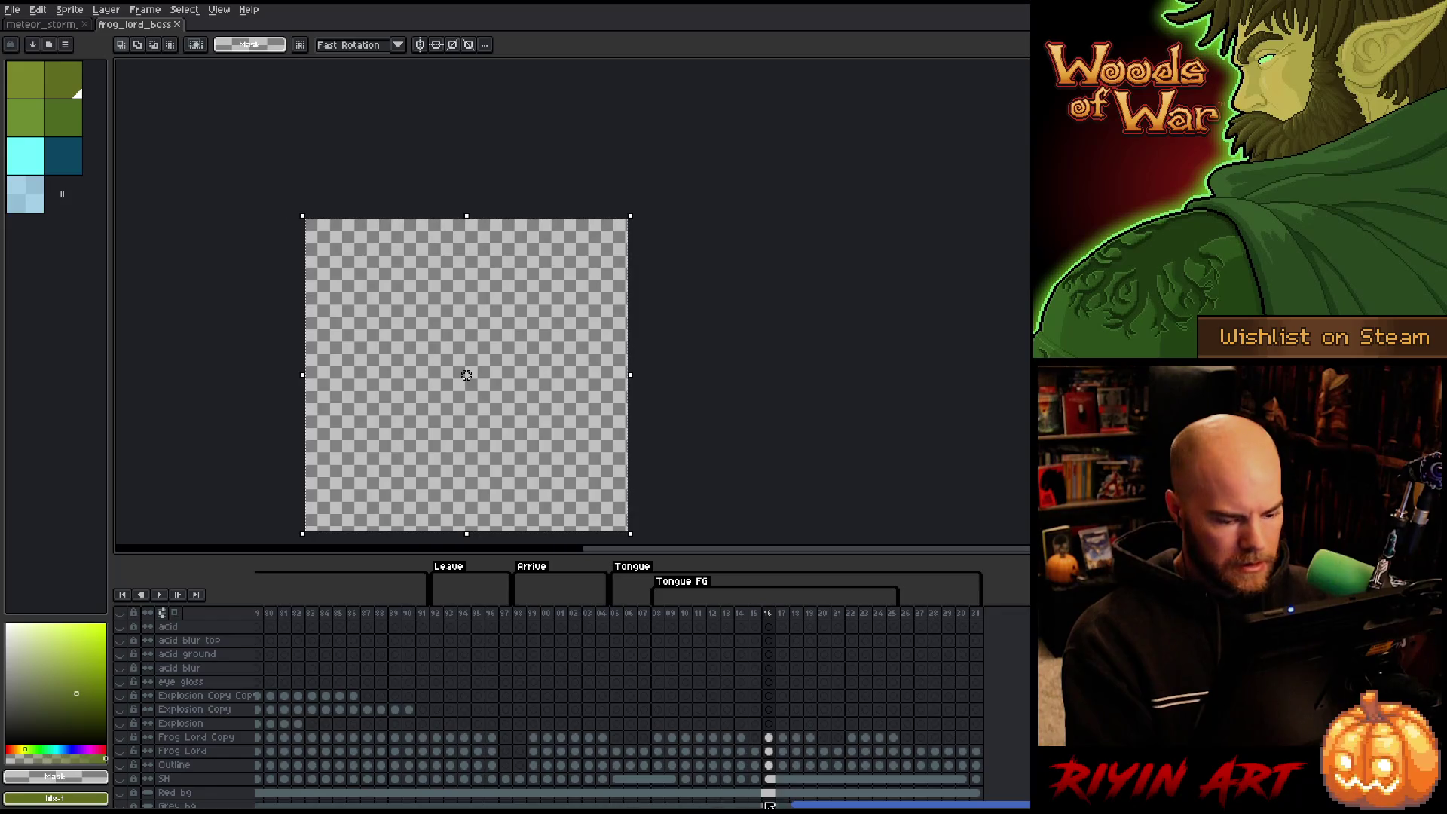
pyautogui.moveTo(769, 807); pyautogui.dragTo(294, 807)
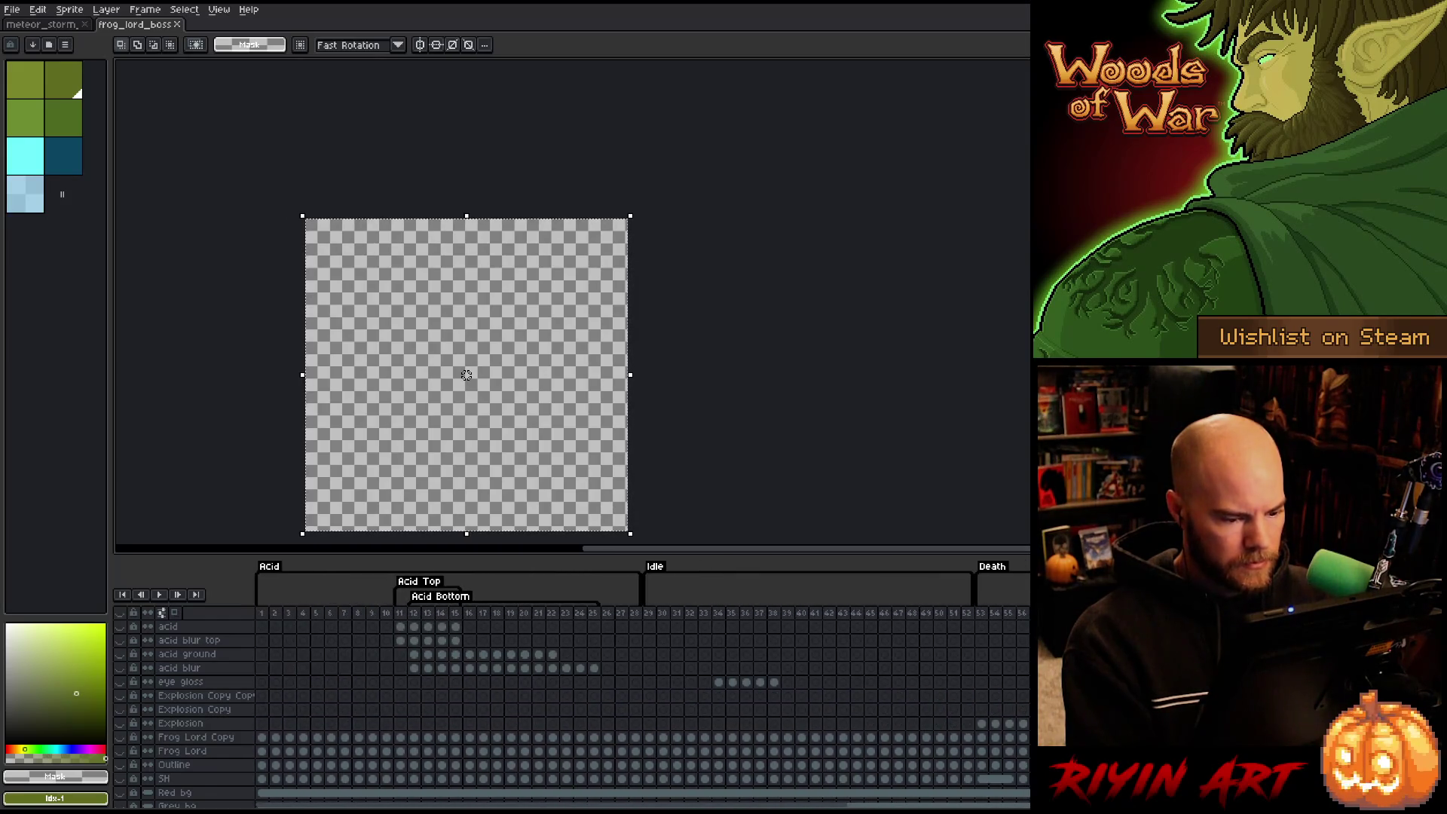
# Select frames 11 to 15 across the layers and turn on the acid layer's visibility.
pyautogui.moveTo(405, 614); pyautogui.dragTo(461, 619)
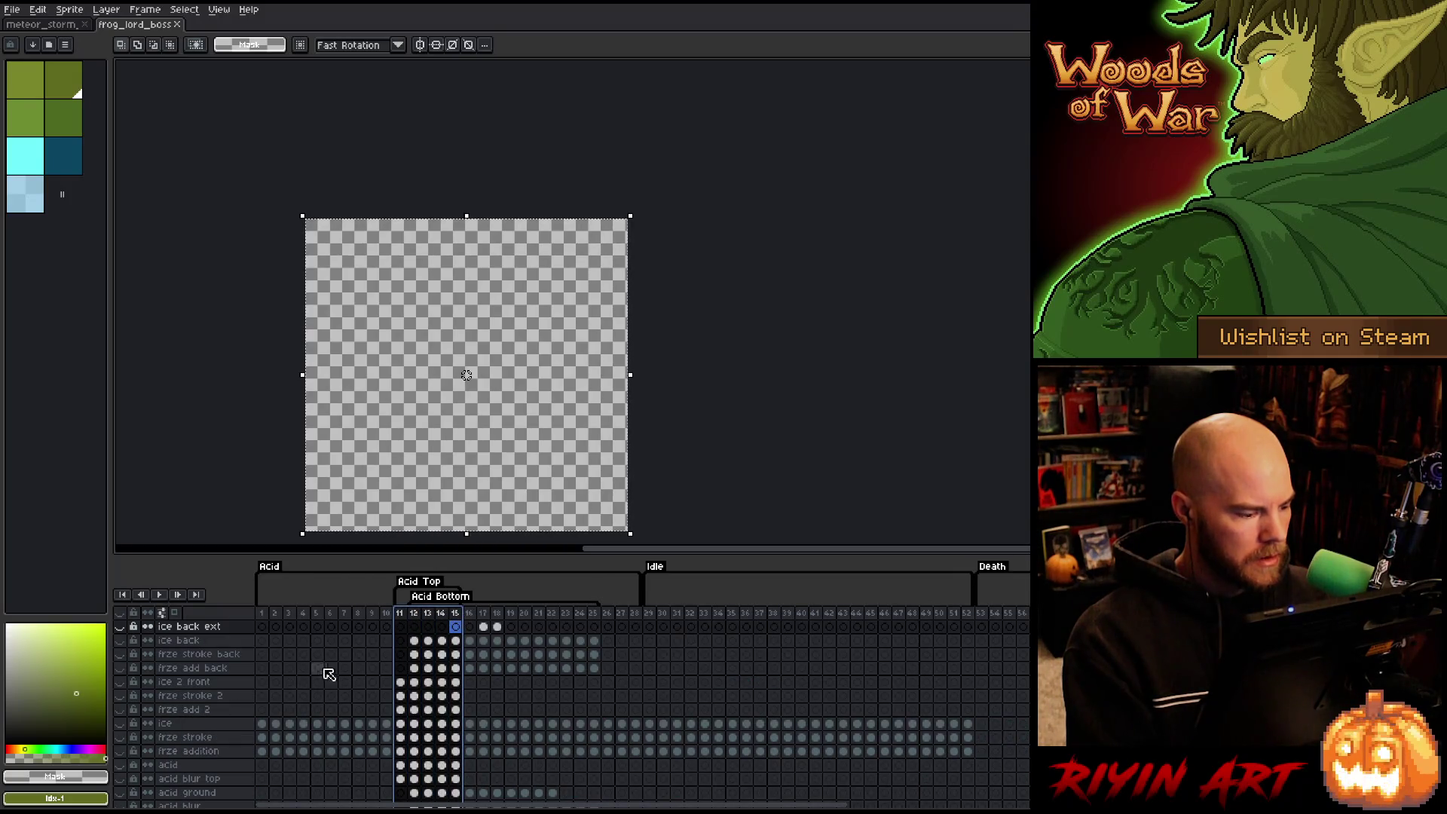
pyautogui.scroll(-3, 185, 742)
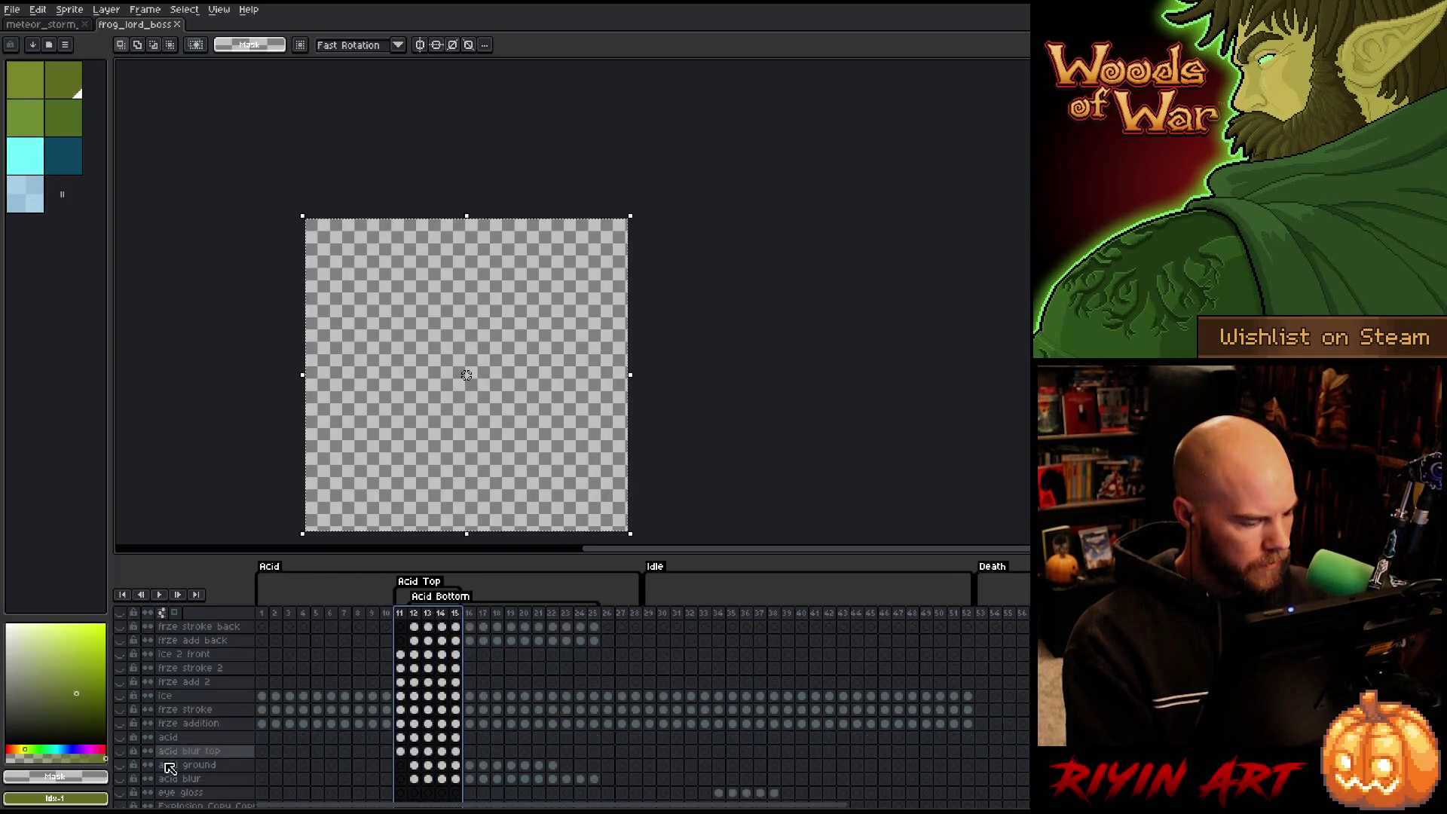
pyautogui.click(122, 724)
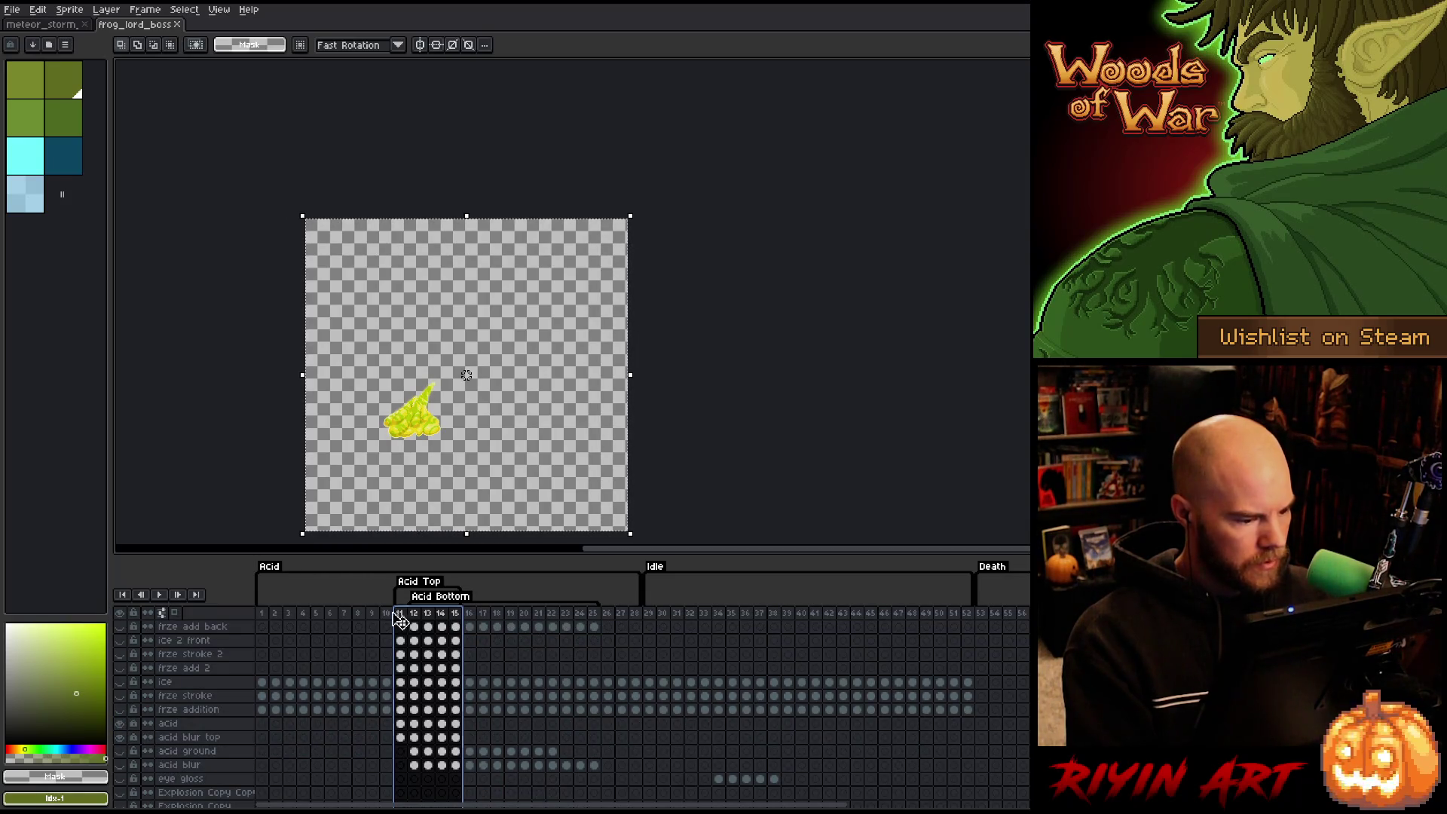
pyautogui.scroll(3, 400, 626)
pyautogui.moveTo(400, 626)
pyautogui.mouseDown()
pyautogui.moveTo(470, 620)
pyautogui.moveTo(386, 620)
pyautogui.moveTo(476, 622)
pyautogui.moveTo(400, 626)
pyautogui.mouseUp()
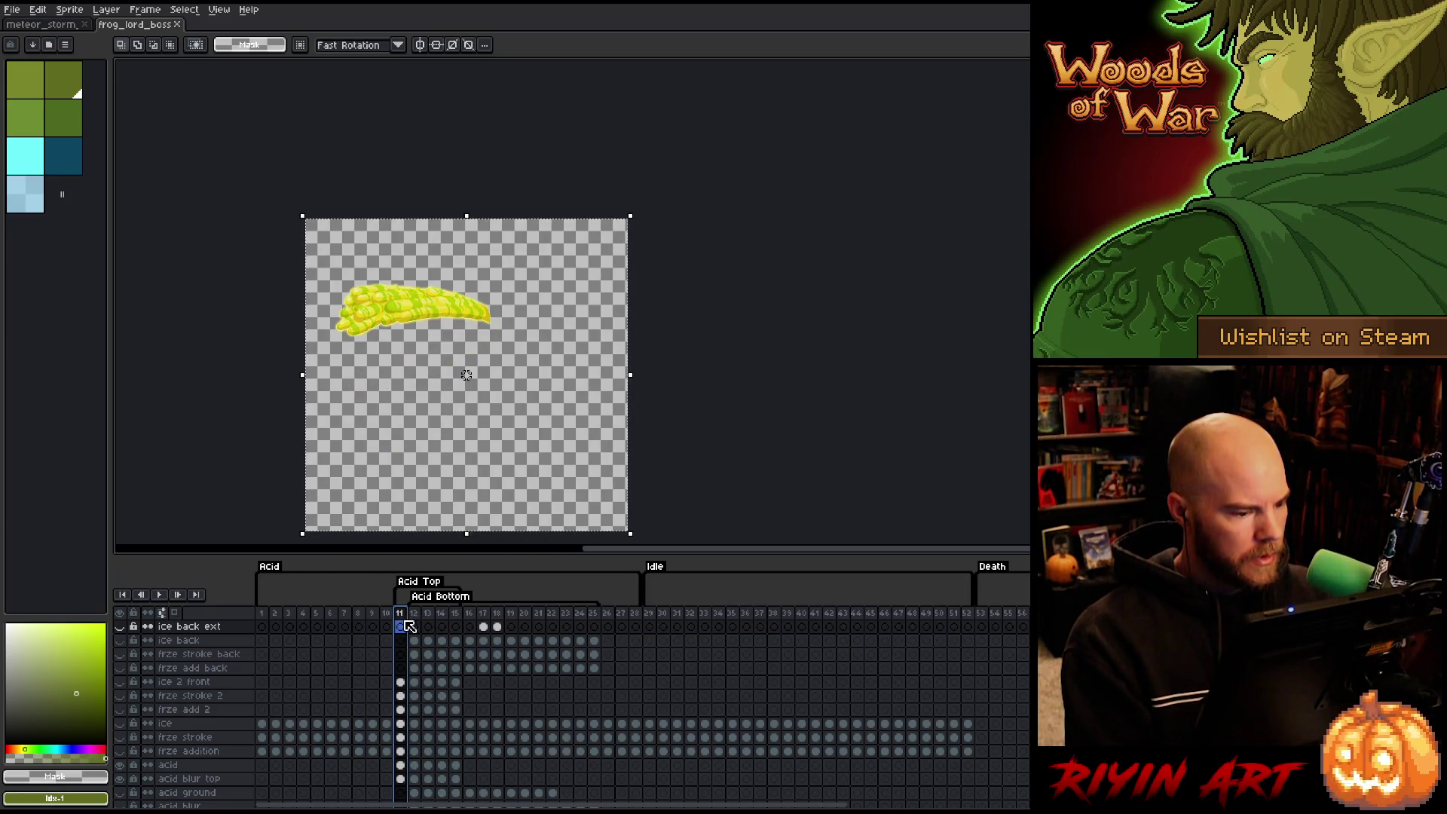
# Open frog_lord_boss_front_acid.png through File > Open, then close it.
pyautogui.click(12, 11)
pyautogui.click(18, 36)
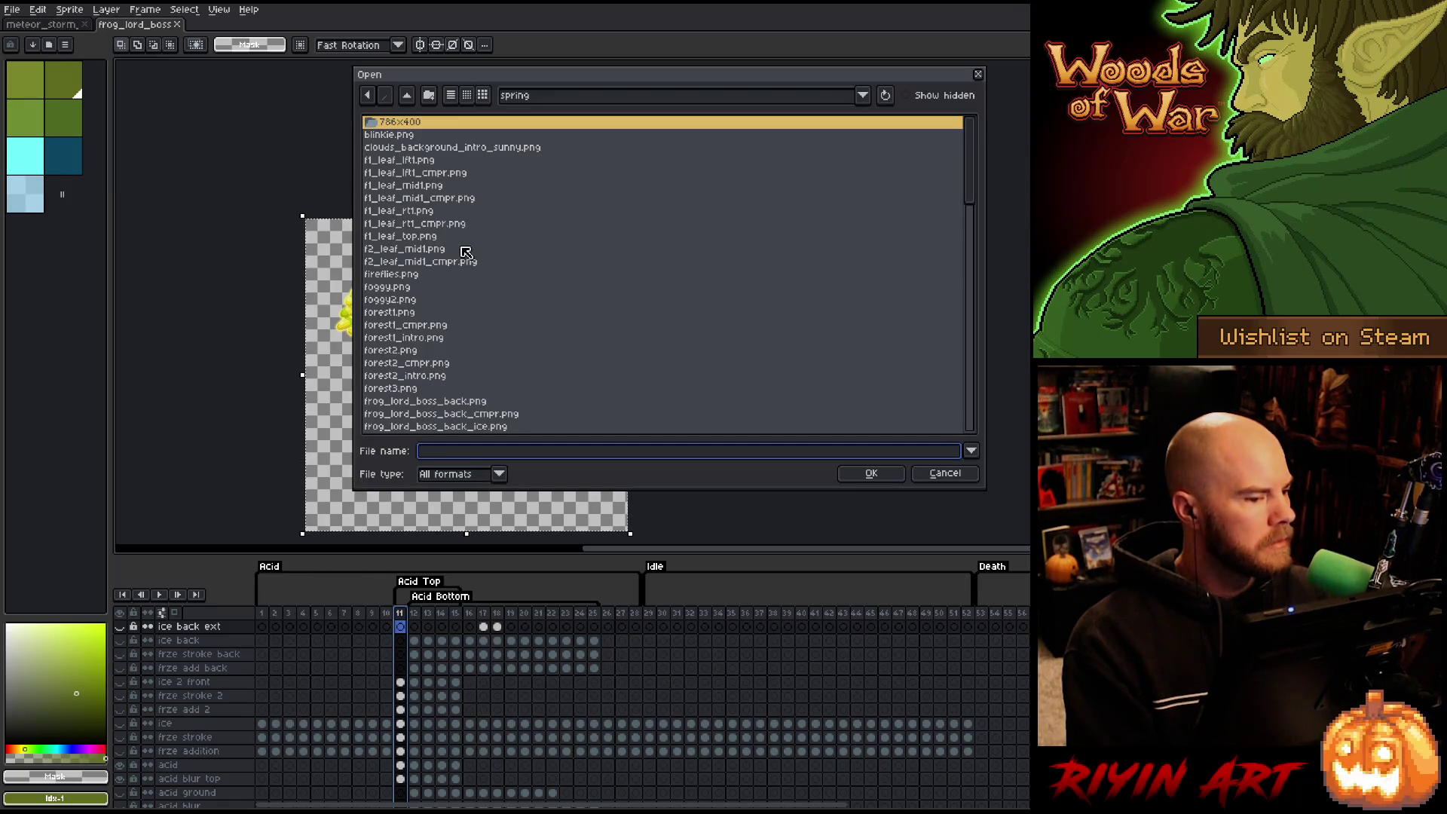
pyautogui.scroll(-7, 468, 257)
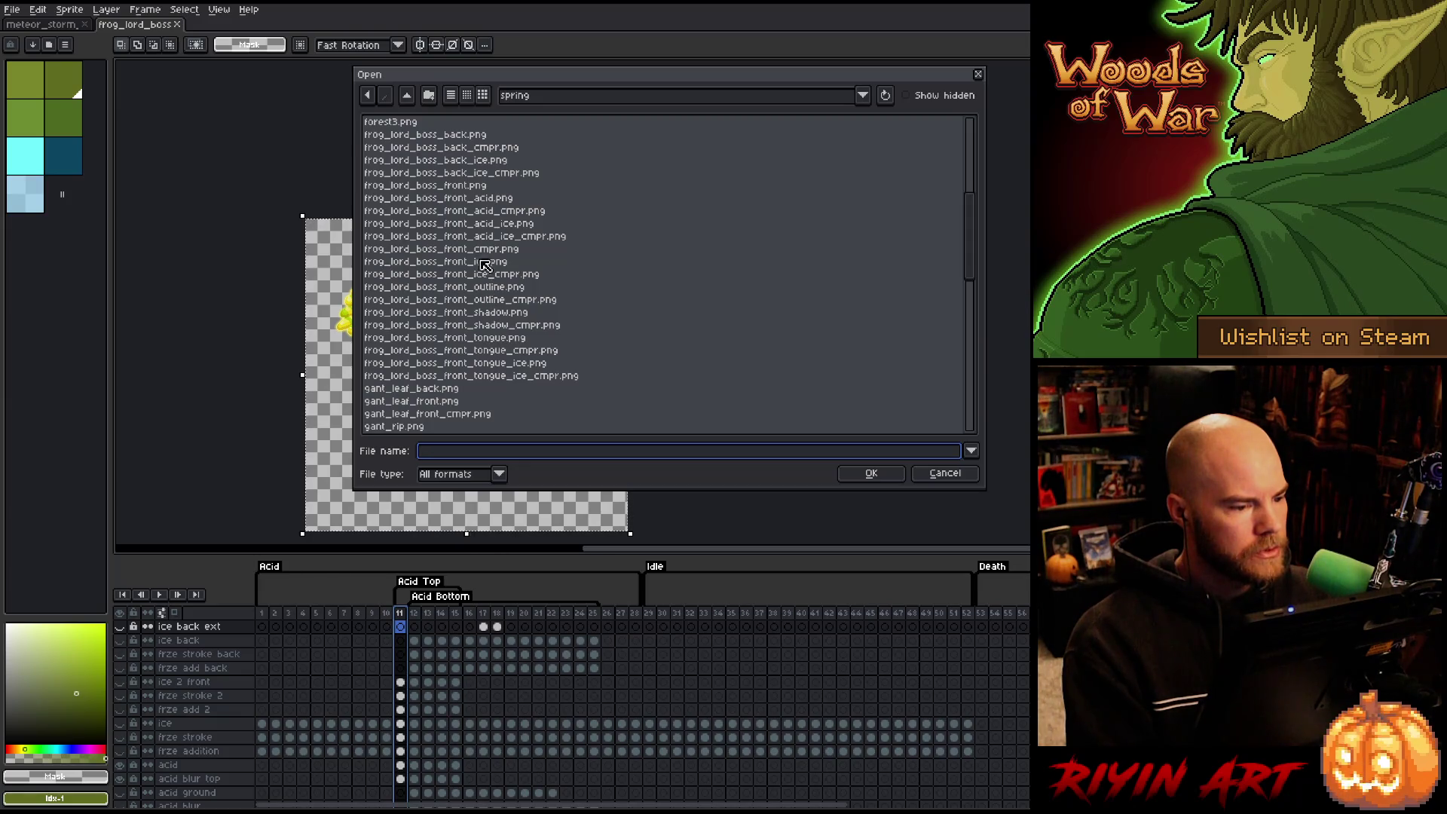
pyautogui.click(483, 199)
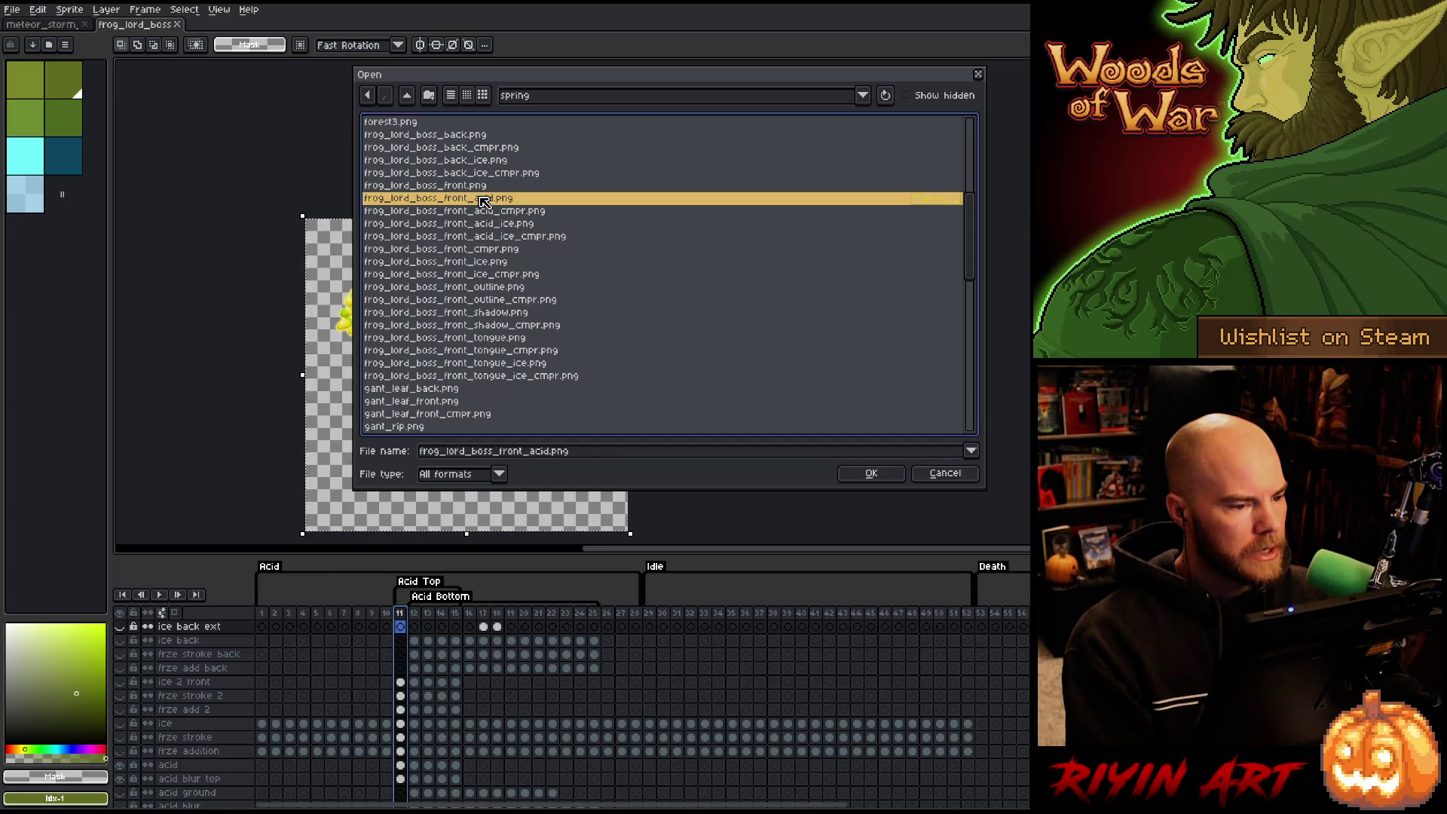
pyautogui.click(871, 473)
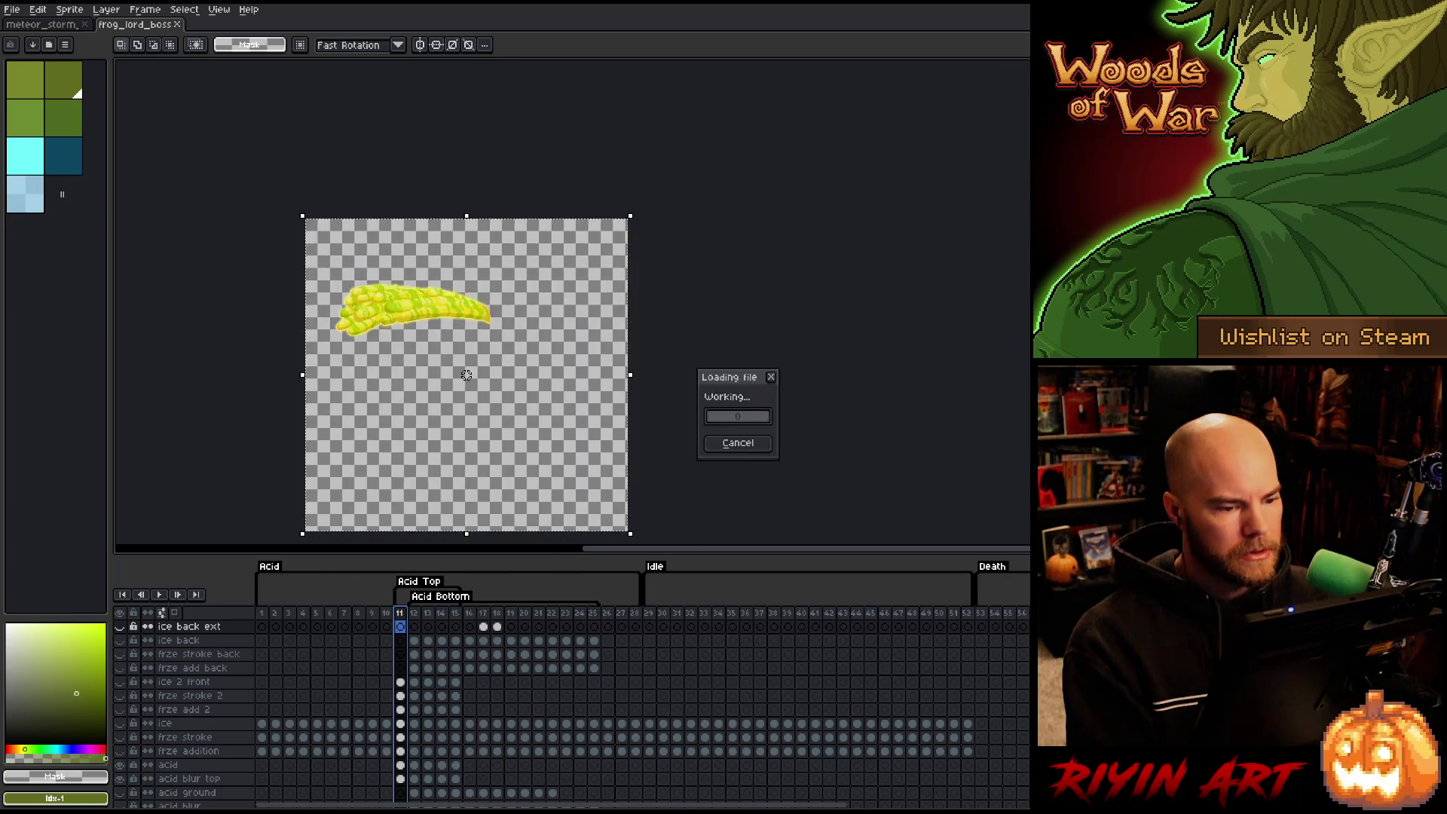
pyautogui.scroll(1, 967, 302)
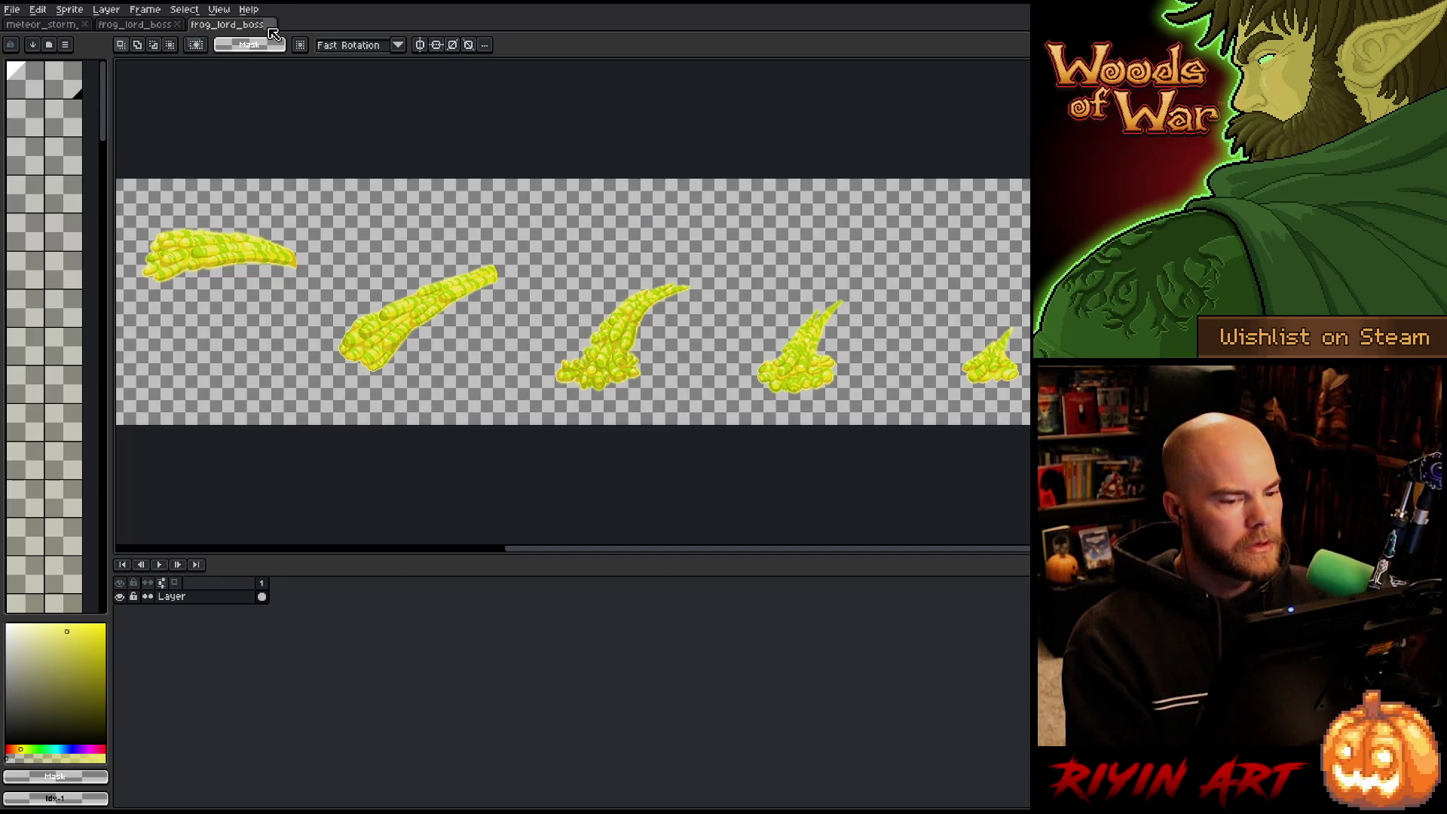
pyautogui.click(270, 26)
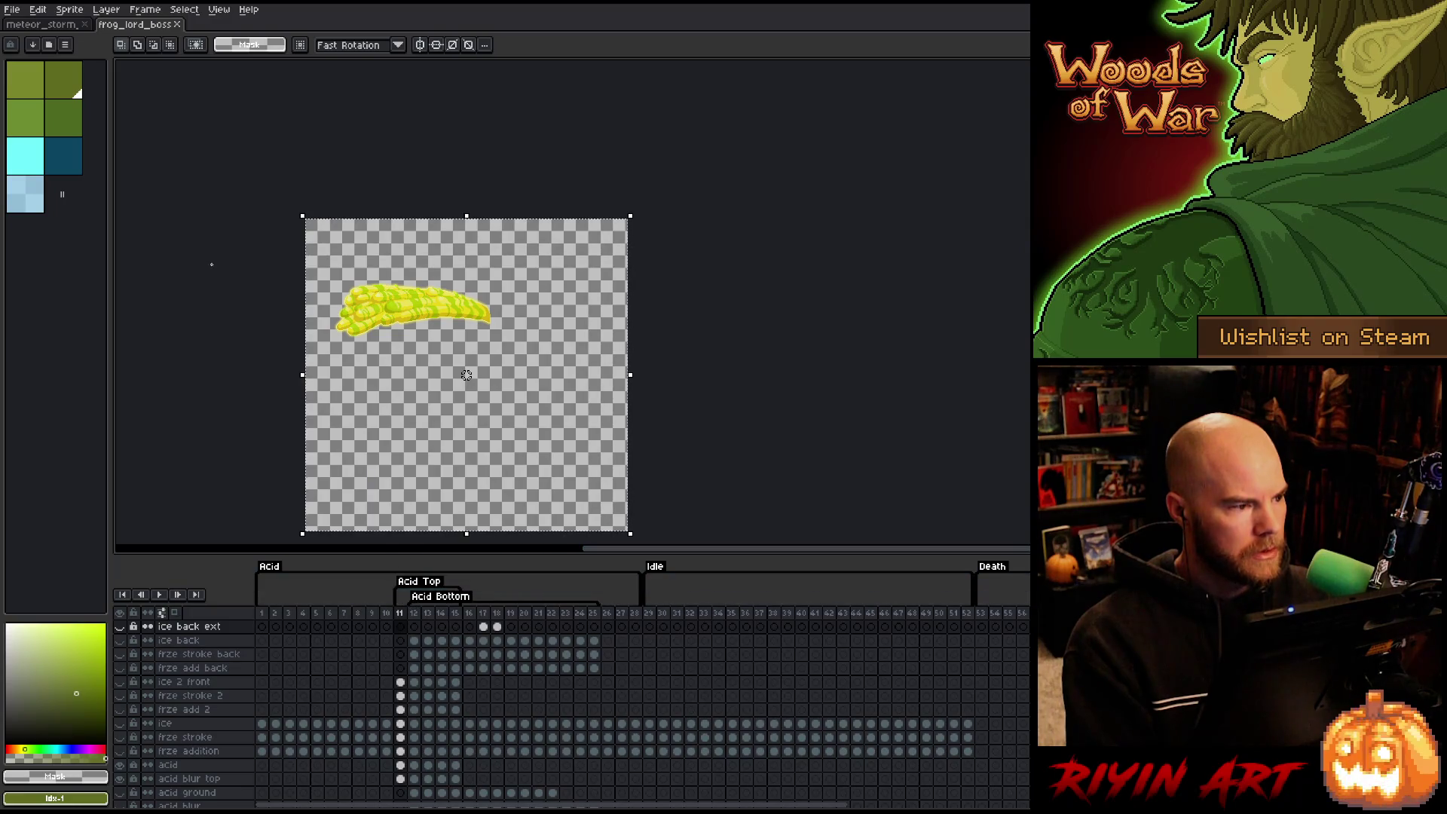
# Reopen the acid strip from Open Recent, select all, then marquee-select its first frame.
pyautogui.click(12, 9)
pyautogui.moveTo(64, 55)
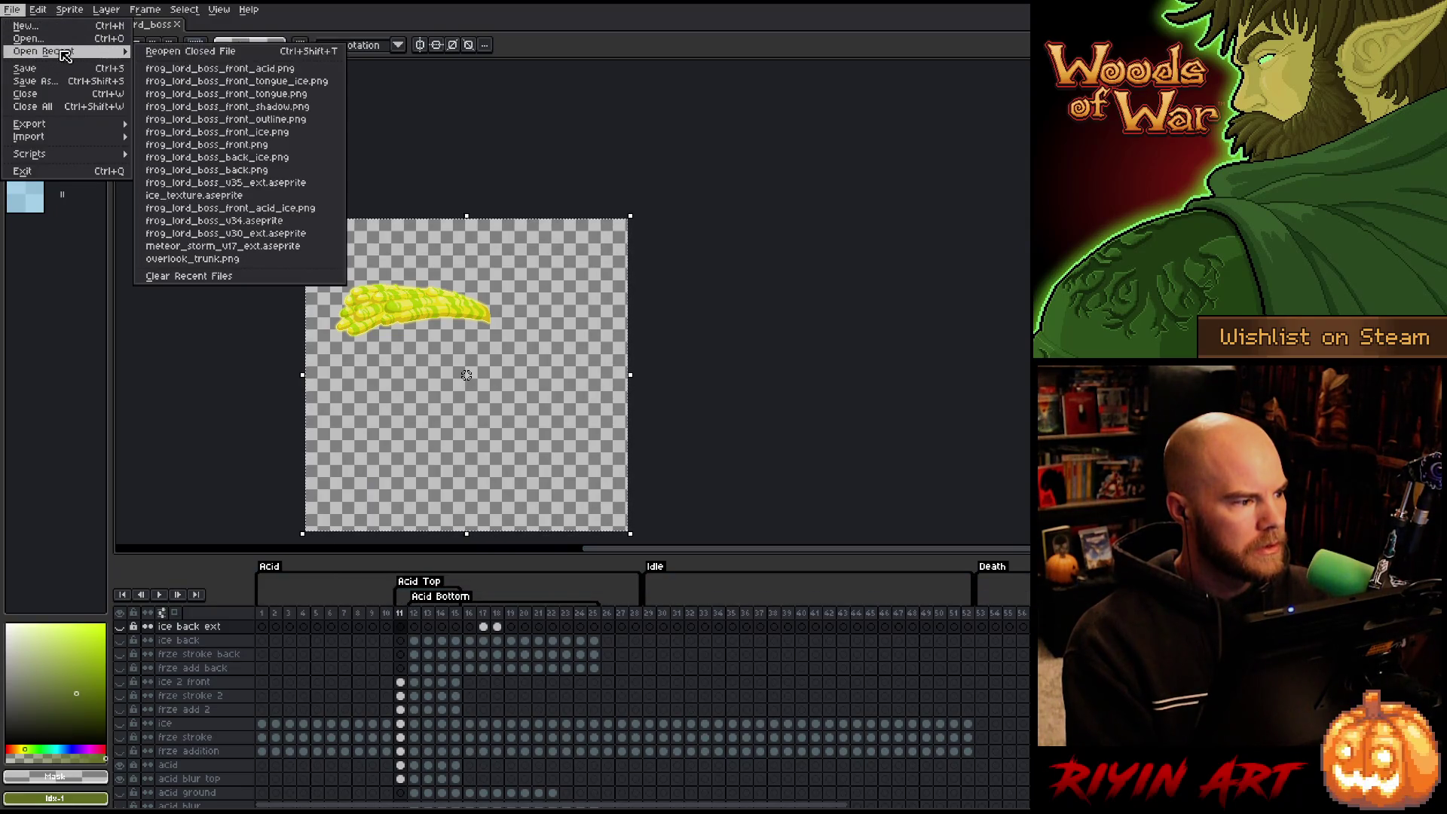
pyautogui.click(219, 67)
pyautogui.hotkey('ctrl', 'a')
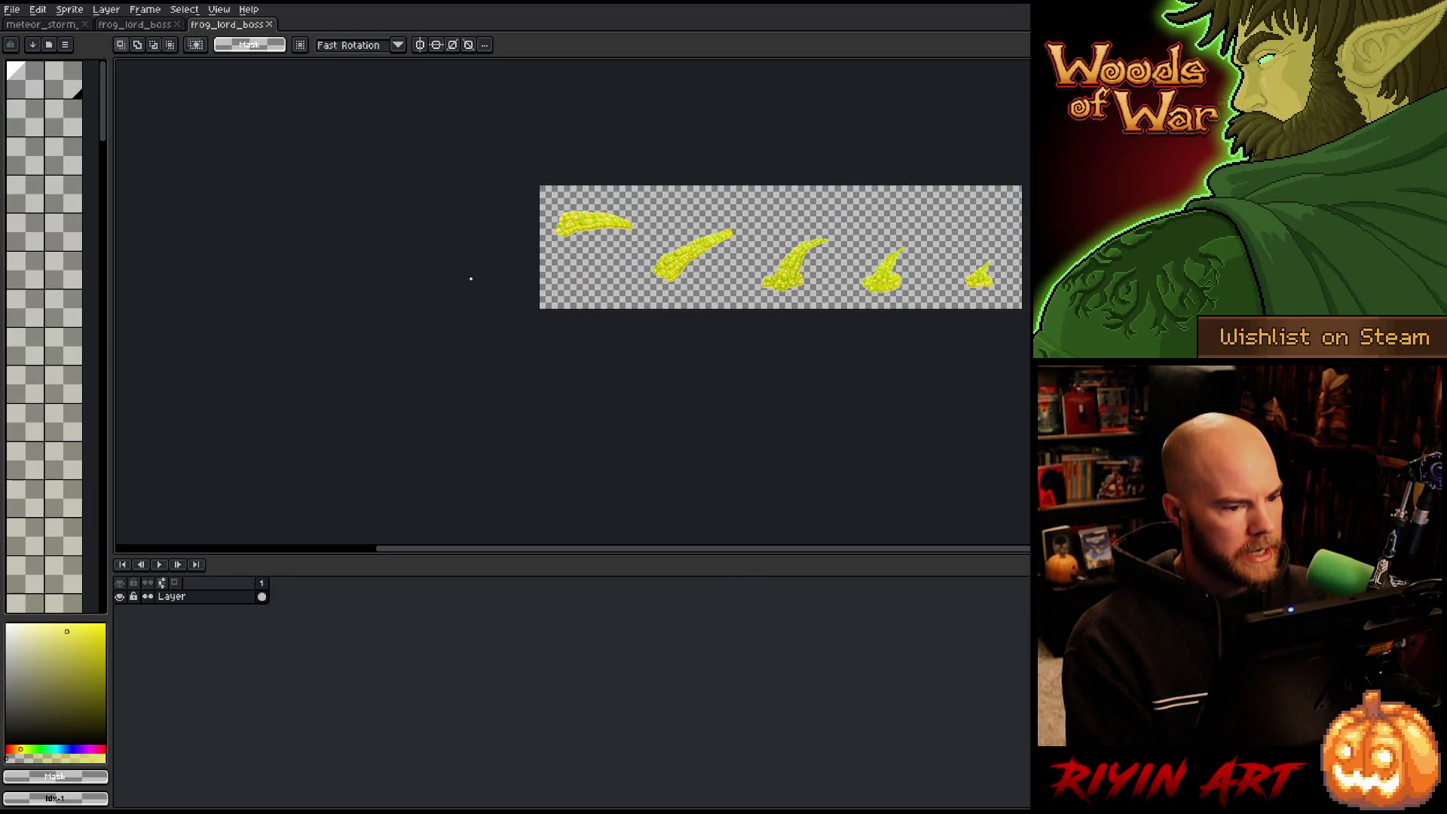
pyautogui.moveTo(651, 369); pyautogui.dragTo(533, 179)
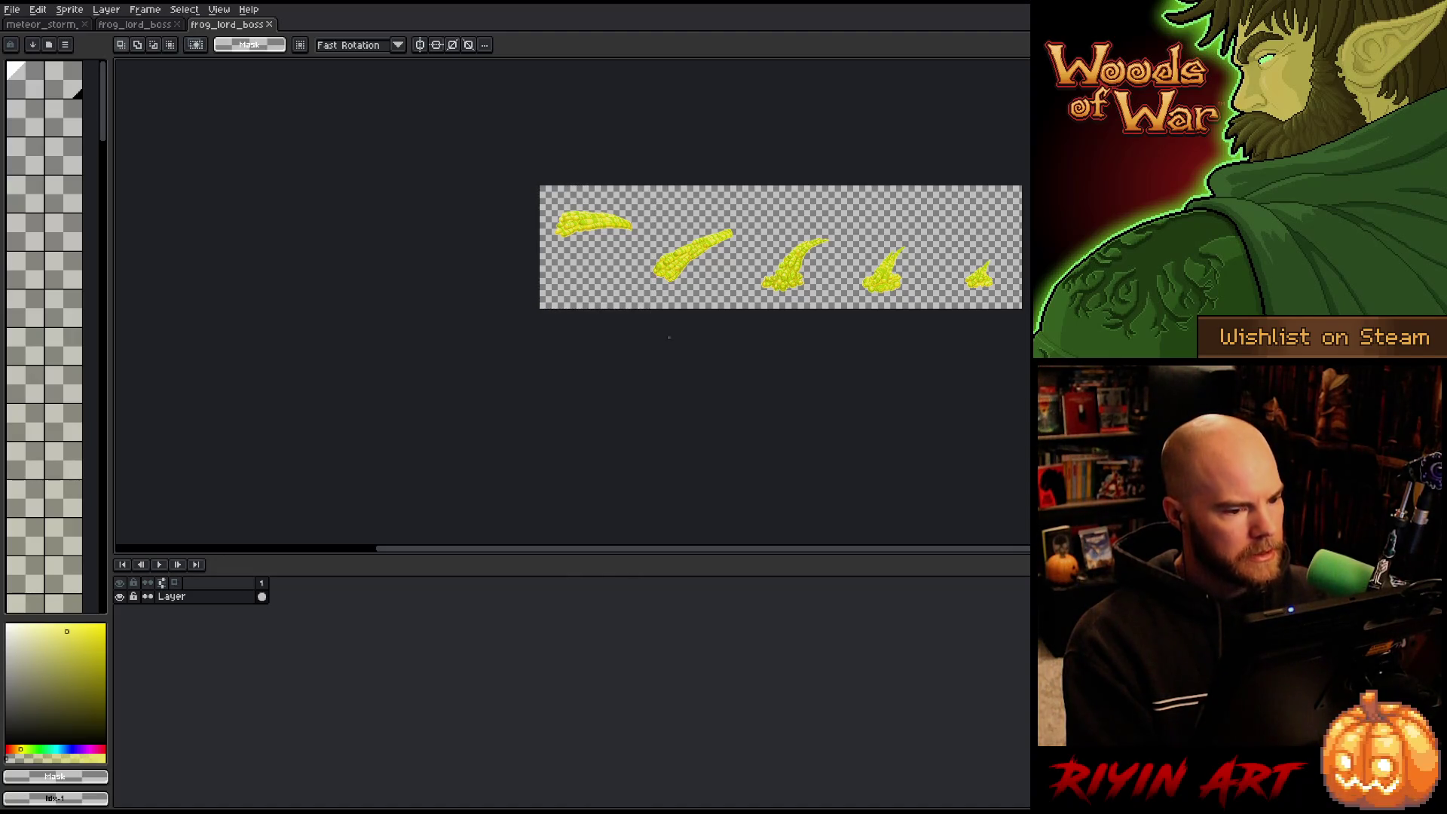
pyautogui.hotkey('alt', 'Tab')
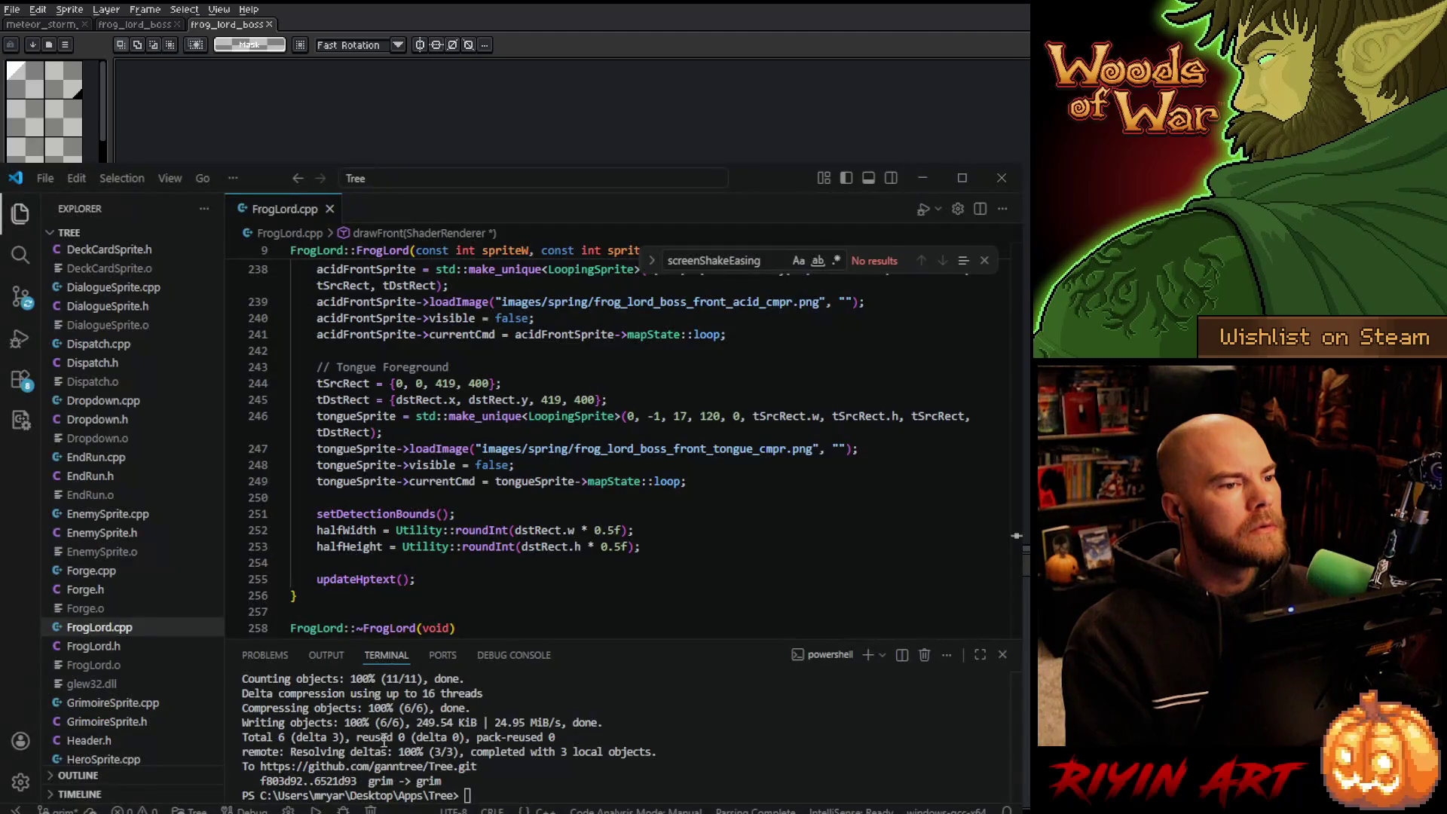
pyautogui.scroll(3, 395, 495)
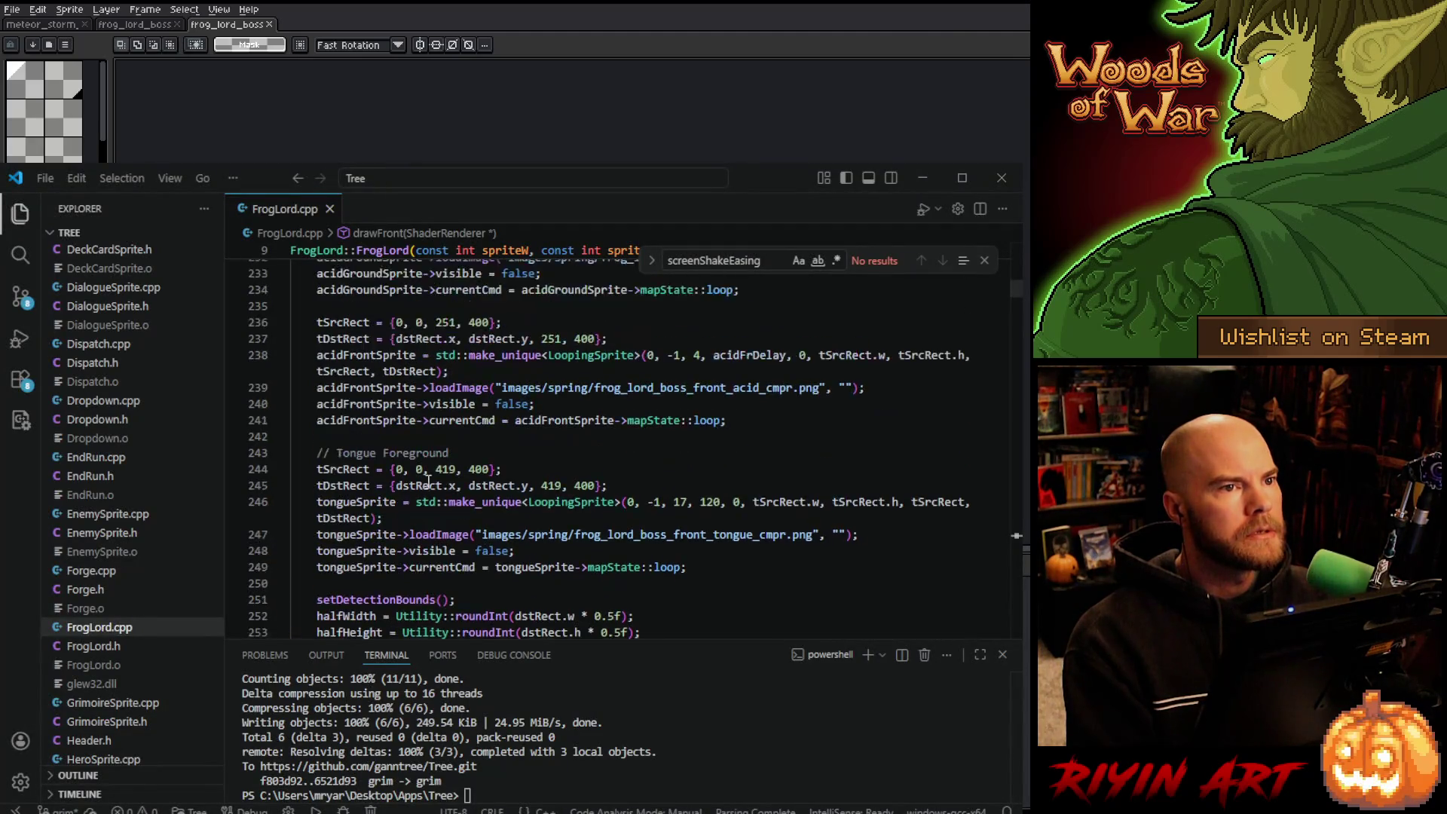
pyautogui.doubleClick(697, 433)
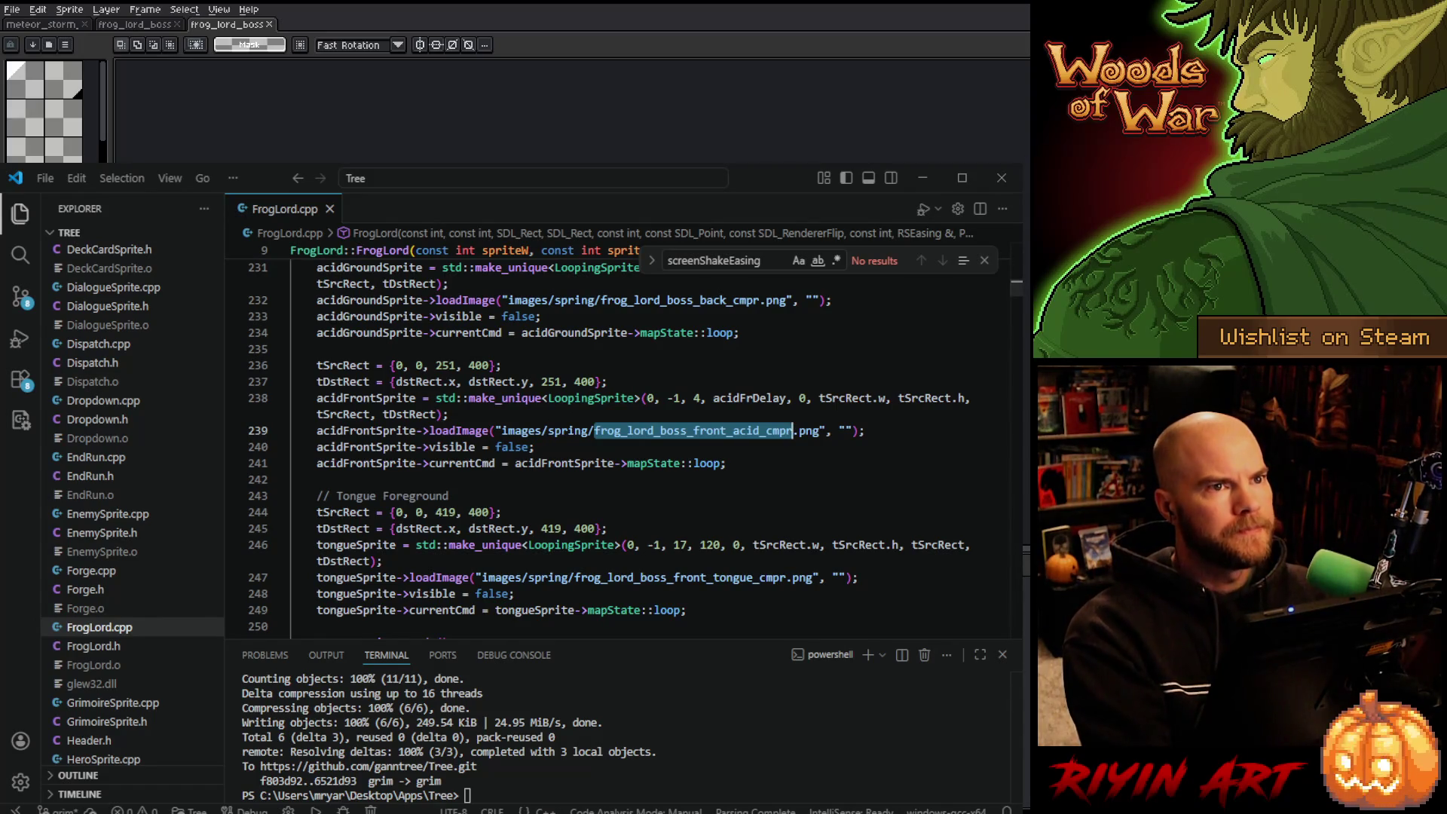
pyautogui.click(922, 178)
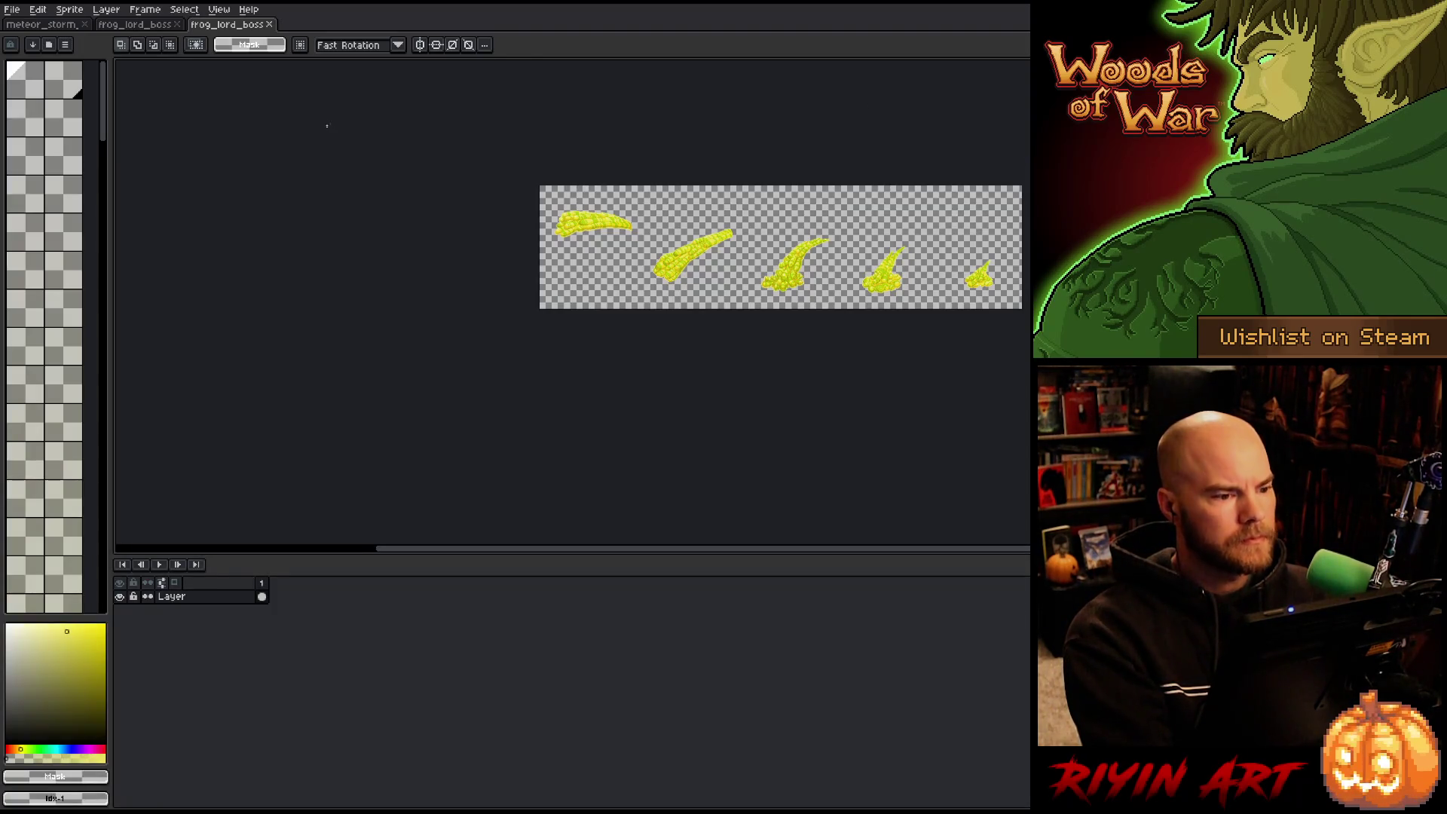
# Draw a rectangle selection beside the first acid horn on the strip.
pyautogui.scroll(3, 554, 226)
pyautogui.scroll(1, 590, 424)
pyautogui.scroll(1, 590, 423)
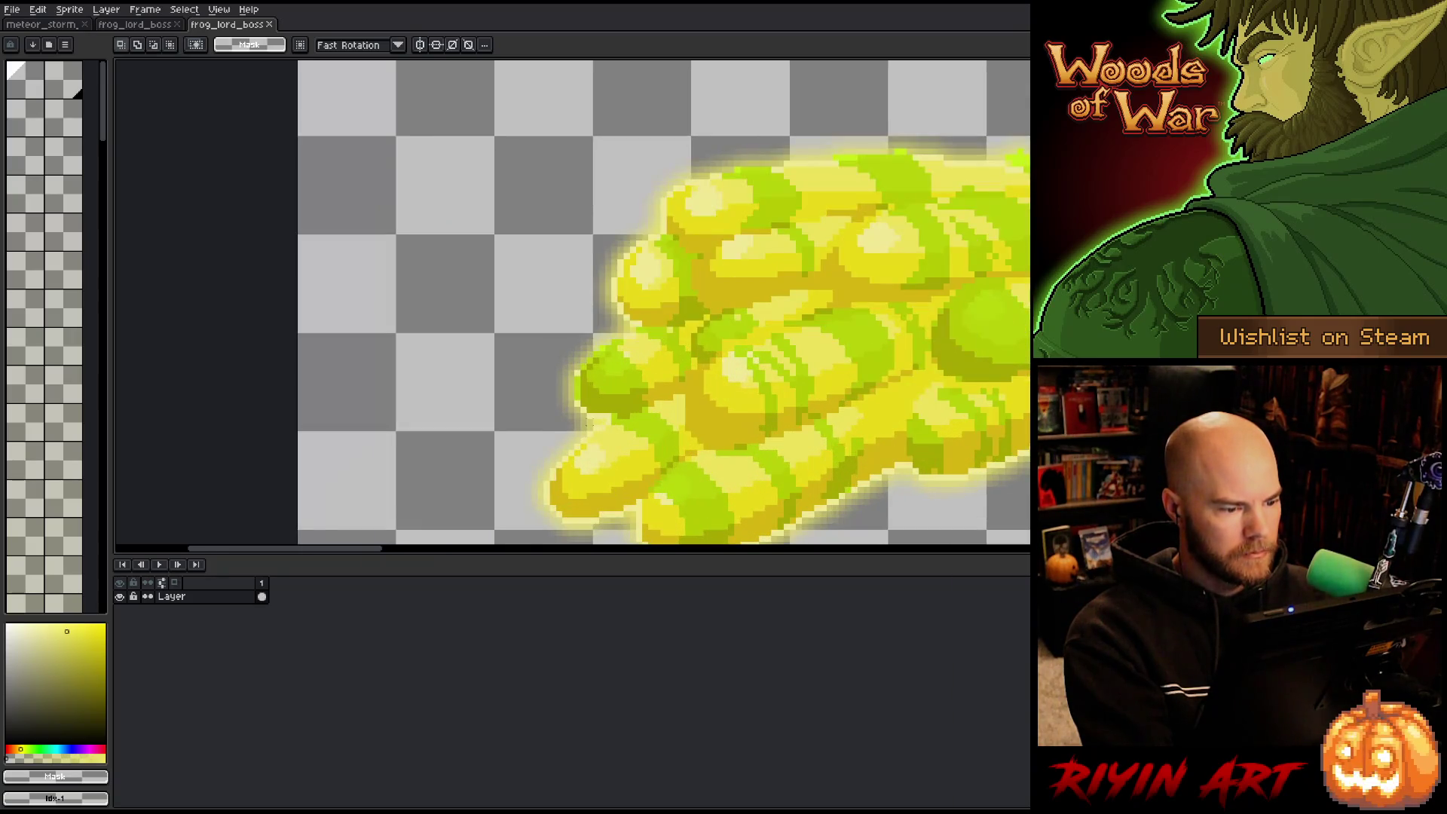
pyautogui.moveTo(577, 403)
pyautogui.mouseDown()
pyautogui.moveTo(494, 333)
pyautogui.moveTo(295, 263)
pyautogui.mouseUp()
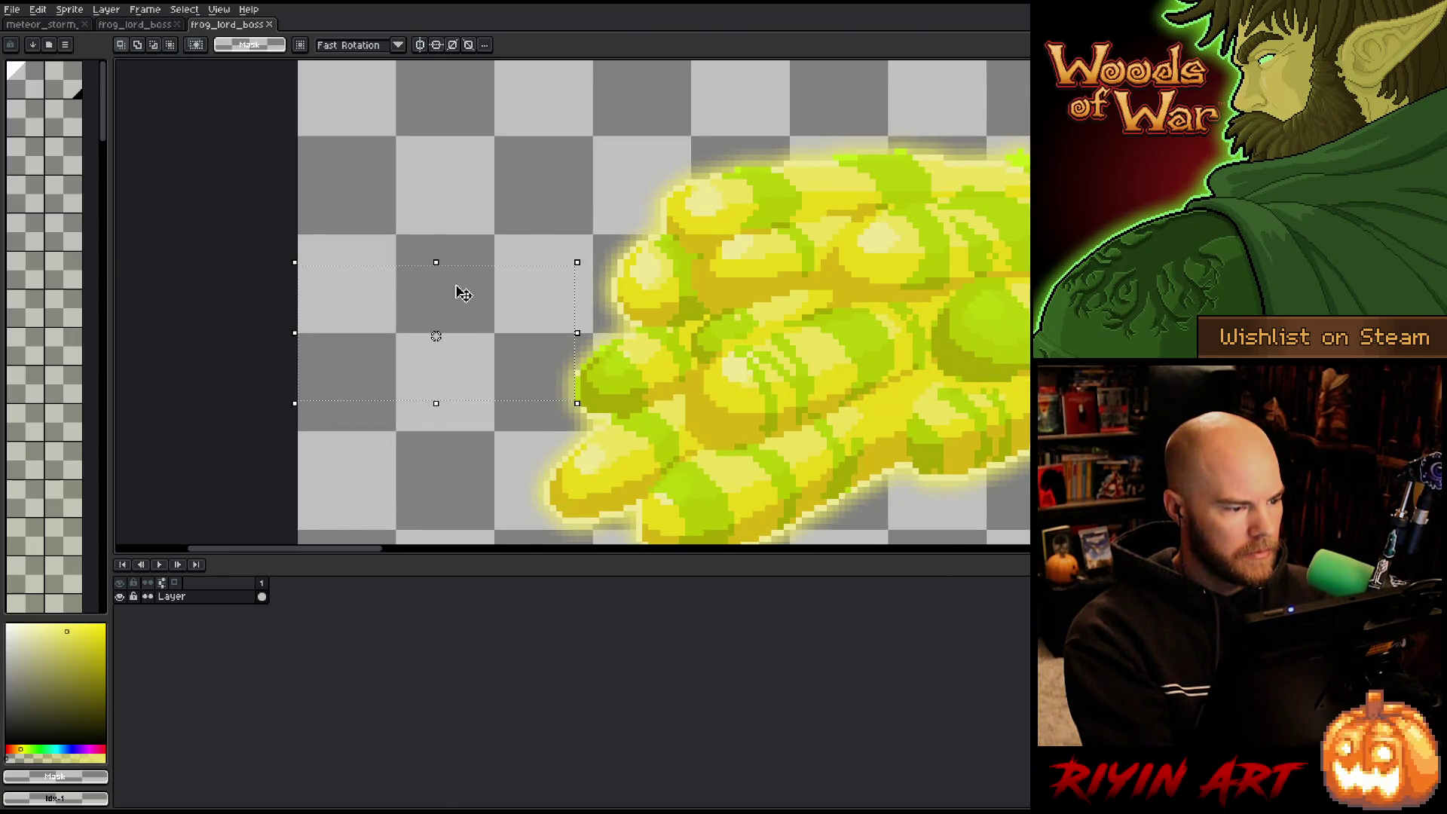
# Compare the main frog_lord_boss sprite with the acid strip by switching between their tabs.
pyautogui.click(143, 28)
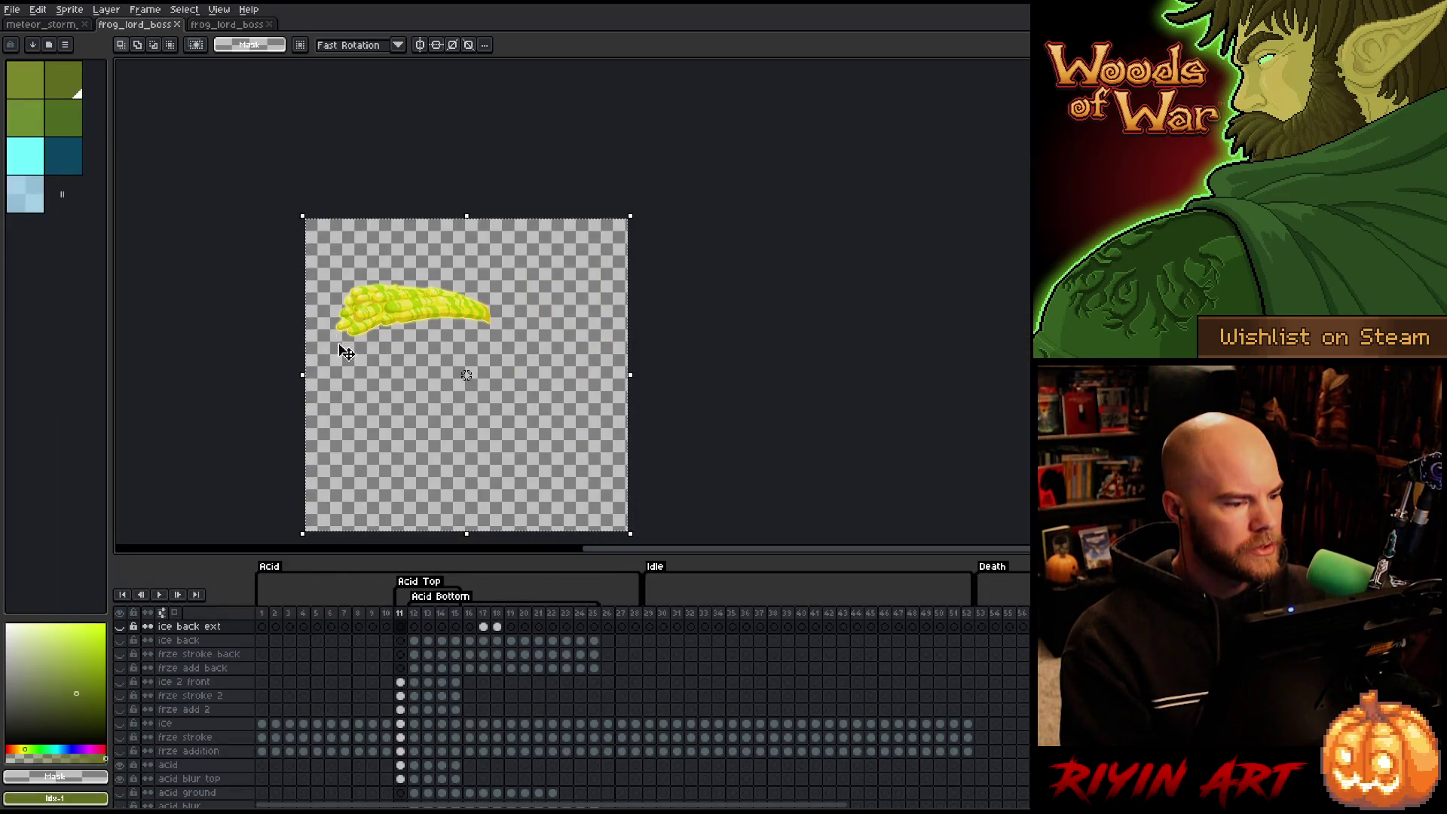
pyautogui.scroll(2, 324, 332)
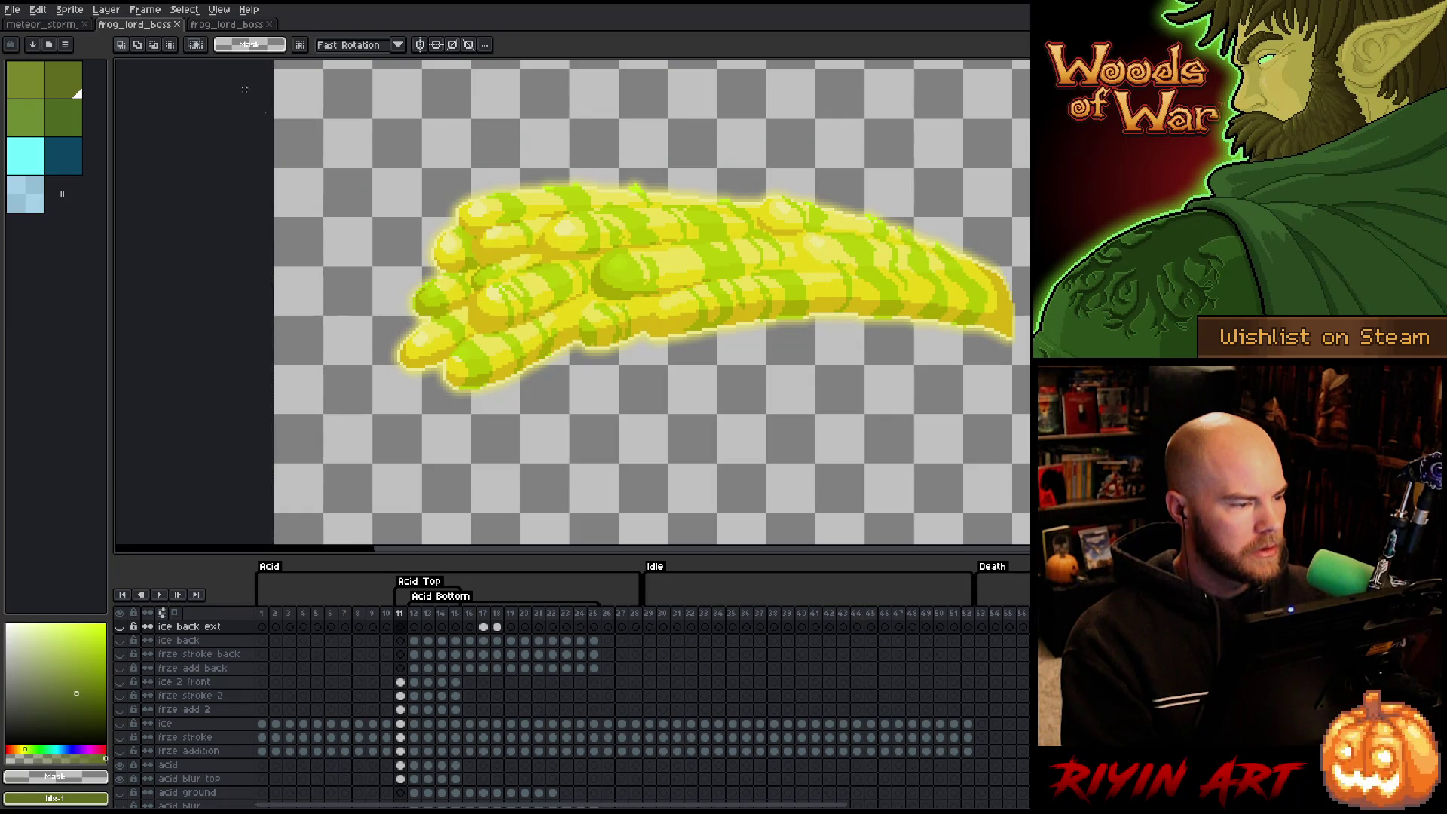
pyautogui.click(224, 24)
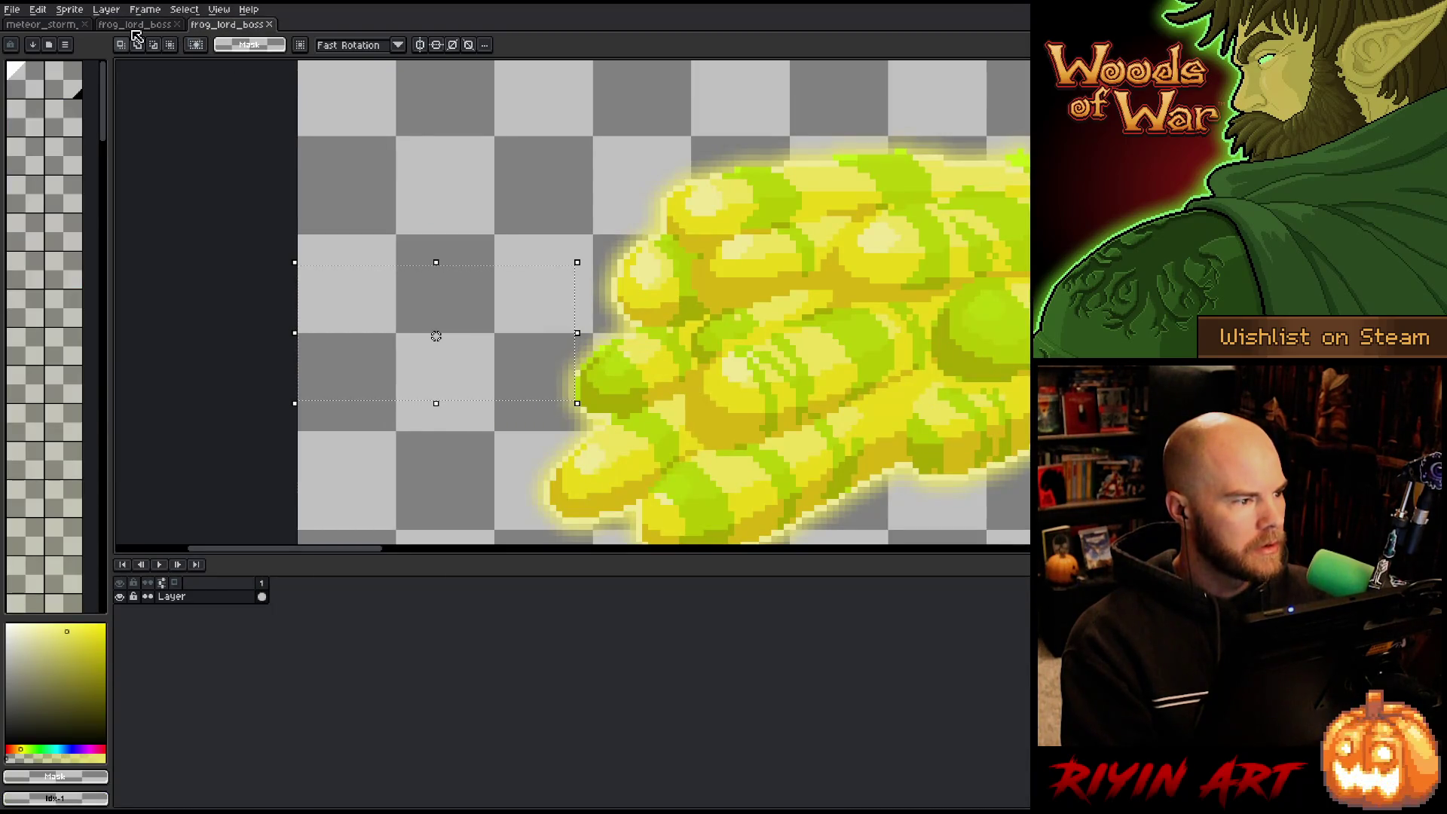
pyautogui.click(136, 28)
pyautogui.scroll(2, 452, 320)
pyautogui.scroll(1, 452, 320)
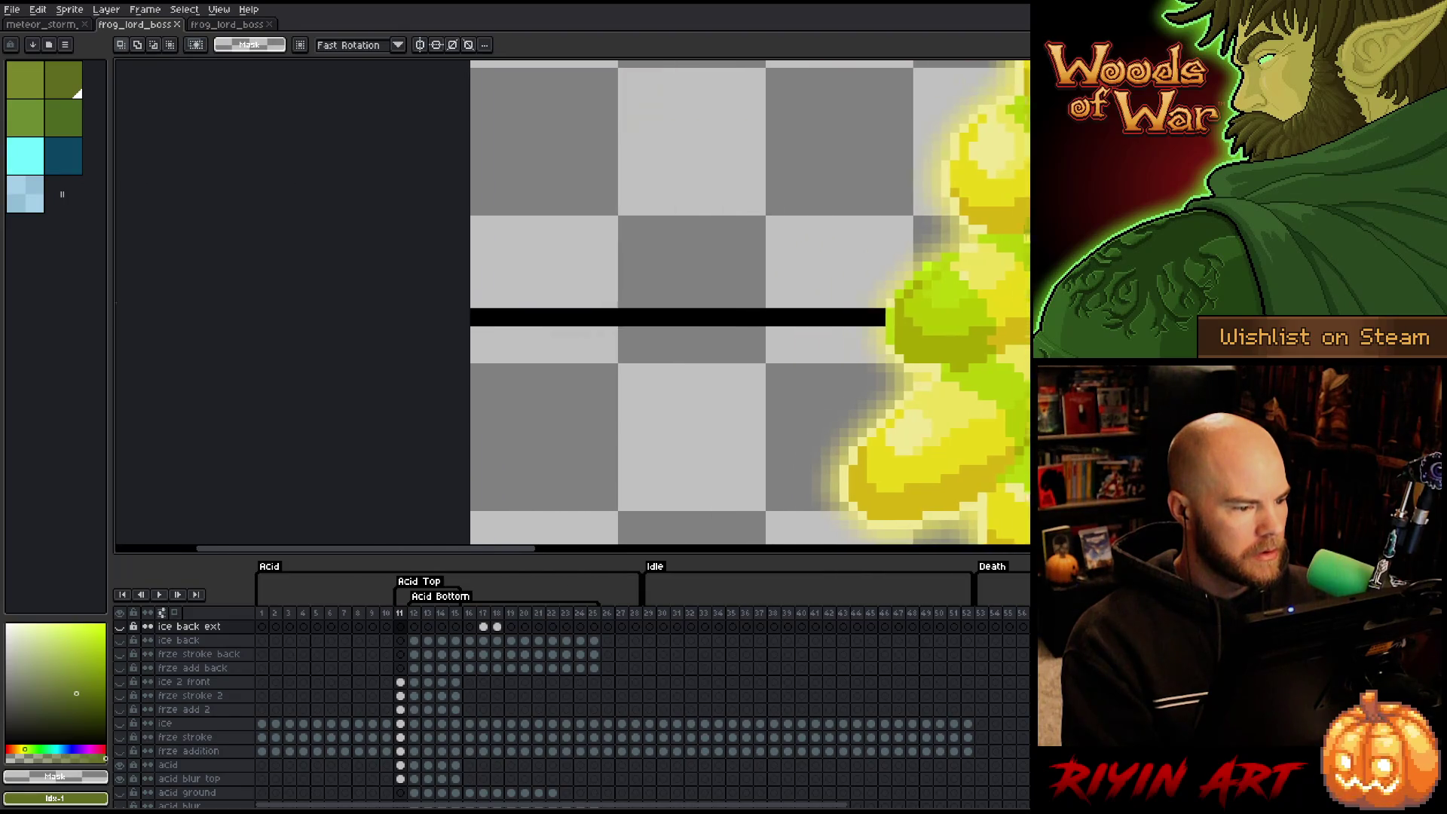
pyautogui.scroll(-1, 494, 300)
pyautogui.scroll(-2, 561, 285)
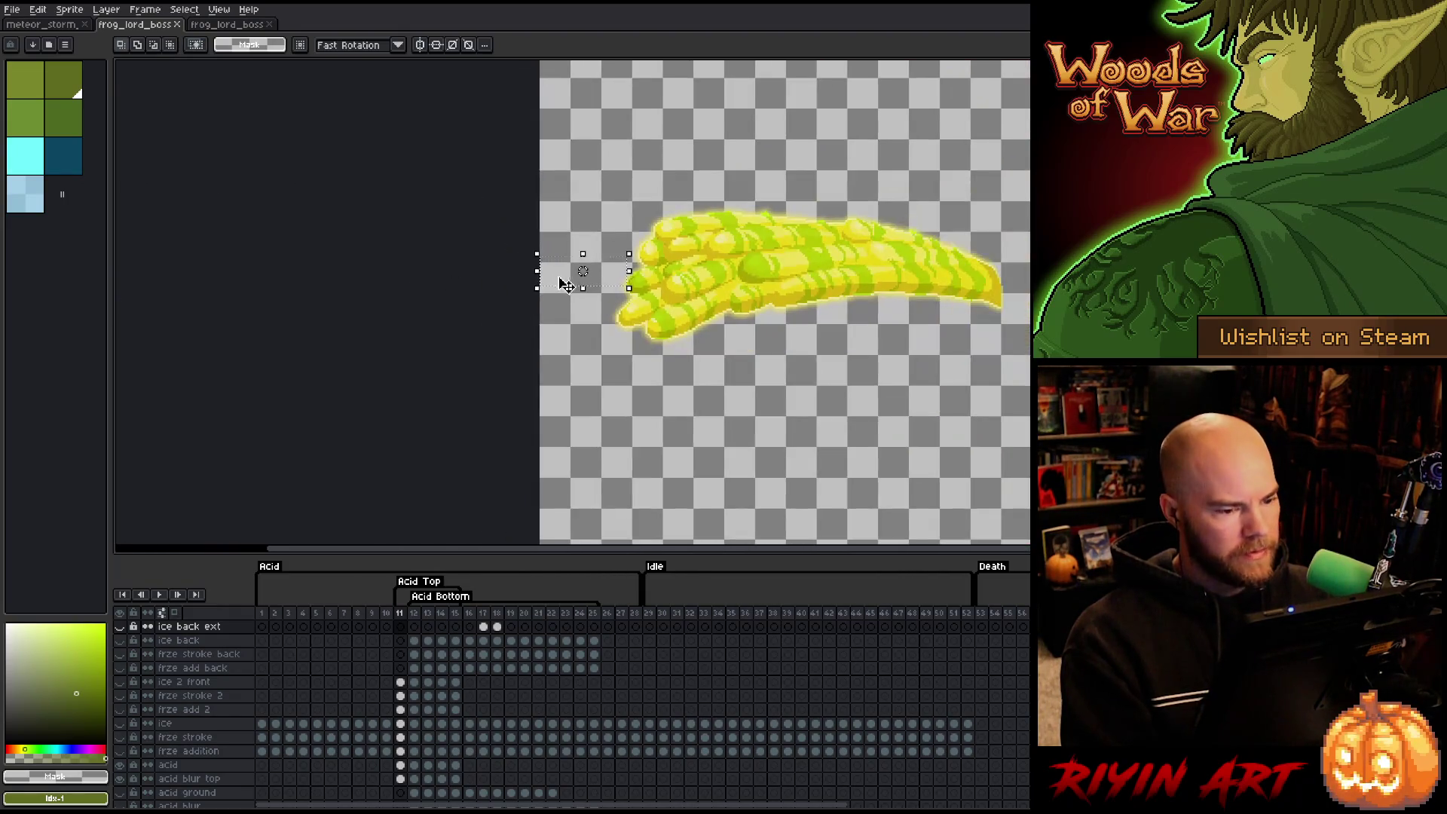
pyautogui.scroll(-2, 565, 285)
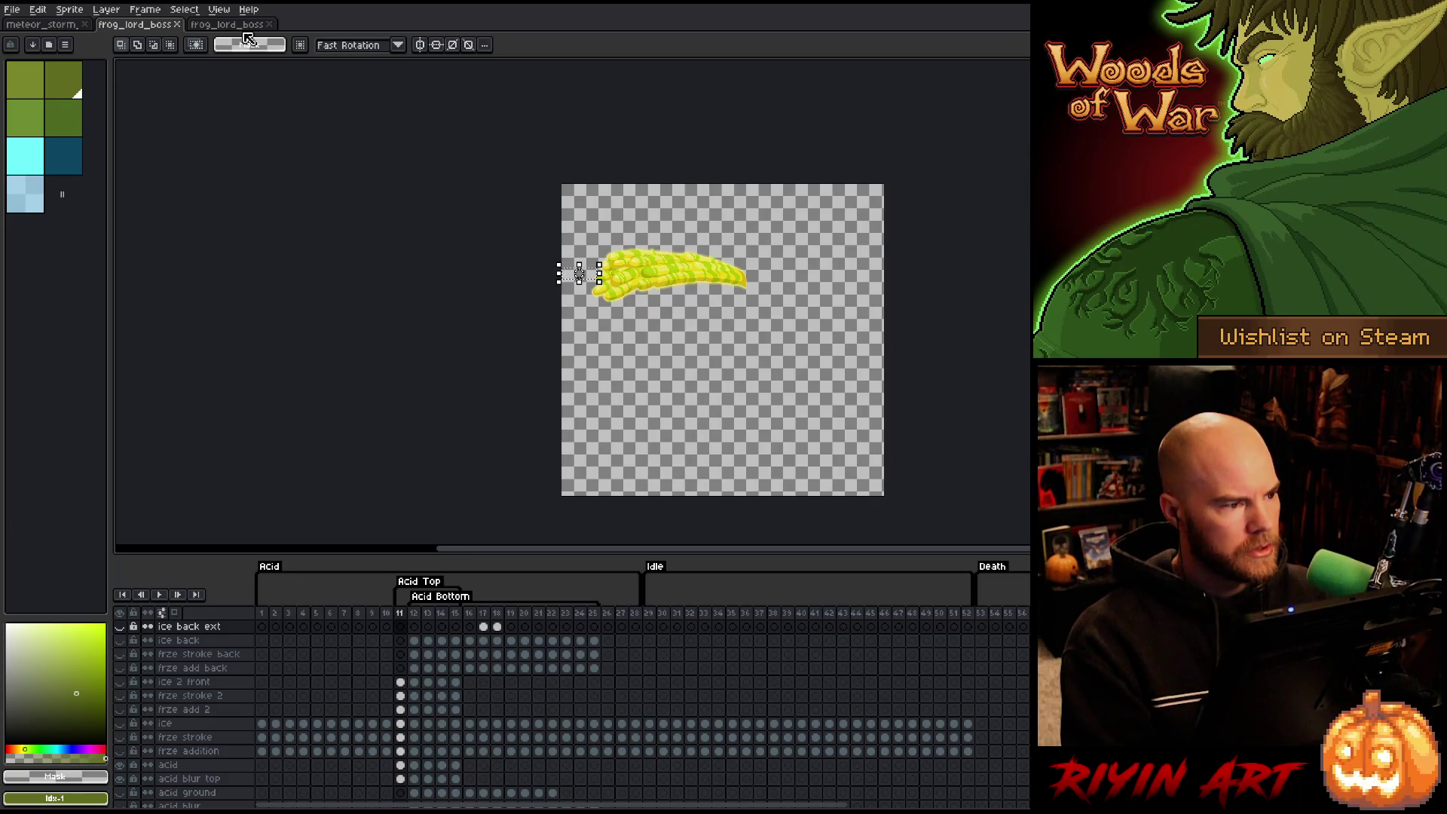
# Back on the acid strip, marquee a single-horn rectangle around the first horn.
pyautogui.click(230, 25)
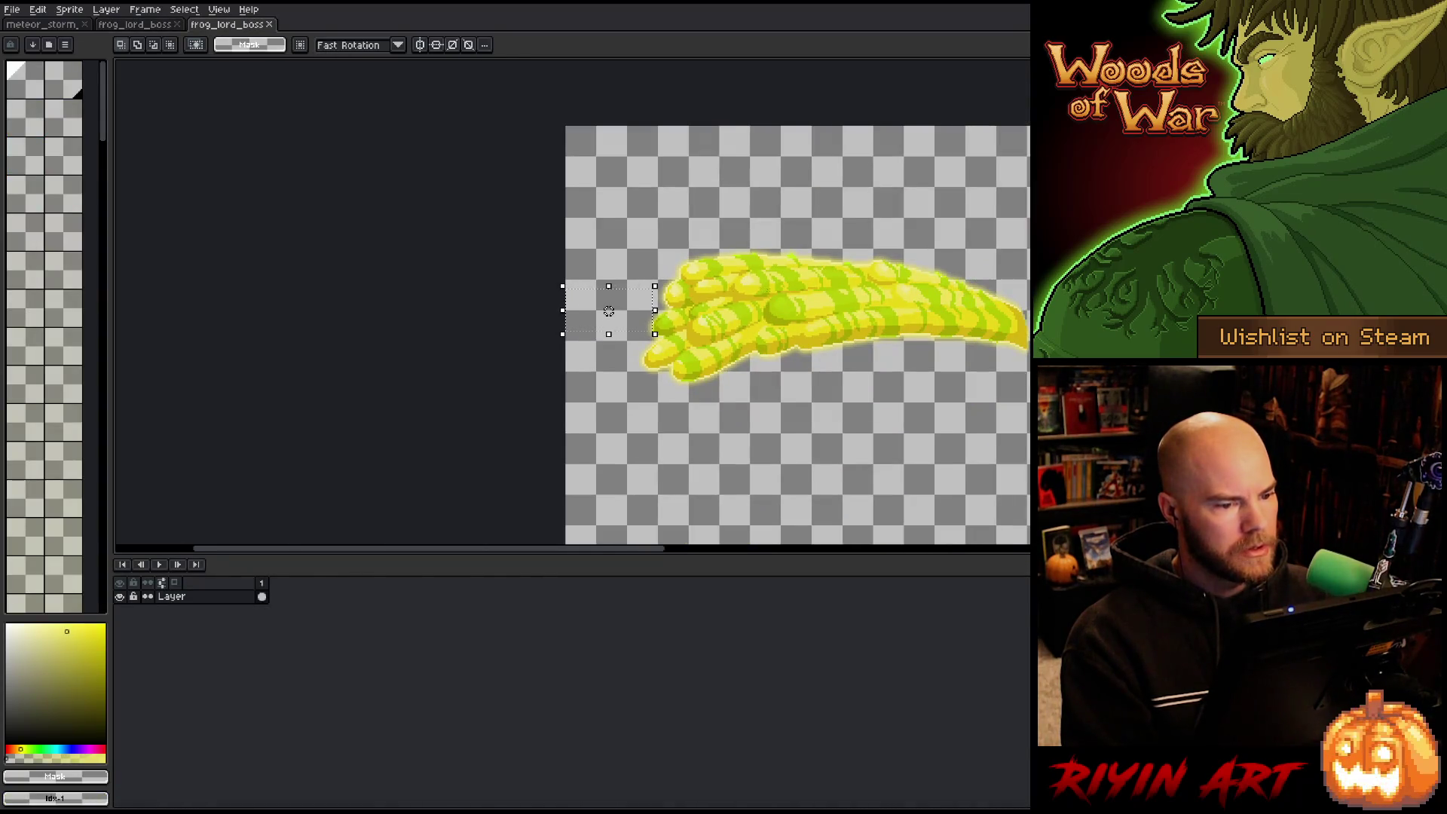
pyautogui.scroll(-1, 734, 260)
pyautogui.scroll(-1, 777, 298)
pyautogui.scroll(1, 972, 293)
pyautogui.scroll(1, 972, 293)
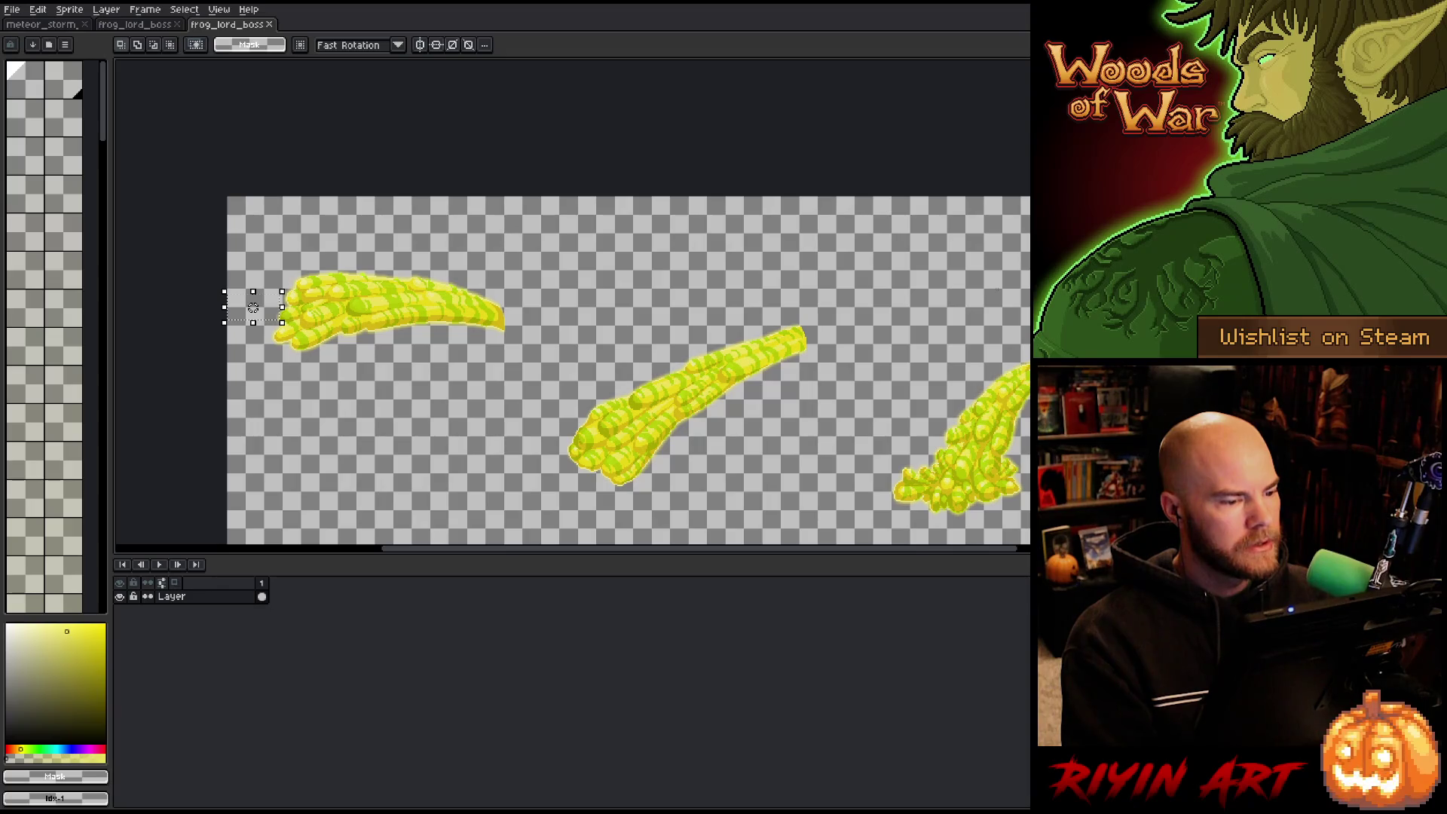
pyautogui.scroll(-1, 997, 288)
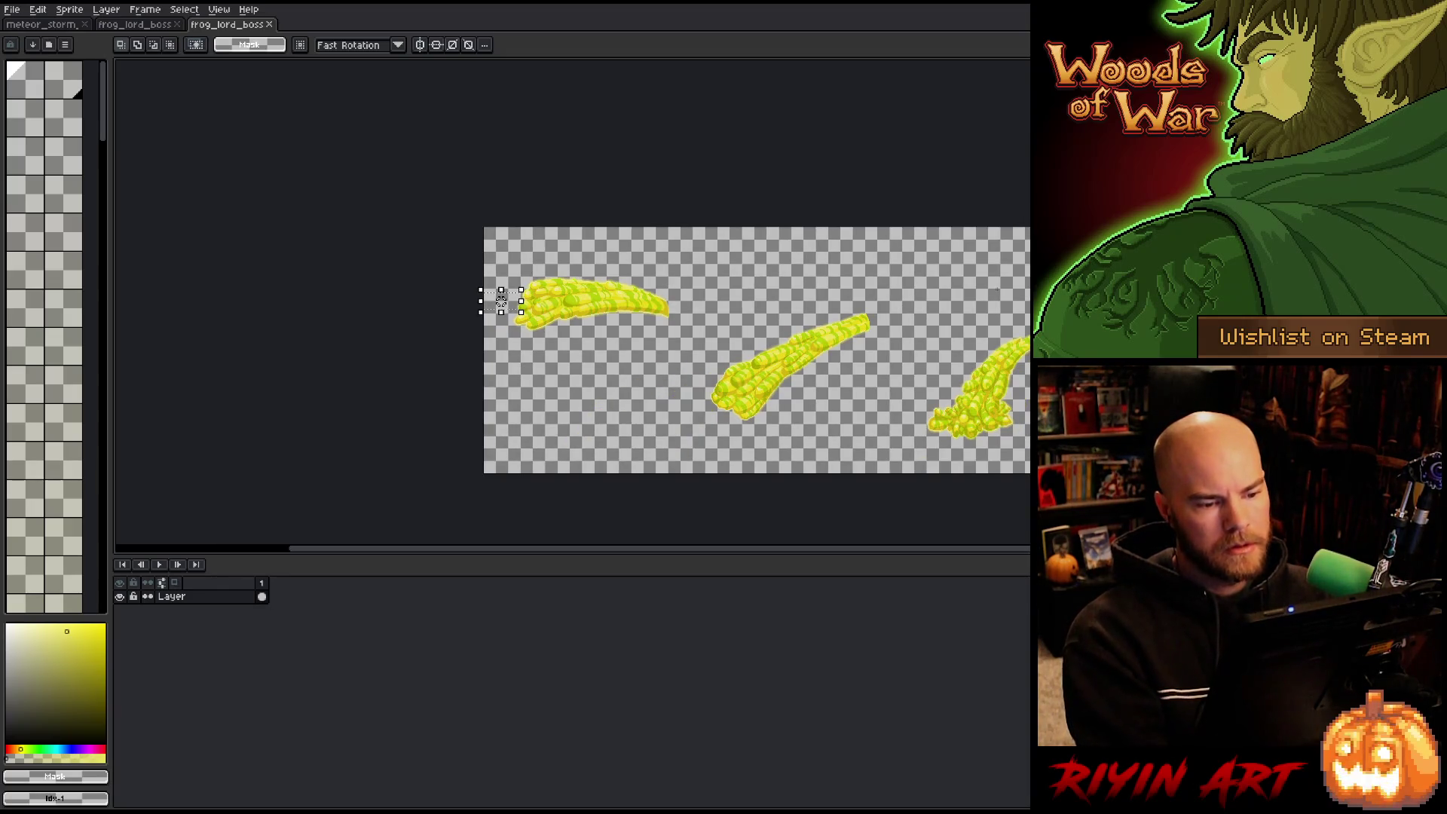
pyautogui.hscroll(4, 888, 411)
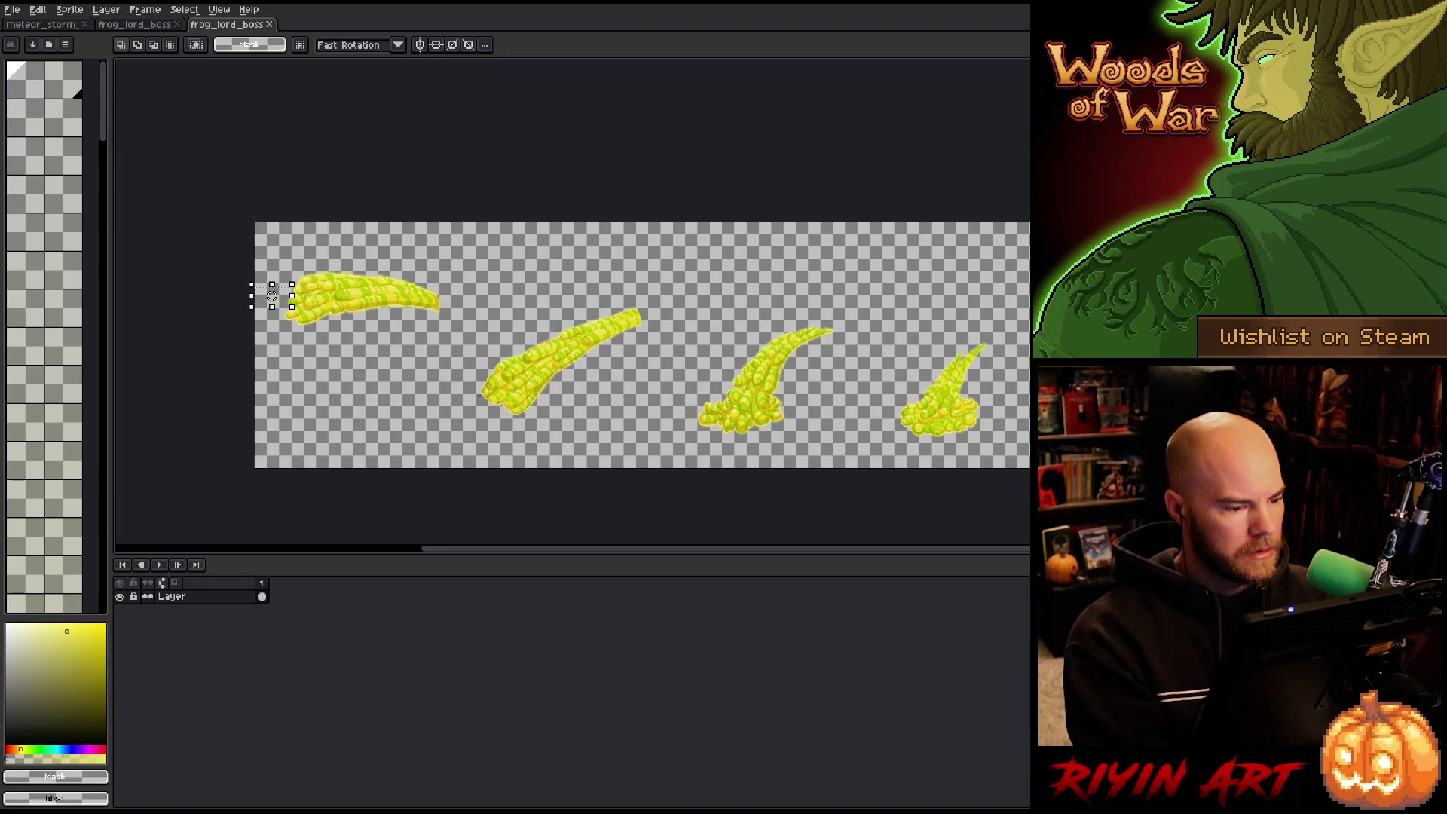
pyautogui.moveTo(483, 398)
pyautogui.mouseDown()
pyautogui.moveTo(252, 291)
pyautogui.moveTo(296, 211)
pyautogui.mouseUp()
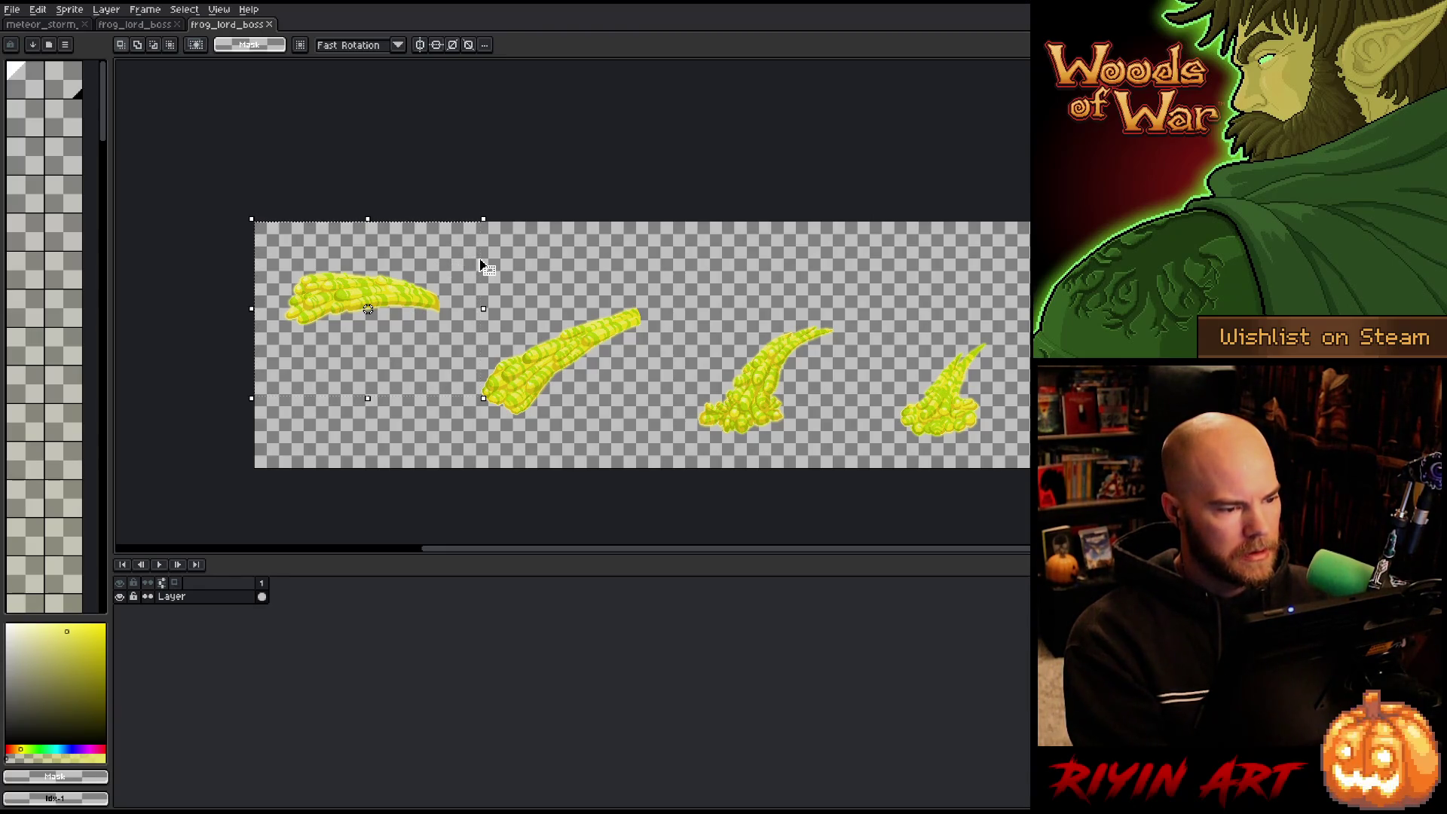
pyautogui.click(70, 9)
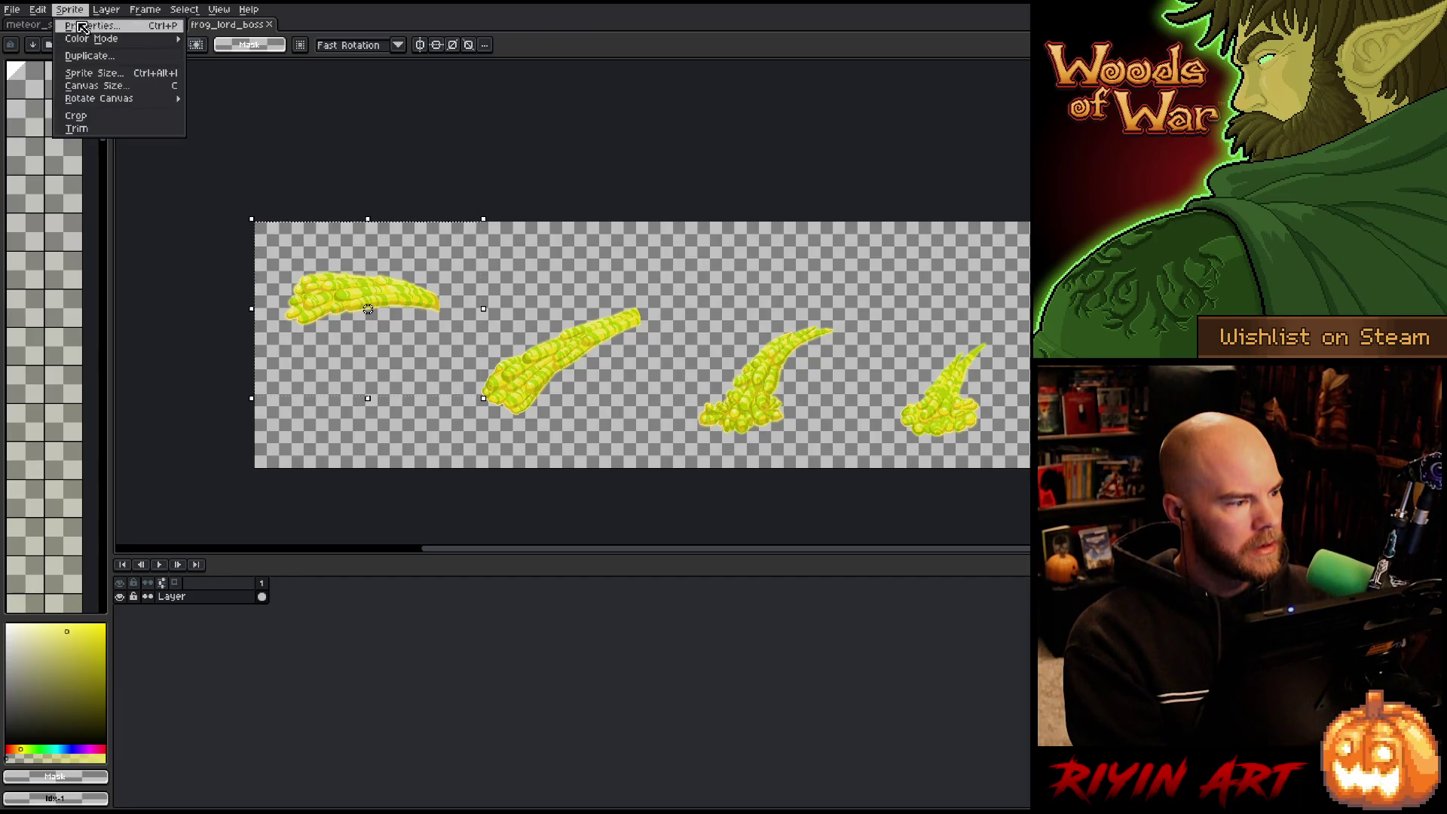
# Import the strip as a sprite sheet of 251×320 frames in 5 columns.
pyautogui.click(12, 9)
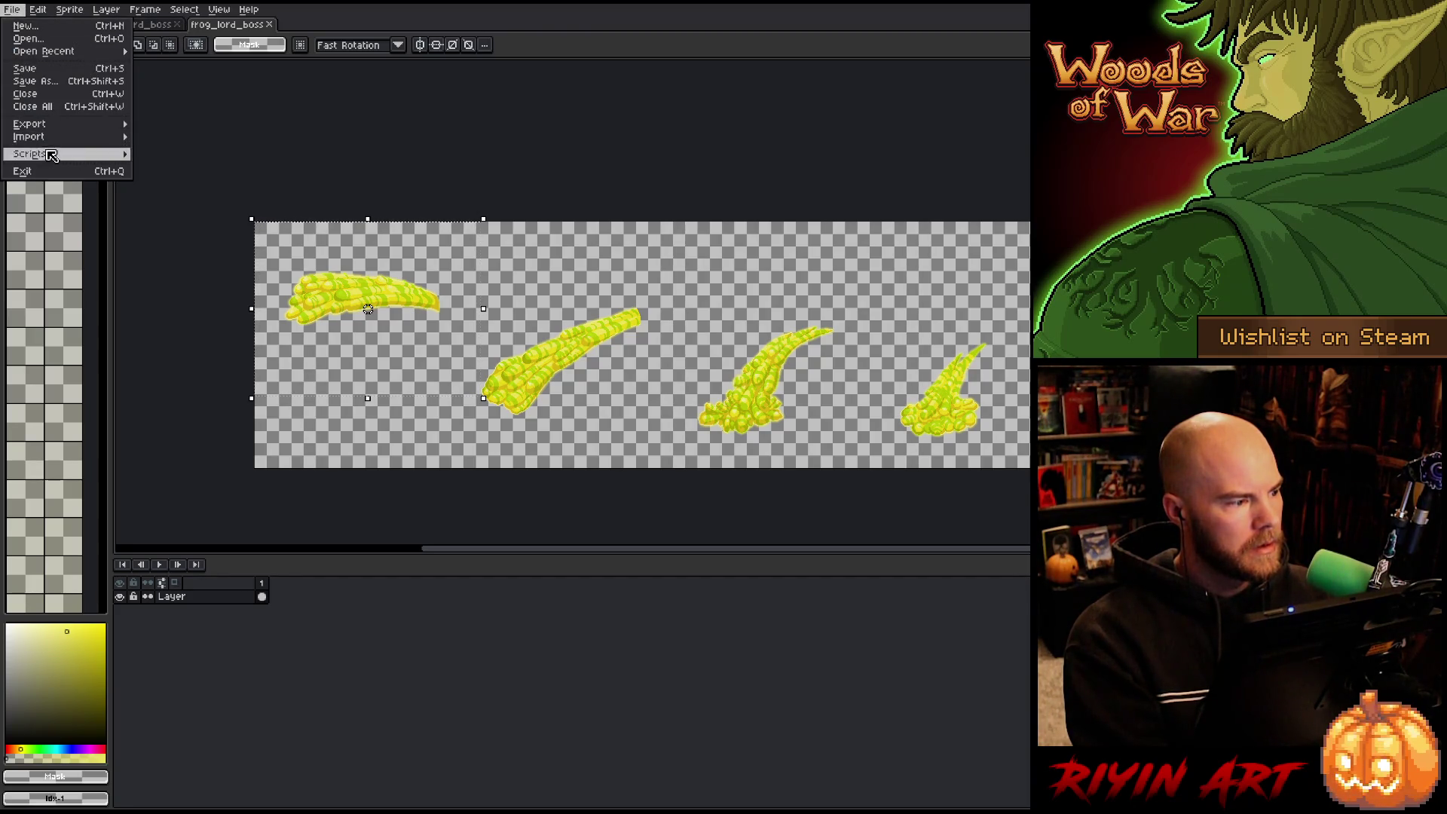
pyautogui.moveTo(91, 137)
pyautogui.click(208, 143)
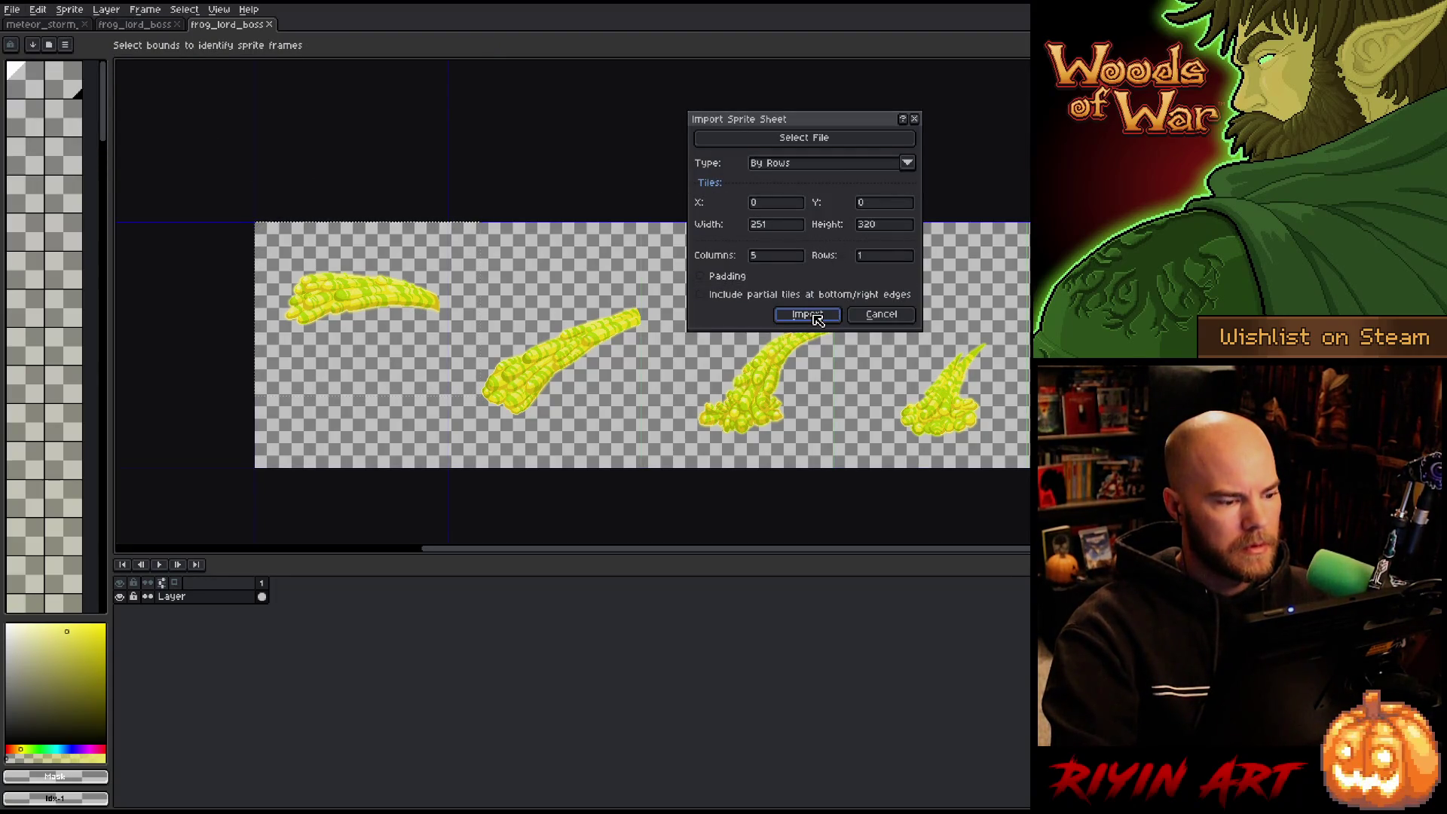
pyautogui.click(818, 316)
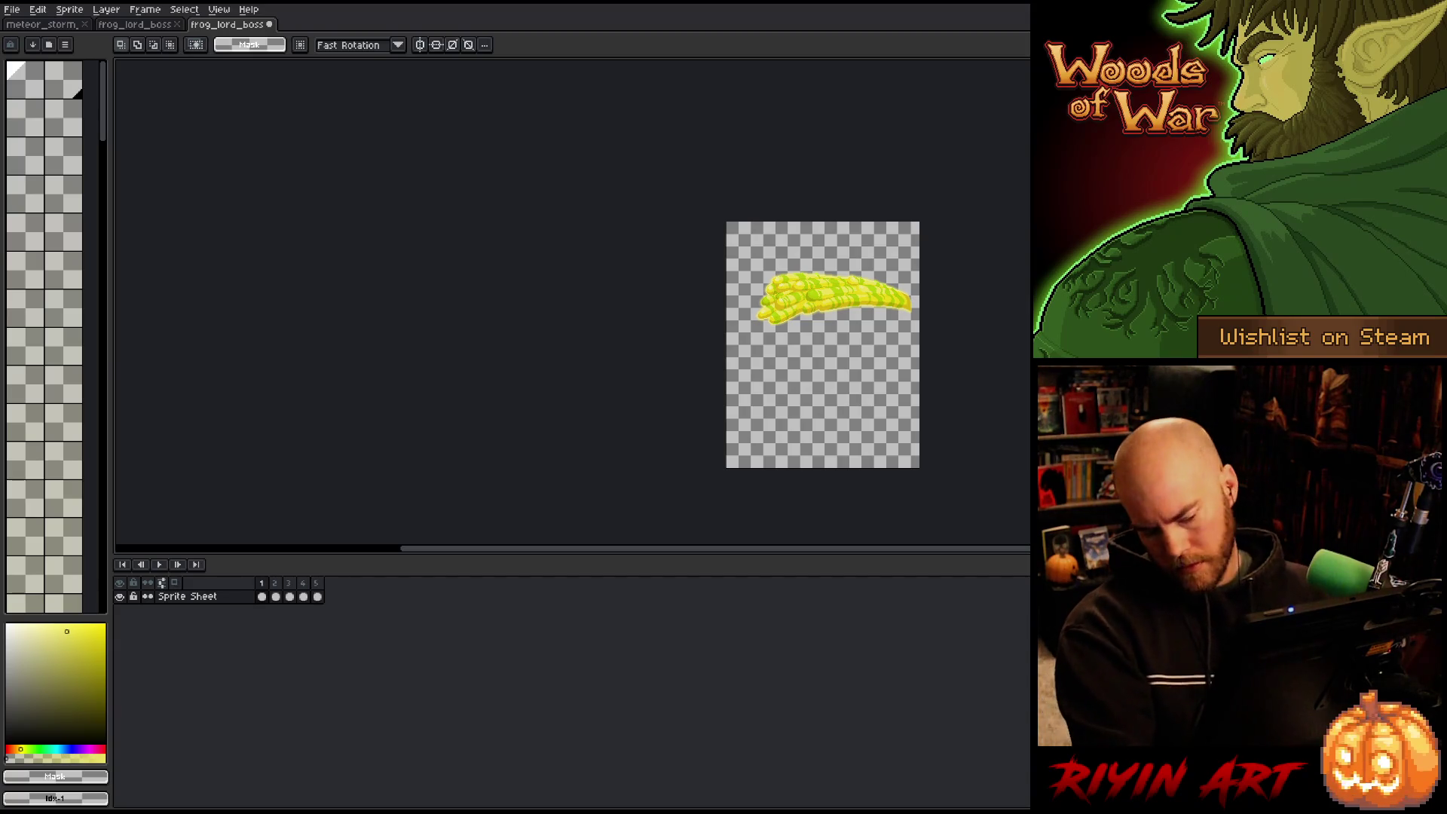
# Step through the five horn frames, play the animation, then close the sheet without saving.
pyautogui.press('Right')
pyautogui.scroll(1, 943, 319)
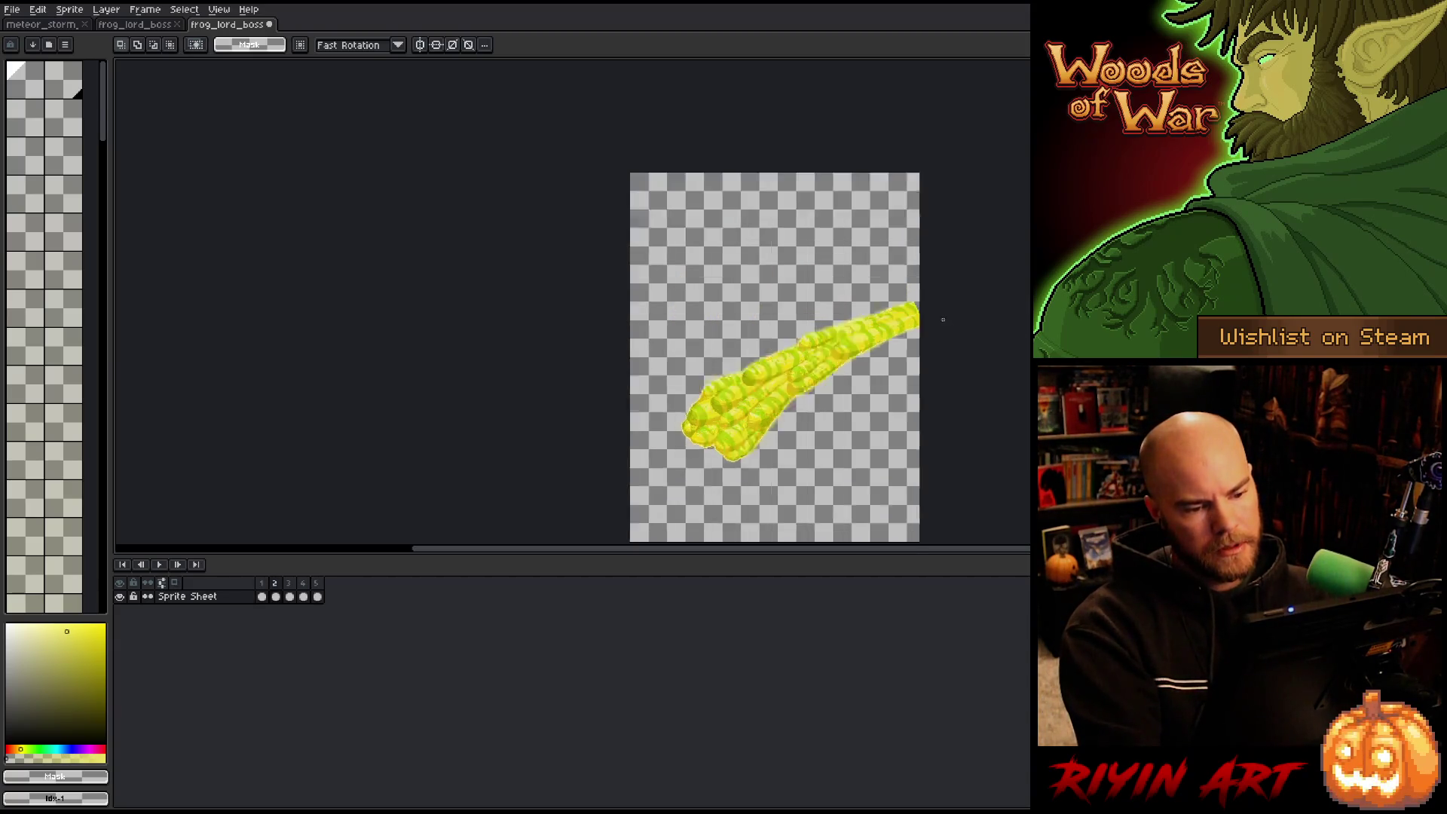
pyautogui.scroll(2, 943, 320)
pyautogui.press('Left')
pyautogui.press('Right')
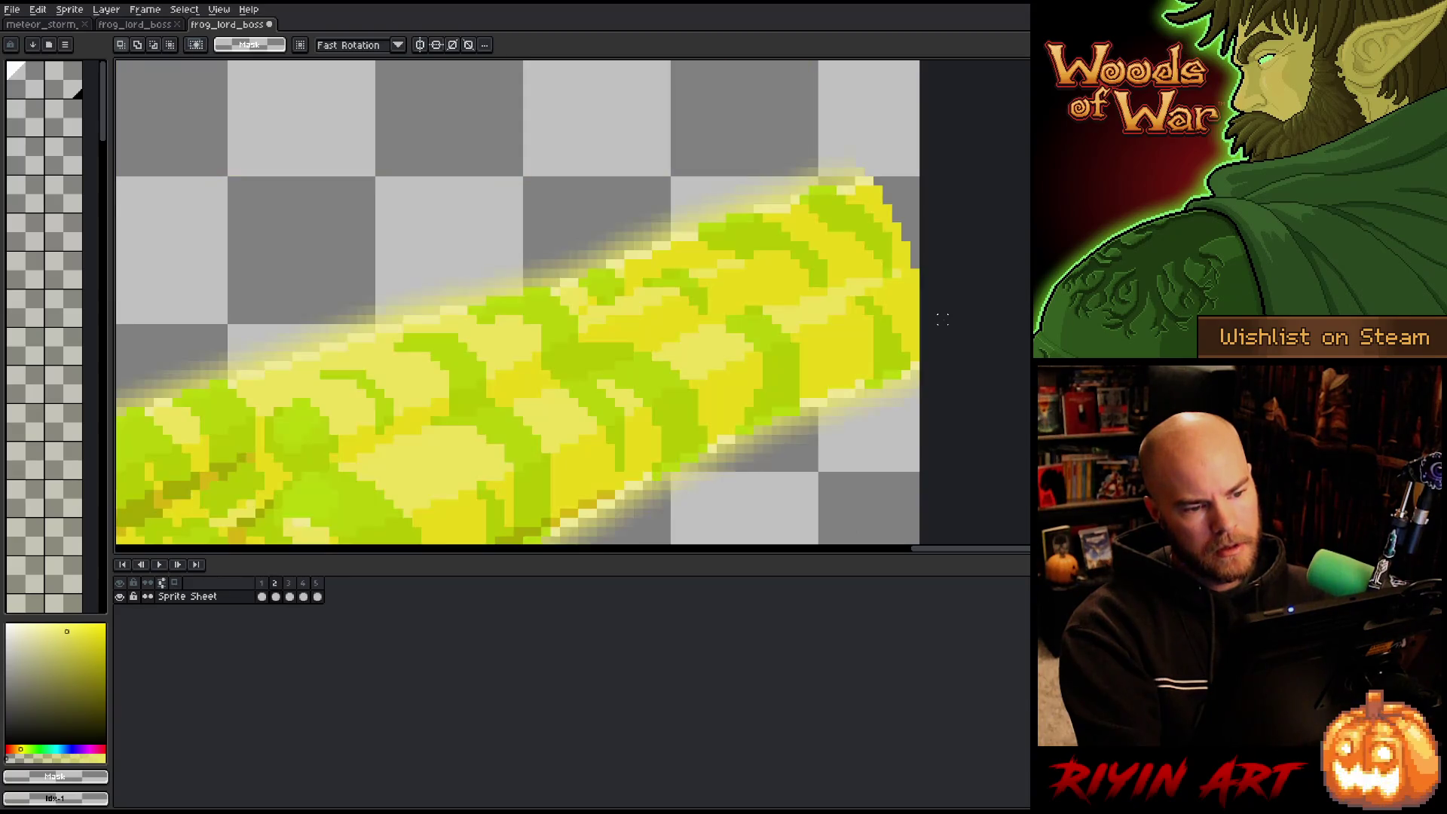
pyautogui.press('Right')
pyautogui.scroll(-2, 943, 319)
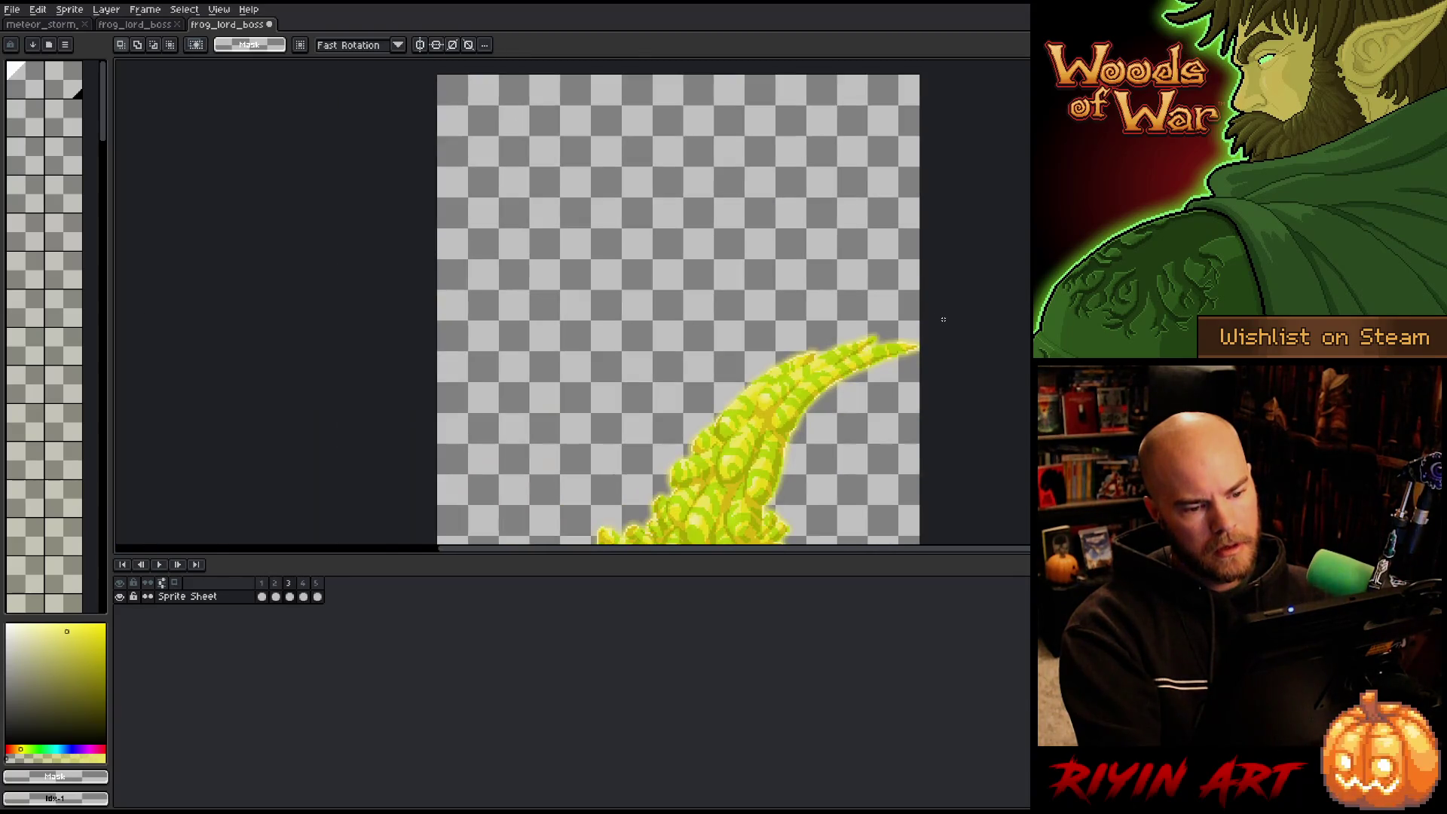
pyautogui.press('Right')
pyautogui.scroll(-2, 943, 319)
pyautogui.press('Return')
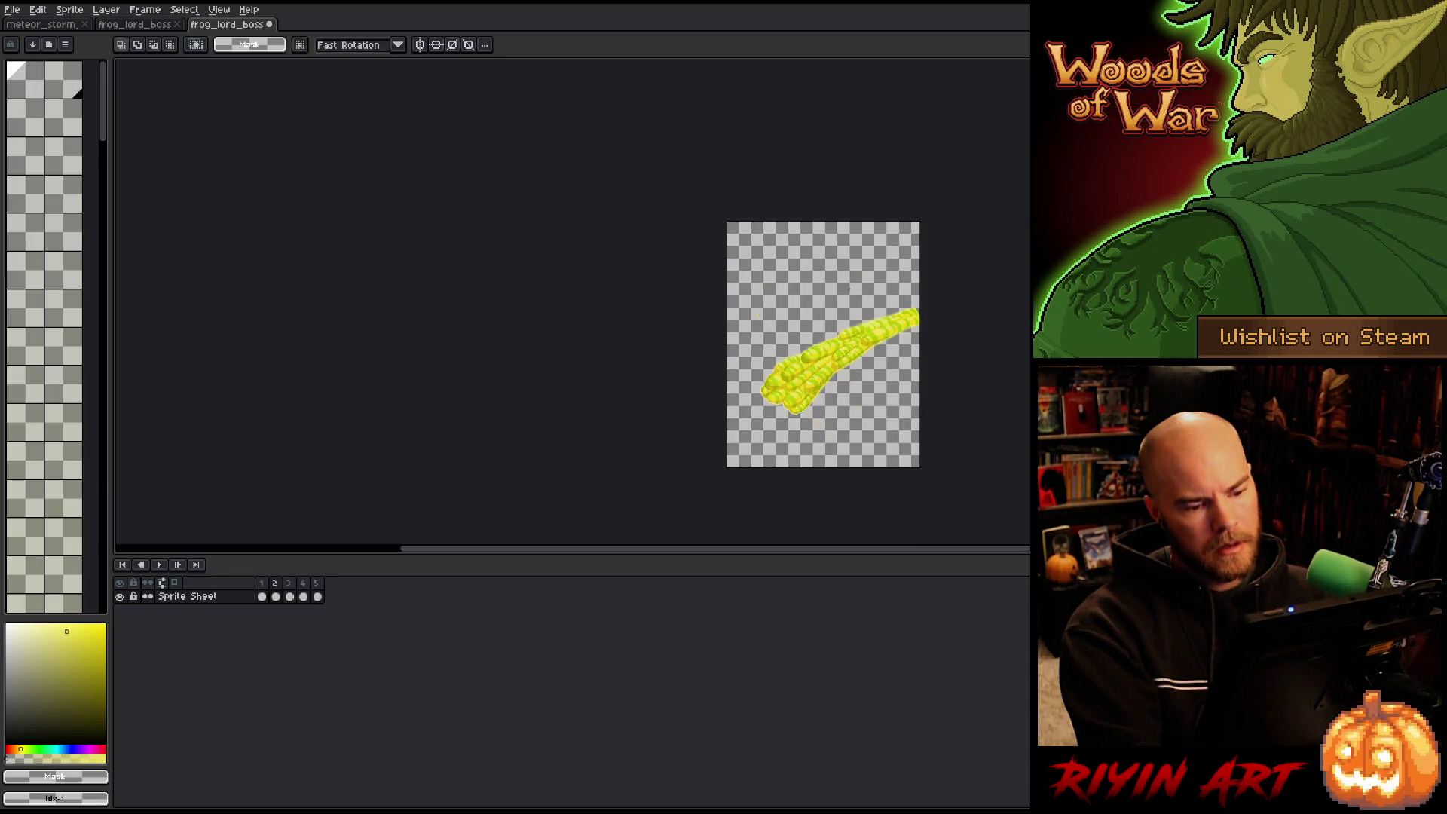
pyautogui.press('Return')
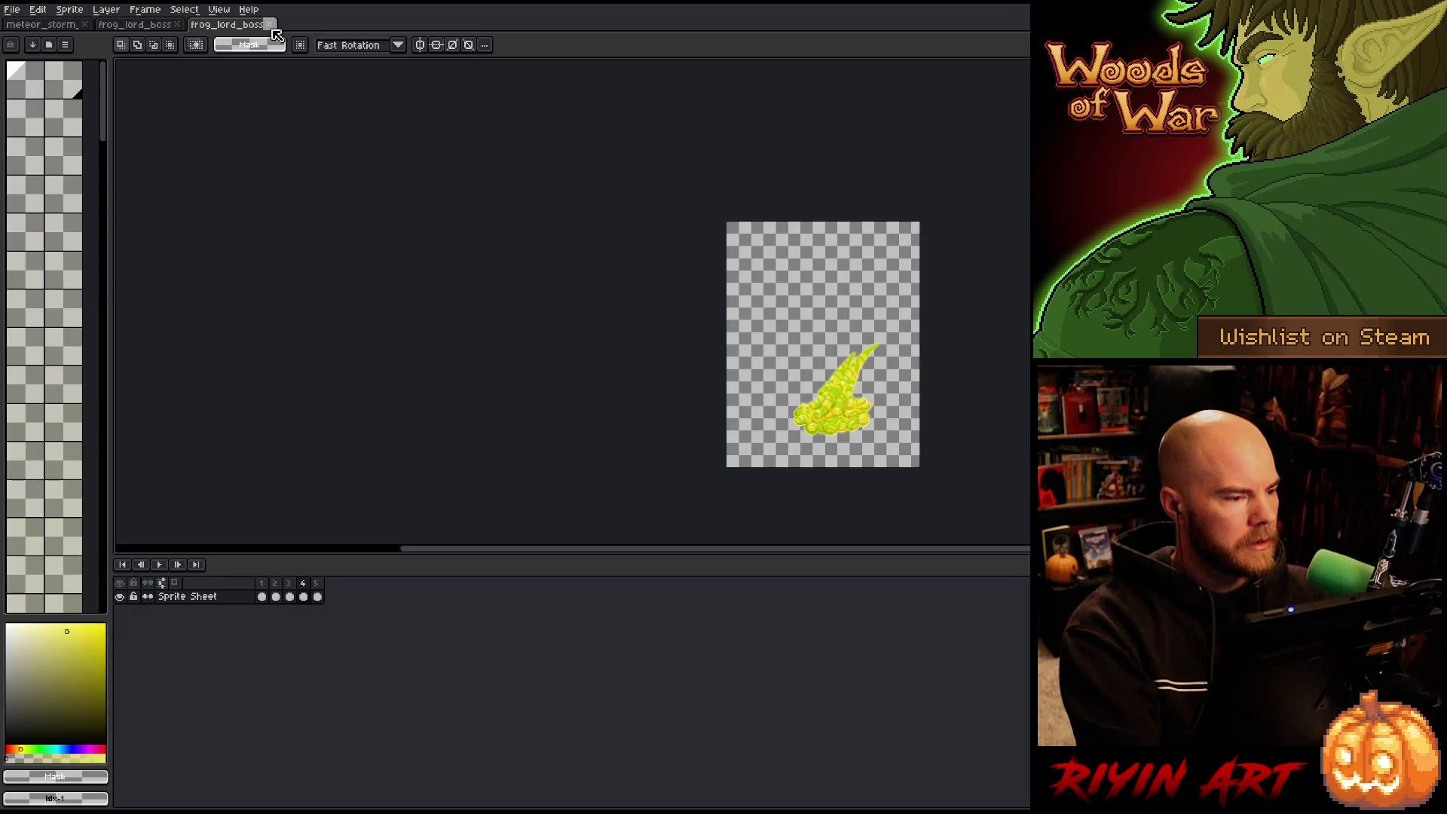
pyautogui.click(272, 25)
pyautogui.click(737, 444)
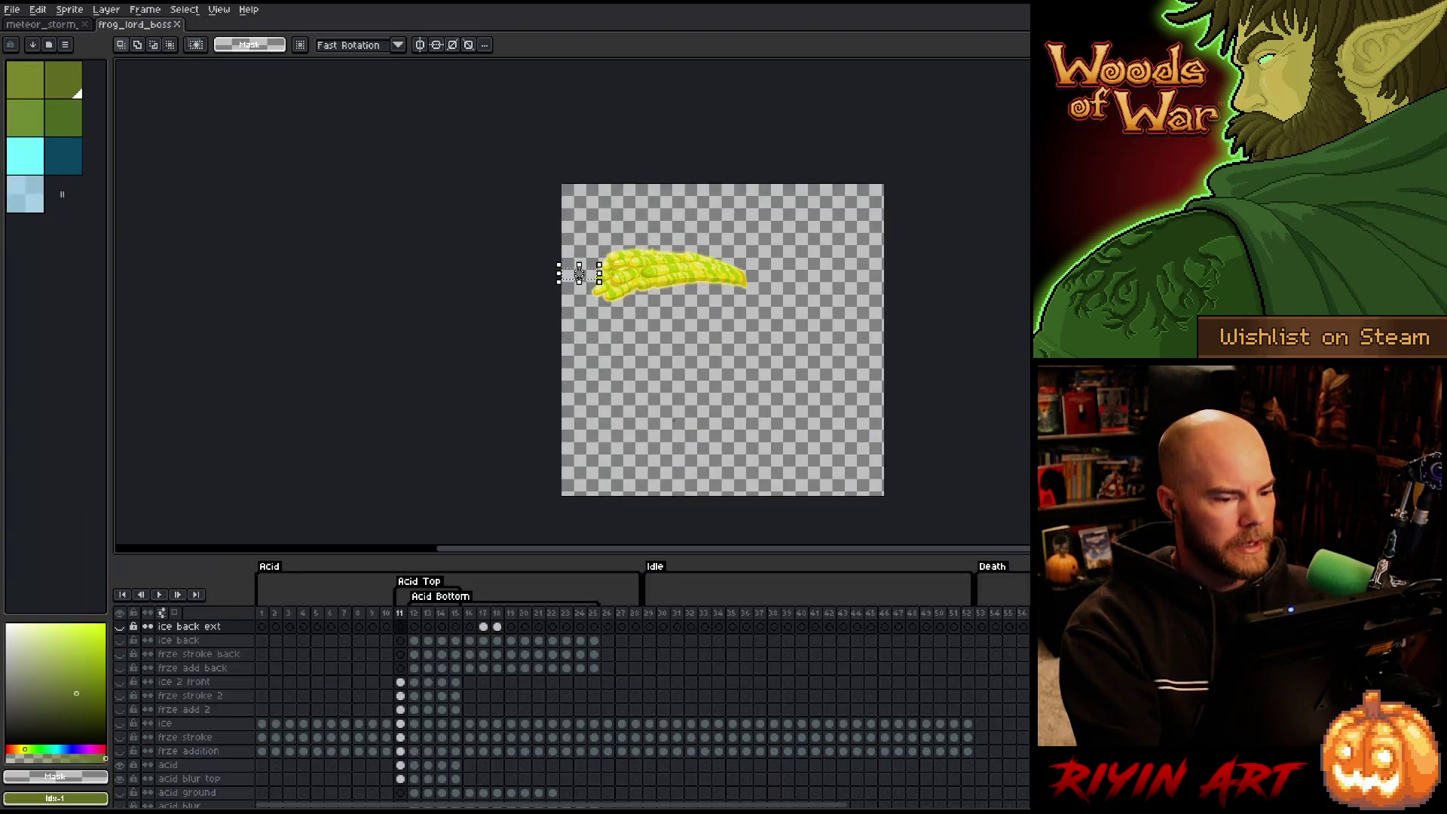
# Start a sprite sheet export with Frames set to Tag: Acid Top.
pyautogui.click(7, 11)
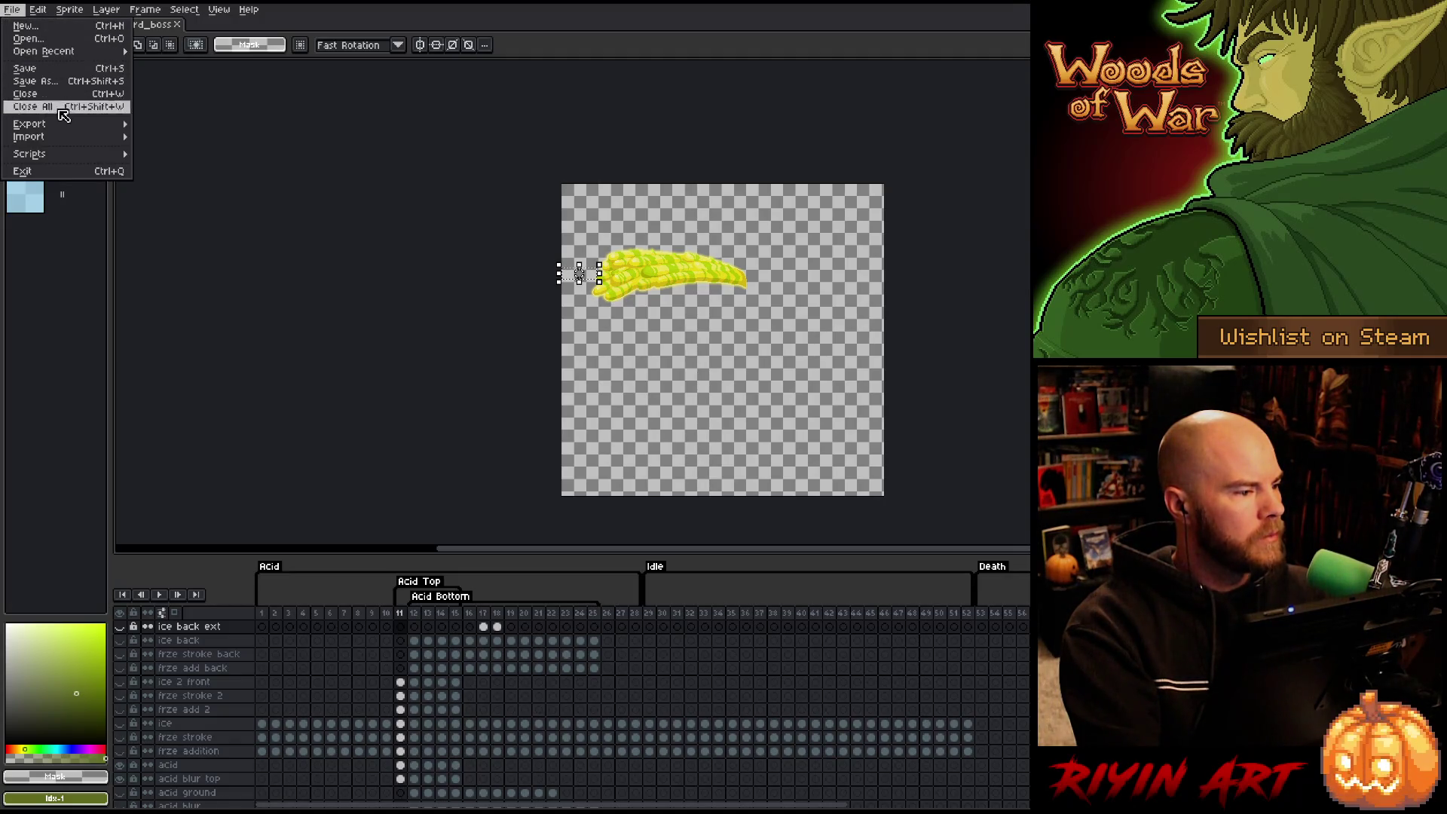
pyautogui.moveTo(68, 127)
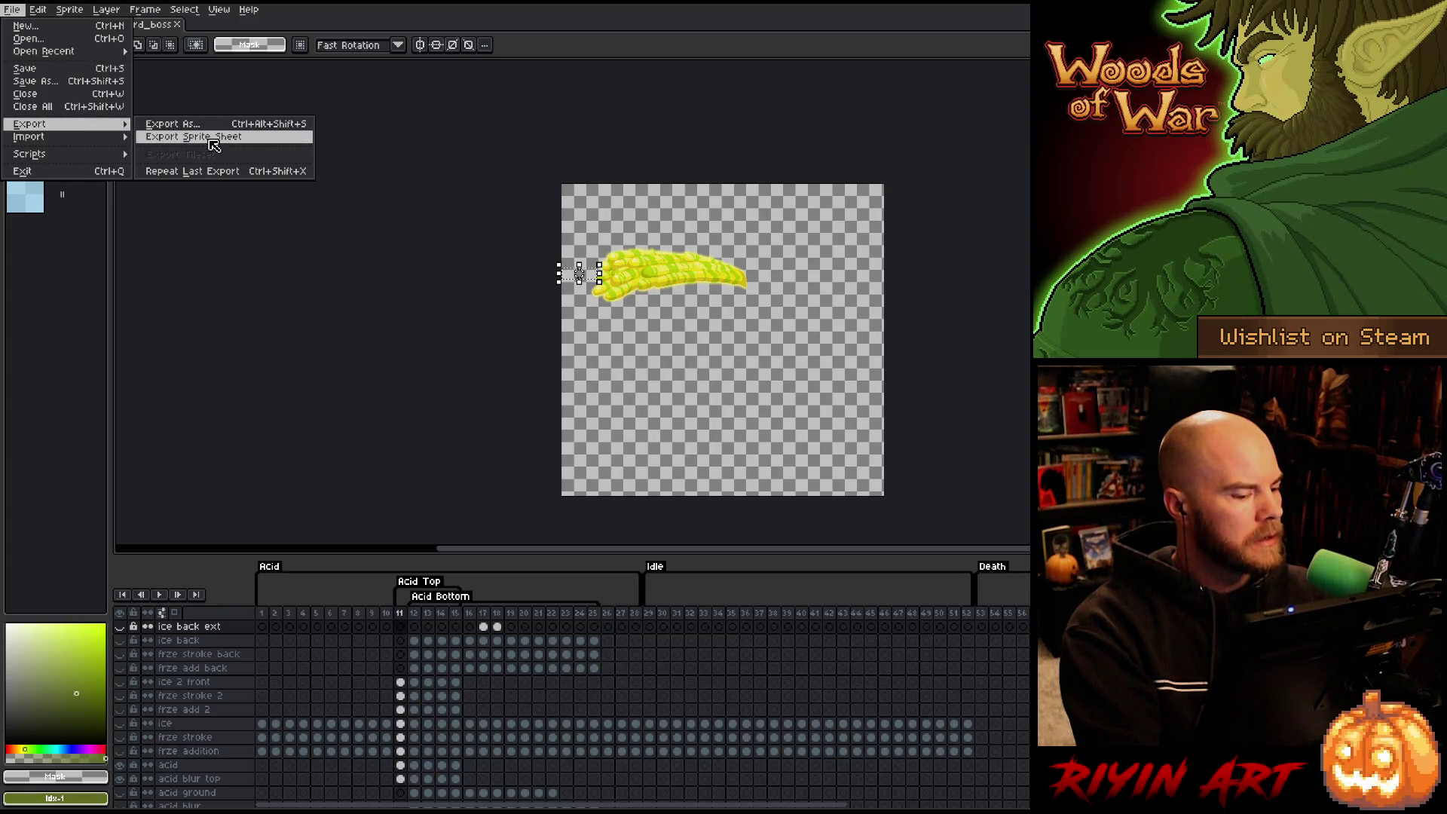
pyautogui.click(211, 140)
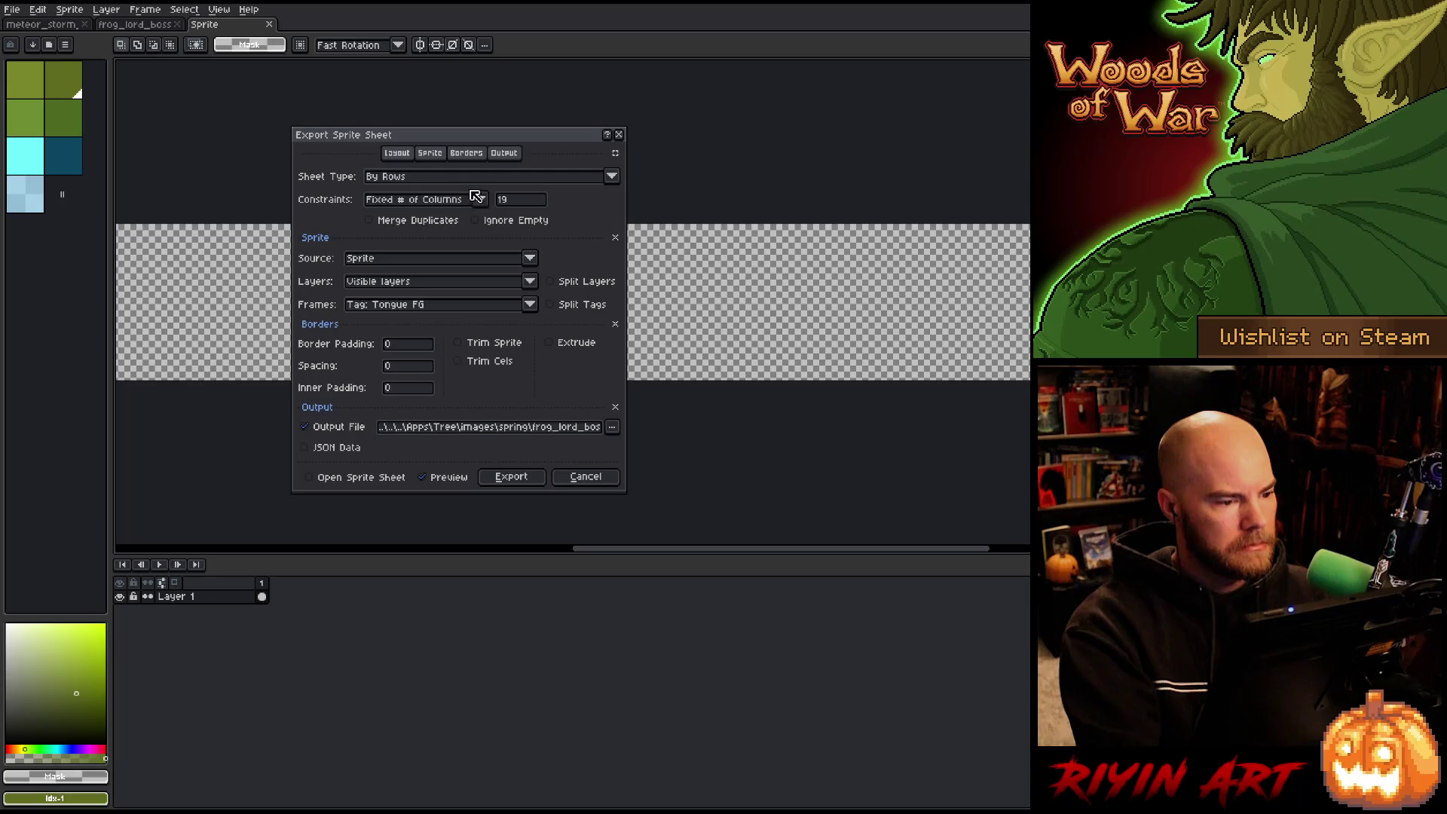
pyautogui.click(419, 305)
pyautogui.click(392, 355)
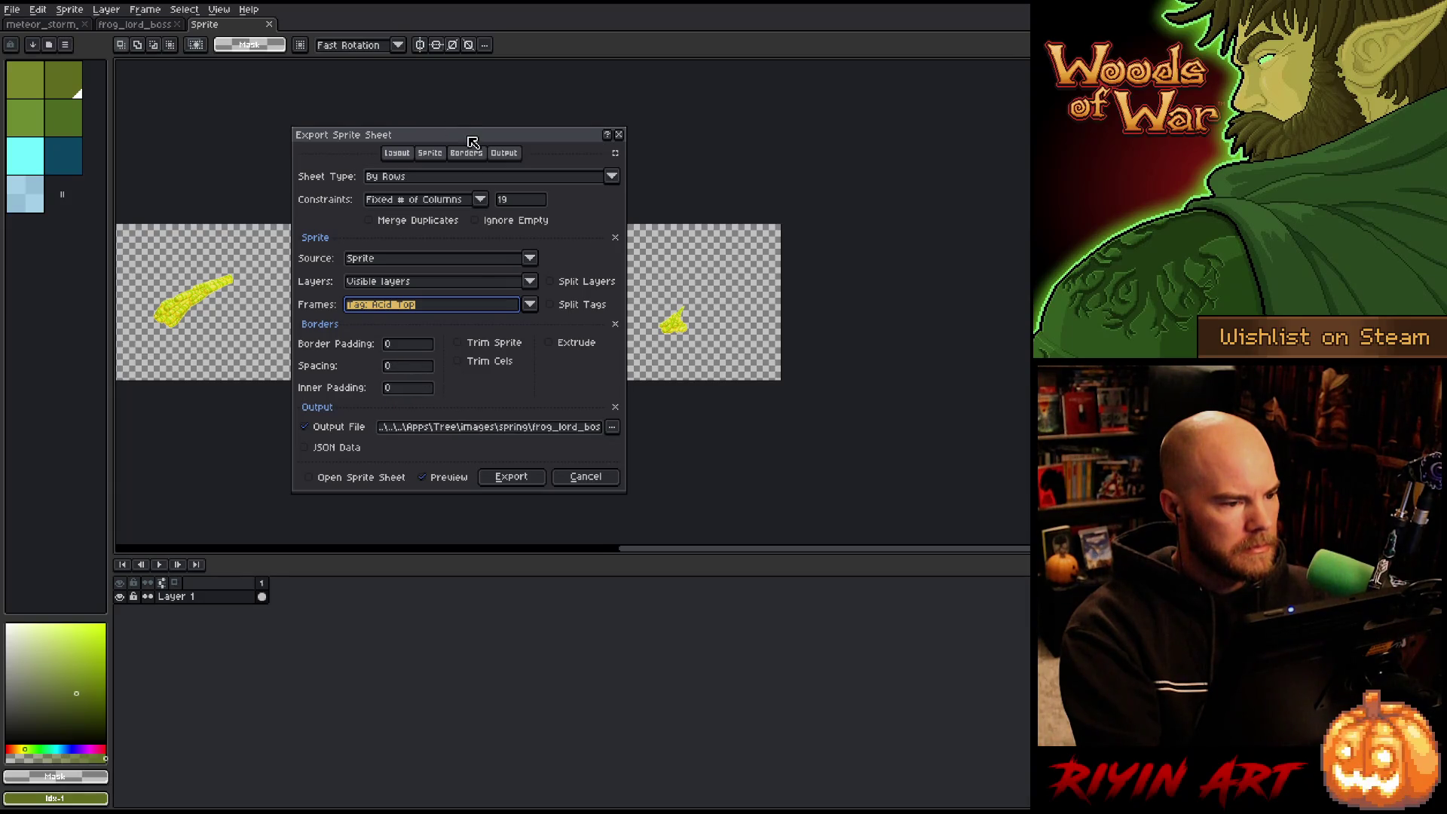
pyautogui.moveTo(473, 141); pyautogui.dragTo(970, 113)
pyautogui.moveTo(808, 552); pyautogui.dragTo(625, 565)
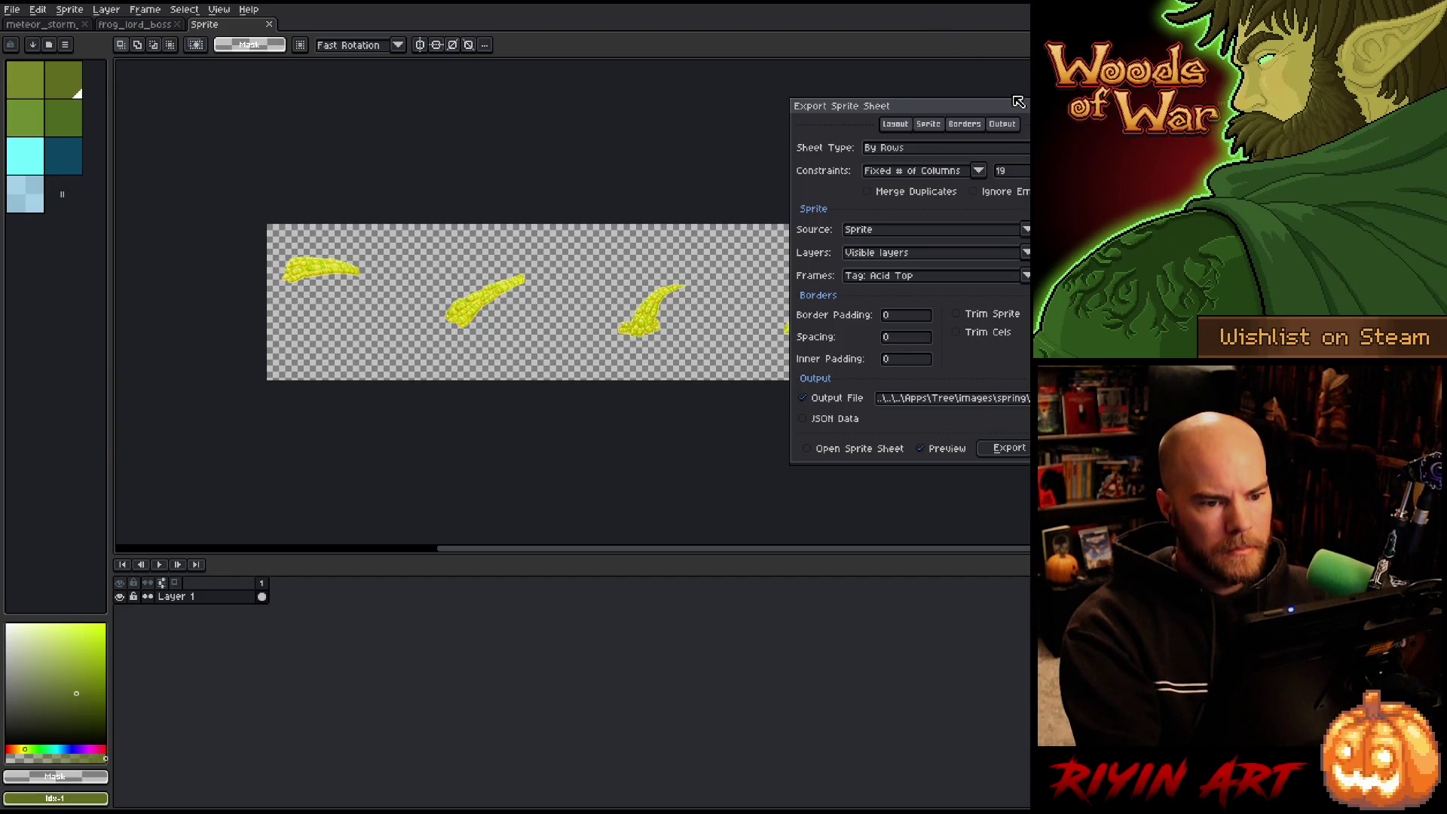
pyautogui.moveTo(1051, 116); pyautogui.dragTo(703, 146)
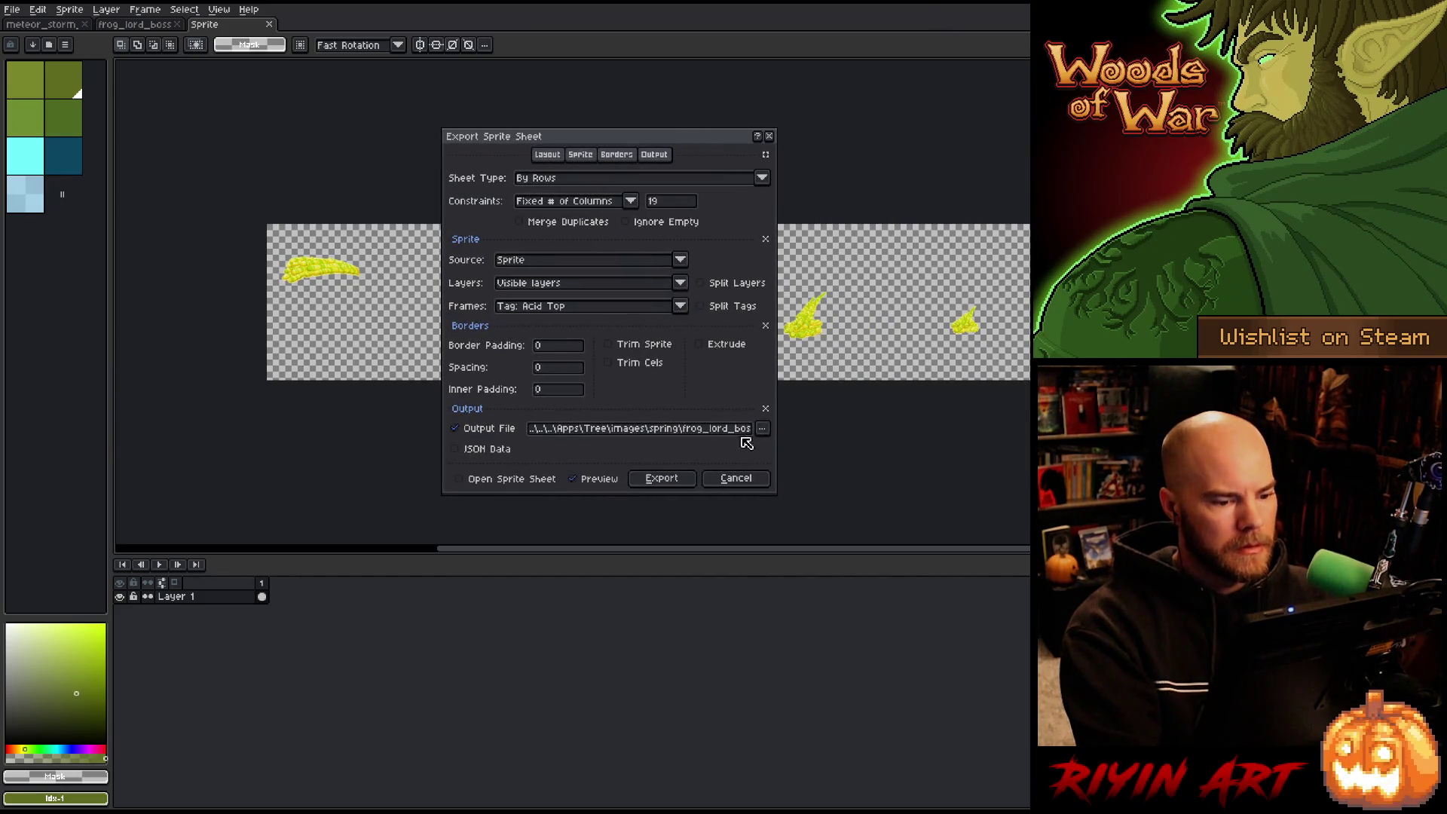
pyautogui.moveTo(663, 140); pyautogui.dragTo(576, 338)
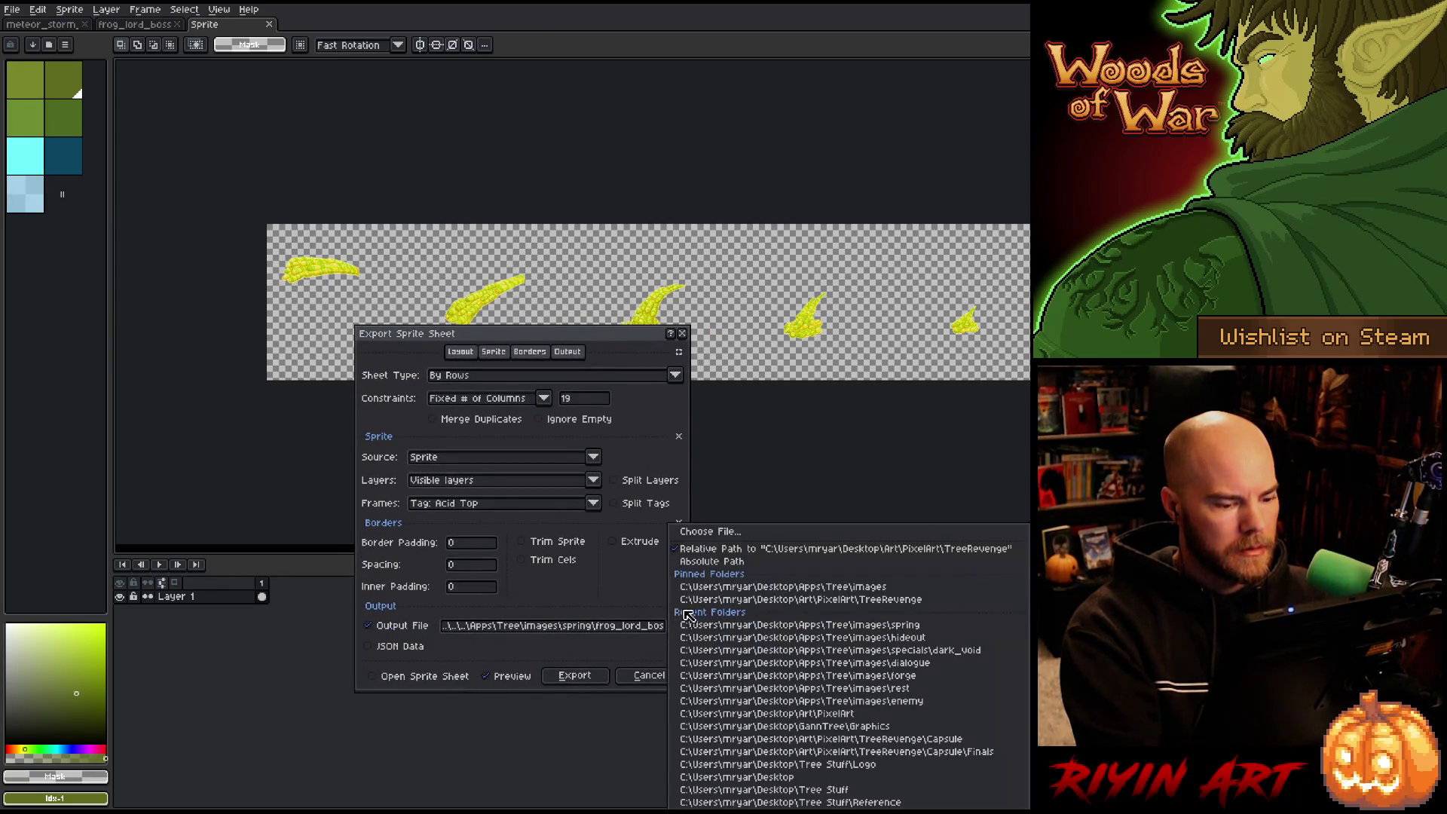
# Target frog_lord_boss_front_acid.png in the spring folder, confirm overwrite, and export.
pyautogui.click(676, 627)
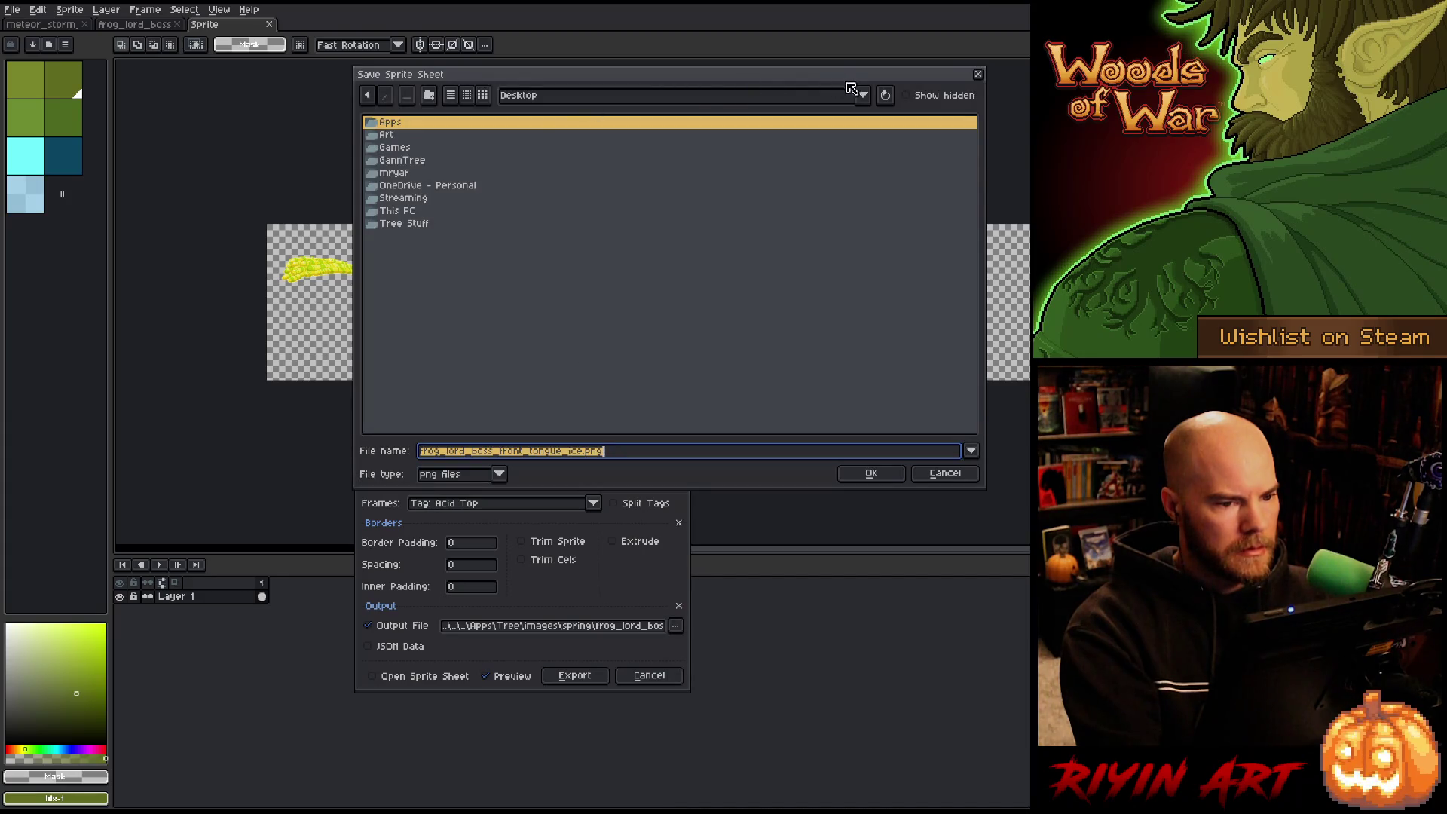
pyautogui.click(537, 100)
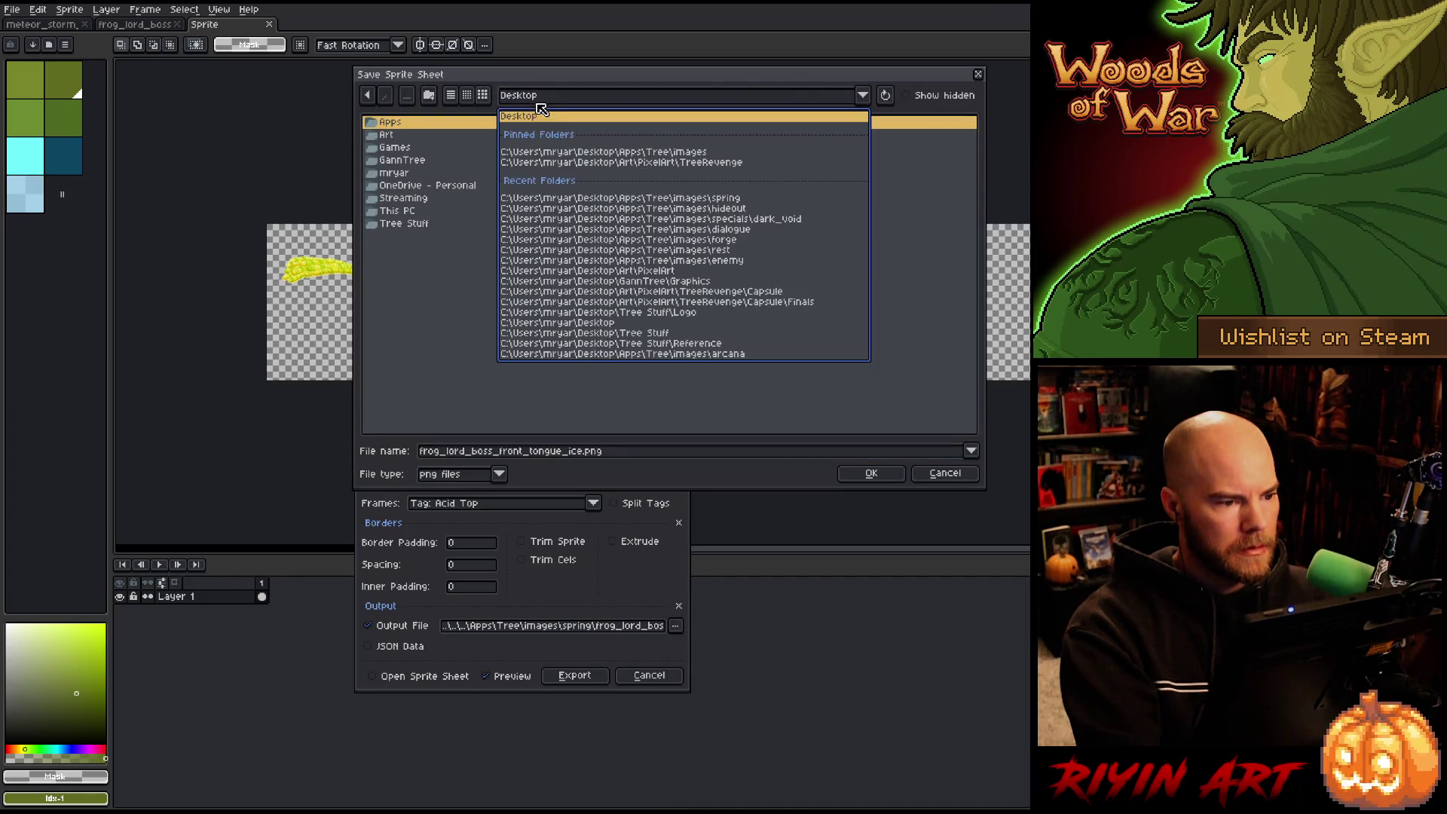
pyautogui.click(567, 152)
pyautogui.doubleClick(413, 239)
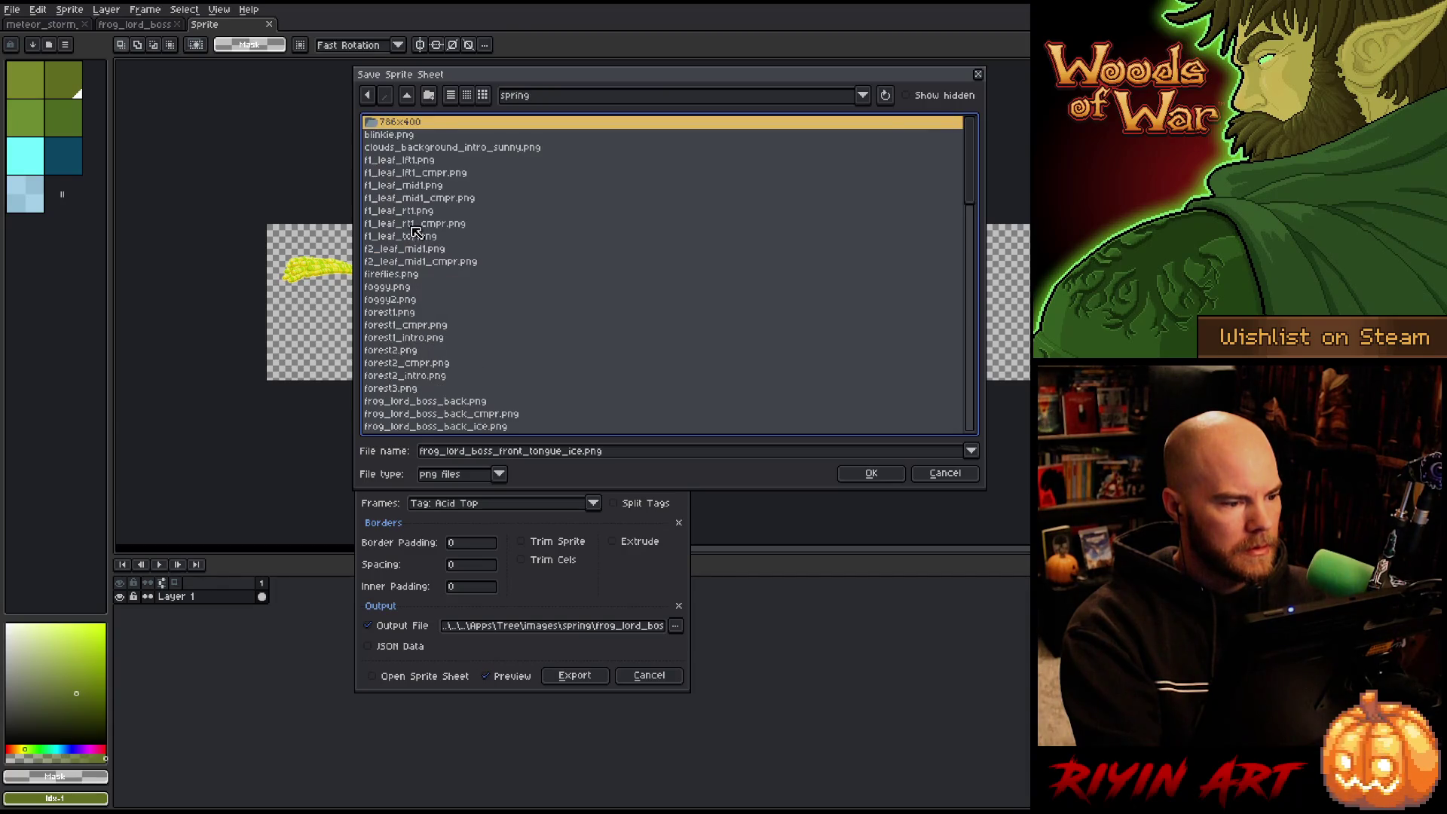
pyautogui.scroll(-5, 452, 273)
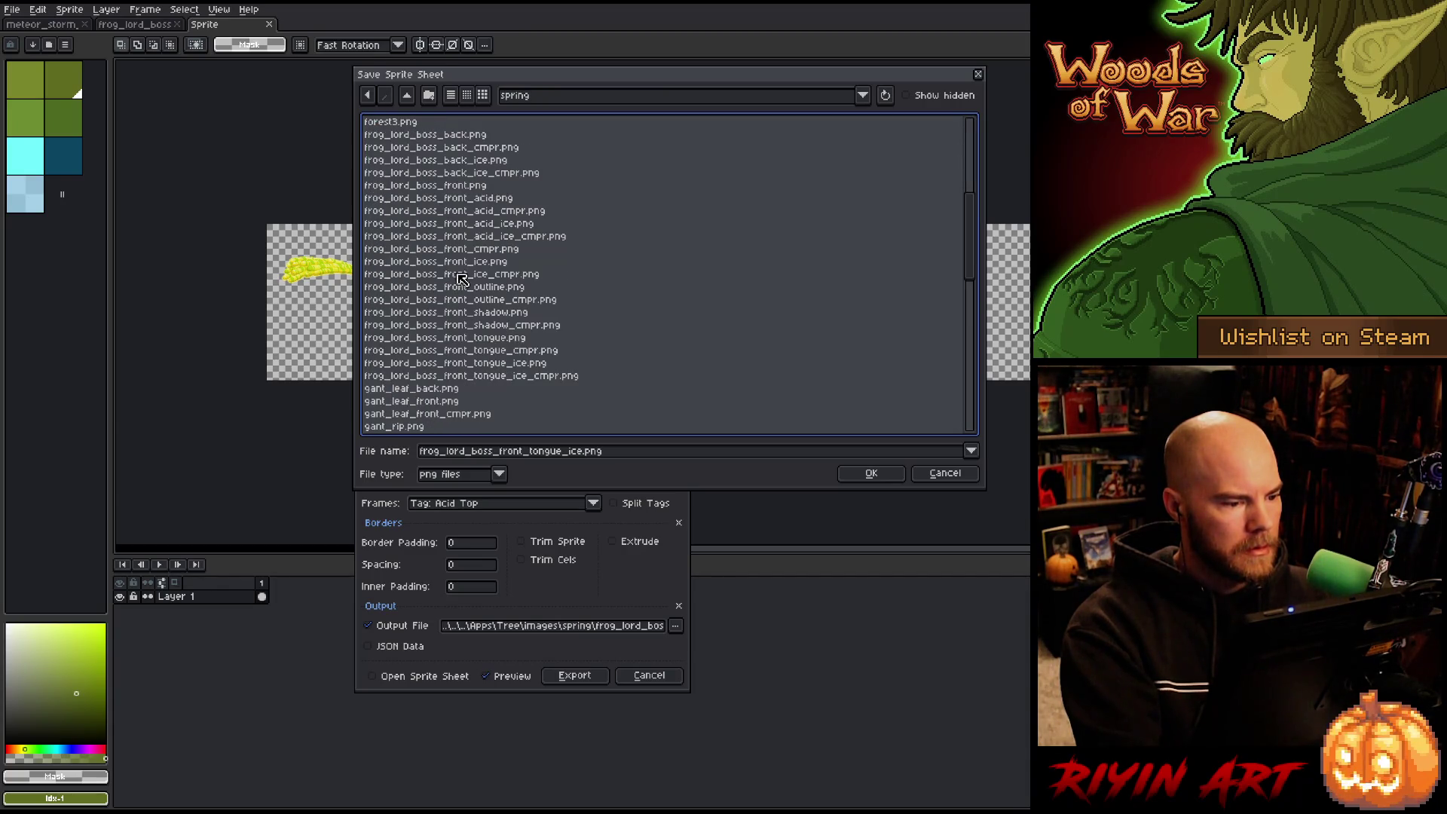
pyautogui.click(461, 199)
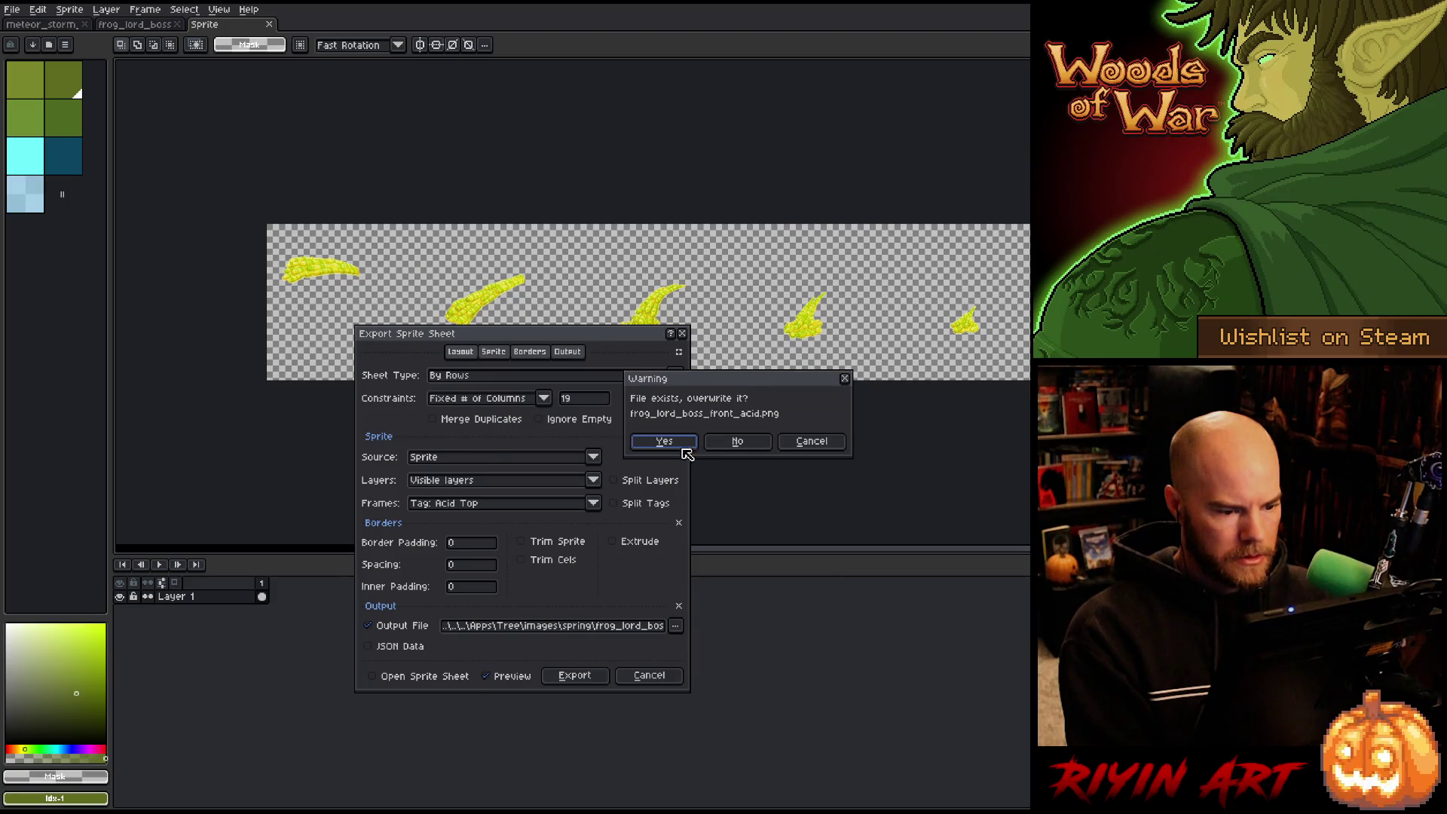
pyautogui.click(666, 443)
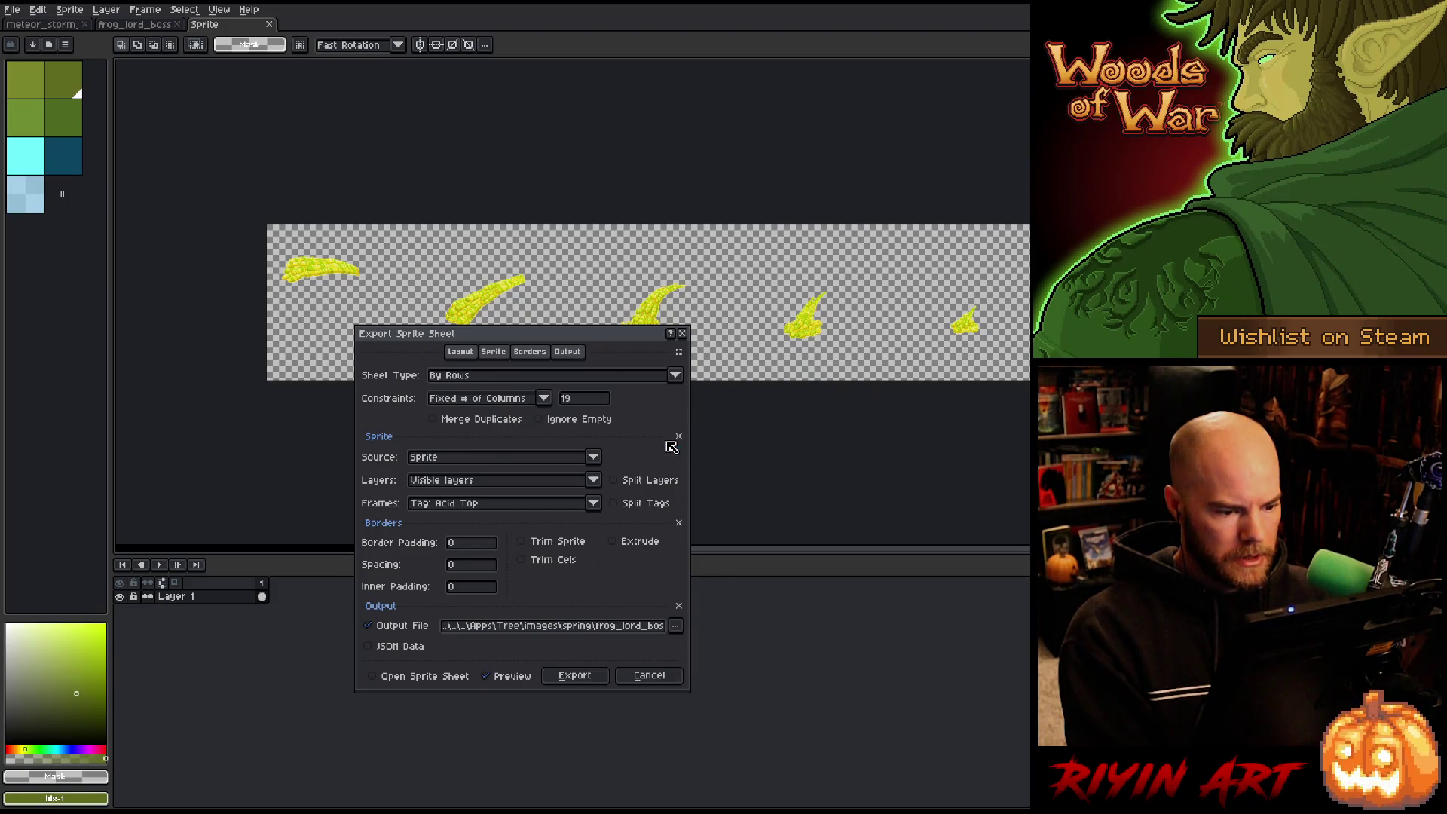
pyautogui.click(574, 676)
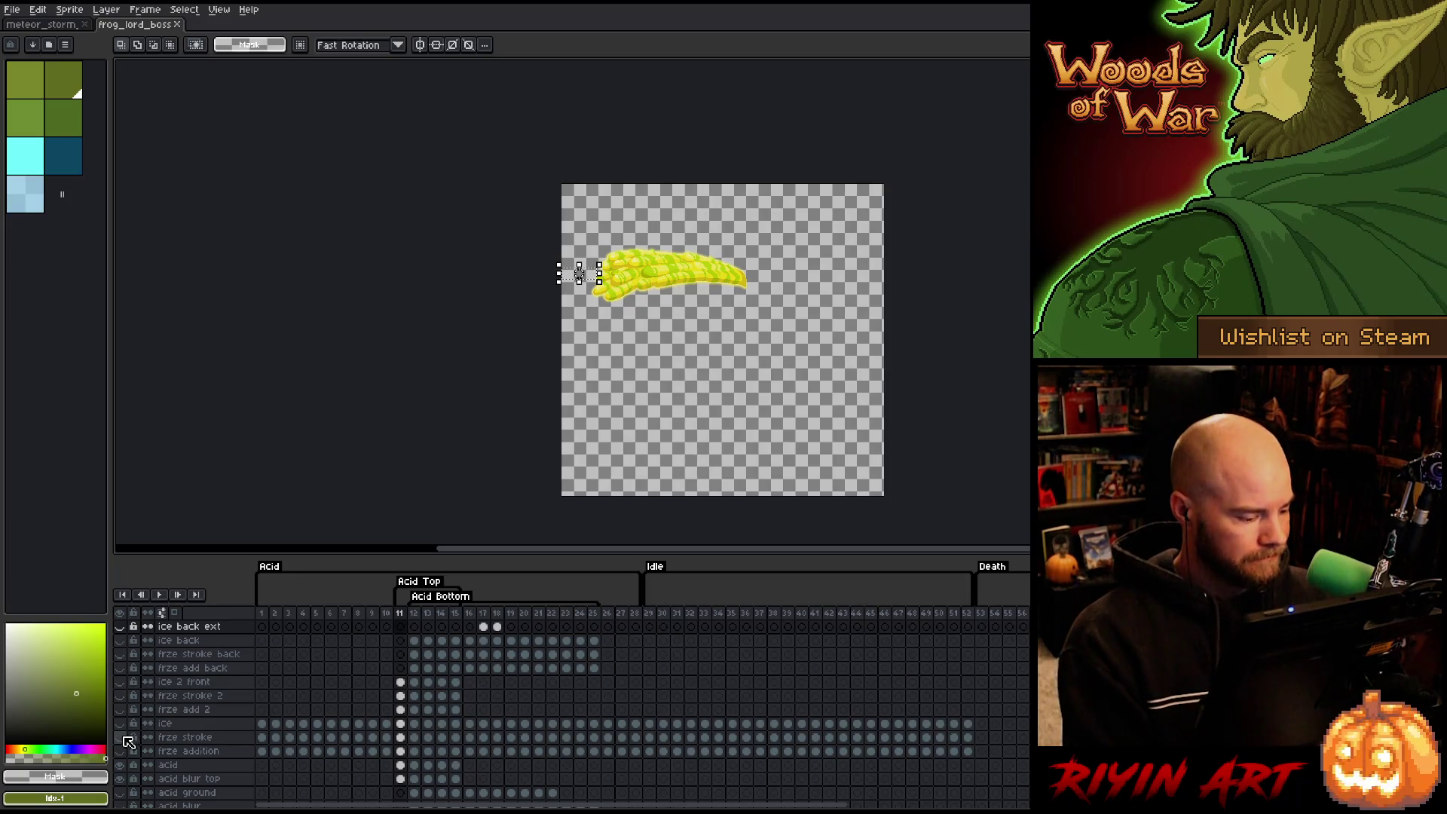
# Show the ice 2 front and frze stroke 2 layers and select frames 11 to 15.
pyautogui.click(120, 724)
pyautogui.click(119, 724)
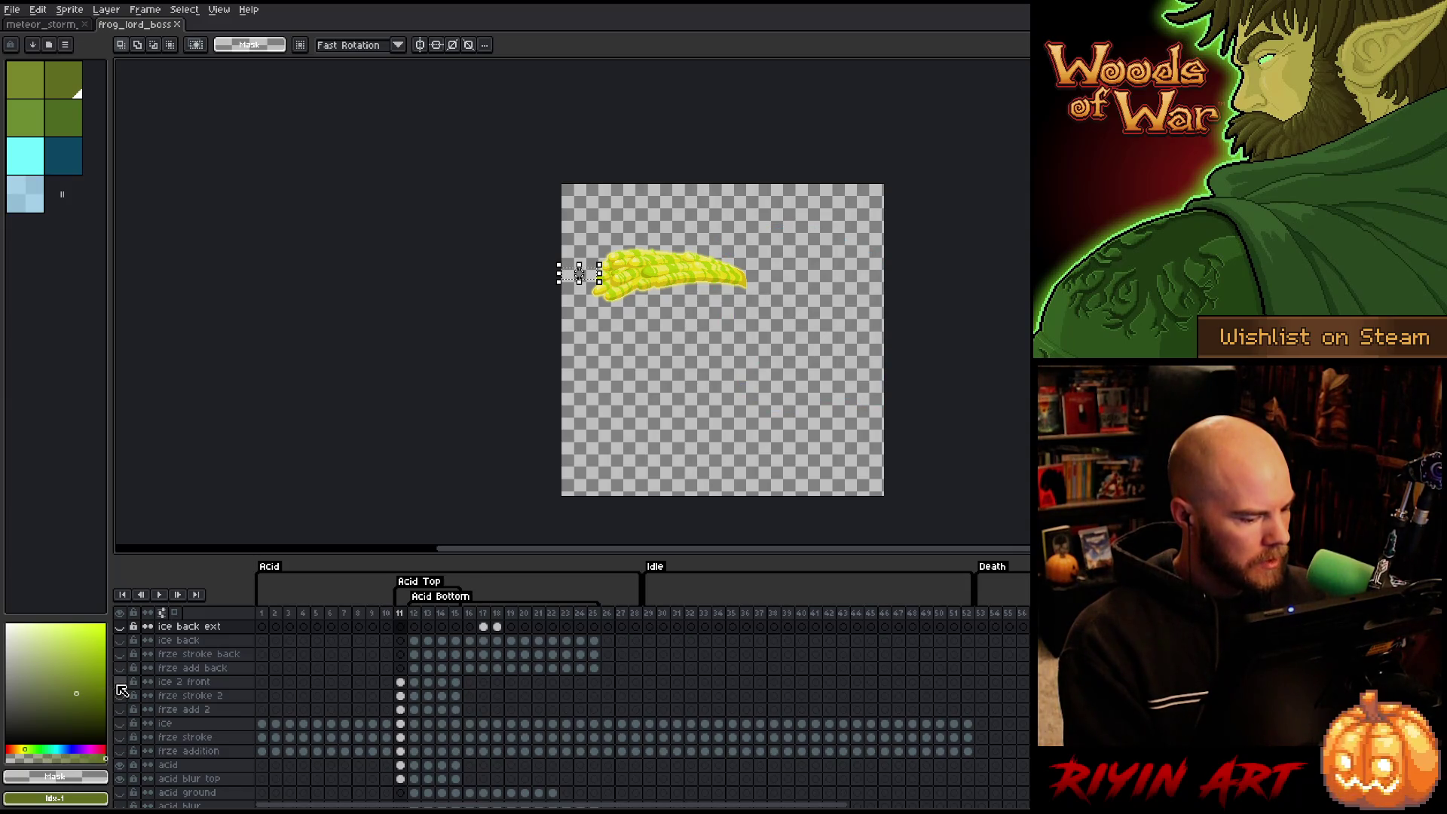
pyautogui.click(119, 684)
pyautogui.click(119, 696)
pyautogui.moveTo(408, 617)
pyautogui.mouseDown()
pyautogui.moveTo(459, 616)
pyautogui.moveTo(441, 616)
pyautogui.mouseUp()
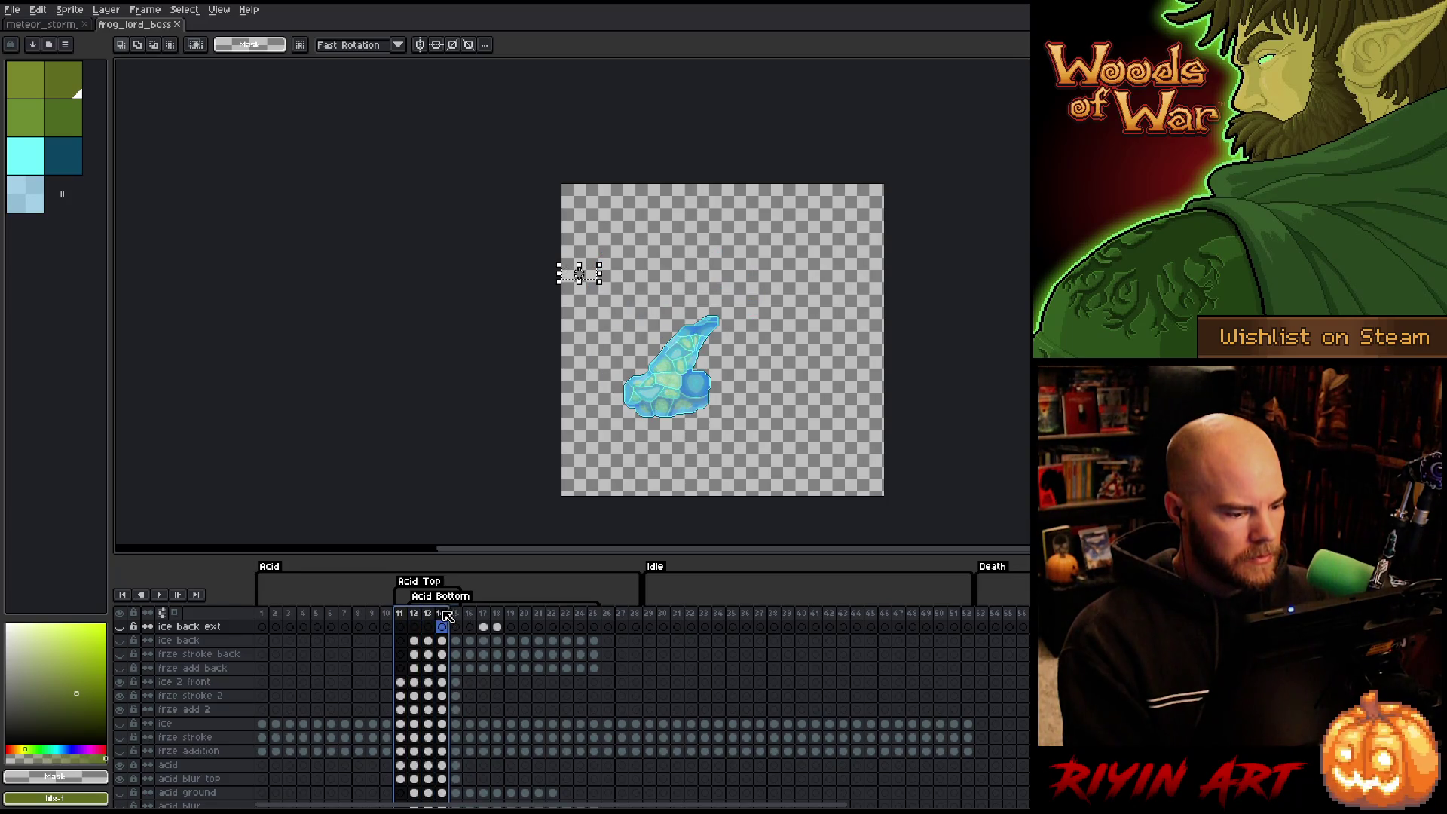
# Open Export Sprite Sheet and browse to the spring images folder for the output.
pyautogui.click(12, 9)
pyautogui.moveTo(46, 124)
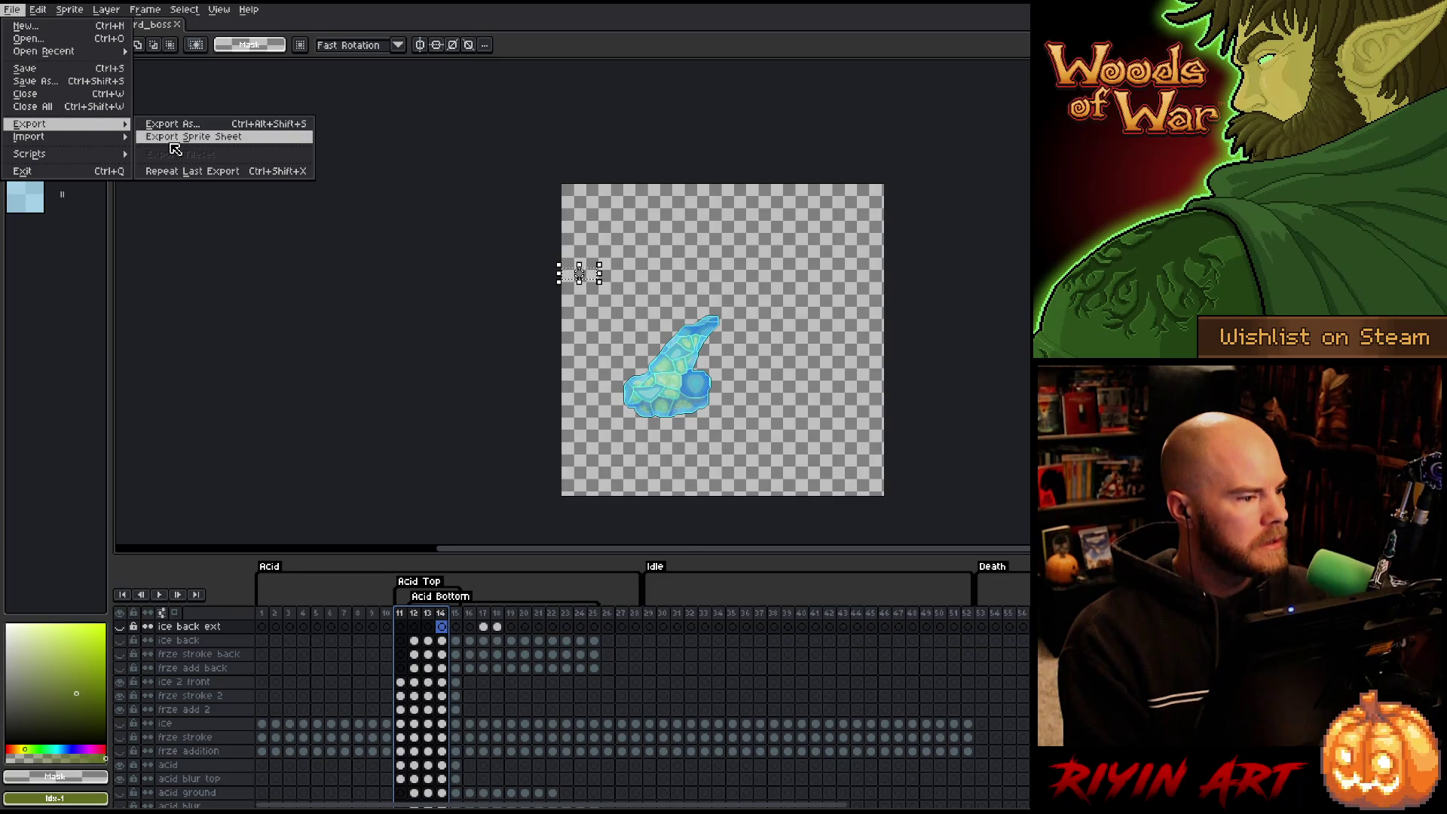
pyautogui.click(173, 136)
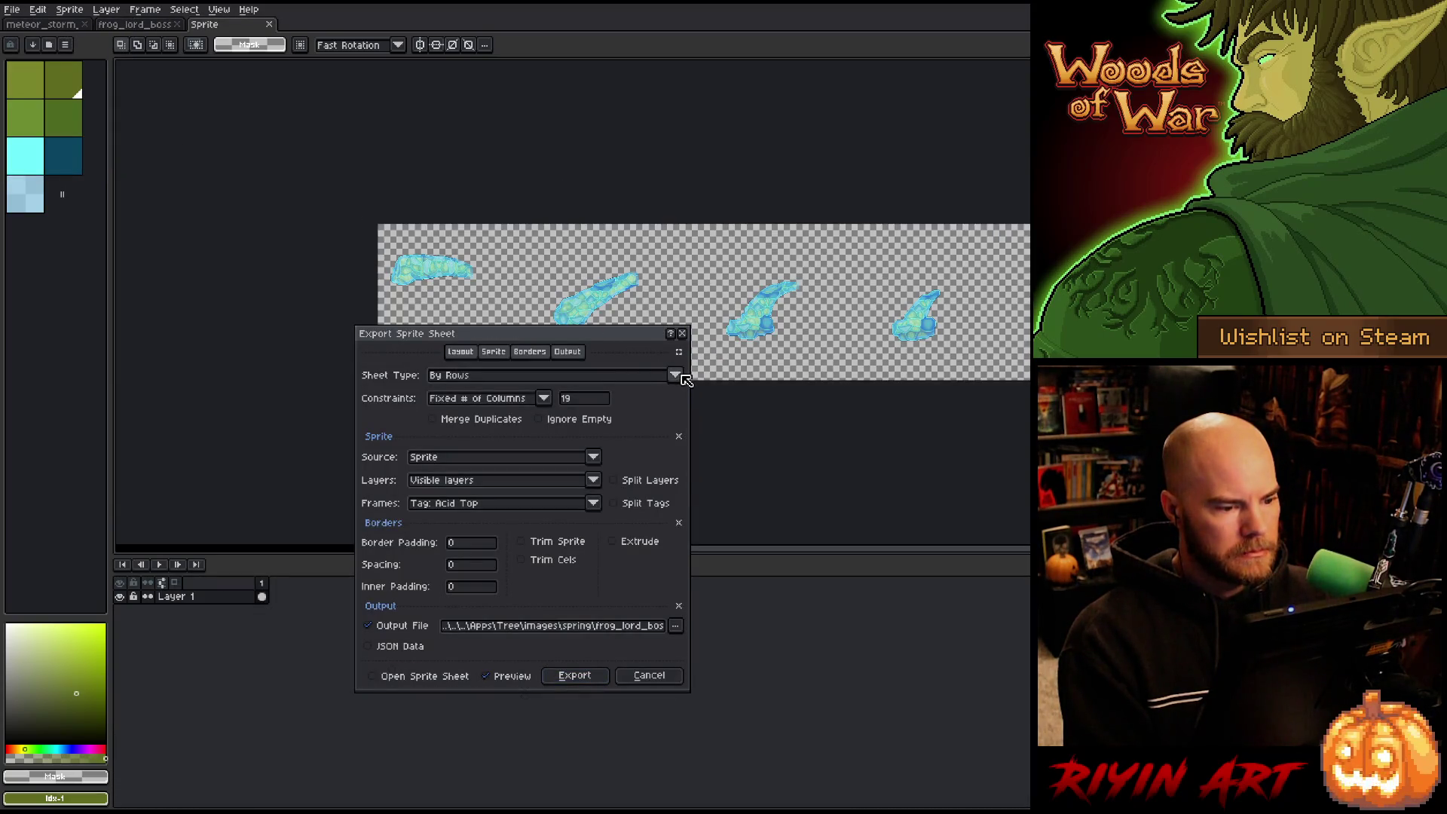
pyautogui.click(676, 629)
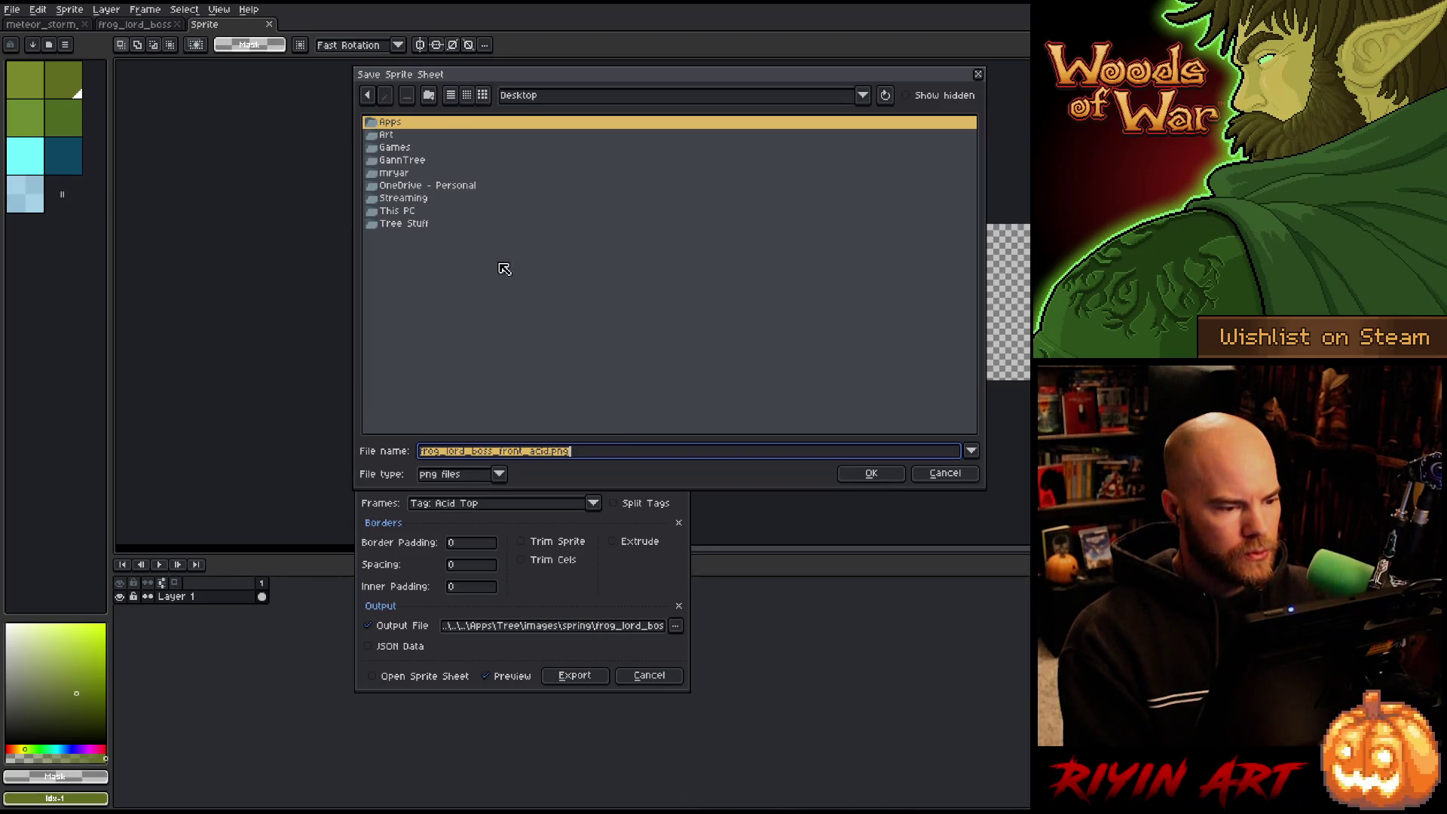
pyautogui.click(541, 98)
pyautogui.click(637, 200)
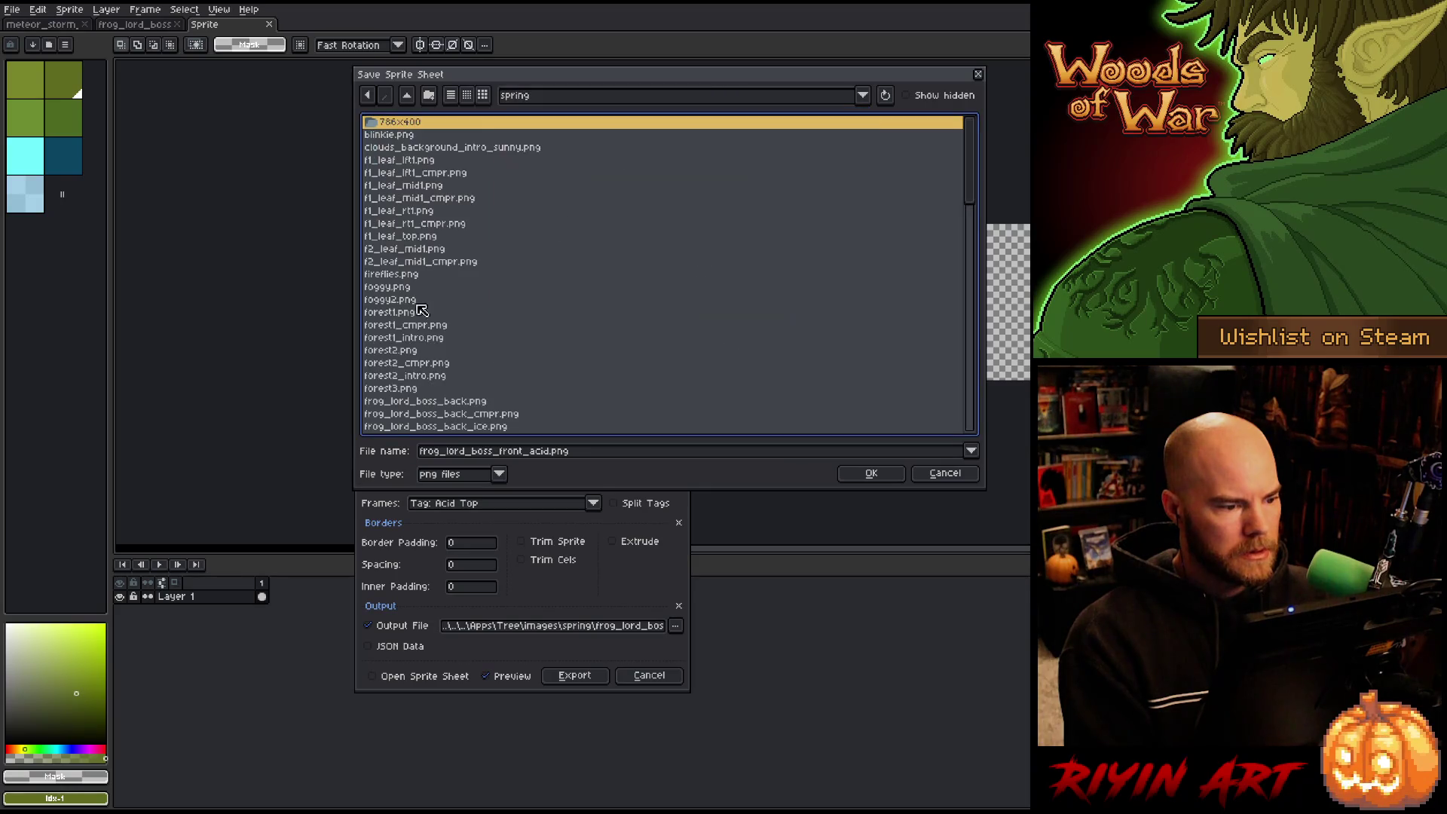
# Pick frog_lord_boss_front_acid_ice.png, confirm the overwrite, and export the sheet.
pyautogui.scroll(-5, 427, 323)
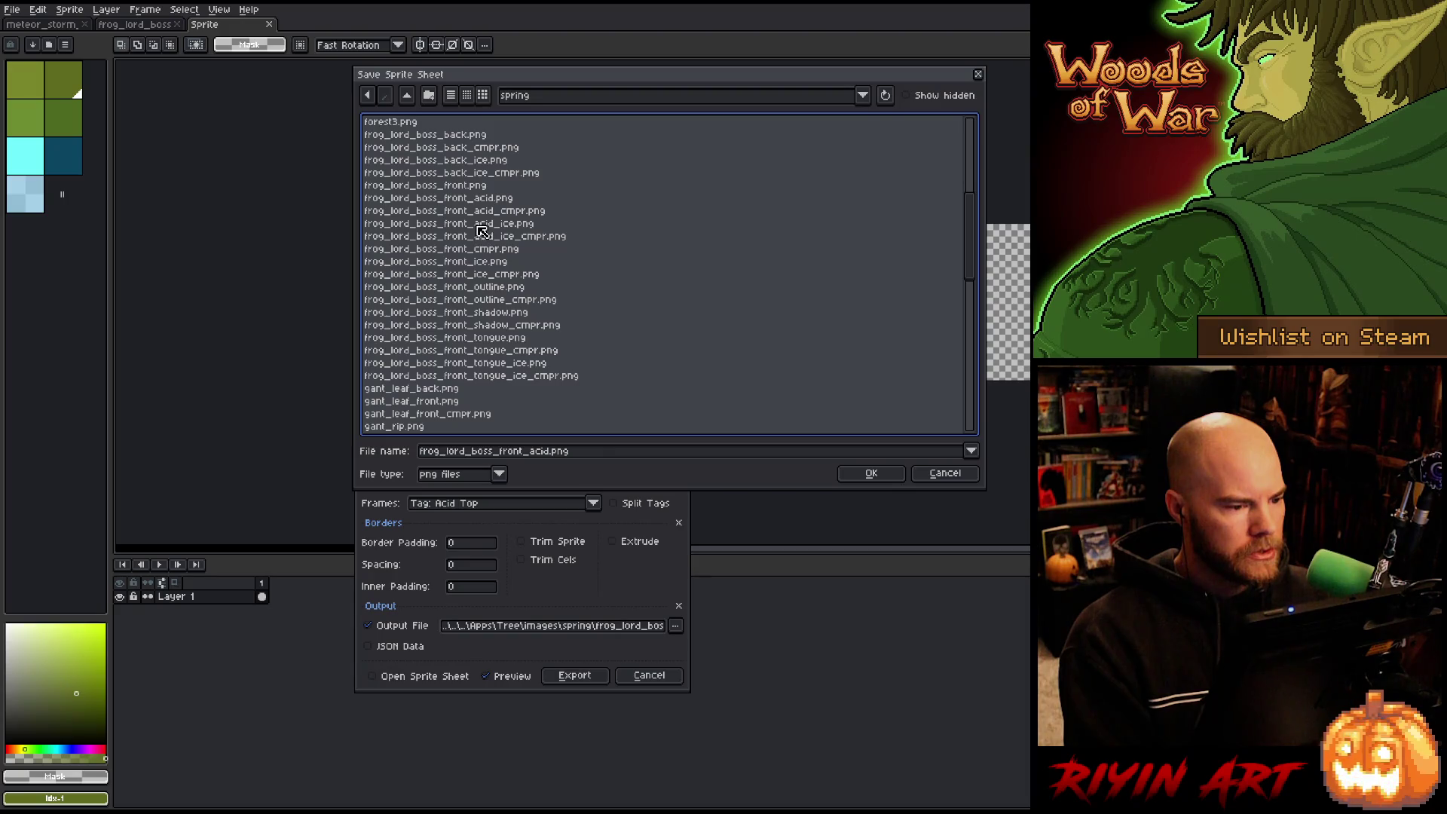
pyautogui.click(482, 224)
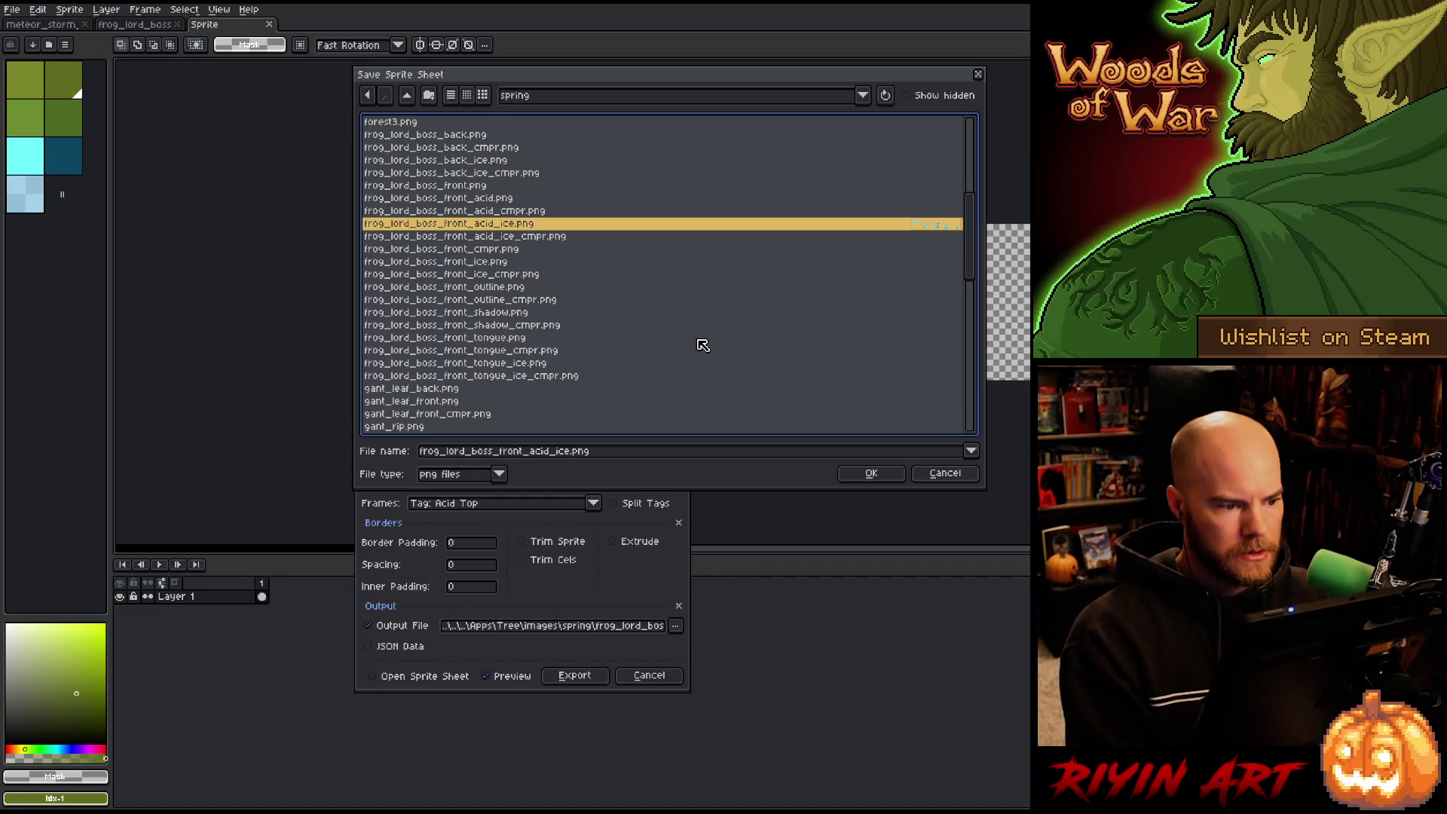
pyautogui.click(868, 476)
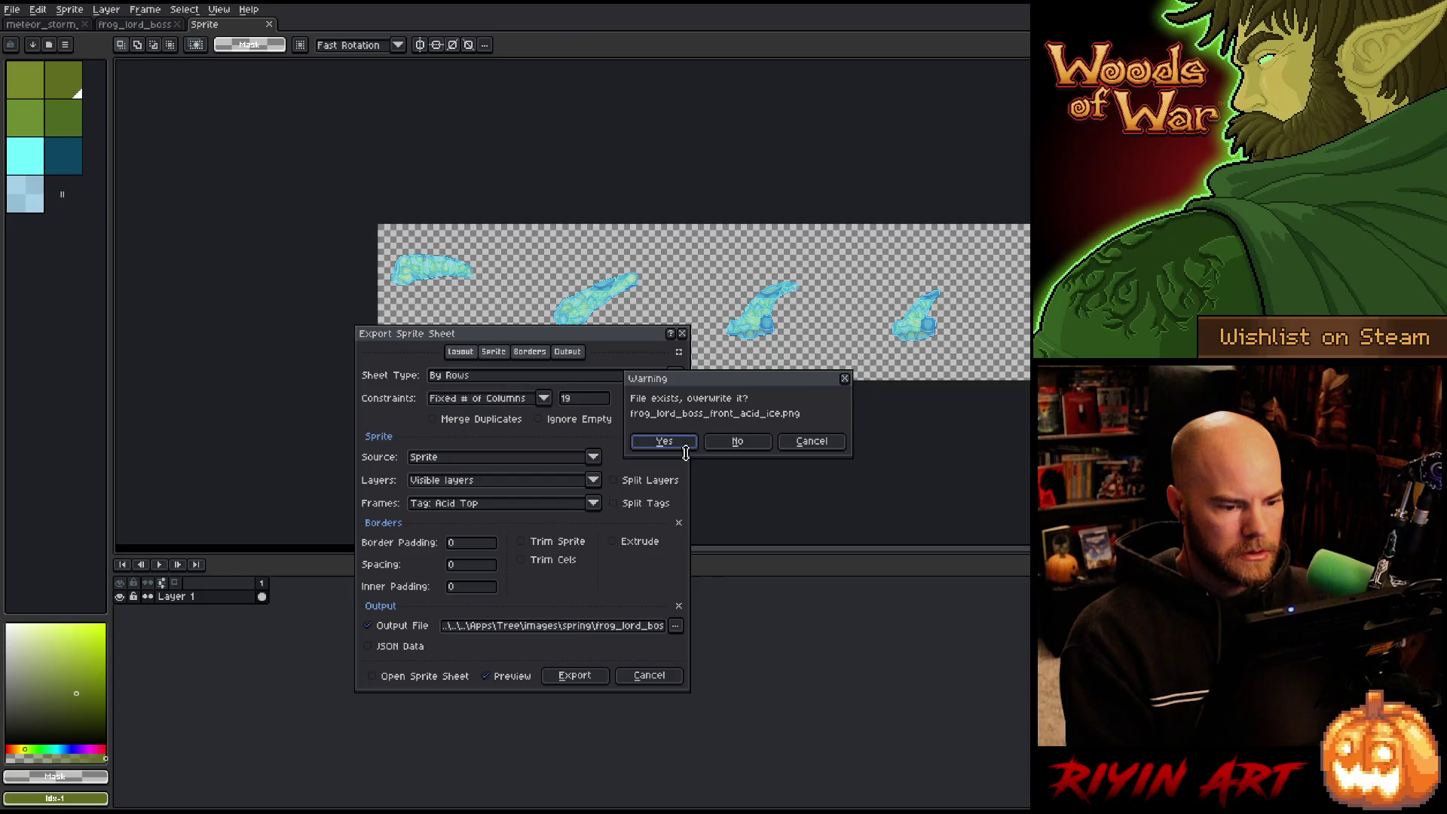
pyautogui.click(664, 441)
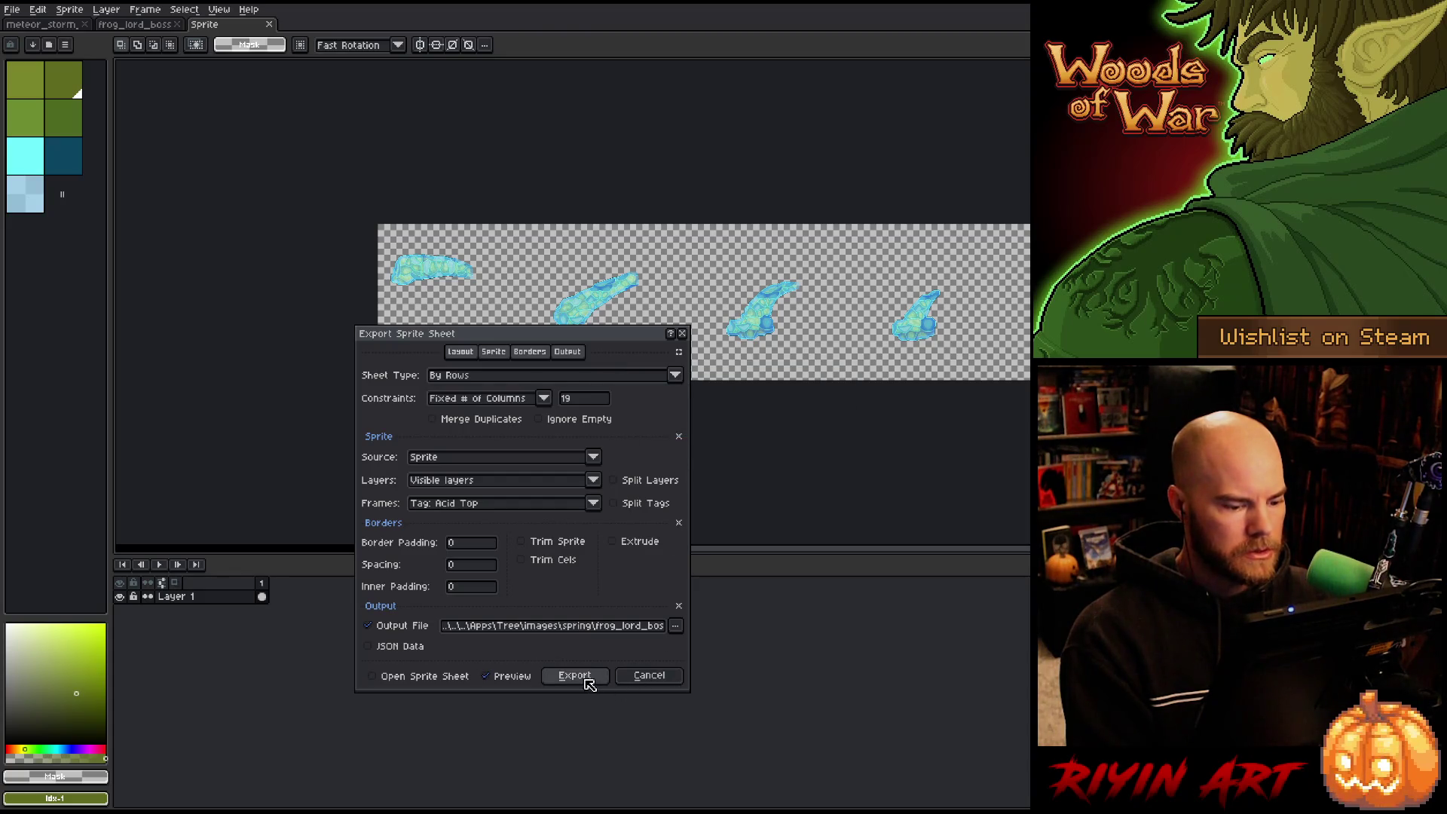
pyautogui.click(574, 675)
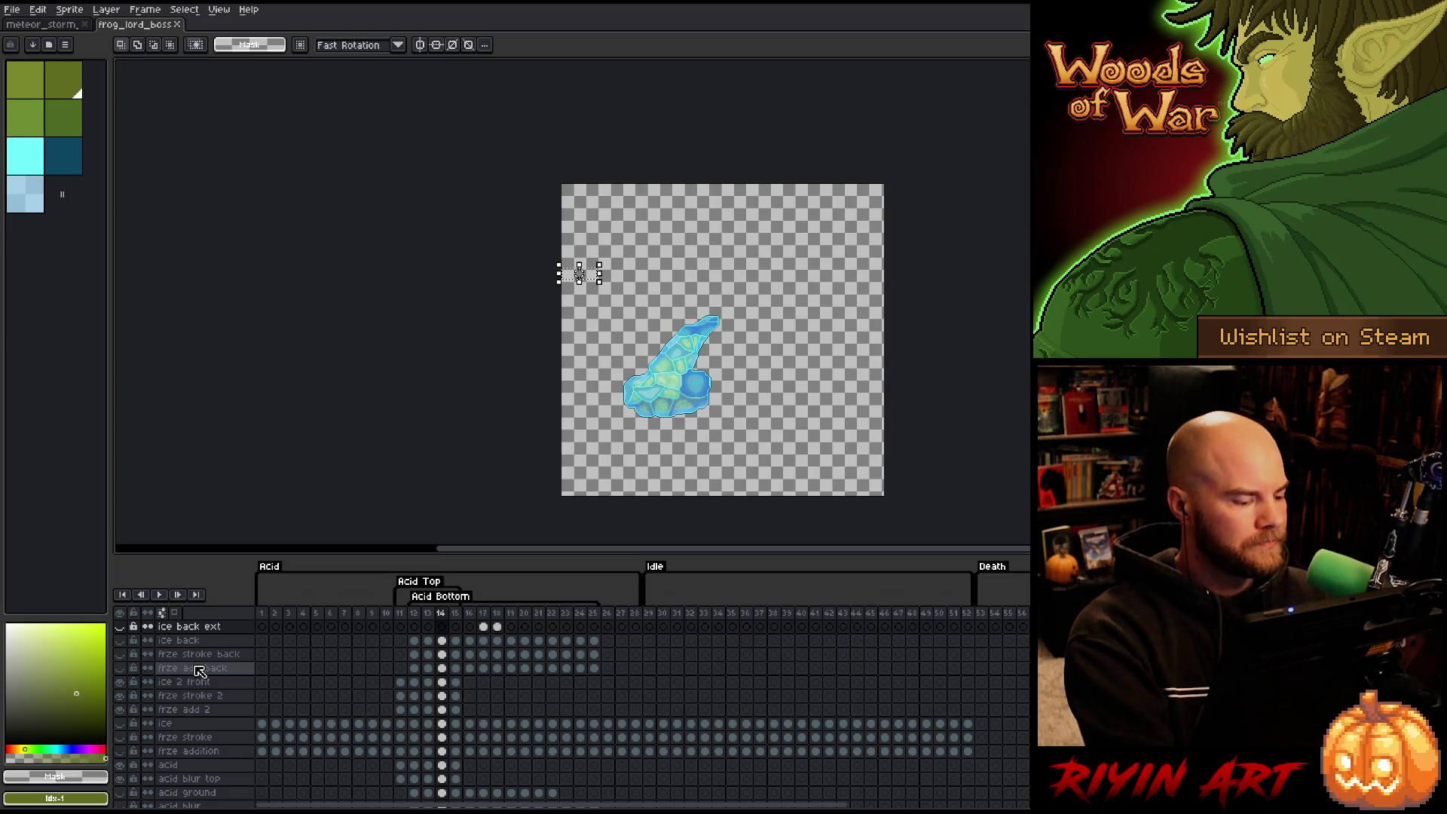
# Hide the ice layers and show the acid, Frog Lord and SH shadow layers.
pyautogui.moveTo(128, 682); pyautogui.dragTo(128, 714)
pyautogui.scroll(-3, 128, 714)
pyautogui.scroll(-2, 128, 714)
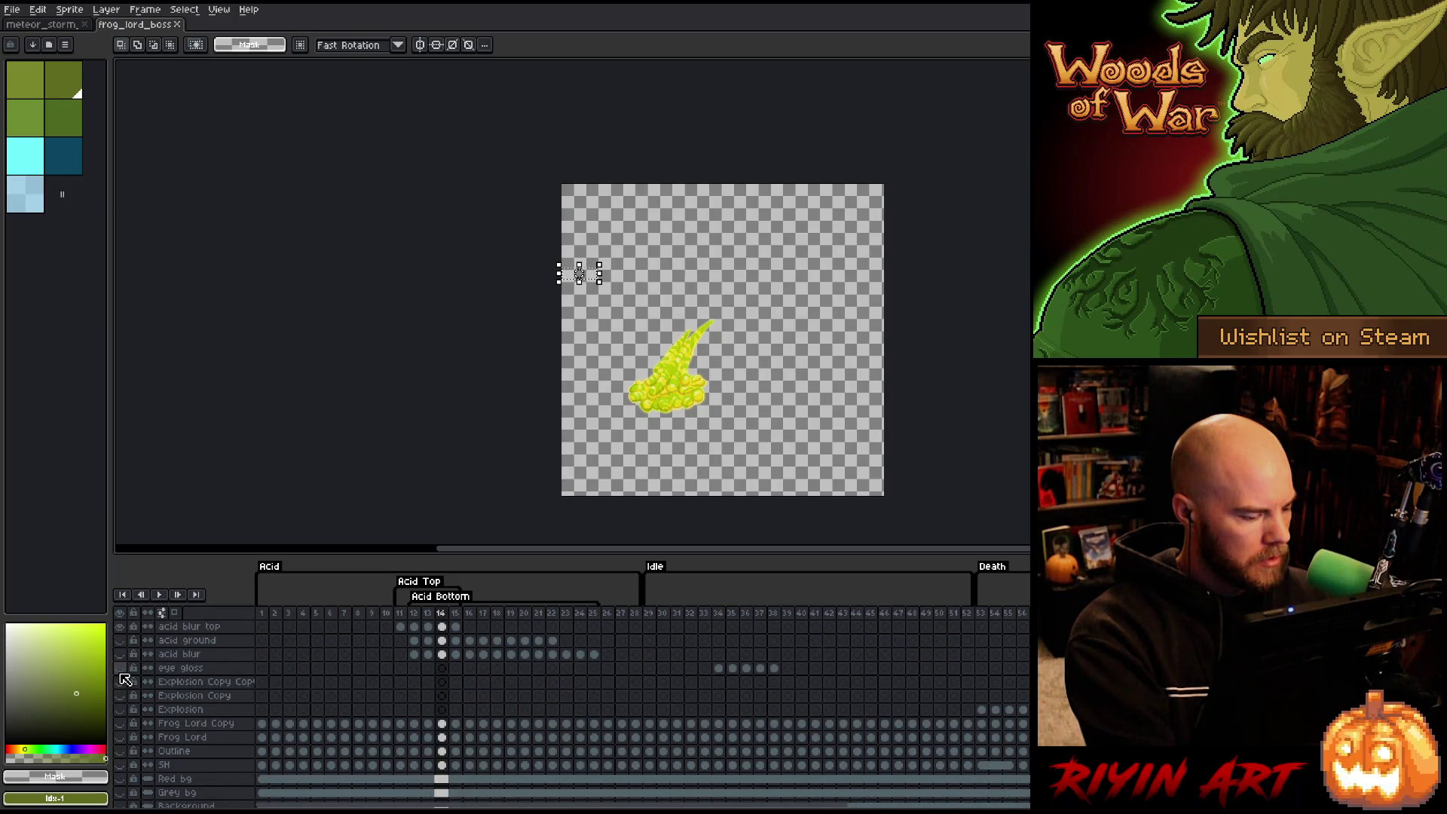
pyautogui.moveTo(122, 647); pyautogui.dragTo(126, 753)
pyautogui.click(126, 767)
# Preview the grey and forest backgrounds, leaving only the Grey bg visible.
pyautogui.scroll(-1, 128, 770)
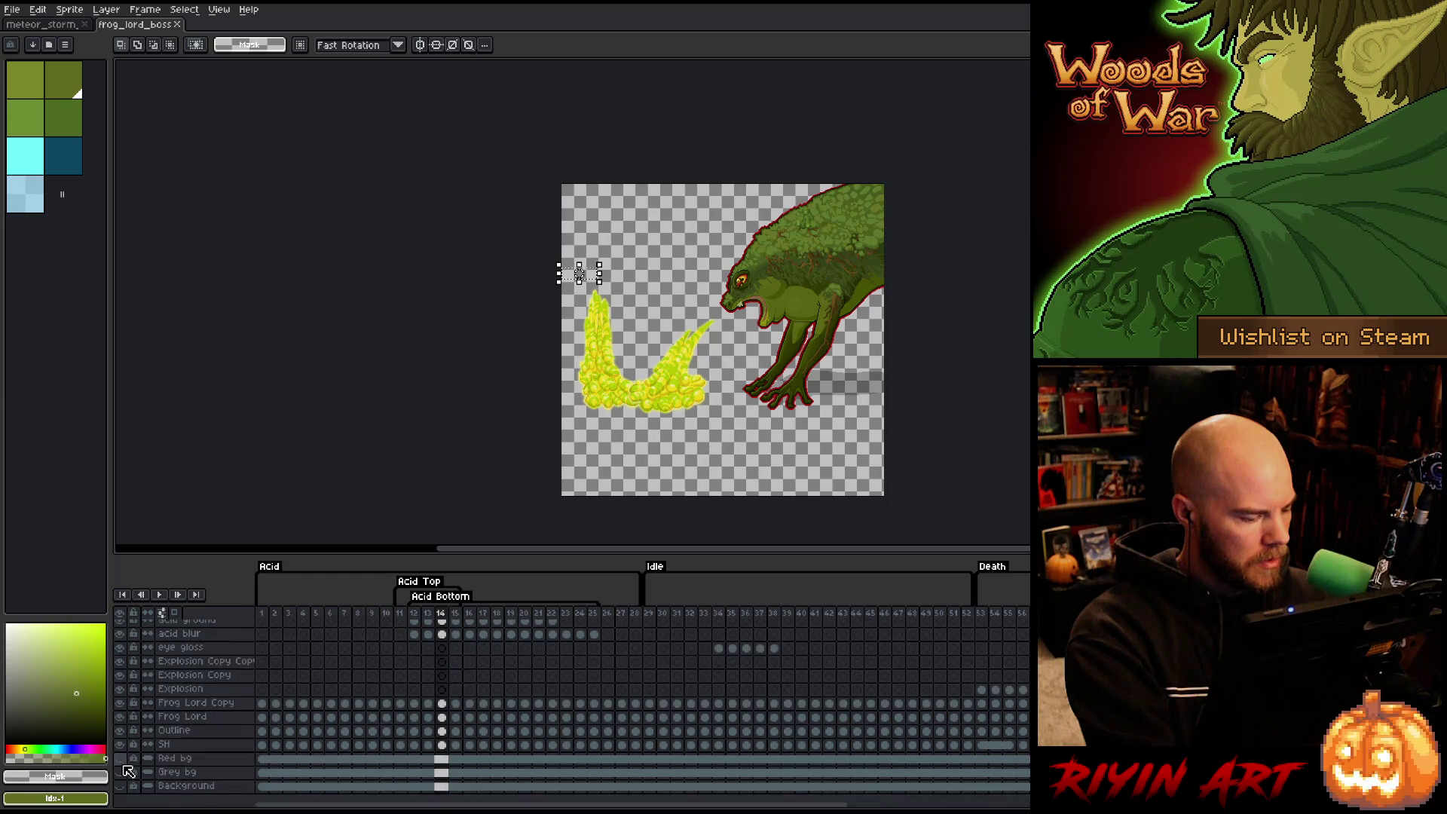
pyautogui.click(125, 774)
pyautogui.click(125, 774)
pyautogui.click(125, 786)
pyautogui.click(125, 786)
pyautogui.click(125, 774)
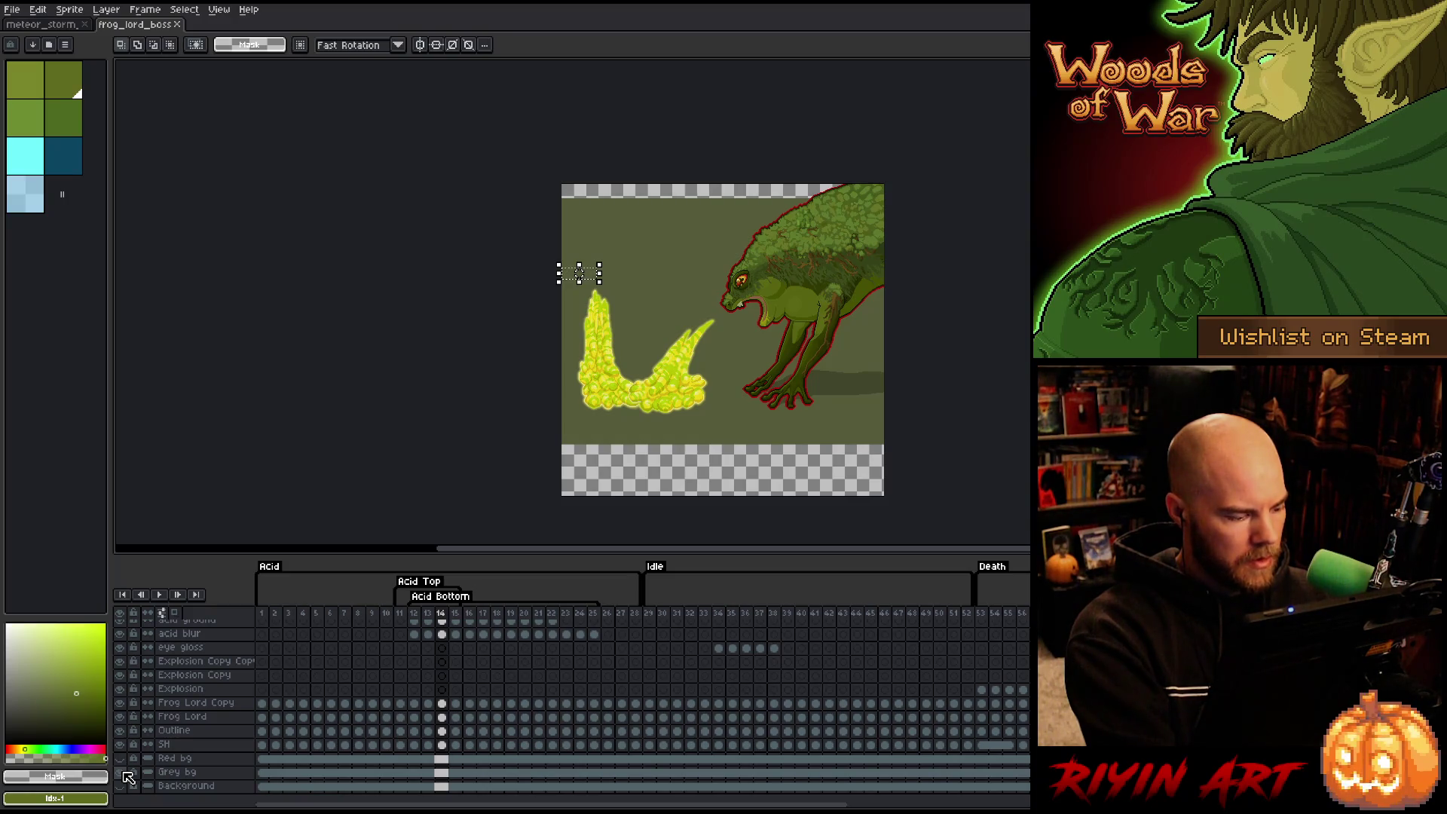
# Sample the olive #565b39 from the Grey bg cel and save the sprite.
pyautogui.click(289, 772)
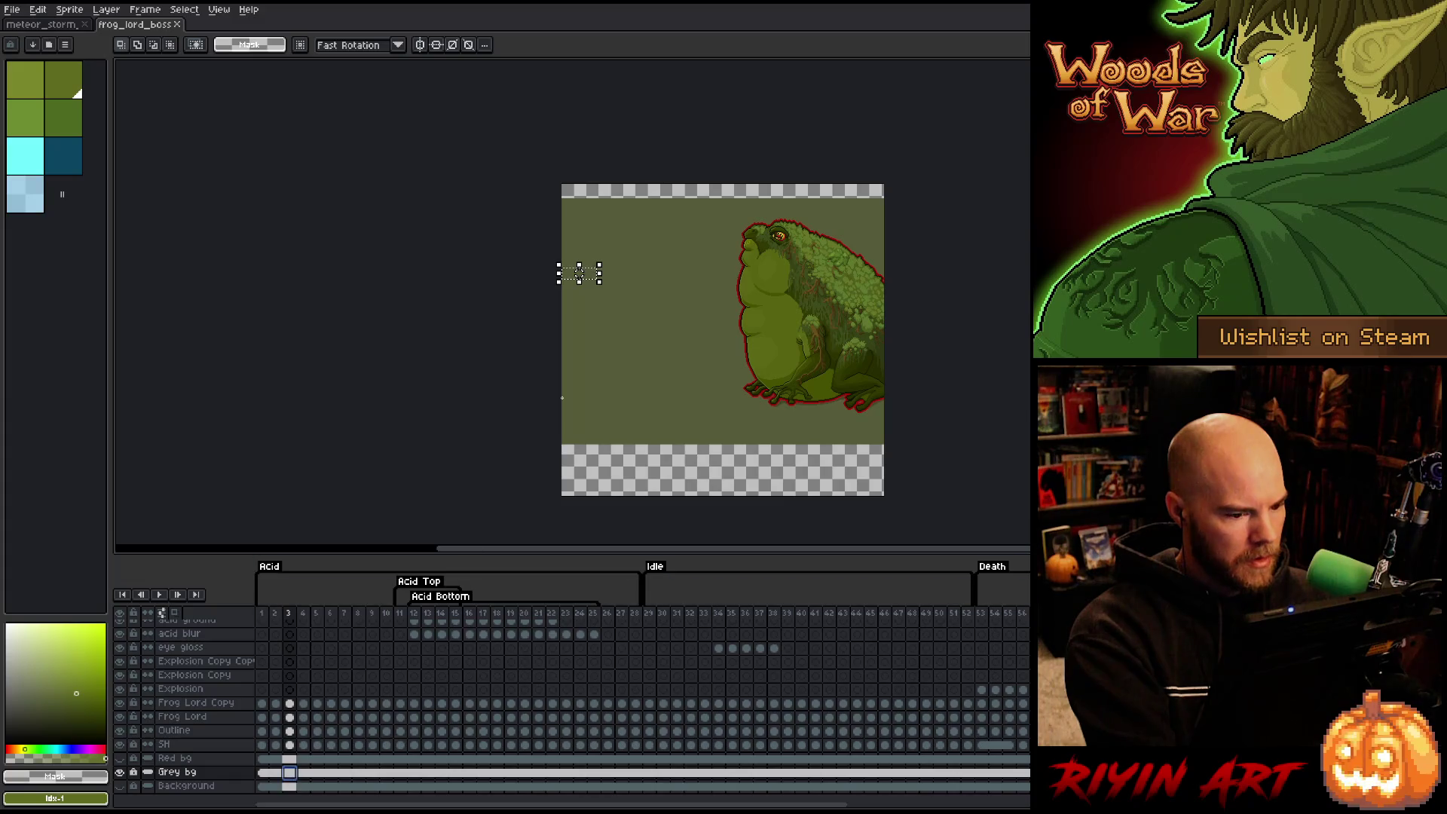
pyautogui.keyDown('alt'); pyautogui.click(627, 363); pyautogui.keyUp('alt')
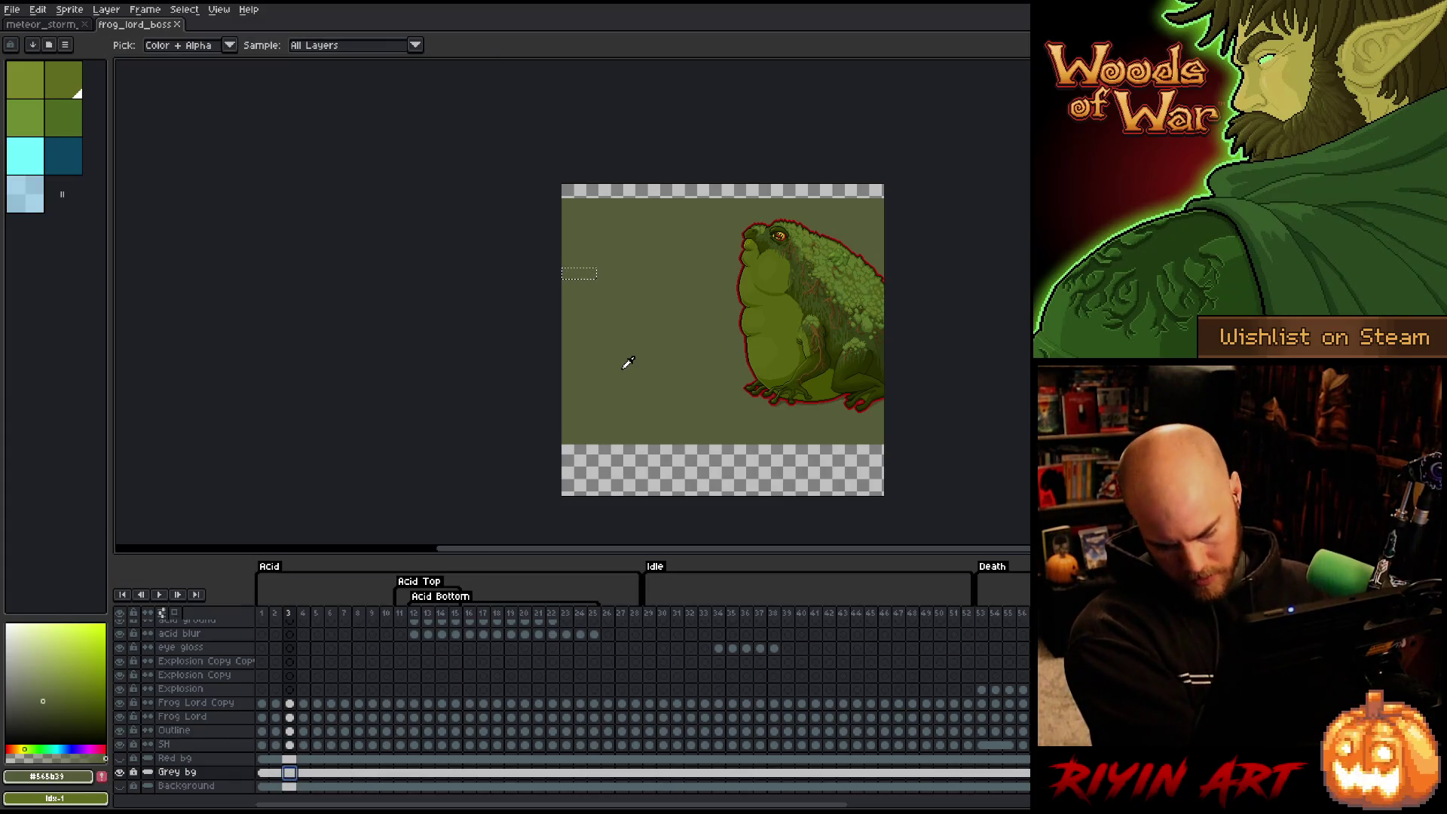
pyautogui.hotkey('ctrl', 's')
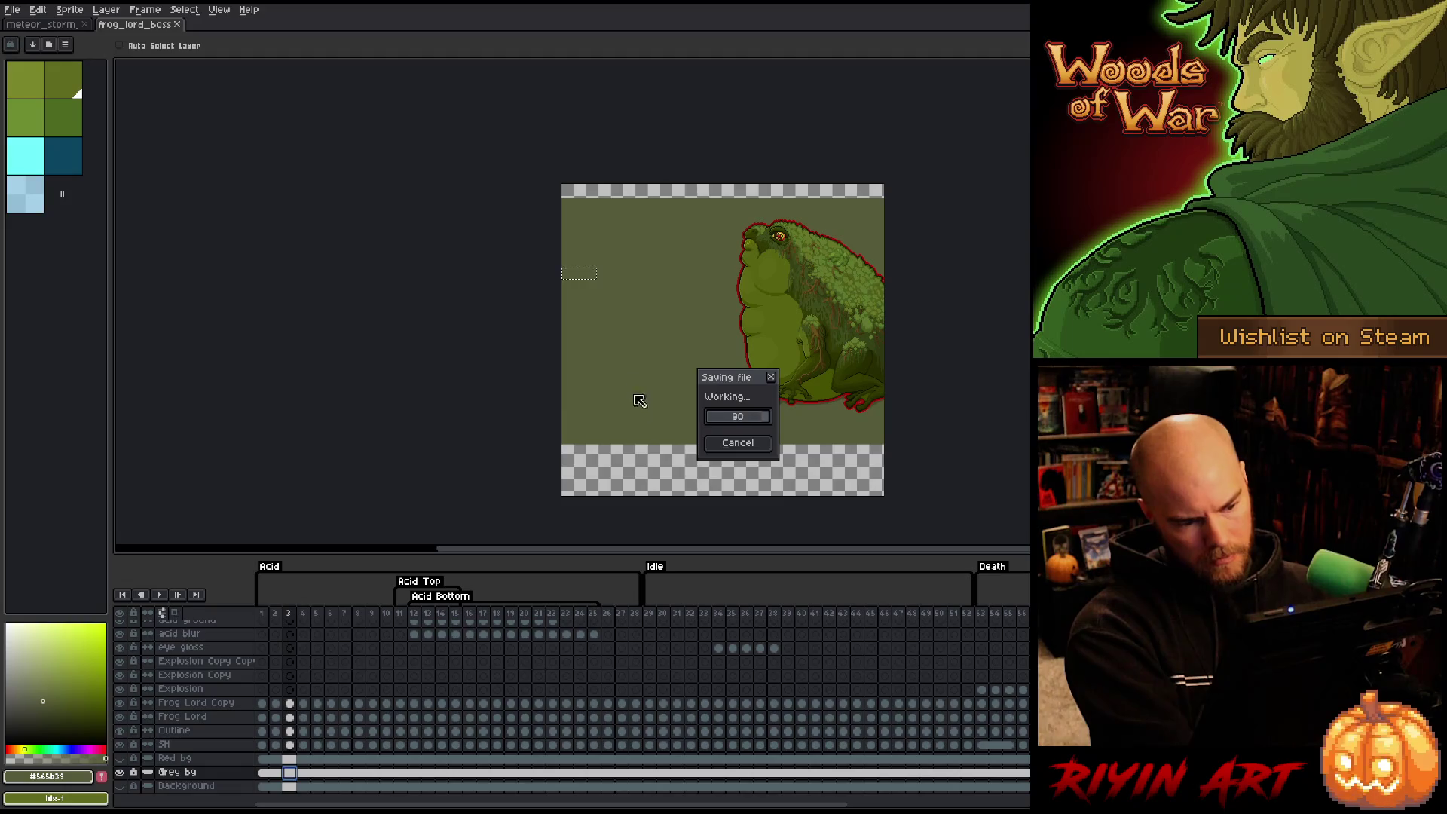
# Bucket-fill the empty bottom and top strips with a slightly darker olive.
pyautogui.press('w')
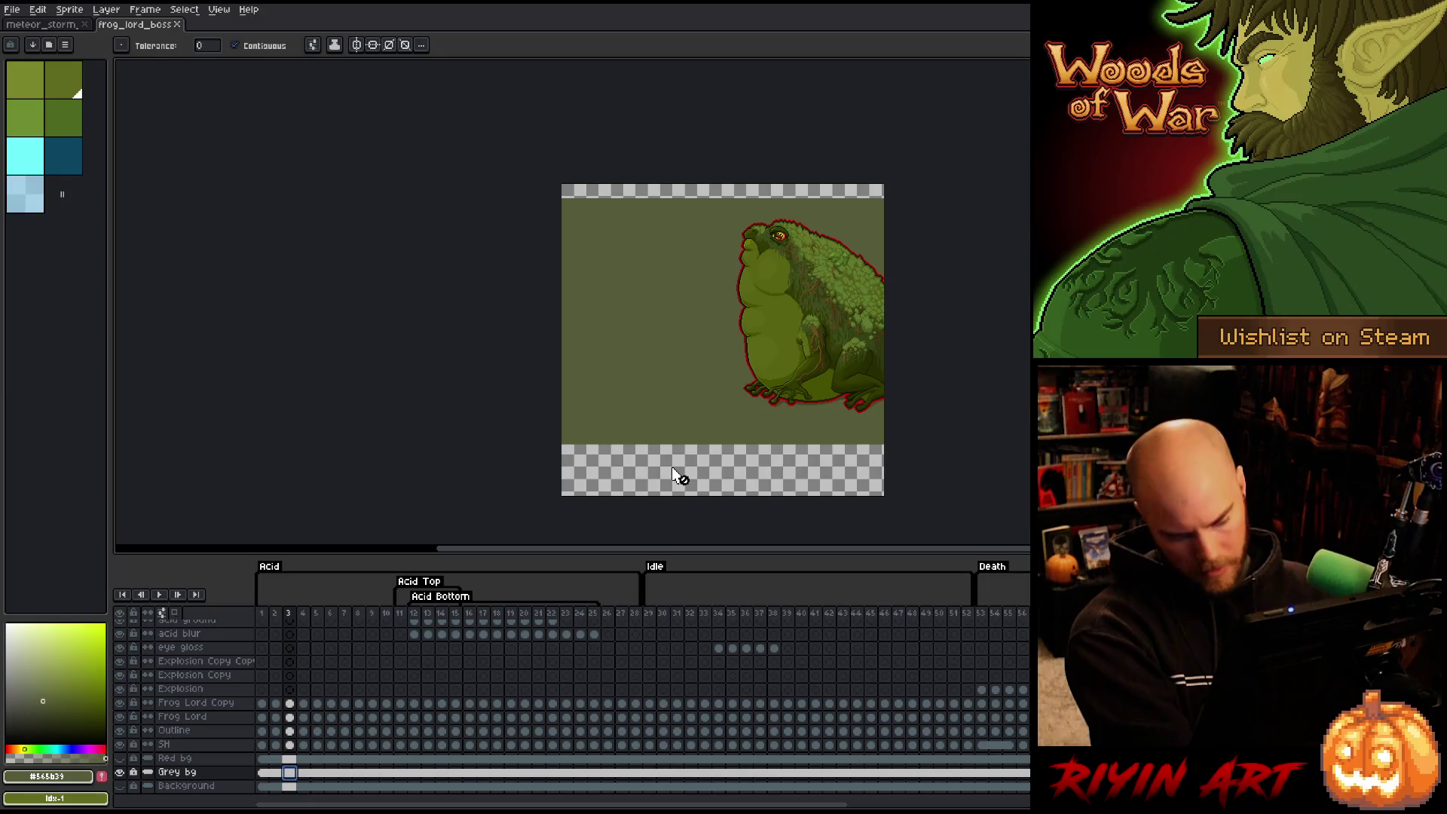
pyautogui.press('b')
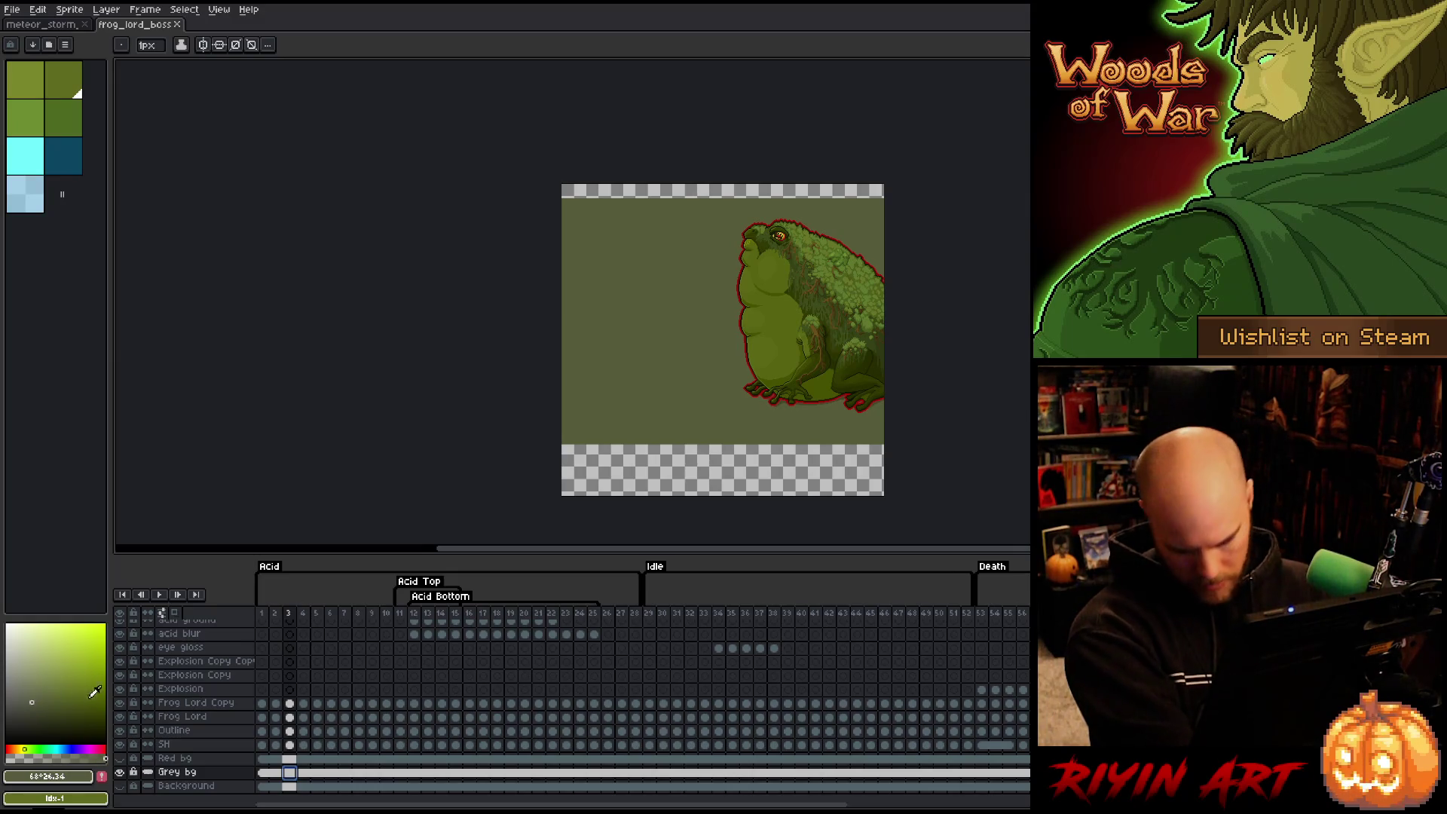
pyautogui.press('g')
pyautogui.click(623, 464)
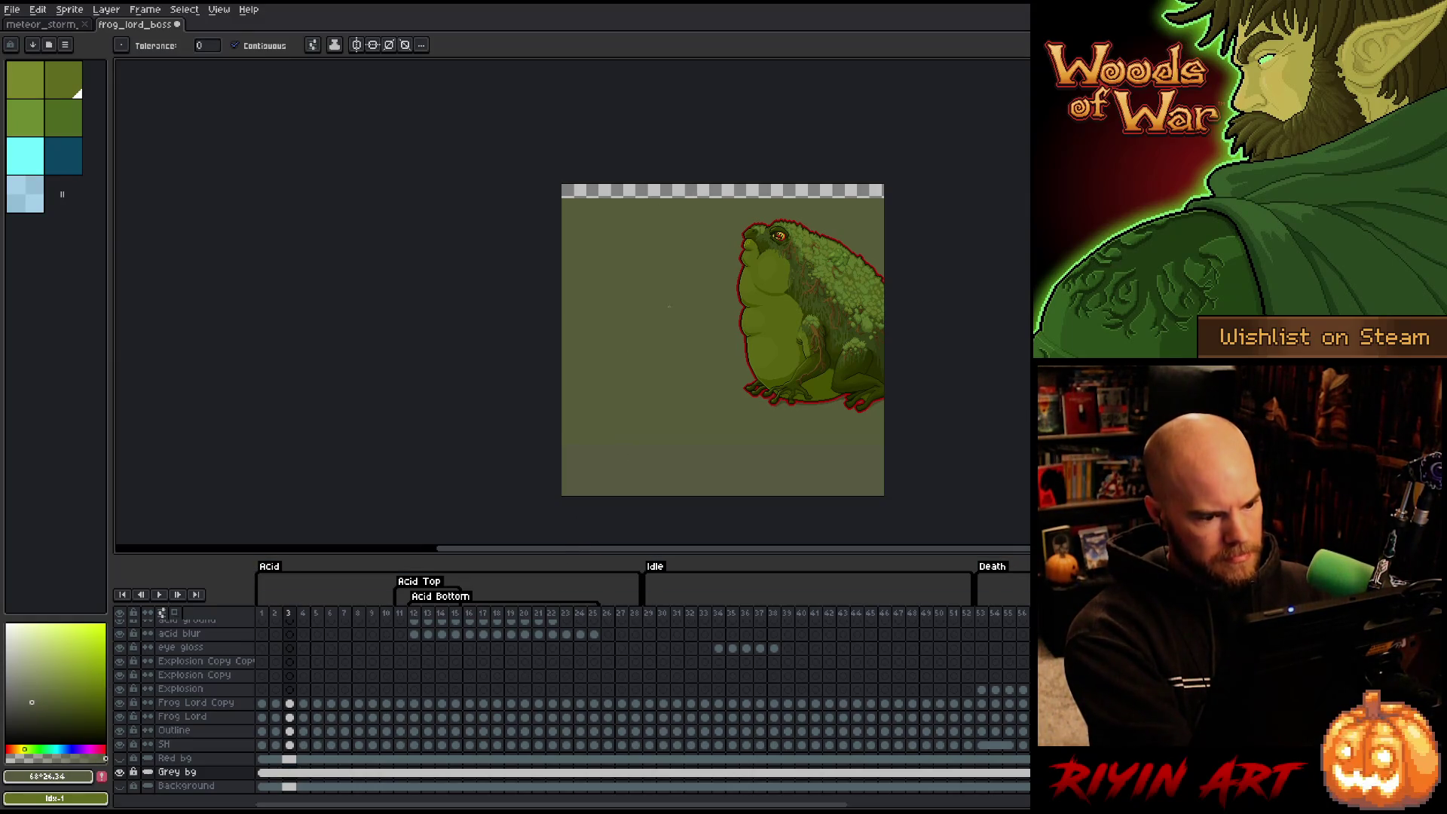
pyautogui.click(33, 713)
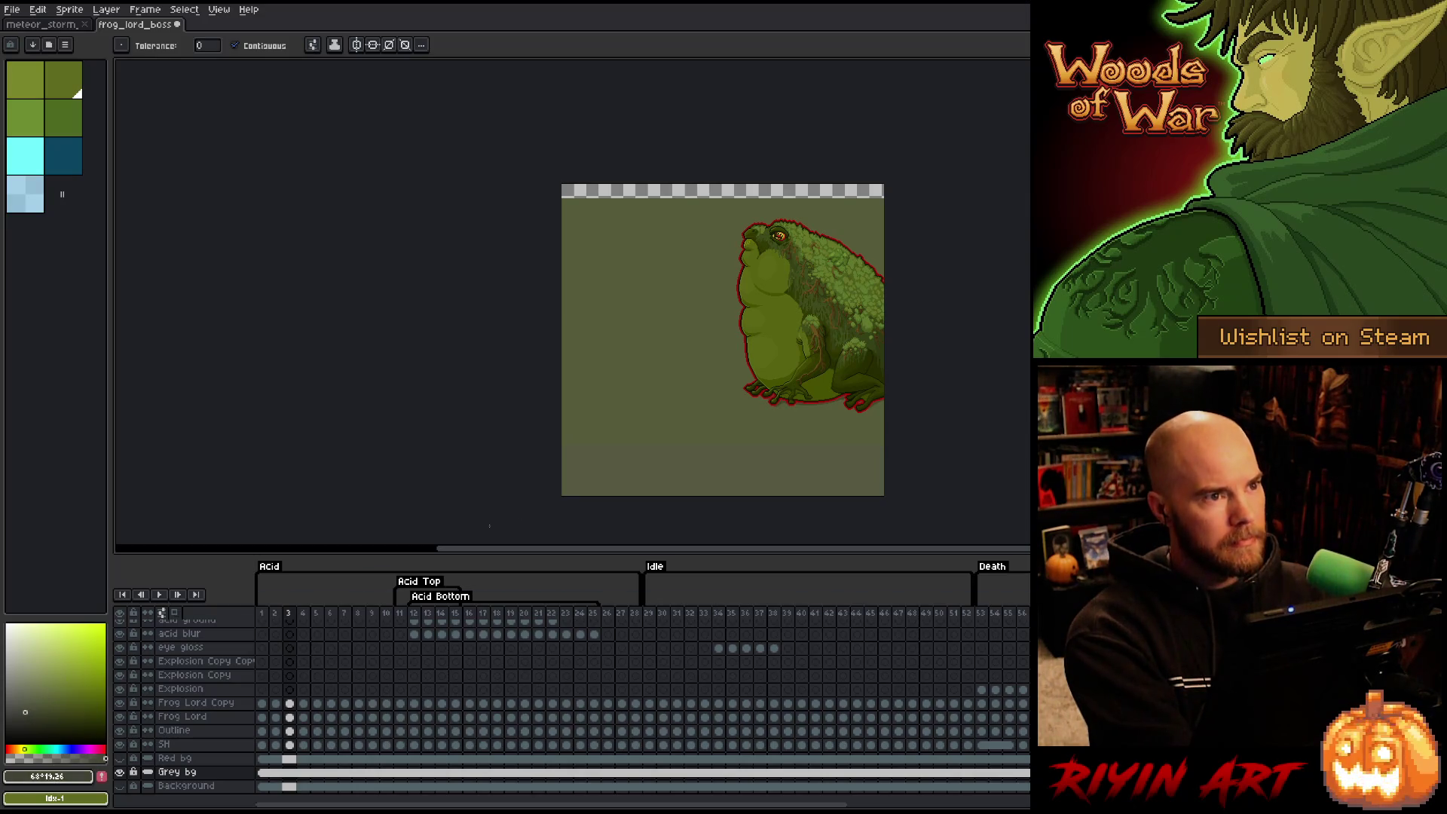
pyautogui.click(660, 482)
pyautogui.click(664, 187)
pyautogui.moveTo(662, 319)
pyautogui.mouseDown()
pyautogui.moveTo(550, 290)
pyautogui.moveTo(476, 293)
pyautogui.mouseUp()
pyautogui.press('space')
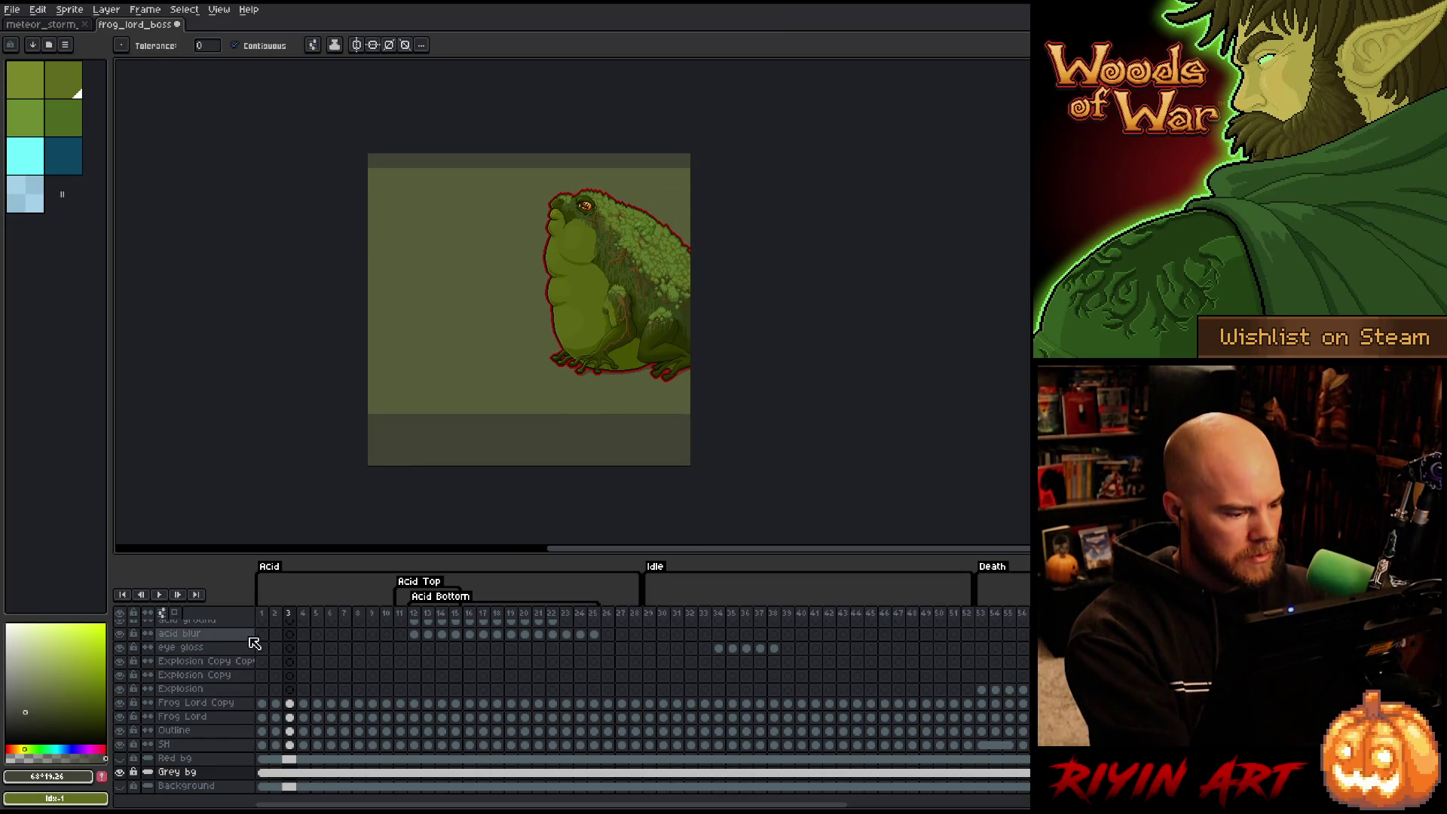
# Play the frog animation, replay it from frame 29, then save and close frog_lord_boss.
pyautogui.press('Return')
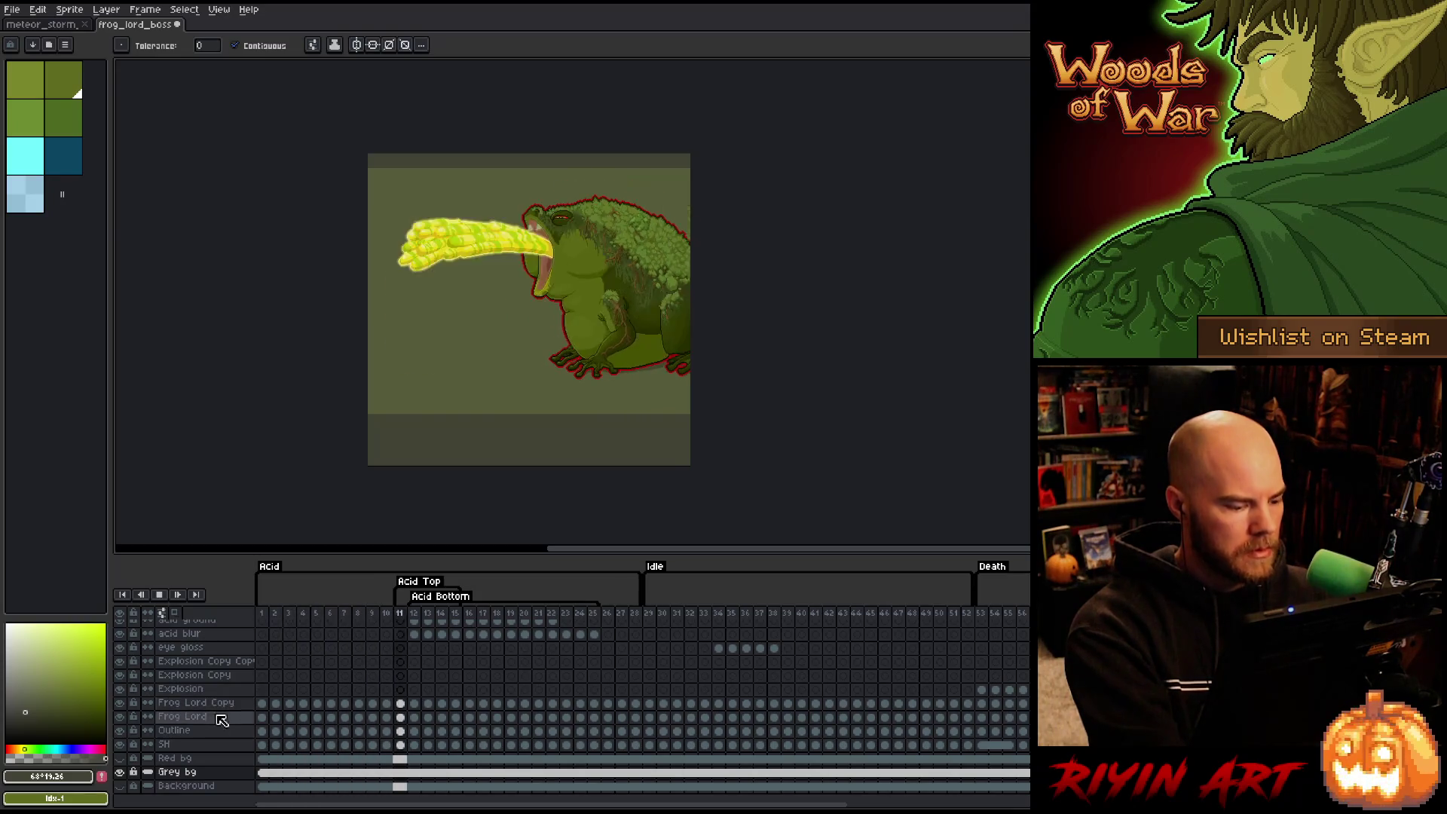
pyautogui.press('Return')
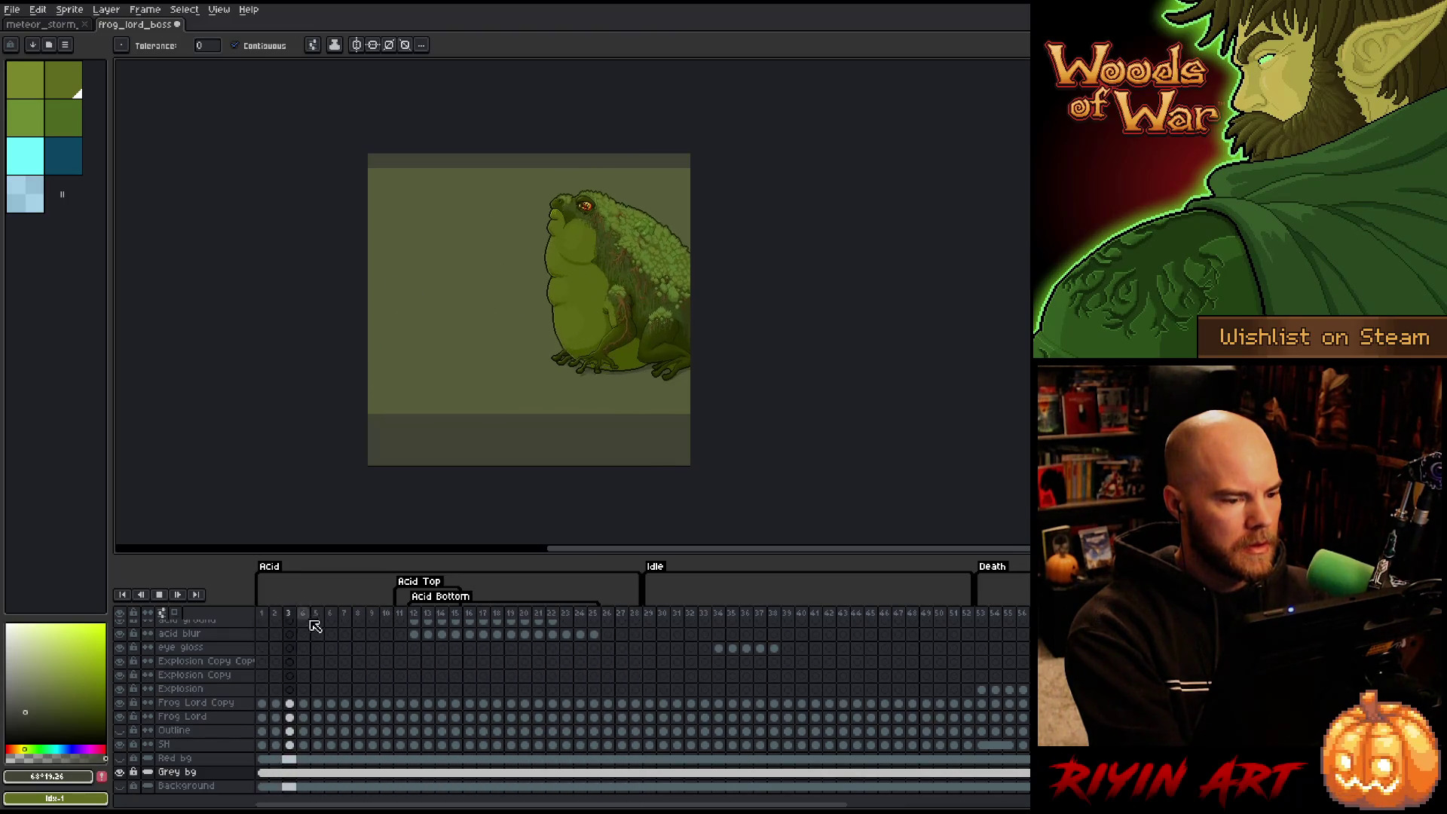
pyautogui.press('Return')
pyautogui.click(648, 613)
pyautogui.press('Return')
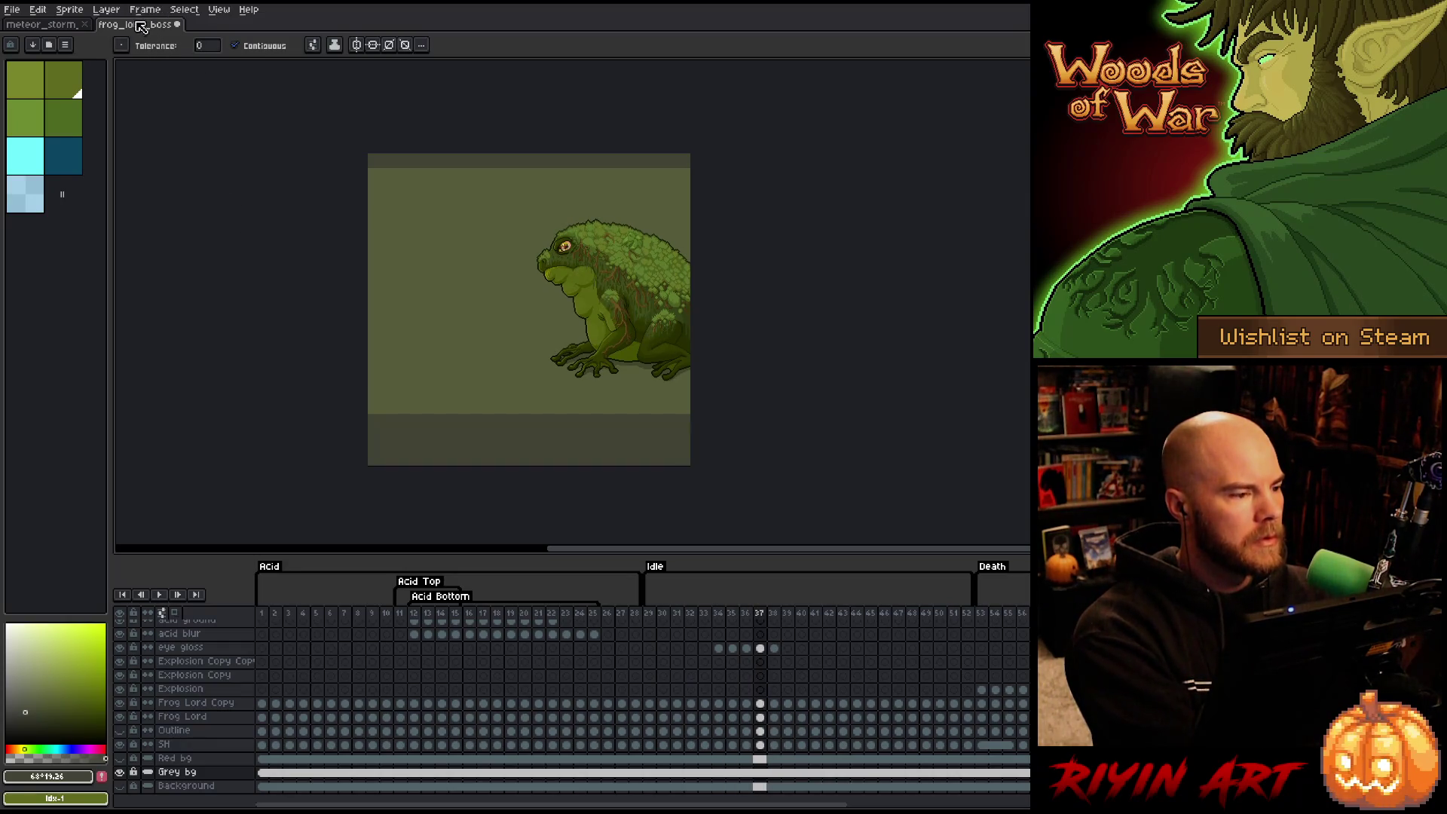
pyautogui.hotkey('ctrl', 's')
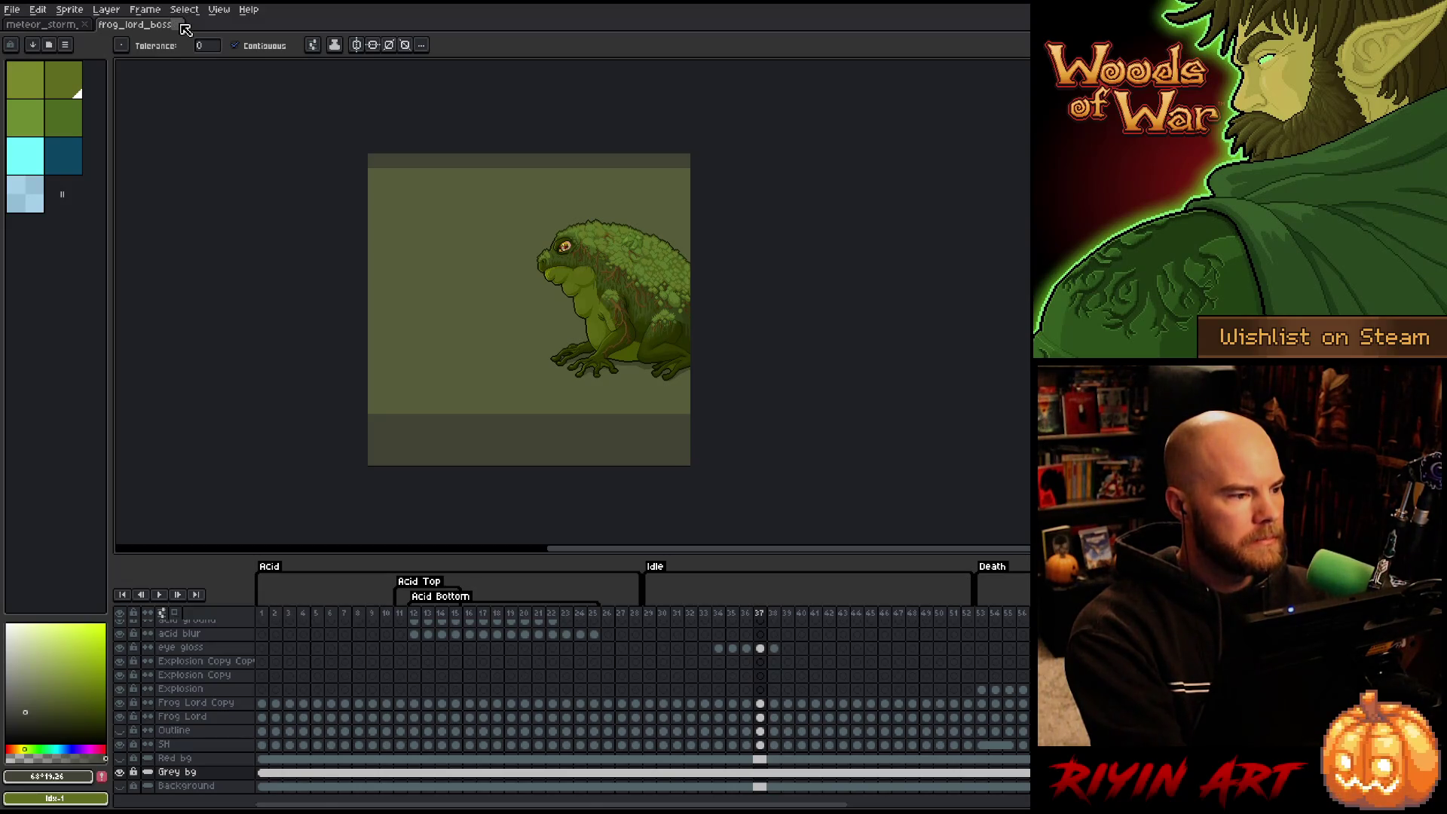
pyautogui.click(182, 24)
# Centre the meteor on the canvas and play the animation through once.
pyautogui.moveTo(445, 366); pyautogui.dragTo(433, 264)
pyautogui.press('Return')
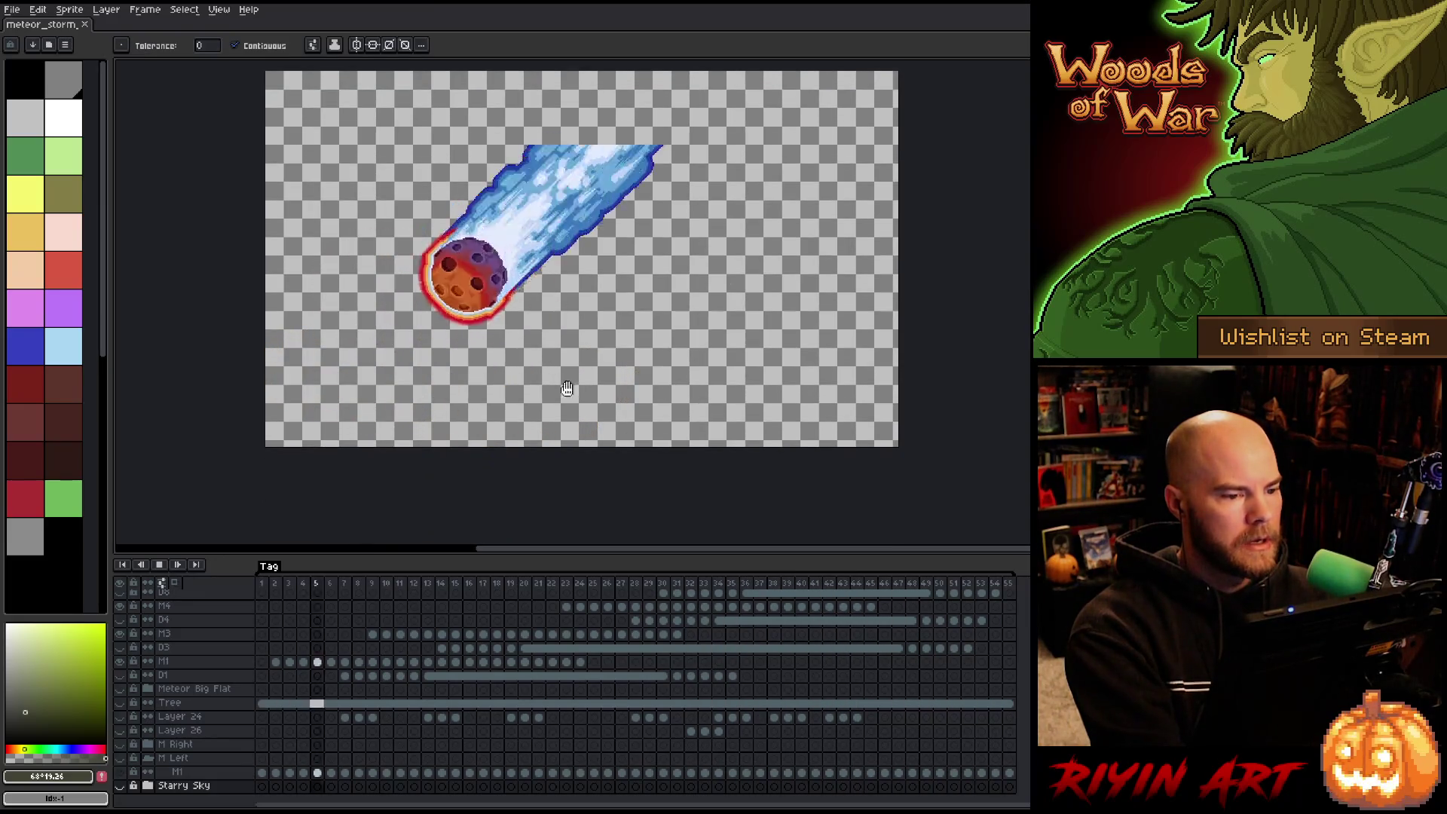
pyautogui.moveTo(926, 282); pyautogui.dragTo(872, 329)
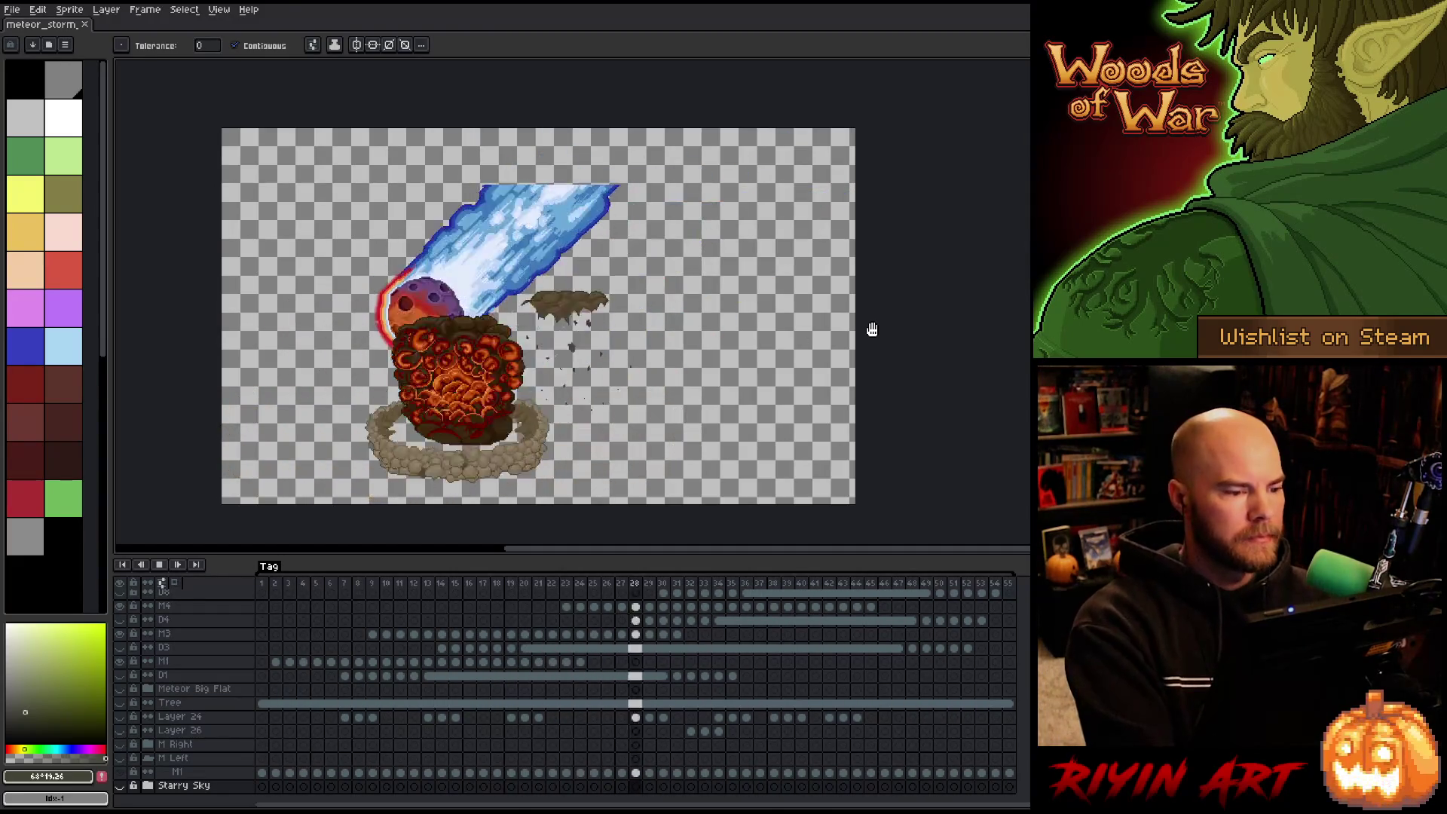
pyautogui.press('Return')
# Select frames 11 to 29 across all layers and review the explosion frames.
pyautogui.moveTo(403, 590); pyautogui.dragTo(957, 585)
pyautogui.moveTo(705, 571)
pyautogui.mouseDown()
pyautogui.moveTo(504, 575)
pyautogui.moveTo(698, 562)
pyautogui.moveTo(655, 563)
pyautogui.mouseUp()
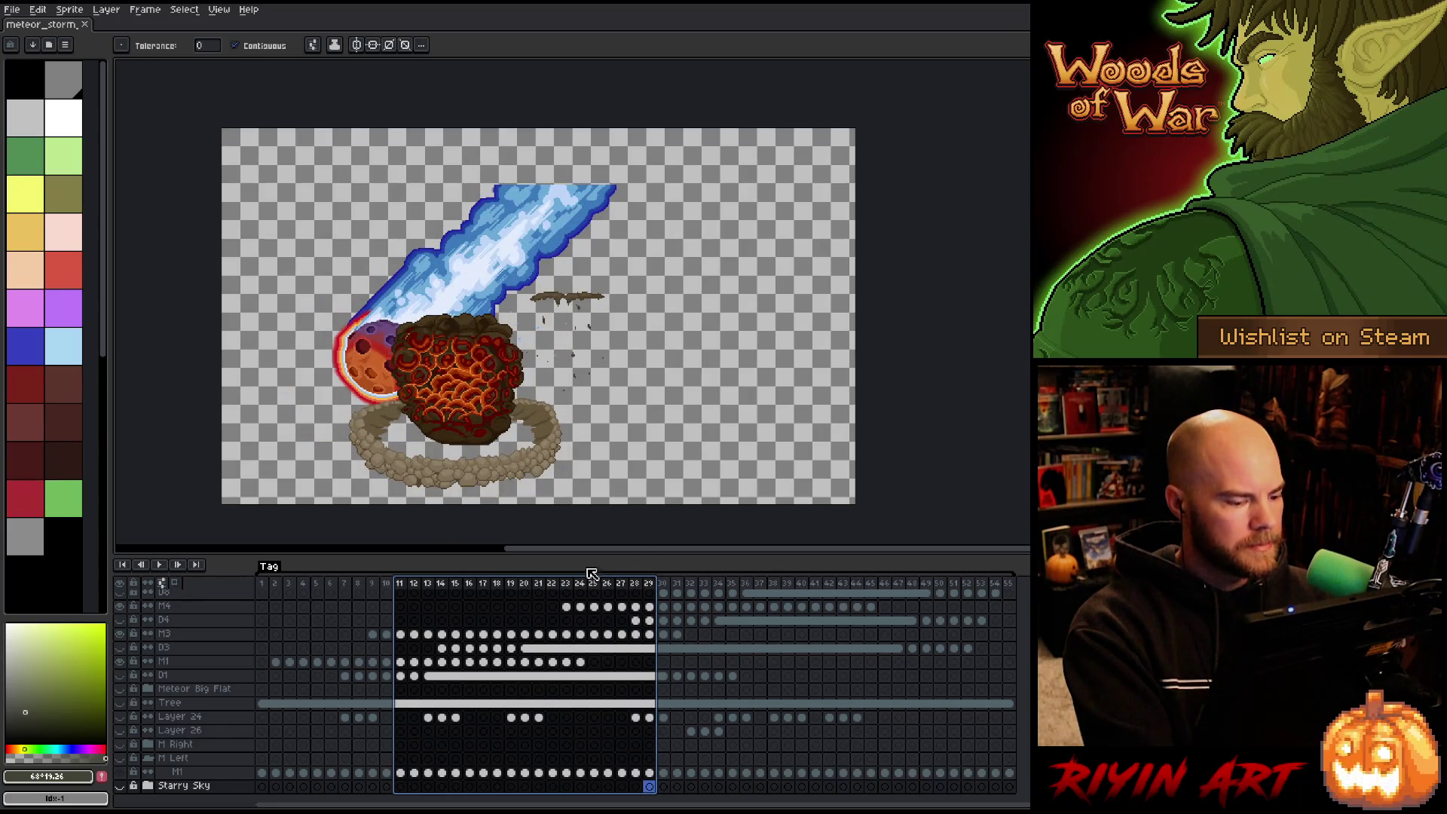
pyautogui.scroll(3, 424, 671)
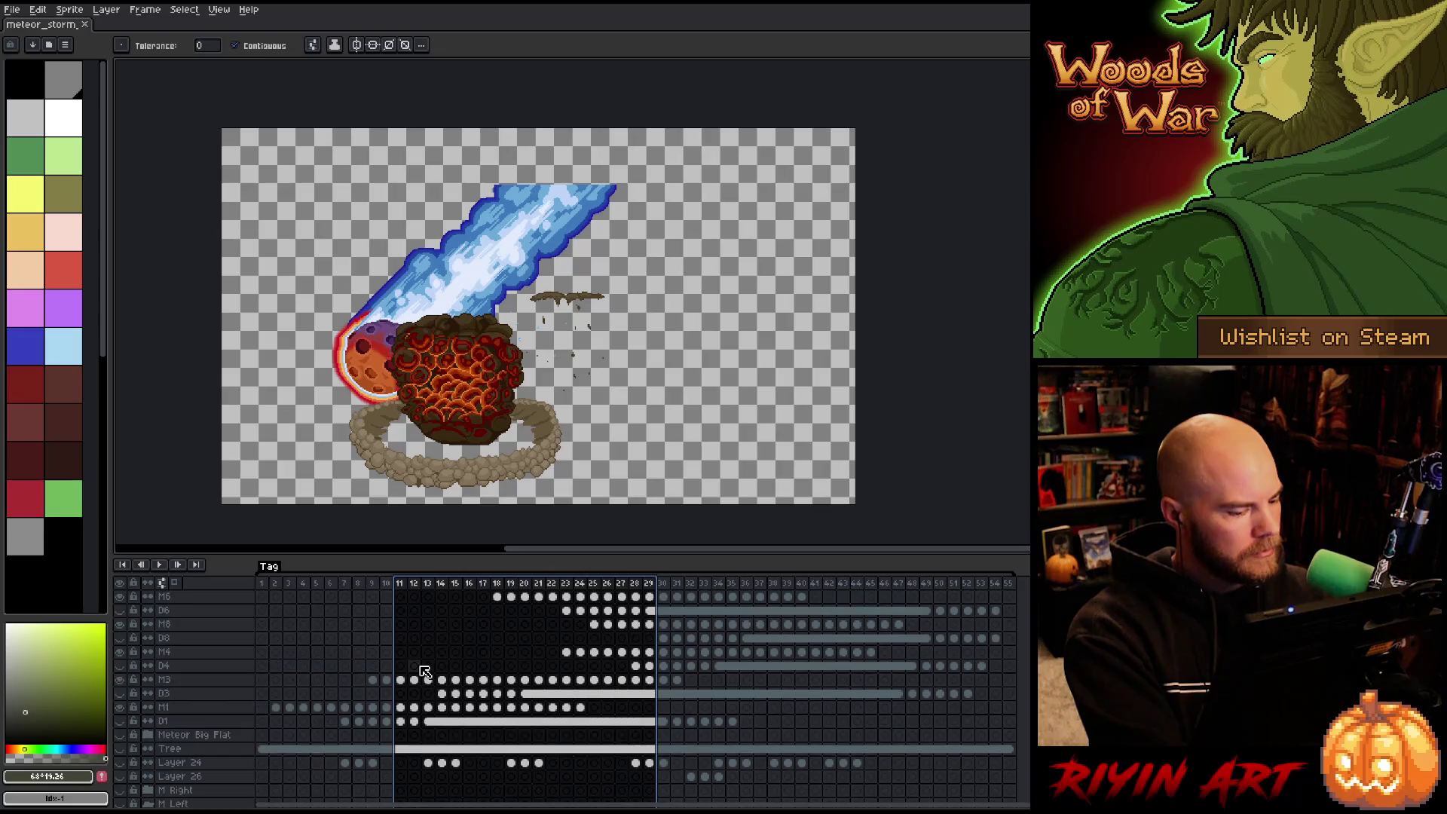
# Start saving the sprite under a new name, then cancel without saving.
pyautogui.click(14, 9)
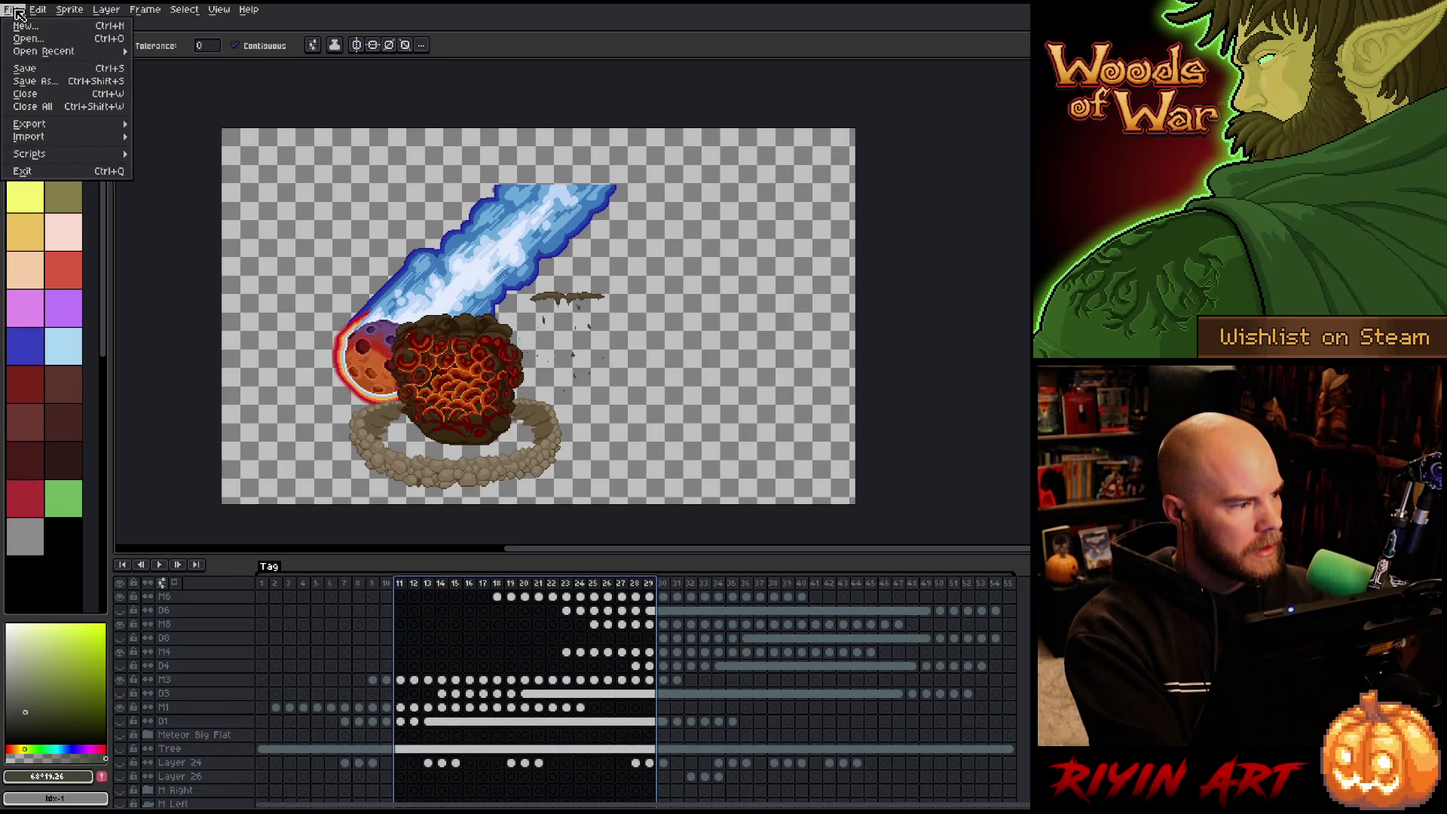
pyautogui.click(47, 81)
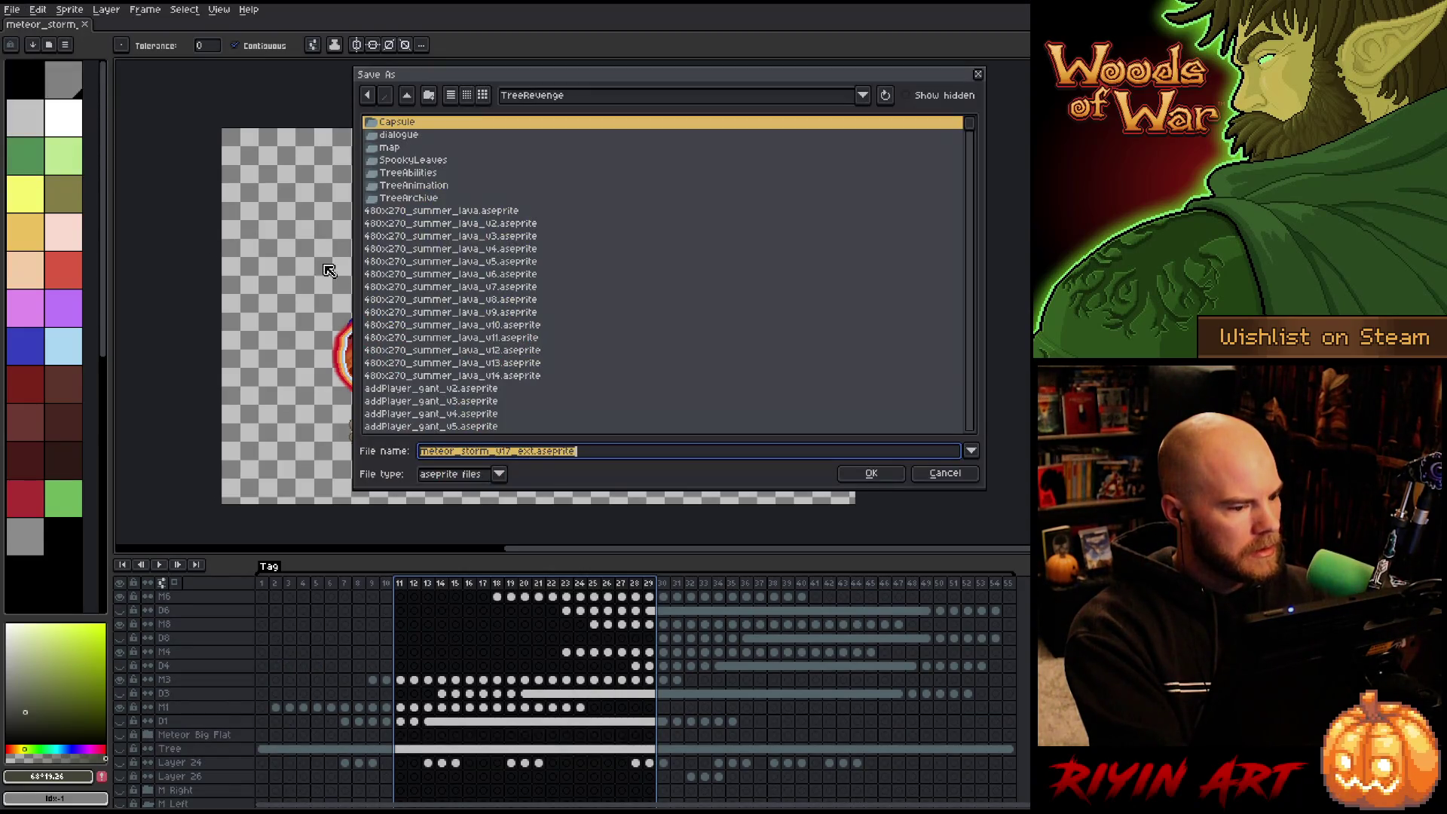
pyautogui.click(512, 454)
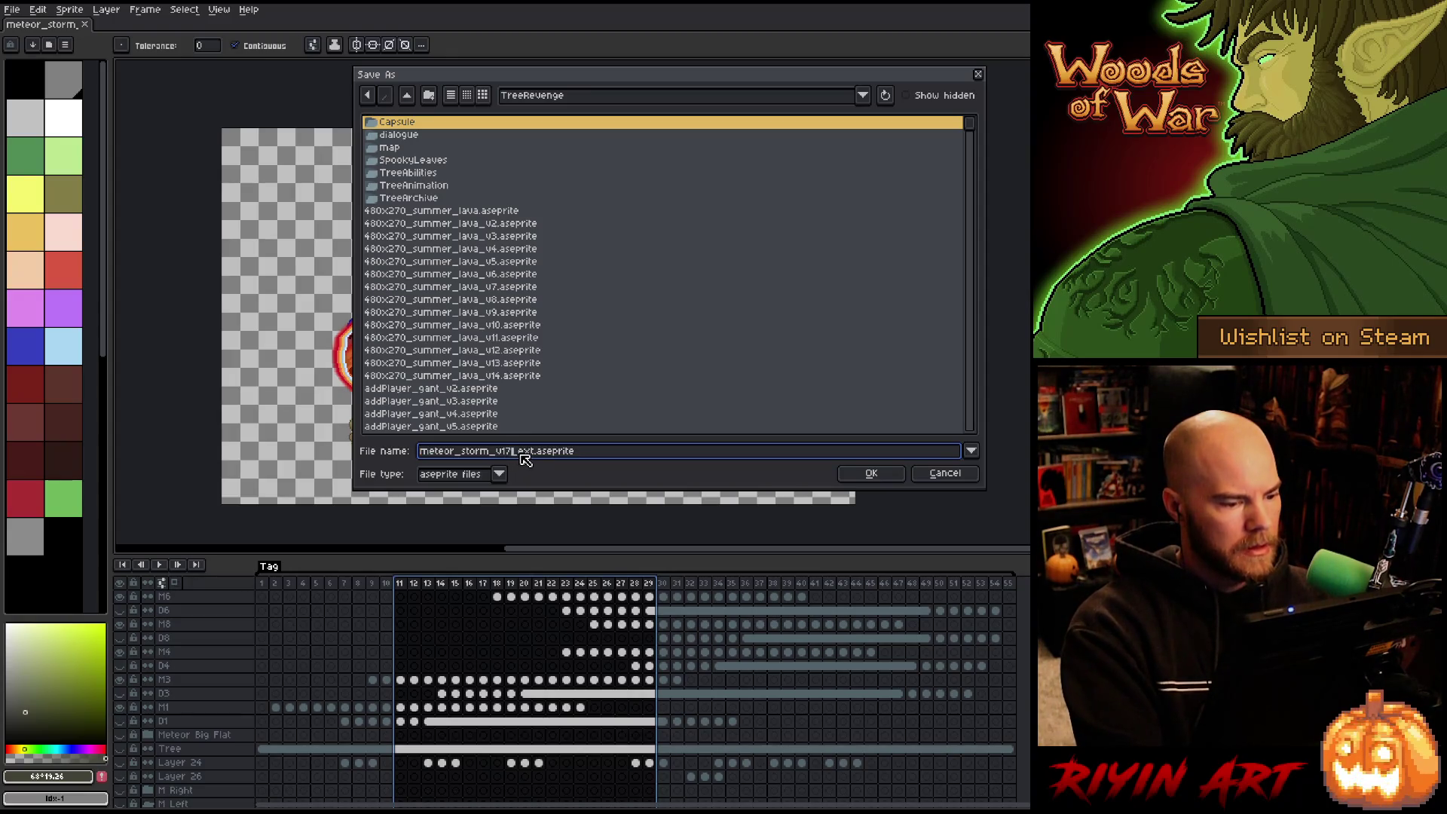
pyautogui.click(951, 480)
# Bring up the Open dialog and browse the current folder's files, starting at forest1_intro.png.
pyautogui.click(12, 9)
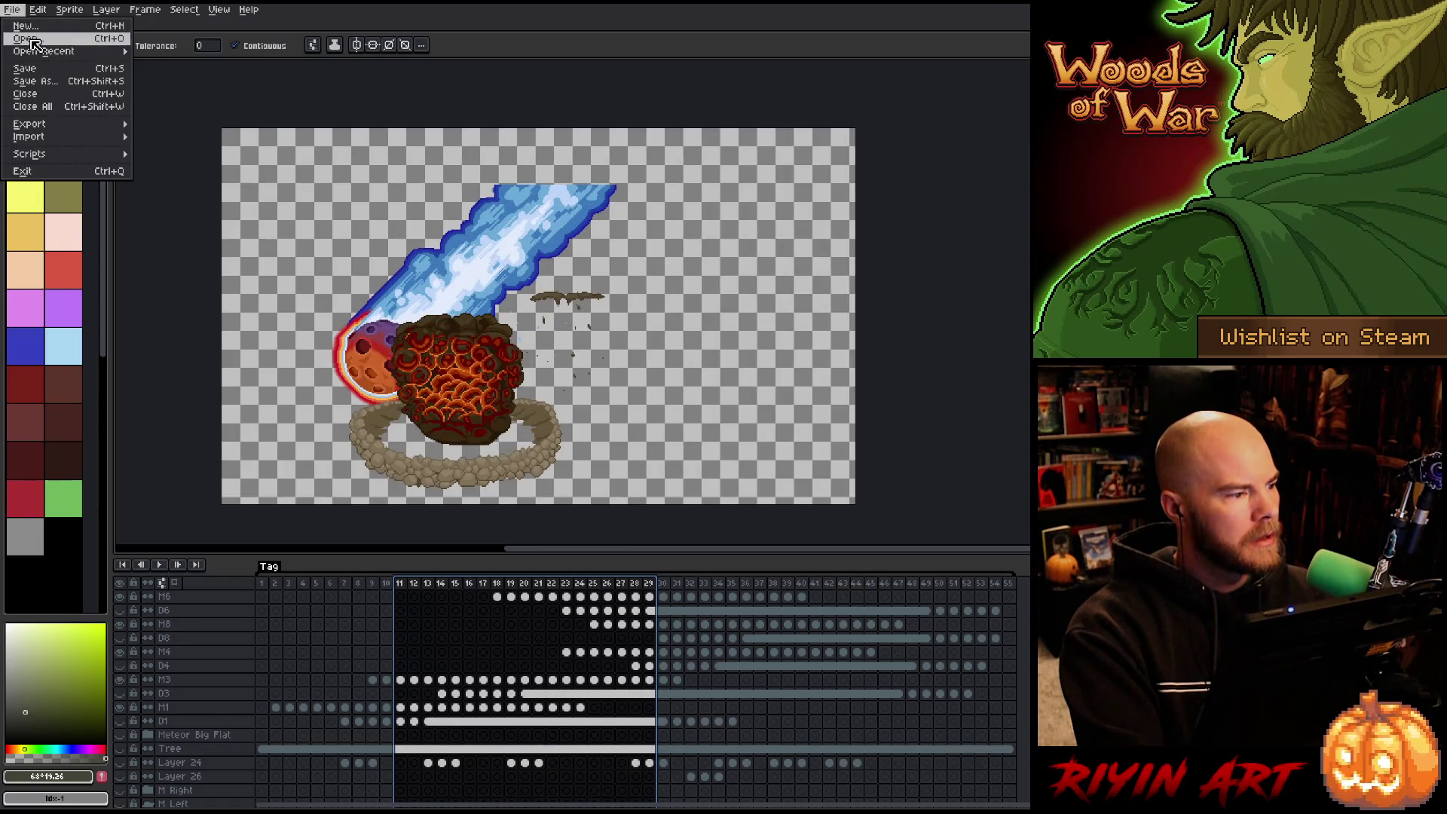
pyautogui.click(33, 43)
pyautogui.click(430, 339)
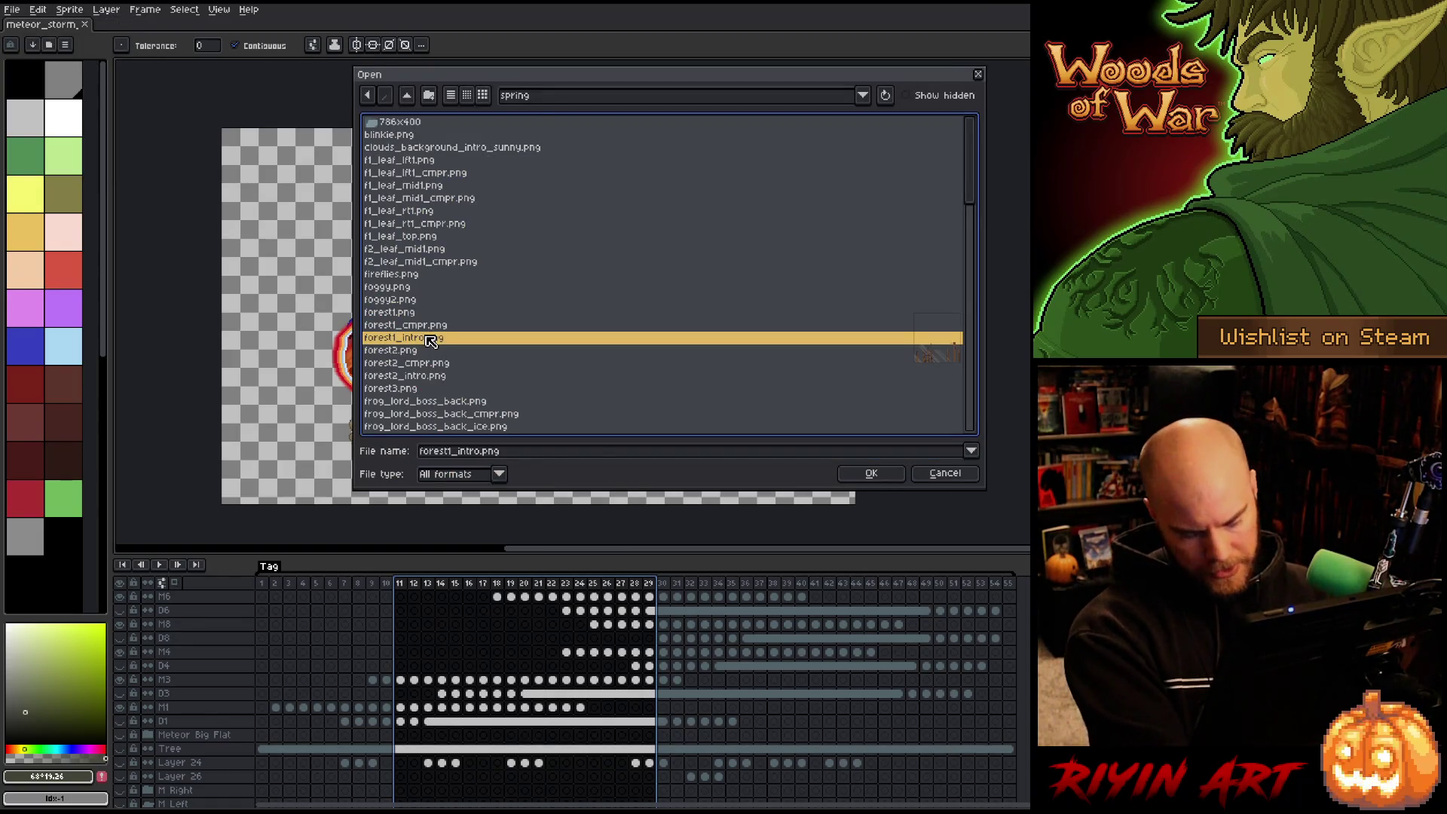
pyautogui.write('mountains_background_fi')
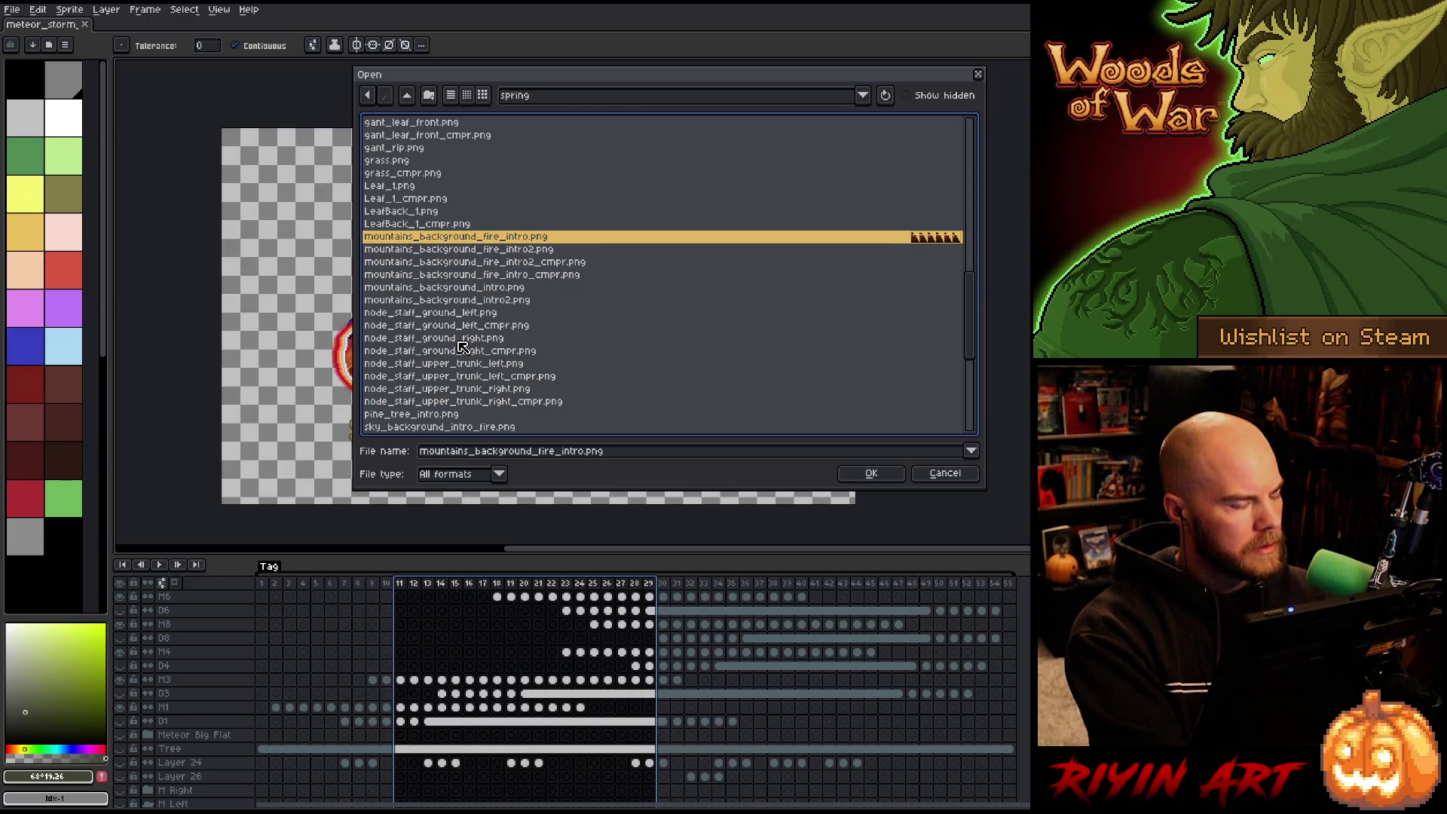
pyautogui.scroll(10, 688, 343)
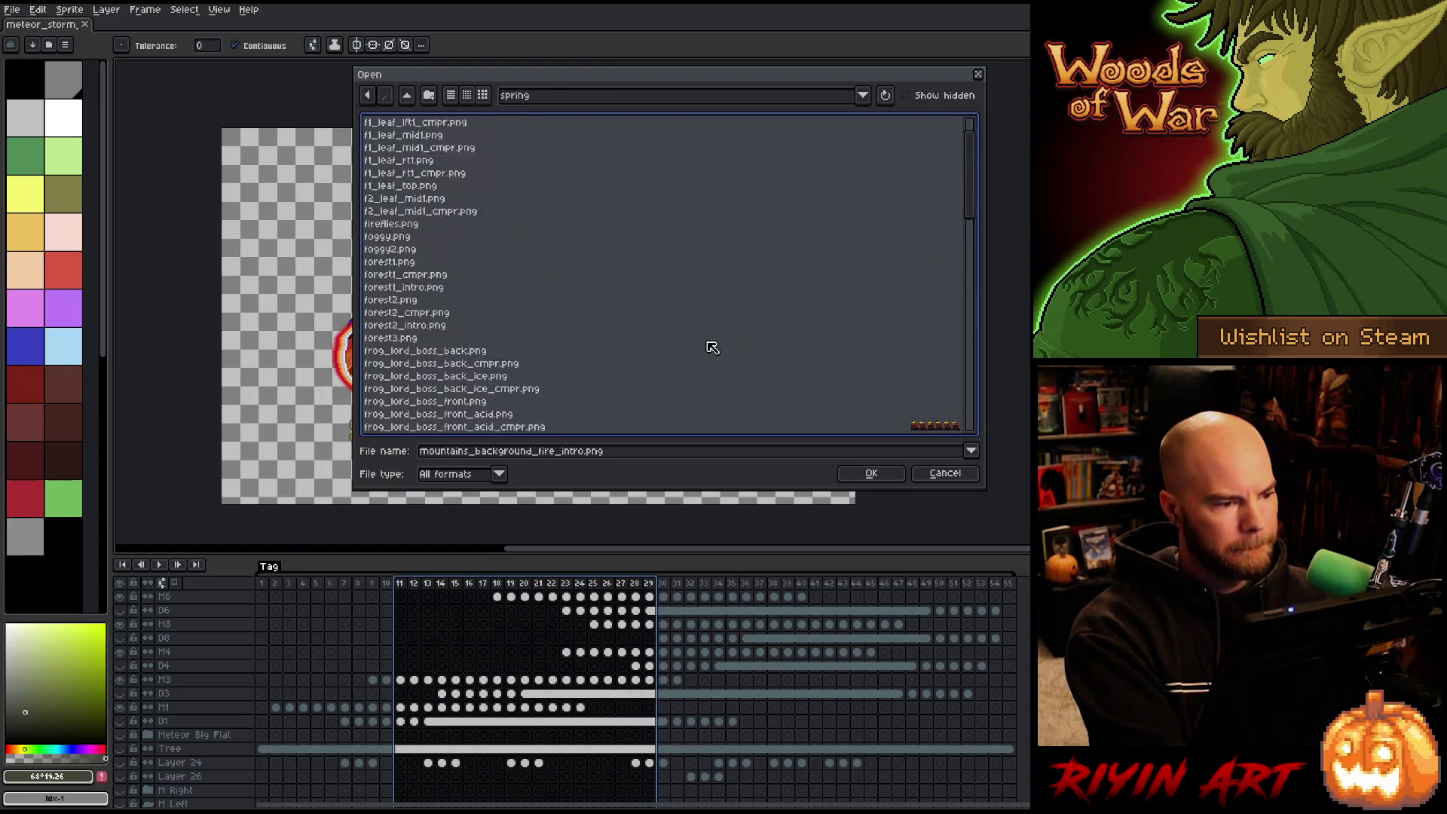
# Switch to the pinned TreeRevenge folder, browse its files, and cancel without opening anything.
pyautogui.click(551, 92)
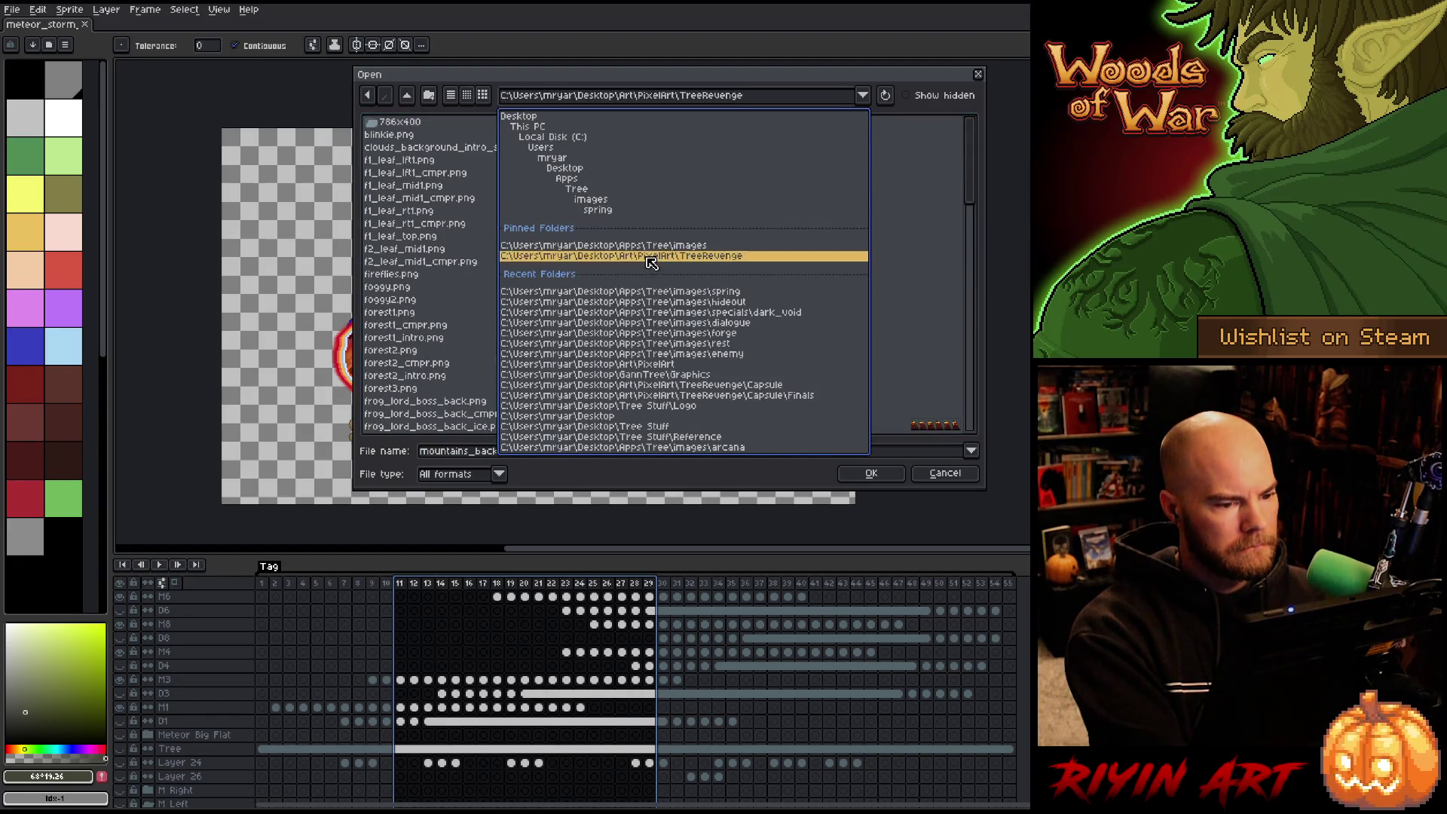
pyautogui.click(646, 256)
pyautogui.click(431, 226)
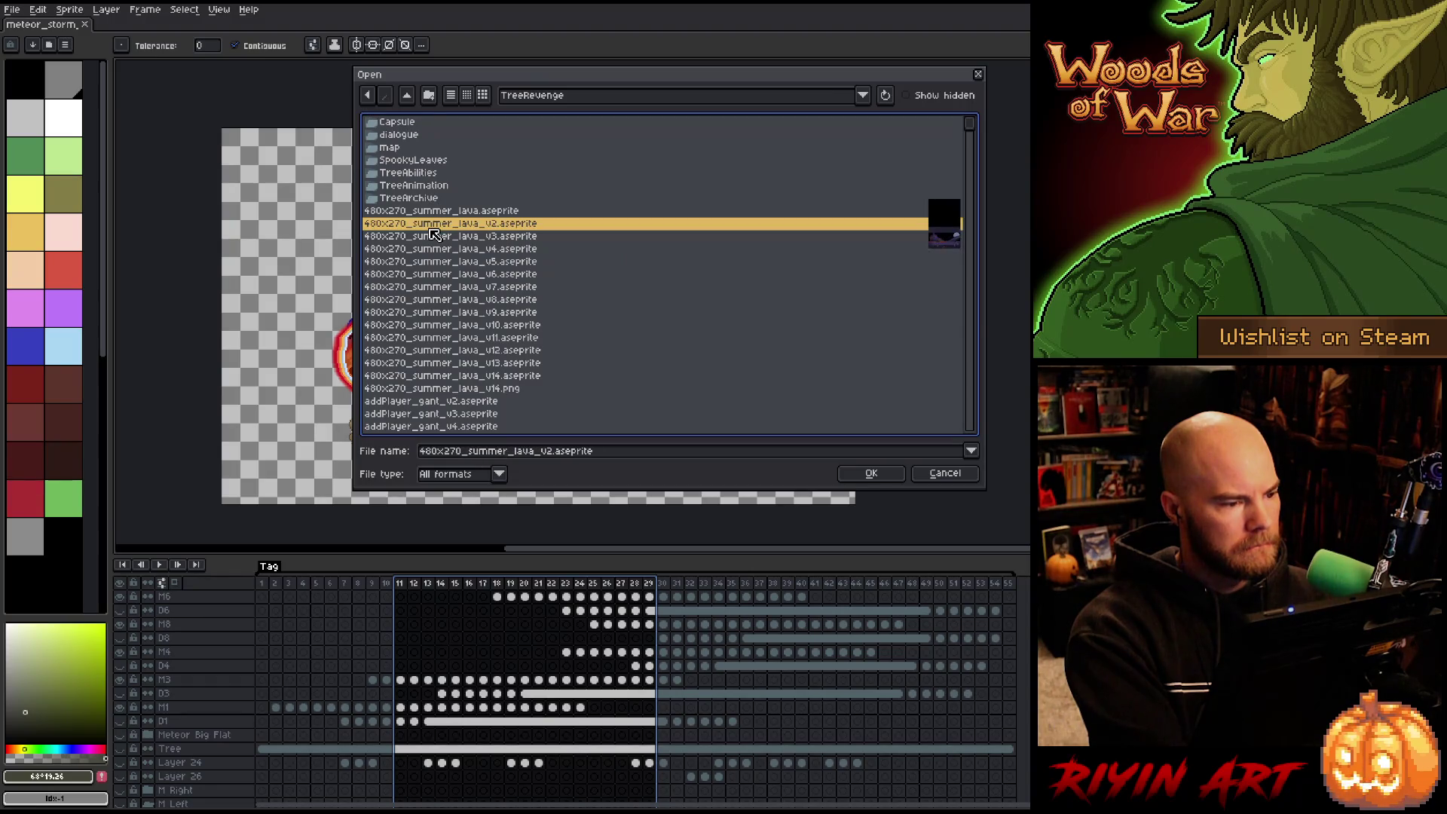
pyautogui.press('m')
pyautogui.scroll(-8, 486, 227)
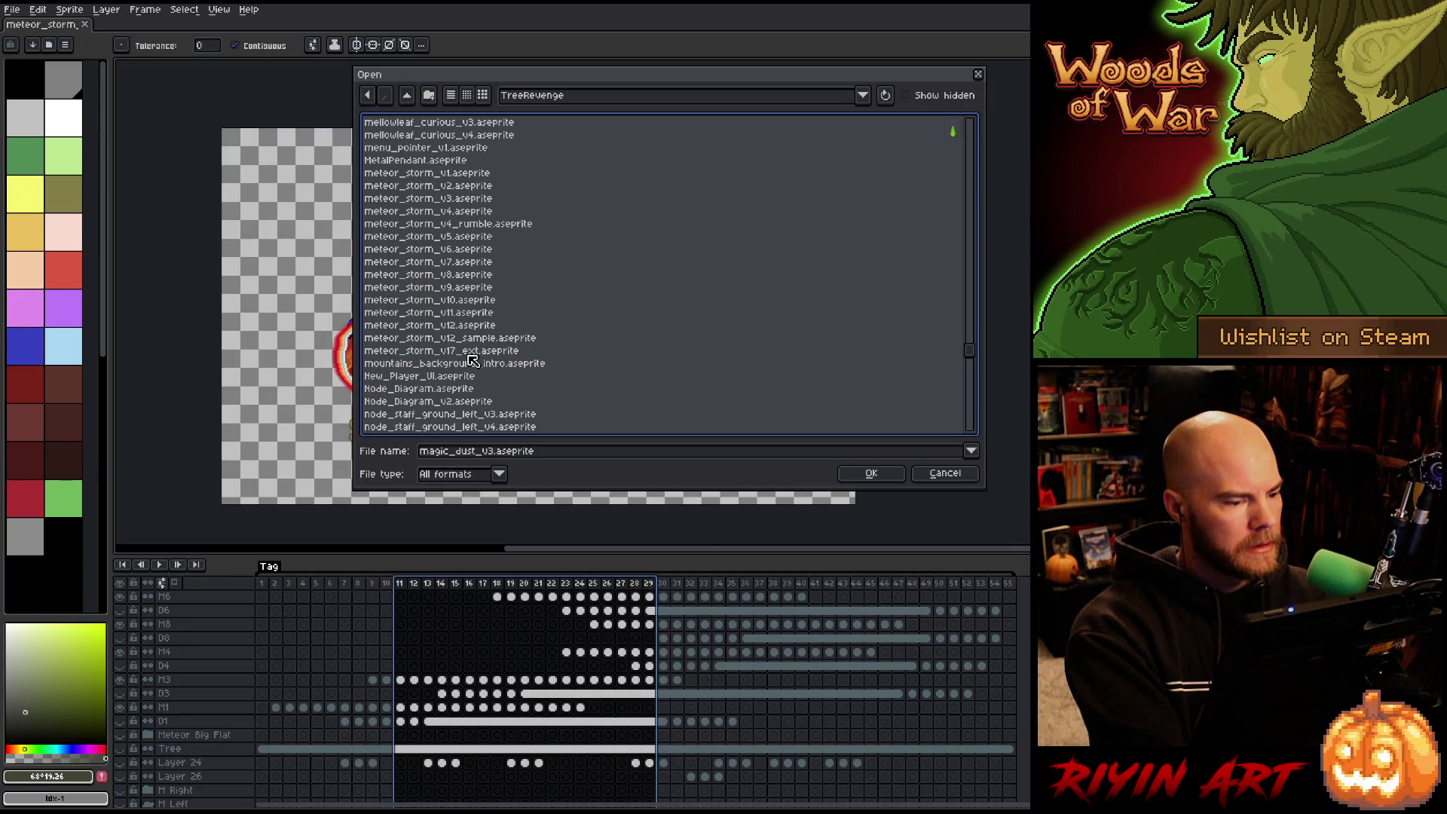
pyautogui.click(958, 483)
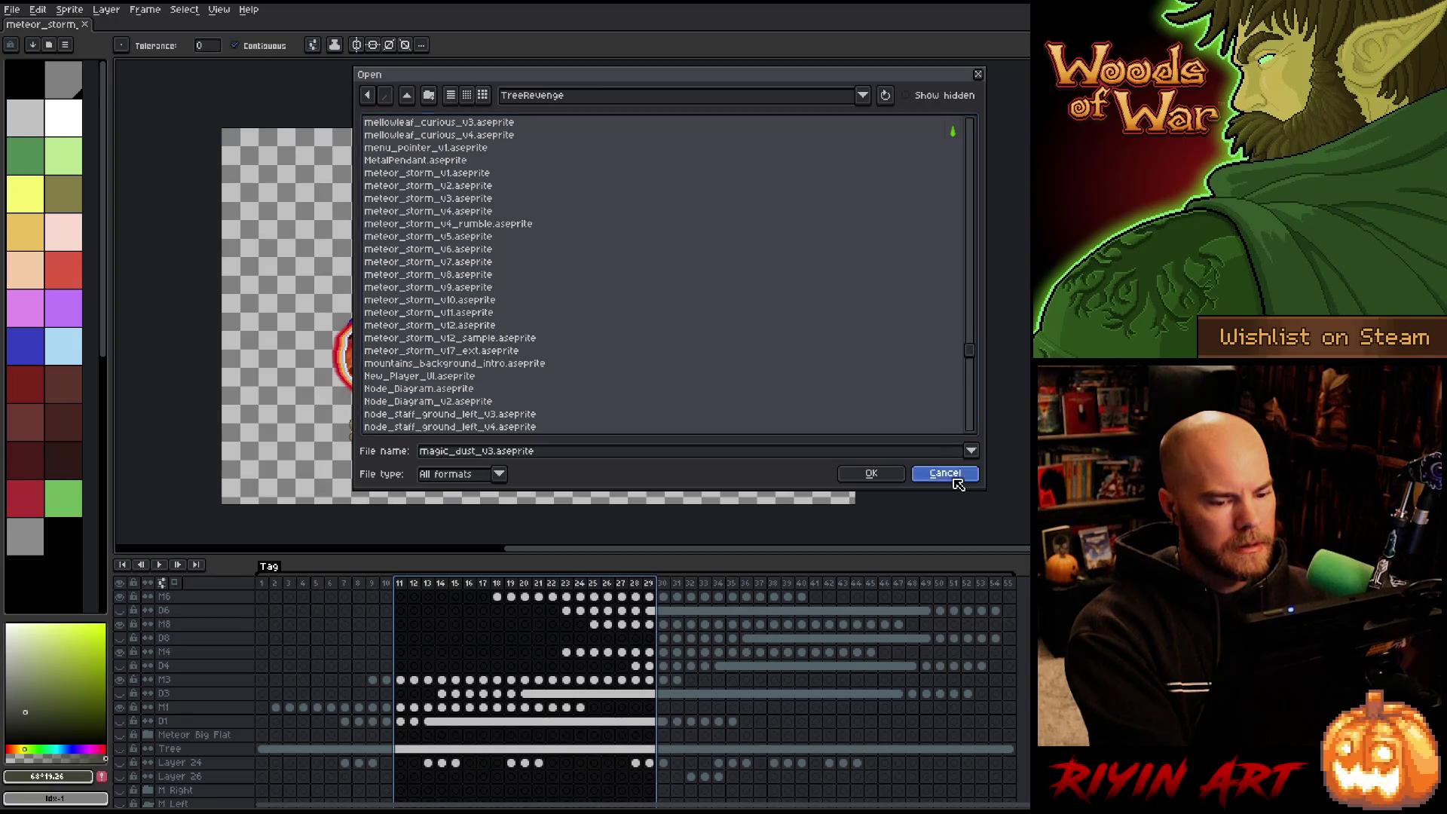
pyautogui.click(12, 9)
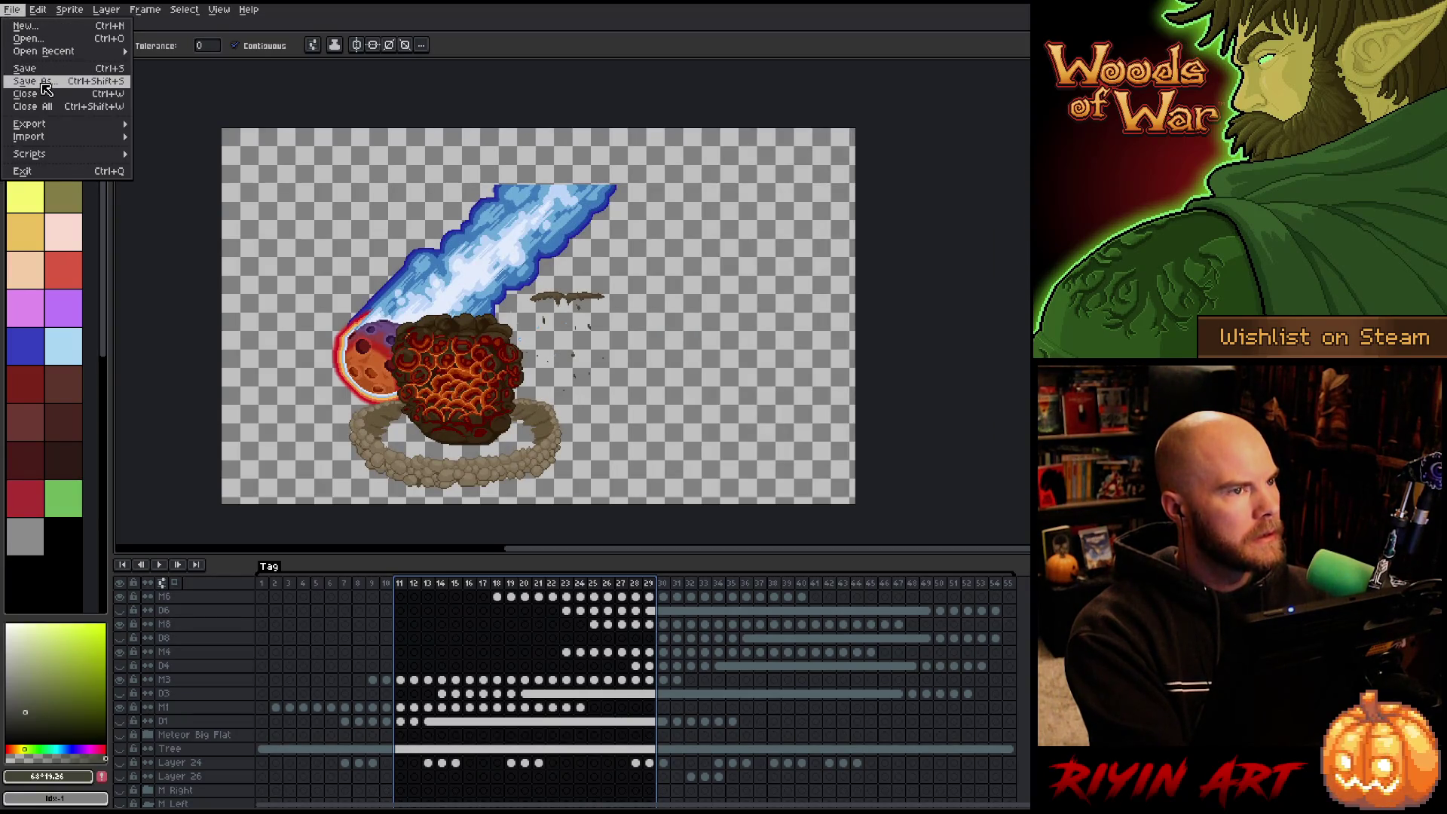
# Save the sprite as meteor_storm_v18_ext.aseprite, then scrub through frames 1–10.
pyautogui.click(45, 89)
pyautogui.write('8_ext.aseprite')
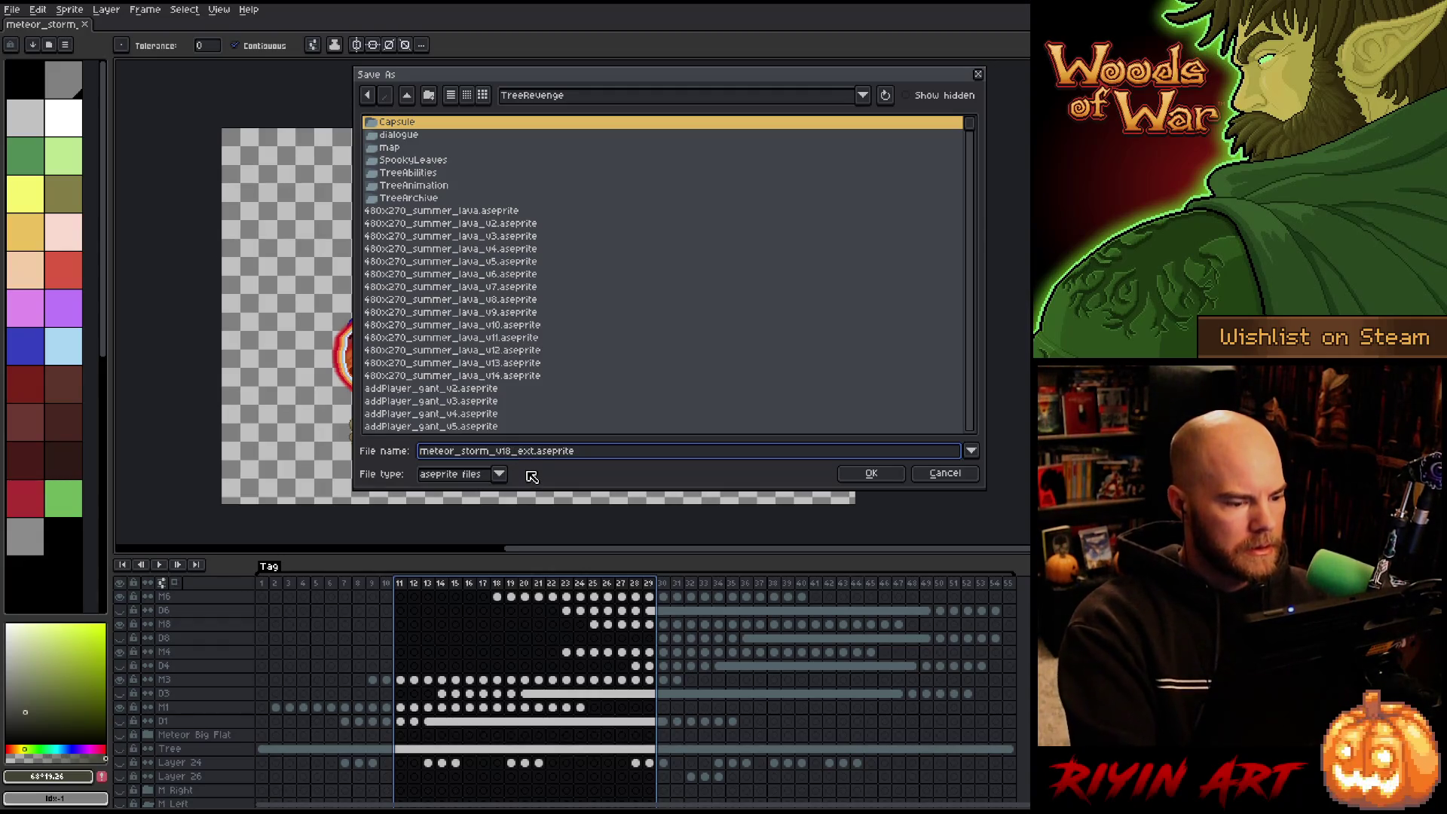
pyautogui.click(867, 474)
pyautogui.moveTo(329, 586)
pyautogui.mouseDown()
pyautogui.moveTo(451, 577)
pyautogui.moveTo(438, 576)
pyautogui.mouseUp()
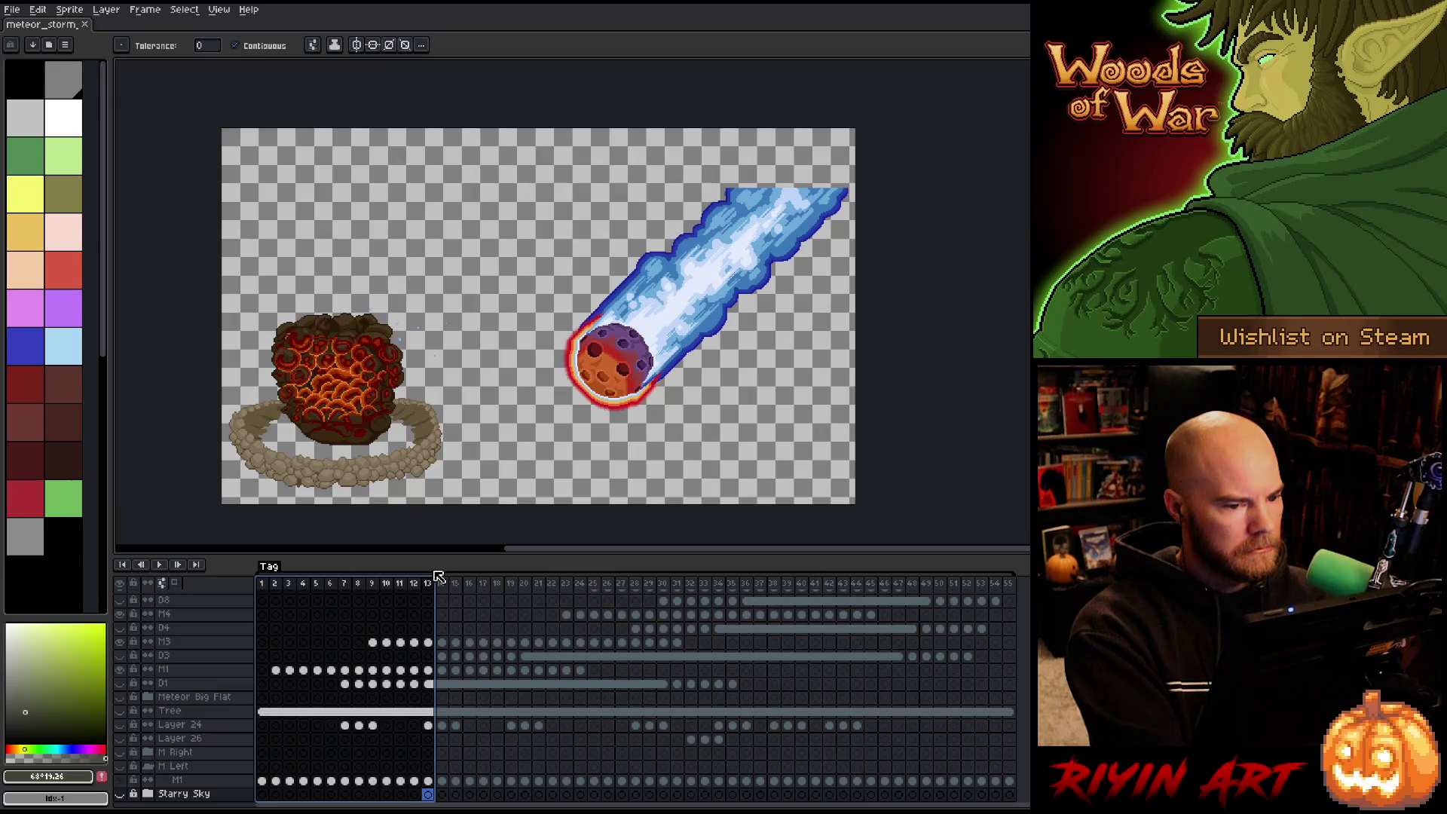
# Scrub frames 1–20, go to frame 23, and briefly hide then show the M3 layer.
pyautogui.moveTo(435, 577)
pyautogui.mouseDown()
pyautogui.moveTo(1001, 553)
pyautogui.moveTo(317, 584)
pyautogui.moveTo(755, 566)
pyautogui.moveTo(533, 574)
pyautogui.moveTo(577, 577)
pyautogui.mouseUp()
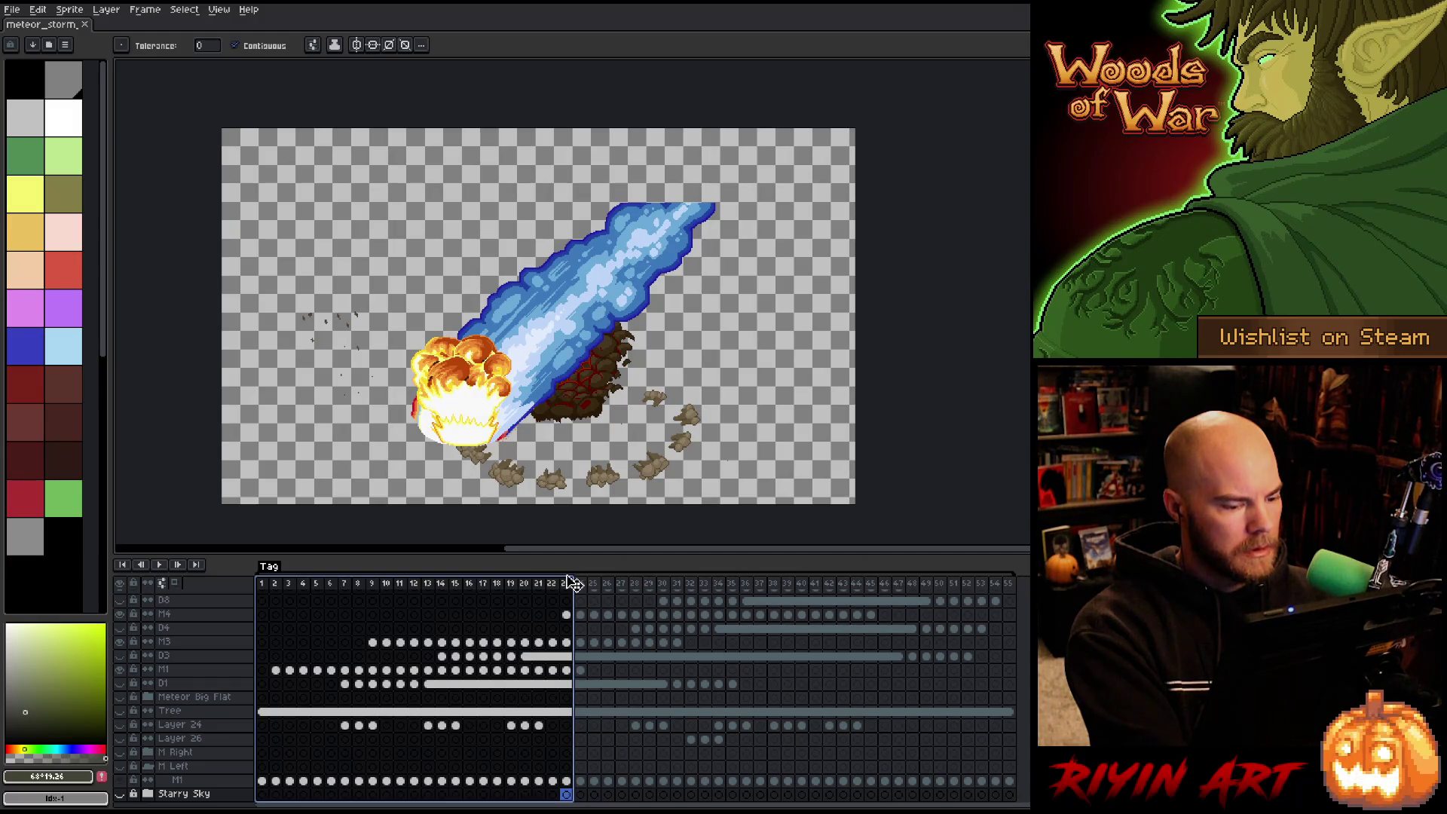
pyautogui.click(566, 582)
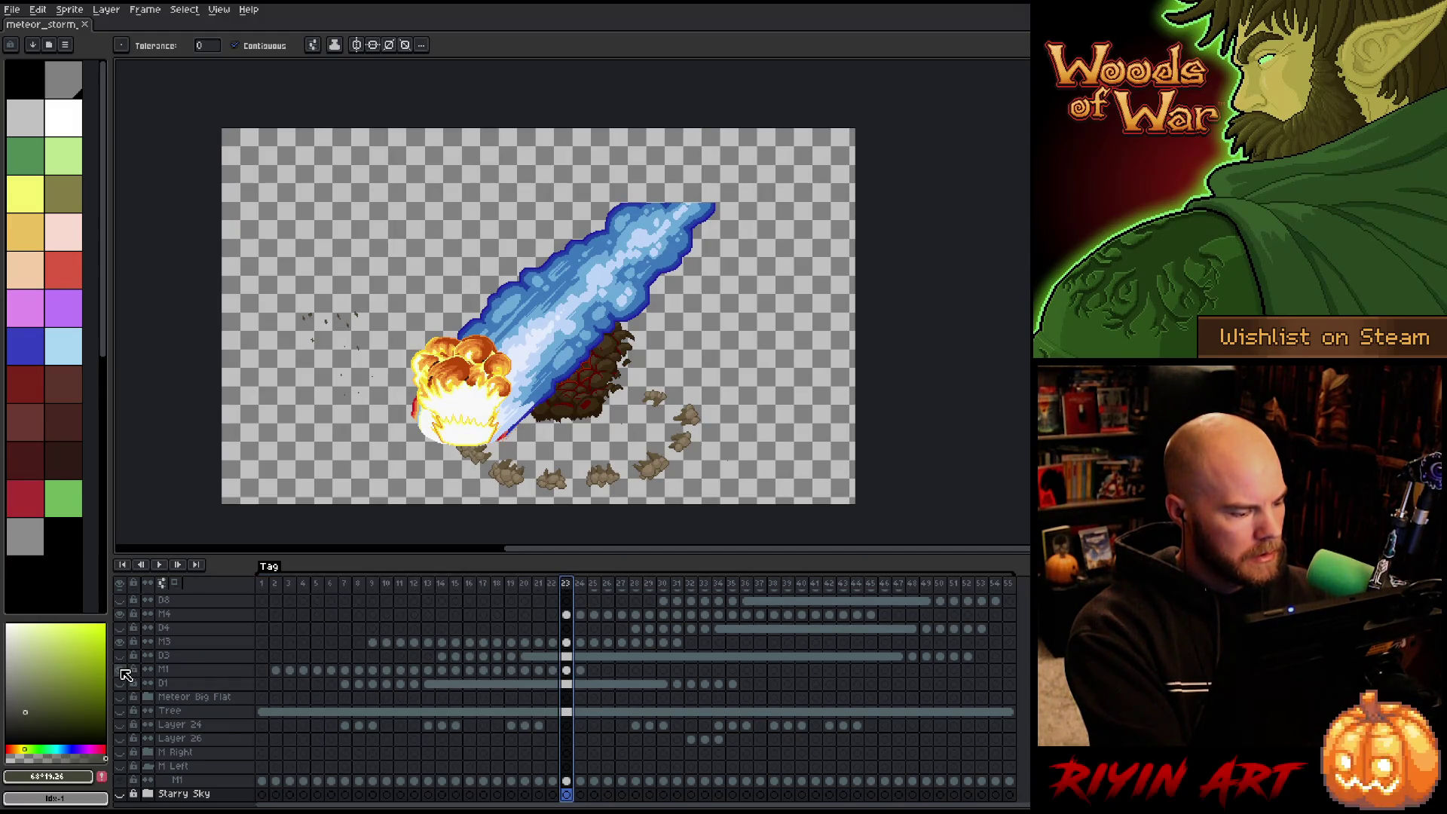
pyautogui.click(123, 643)
pyautogui.click(123, 643)
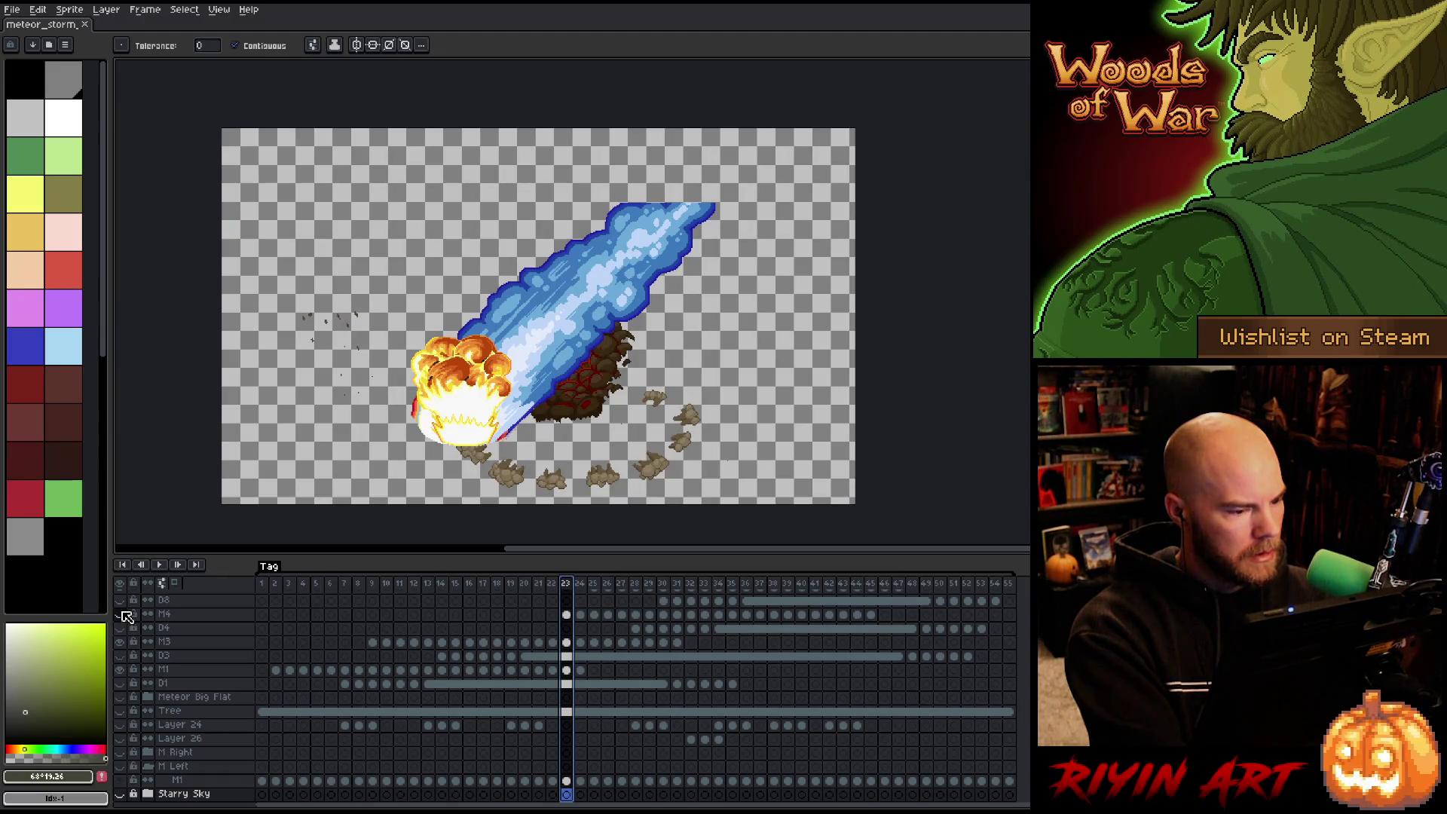
pyautogui.scroll(2, 127, 616)
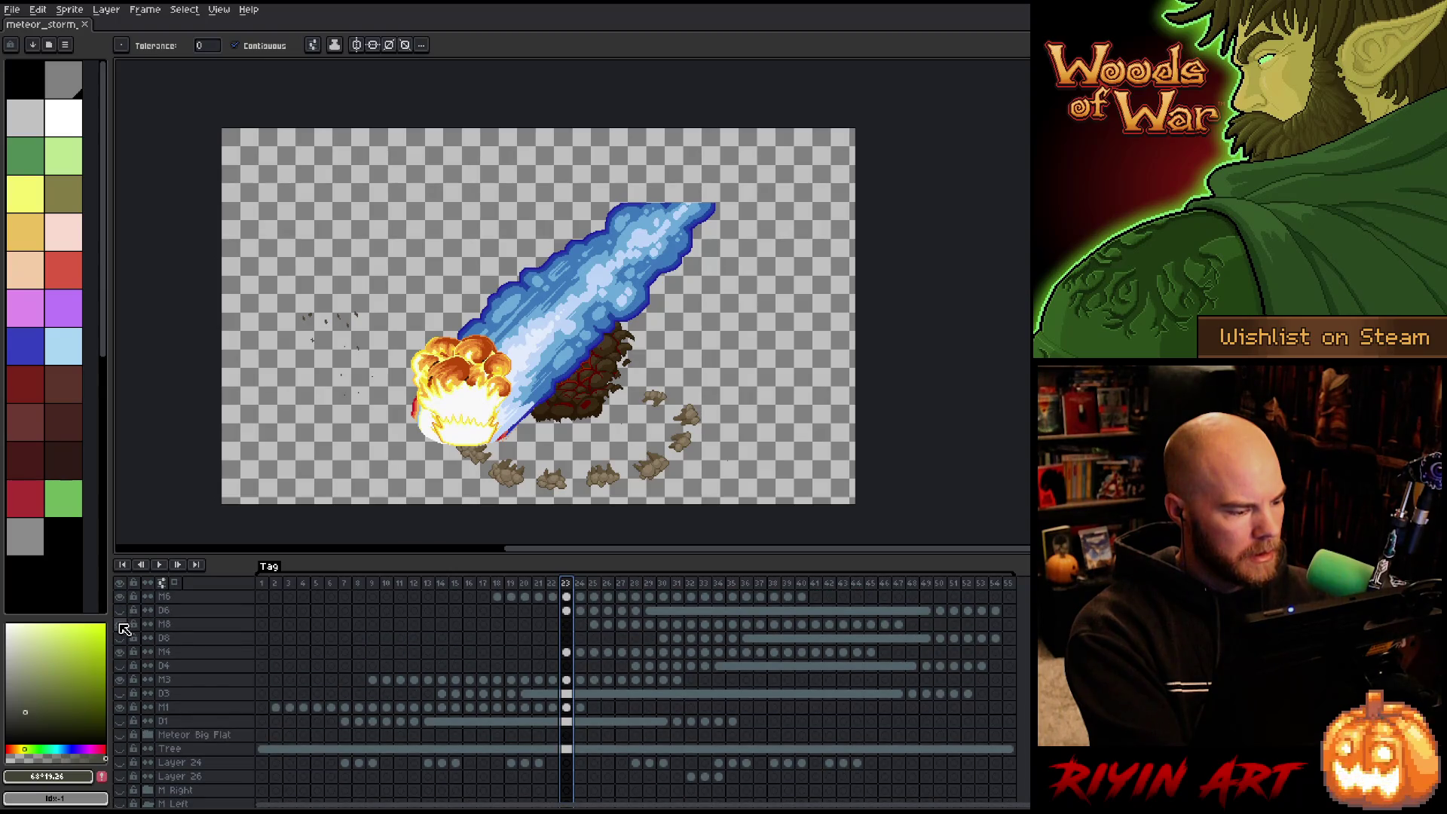
# Toggle the M6 layer's visibility off and back on, then select M6.
pyautogui.click(120, 597)
pyautogui.click(120, 597)
pyautogui.click(174, 597)
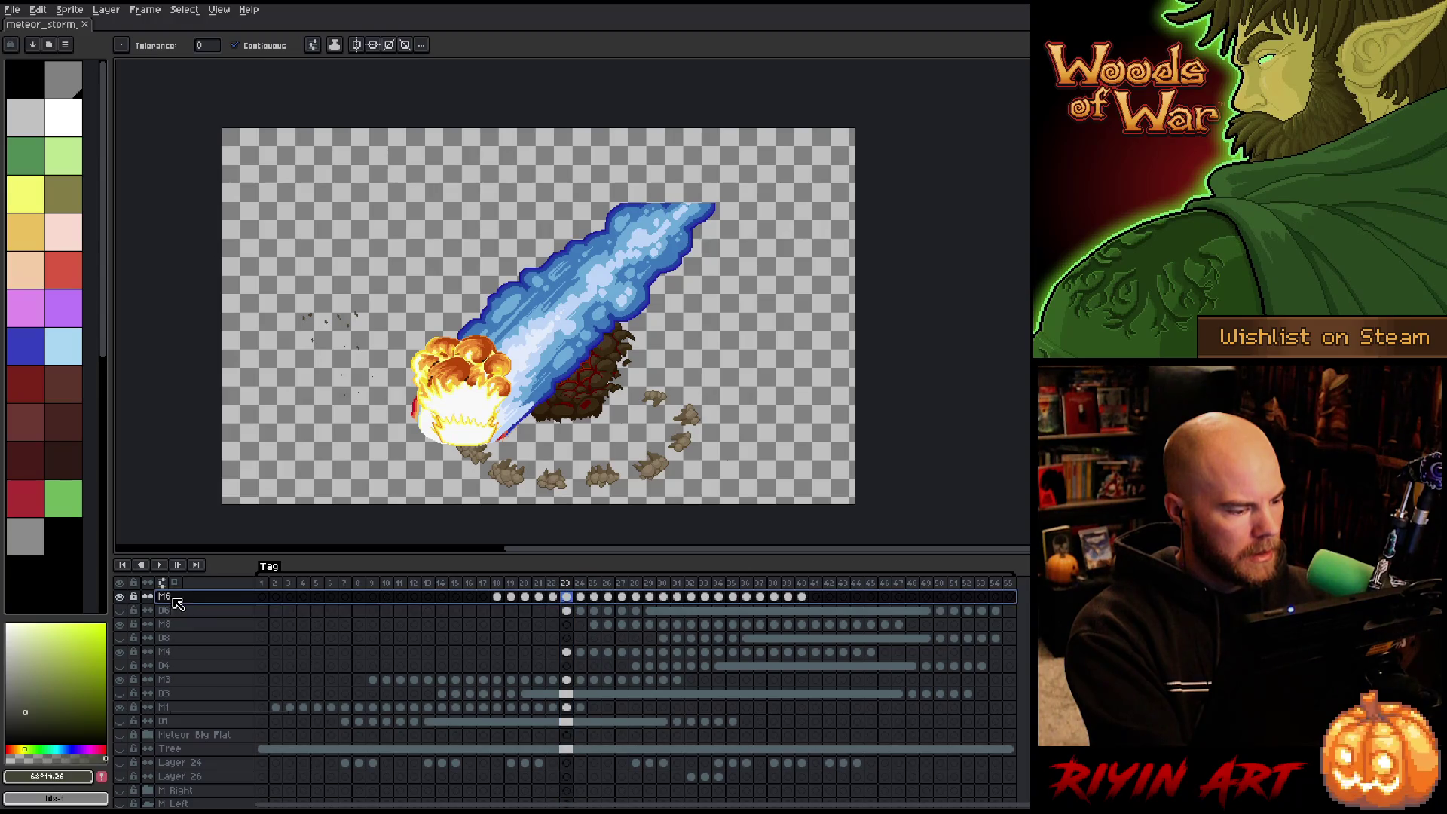
# In the M6 layer properties, set the layer colour to a dark grey of about 58.
pyautogui.rightClick(176, 600)
pyautogui.click(193, 608)
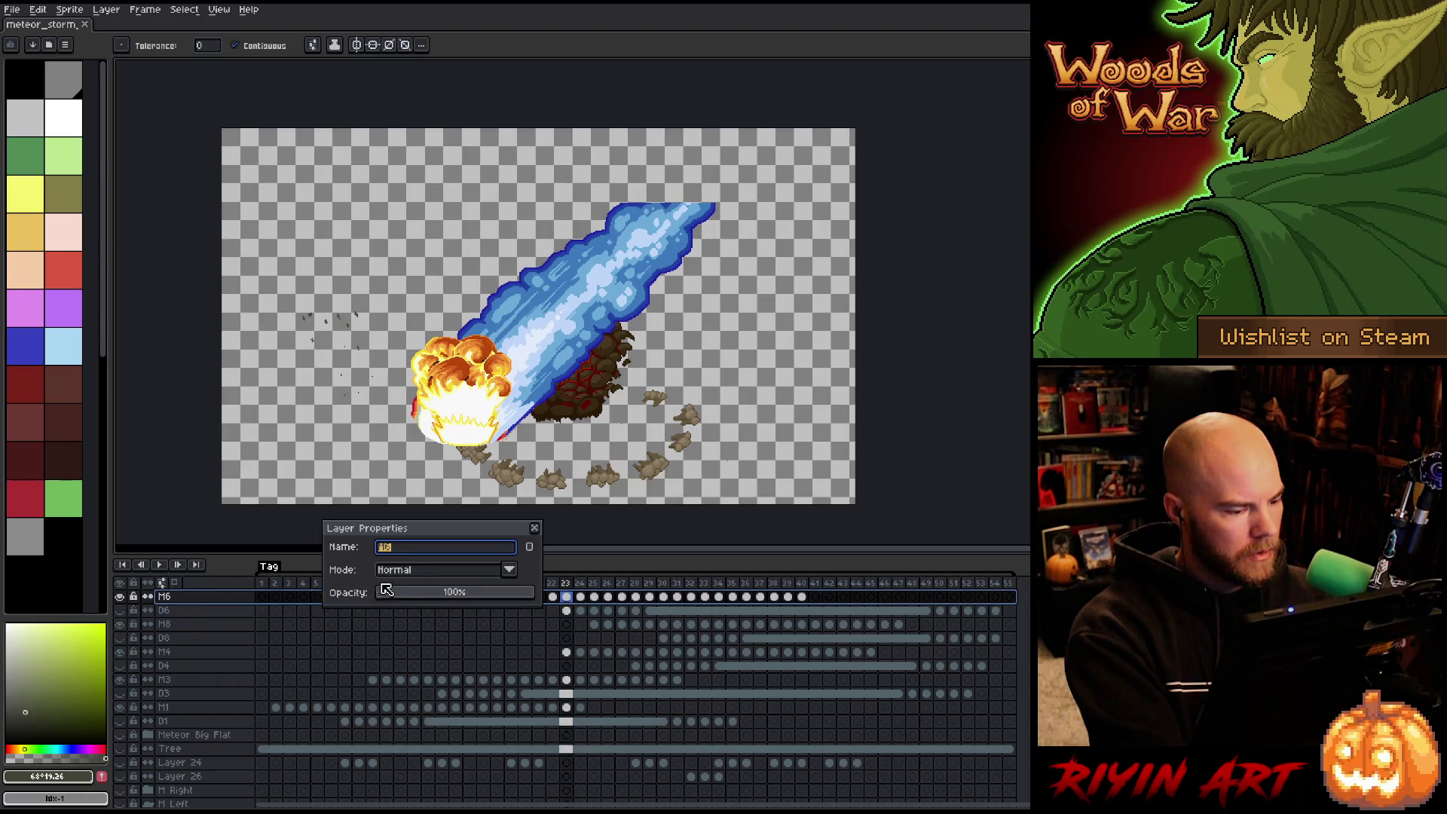
pyautogui.click(530, 547)
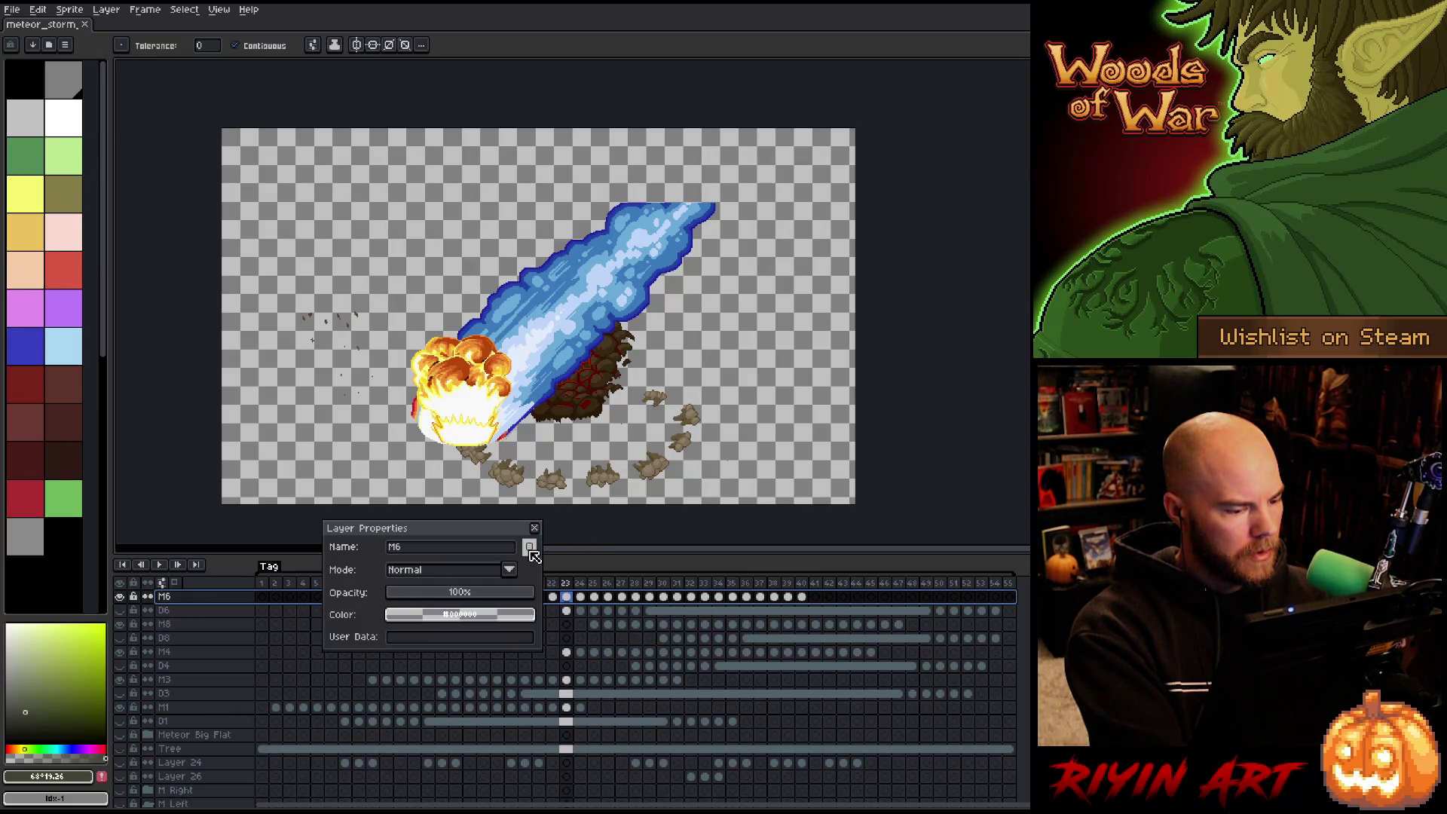
pyautogui.click(421, 615)
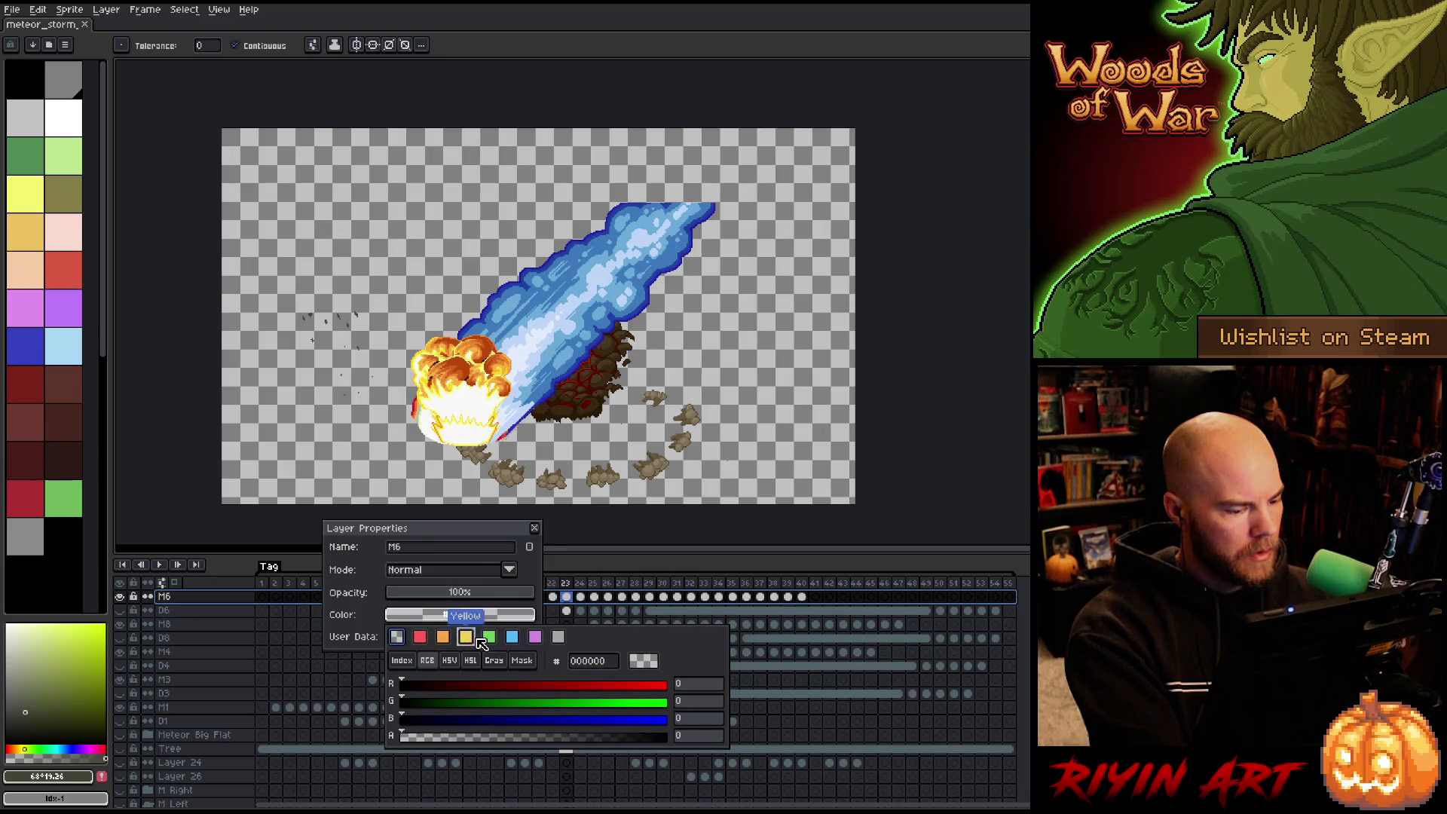
pyautogui.click(465, 637)
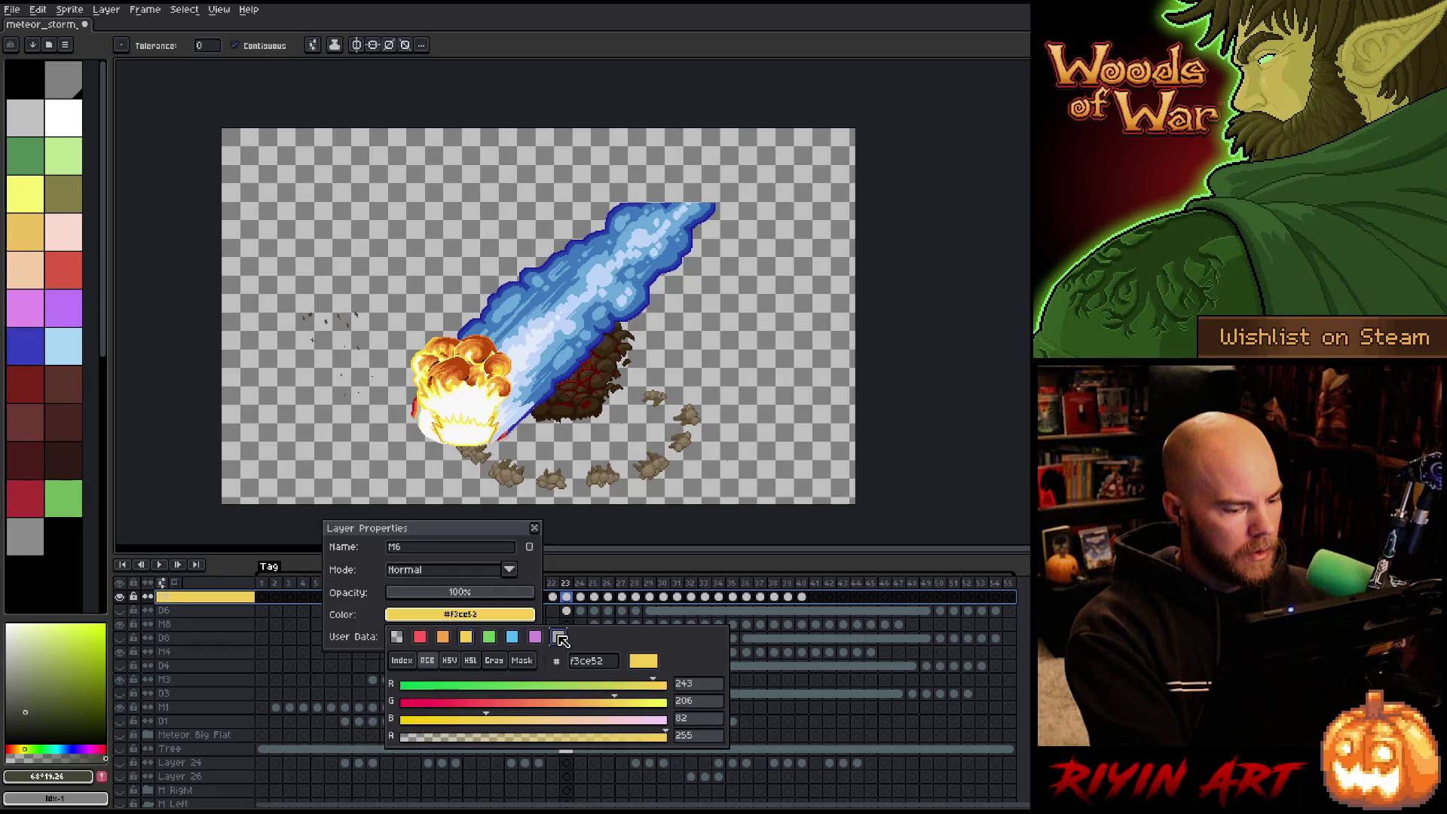
pyautogui.click(558, 637)
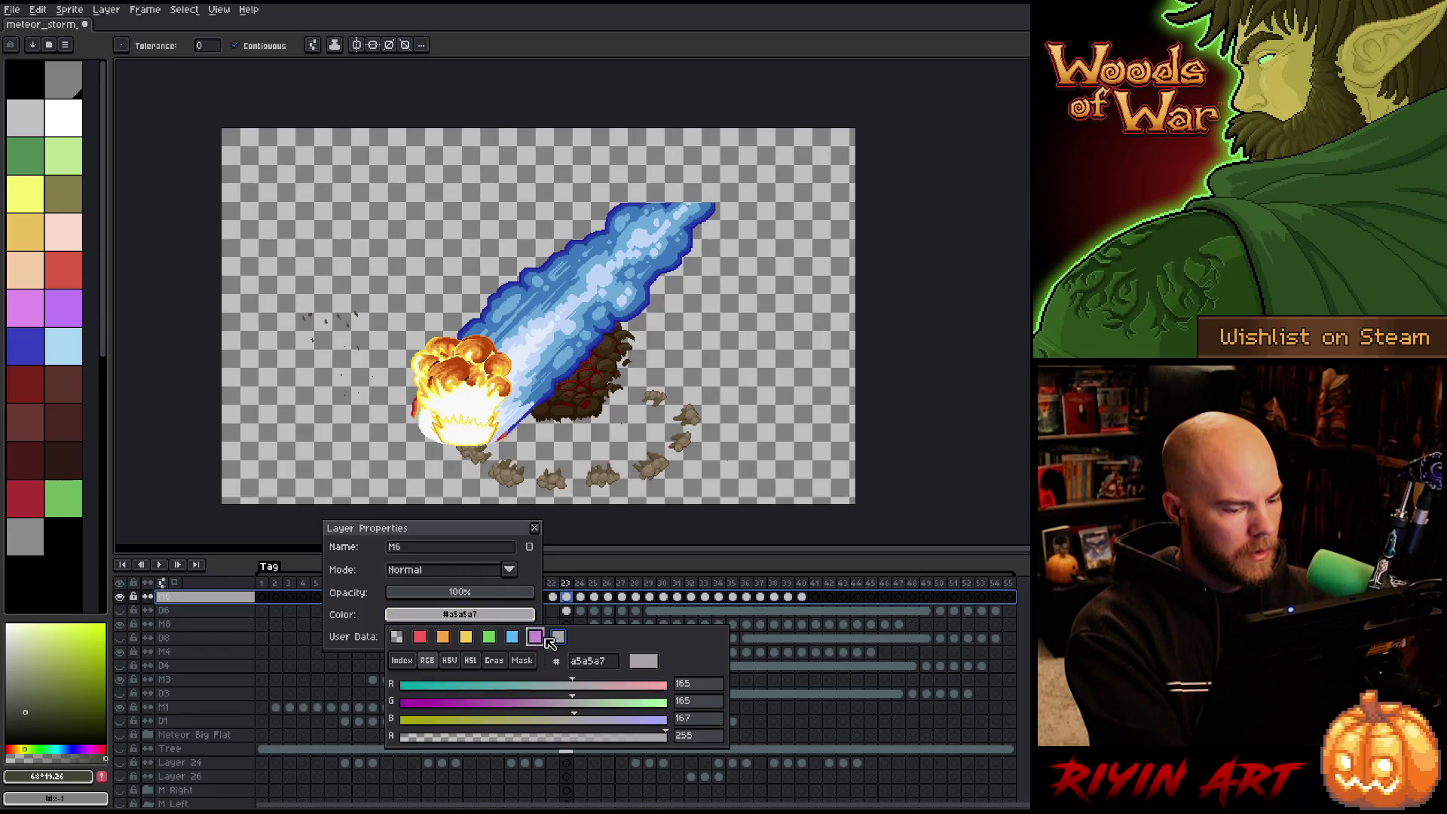
pyautogui.click(493, 661)
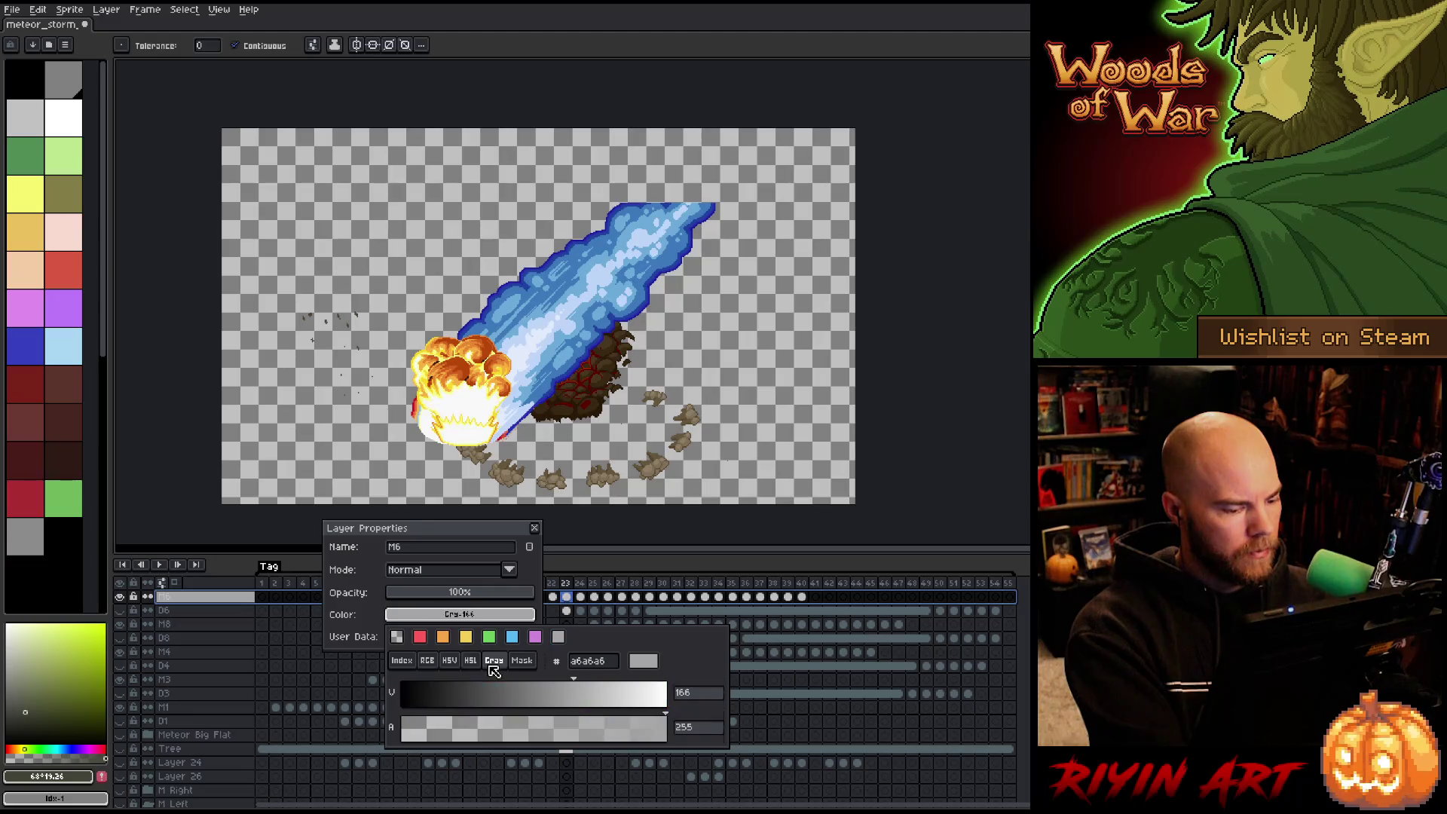
pyautogui.click(468, 687)
pyautogui.moveTo(472, 690)
pyautogui.mouseDown()
pyautogui.moveTo(500, 692)
pyautogui.moveTo(345, 694)
pyautogui.mouseUp()
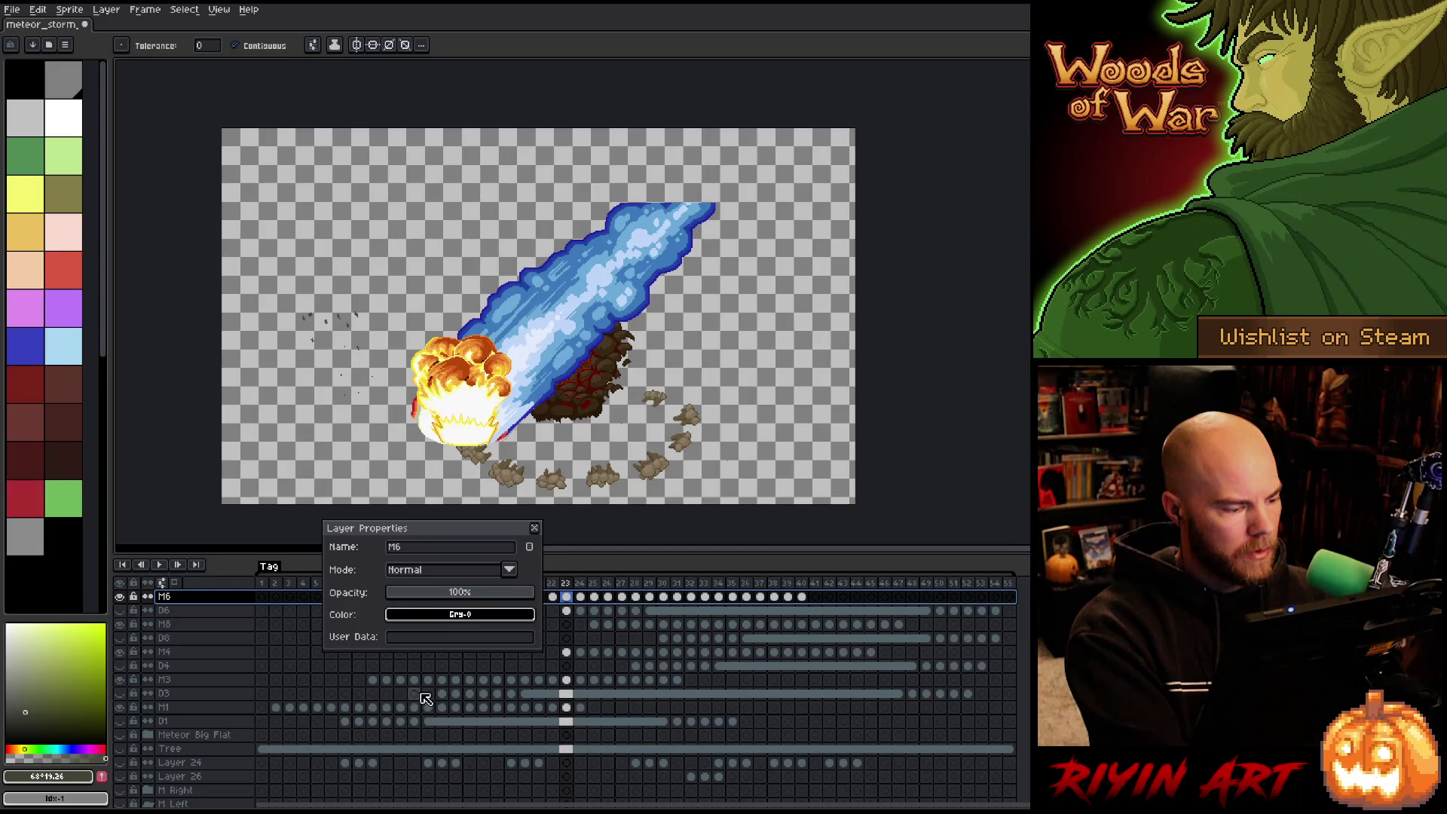
# Adjust the M6 grey layer colour to value 65 and close the properties.
pyautogui.click(439, 614)
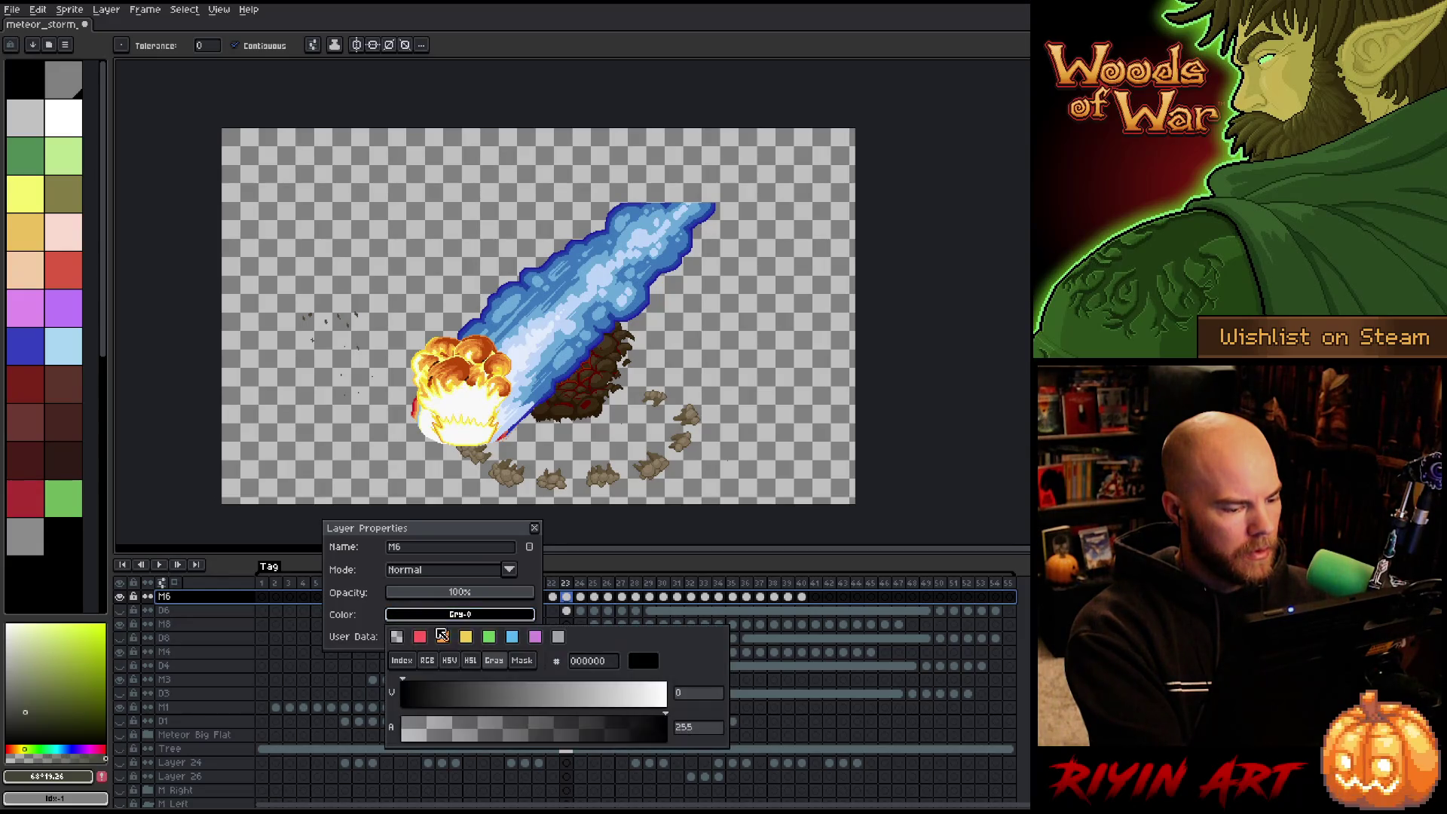
pyautogui.click(451, 692)
pyautogui.moveTo(450, 692); pyautogui.dragTo(470, 692)
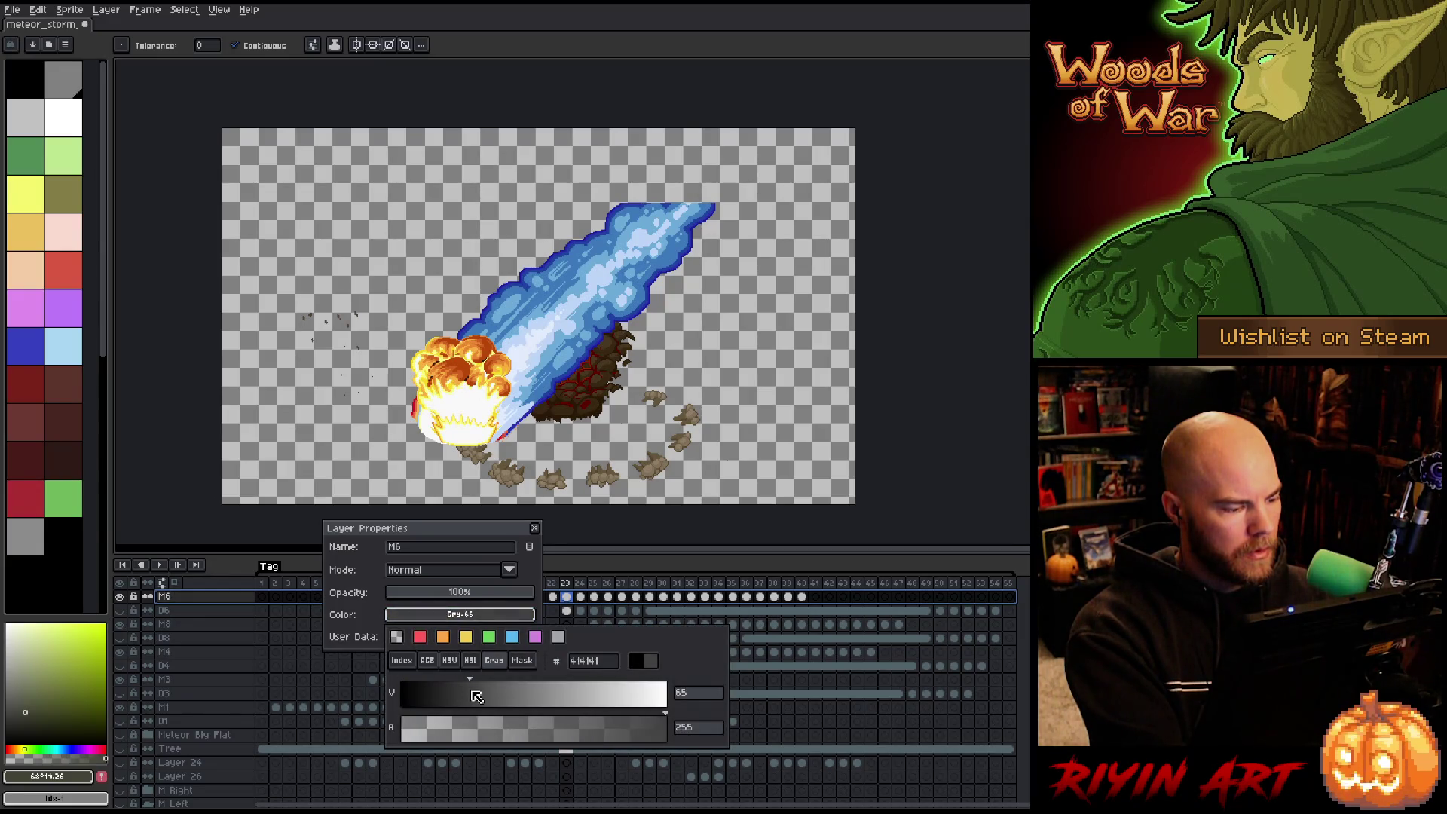
pyautogui.click(471, 550)
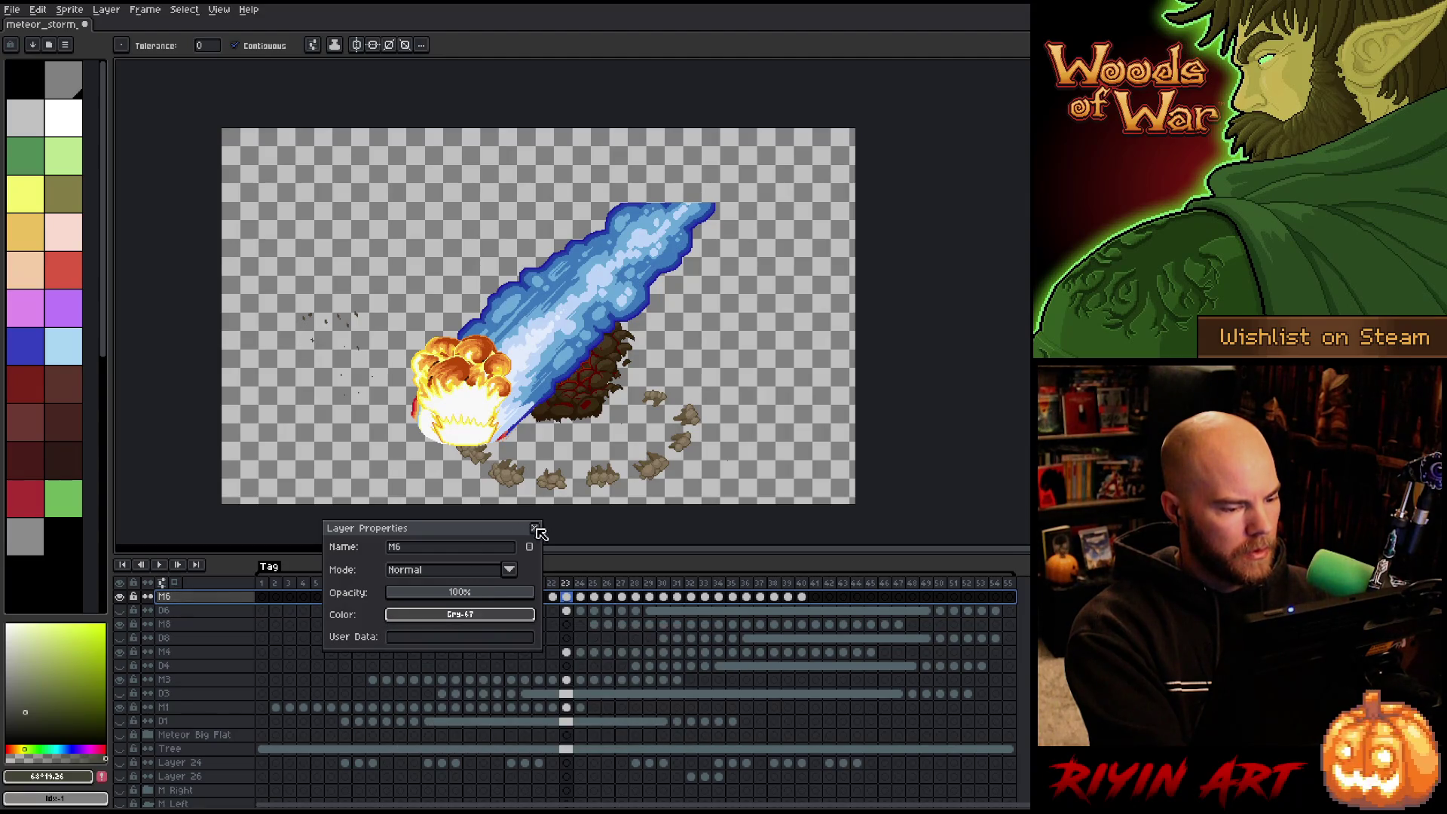
pyautogui.click(534, 528)
pyautogui.click(223, 616)
# Go to frame 19 and hide the explosion and debris layers.
pyautogui.click(202, 599)
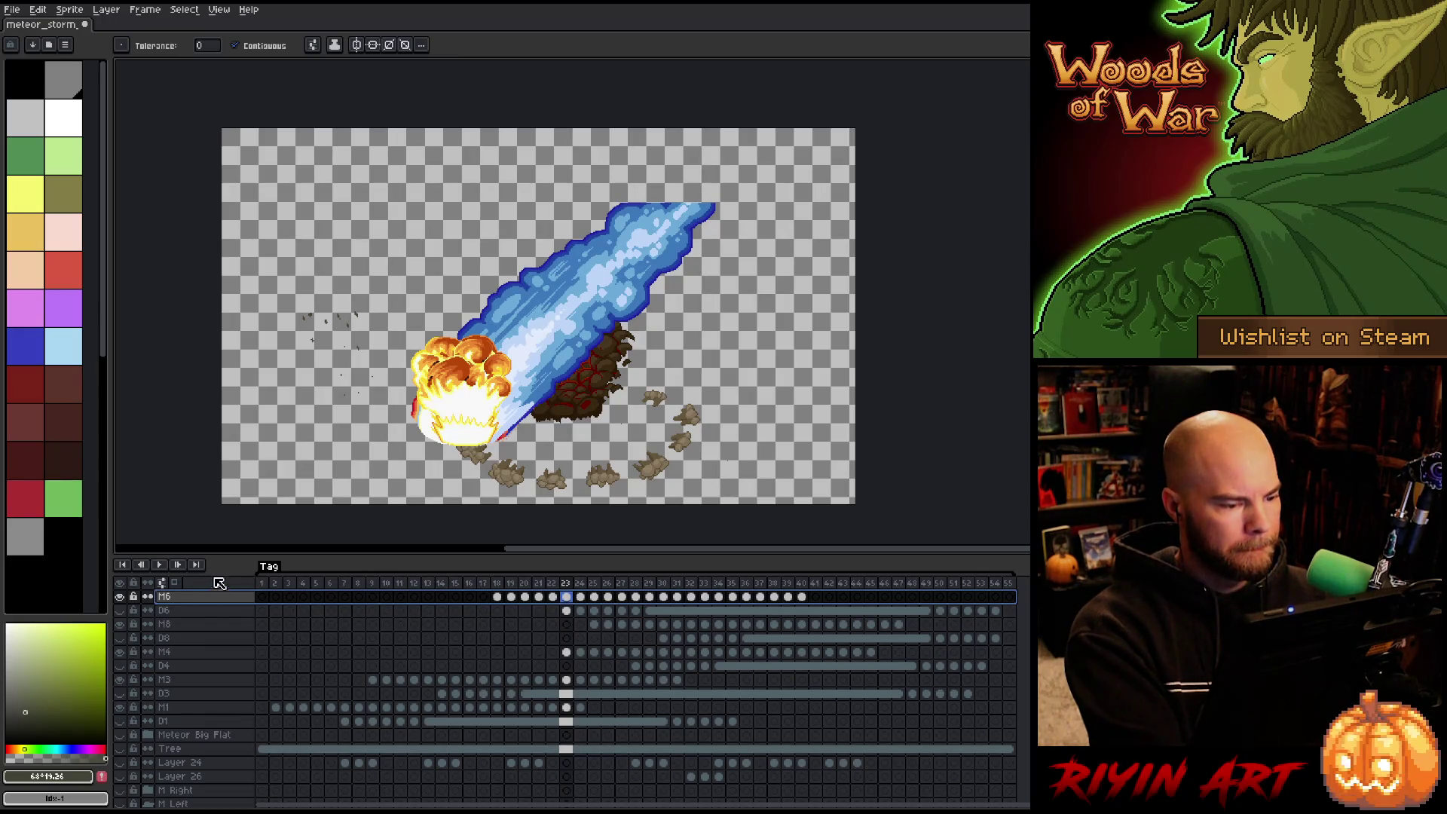
pyautogui.click(500, 584)
pyautogui.click(509, 586)
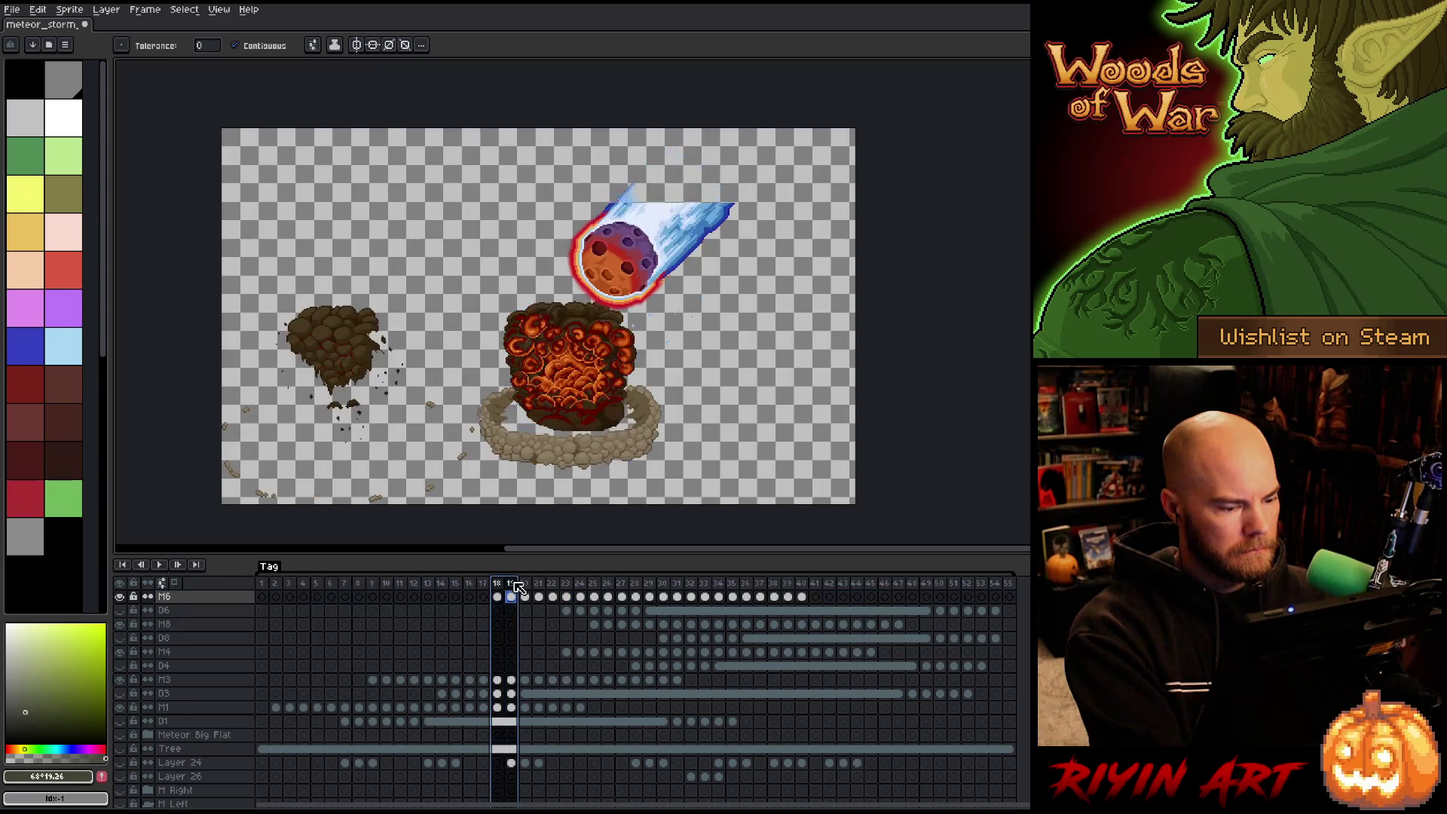
pyautogui.keyDown('alt'); pyautogui.click(121, 597); pyautogui.keyUp('alt')
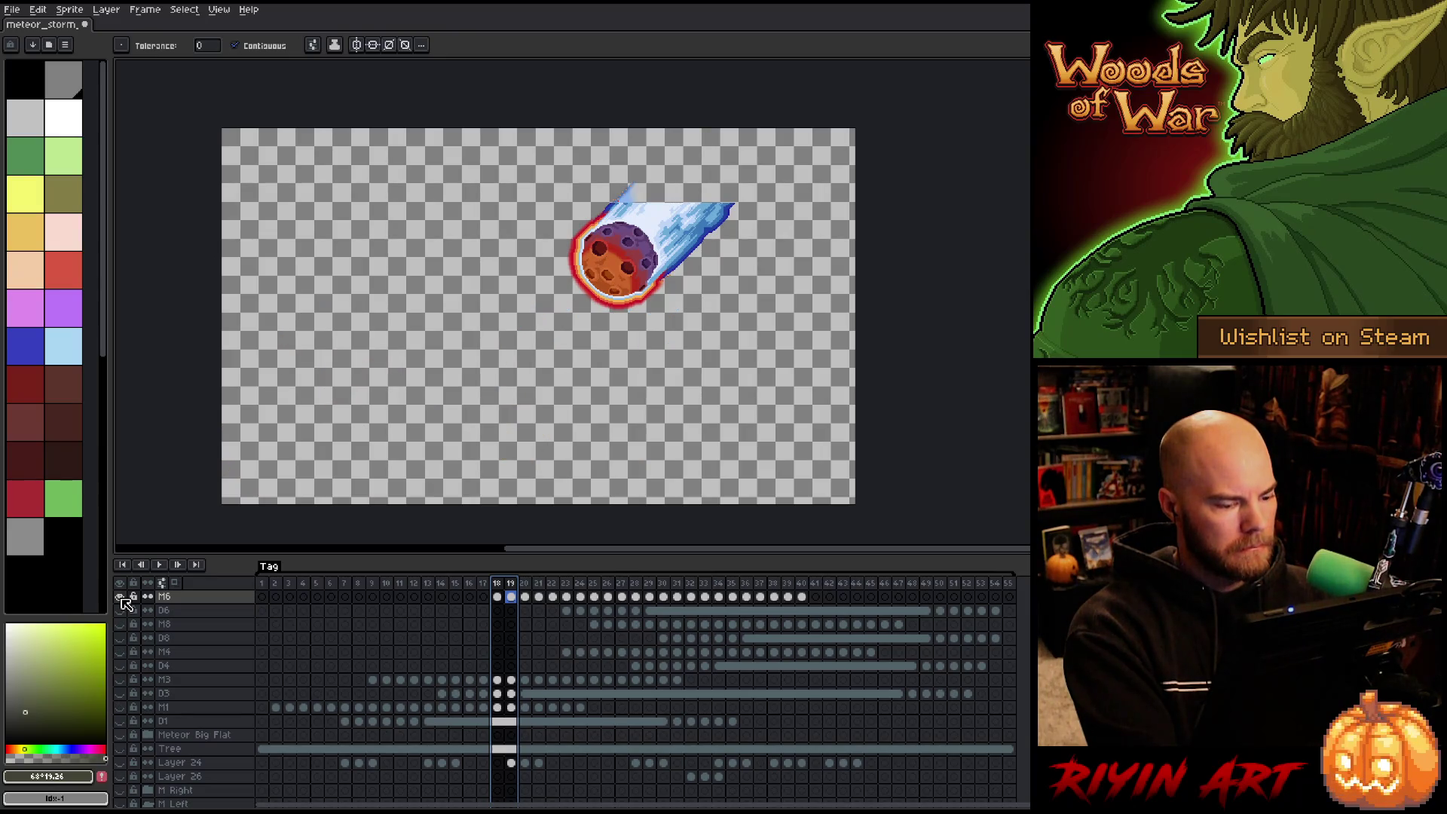
# Select frames 28–40, then go to frame 24 on M6 and bring up the frame context menu.
pyautogui.click(803, 595)
pyautogui.moveTo(803, 596); pyautogui.dragTo(500, 602)
pyautogui.click(568, 602)
pyautogui.click(588, 599)
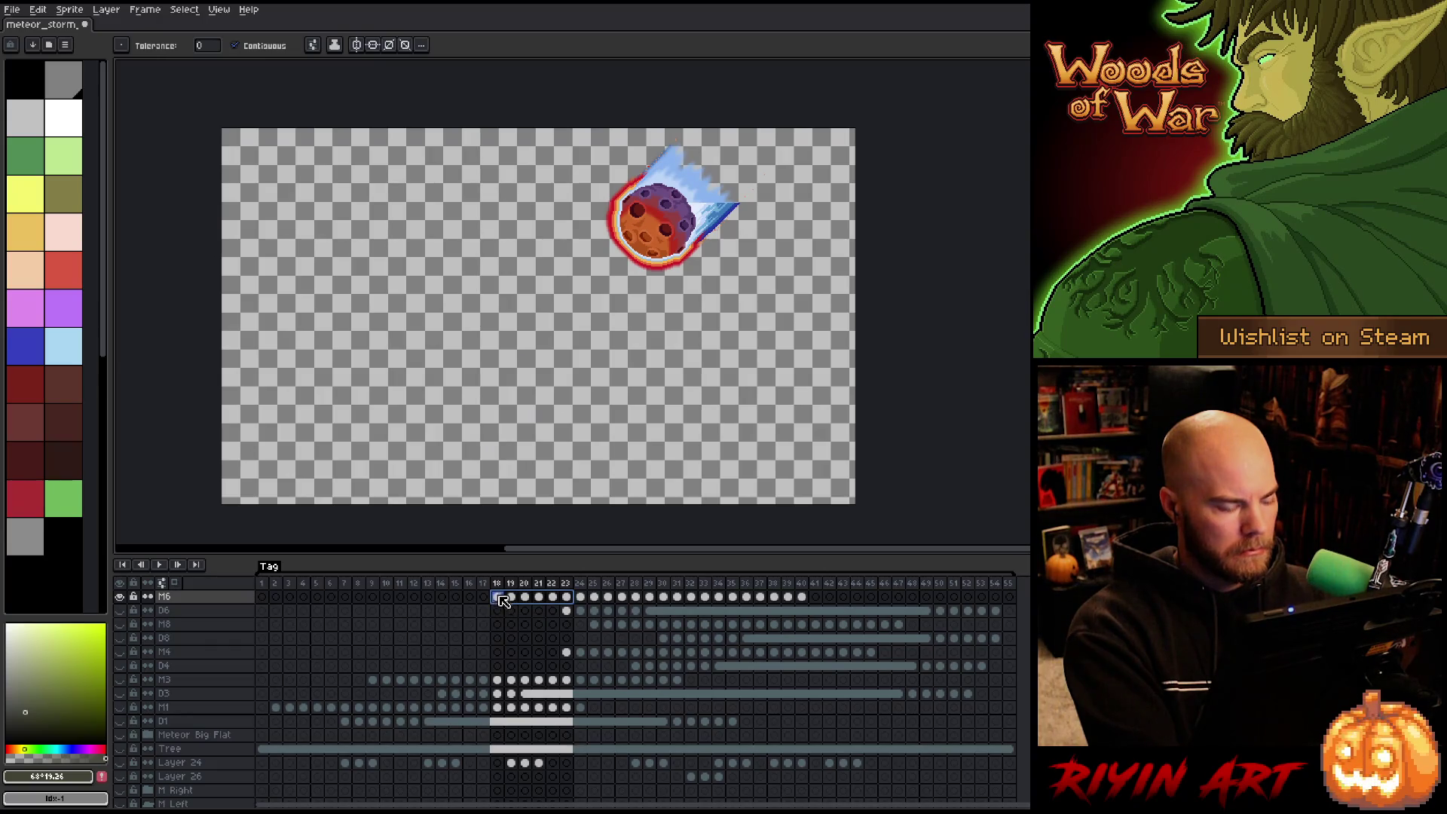
pyautogui.rightClick(501, 599)
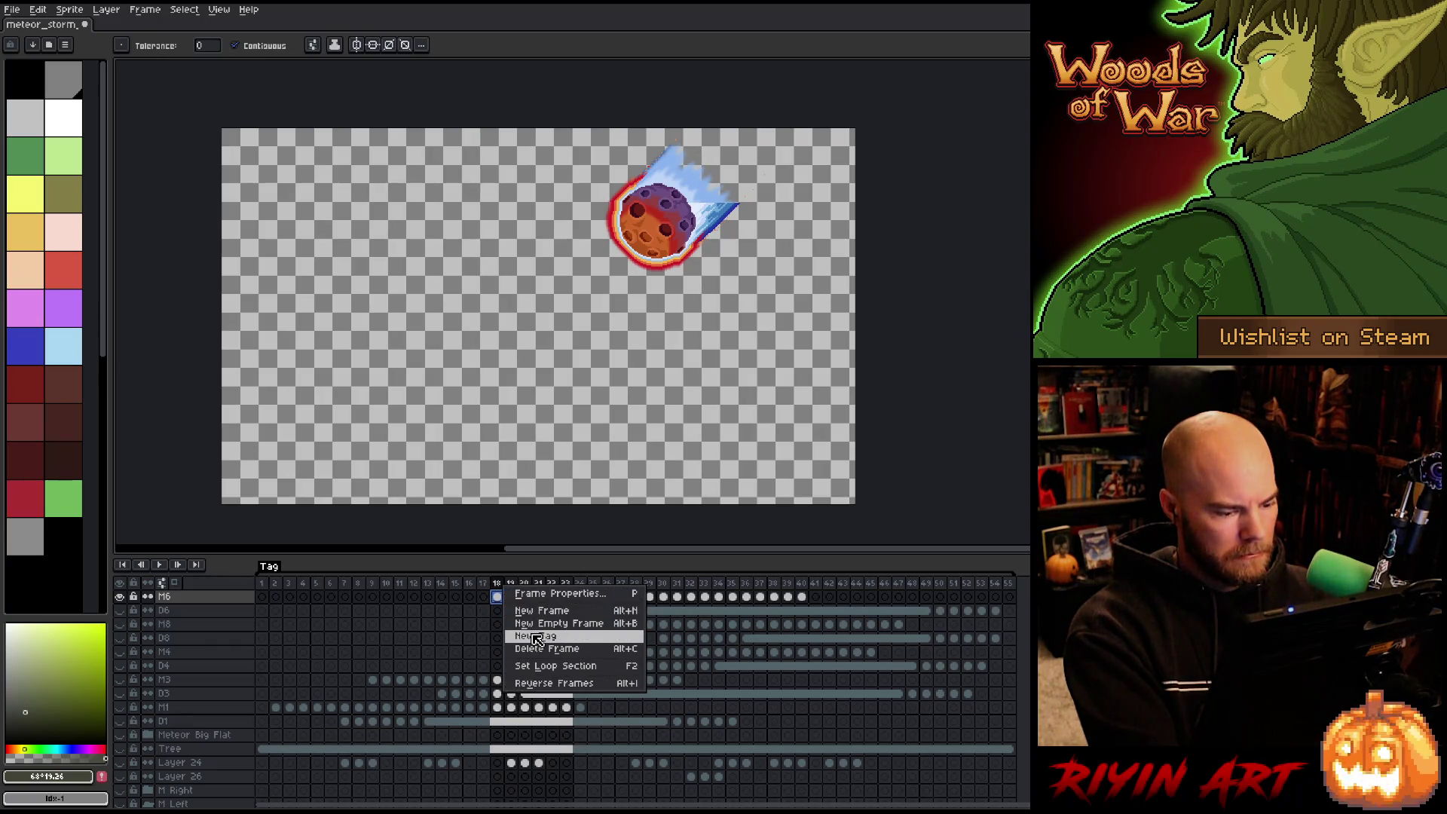
# Add a new frame tag over frames 18–23 and compare frames 19 and 20.
pyautogui.click(536, 635)
pyautogui.press('Return')
pyautogui.press('Return')
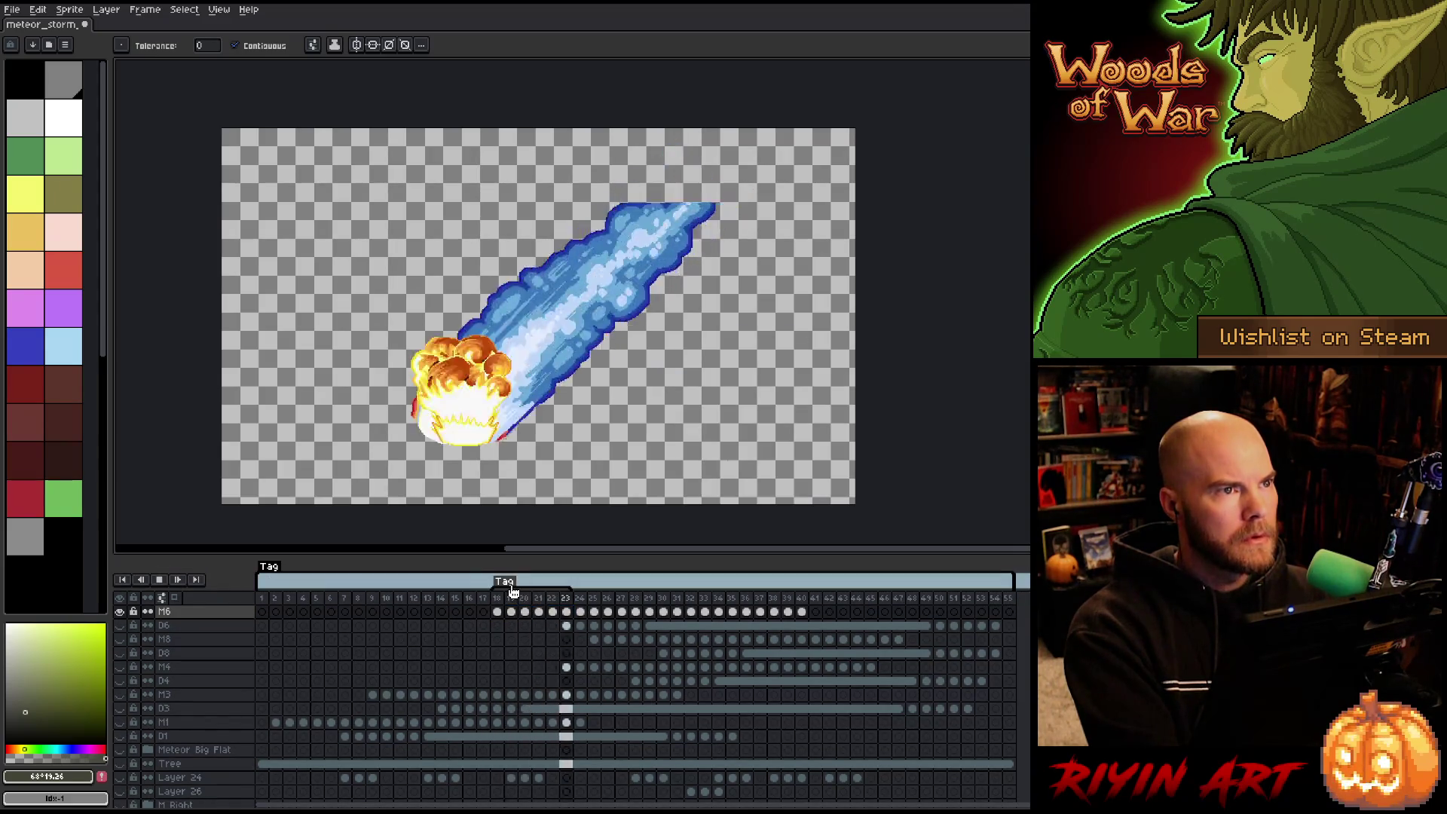
pyautogui.press('Return')
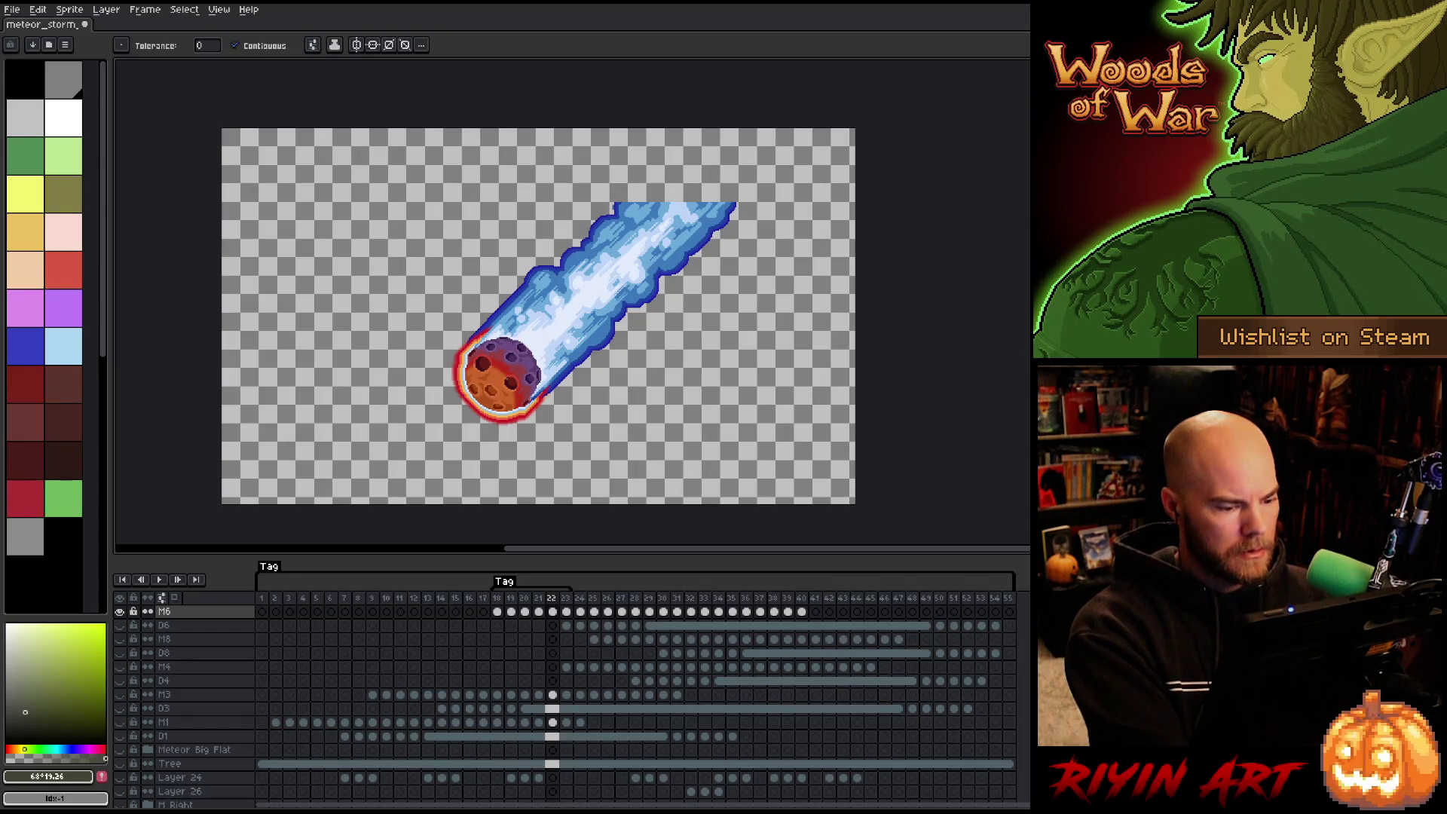
pyautogui.press('Left')
pyautogui.press('Left')
pyautogui.press('Left')
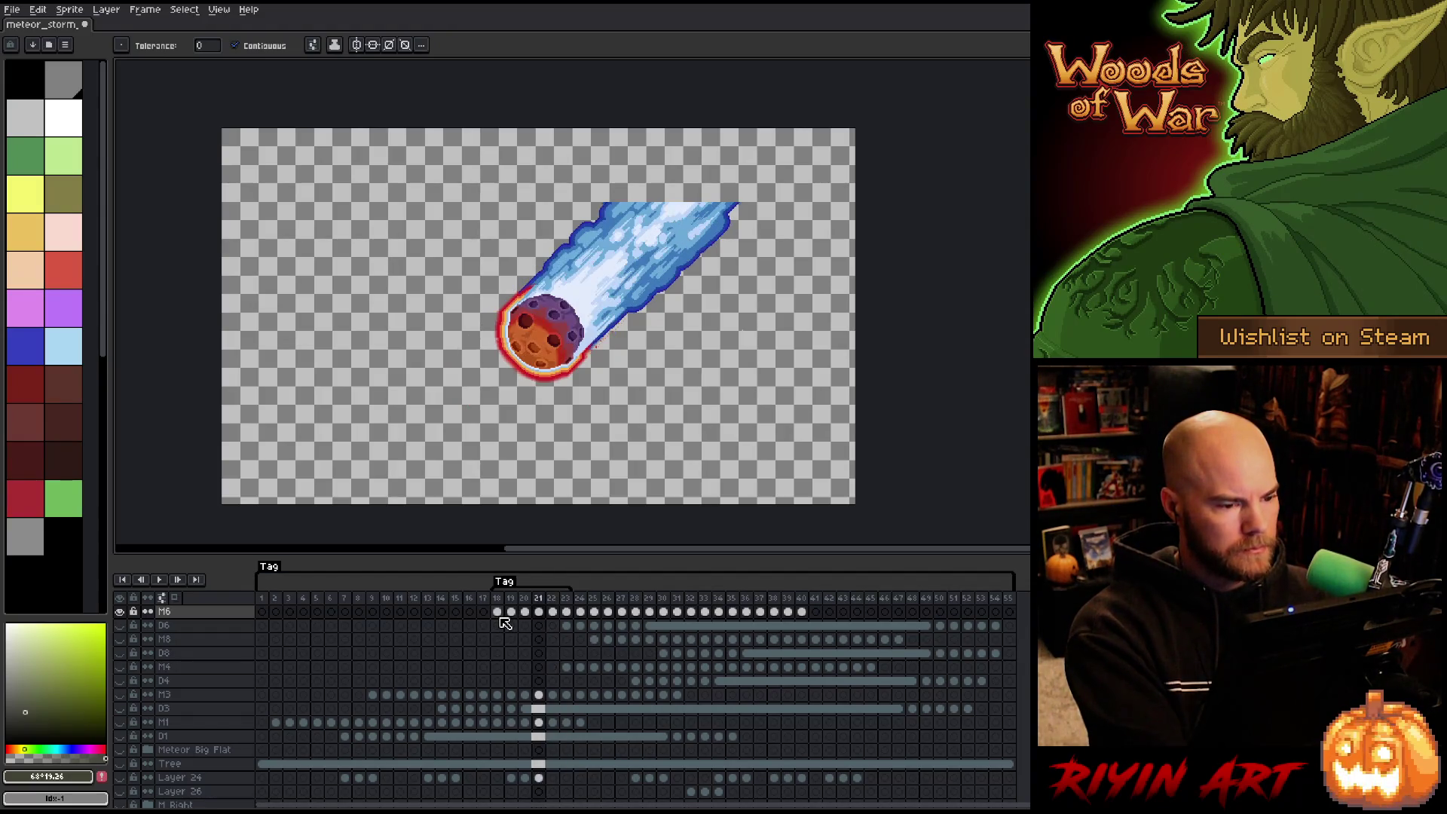
pyautogui.press('Right')
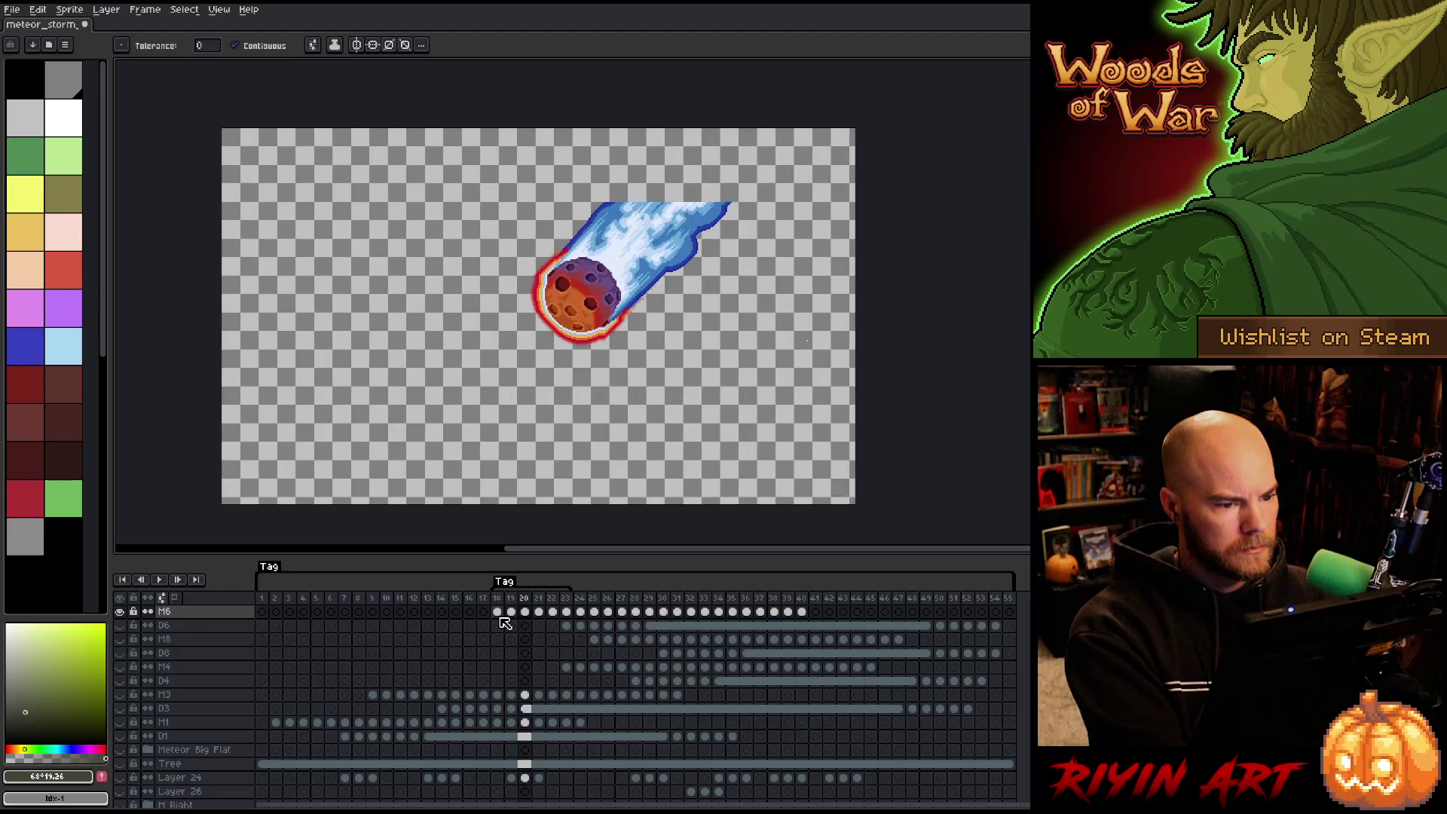
pyautogui.press('Left')
pyautogui.press('Right')
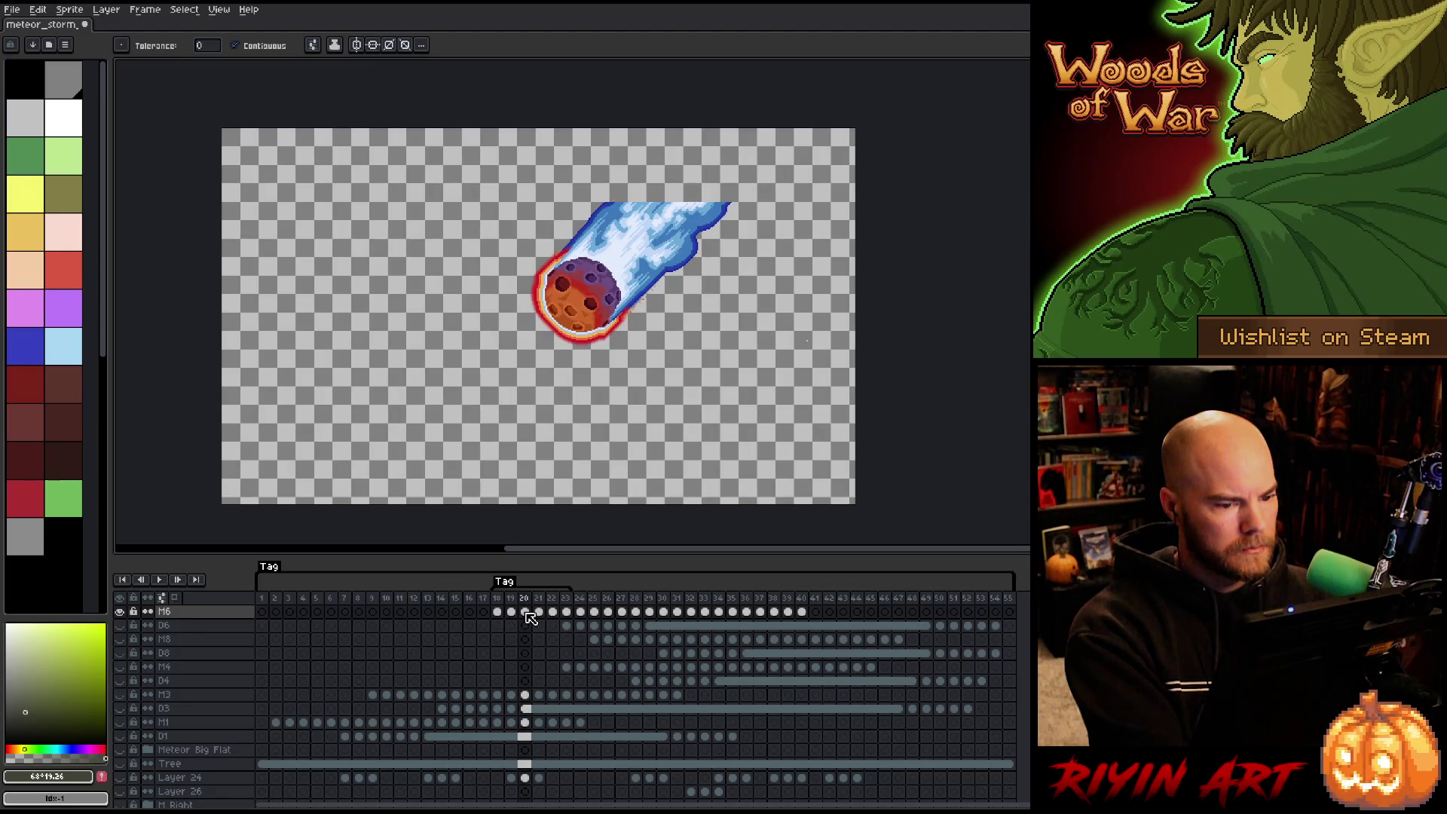
# Draw a rectangular selection at the canvas's right side and select frames 18–26.
pyautogui.press('m')
pyautogui.moveTo(788, 321); pyautogui.dragTo(858, 383)
pyautogui.moveTo(504, 601); pyautogui.dragTo(608, 601)
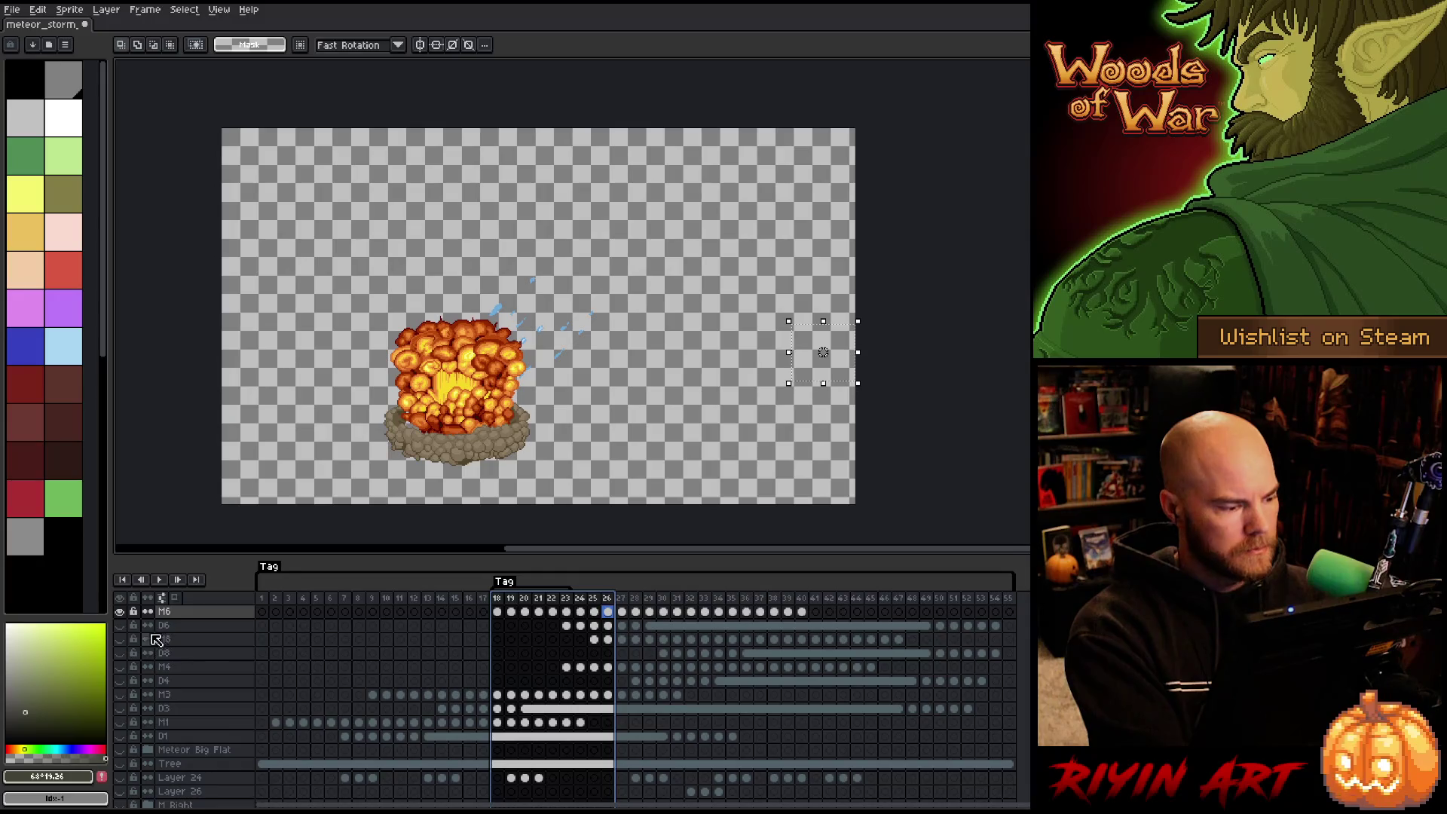
# Make the hidden layers visible again and select frames 2 to 4.
pyautogui.keyDown('alt'); pyautogui.click(121, 612); pyautogui.keyUp('alt')
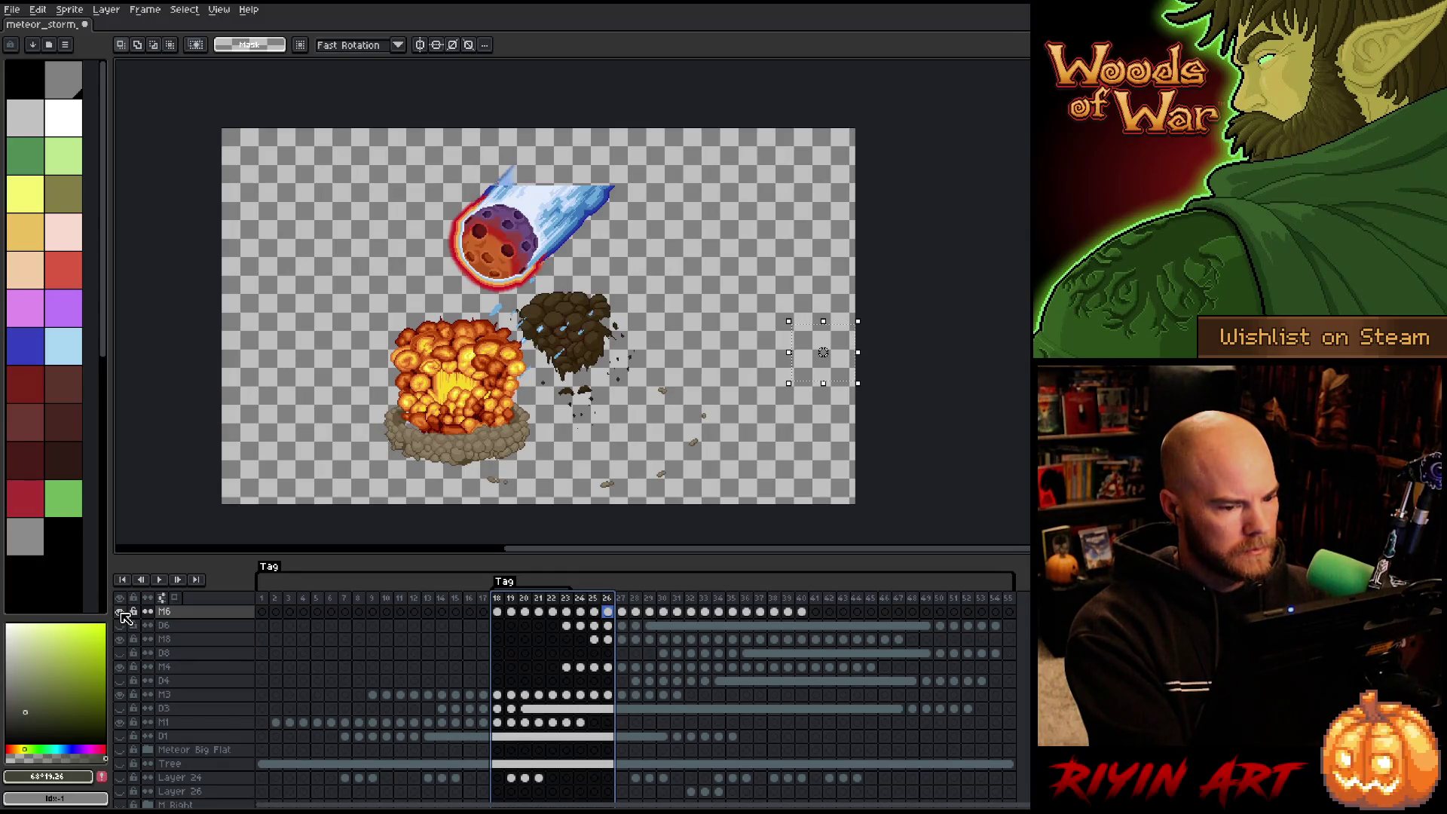
pyautogui.click(264, 598)
pyautogui.click(275, 599)
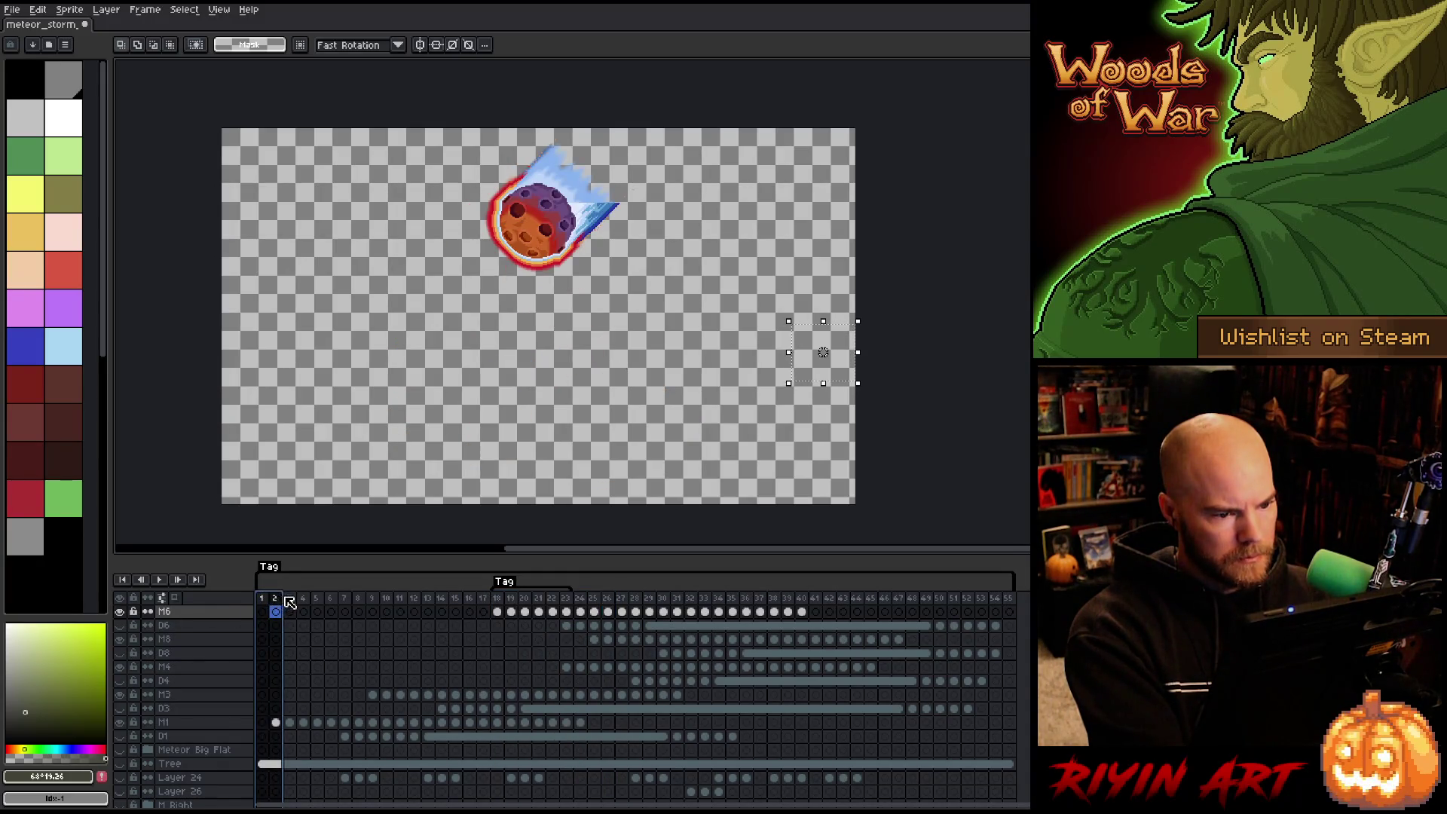
pyautogui.moveTo(287, 597); pyautogui.dragTo(305, 597)
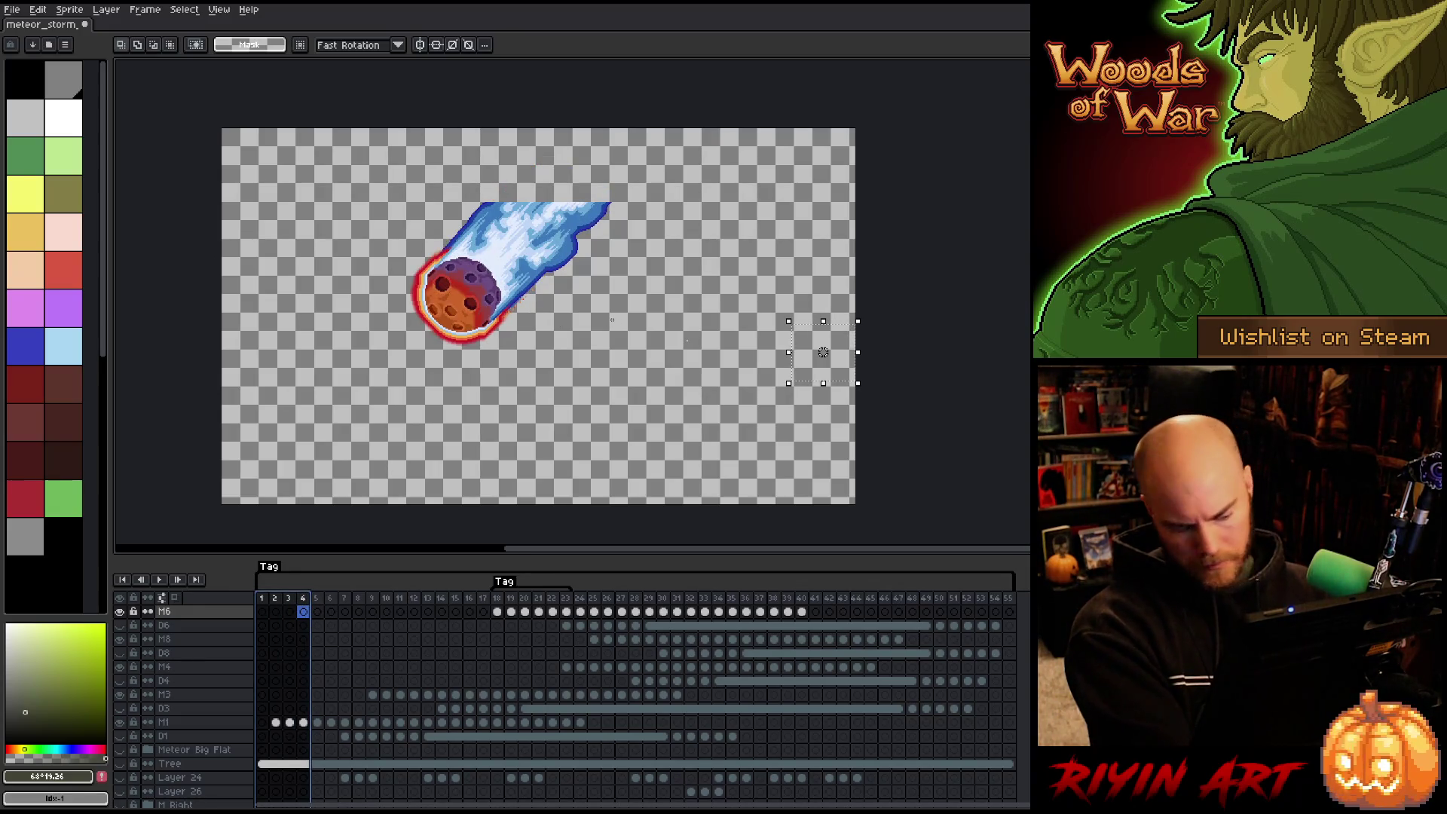
# Enable Auto Select Layer, pick M1 from the meteor, box a small area, and select frames 5–10.
pyautogui.press('v')
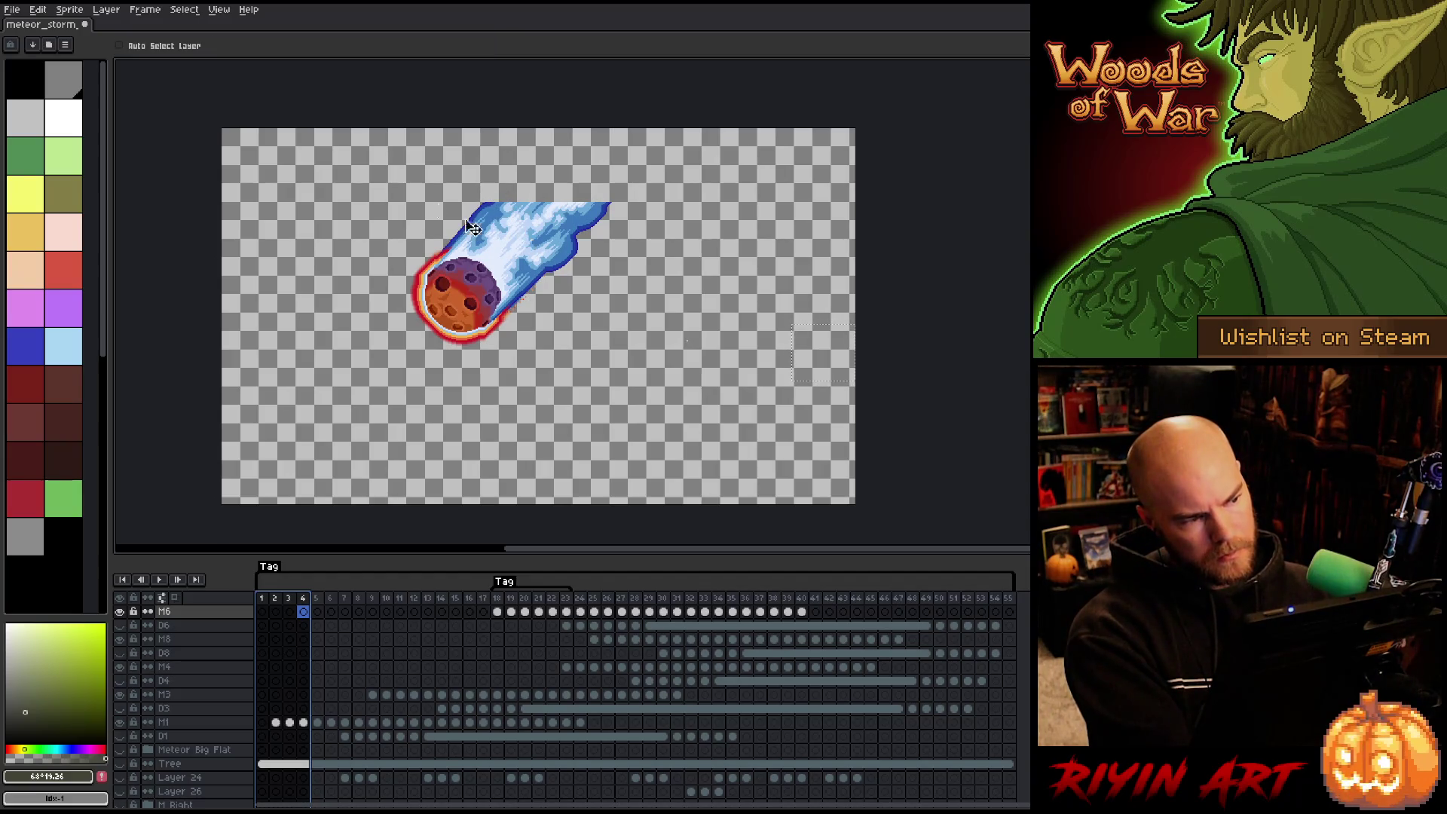
pyautogui.click(194, 47)
pyautogui.click(542, 230)
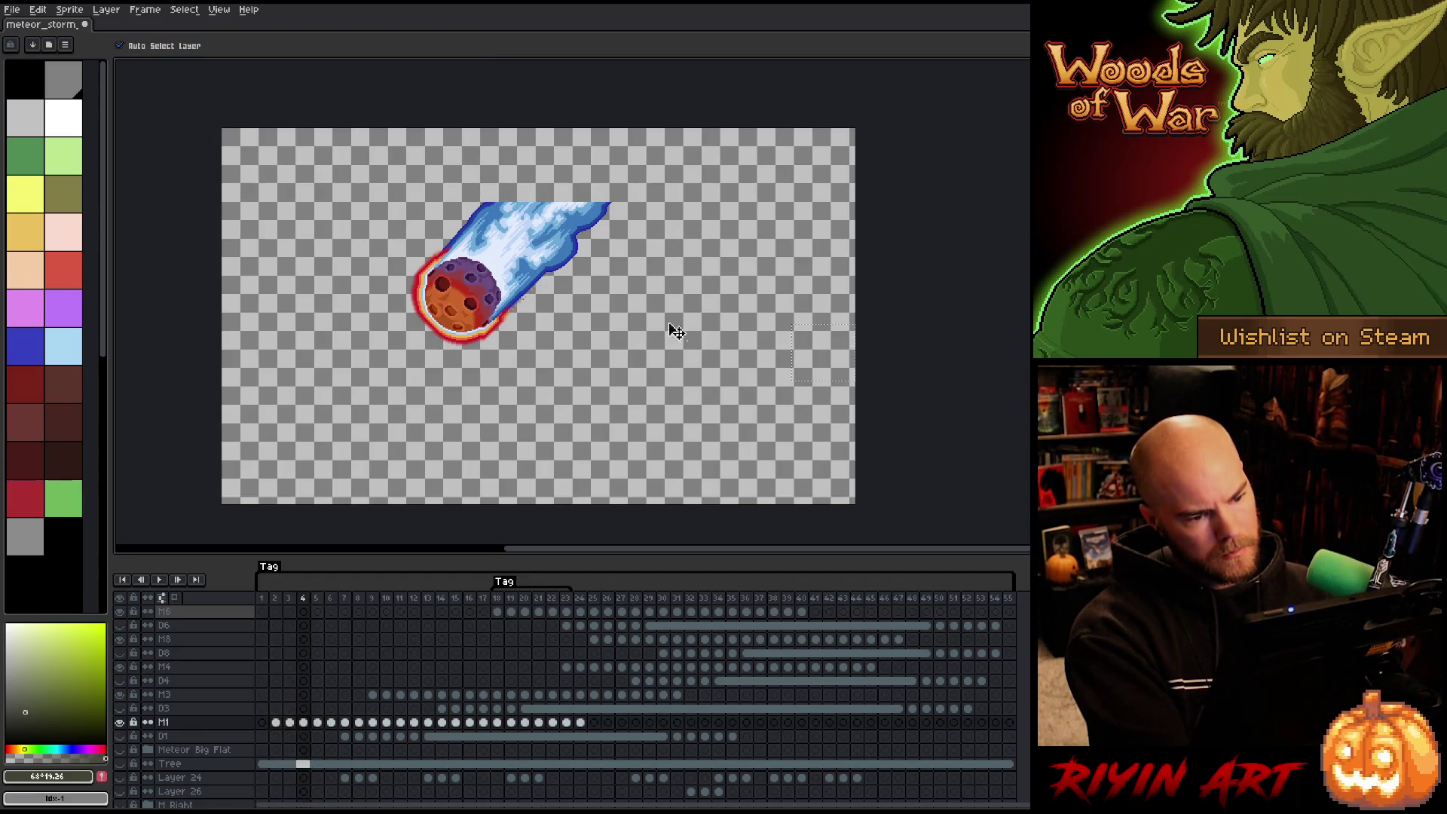
pyautogui.press('m')
pyautogui.moveTo(667, 318); pyautogui.dragTo(721, 366)
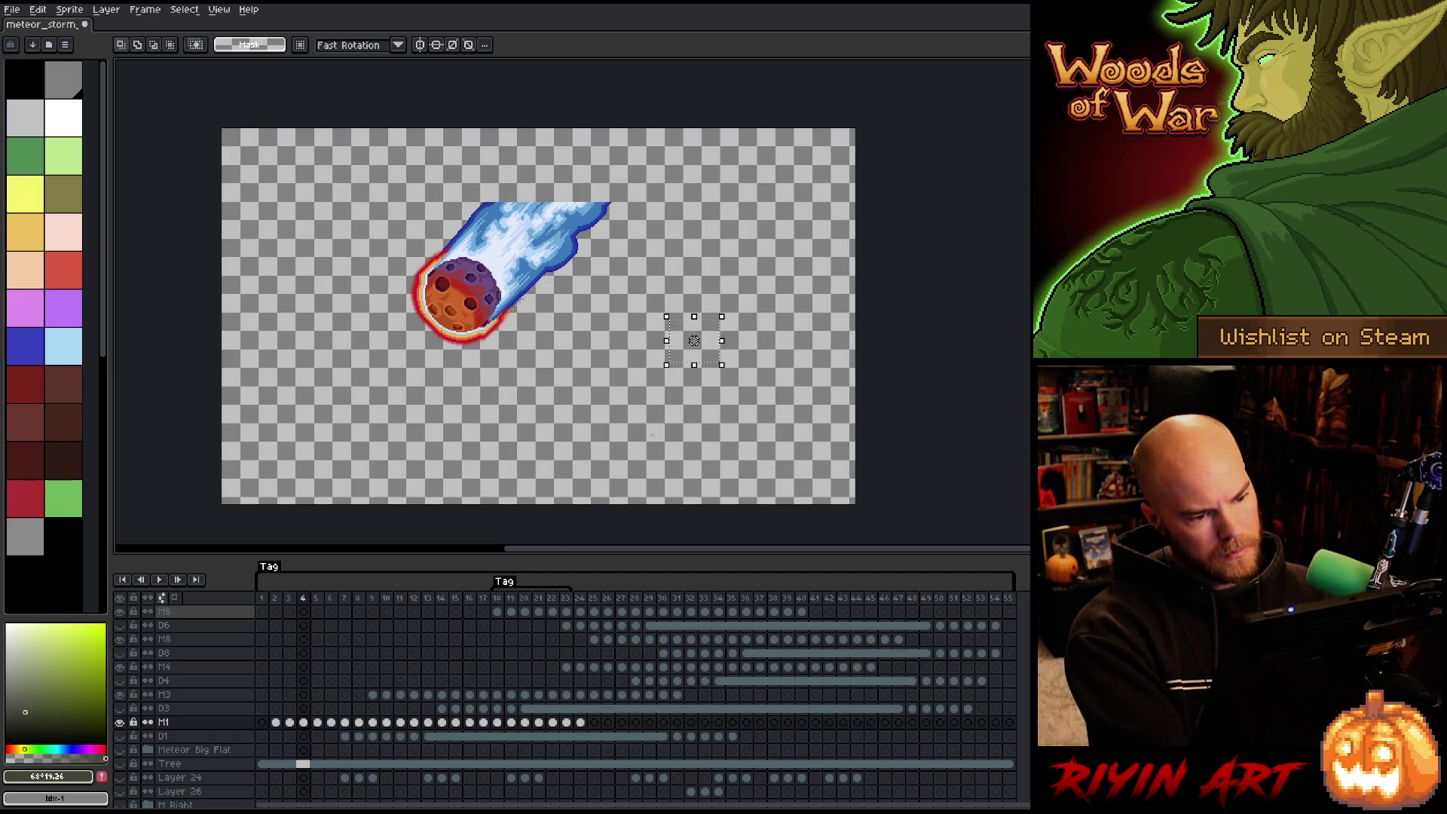
pyautogui.moveTo(320, 601); pyautogui.dragTo(414, 601)
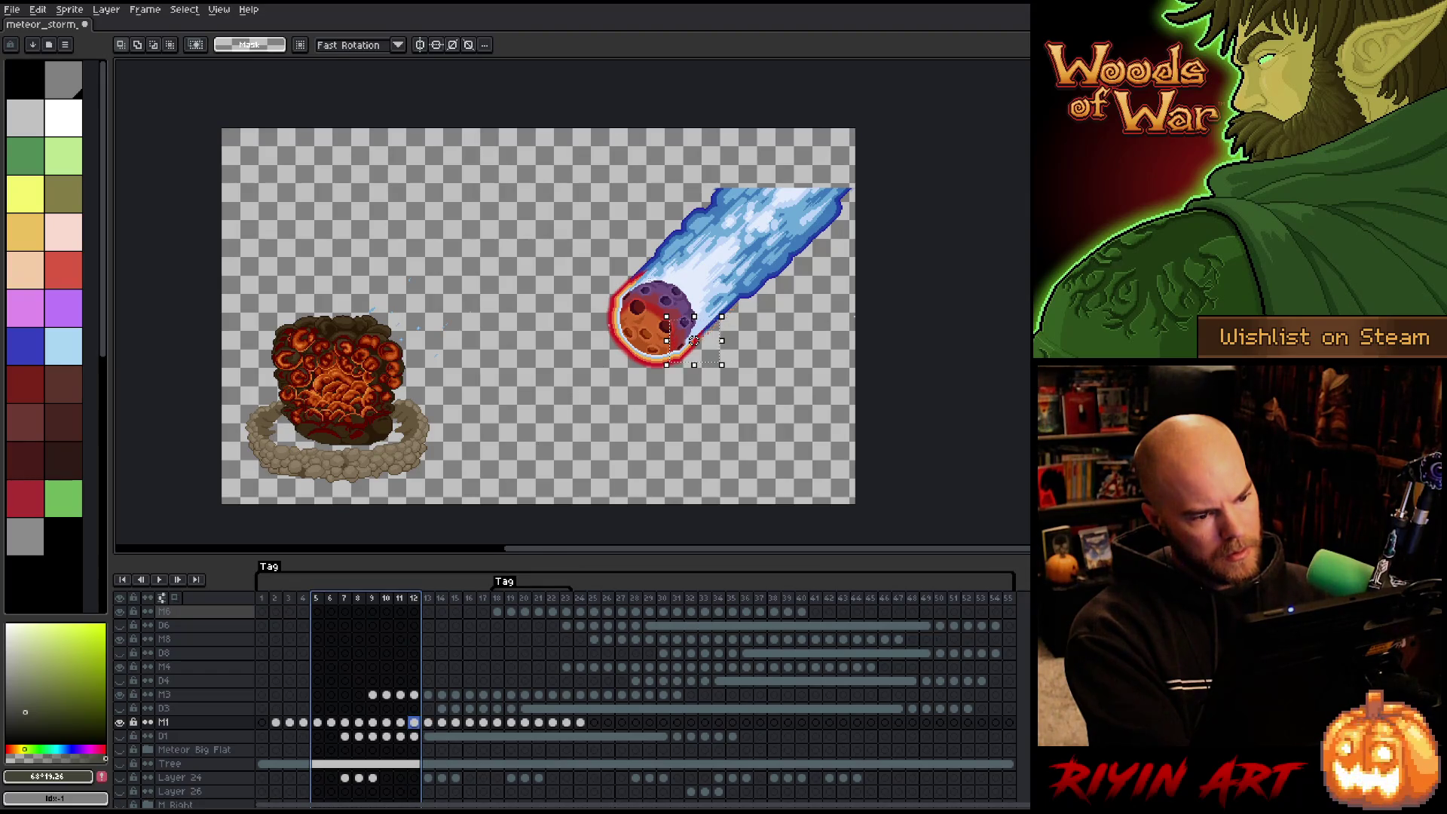
# Pick layer M3 from the meteor with the Move tool and play the animation.
pyautogui.press('v')
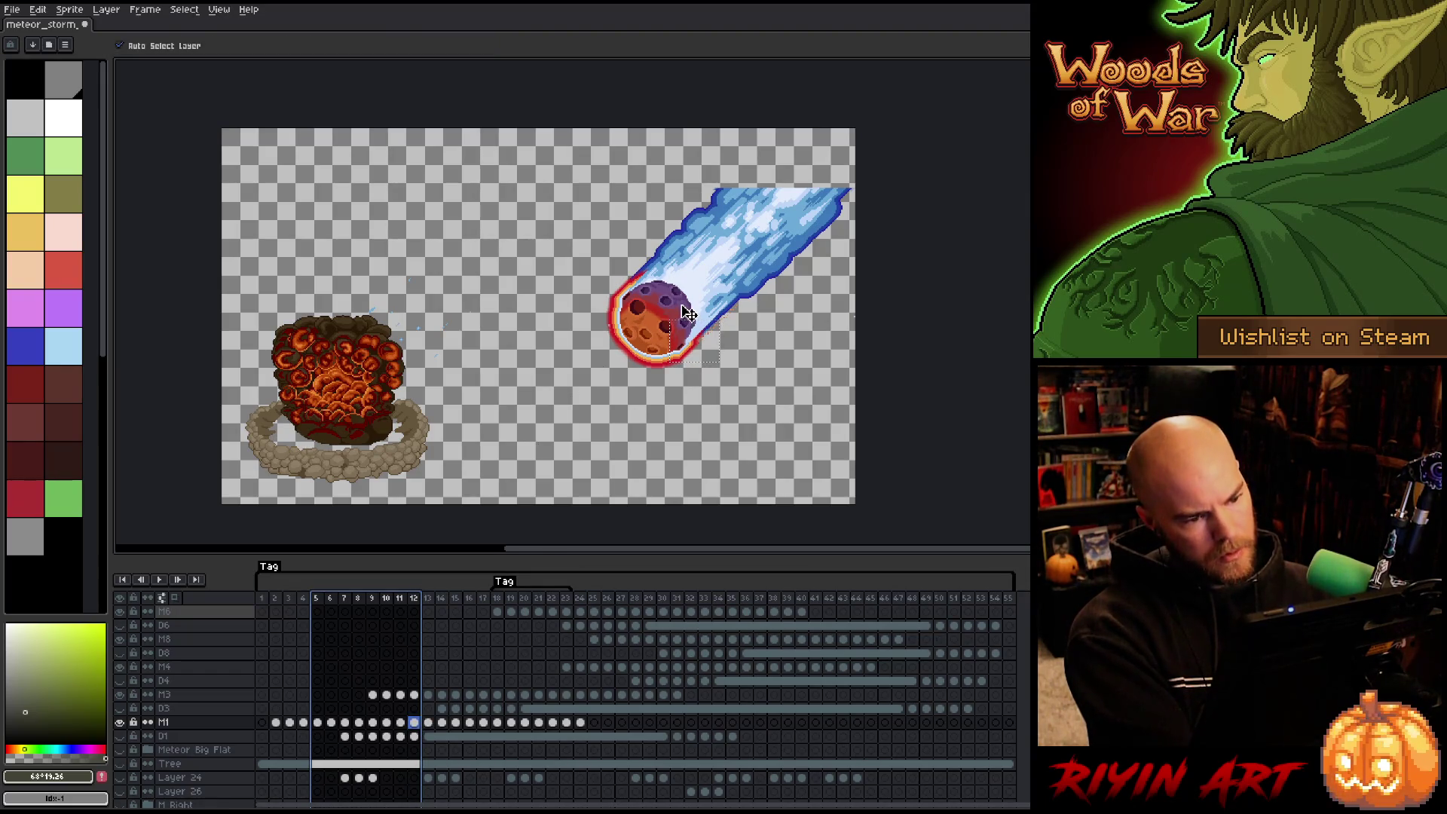
pyautogui.click(687, 313)
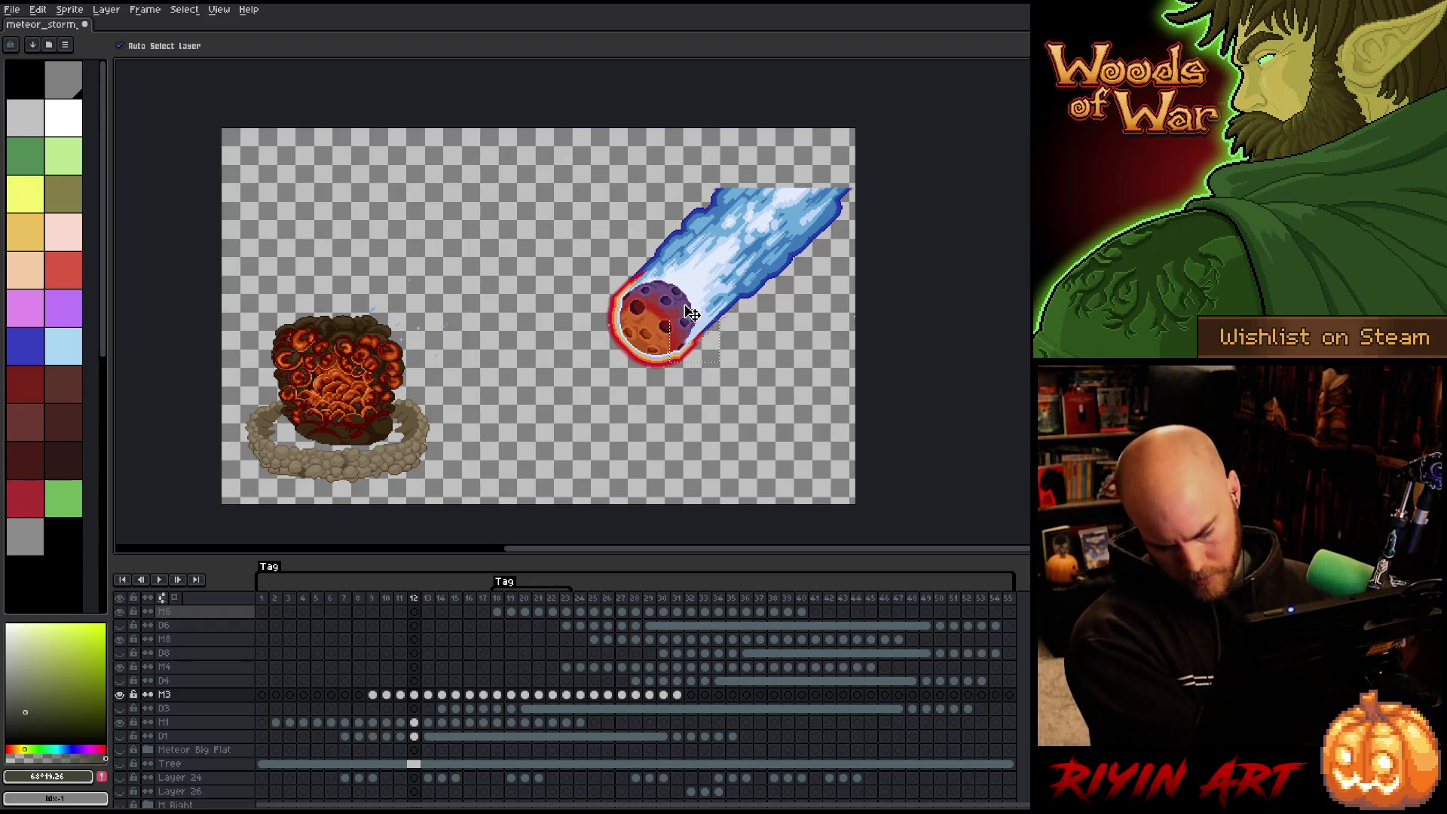
pyautogui.press('m')
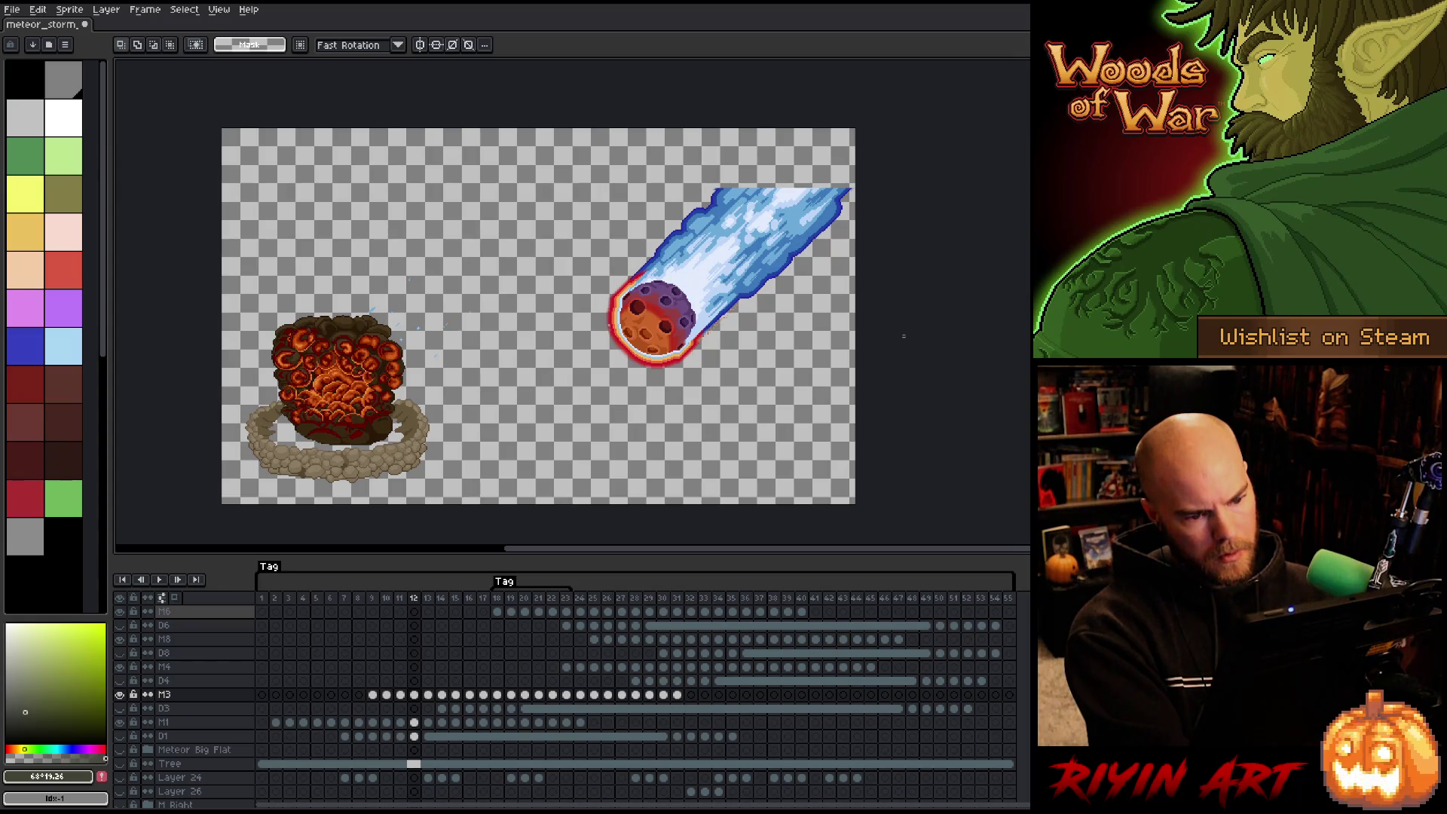
pyautogui.press('Return')
pyautogui.press('Return')
pyautogui.press('Return')
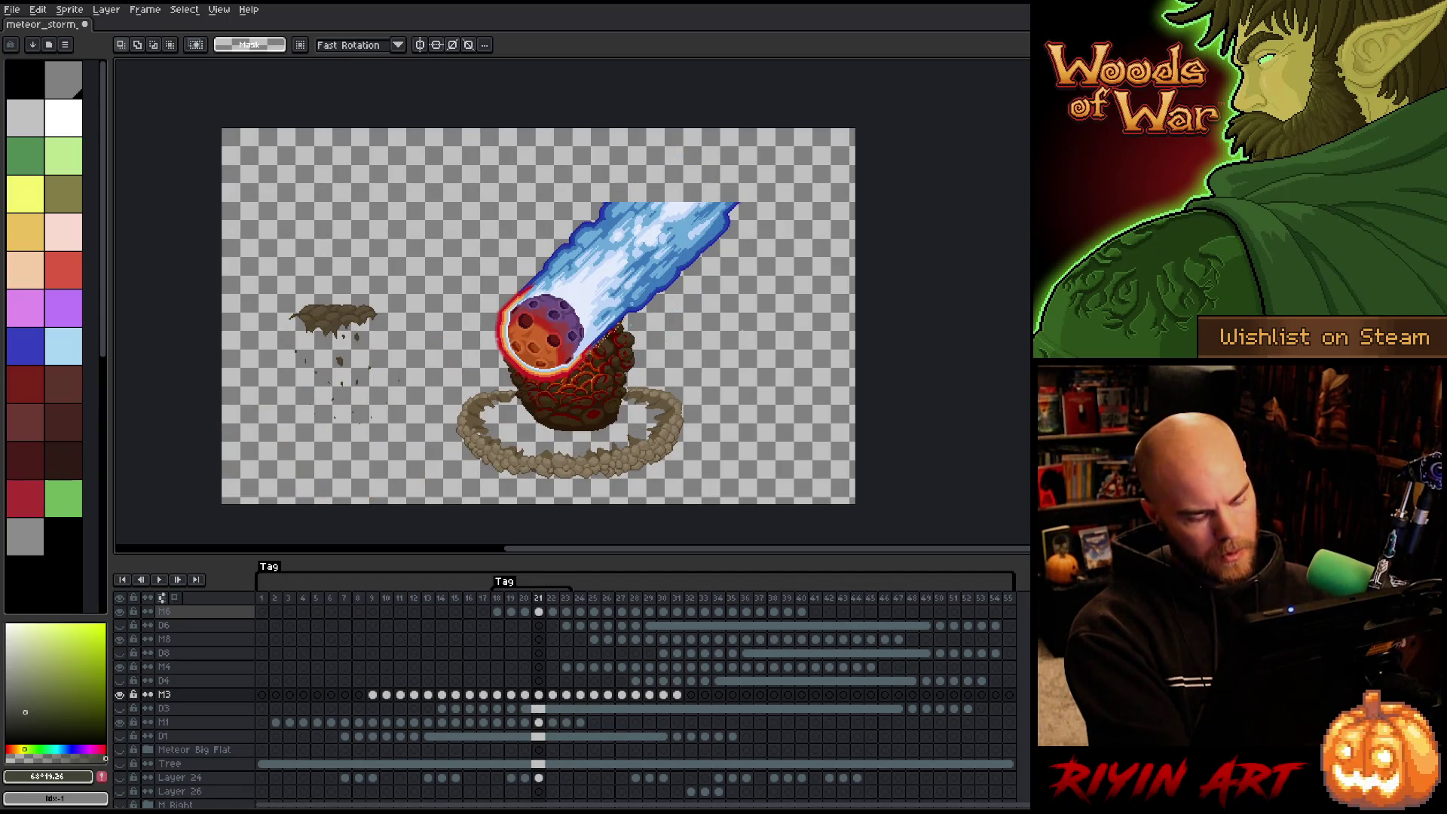
# Pick layer M6, box an area right of the meteor, and play the animation through.
pyautogui.press('v')
pyautogui.click(633, 284)
pyautogui.press('m')
pyautogui.moveTo(710, 302); pyautogui.dragTo(794, 359)
pyautogui.press('Return')
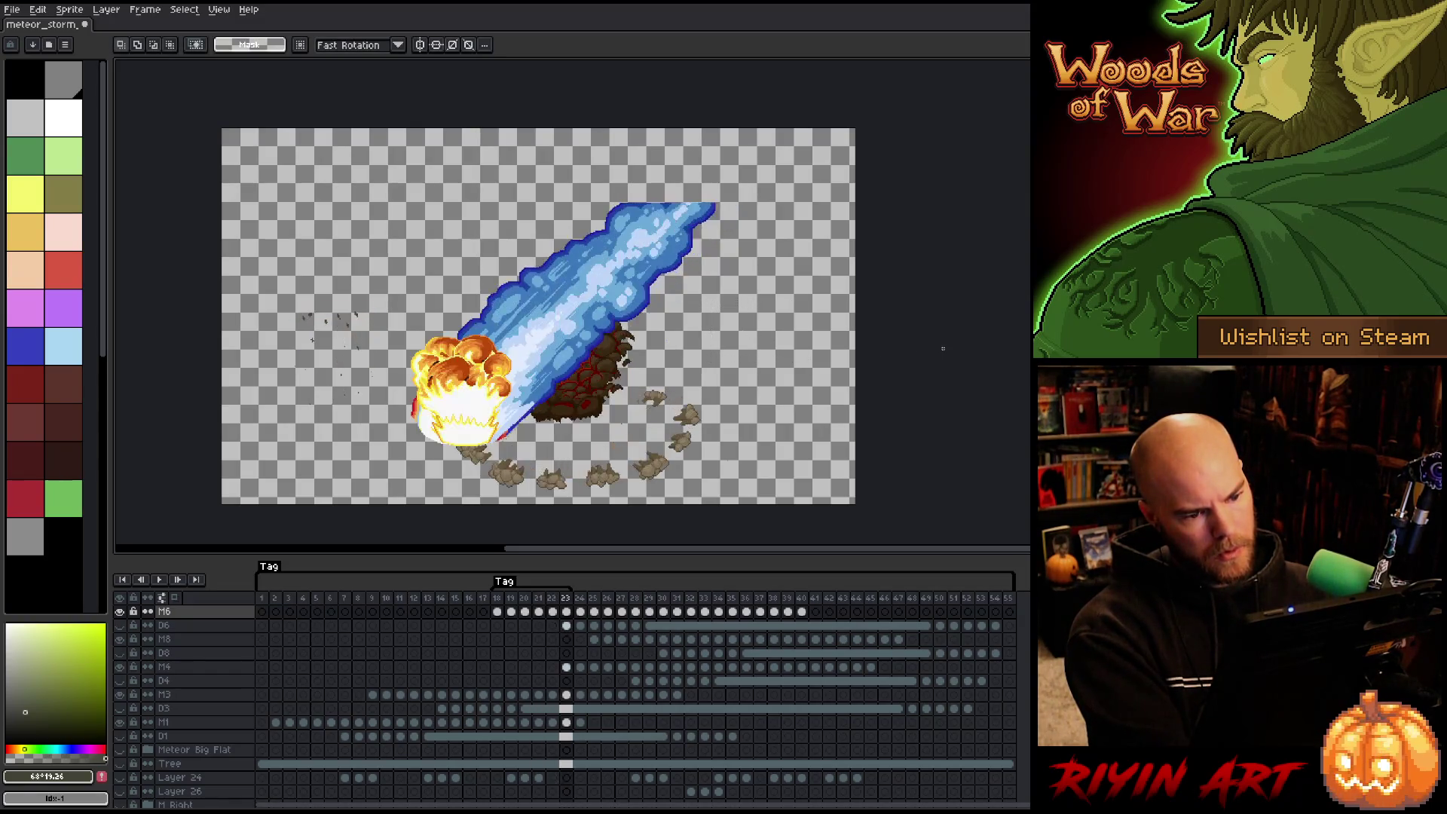
pyautogui.press('Return')
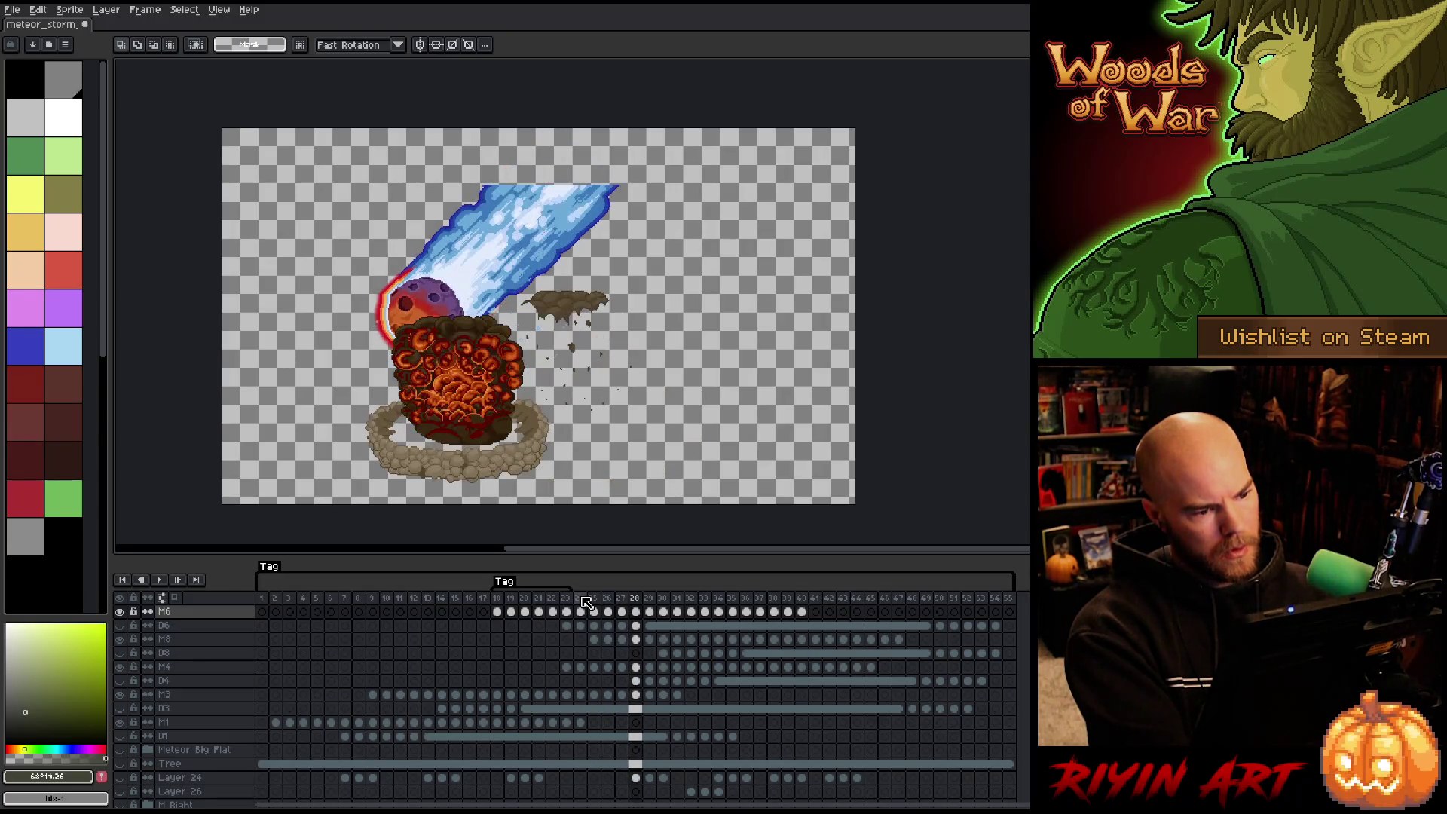
pyautogui.scroll(3, 590, 309)
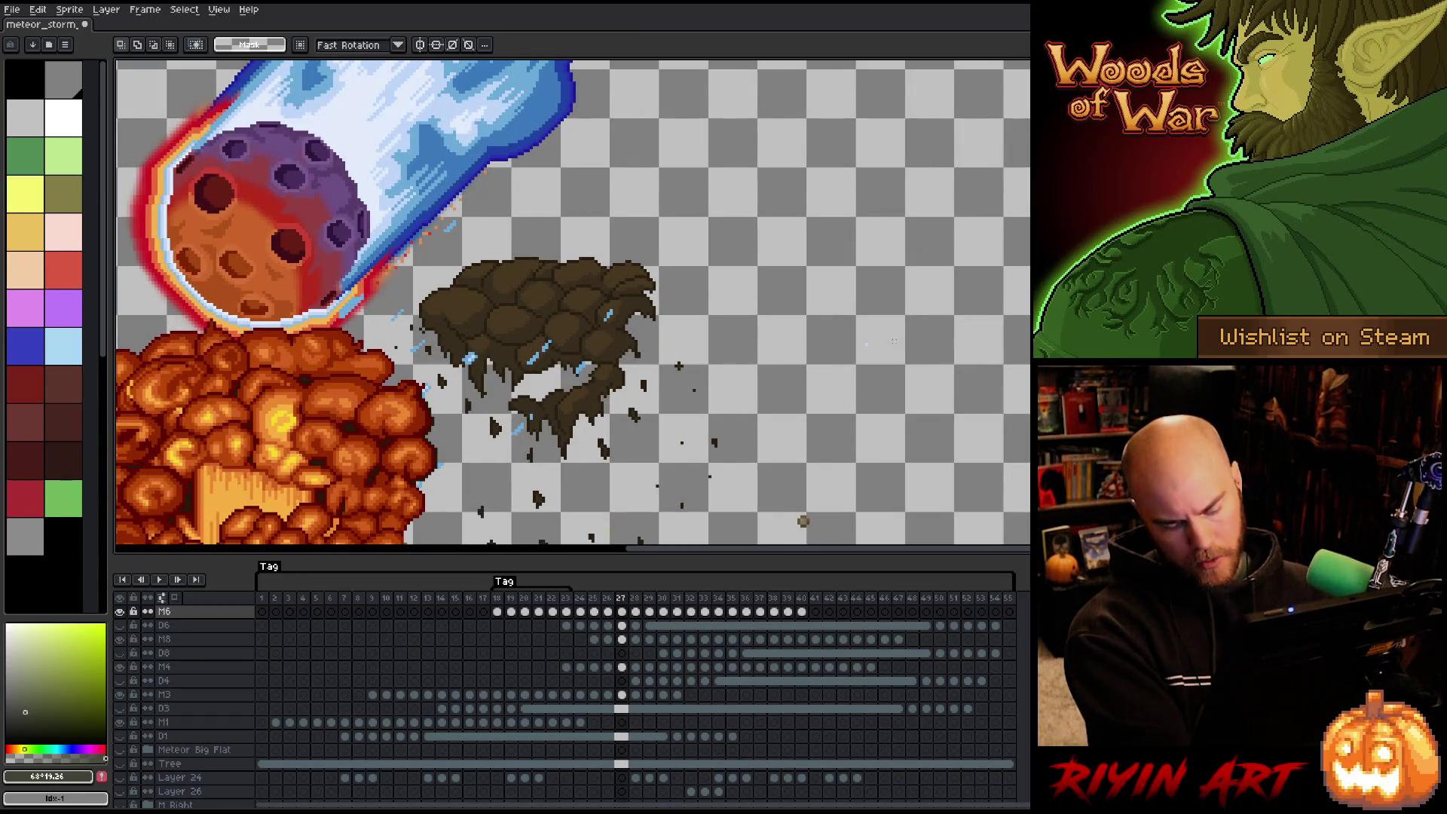
# Pick layer M8 and box the stray blue pixel beside the dirt chunk on frame 28.
pyautogui.press('v')
pyautogui.scroll(5, 867, 347)
pyautogui.click(867, 350)
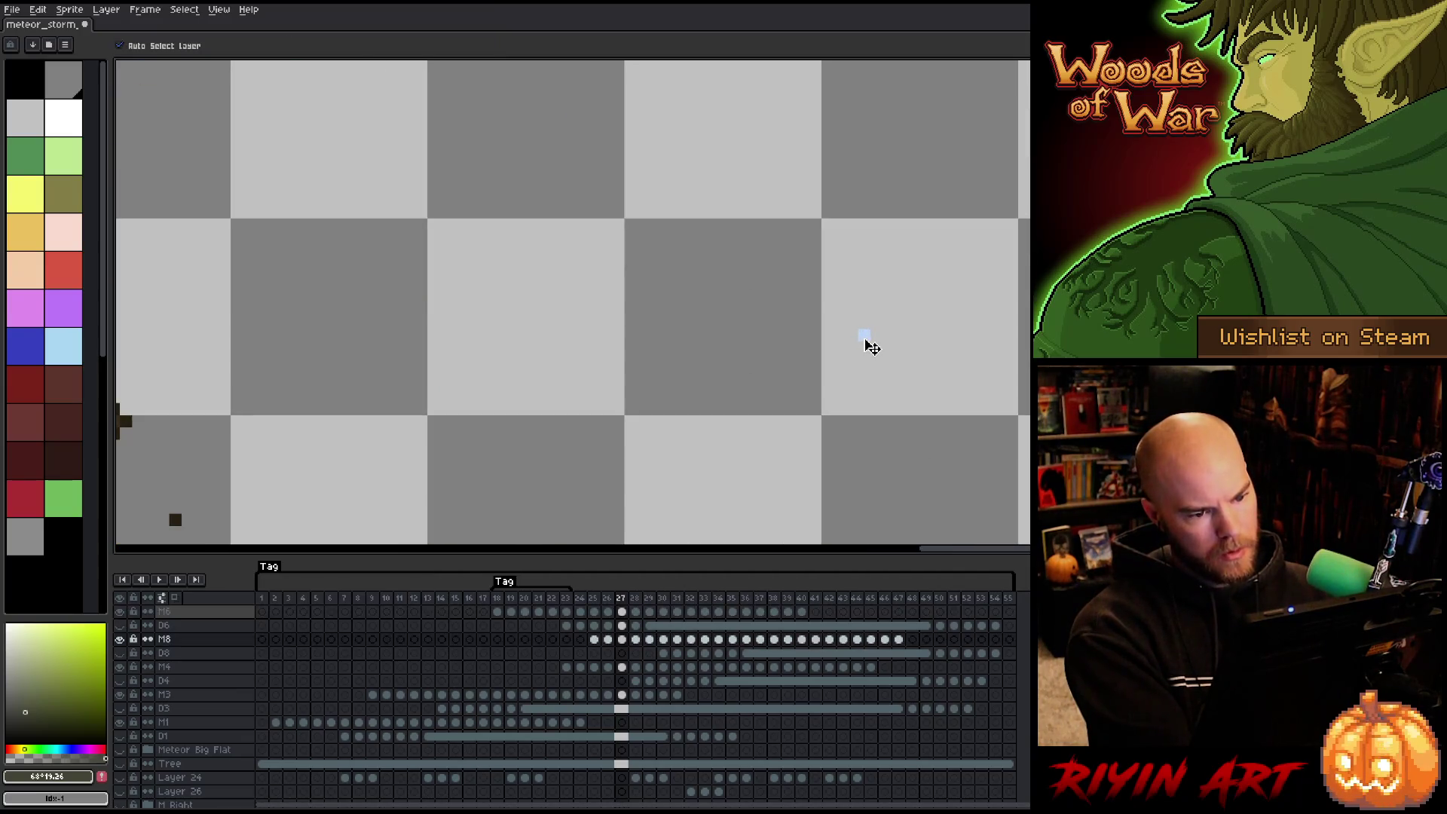
pyautogui.press('m')
pyautogui.moveTo(818, 301); pyautogui.dragTo(909, 356)
pyautogui.scroll(-5, 910, 360)
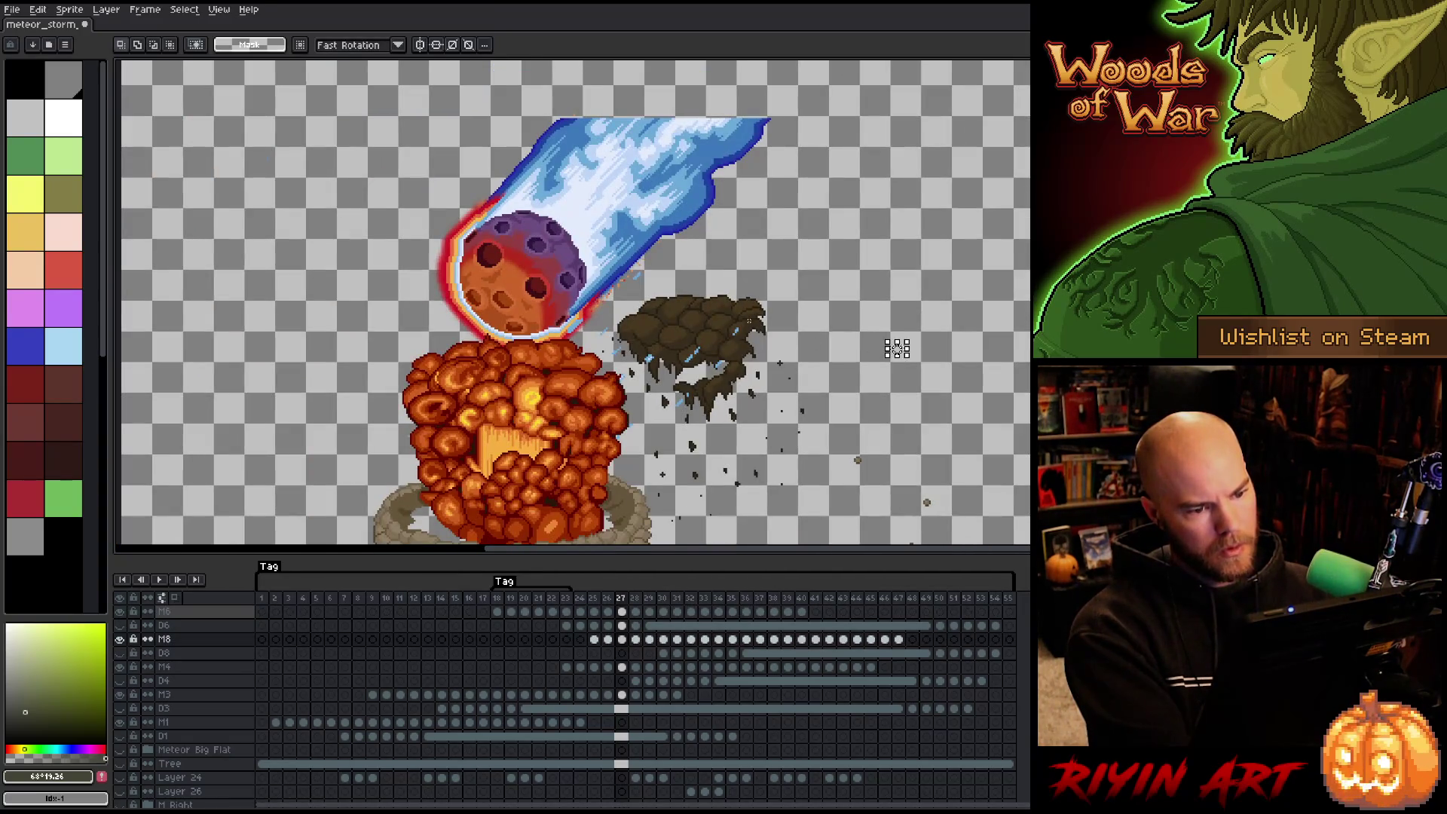
pyautogui.press('.')
pyautogui.scroll(5, 791, 332)
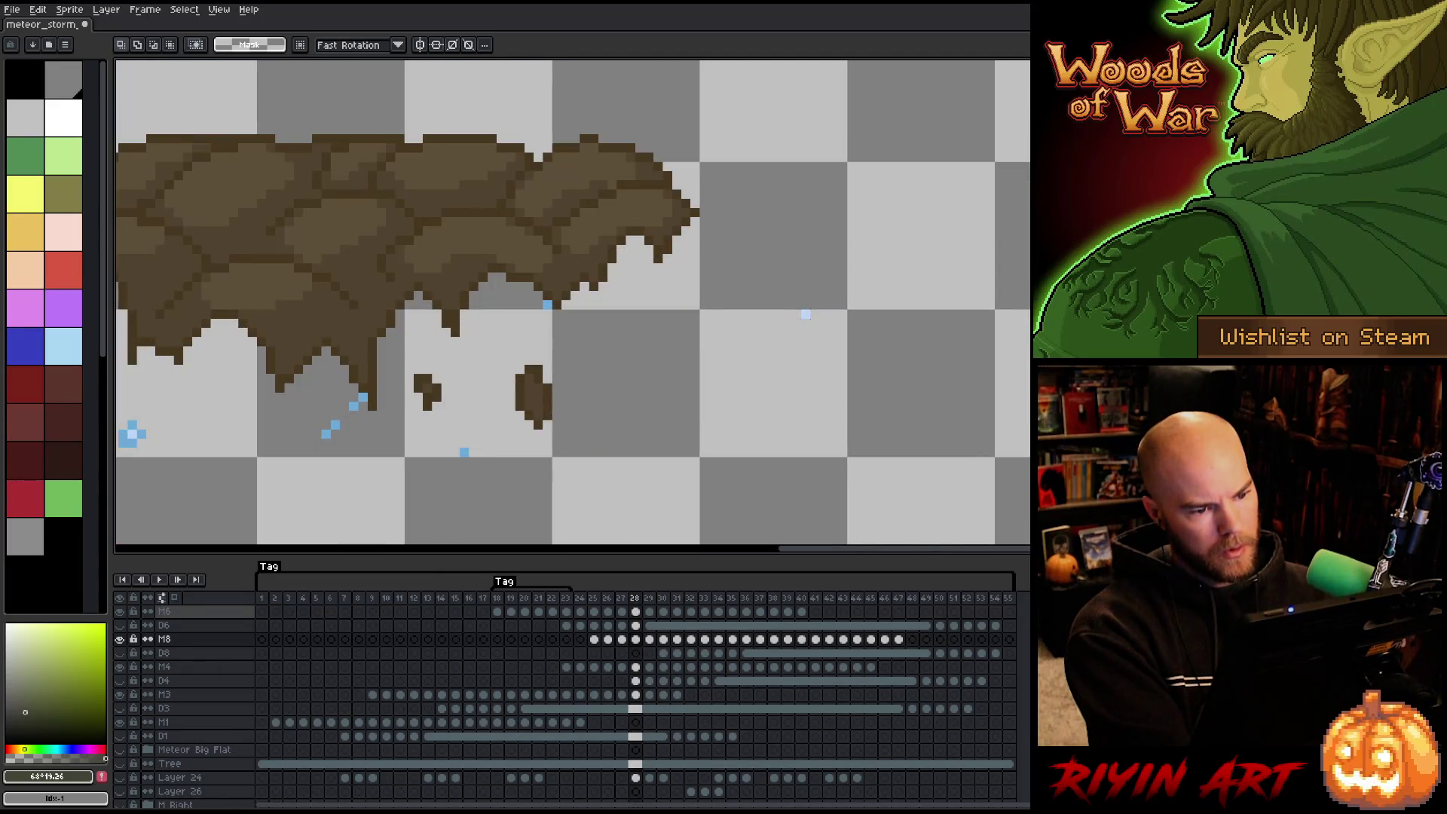
pyautogui.moveTo(782, 290); pyautogui.dragTo(832, 326)
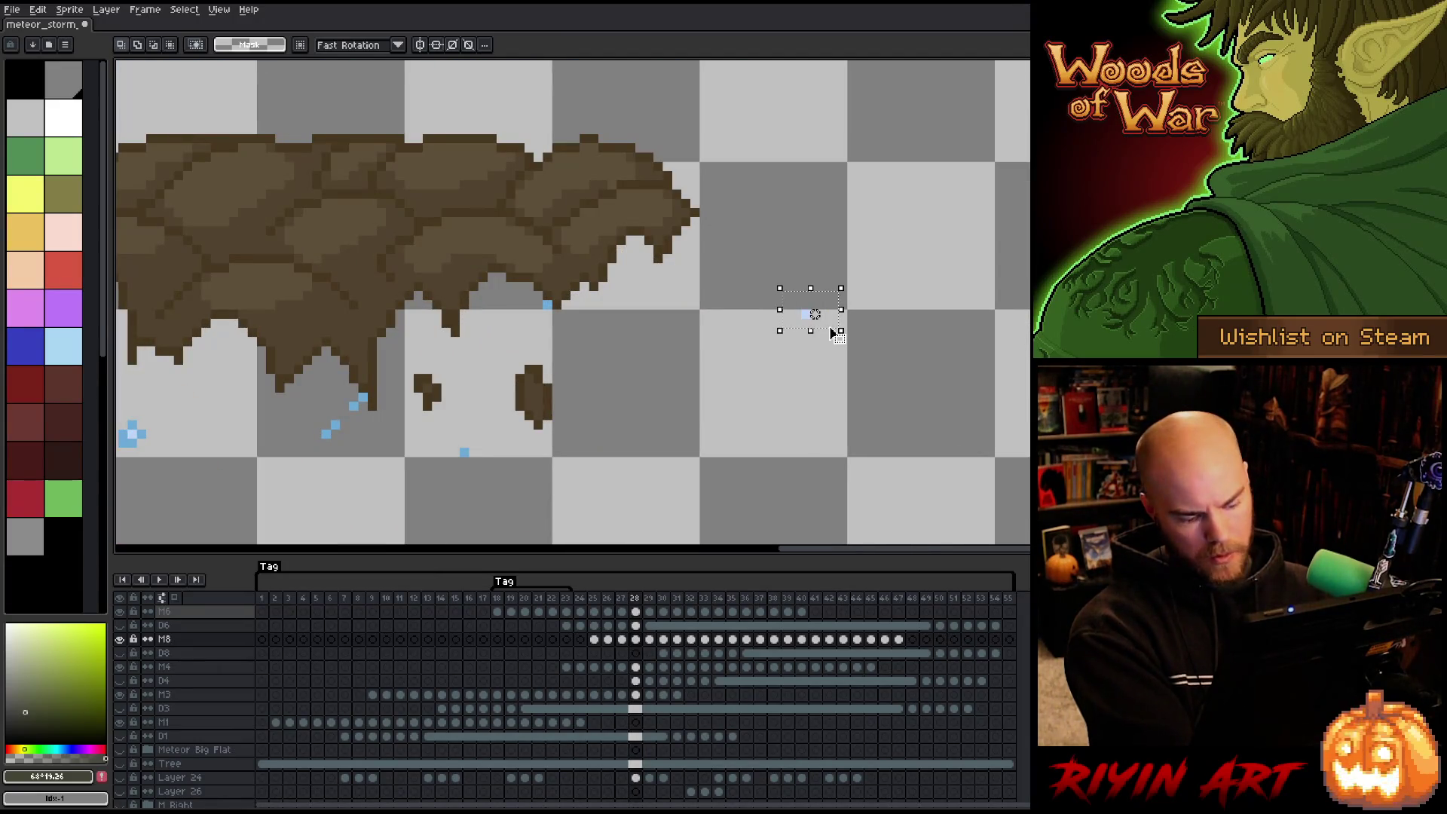
# Zoom out and play the whole animation through, then stop it.
pyautogui.press('v')
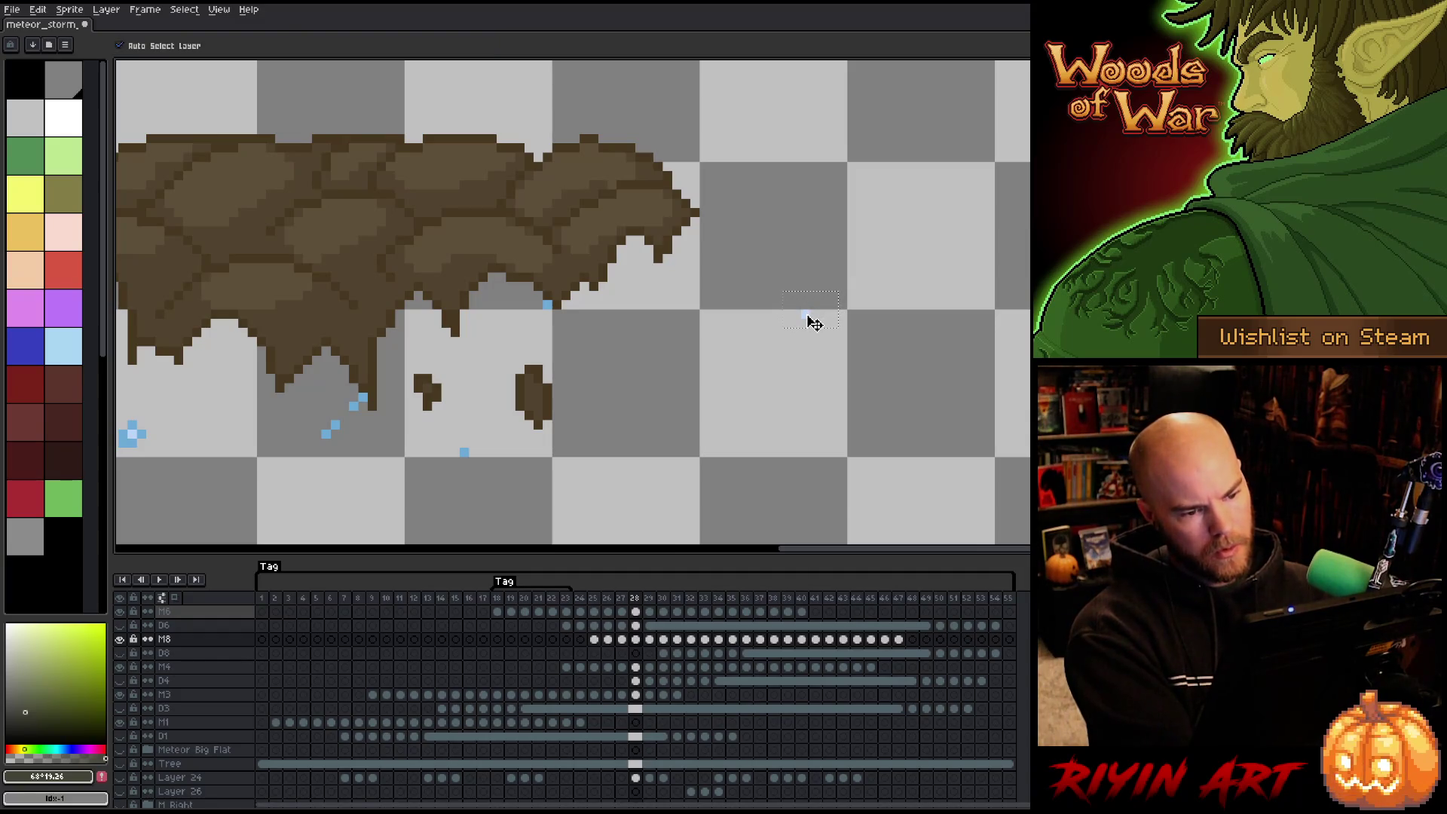
pyautogui.scroll(-4, 814, 323)
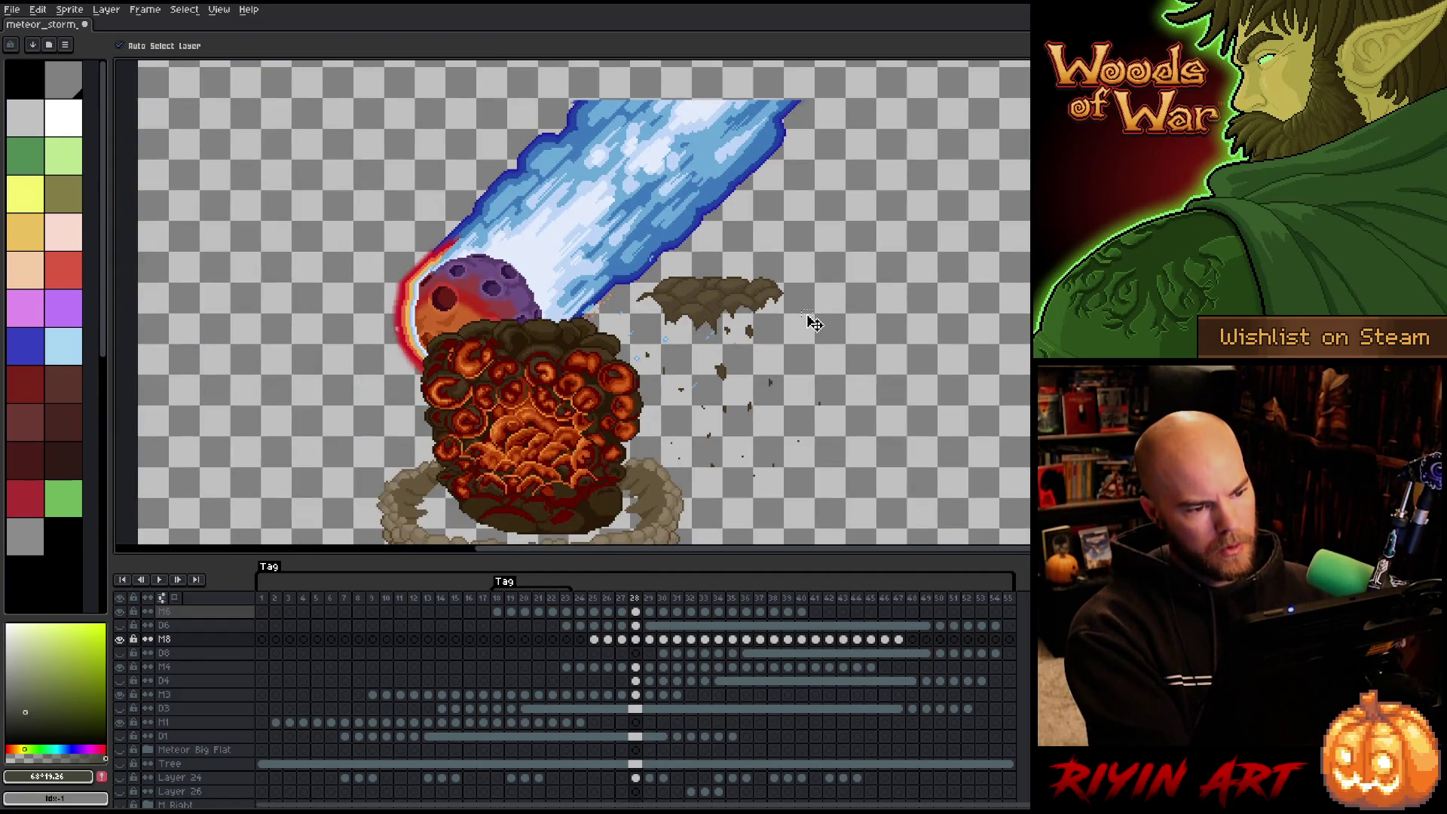
pyautogui.press('Return')
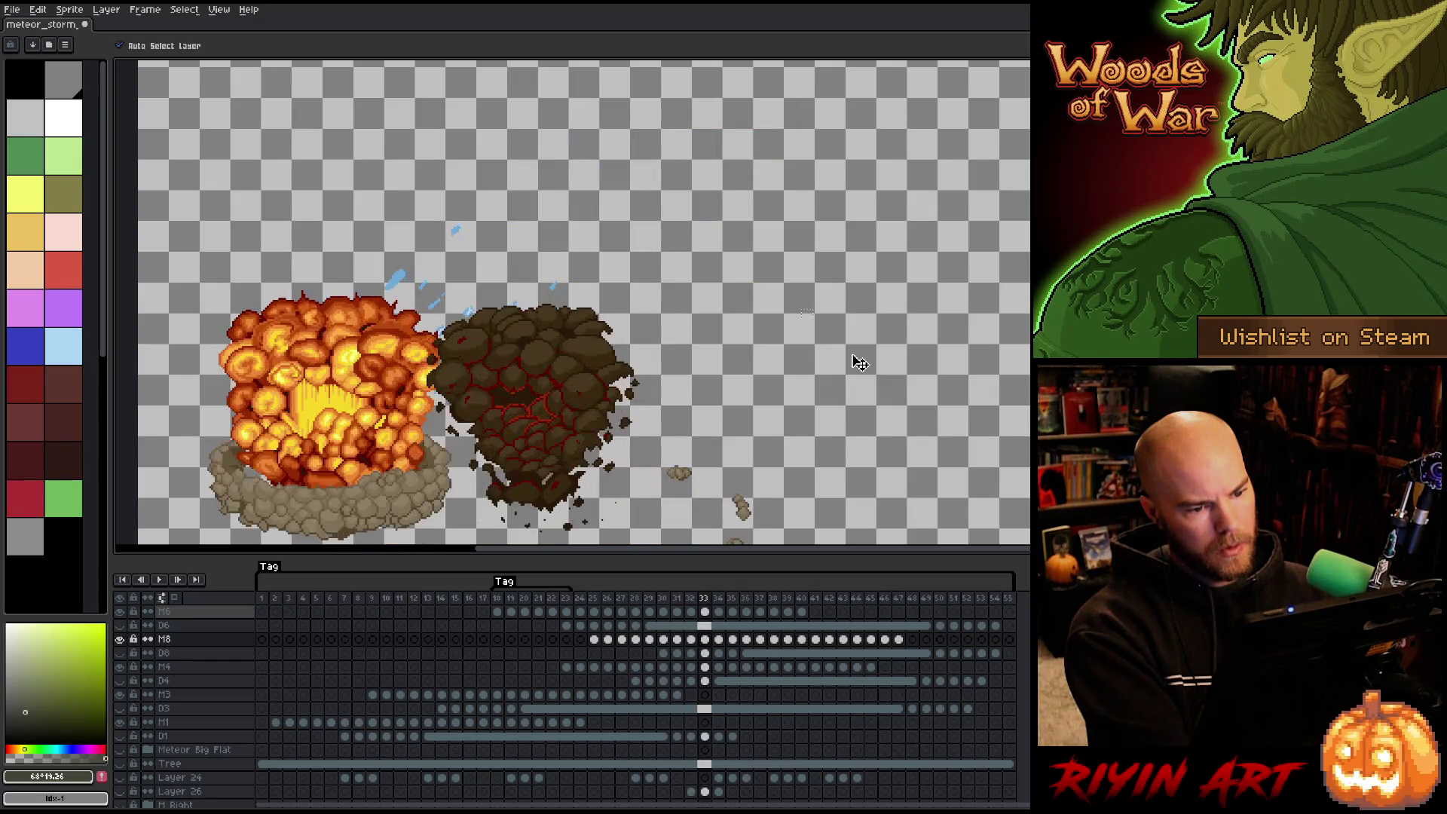
pyautogui.scroll(-1, 859, 363)
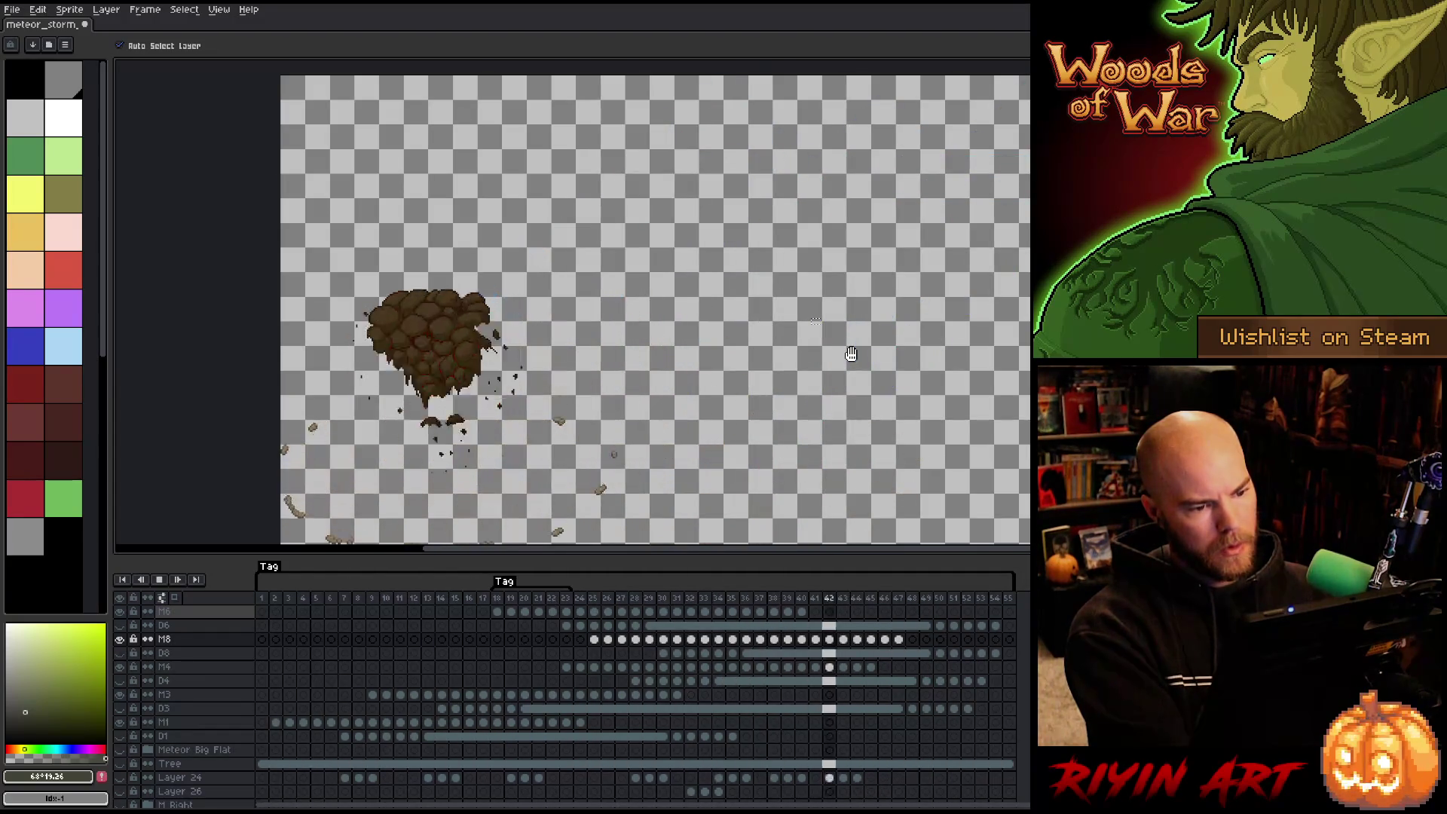
pyautogui.press('Return')
pyautogui.press('Return')
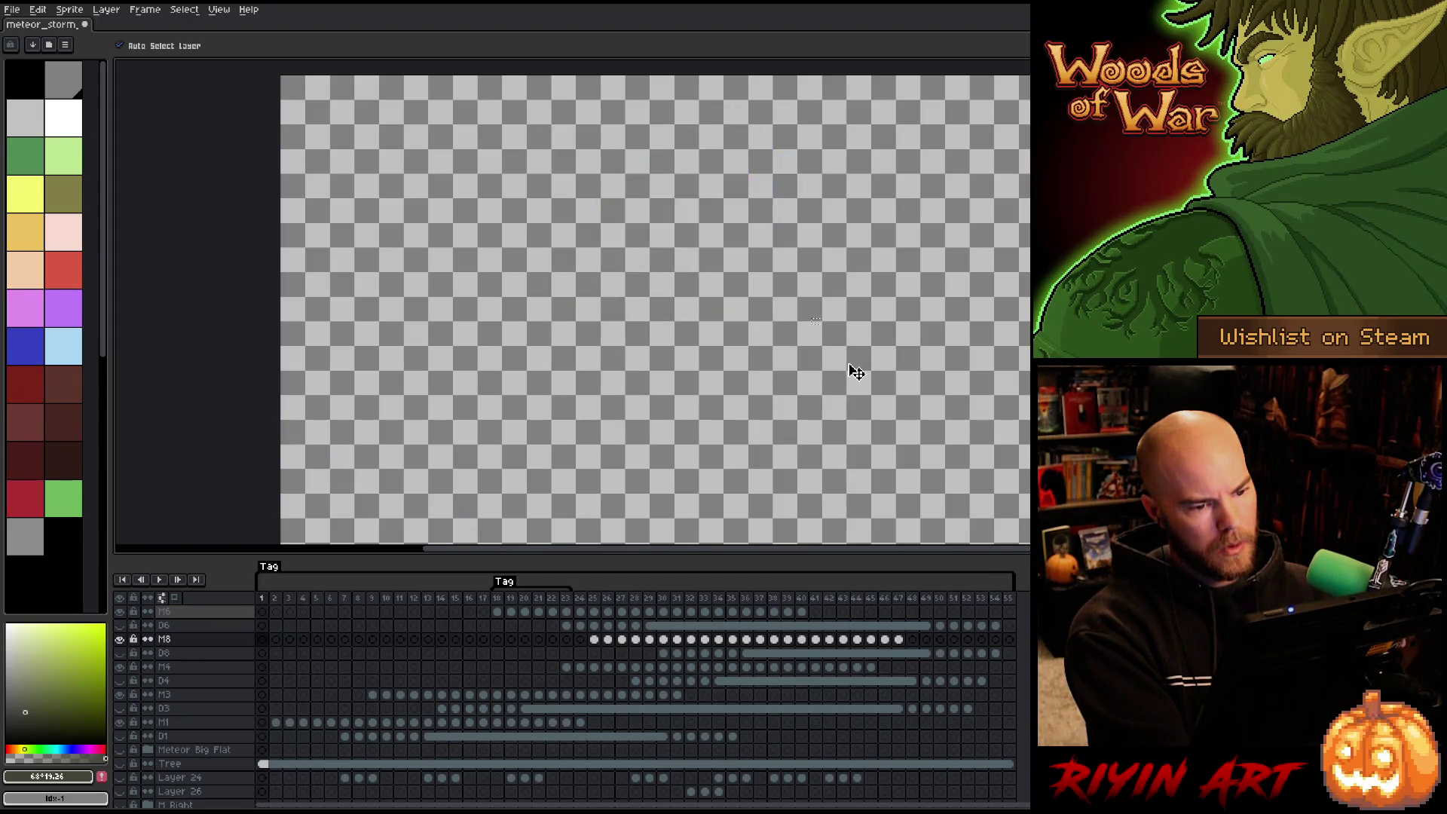
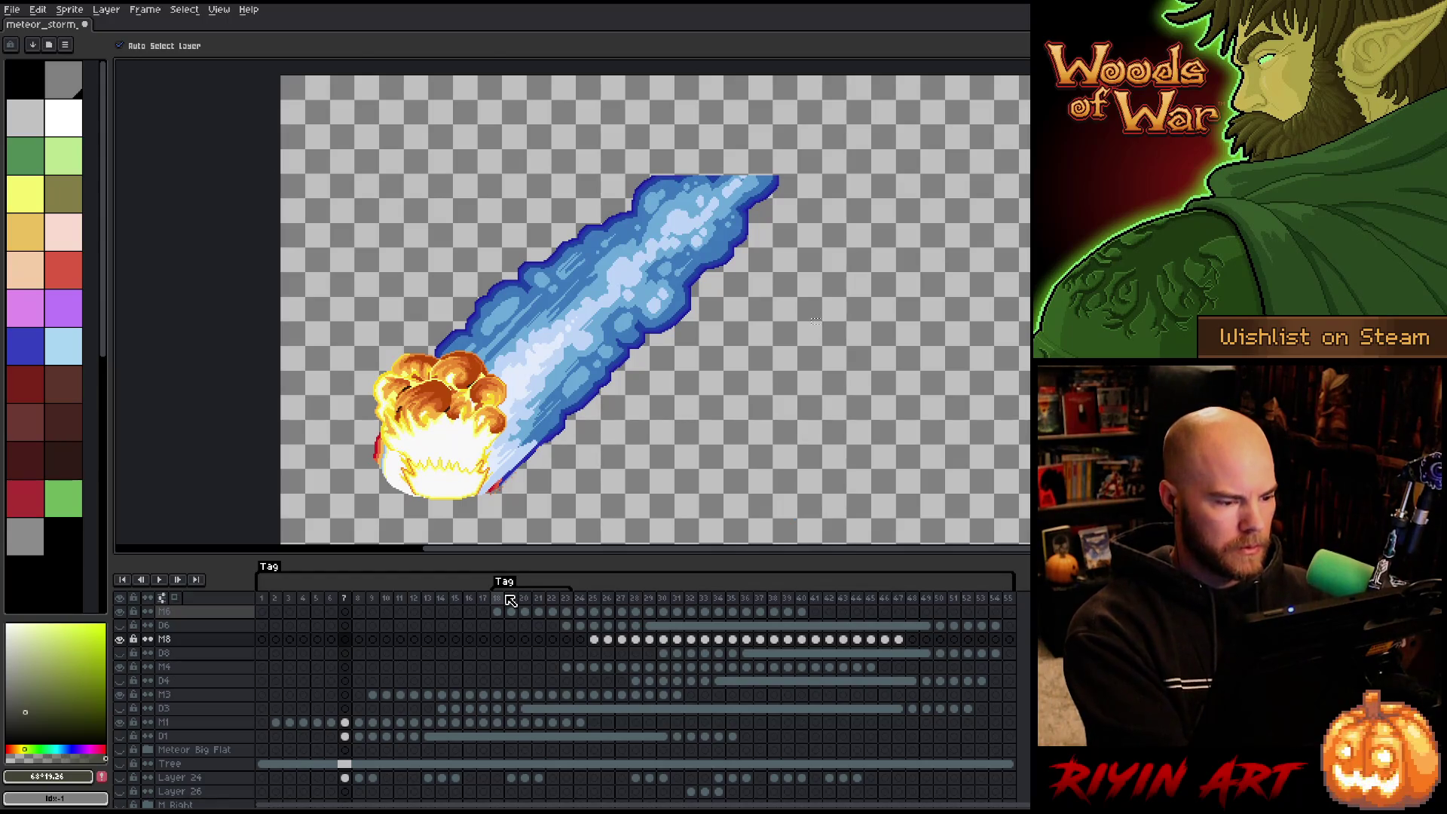
# Rectangle-select the meteor and its trail, then step back and forth through the early frames.
pyautogui.press('m')
pyautogui.moveTo(400, 499)
pyautogui.mouseDown()
pyautogui.moveTo(812, 209)
pyautogui.moveTo(842, 173)
pyautogui.mouseUp()
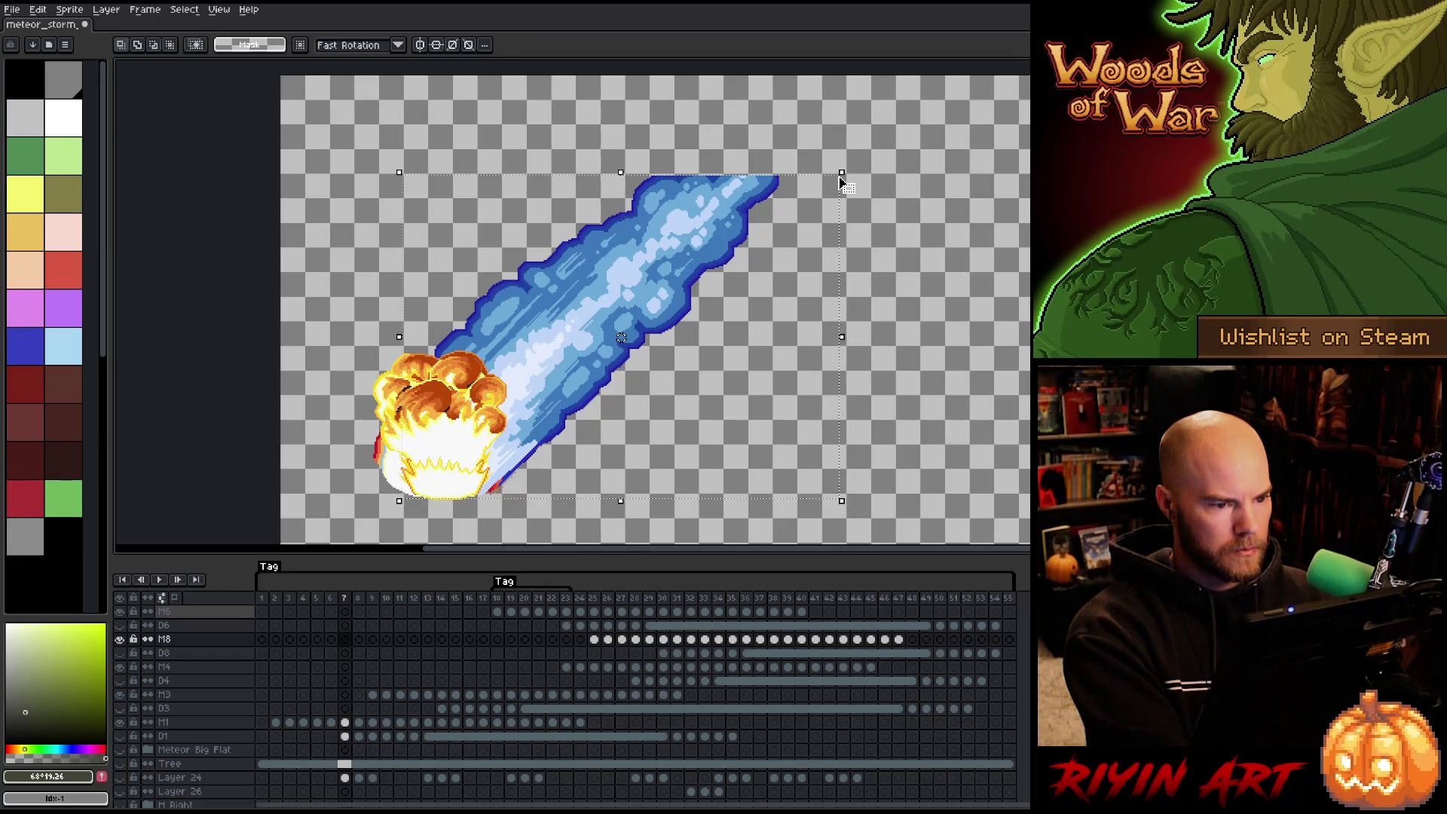
pyautogui.press(',')
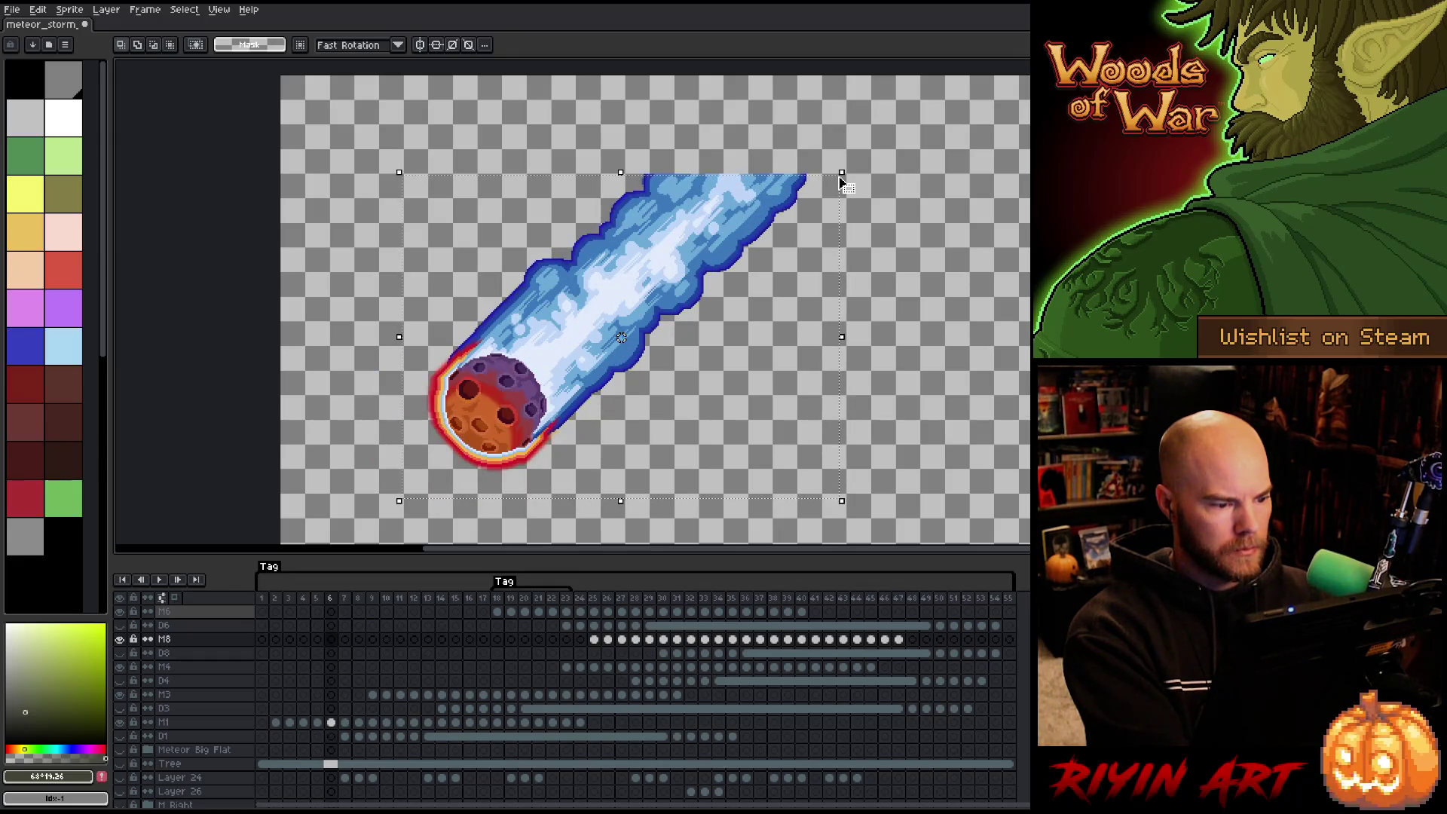
pyautogui.press(',')
pyautogui.press(',')
pyautogui.press(',')
pyautogui.press('.')
pyautogui.press('.')
# Play the animation through the impact and stop on frame 19, the meteor in flight.
pyautogui.press('Return')
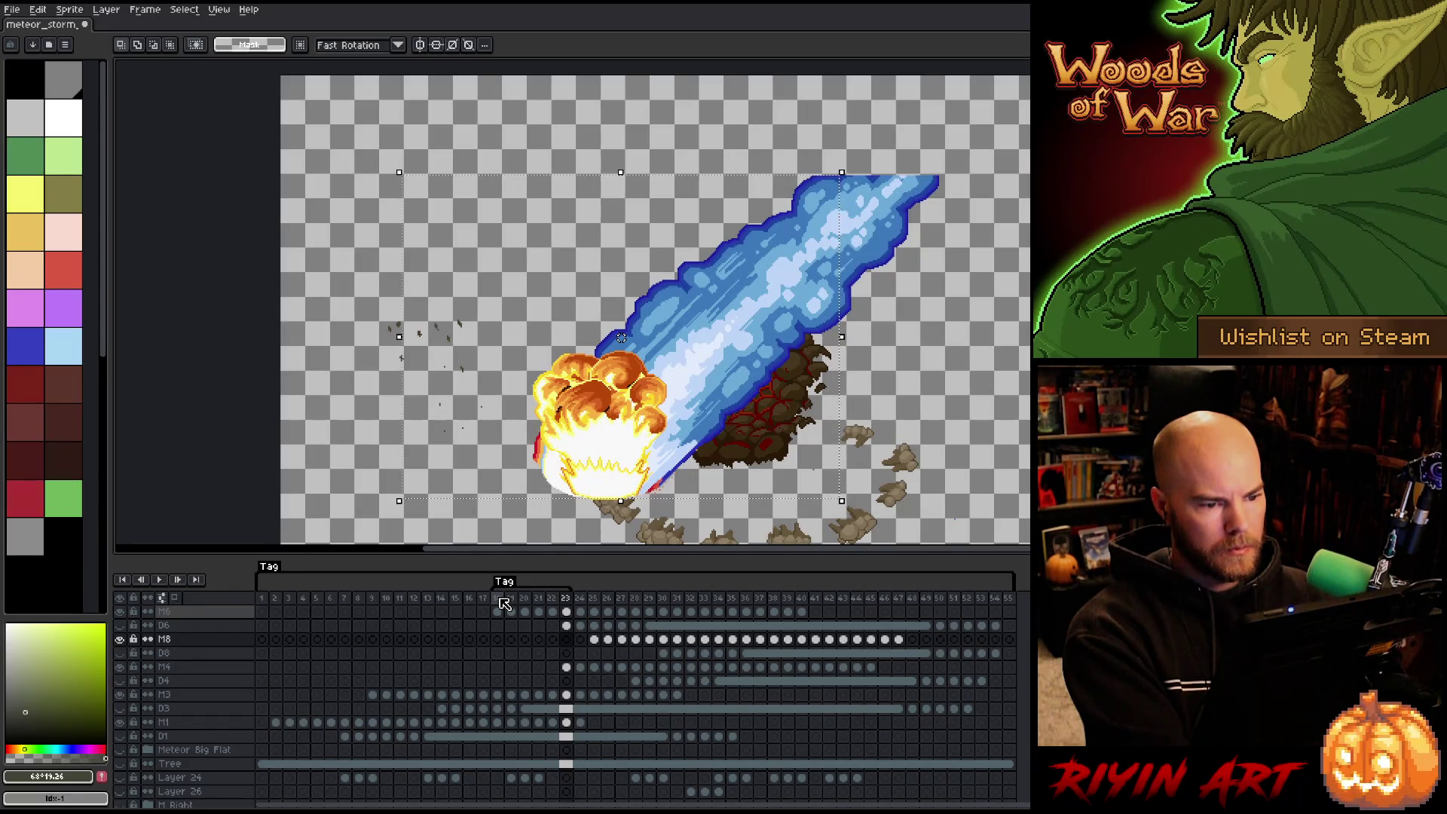
pyautogui.press(',')
pyautogui.click(499, 599)
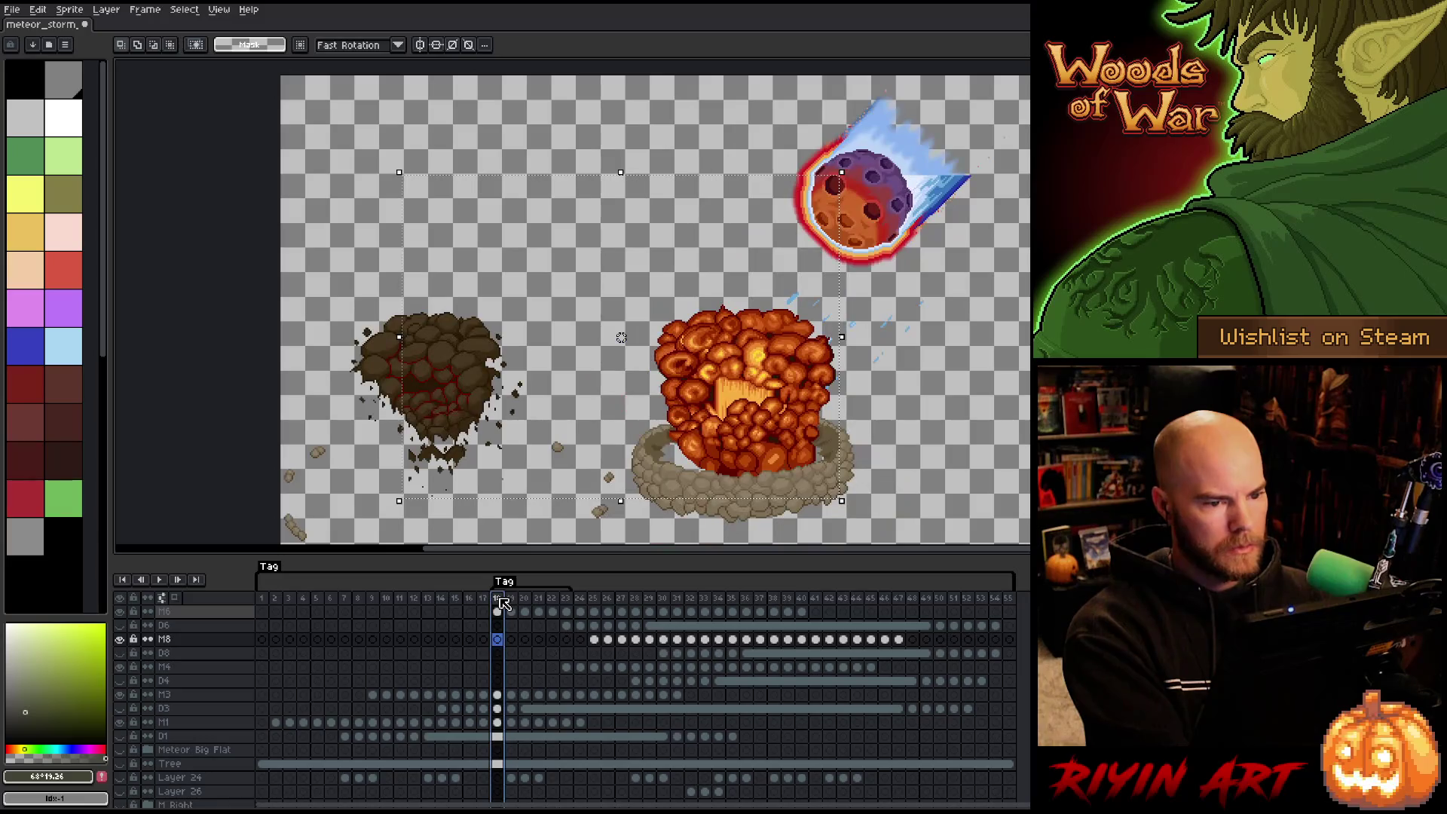
pyautogui.scroll(4, 859, 196)
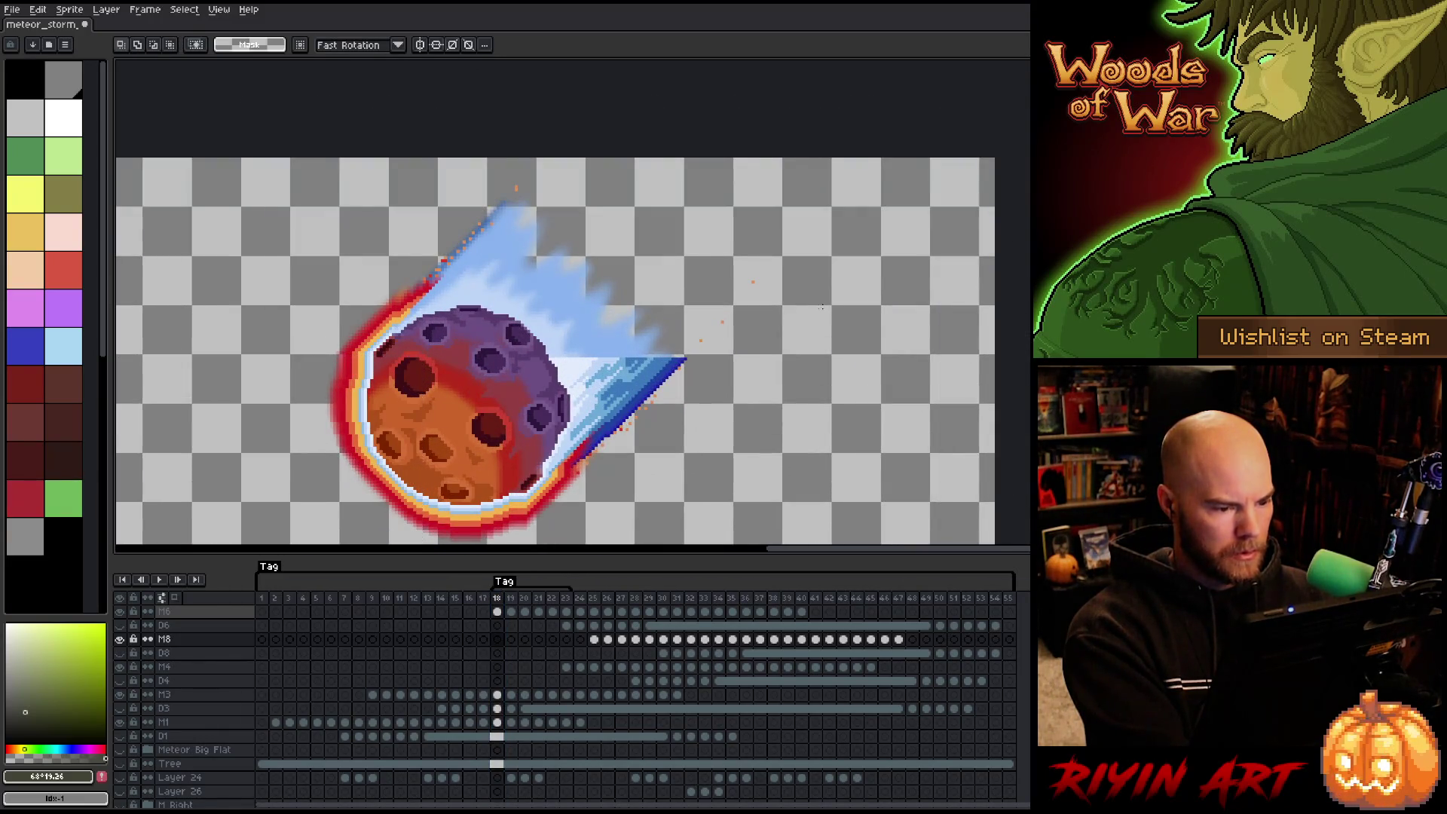
# Pick the meteor's layer M6 from the canvas and take the trail's blue as drawing colour.
pyautogui.press('v')
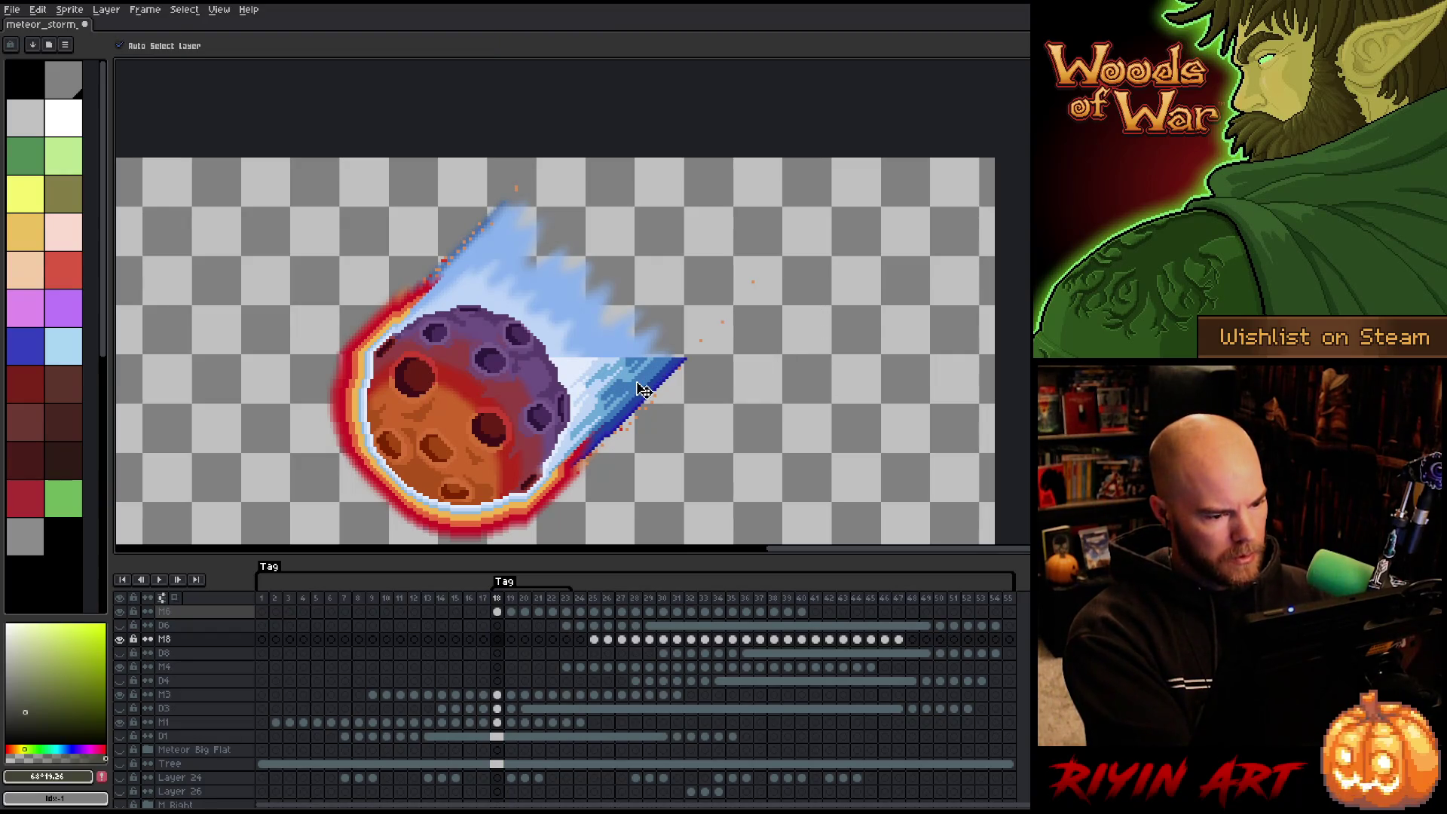
pyautogui.click(643, 390)
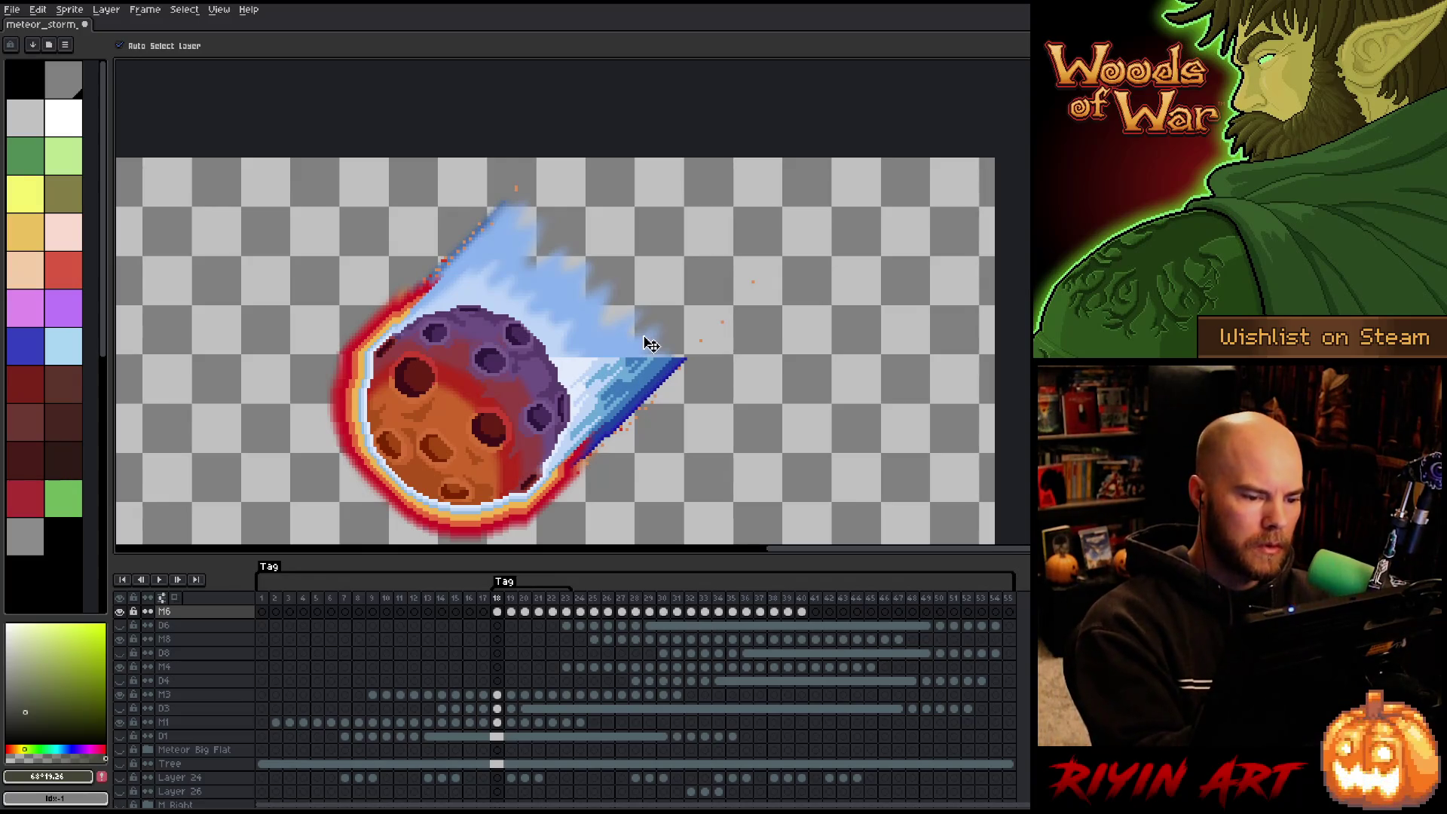
pyautogui.press('i')
pyautogui.click(650, 368)
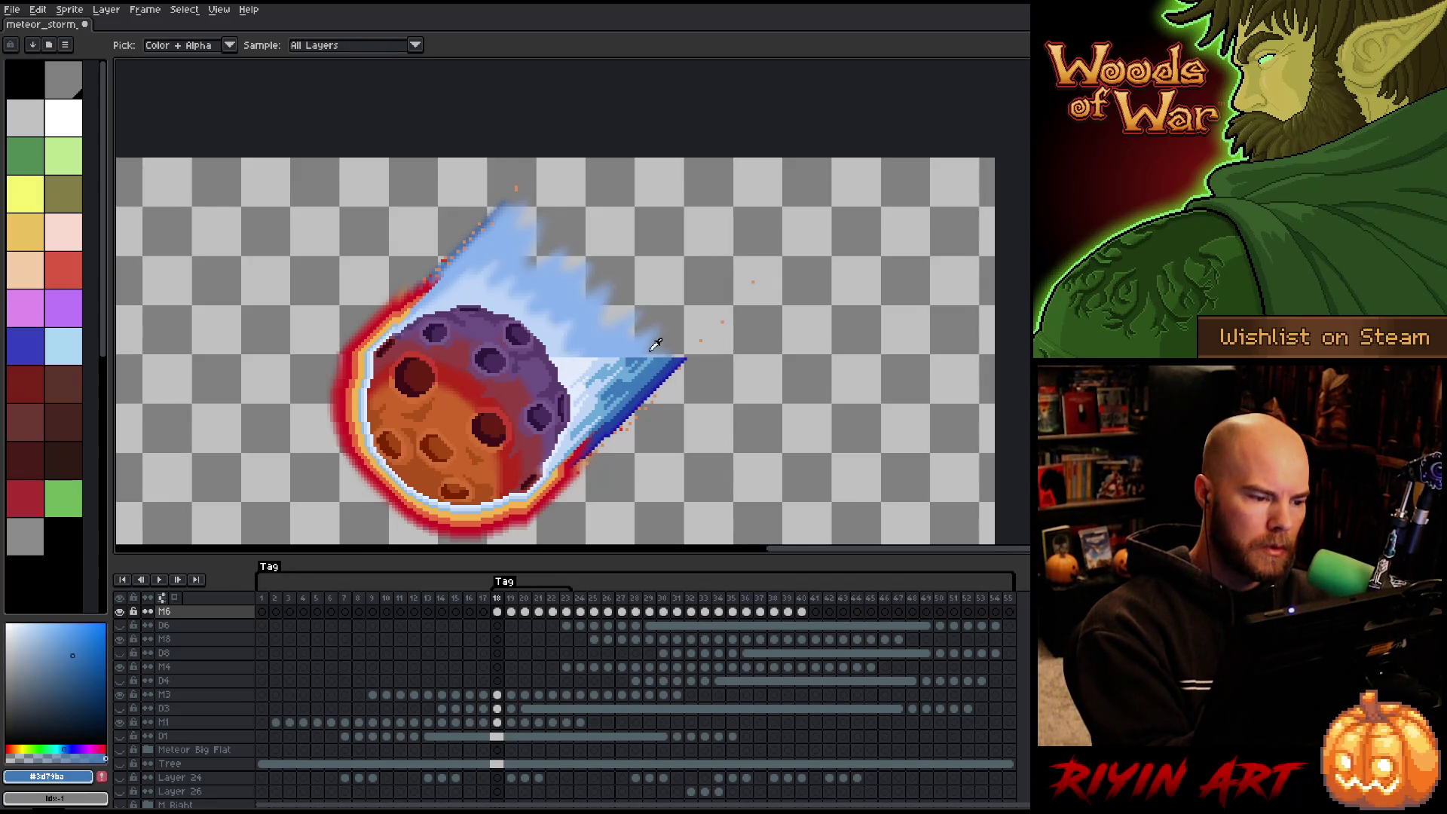
pyautogui.press('b')
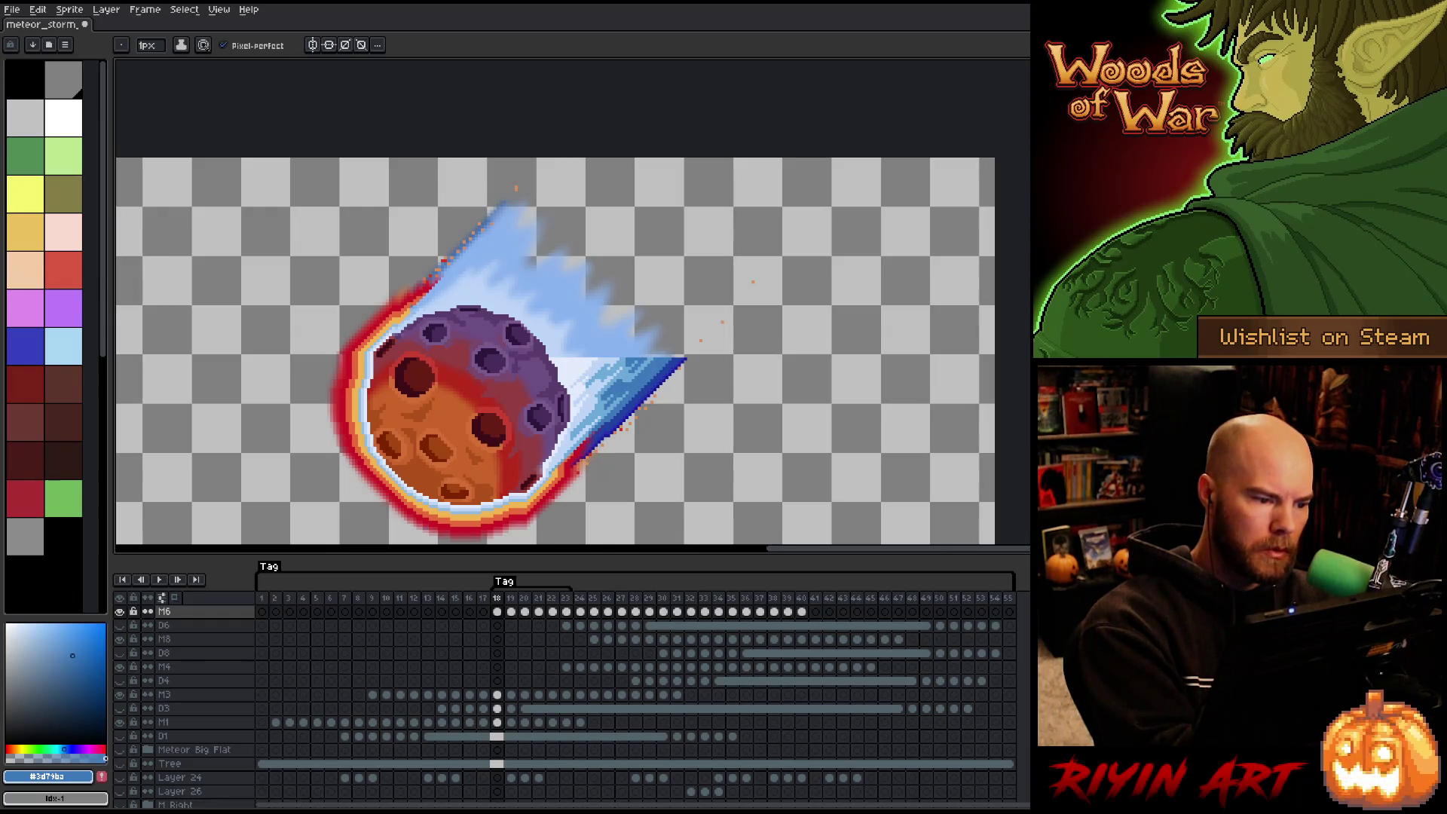
# Step between neighbouring frames, pan to the meteor, and lasso-select the meteor with its trail.
pyautogui.press('Right')
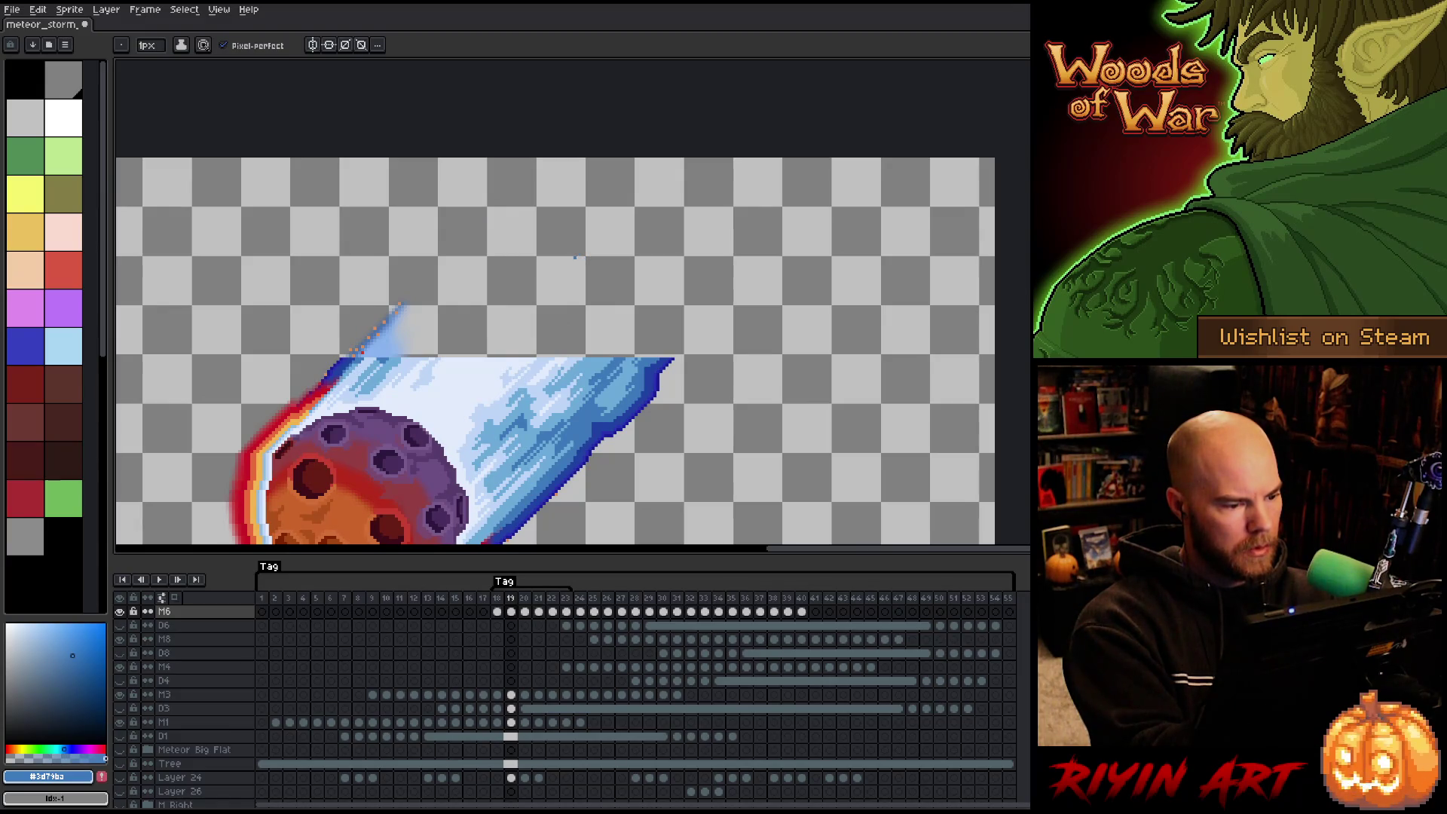
pyautogui.press('Left')
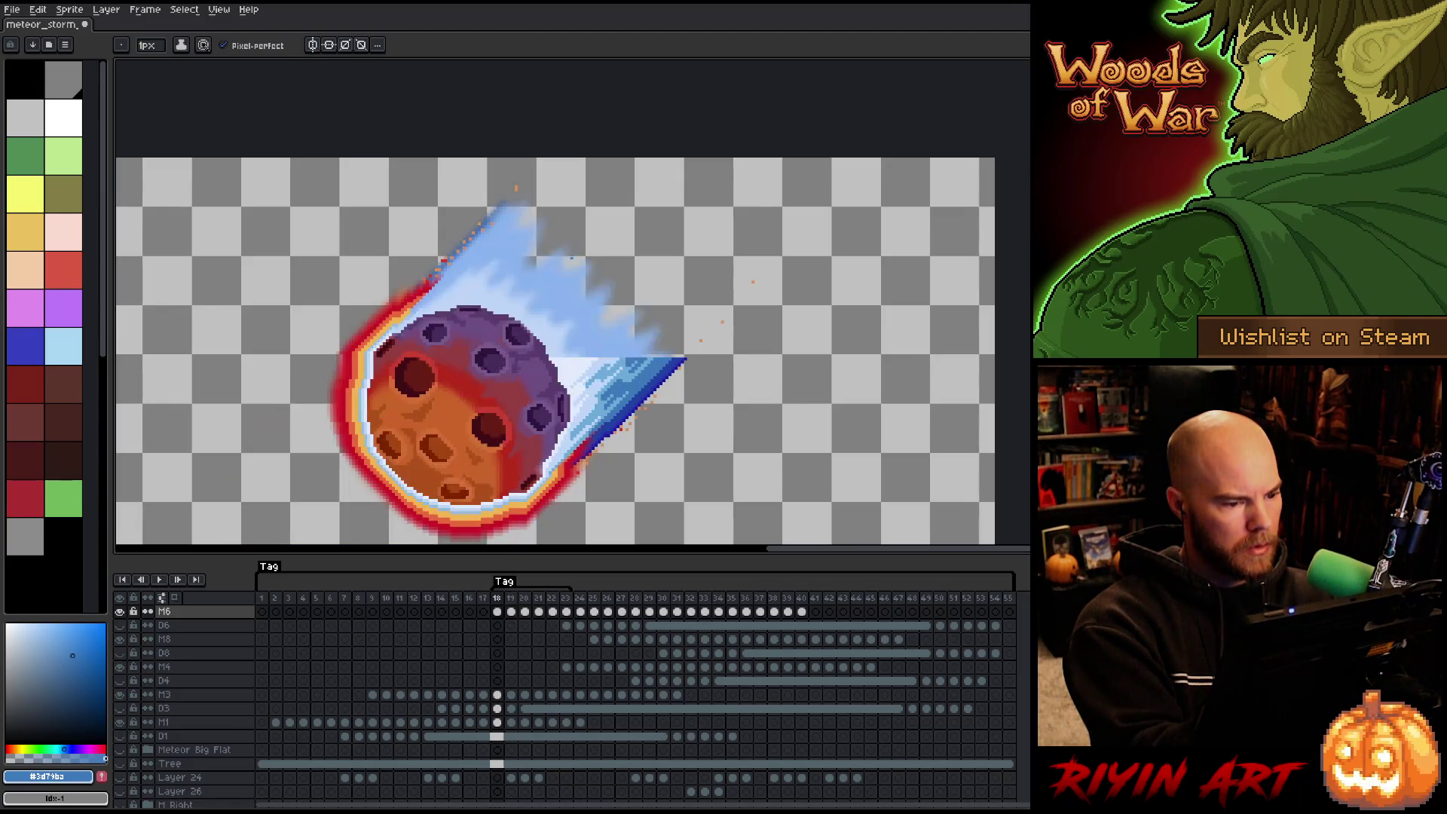
pyautogui.press('Right')
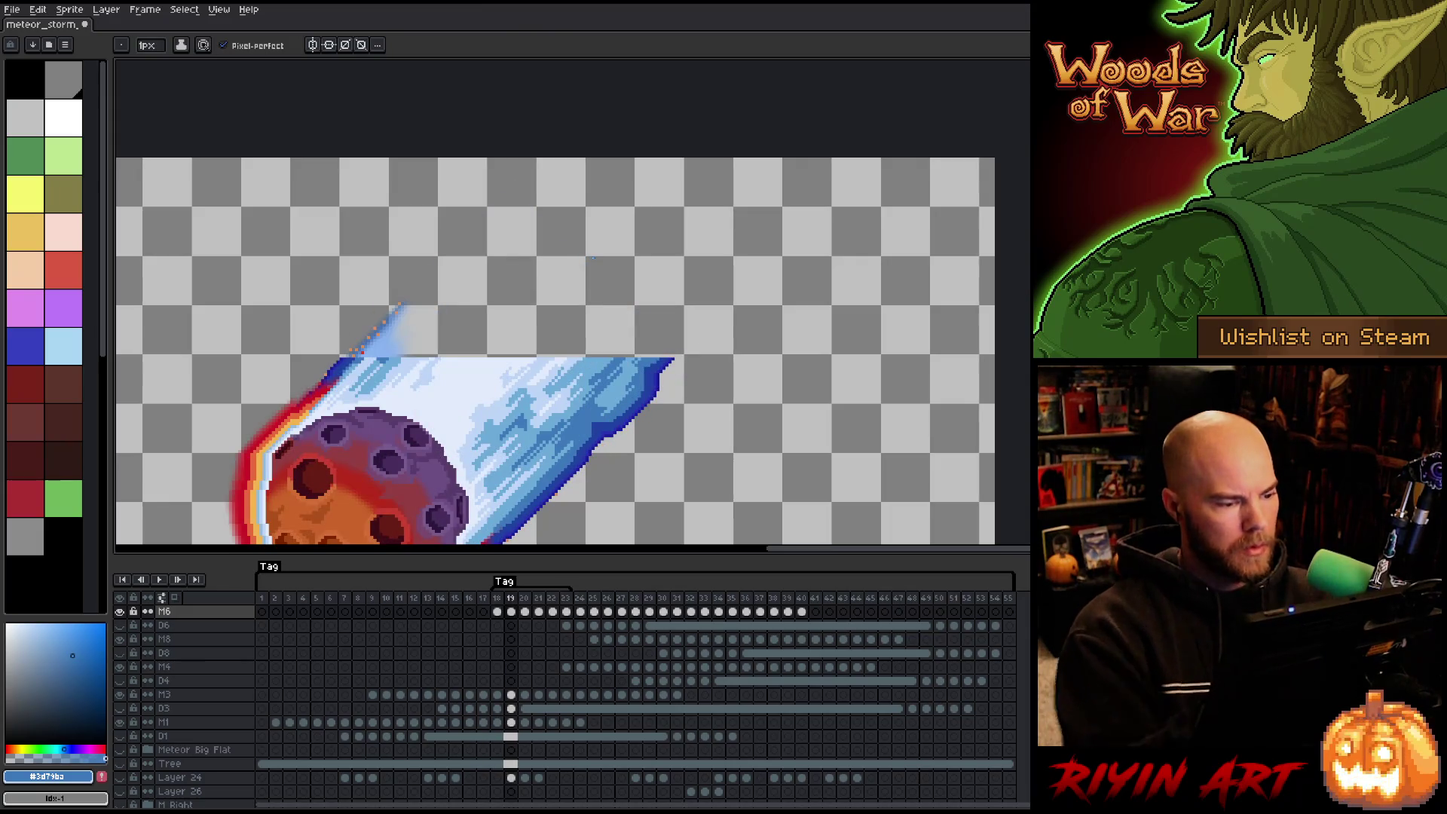
pyautogui.moveTo(419, 355); pyautogui.dragTo(553, 186)
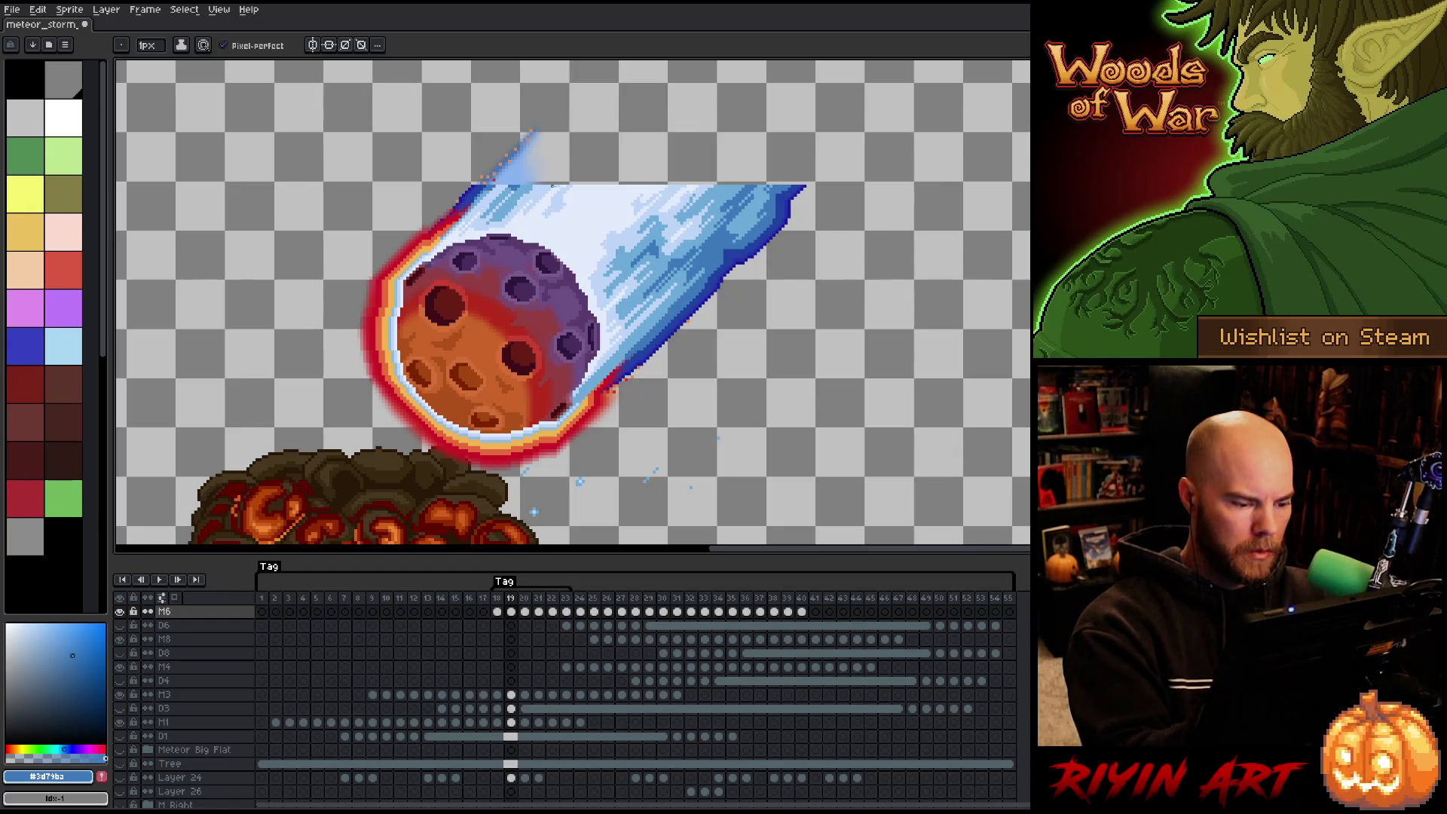
pyautogui.press('m')
pyautogui.moveTo(721, 302)
pyautogui.mouseDown()
pyautogui.moveTo(490, 202)
pyautogui.moveTo(332, 422)
pyautogui.moveTo(751, 463)
pyautogui.mouseUp()
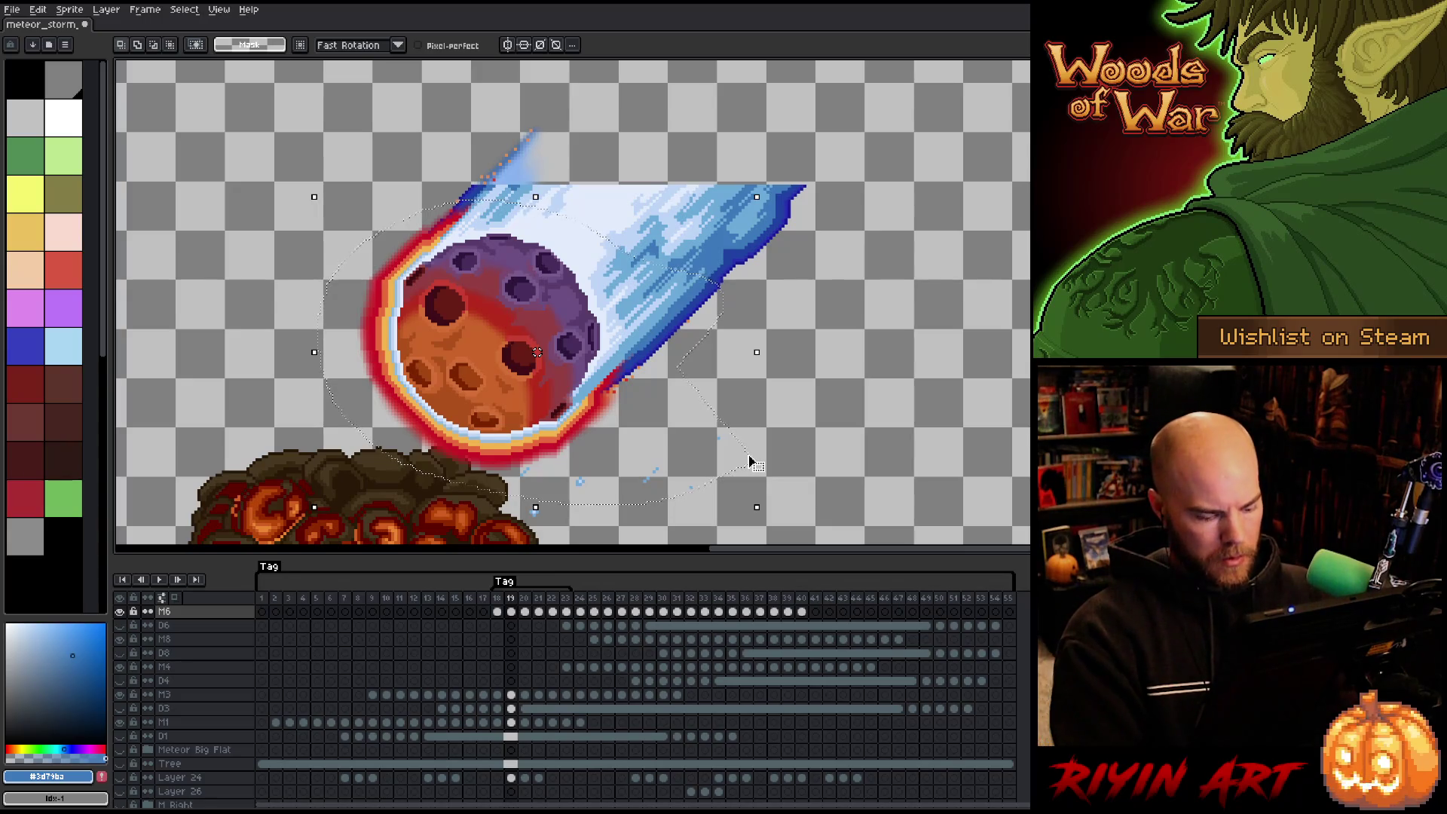
# Paste the meteor onto a new layer on frame 18, aligned exactly over the original meteor.
pyautogui.hotkey('shift', 'n')
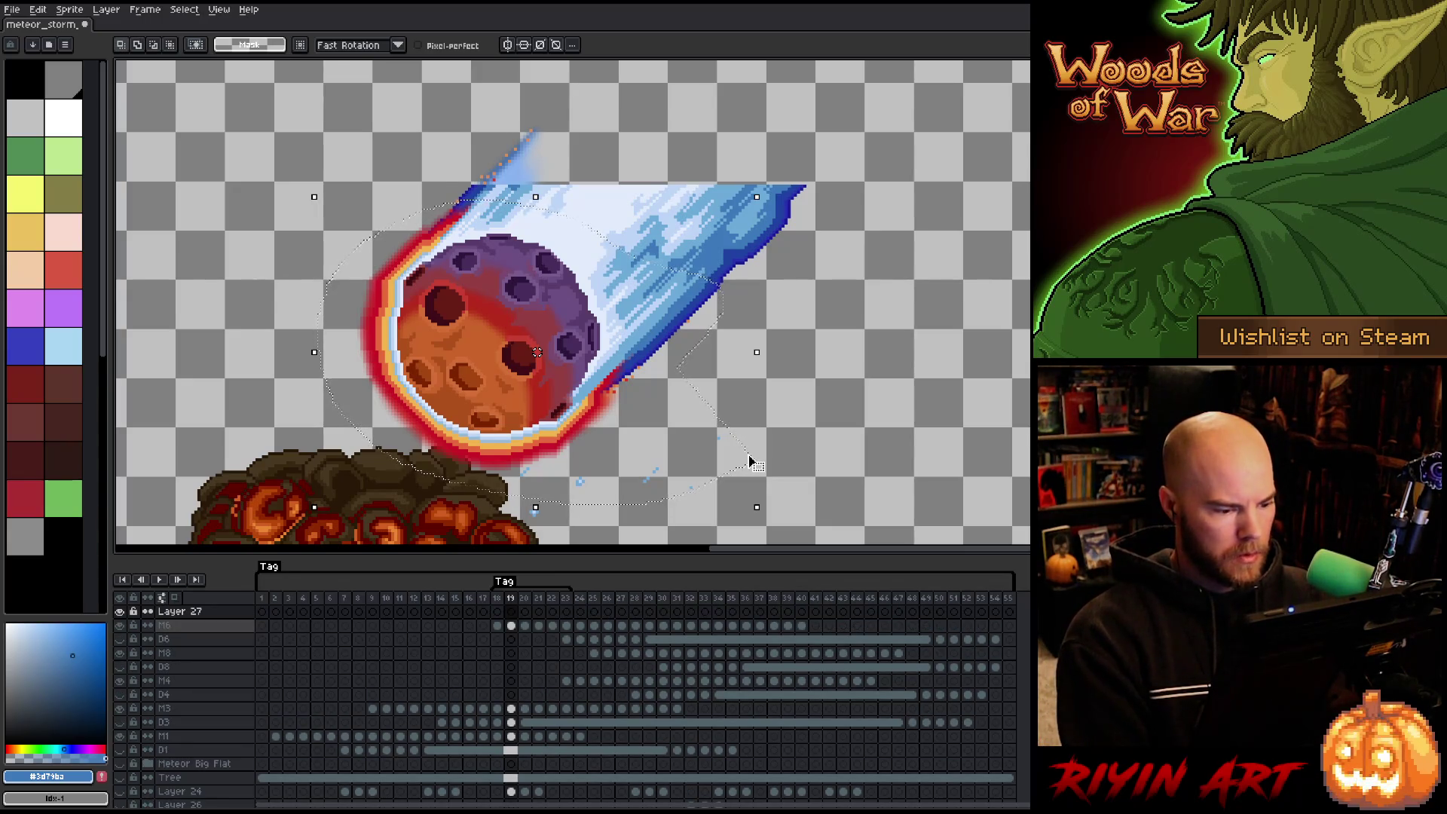
pyautogui.press('Left')
pyautogui.hotkey('ctrl', 'v')
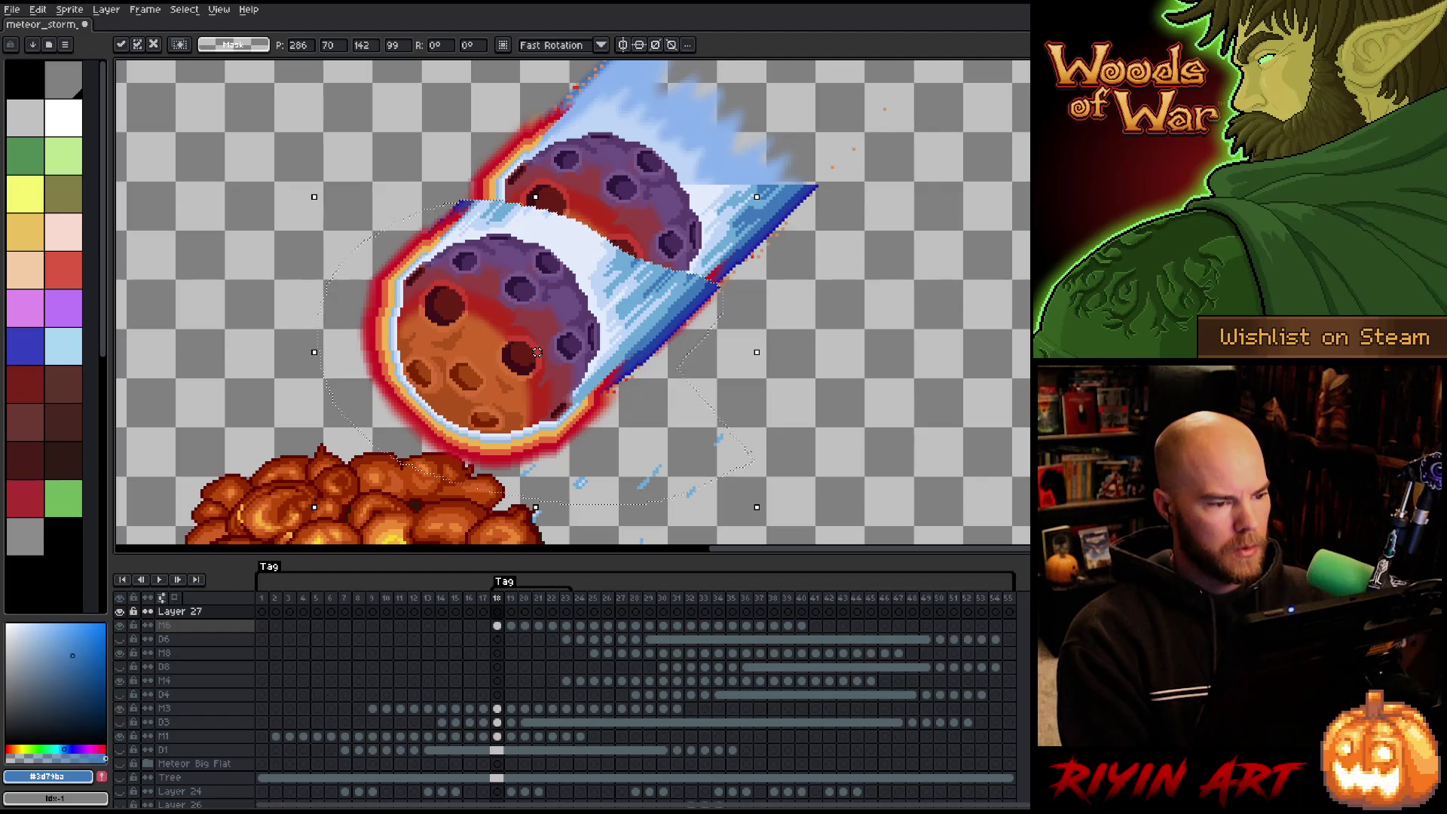
pyautogui.moveTo(823, 148)
pyautogui.mouseDown()
pyautogui.moveTo(551, 156)
pyautogui.moveTo(561, 218)
pyautogui.mouseUp()
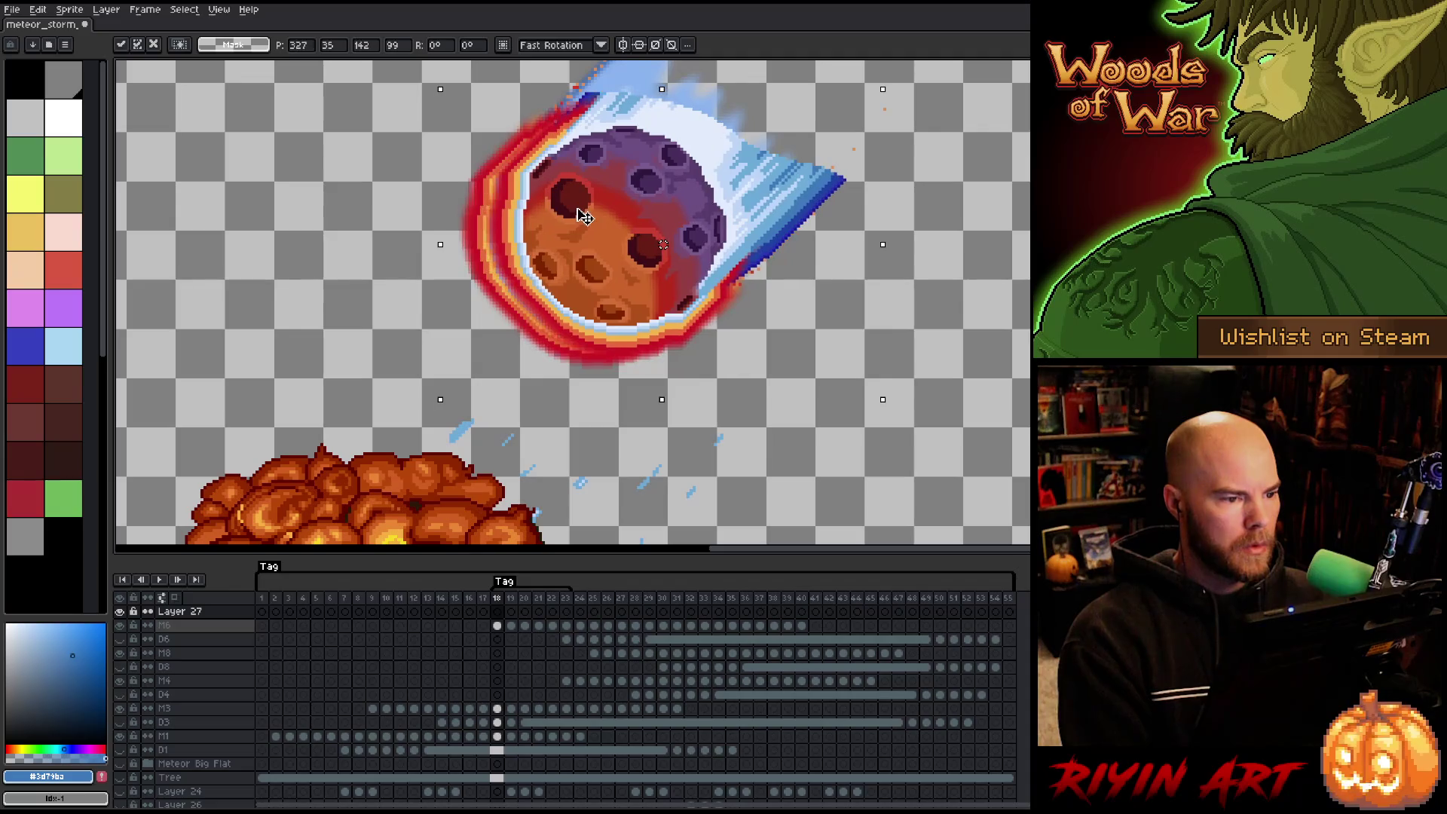
pyautogui.moveTo(562, 219); pyautogui.dragTo(561, 222)
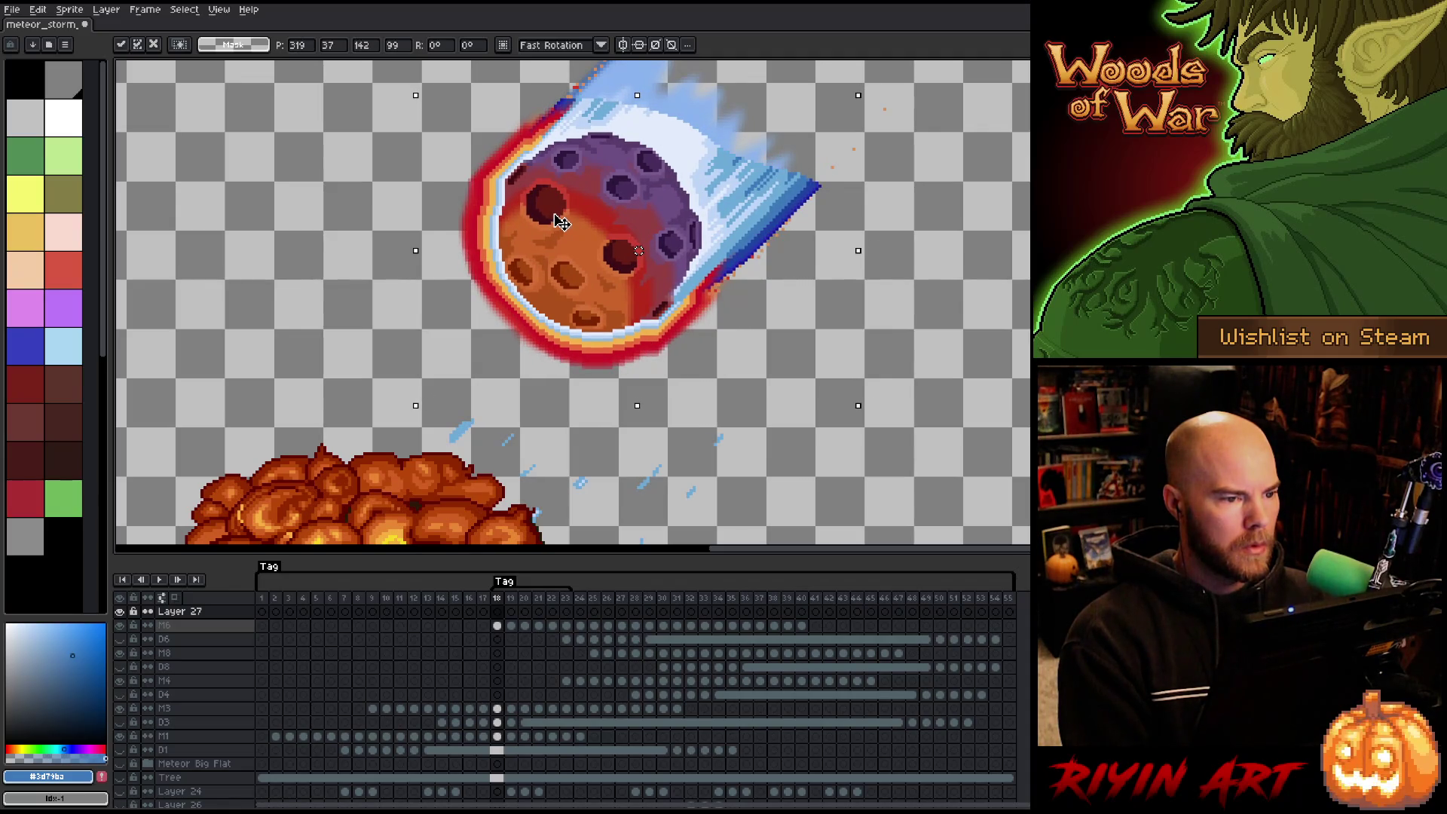
pyautogui.click(120, 611)
# Toggle Layer 27's visibility repeatedly to compare the copied and original trails.
pyautogui.click(120, 611)
pyautogui.click(119, 611)
pyautogui.click(119, 611)
pyautogui.click(120, 611)
pyautogui.click(120, 611)
pyautogui.click(120, 611)
pyautogui.click(120, 611)
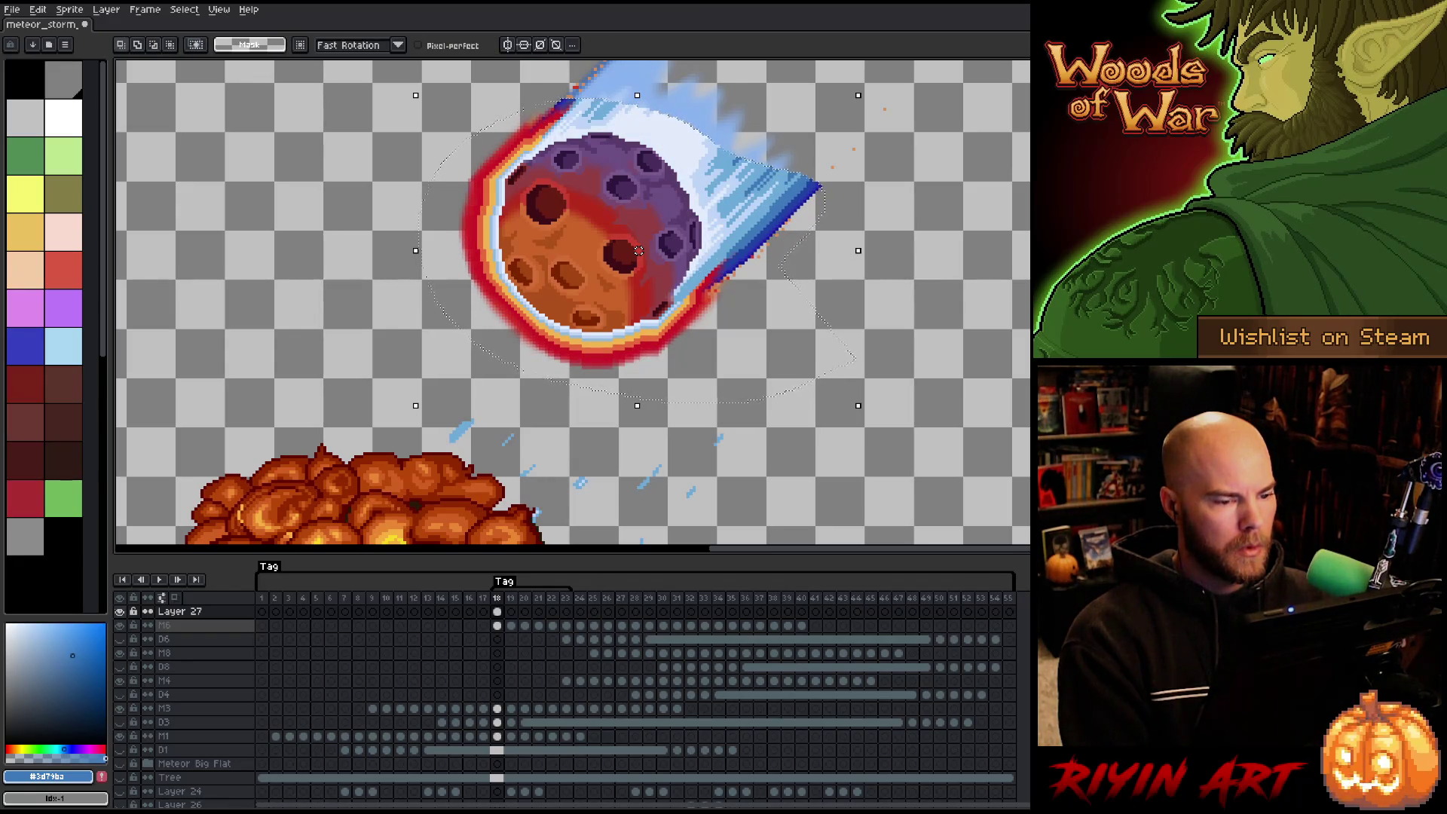
pyautogui.click(119, 611)
pyautogui.click(120, 611)
pyautogui.click(119, 611)
# Select the upper trail, switch between the M6 and Layer 27 frame-18 cels, and undo the tail edit.
pyautogui.moveTo(639, 250); pyautogui.dragTo(639, 382)
pyautogui.moveTo(1029, 209)
pyautogui.mouseDown()
pyautogui.moveTo(816, 281)
pyautogui.moveTo(460, 317)
pyautogui.mouseUp()
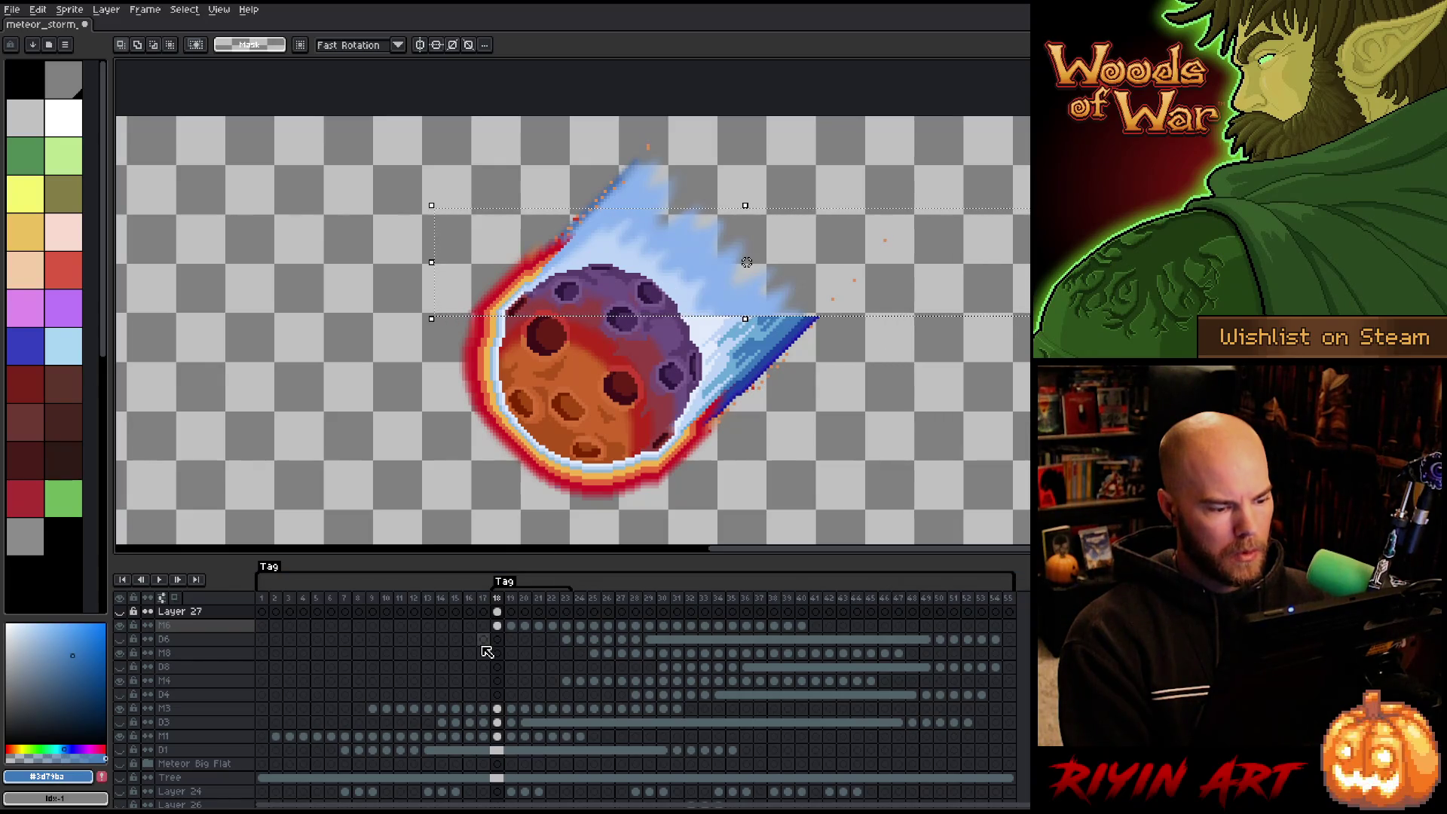
pyautogui.click(498, 626)
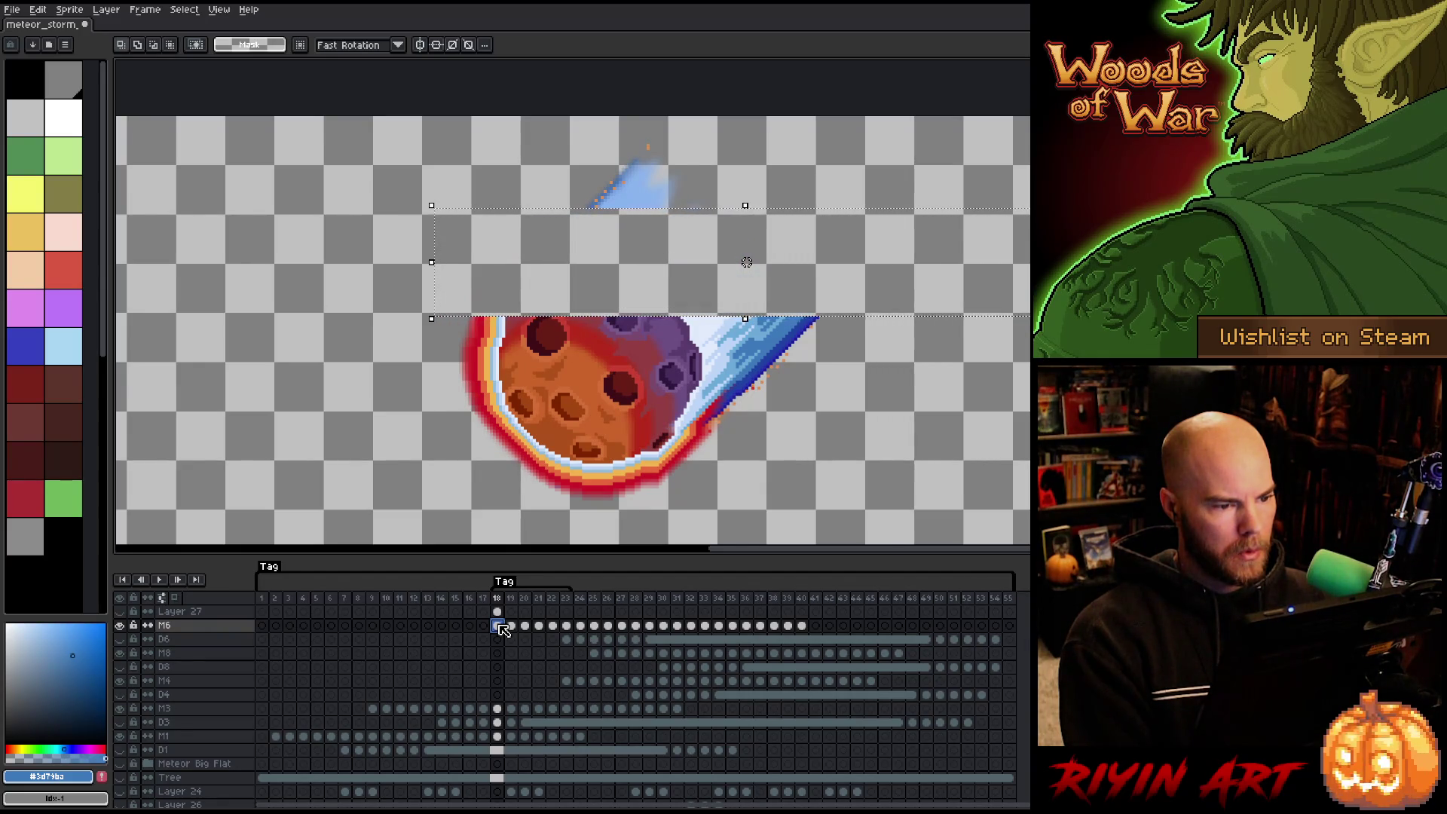
pyautogui.click(497, 612)
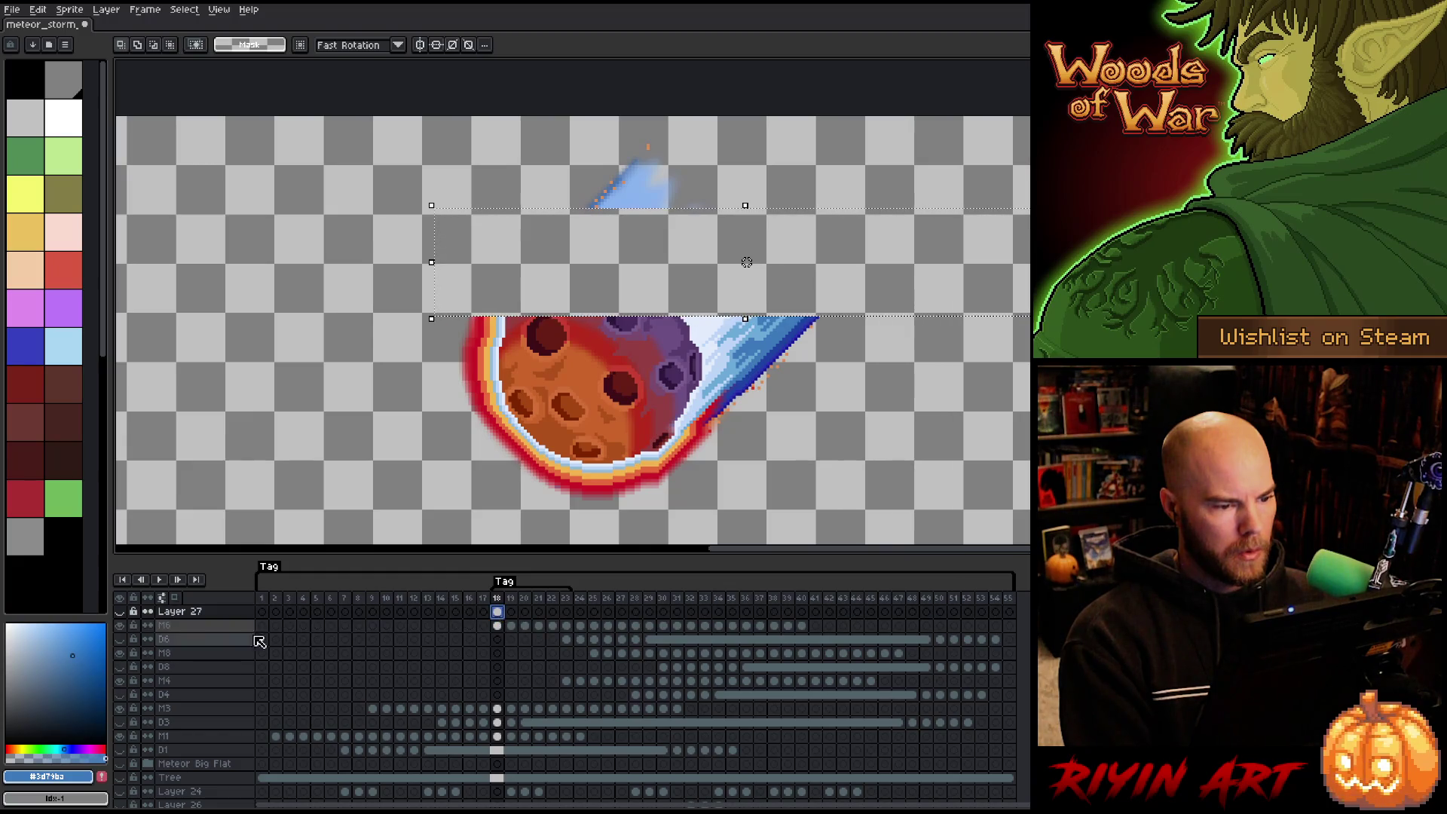
pyautogui.click(123, 613)
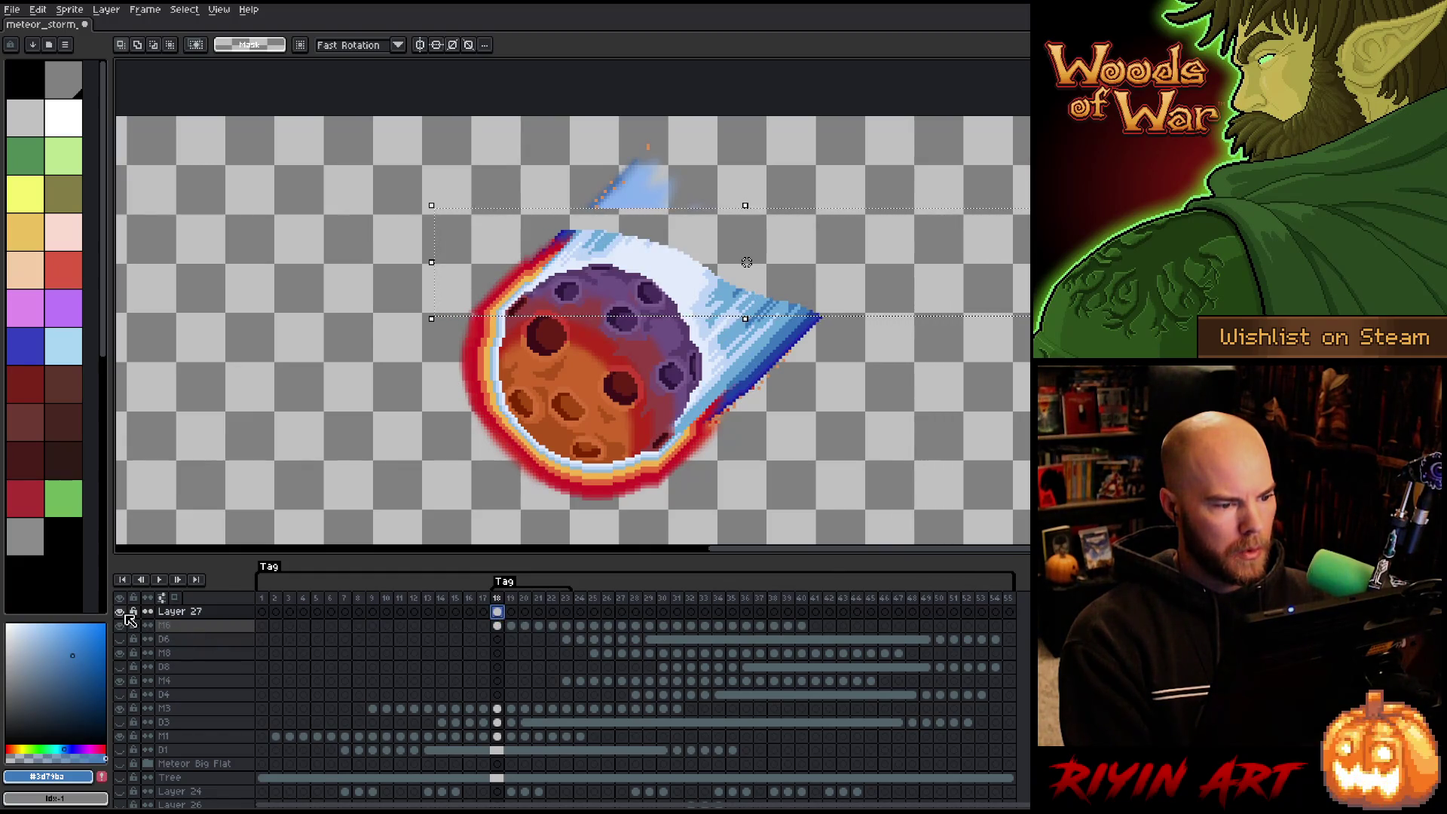
pyautogui.press('b')
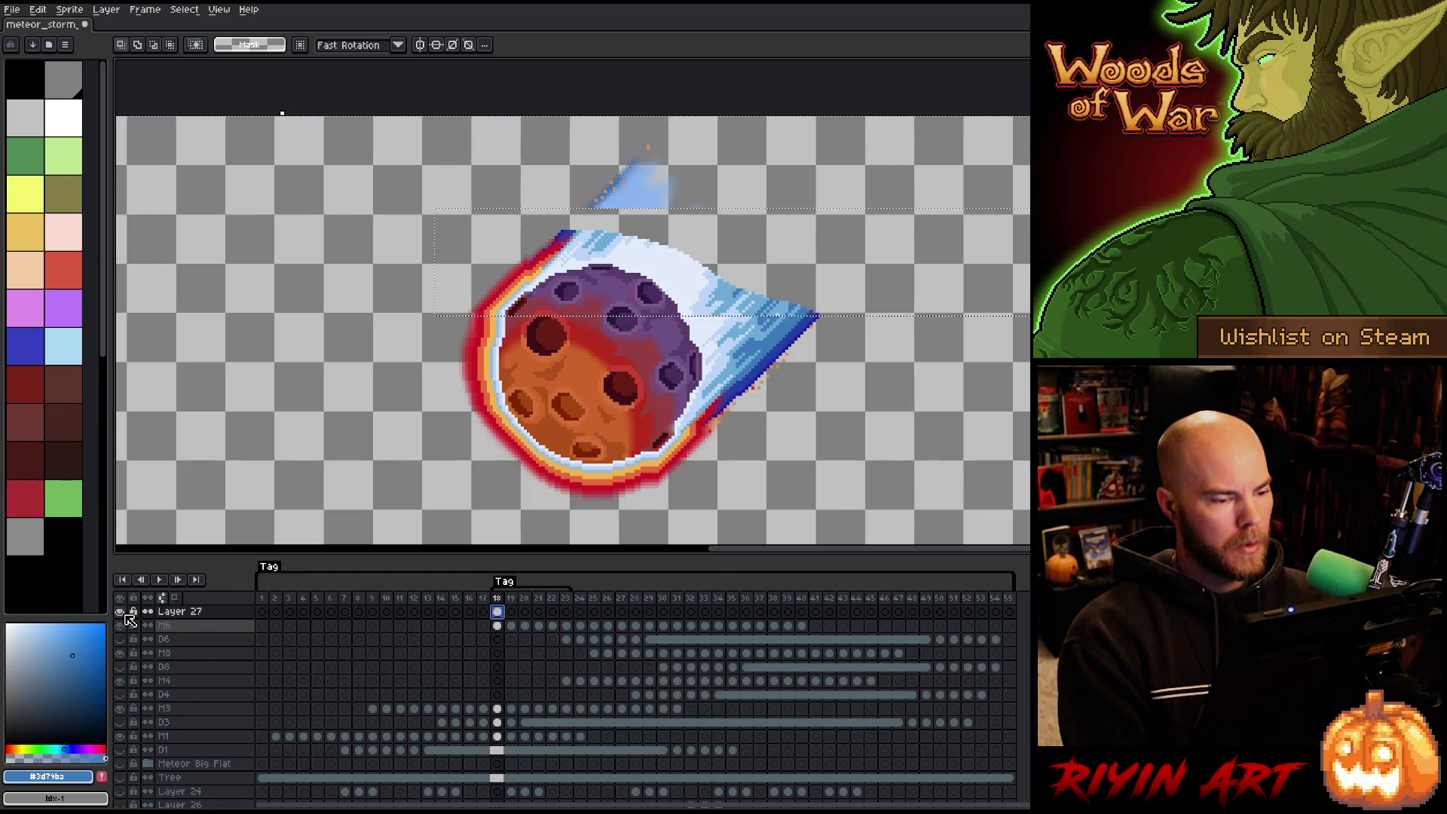
pyautogui.press('v')
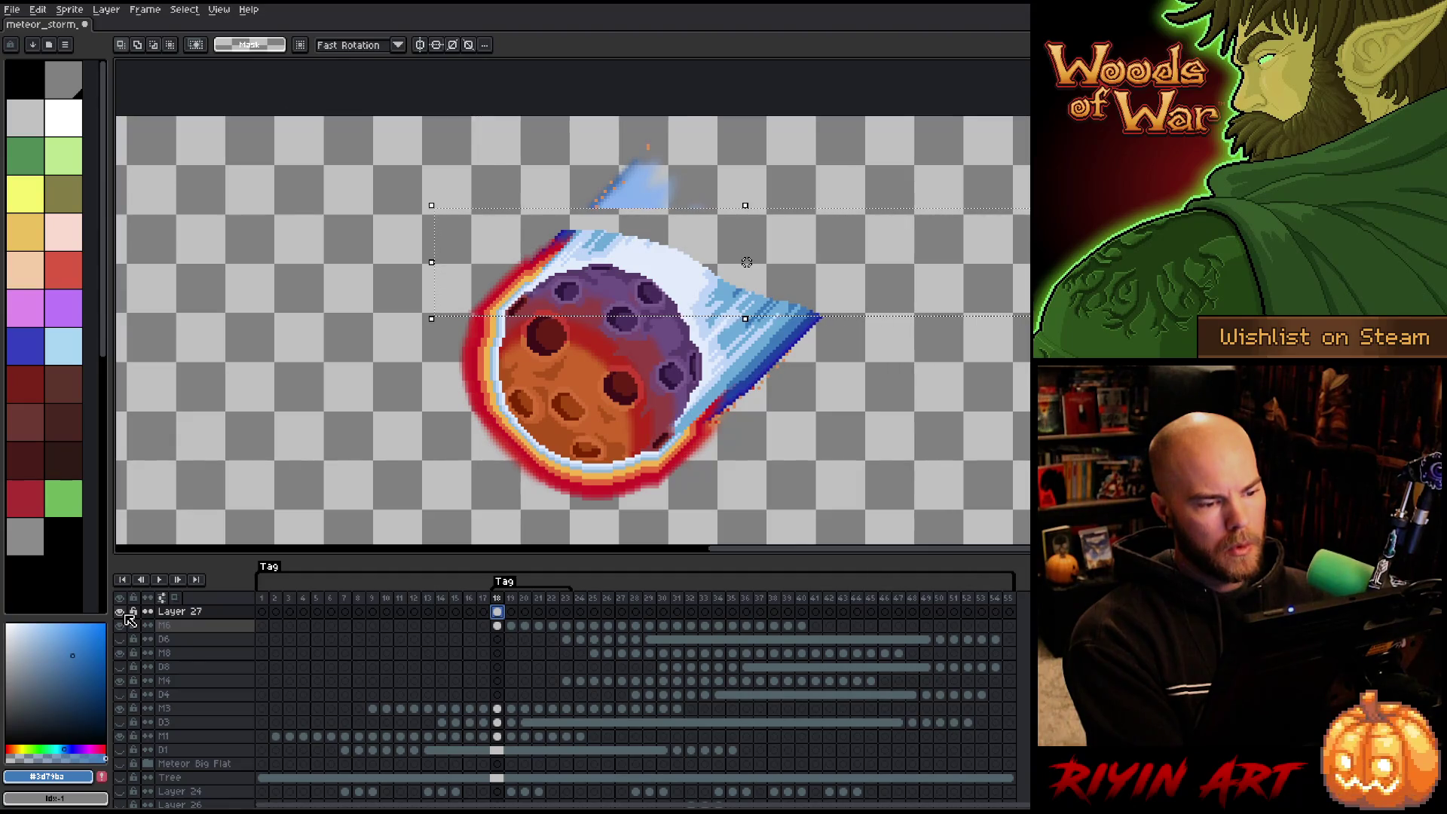
pyautogui.hotkey('ctrl', 'z')
pyautogui.hotkey('ctrl', 'z')
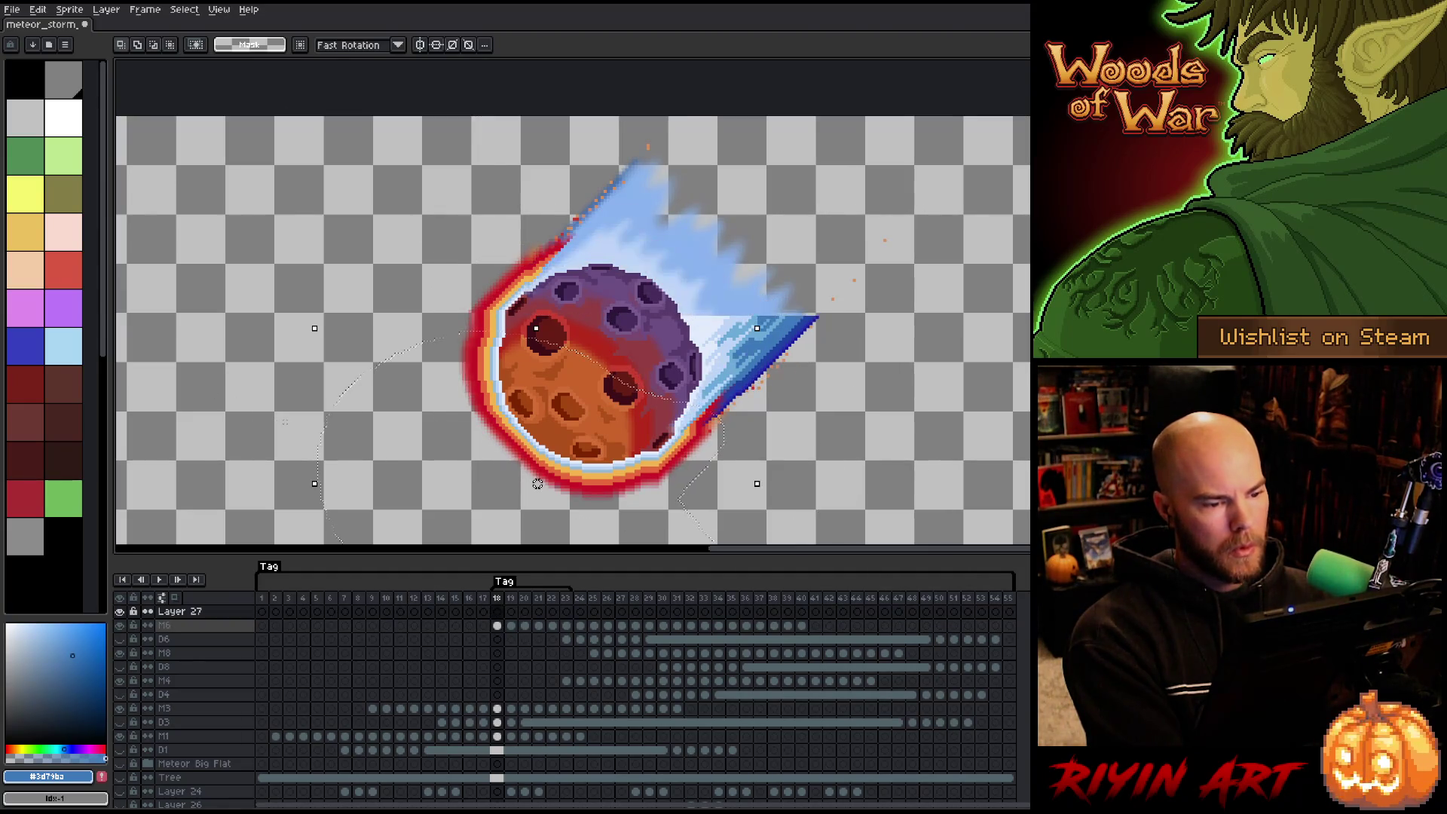
# Undo back to before the new layer and recentre the scene.
pyautogui.hotkey('ctrl', 'z')
pyautogui.scroll(-3, 527, 434)
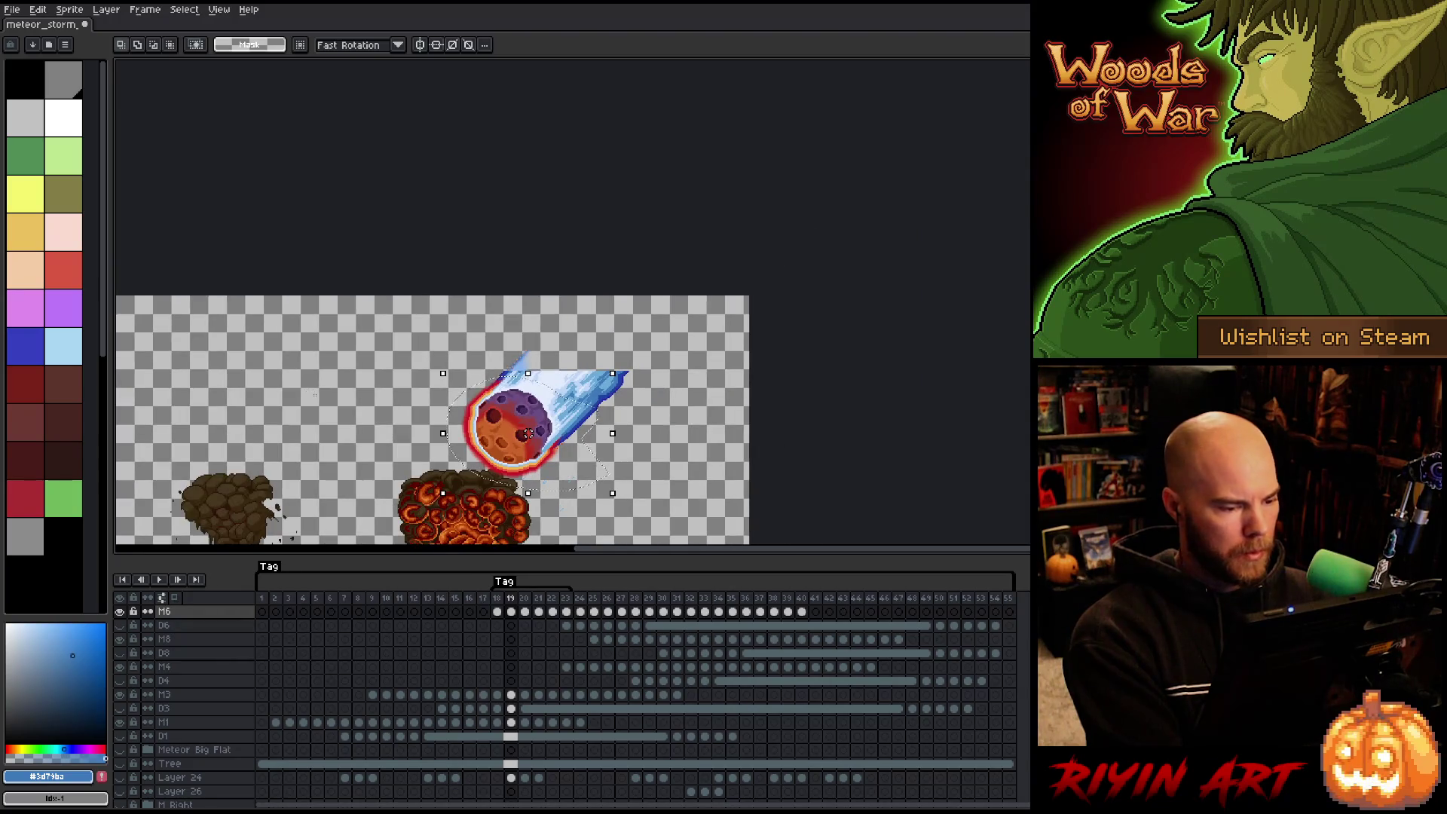
pyautogui.moveTo(528, 433); pyautogui.dragTo(608, 373)
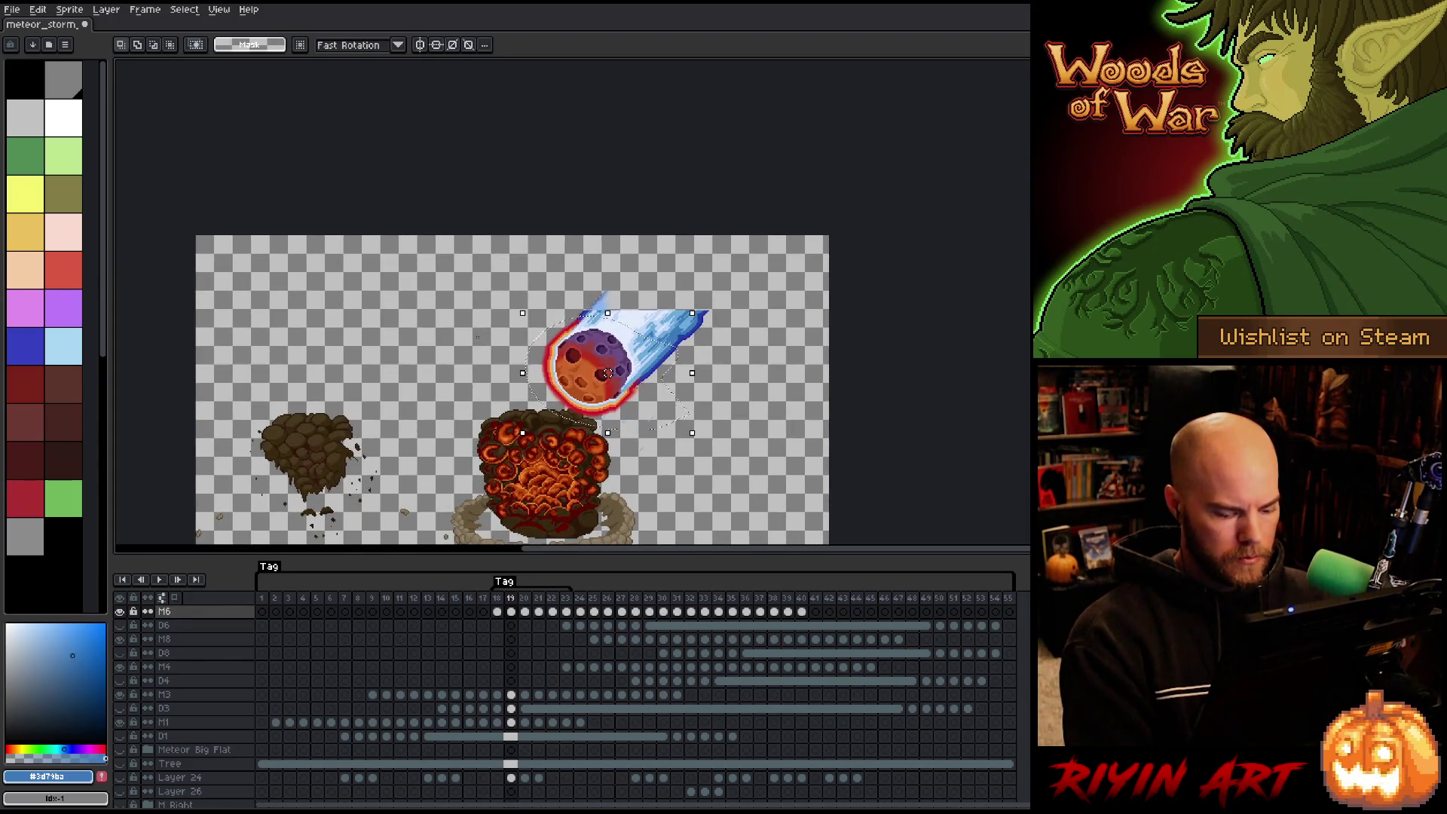
# Compare frames 22 and 23, settling on frame 22 with the meteor's trail in view.
pyautogui.press('Right')
pyautogui.press('Right')
pyautogui.press('Right')
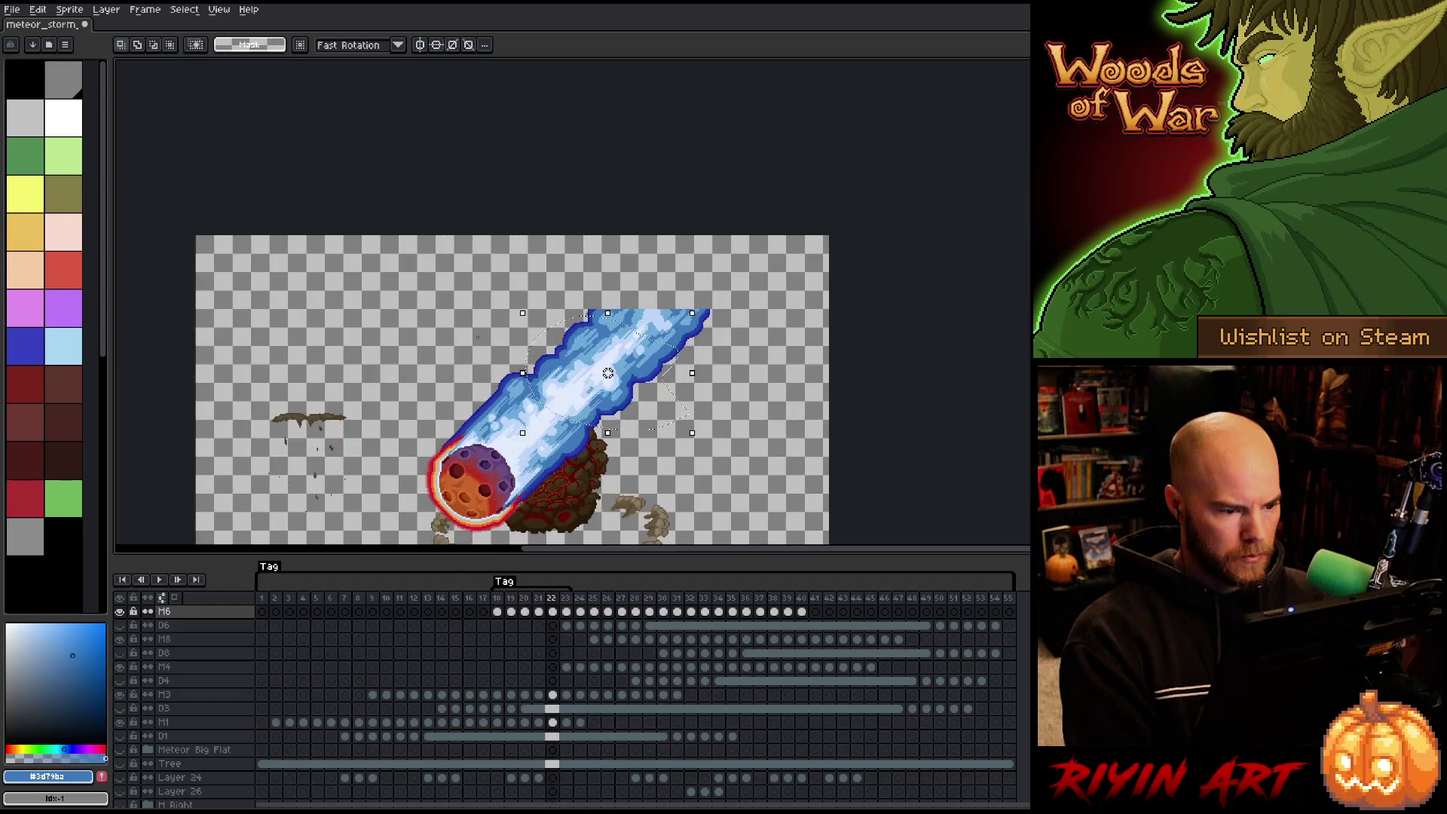
pyautogui.press('Left')
pyautogui.moveTo(451, 454)
pyautogui.mouseDown()
pyautogui.moveTo(514, 357)
pyautogui.moveTo(495, 391)
pyautogui.mouseUp()
pyautogui.click(567, 612)
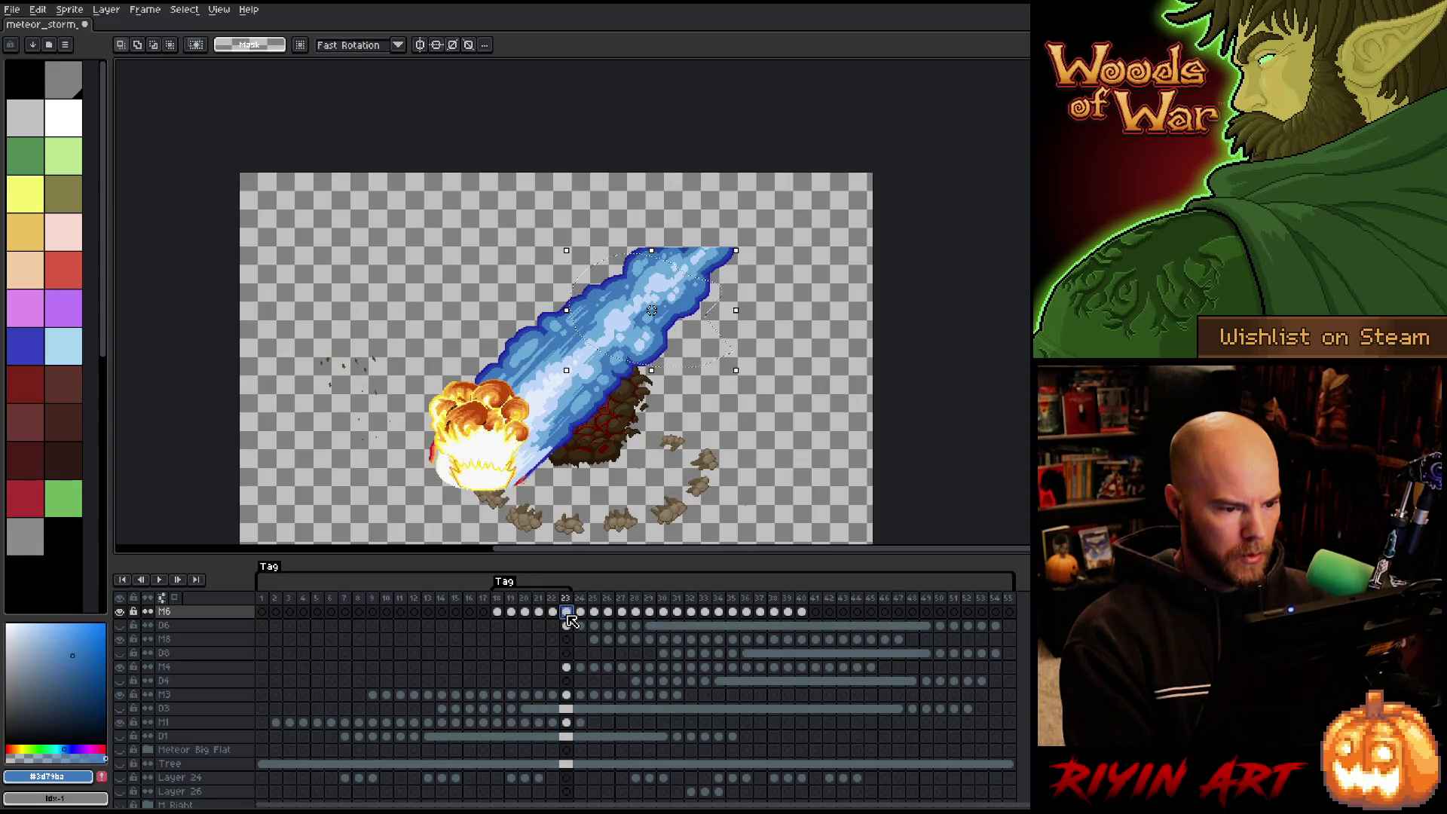
pyautogui.click(554, 612)
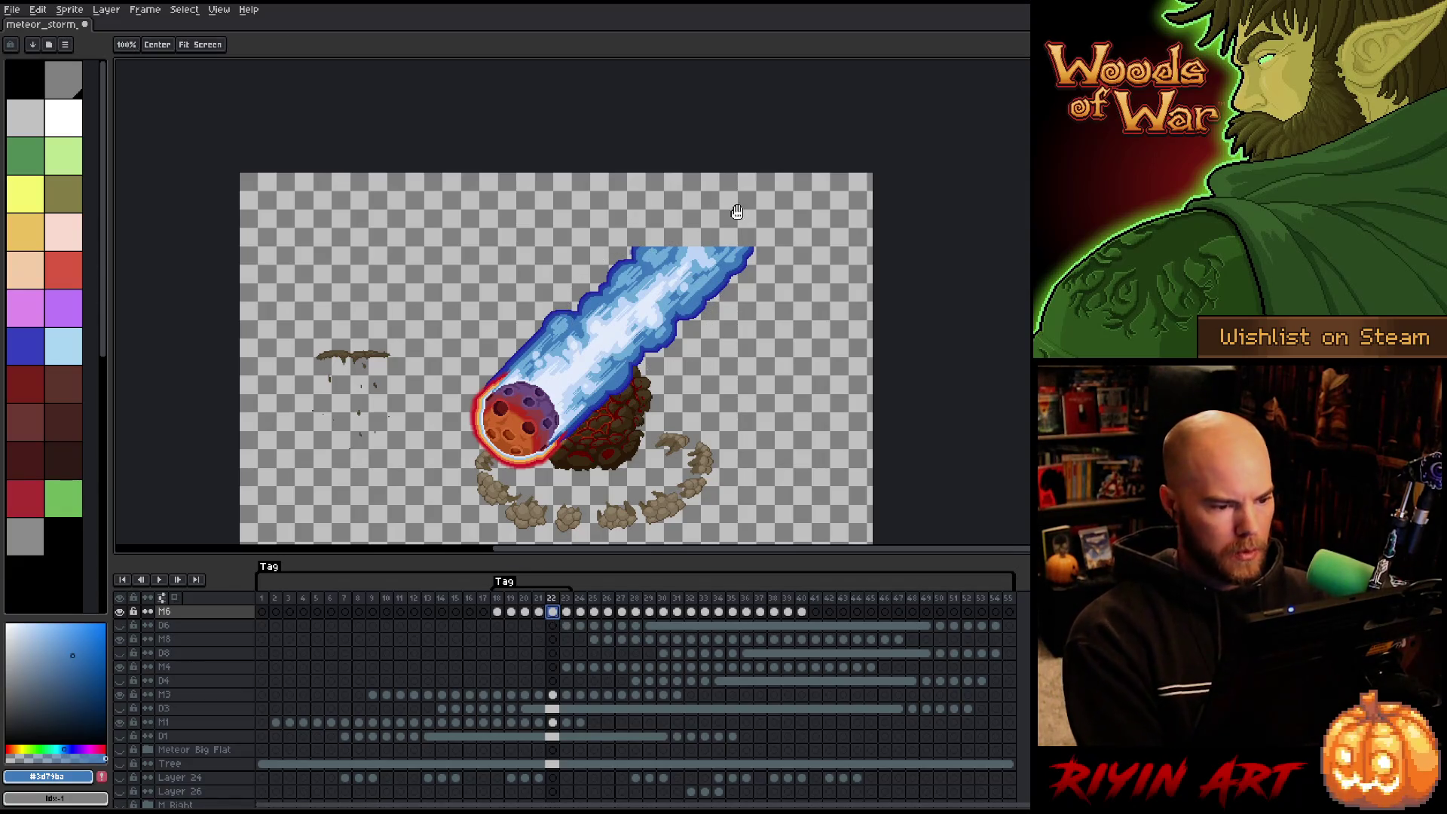
pyautogui.moveTo(722, 222); pyautogui.dragTo(598, 351)
pyautogui.scroll(1, 532, 373)
# Sample the trail's dark-blue outline colour with the Pencil ready, and pan up above the trail.
pyautogui.scroll(5, 532, 373)
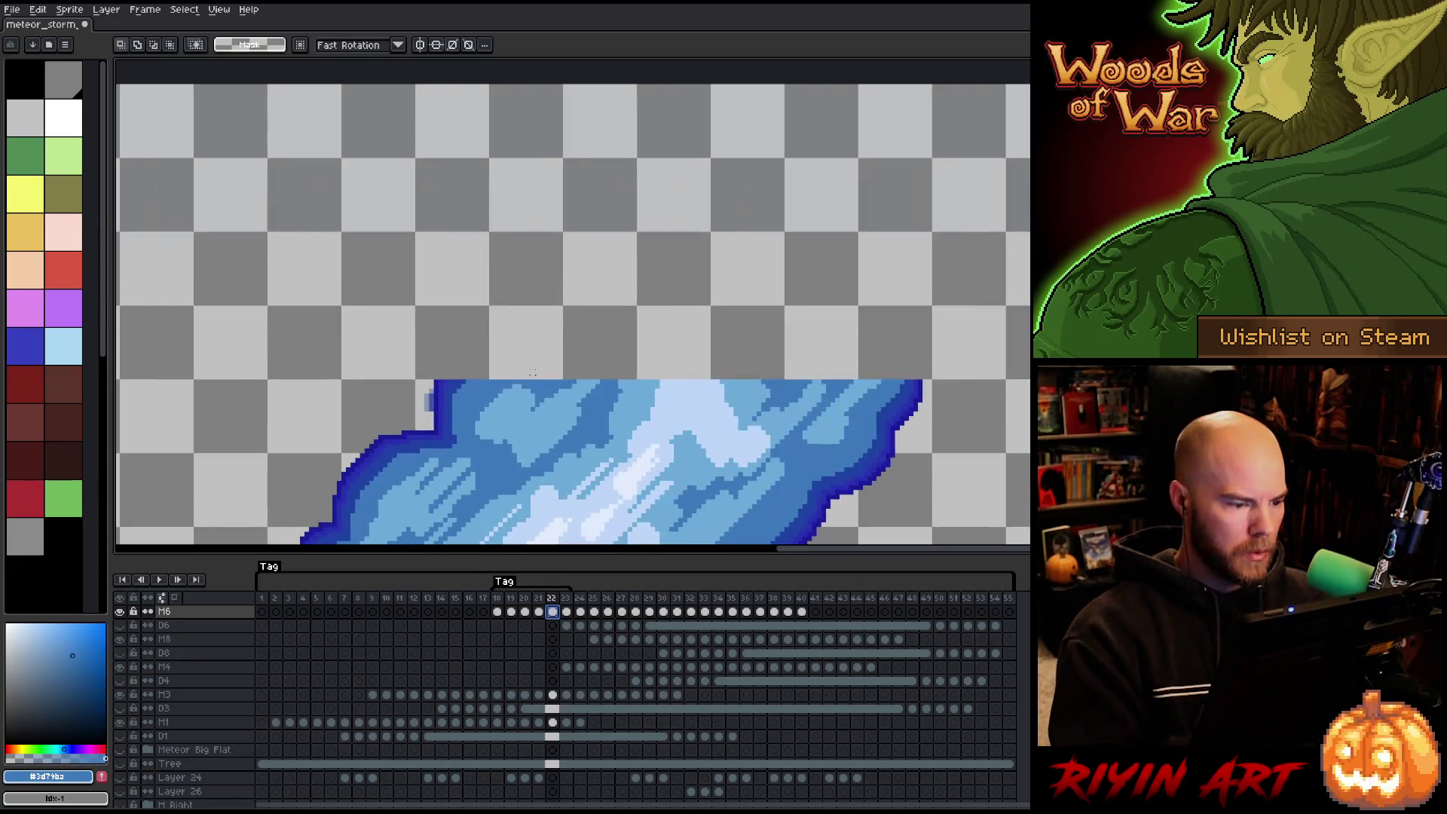
pyautogui.press('i')
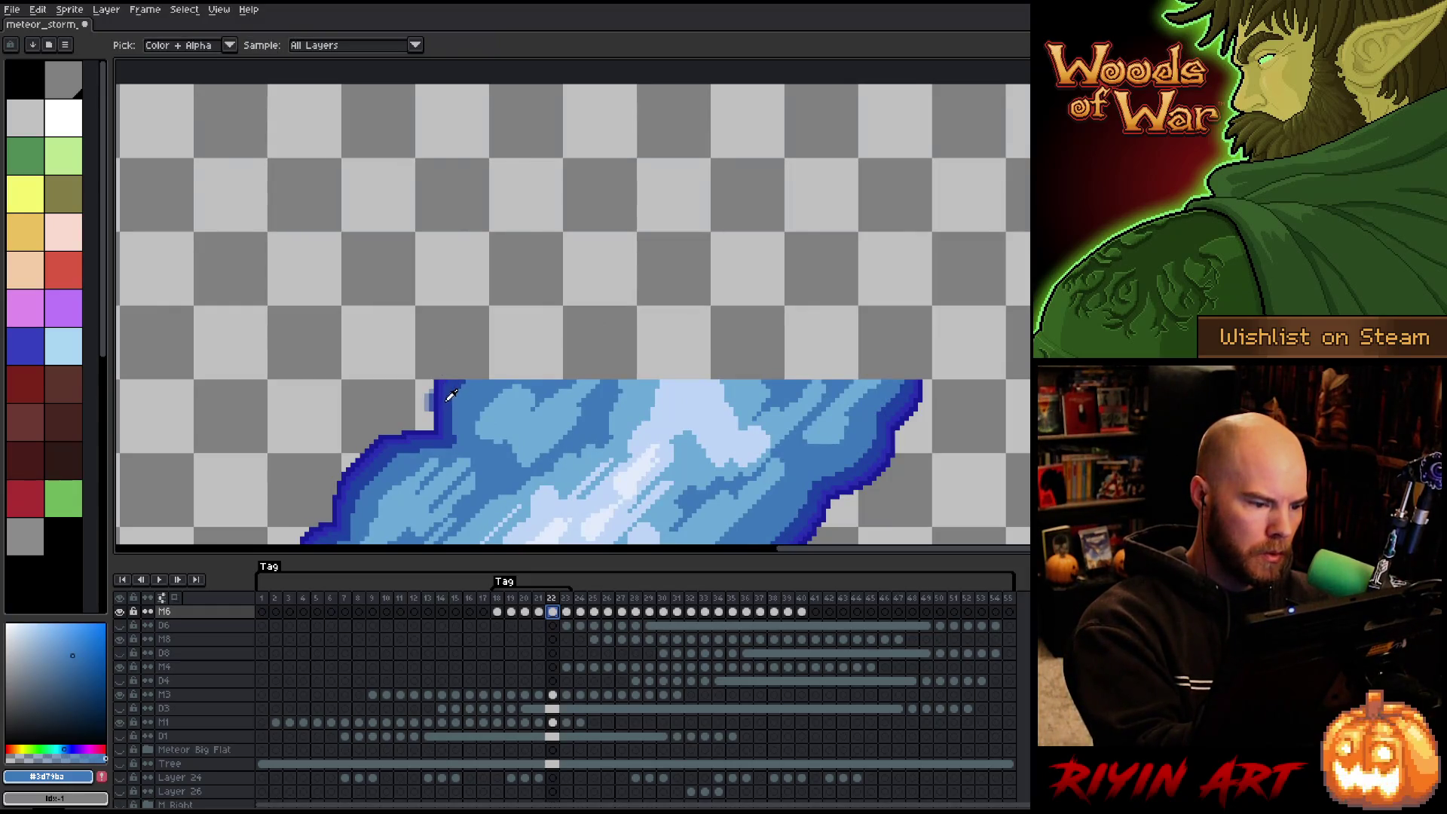
pyautogui.click(446, 402)
pyautogui.press('m')
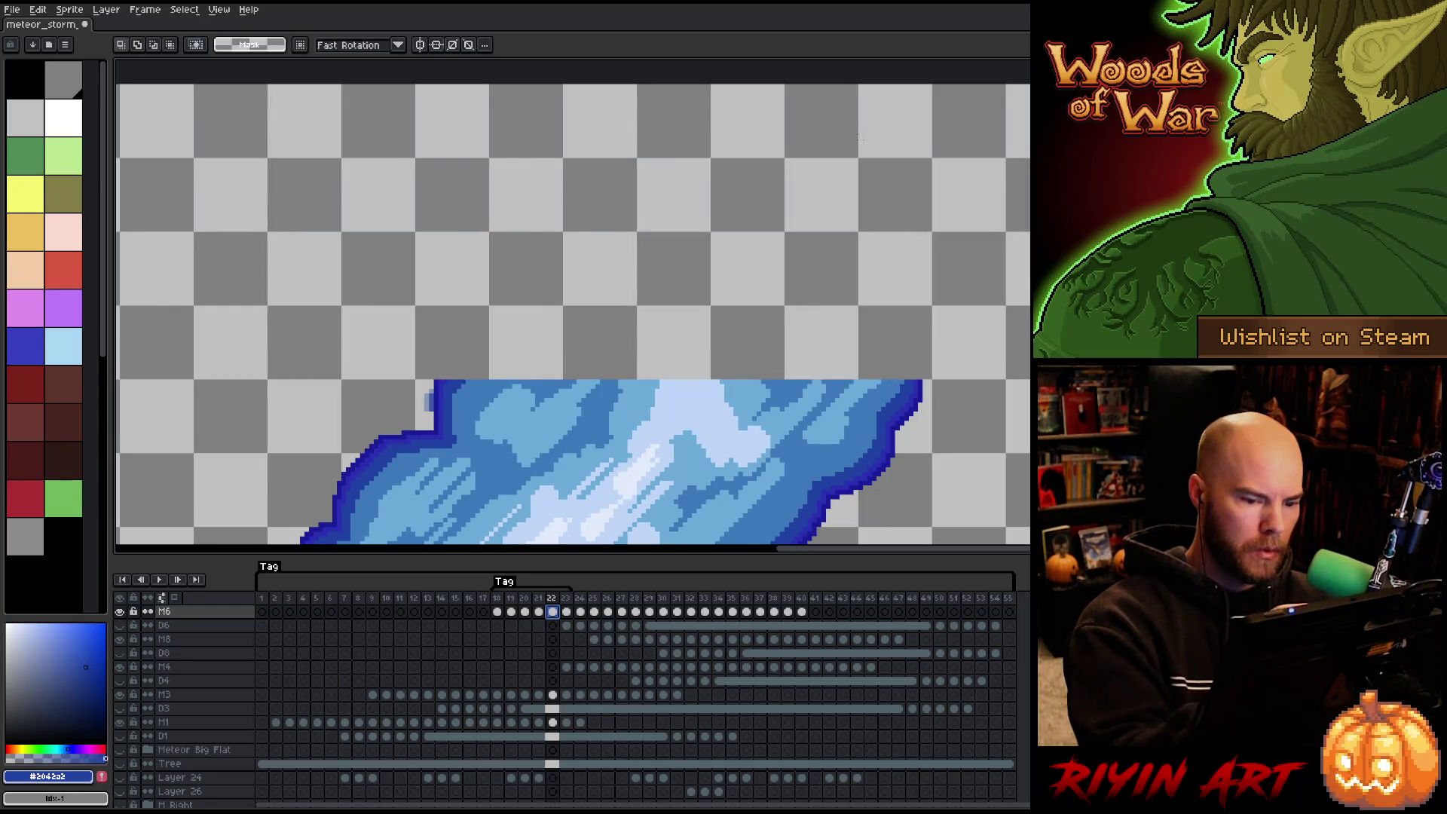
pyautogui.press('v')
pyautogui.press('b')
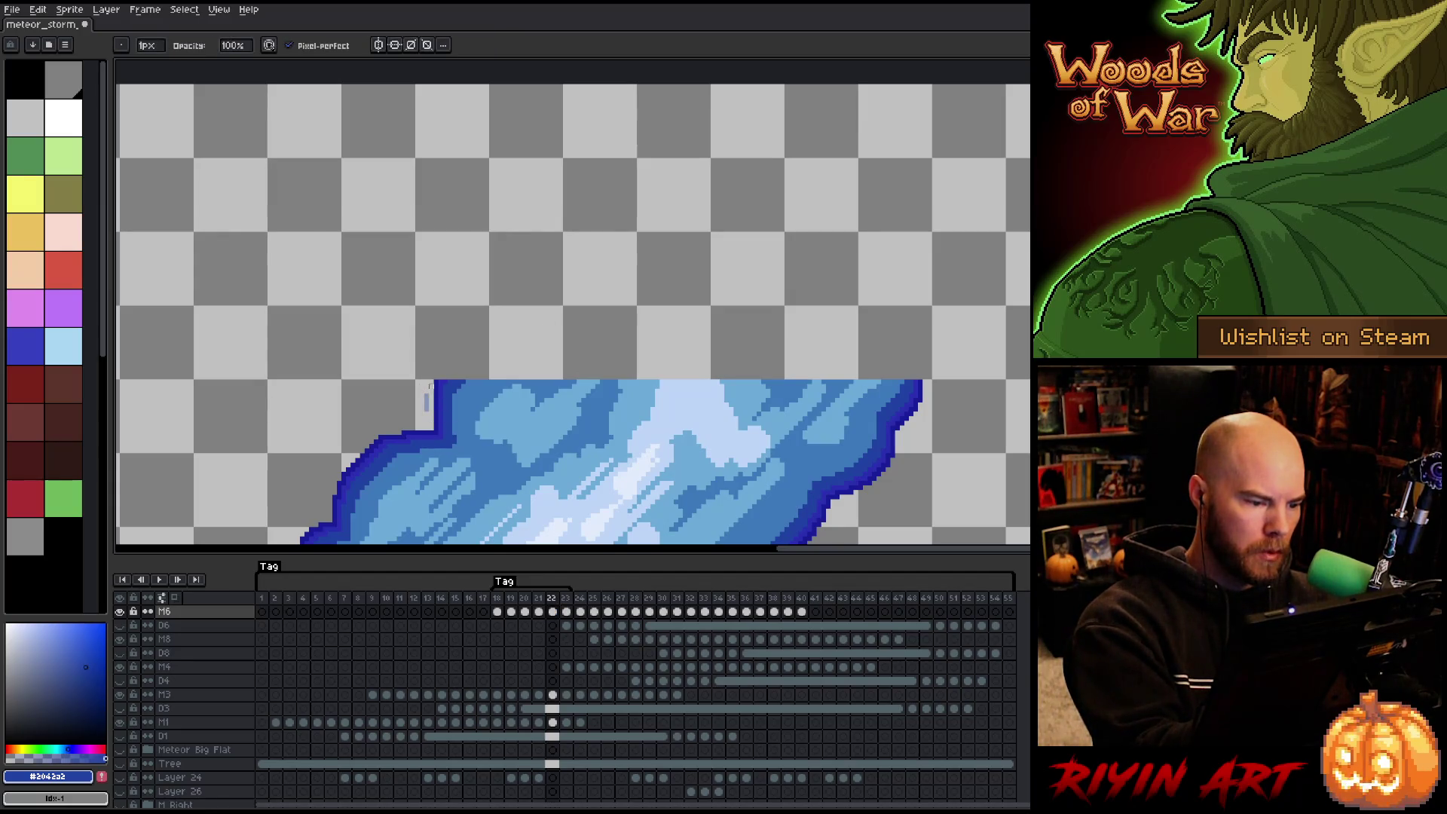
pyautogui.moveTo(586, 373); pyautogui.dragTo(610, 281)
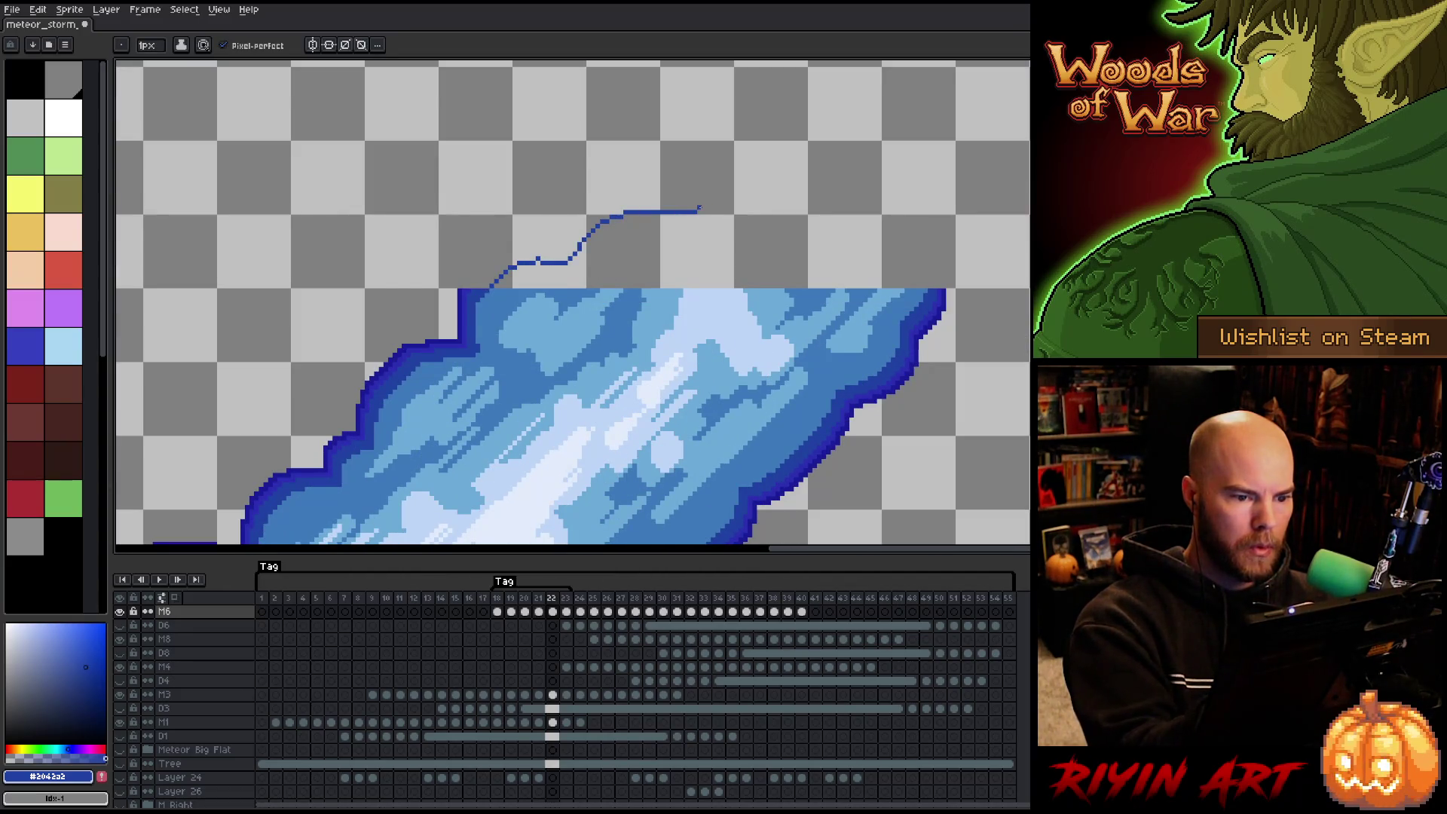
# Draw two dark-blue outline lines up-right from the trail edges to the canvas edge.
pyautogui.moveTo(770, 152)
pyautogui.mouseDown()
pyautogui.moveTo(850, 92)
pyautogui.moveTo(725, 241)
pyautogui.moveTo(836, 143)
pyautogui.mouseUp()
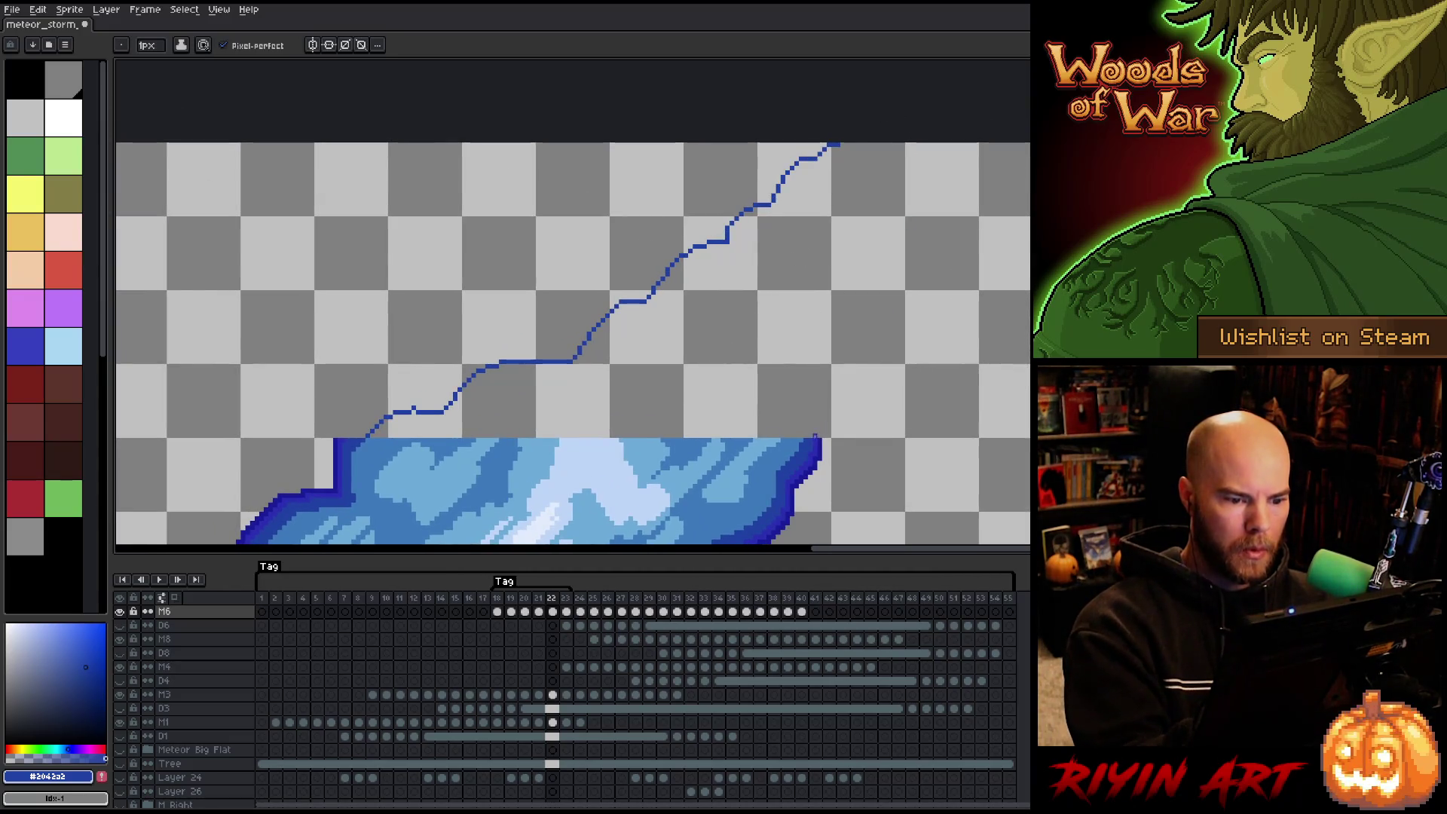
pyautogui.hotkey('ctrl', 'z')
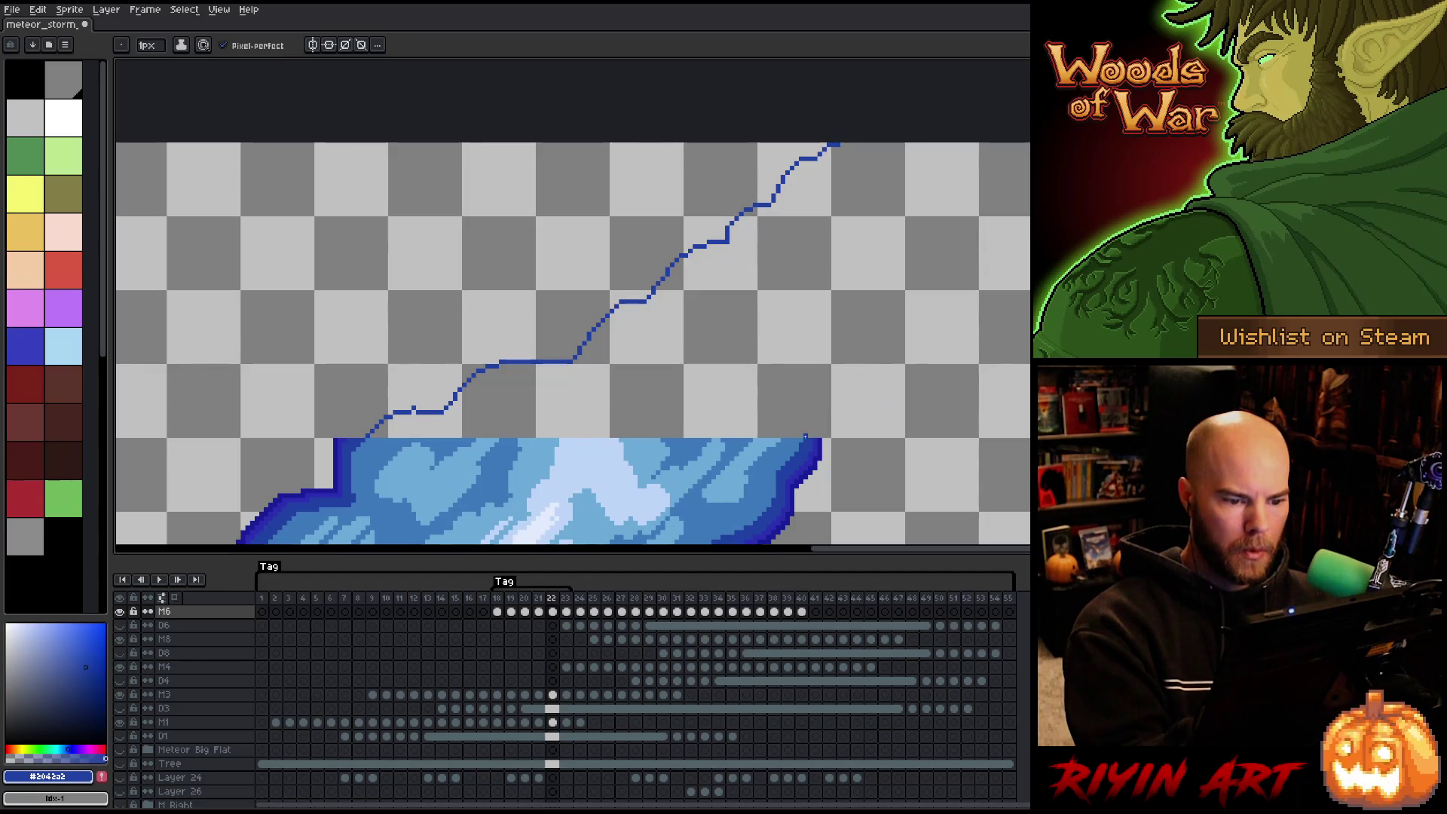
pyautogui.moveTo(804, 436); pyautogui.dragTo(844, 398)
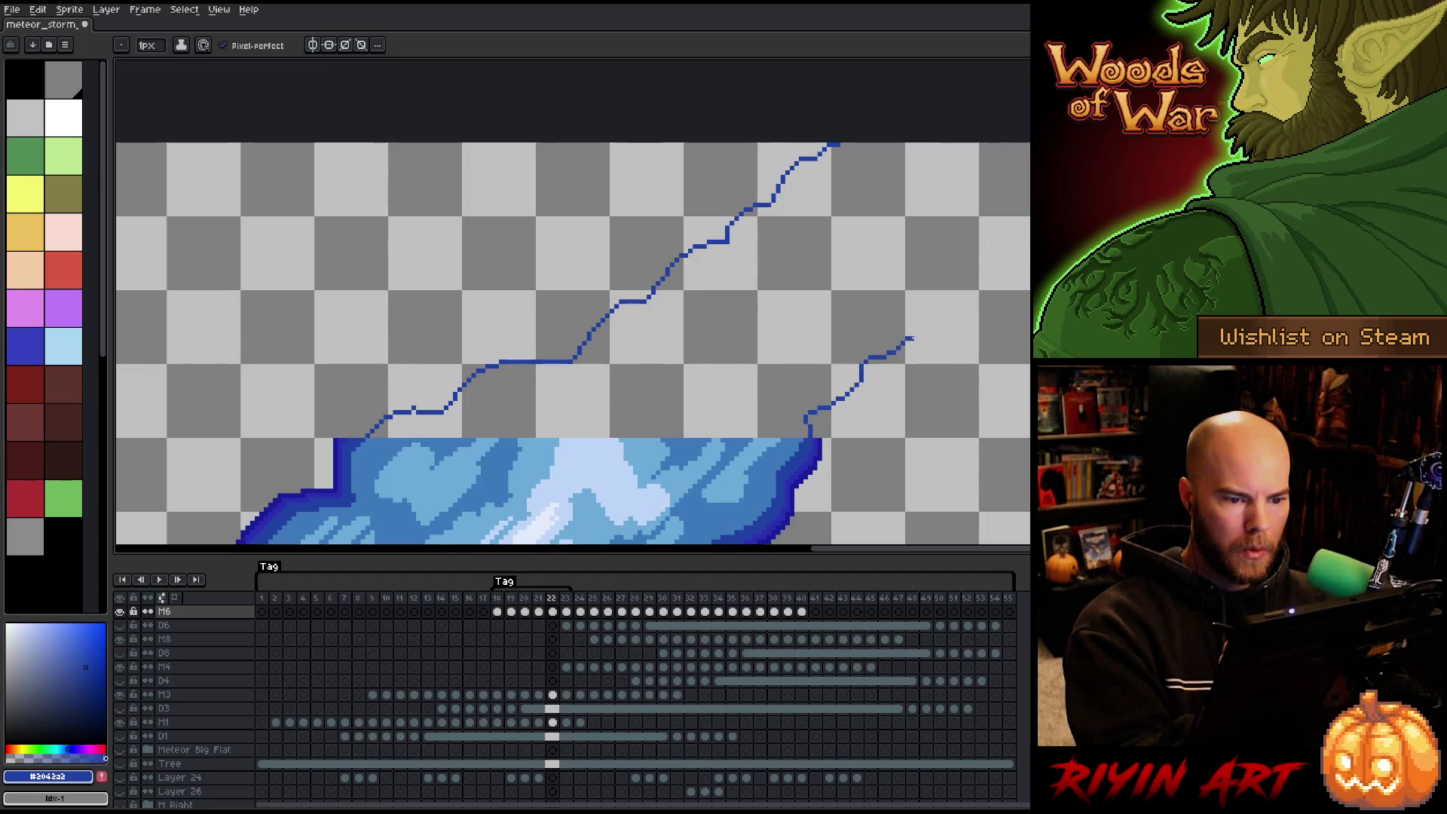
pyautogui.moveTo(950, 296); pyautogui.dragTo(1029, 180)
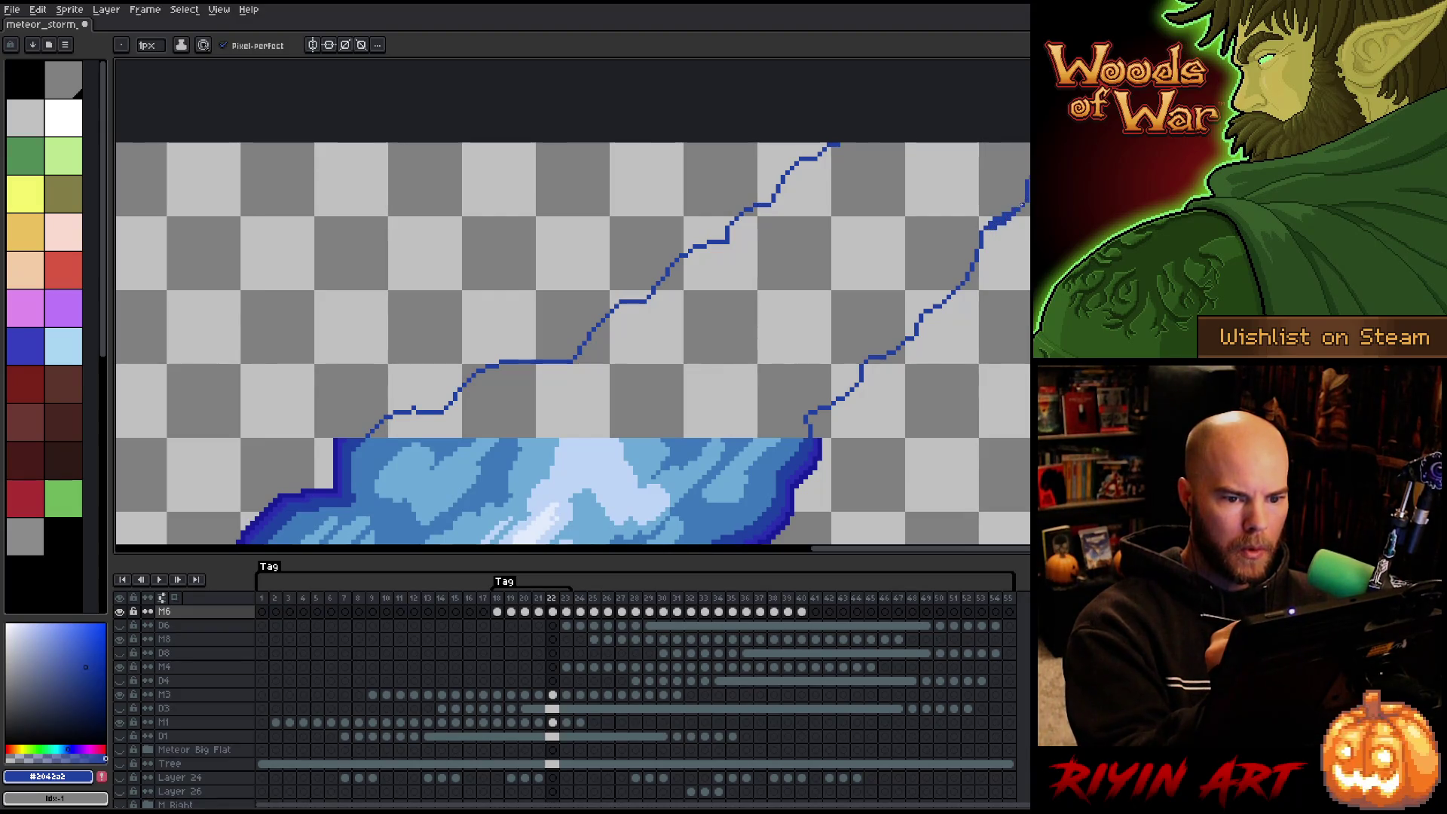
# Erase stray pixels from the second blue line and bring the trail's upper end into view.
pyautogui.press('e')
pyautogui.moveTo(983, 230); pyautogui.dragTo(1014, 210)
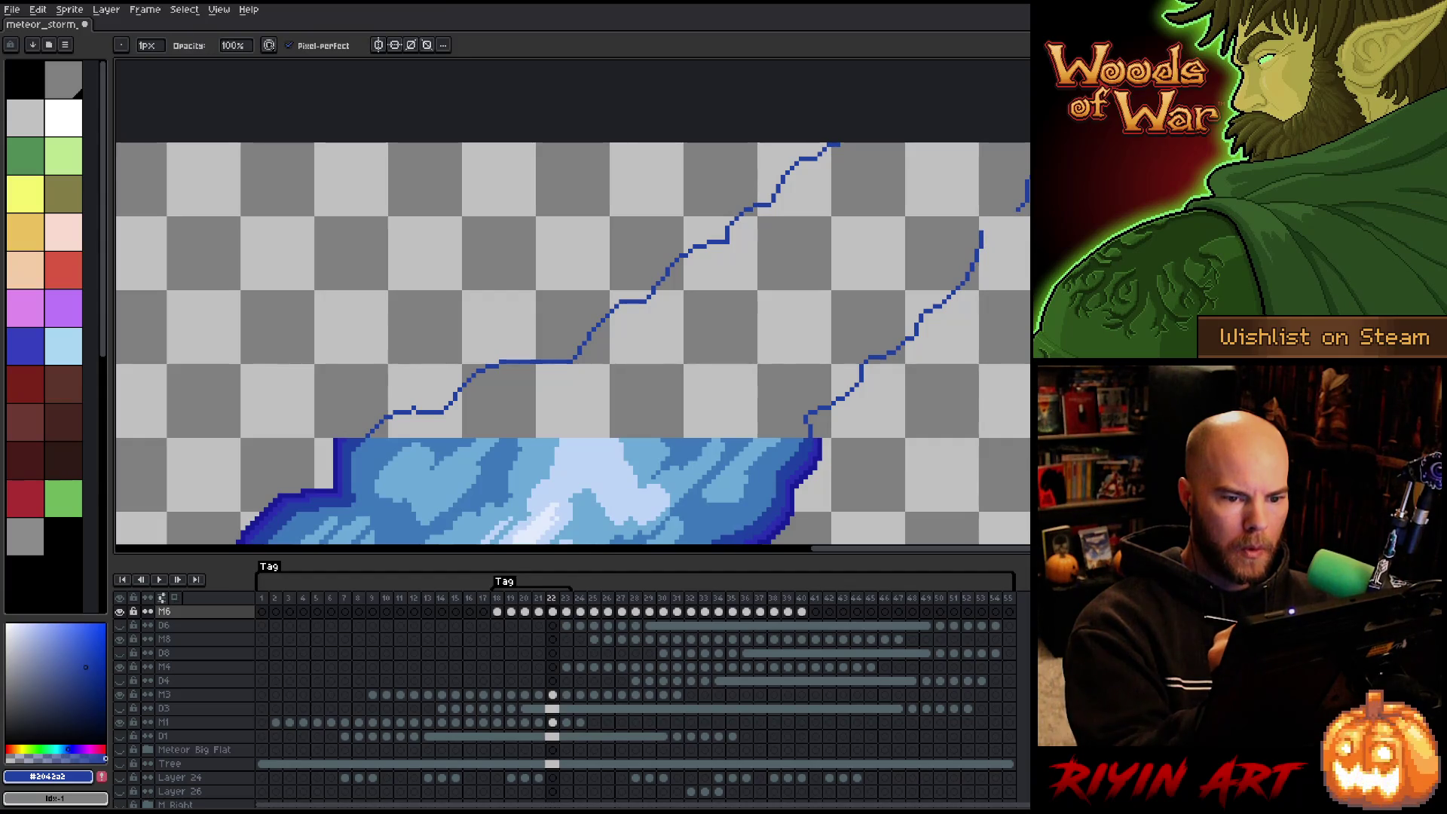
pyautogui.press('b')
pyautogui.press('e')
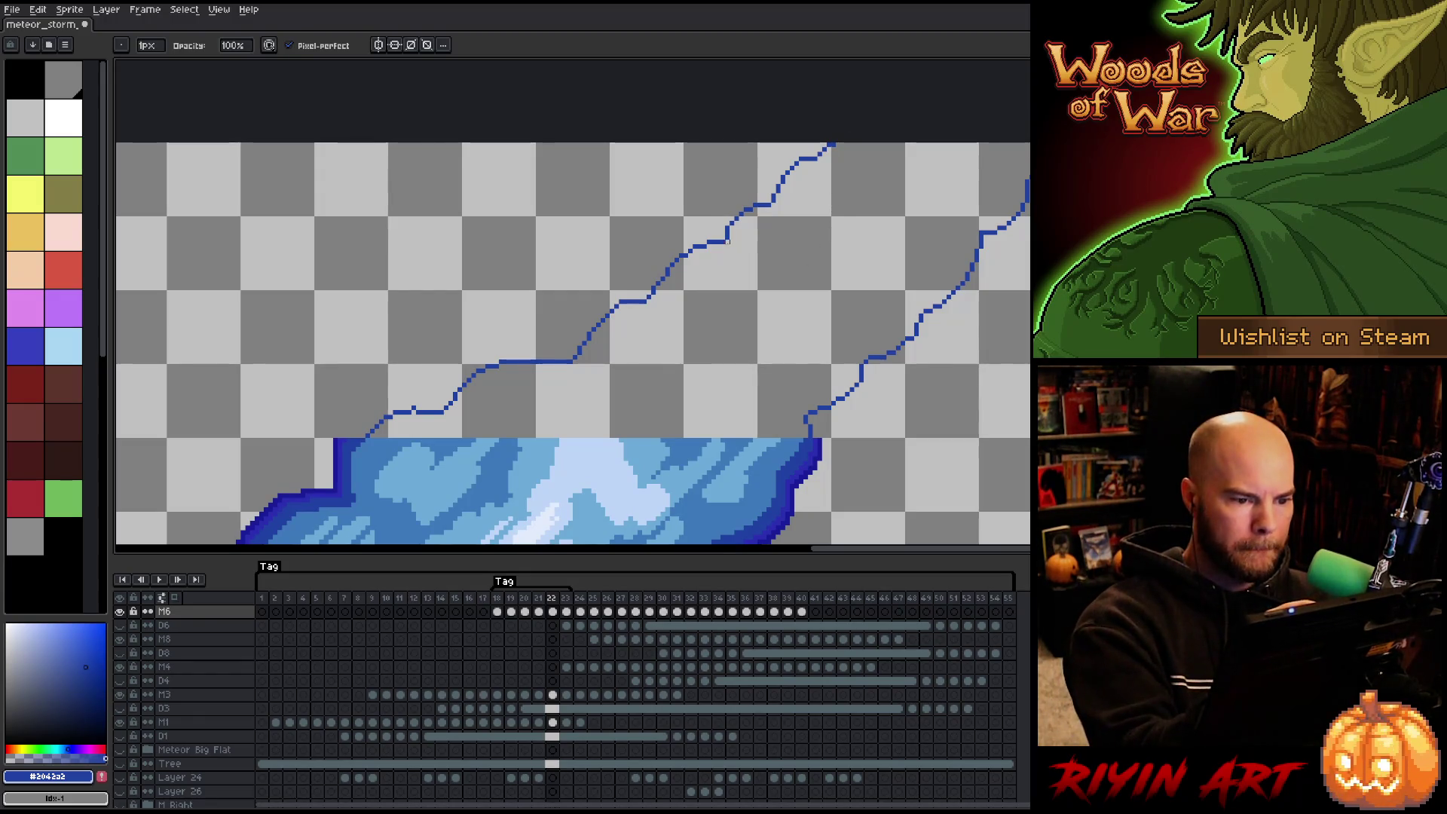
pyautogui.scroll(-5, 718, 325)
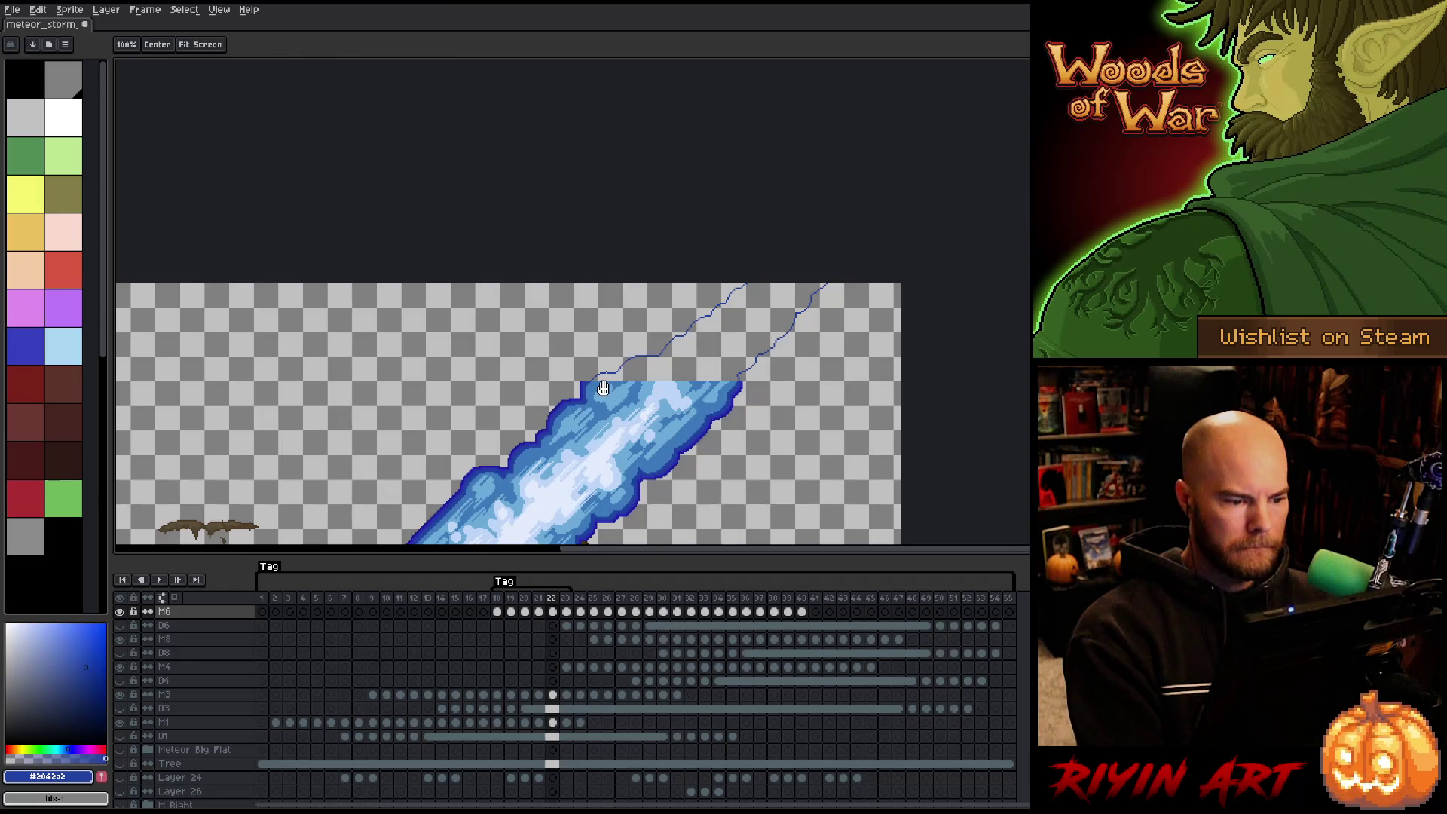
pyautogui.scroll(5, 663, 181)
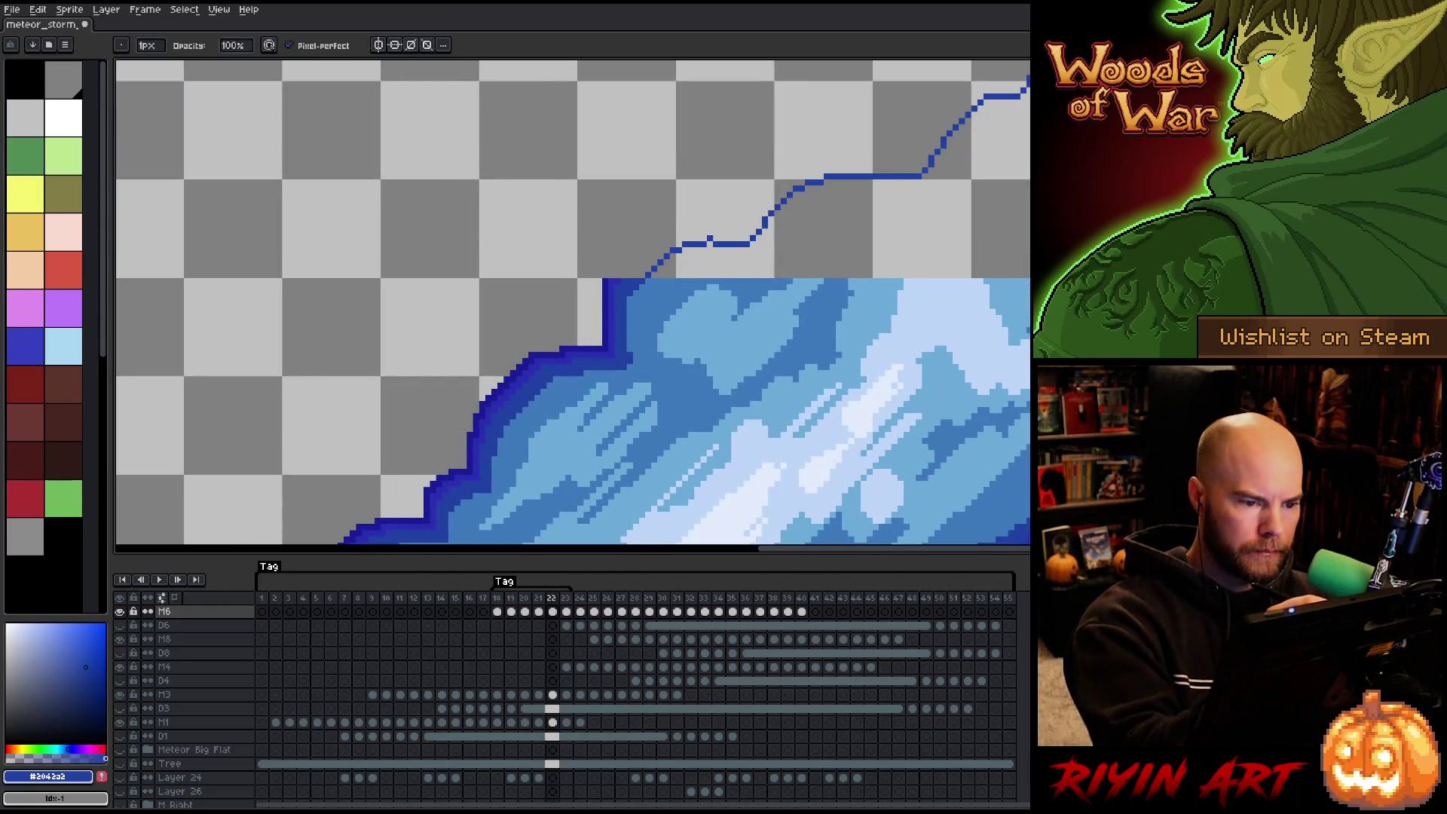
pyautogui.press('e')
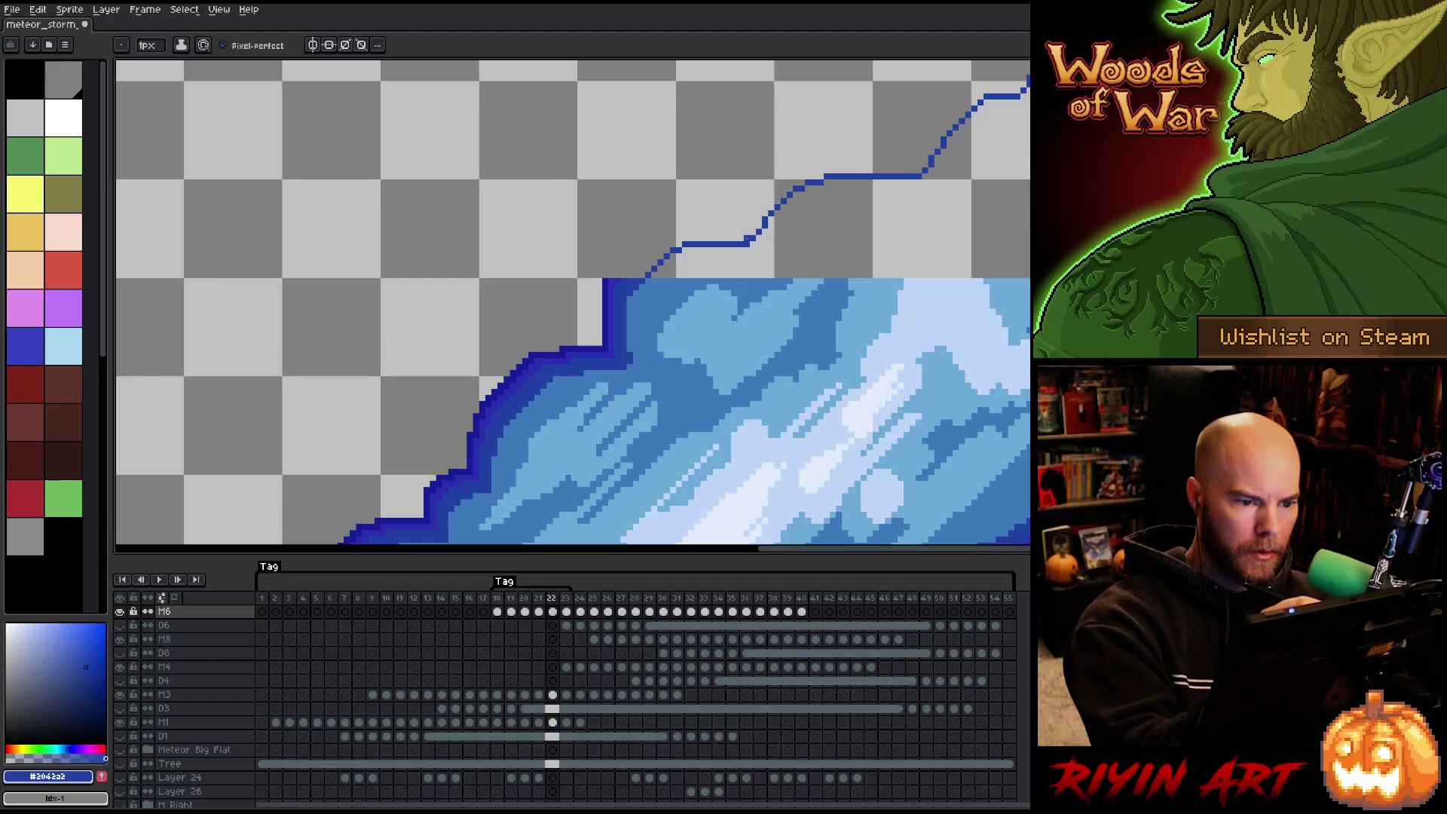
pyautogui.press('b')
pyautogui.press('e')
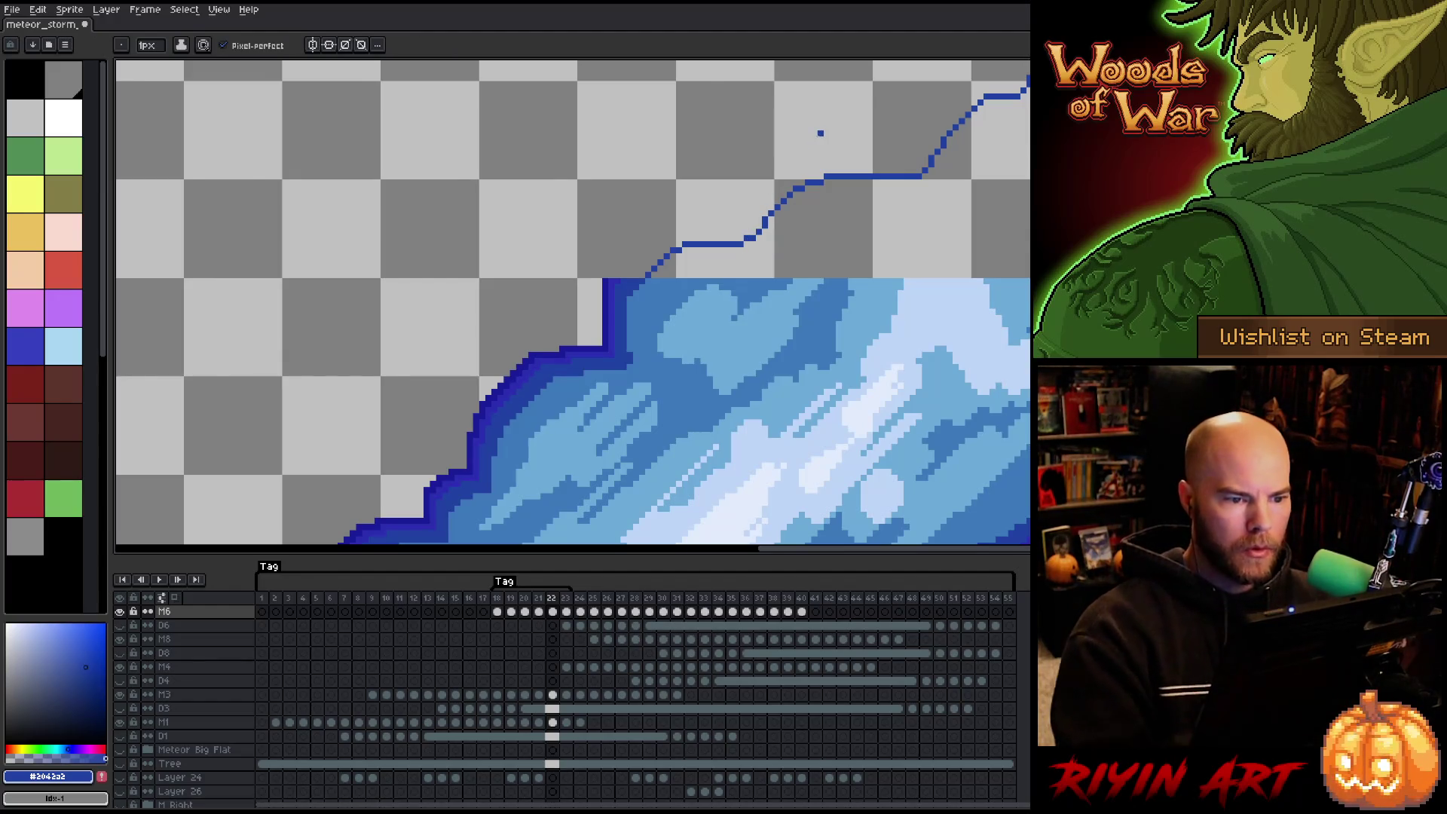
pyautogui.scroll(-4, 817, 134)
pyautogui.scroll(-2, 817, 138)
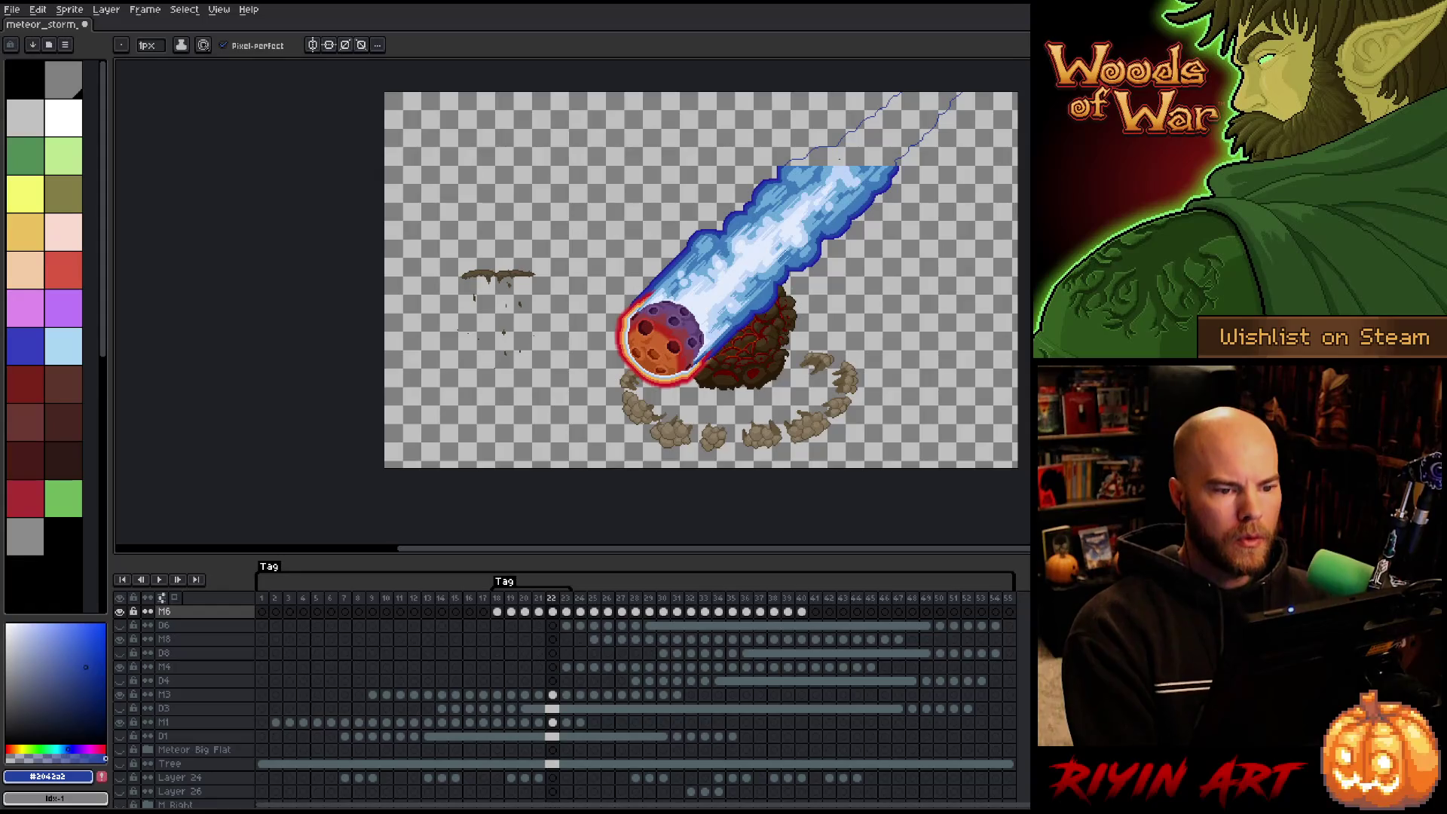
pyautogui.moveTo(901, 127); pyautogui.dragTo(678, 260)
pyautogui.scroll(2, 678, 262)
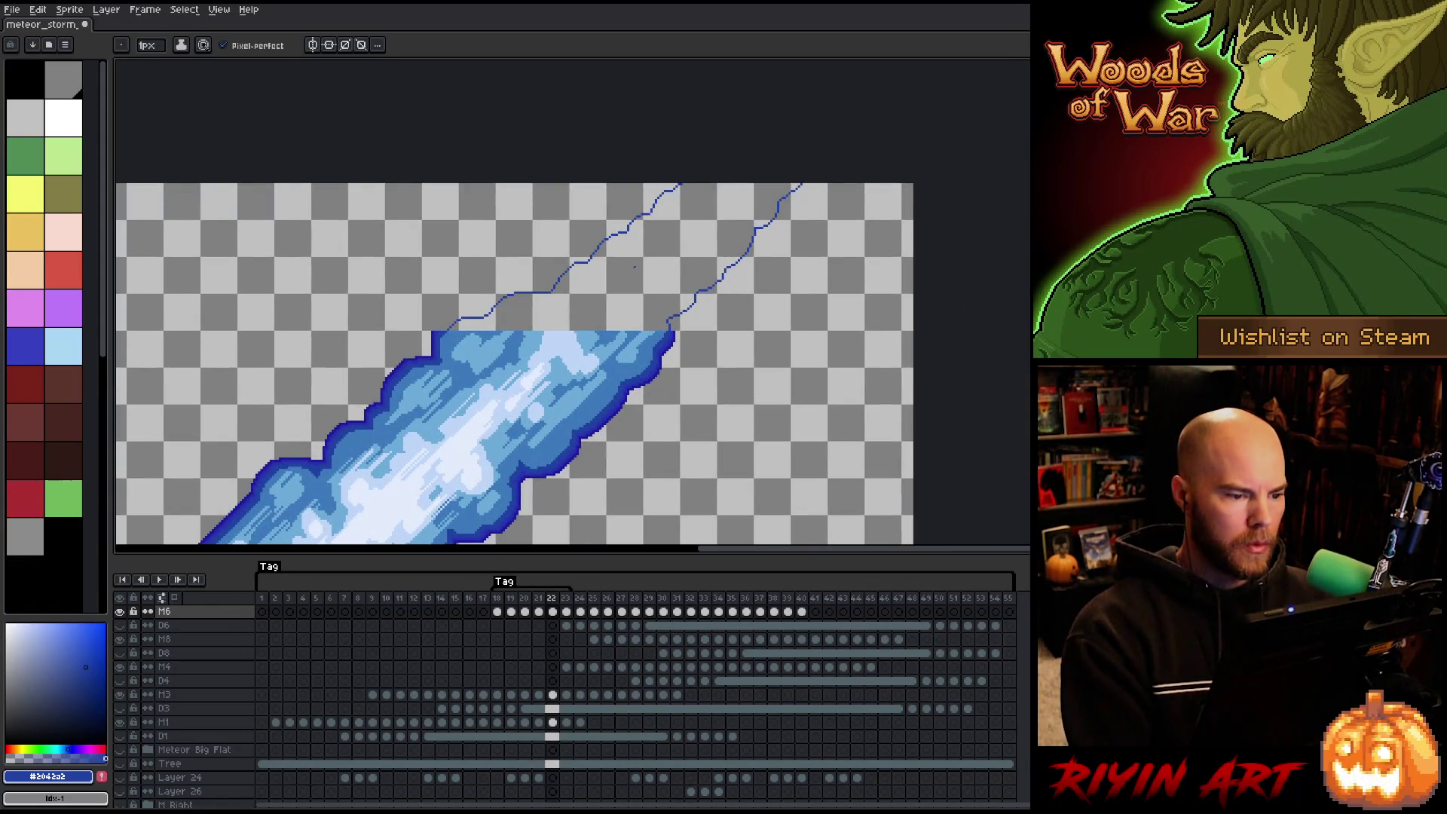
# Lasso part of the new lines and adjust it with a transform.
pyautogui.press('q')
pyautogui.moveTo(706, 185)
pyautogui.mouseDown()
pyautogui.moveTo(603, 285)
pyautogui.moveTo(541, 285)
pyautogui.moveTo(526, 310)
pyautogui.mouseUp()
pyautogui.hotkey('ctrl', 't')
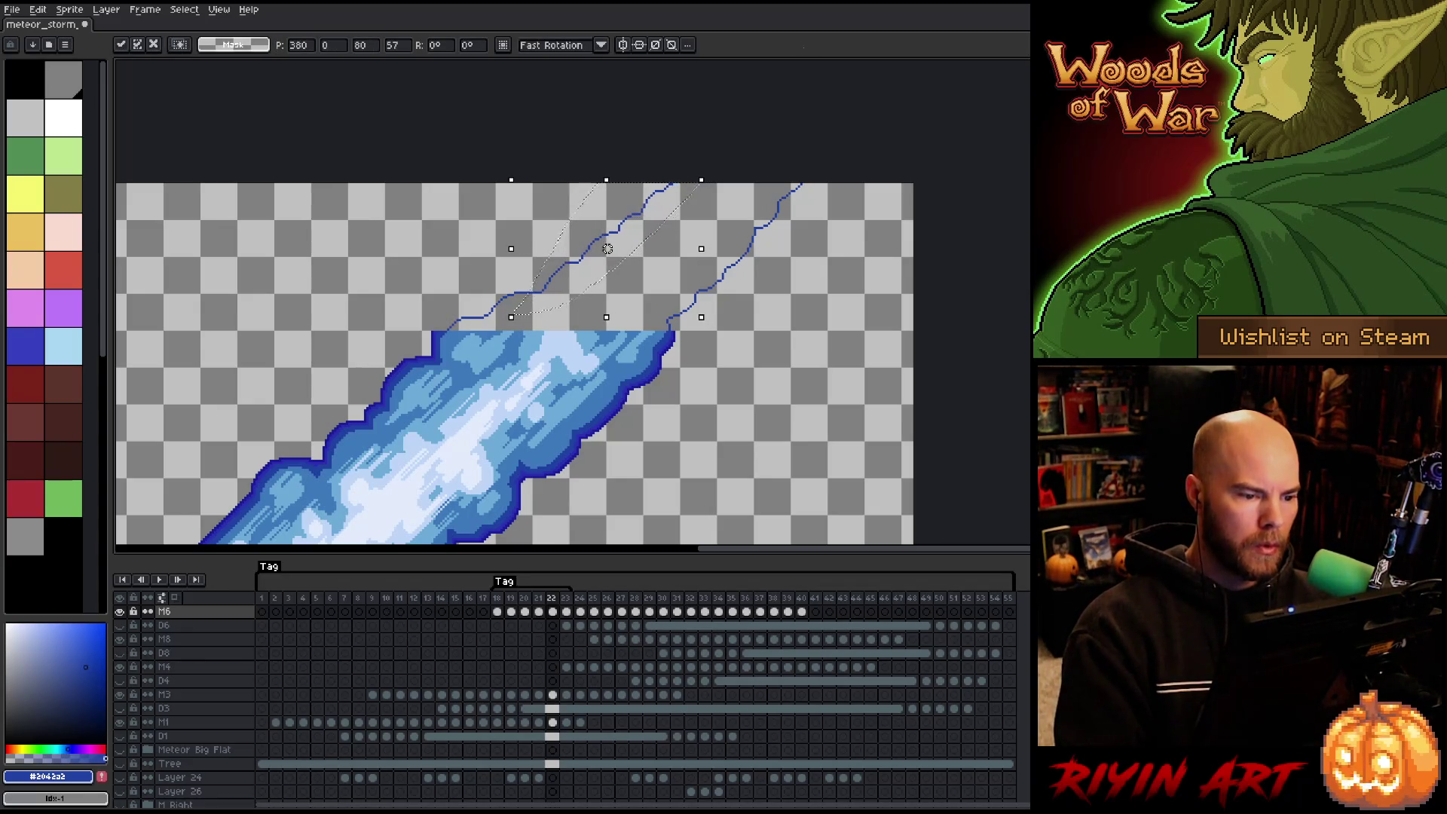
pyautogui.press('Return')
# Pick the trail's mid blue and flood-fill between the outline lines.
pyautogui.scroll(-1, 808, 85)
pyautogui.scroll(-3, 807, 86)
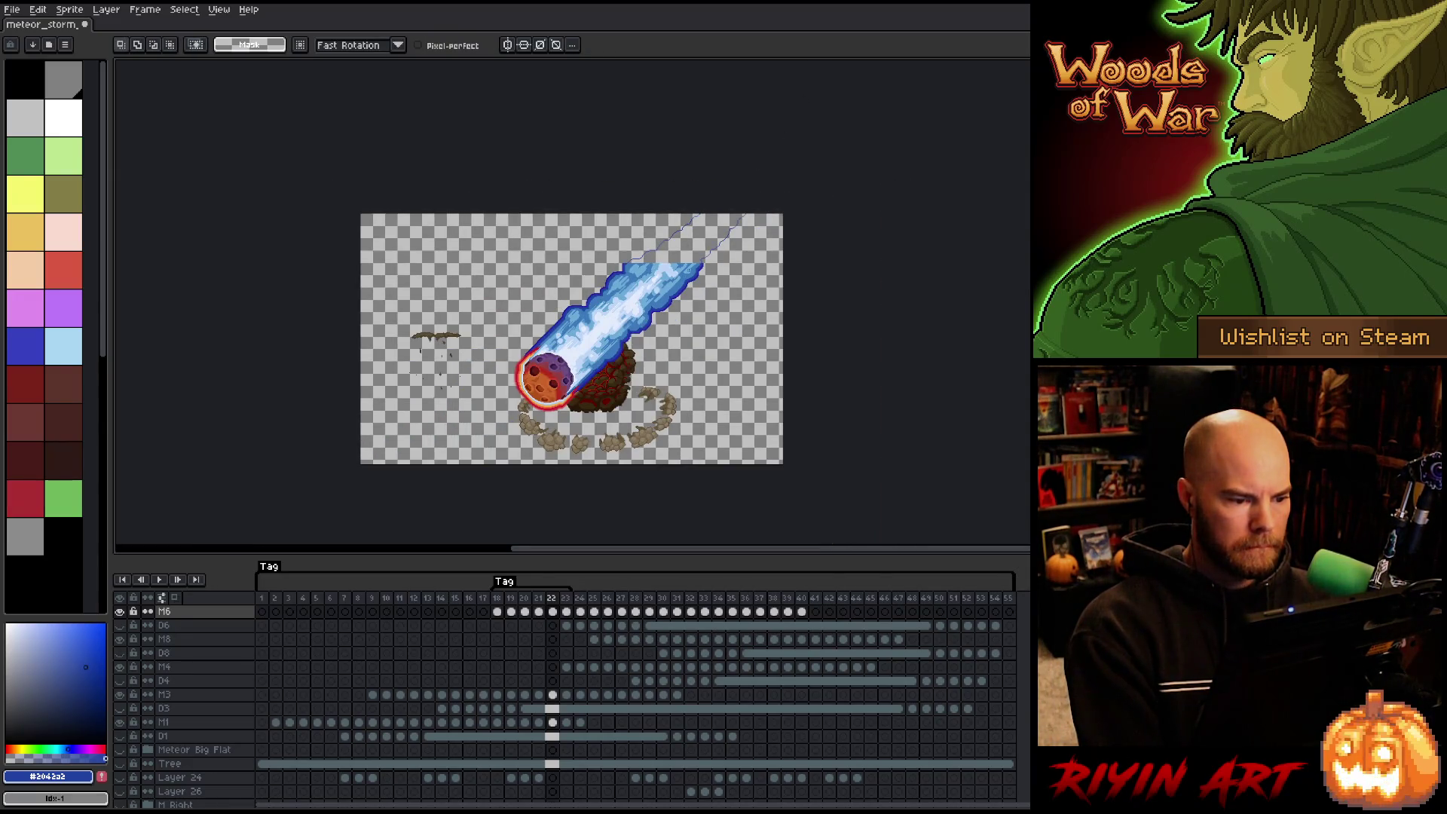
pyautogui.scroll(4, 668, 306)
pyautogui.keyDown('alt'); pyautogui.click(668, 305); pyautogui.keyUp('alt')
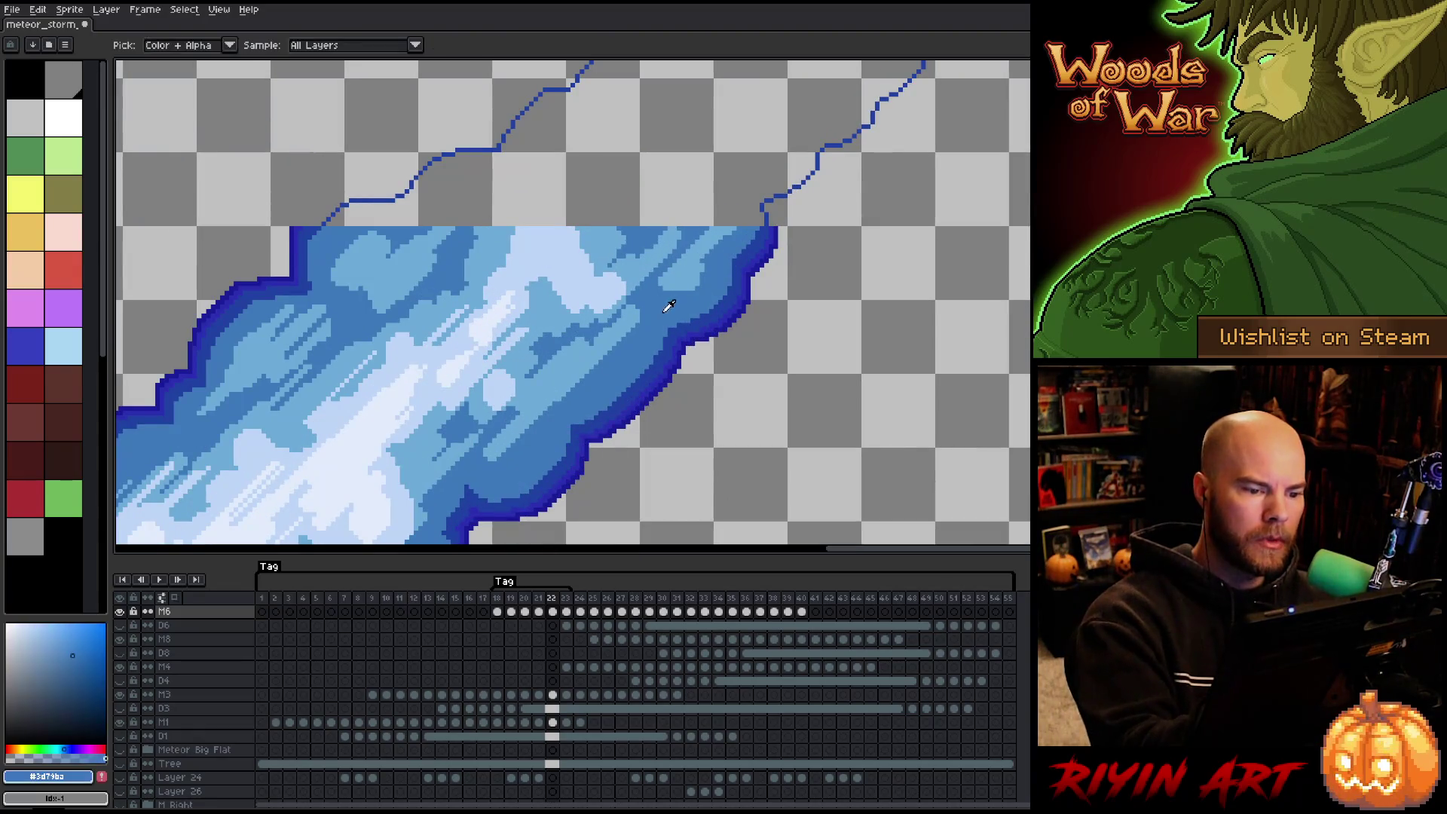
pyautogui.scroll(-2, 668, 305)
pyautogui.press('g')
pyautogui.click(811, 231)
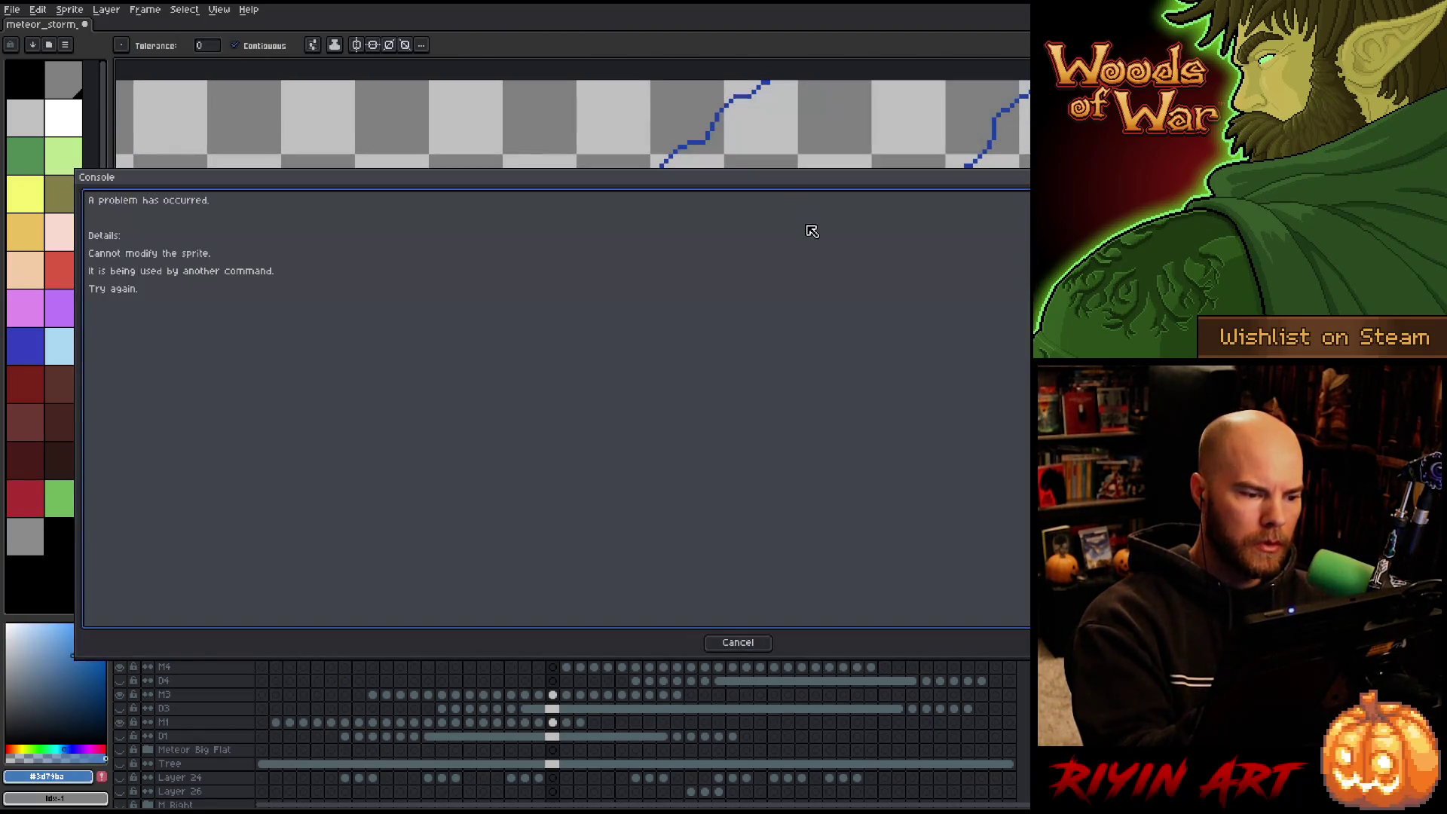
# Dismiss the cannot-modify error, save, and fill between frame 22's outlines with solid blue.
pyautogui.click(738, 642)
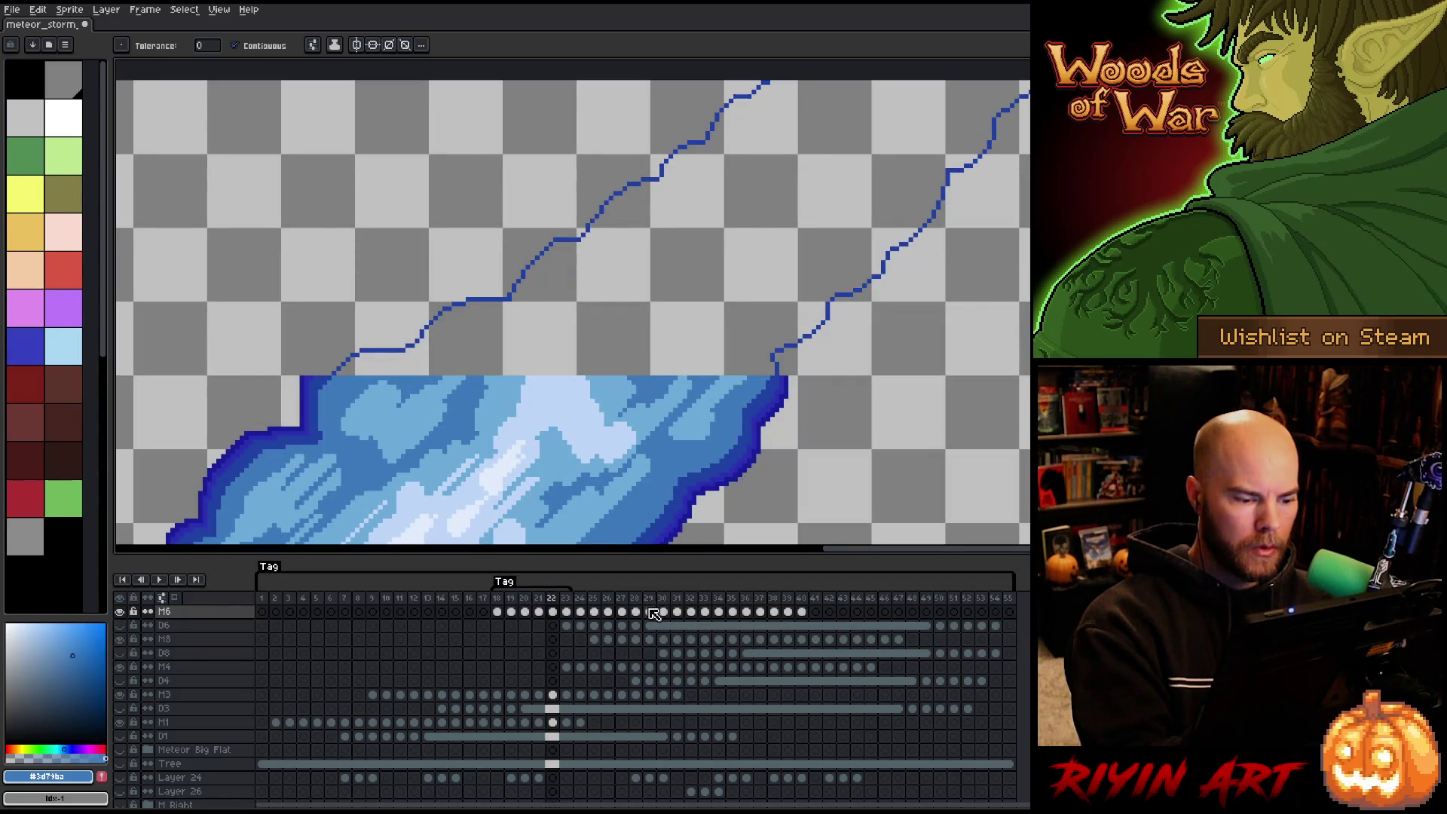
pyautogui.hotkey('ctrl', 's')
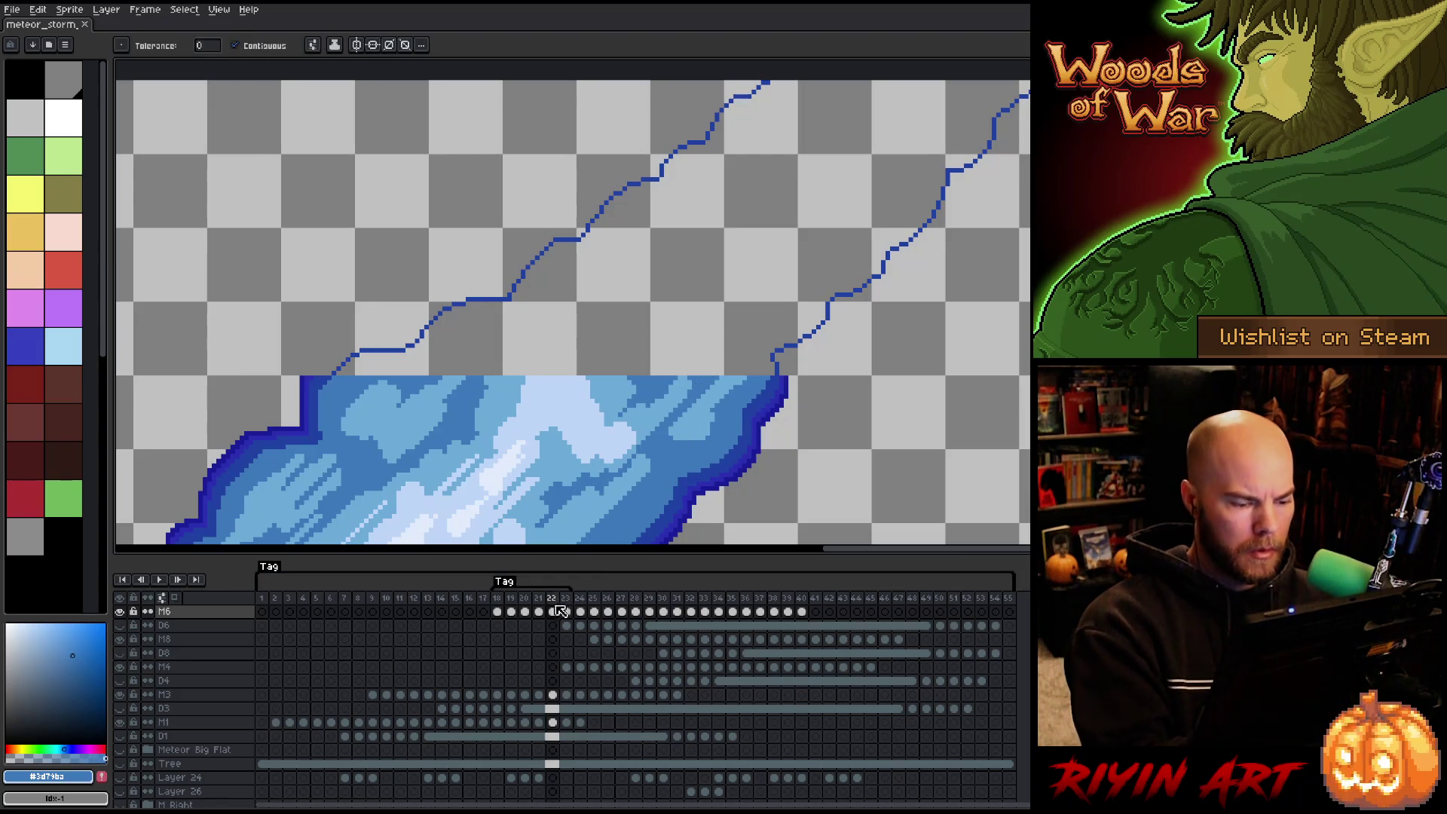
pyautogui.press('Left')
pyautogui.press('Right')
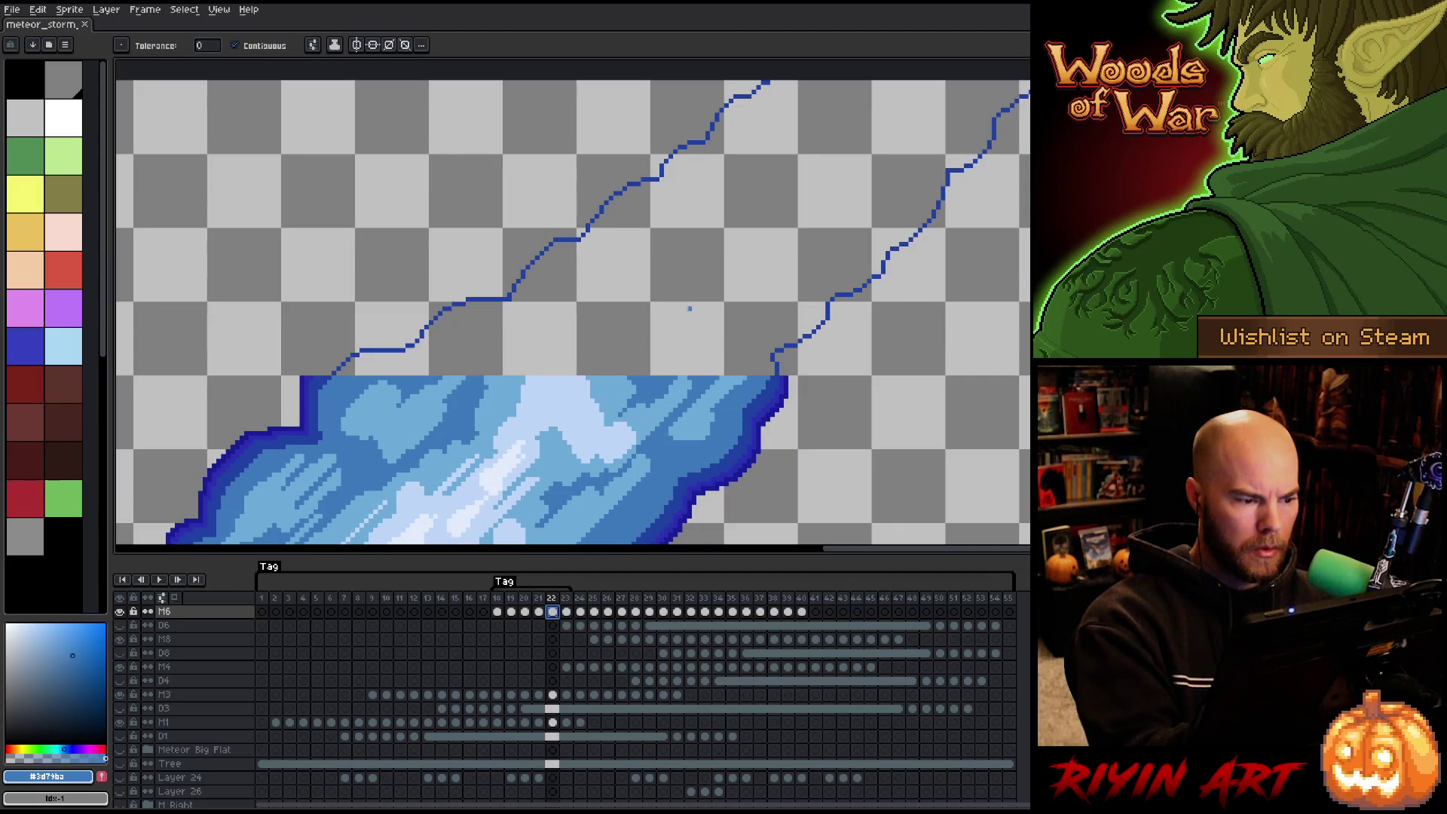
pyautogui.click(692, 303)
# Add a light-blue highlight band and a pale #bcd6f8 region across the new fill.
pyautogui.press('b')
pyautogui.keyDown('alt'); pyautogui.click(627, 381); pyautogui.keyUp('alt')
pyautogui.moveTo(626, 375)
pyautogui.mouseDown()
pyautogui.moveTo(591, 323)
pyautogui.moveTo(503, 354)
pyautogui.mouseUp()
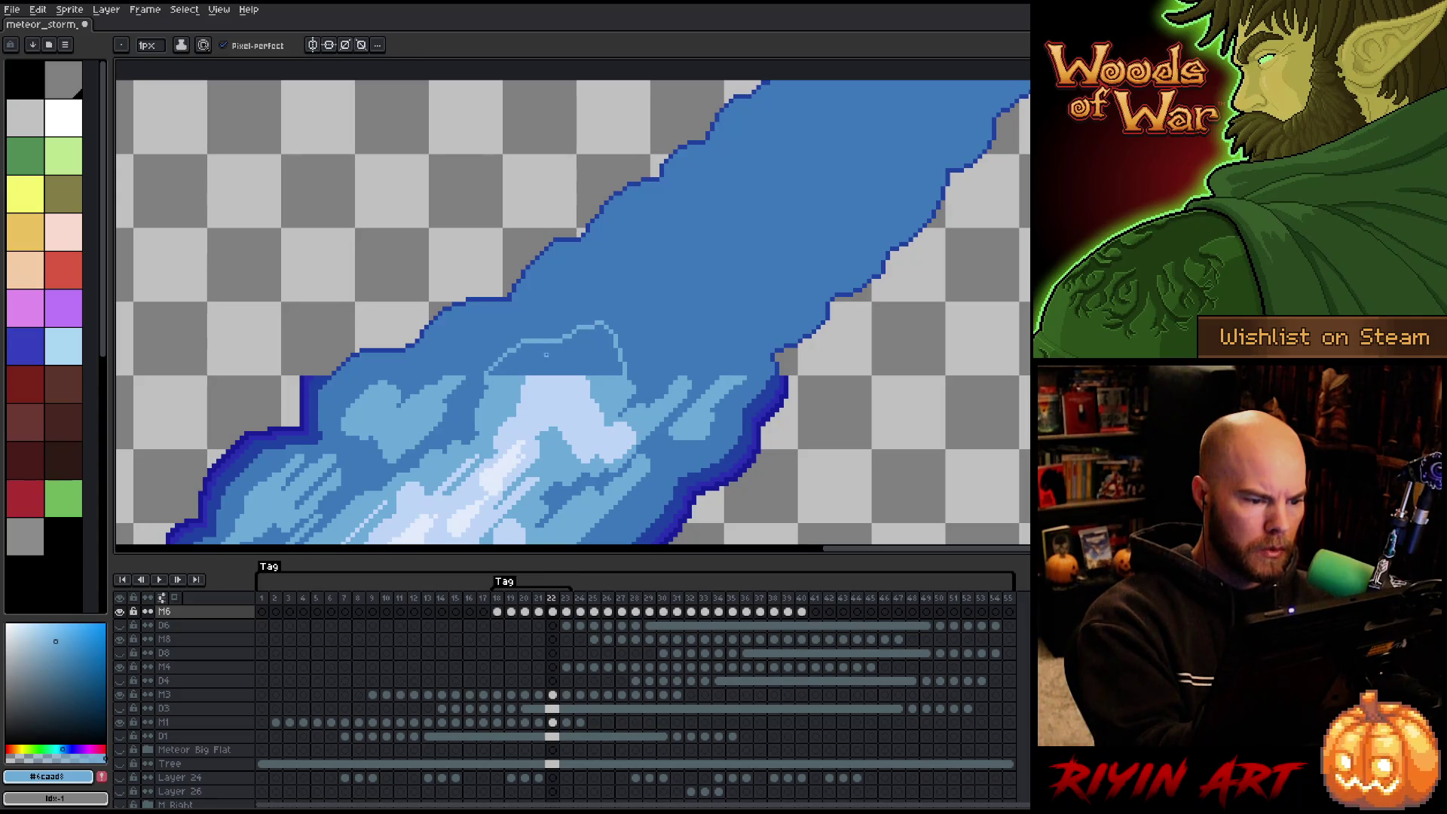
pyautogui.press('g')
pyautogui.click(547, 354)
pyautogui.keyDown('alt'); pyautogui.click(578, 372); pyautogui.keyUp('alt')
pyautogui.click(531, 383)
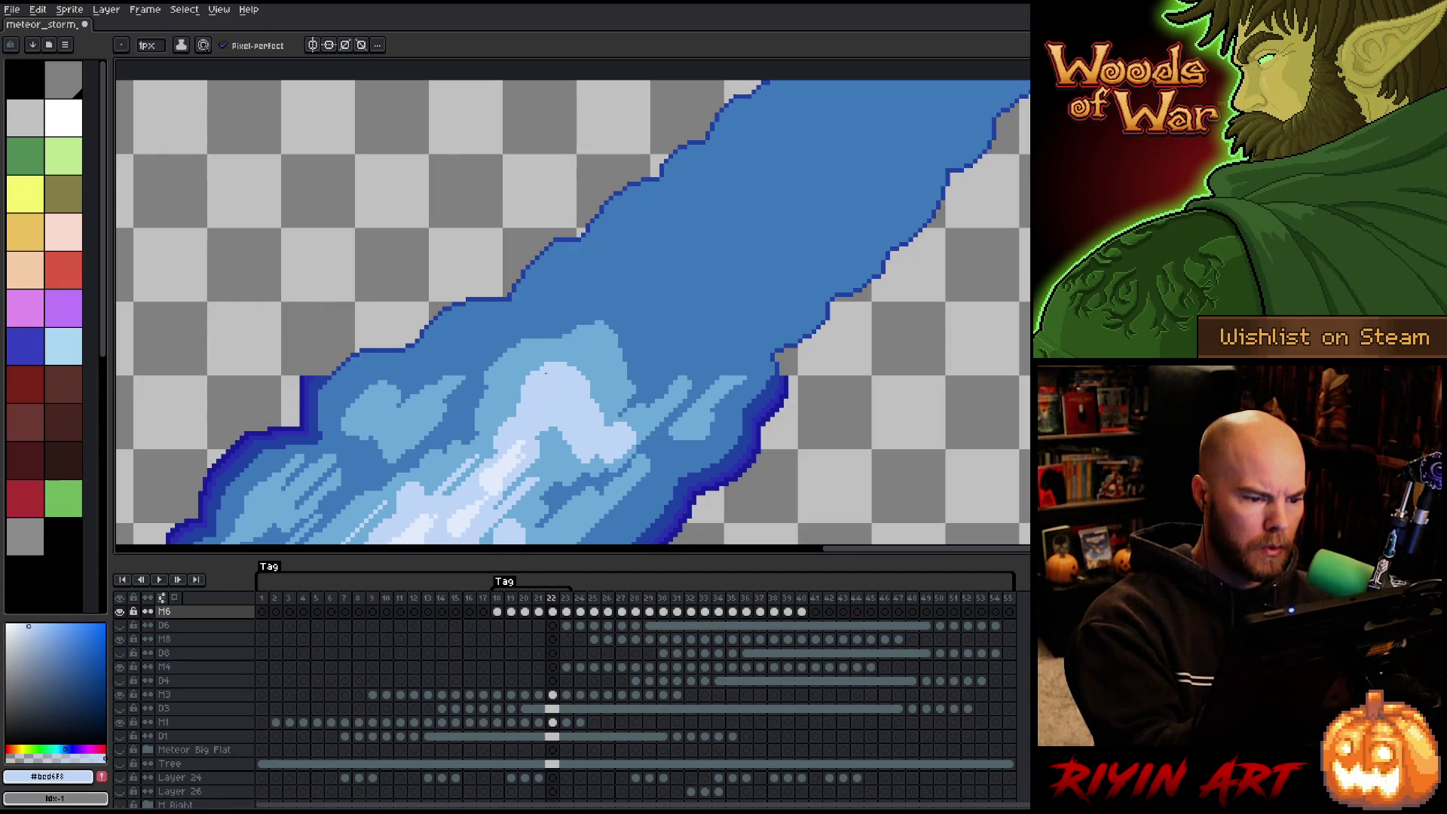
# Select the extended upper trail, sample mid-blue #2042a2 from its edge, and open Outline.
pyautogui.press('space')
pyautogui.moveTo(773, 369); pyautogui.dragTo(756, 401)
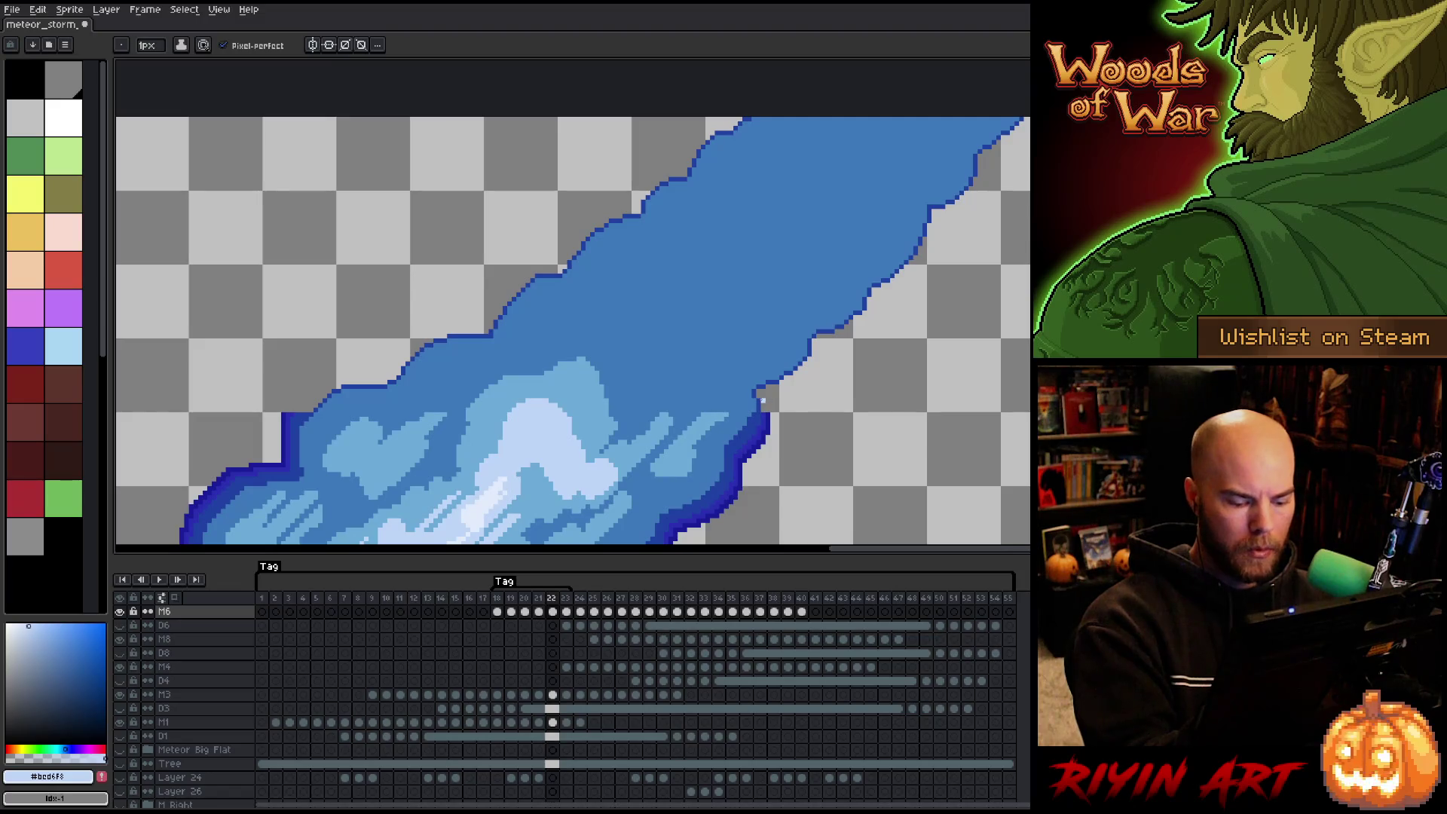
pyautogui.press('m')
pyautogui.moveTo(1017, 120)
pyautogui.mouseDown()
pyautogui.moveTo(269, 414)
pyautogui.moveTo(226, 413)
pyautogui.mouseUp()
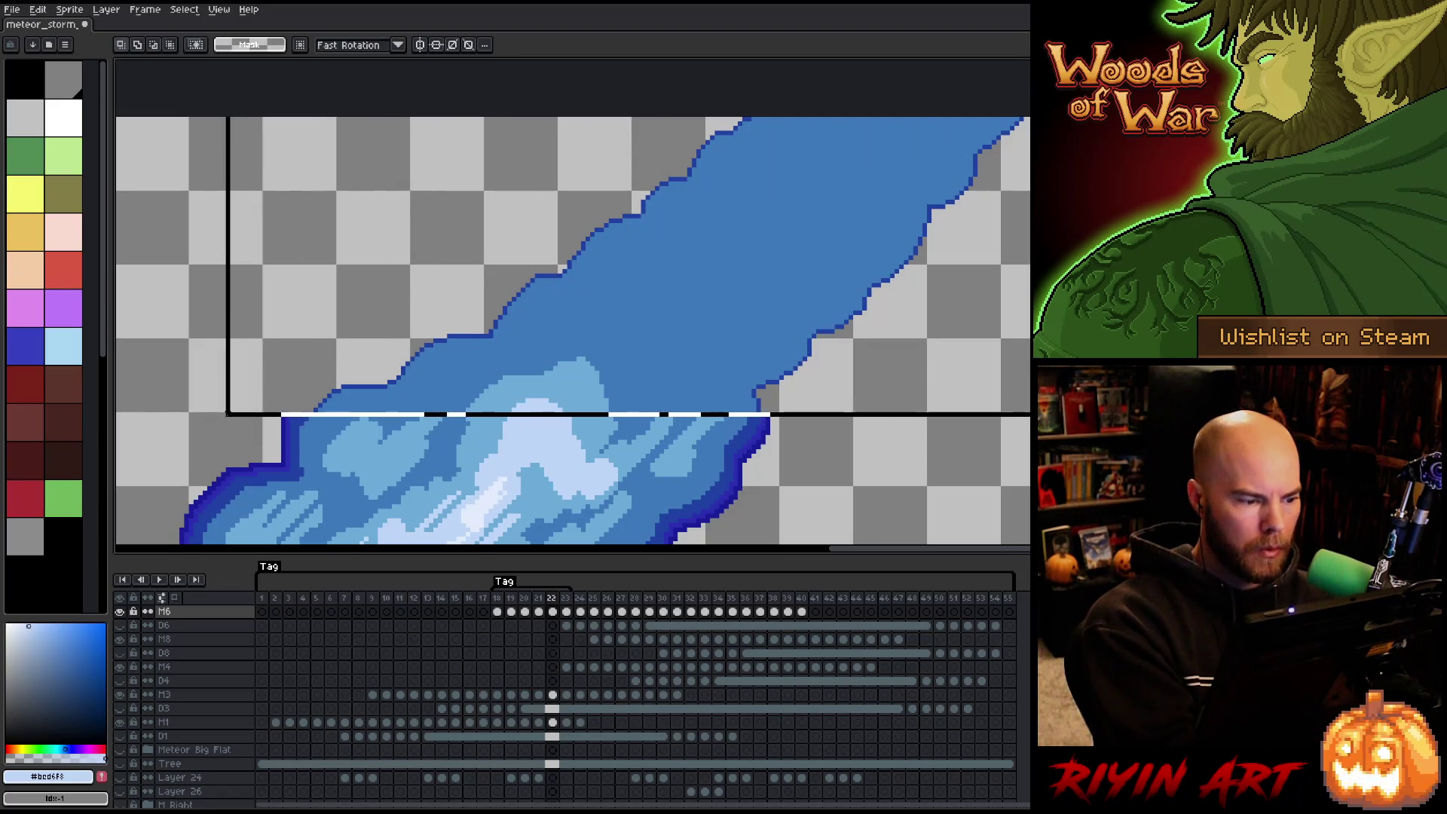
pyautogui.press('i')
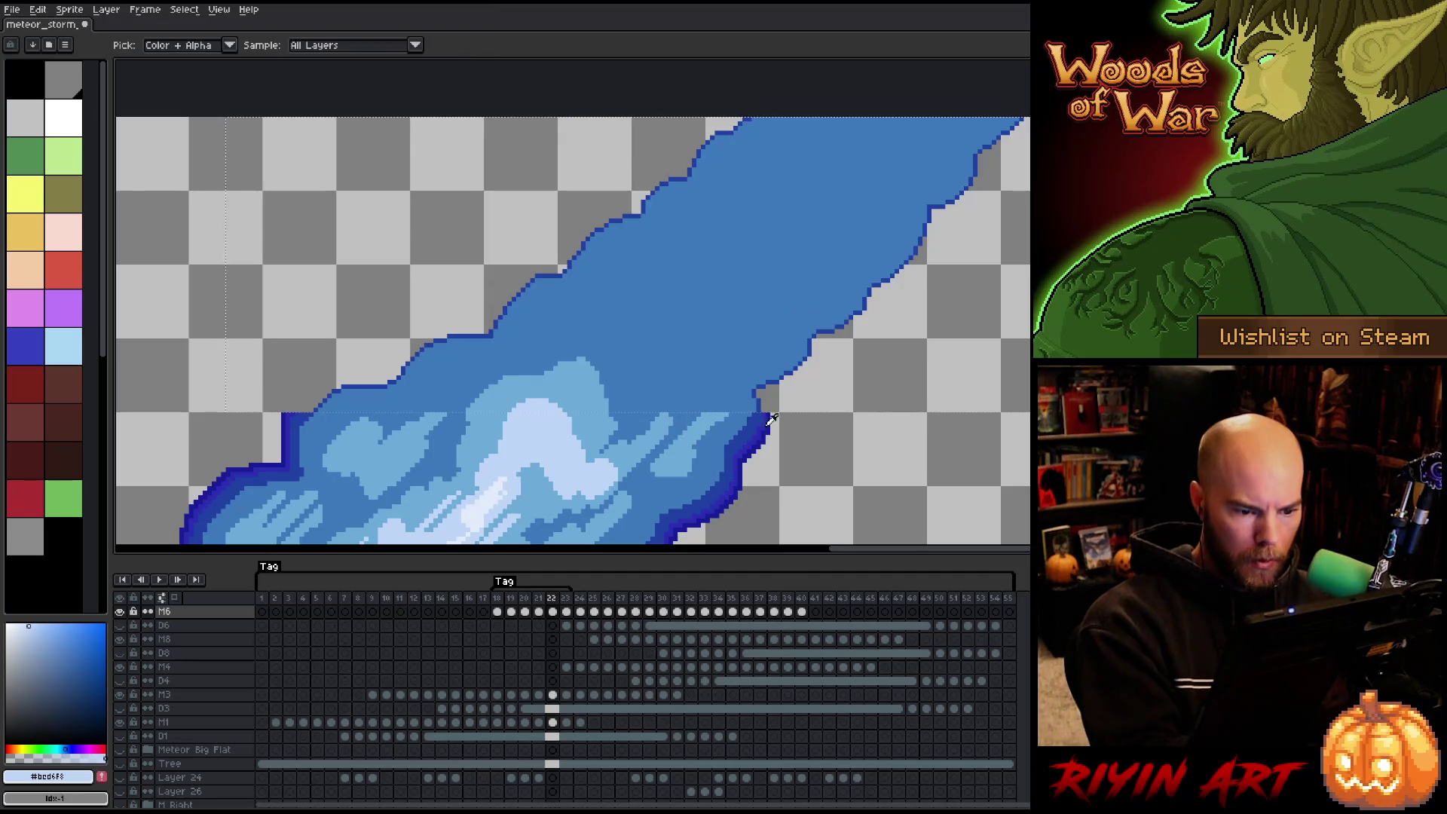
pyautogui.click(758, 418)
pyautogui.hotkey('shift', 'o')
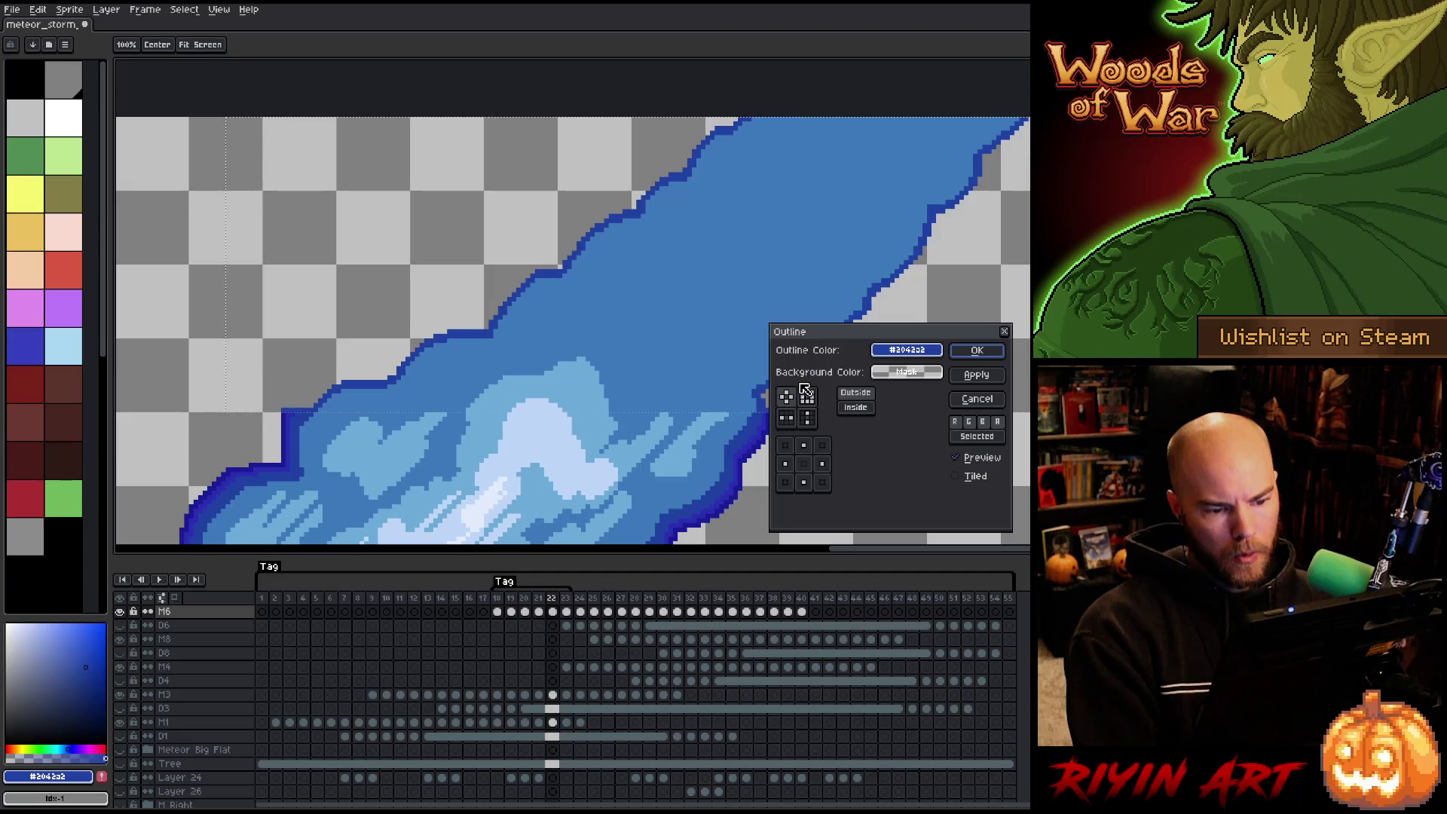
# Apply the #2042a2 outline, then a second outline in darker blue #3a2fb1.
pyautogui.click(976, 350)
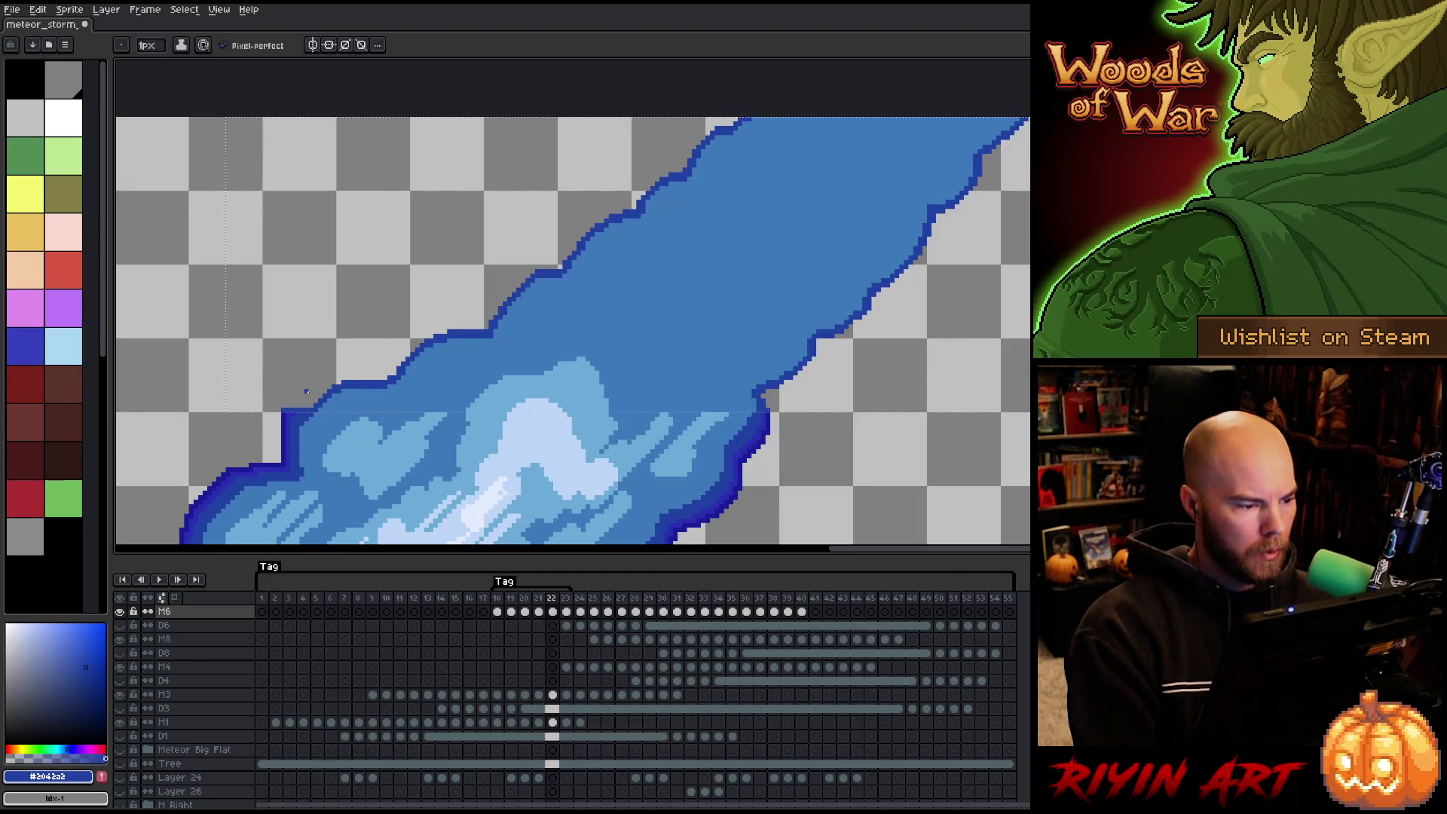
pyautogui.press('v')
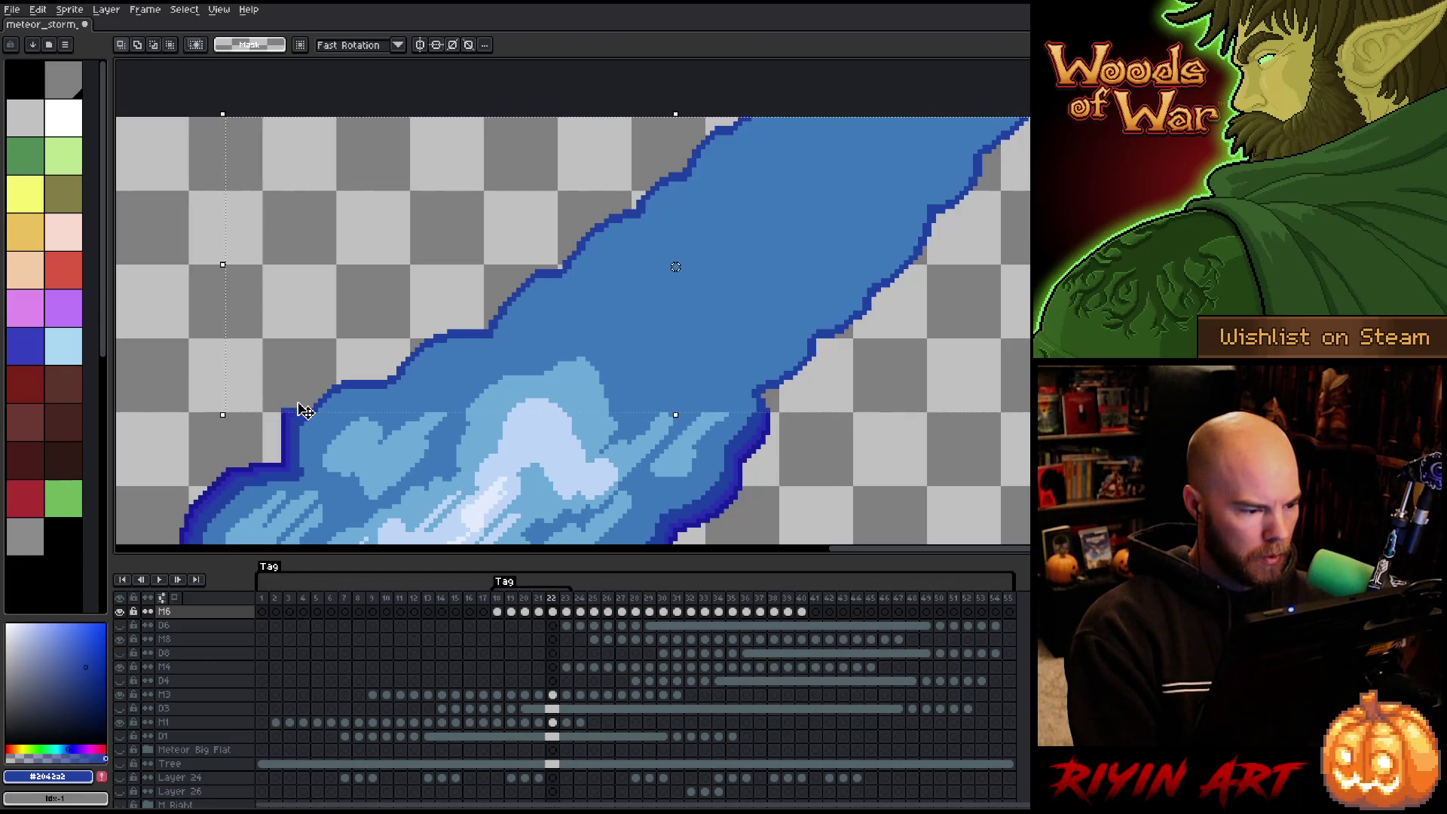
pyautogui.press('b')
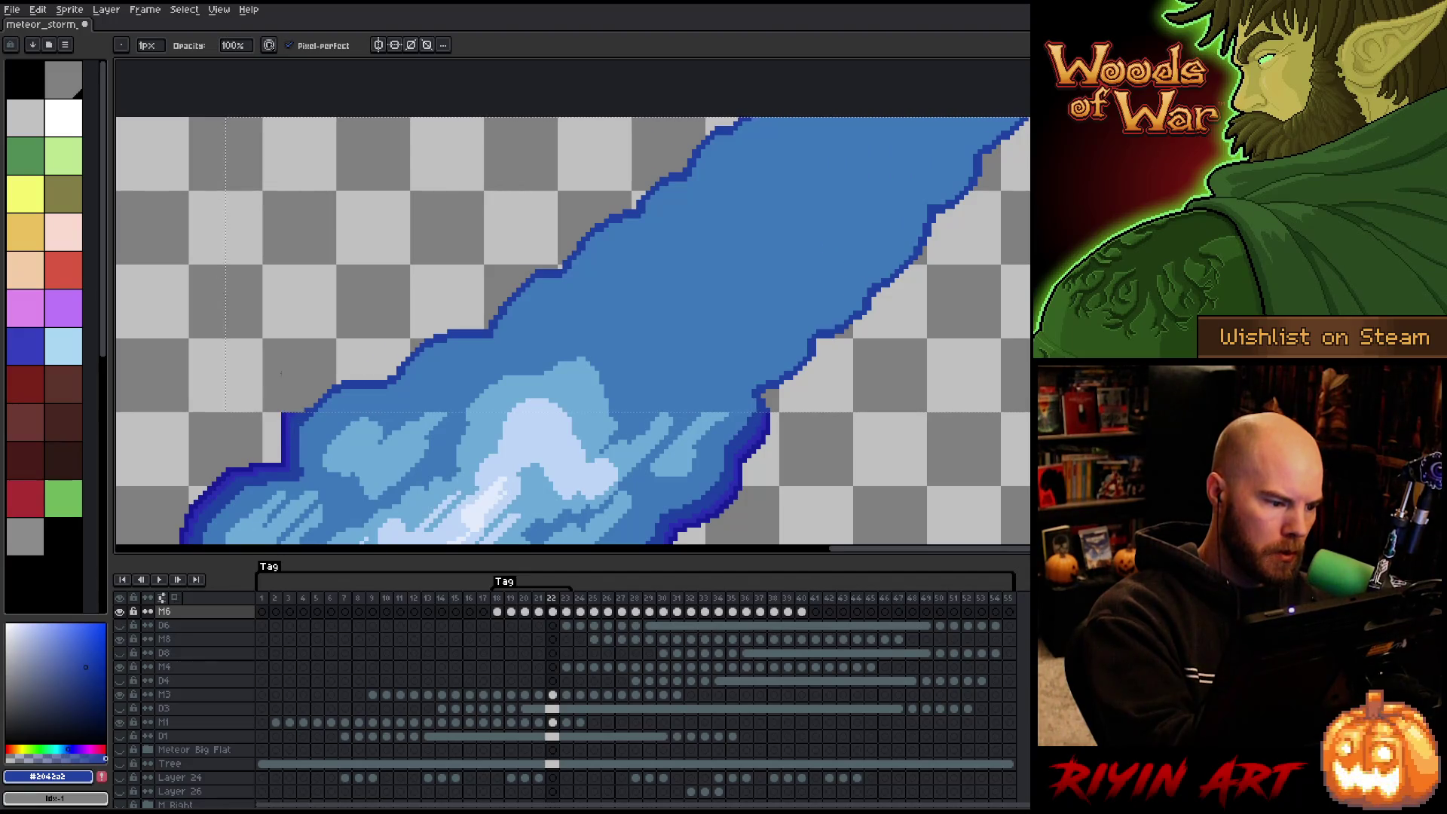
pyautogui.keyDown('alt'); pyautogui.click(290, 416); pyautogui.keyUp('alt')
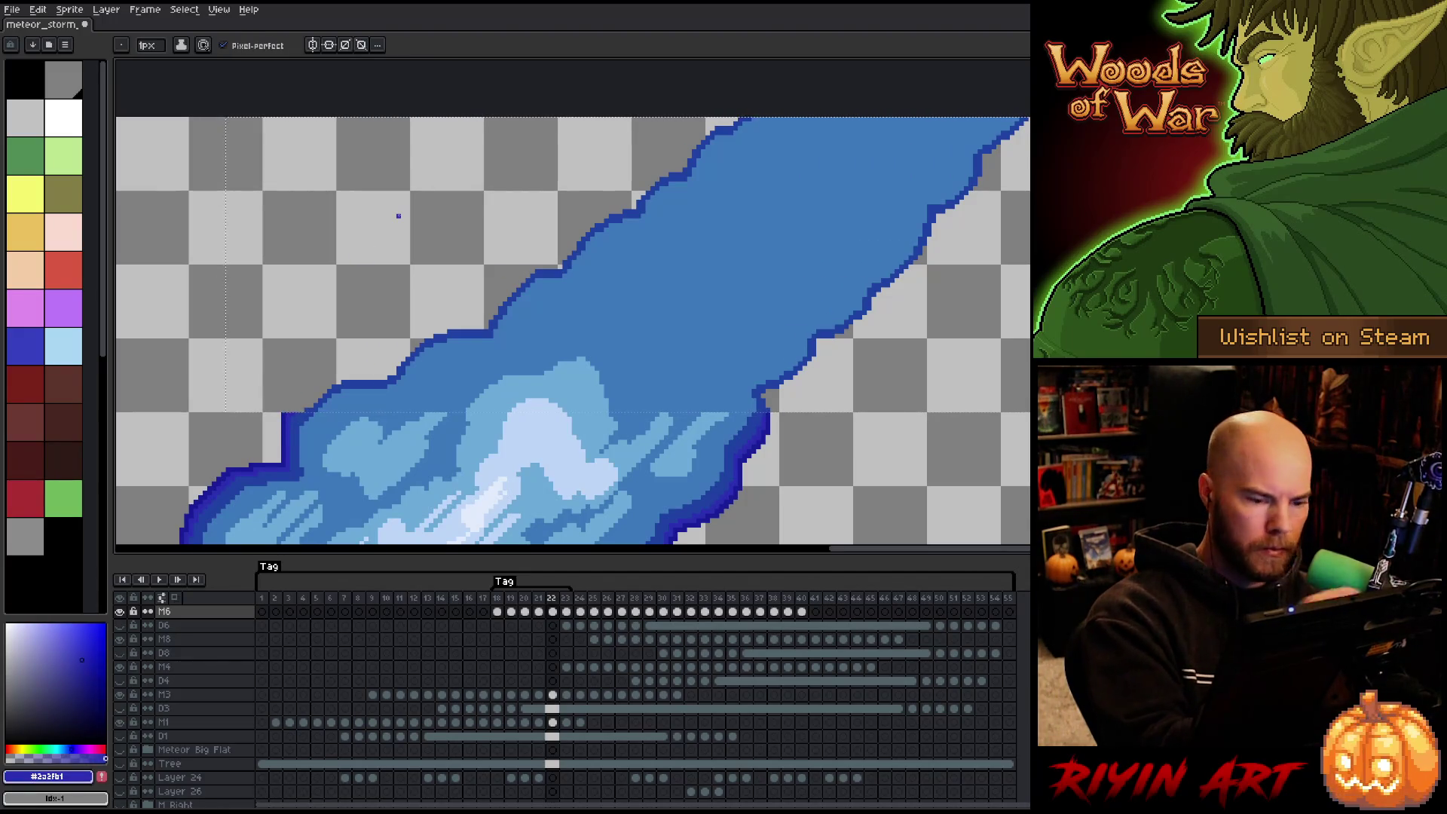
pyautogui.hotkey('shift', 'o')
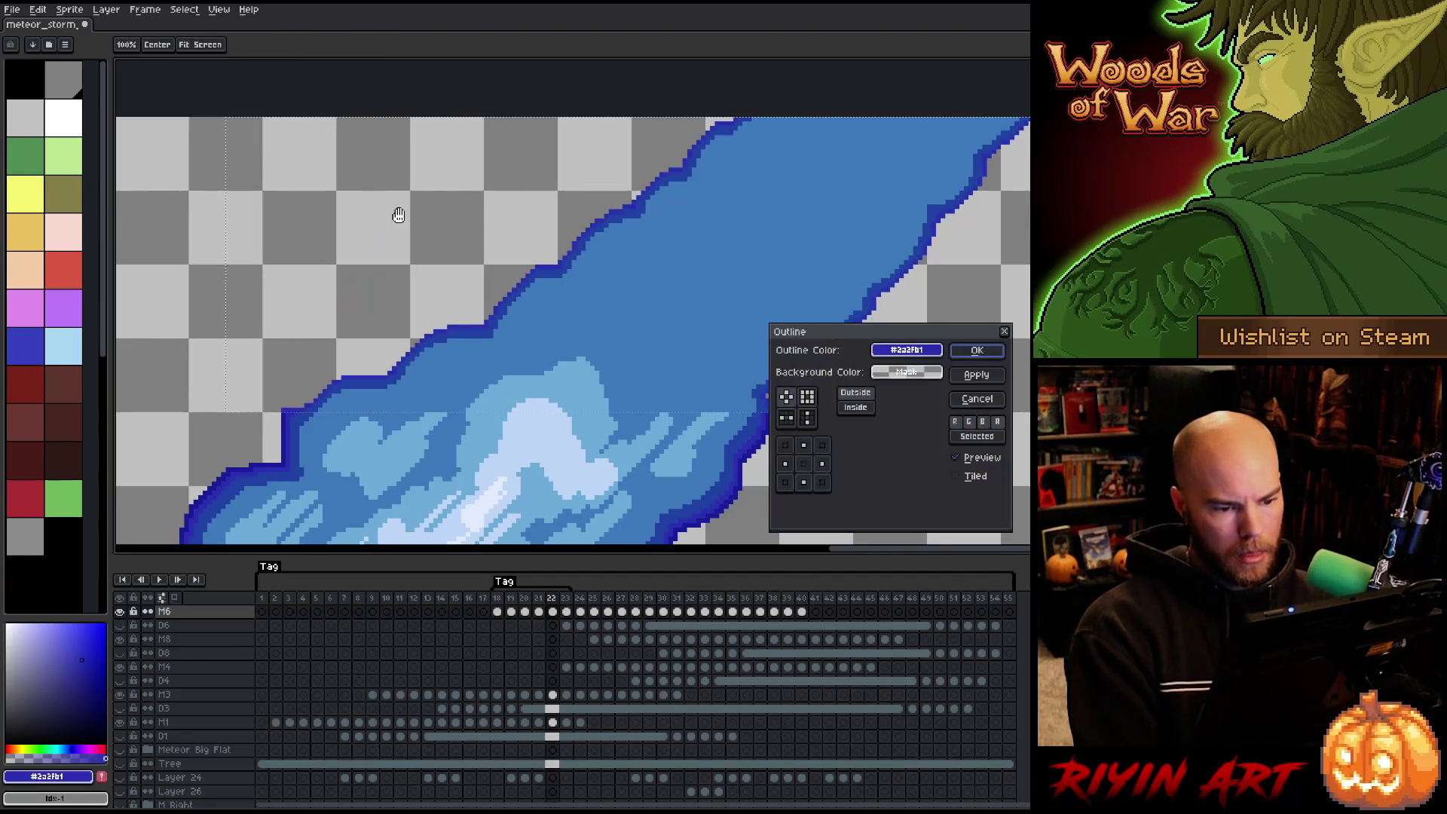
pyautogui.press('Return')
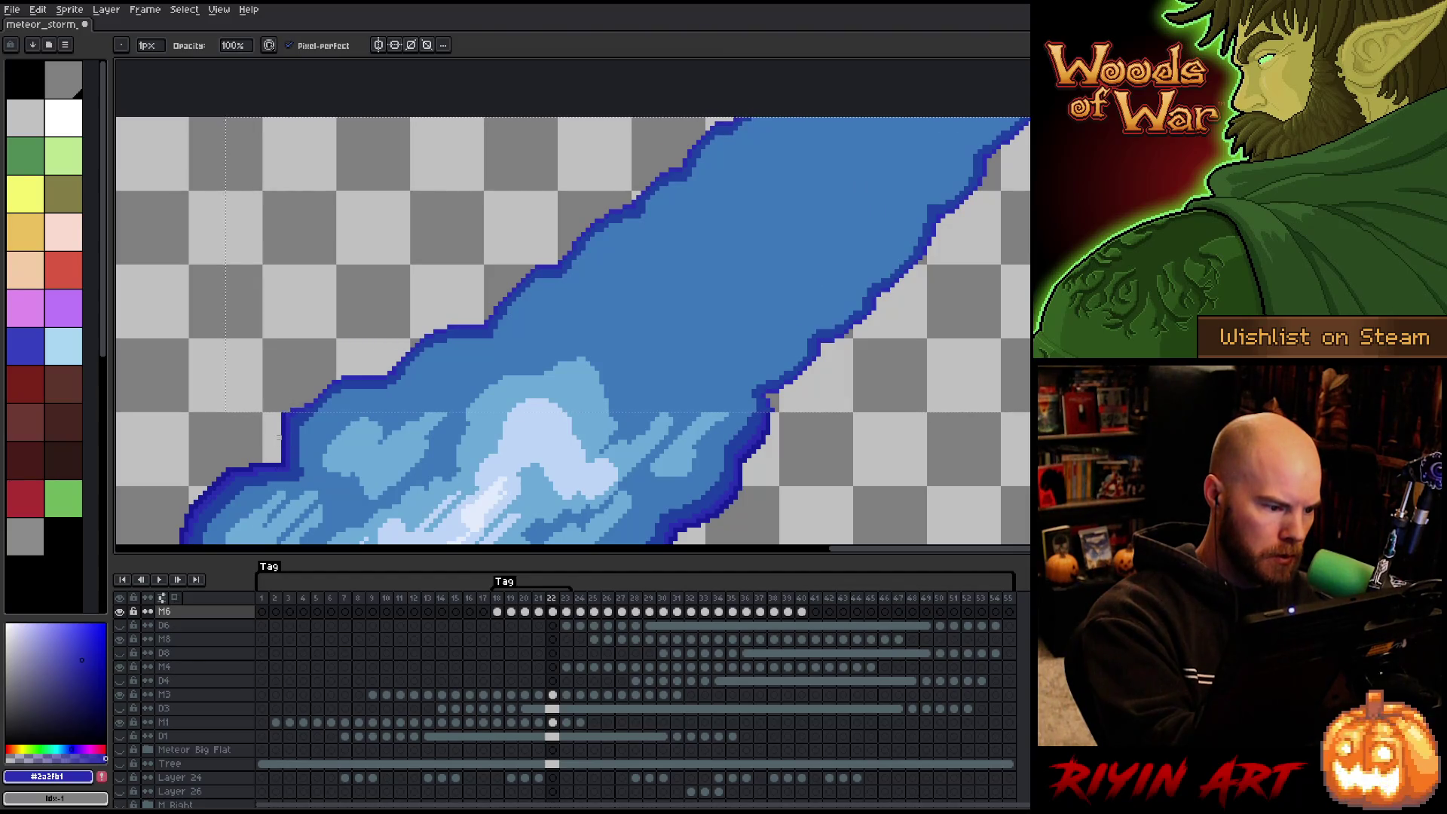
# Apply a third outline in the darkest blue #181d98 around the trail.
pyautogui.keyDown('alt'); pyautogui.click(288, 414); pyautogui.keyUp('alt')
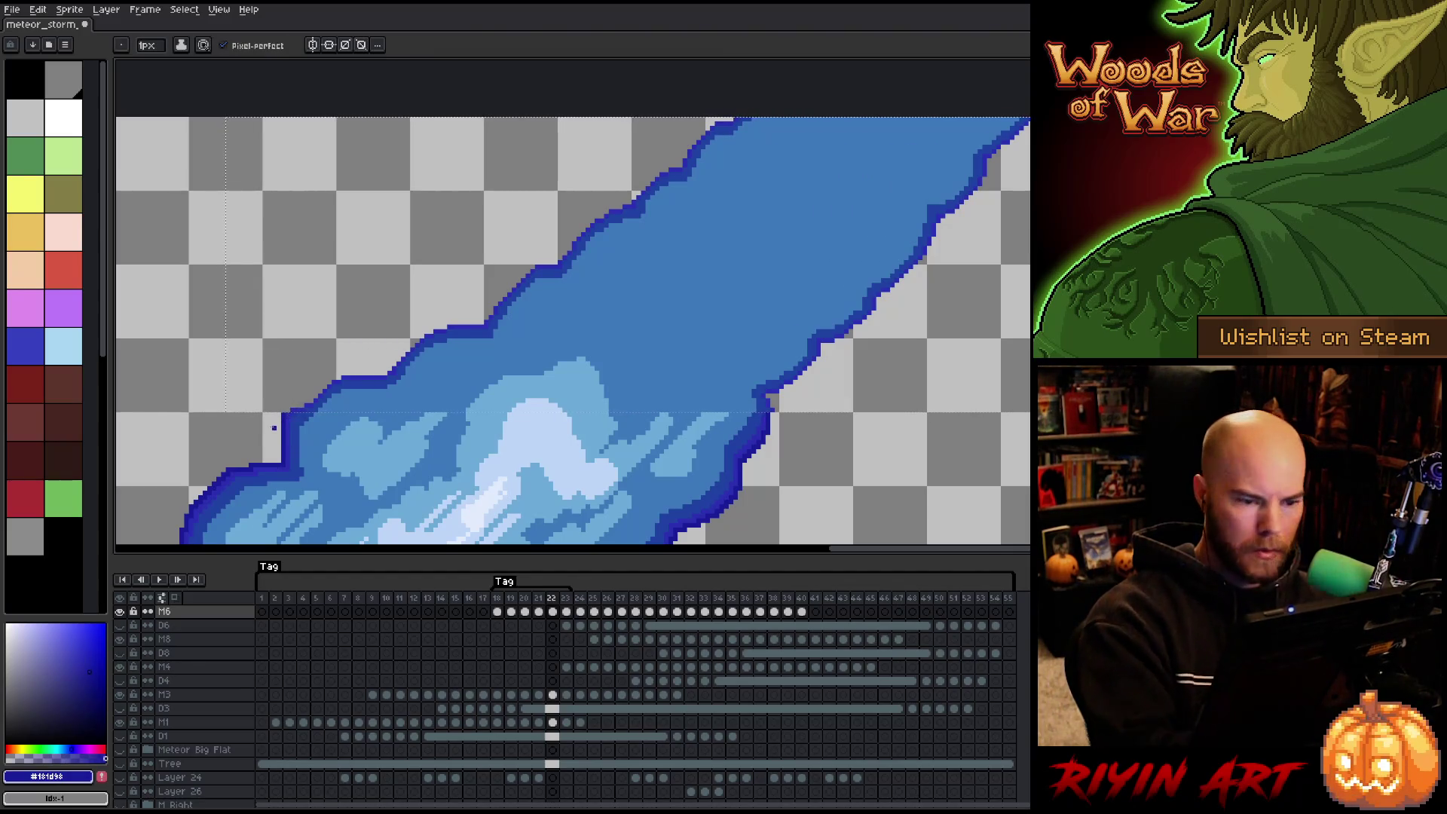
pyautogui.hotkey('shift', 'o')
pyautogui.press('Return')
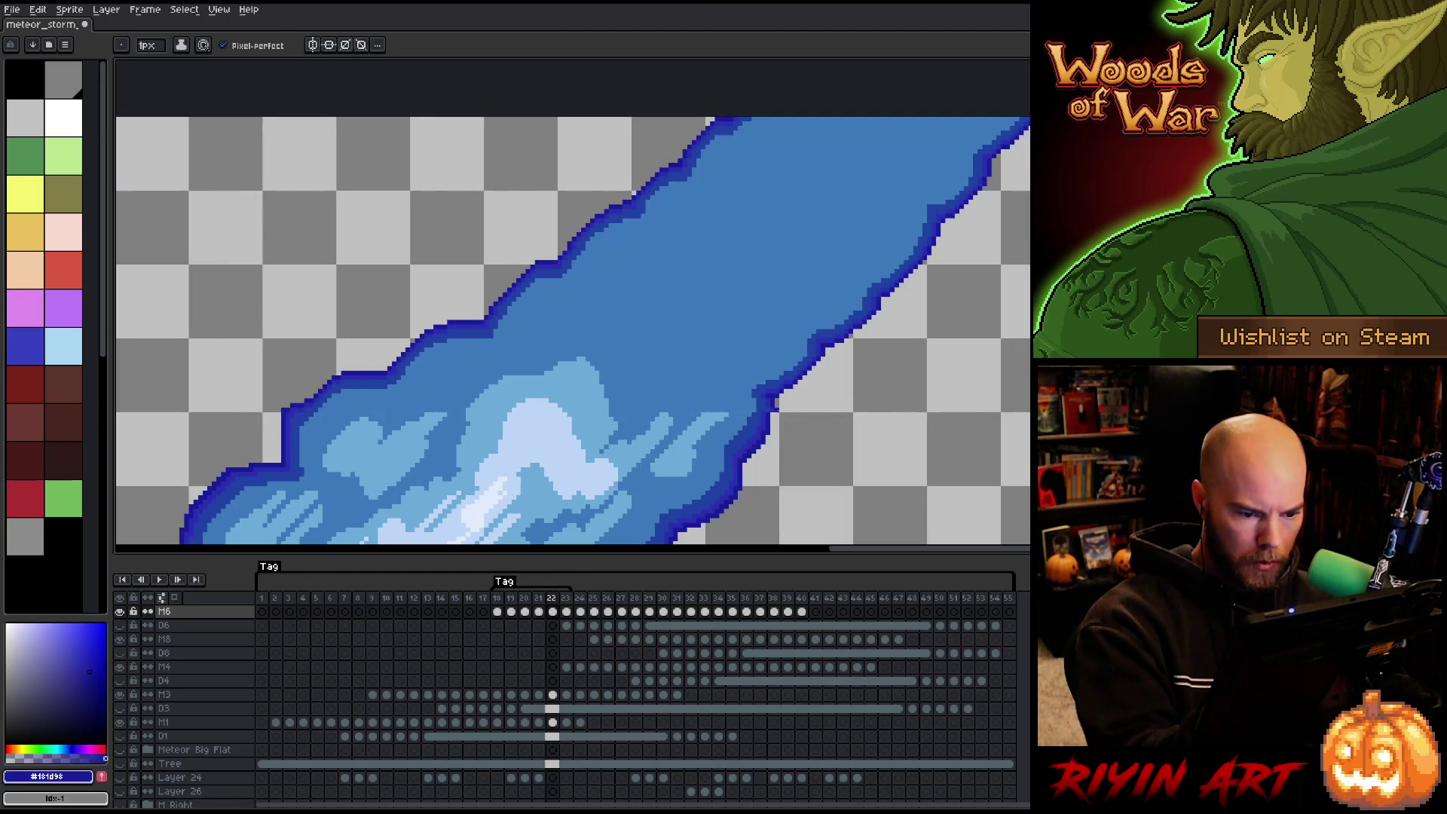
pyautogui.press('m')
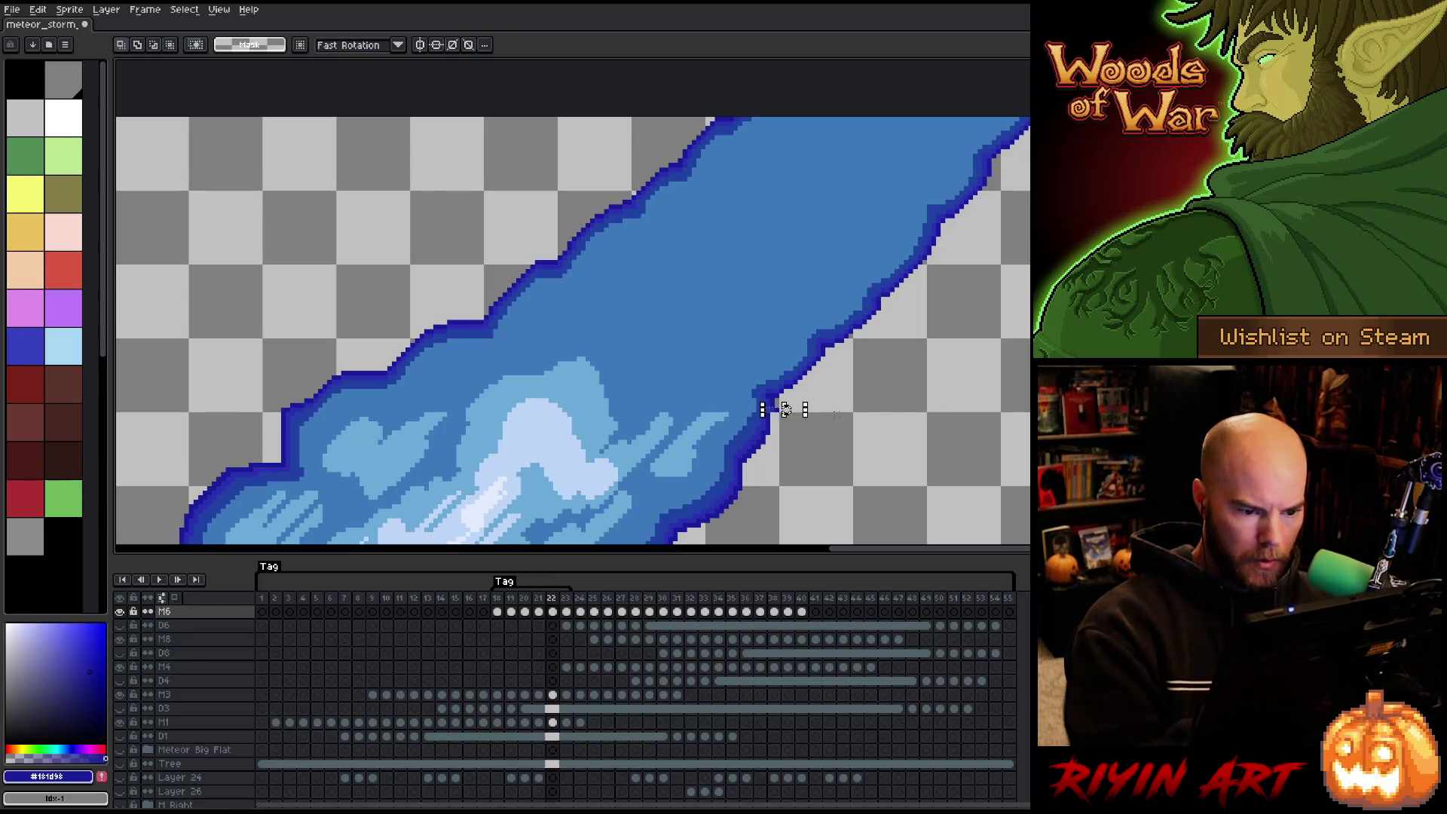
pyautogui.press('b')
pyautogui.press('m')
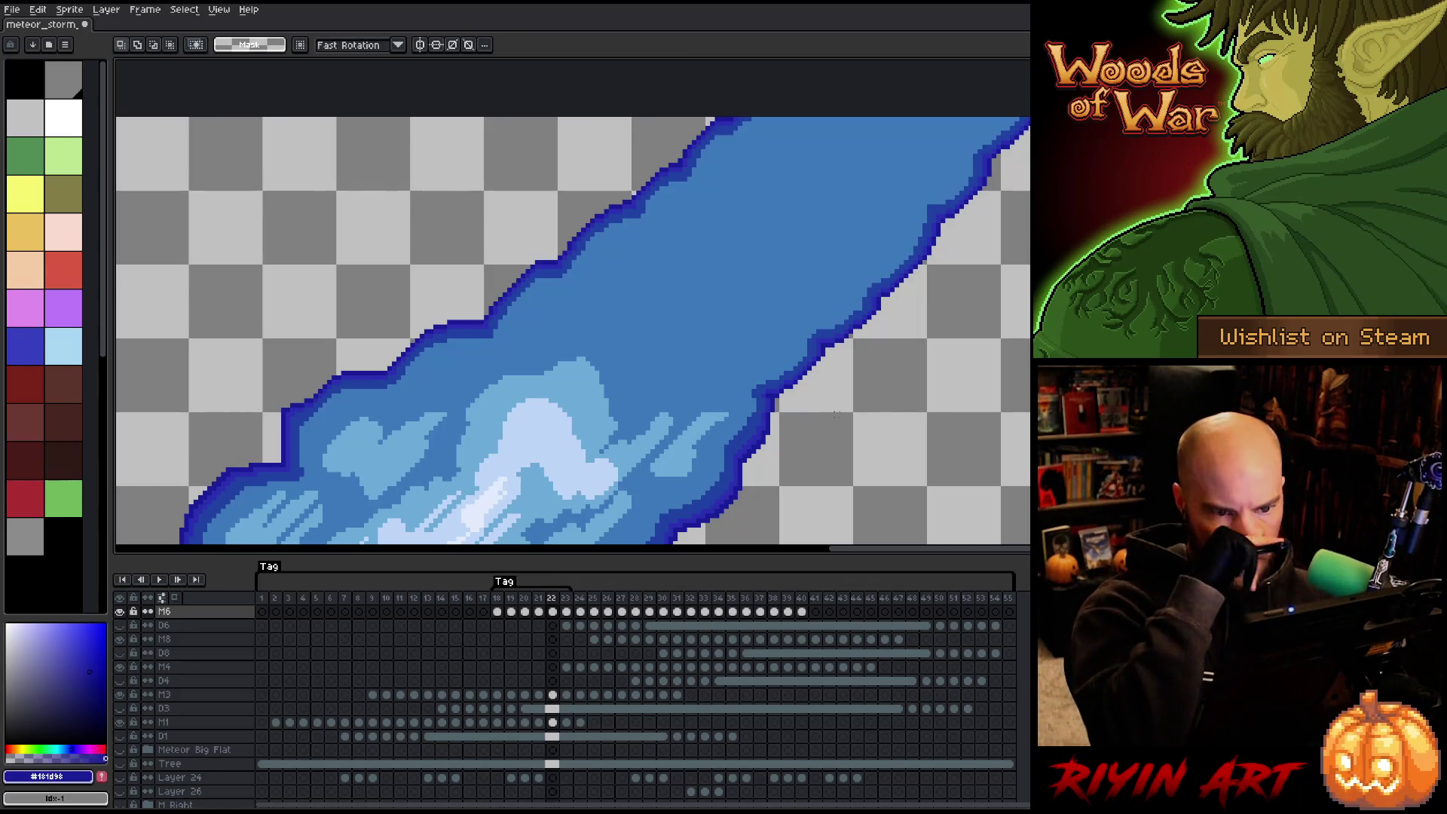
pyautogui.press('b')
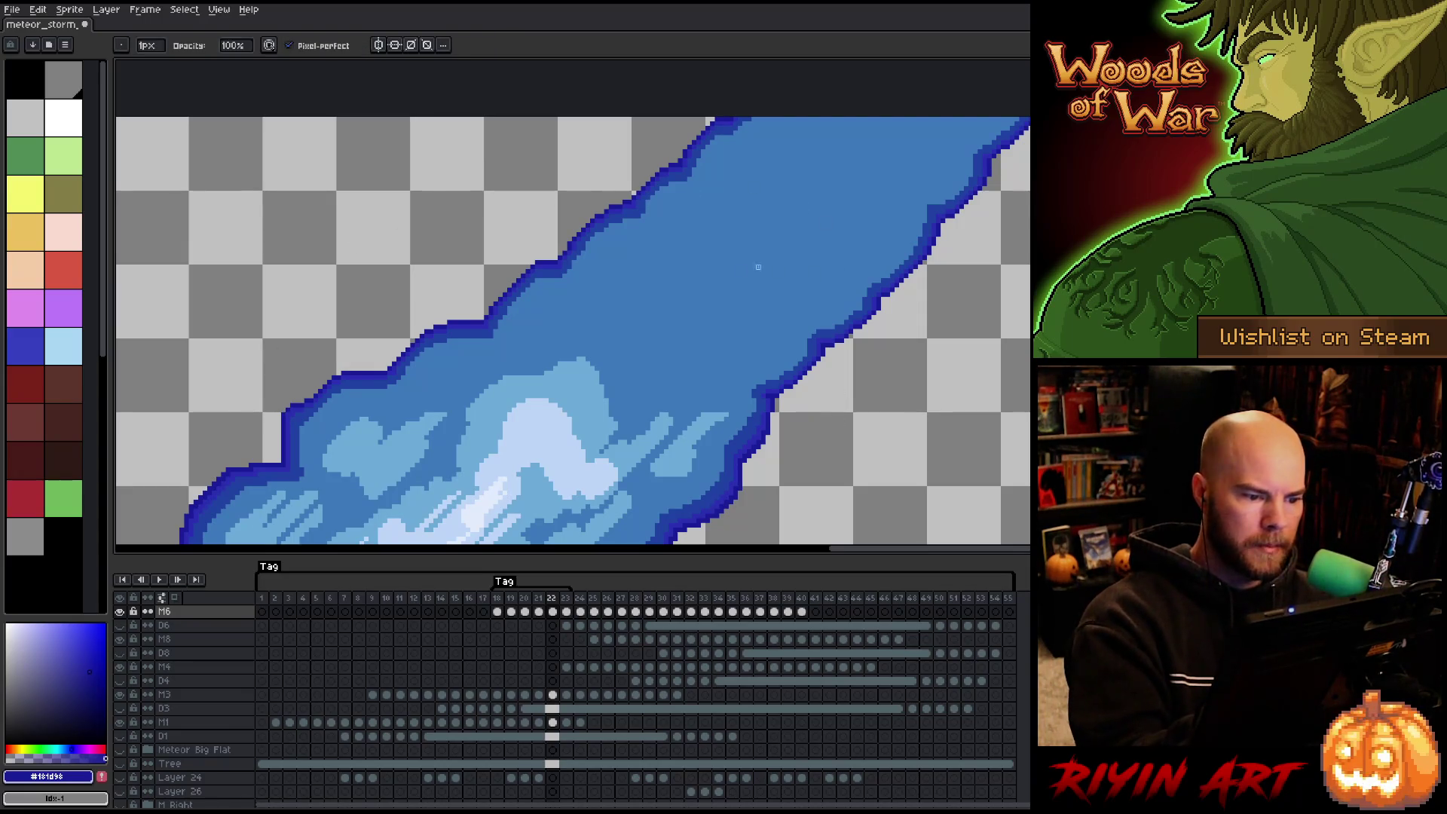
pyautogui.keyDown('alt'); pyautogui.click(591, 404); pyautogui.keyUp('alt')
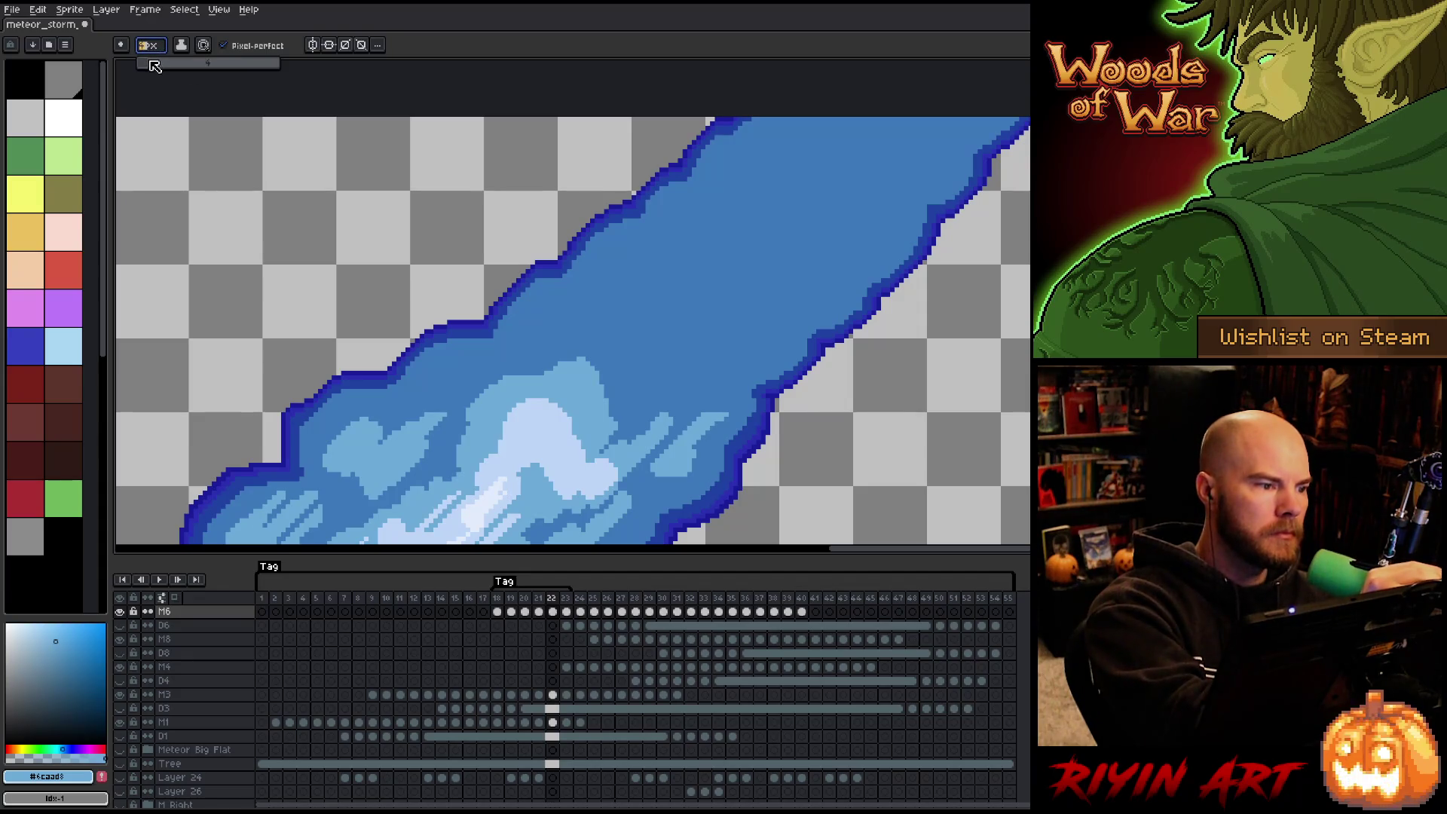
# Paint light-blue diagonal streaks and a dot on the upper trail, undoing one misplaced stroke.
pyautogui.moveTo(594, 305)
pyautogui.mouseDown()
pyautogui.moveTo(644, 264)
pyautogui.moveTo(647, 295)
pyautogui.moveTo(716, 226)
pyautogui.mouseUp()
pyautogui.moveTo(652, 316)
pyautogui.mouseDown()
pyautogui.moveTo(648, 347)
pyautogui.moveTo(686, 332)
pyautogui.moveTo(668, 301)
pyautogui.moveTo(770, 226)
pyautogui.mouseUp()
pyautogui.moveTo(788, 277); pyautogui.dragTo(853, 194)
pyautogui.moveTo(795, 253)
pyautogui.mouseDown()
pyautogui.moveTo(838, 260)
pyautogui.moveTo(904, 175)
pyautogui.moveTo(785, 329)
pyautogui.mouseUp()
pyautogui.hotkey('ctrl', 'z')
pyautogui.hotkey('ctrl', 'z')
pyautogui.click(917, 157)
# Work along the trail adding more light-blue pixels and another diagonal streak.
pyautogui.press('space')
pyautogui.moveTo(859, 235); pyautogui.dragTo(825, 260)
pyautogui.moveTo(697, 273); pyautogui.dragTo(659, 310)
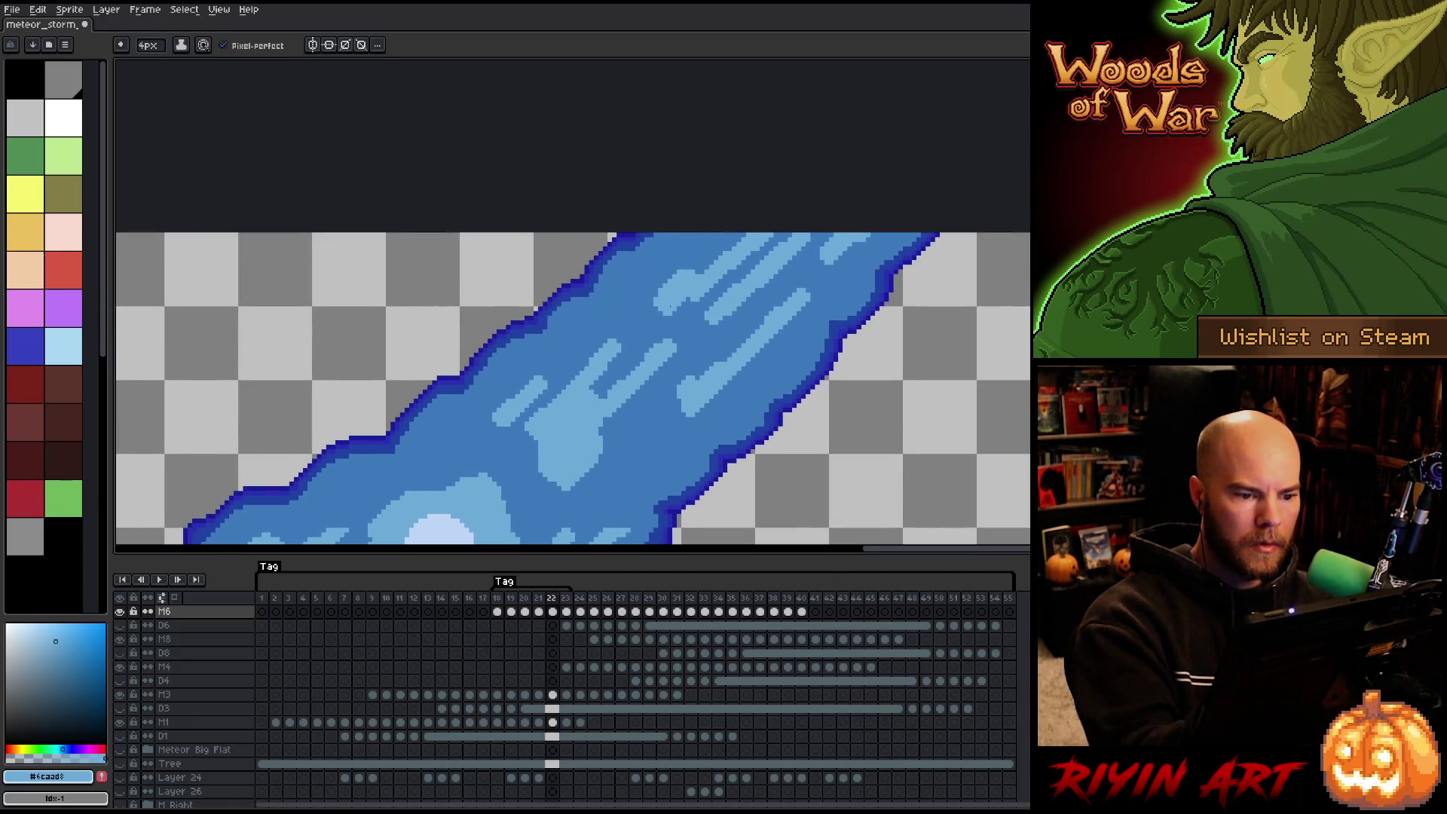
pyautogui.press('space')
pyautogui.moveTo(817, 350); pyautogui.dragTo(936, 188)
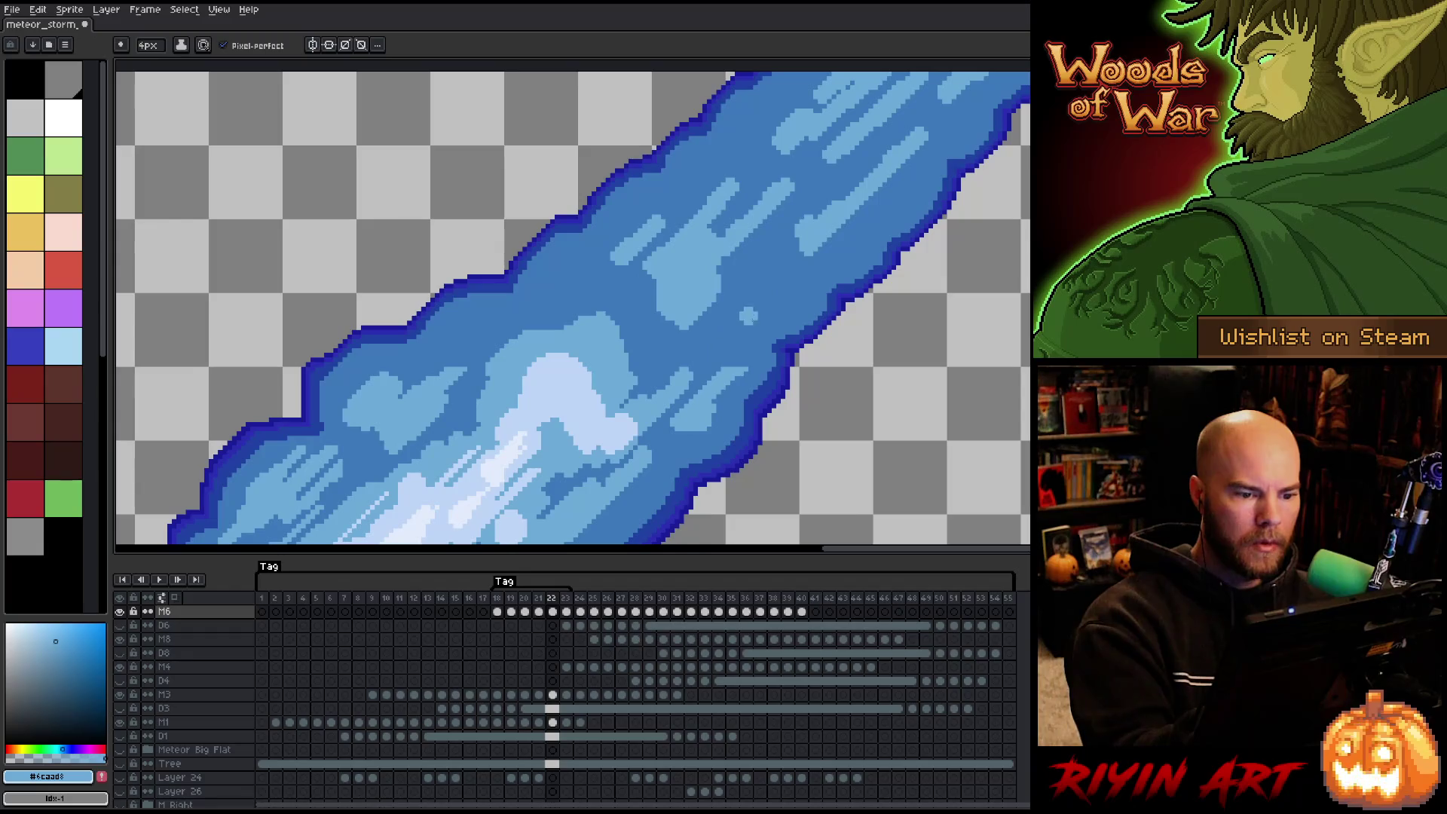
pyautogui.moveTo(794, 278); pyautogui.dragTo(699, 365)
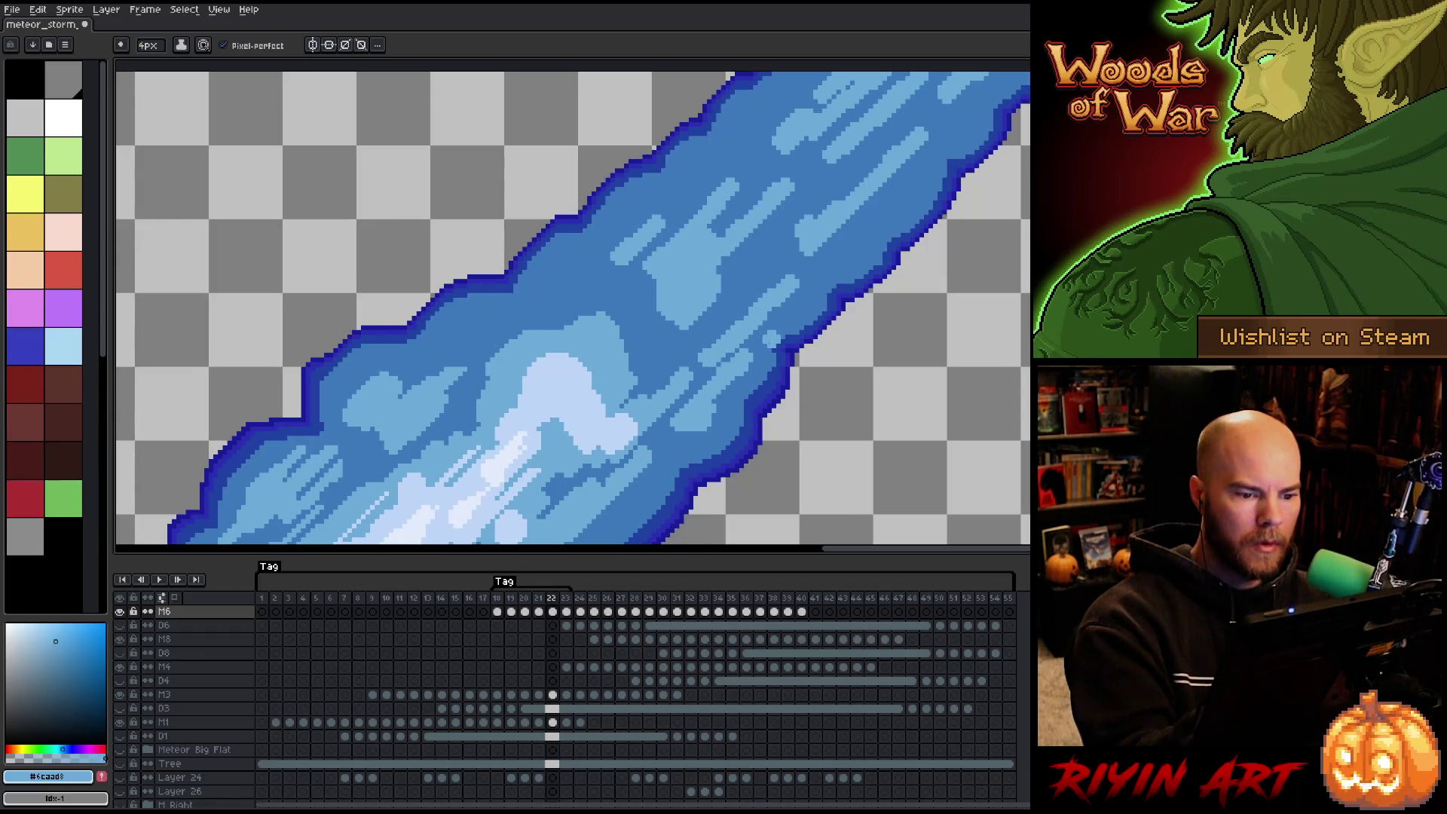
pyautogui.press('space')
pyautogui.moveTo(750, 374); pyautogui.dragTo(893, 365)
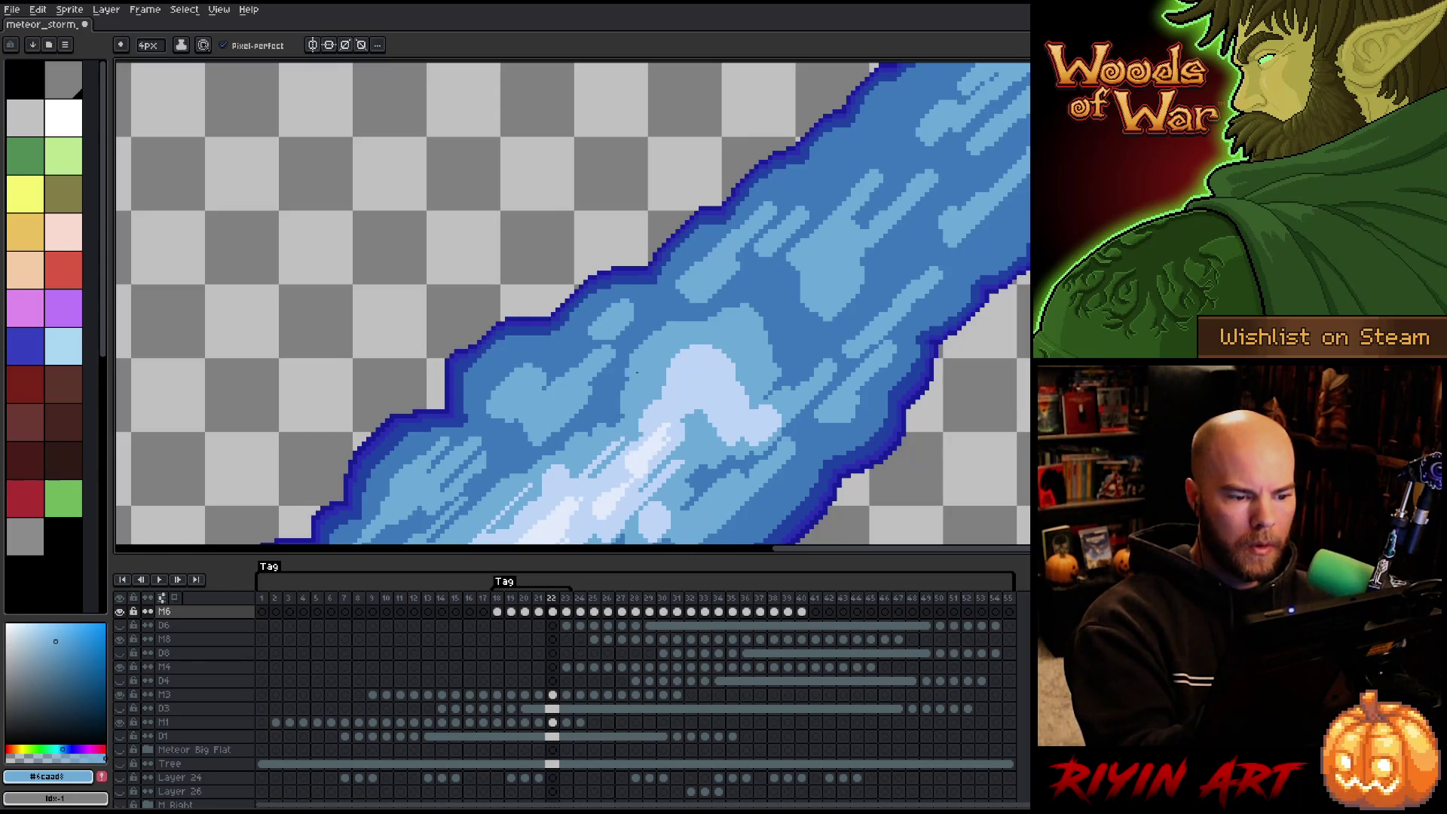
pyautogui.scroll(-3, 840, 219)
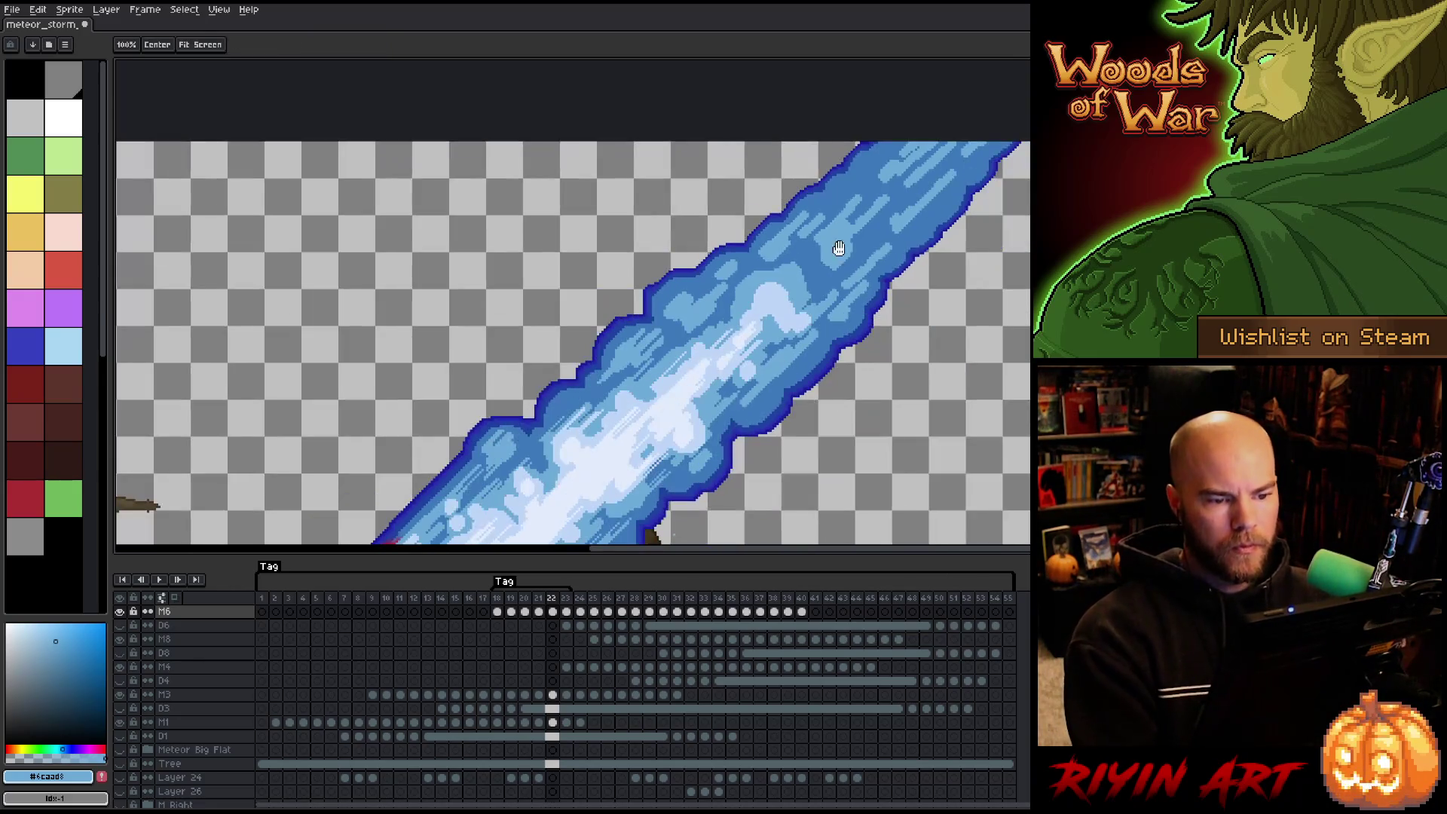
# Undo a light patch and sample pale trail blues #bcd6f8 and #e0ebfb.
pyautogui.moveTo(663, 347); pyautogui.dragTo(761, 308)
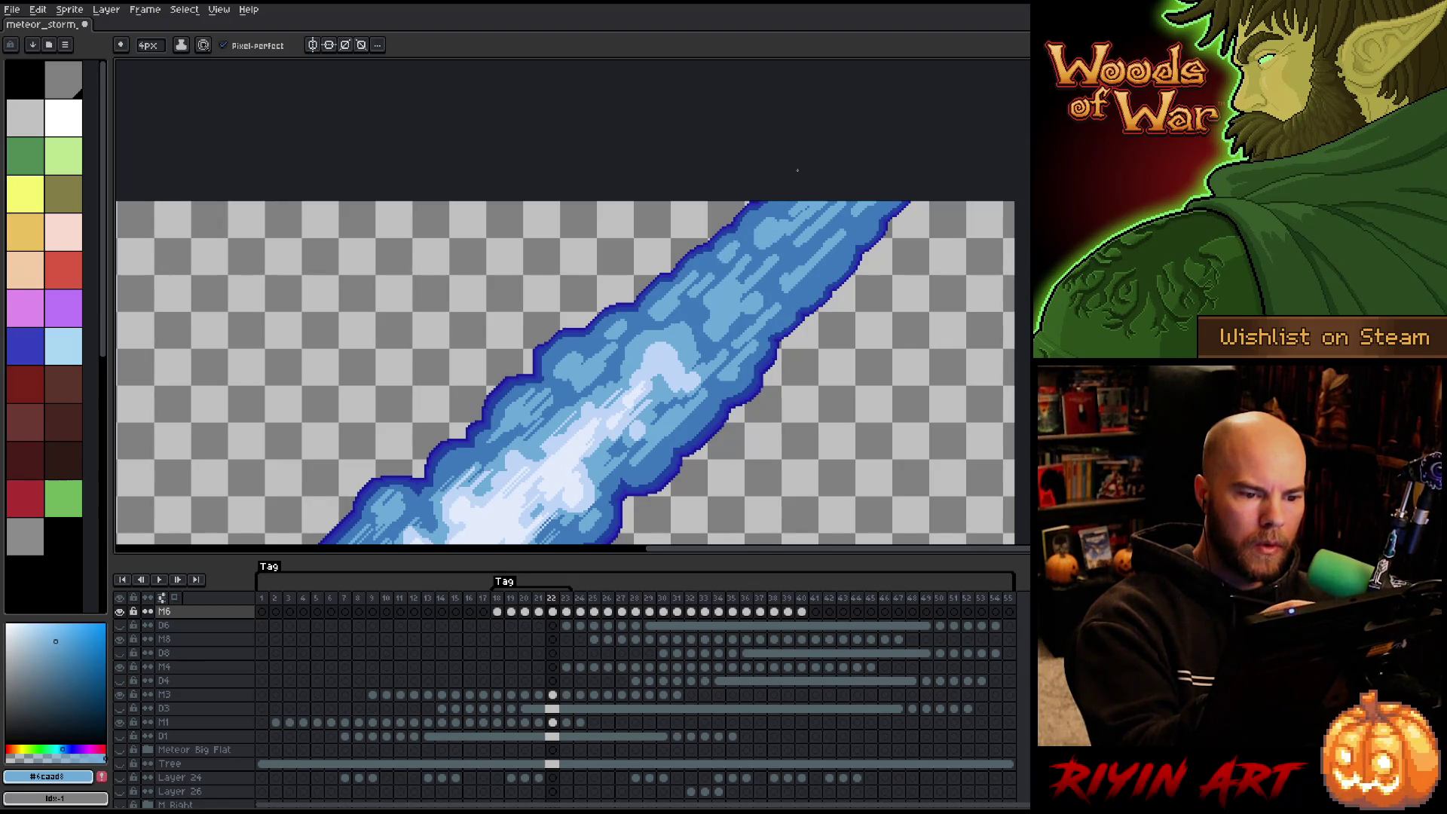
pyautogui.keyDown('alt'); pyautogui.click(723, 298); pyautogui.keyUp('alt')
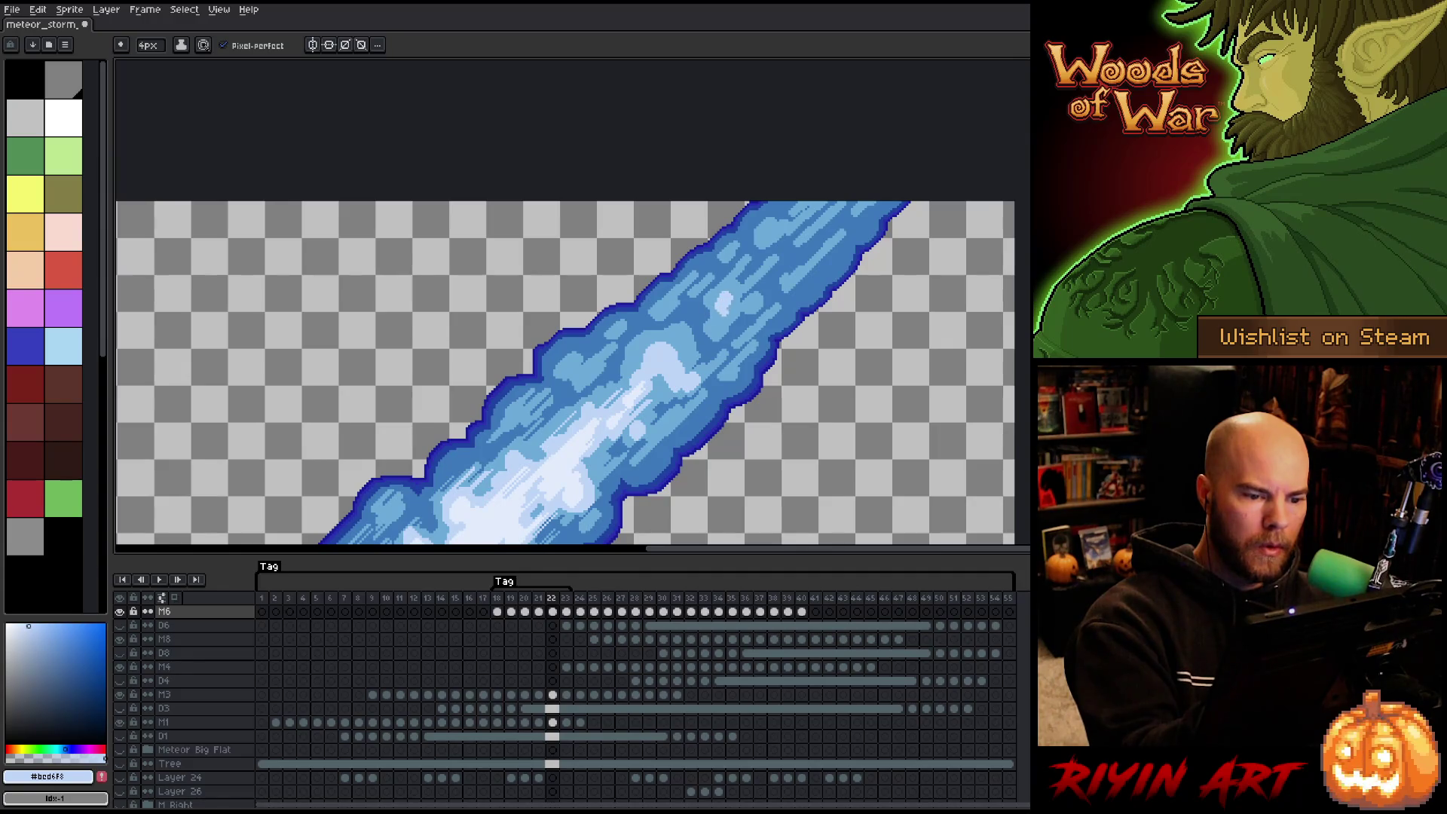
pyautogui.hotkey('ctrl', 'z')
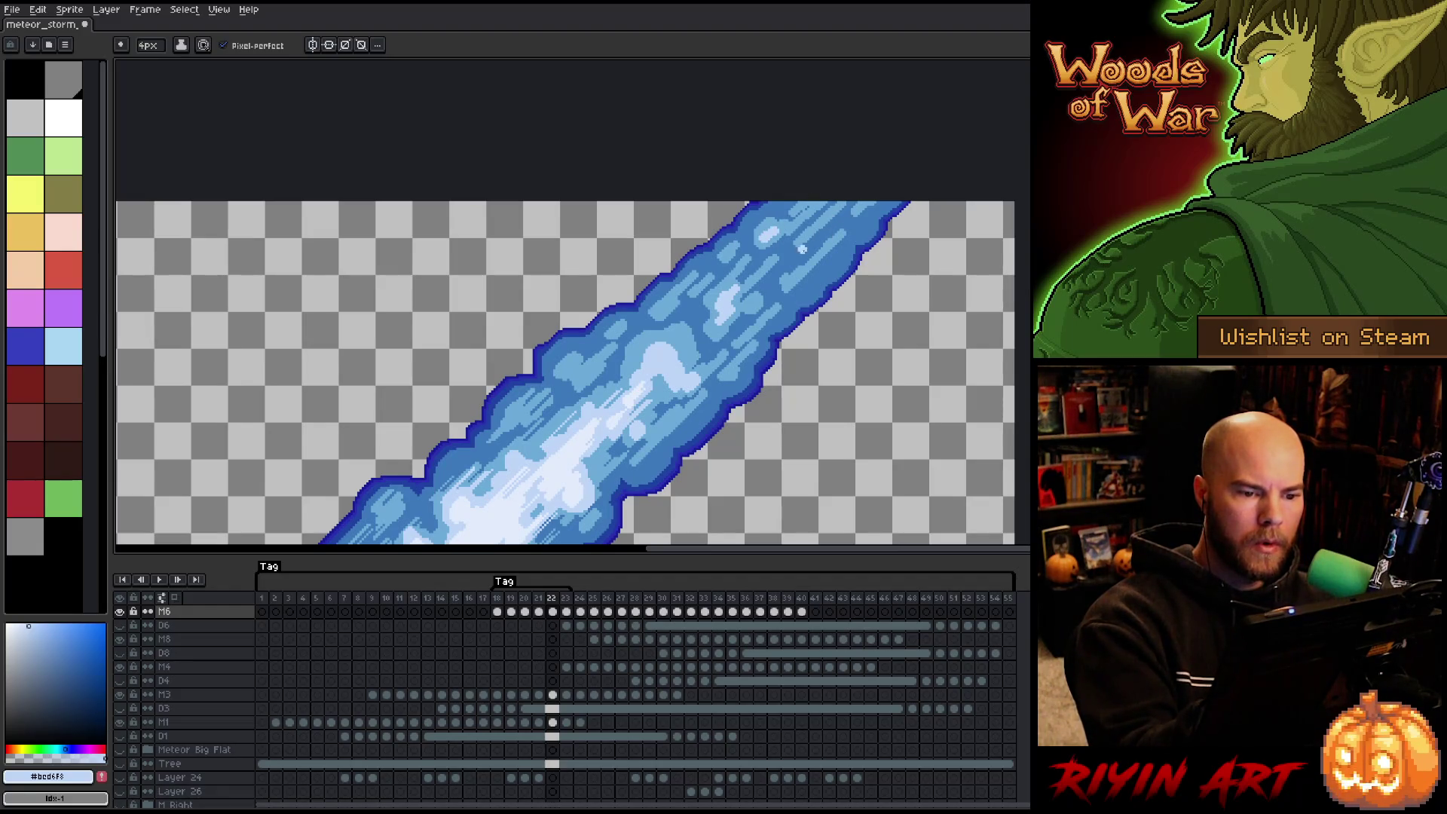
pyautogui.keyDown('alt'); pyautogui.click(802, 250); pyautogui.keyUp('alt')
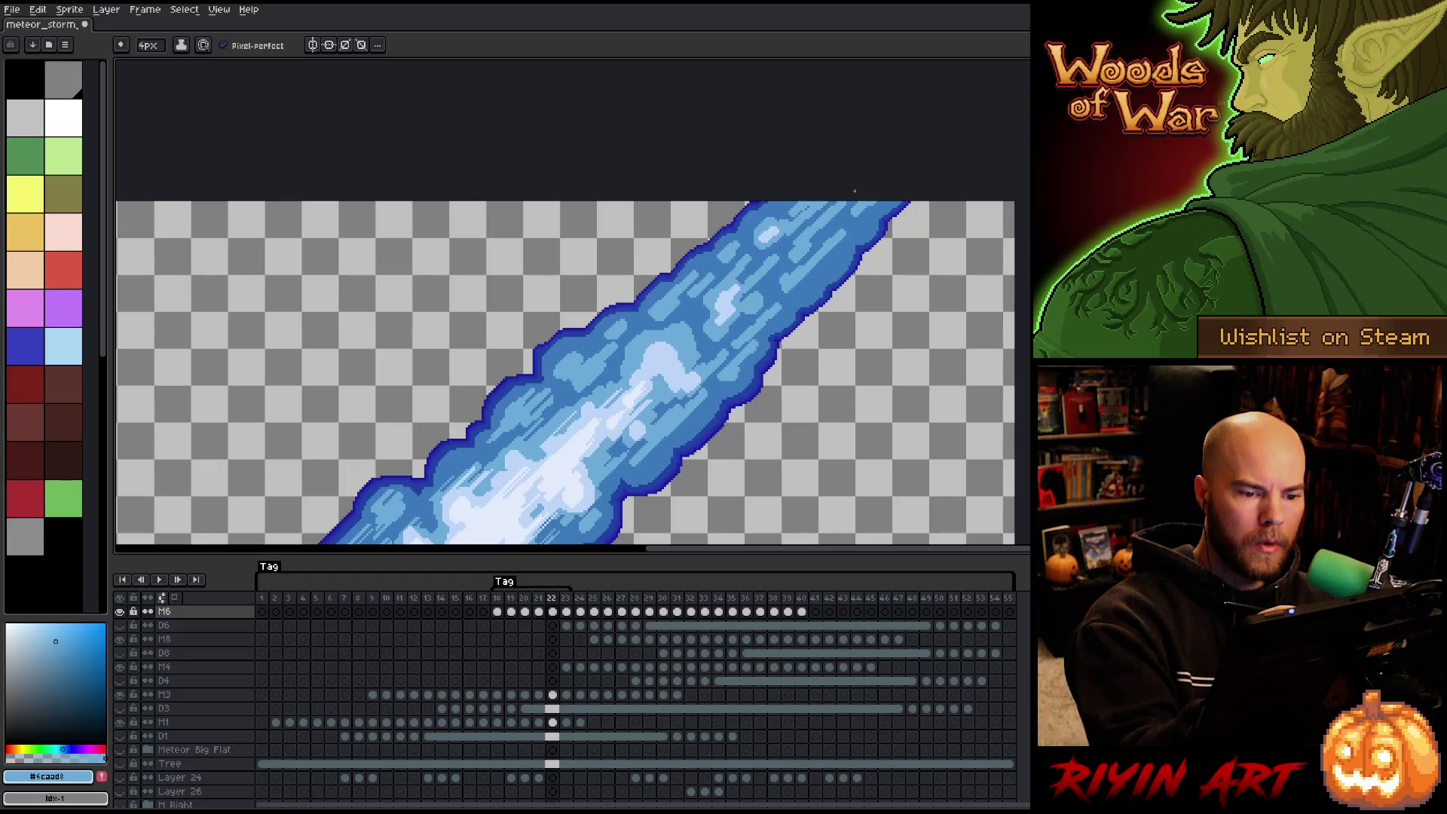
pyautogui.keyDown('alt'); pyautogui.click(658, 362); pyautogui.keyUp('alt')
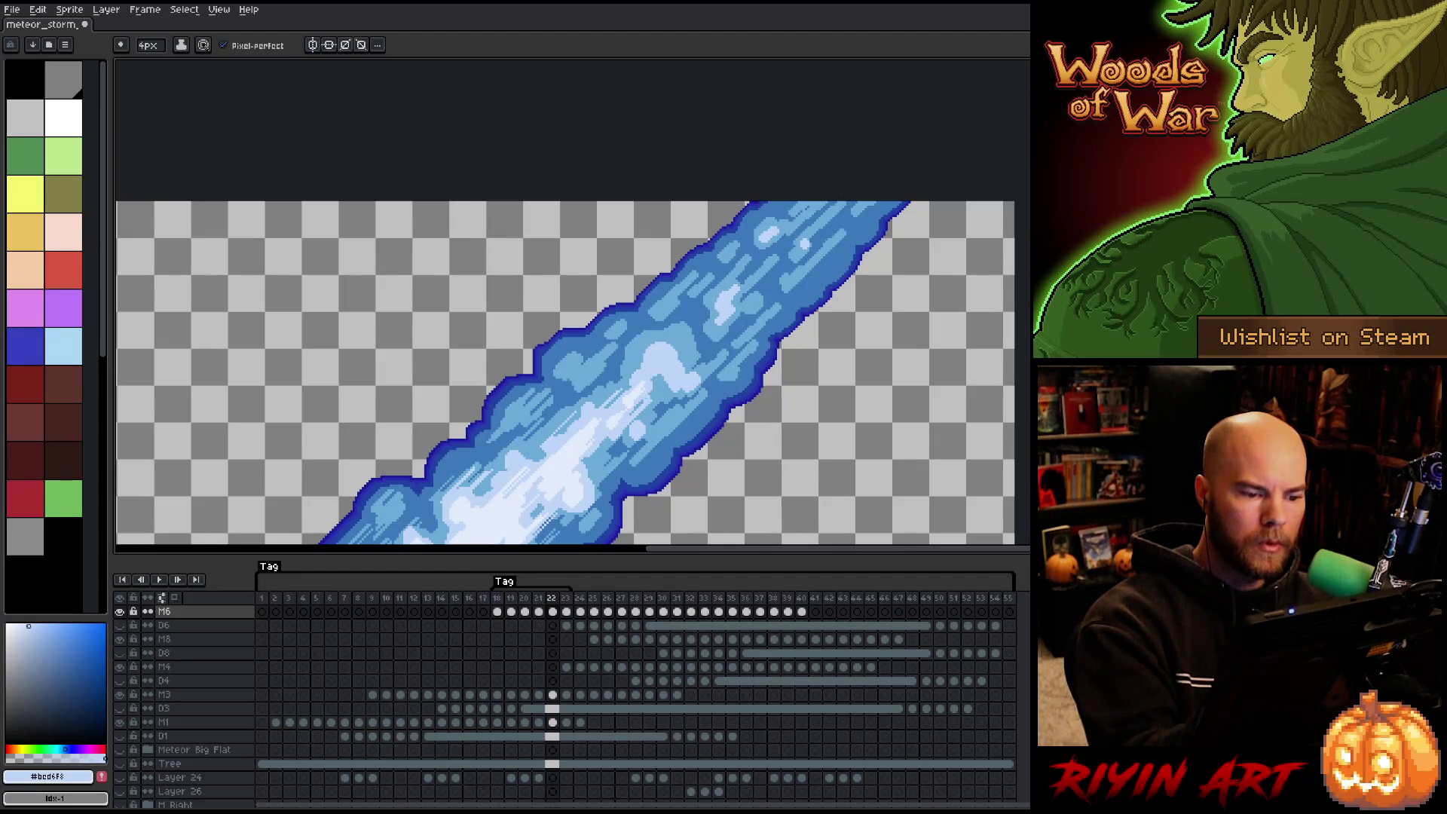
pyautogui.keyDown('alt'); pyautogui.click(661, 351); pyautogui.keyUp('alt')
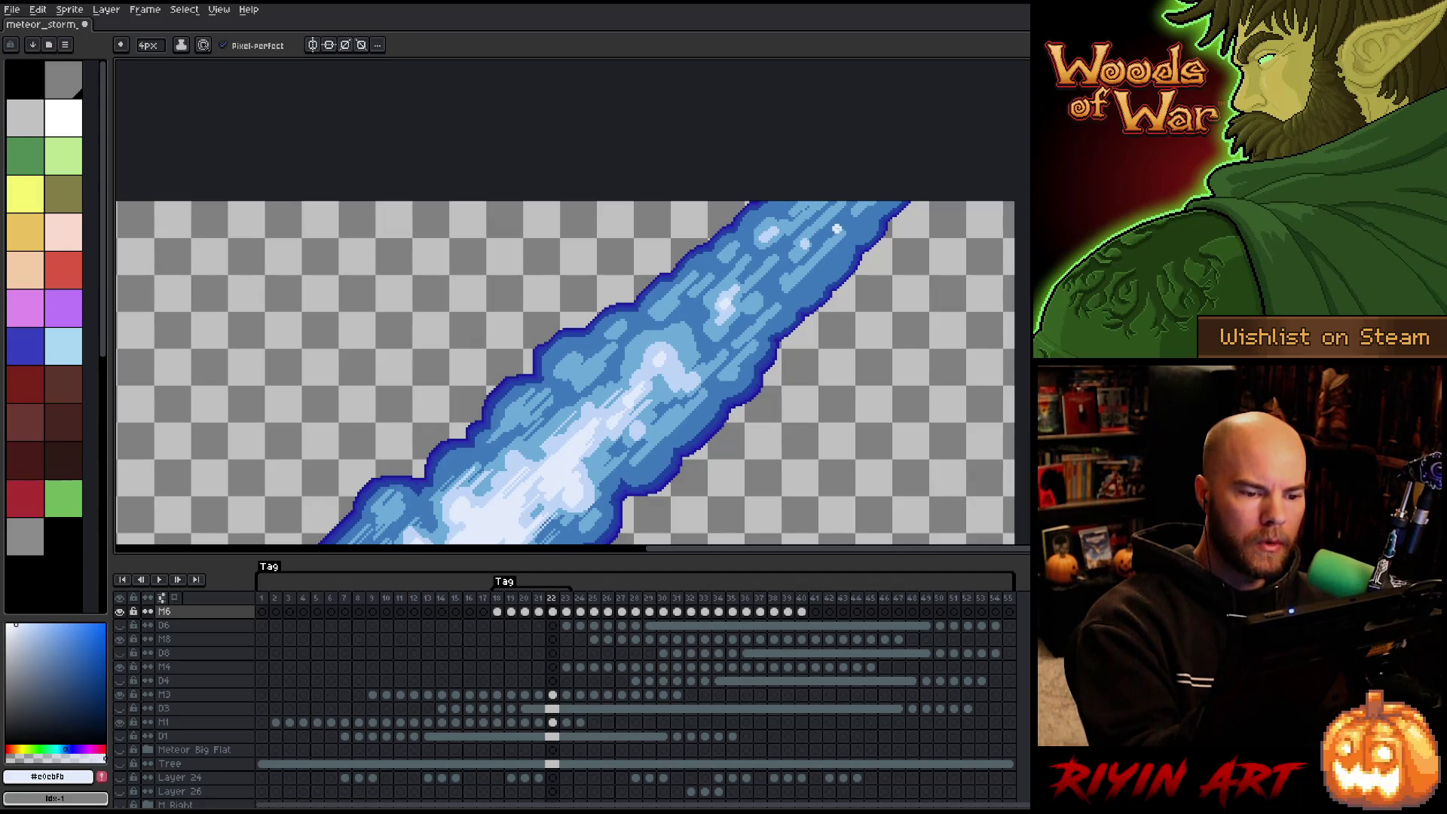
# Paint-bucket the stray light blob with mid blue #6caad8.
pyautogui.scroll(-3, 829, 249)
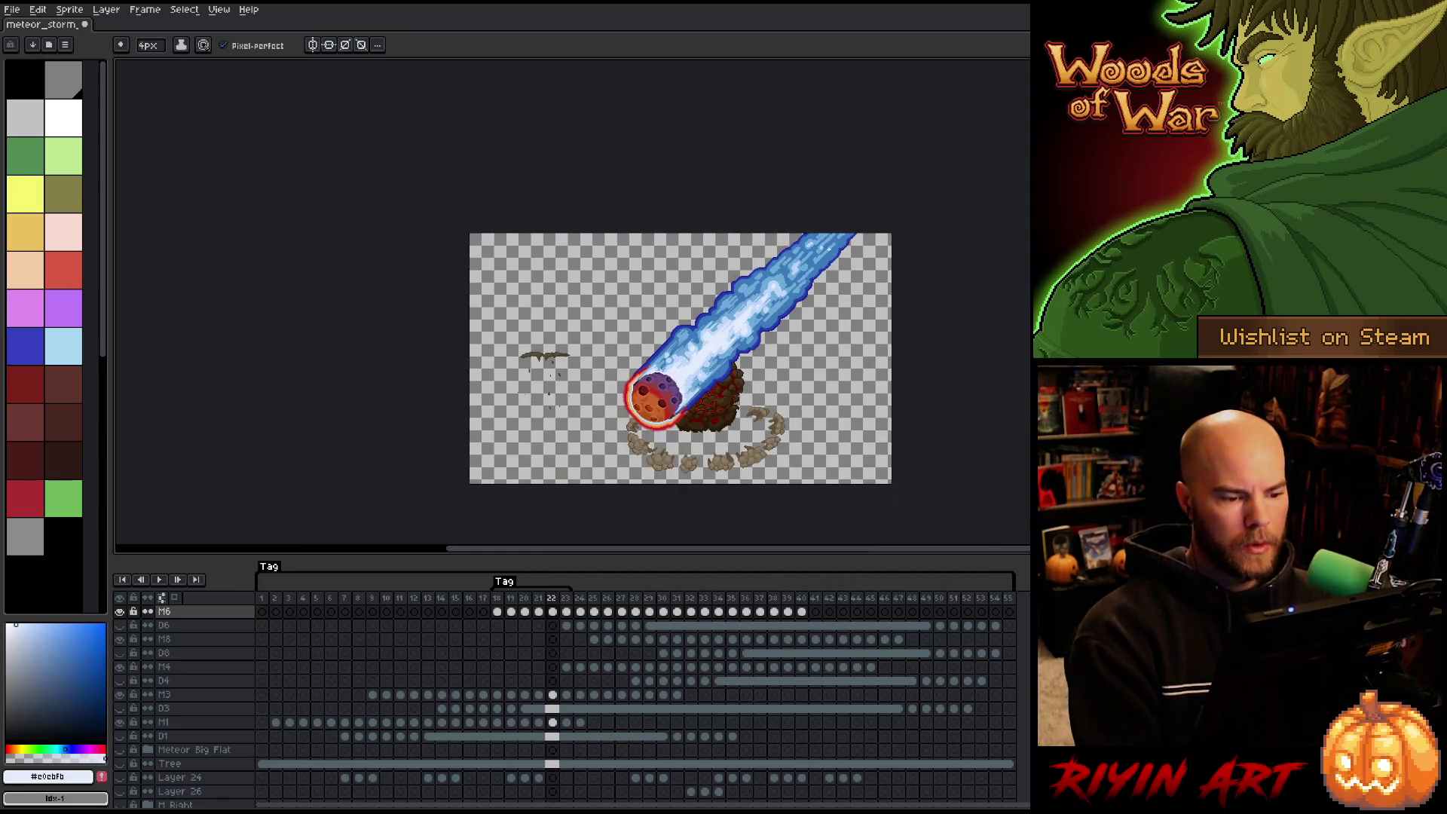
pyautogui.scroll(3, 807, 267)
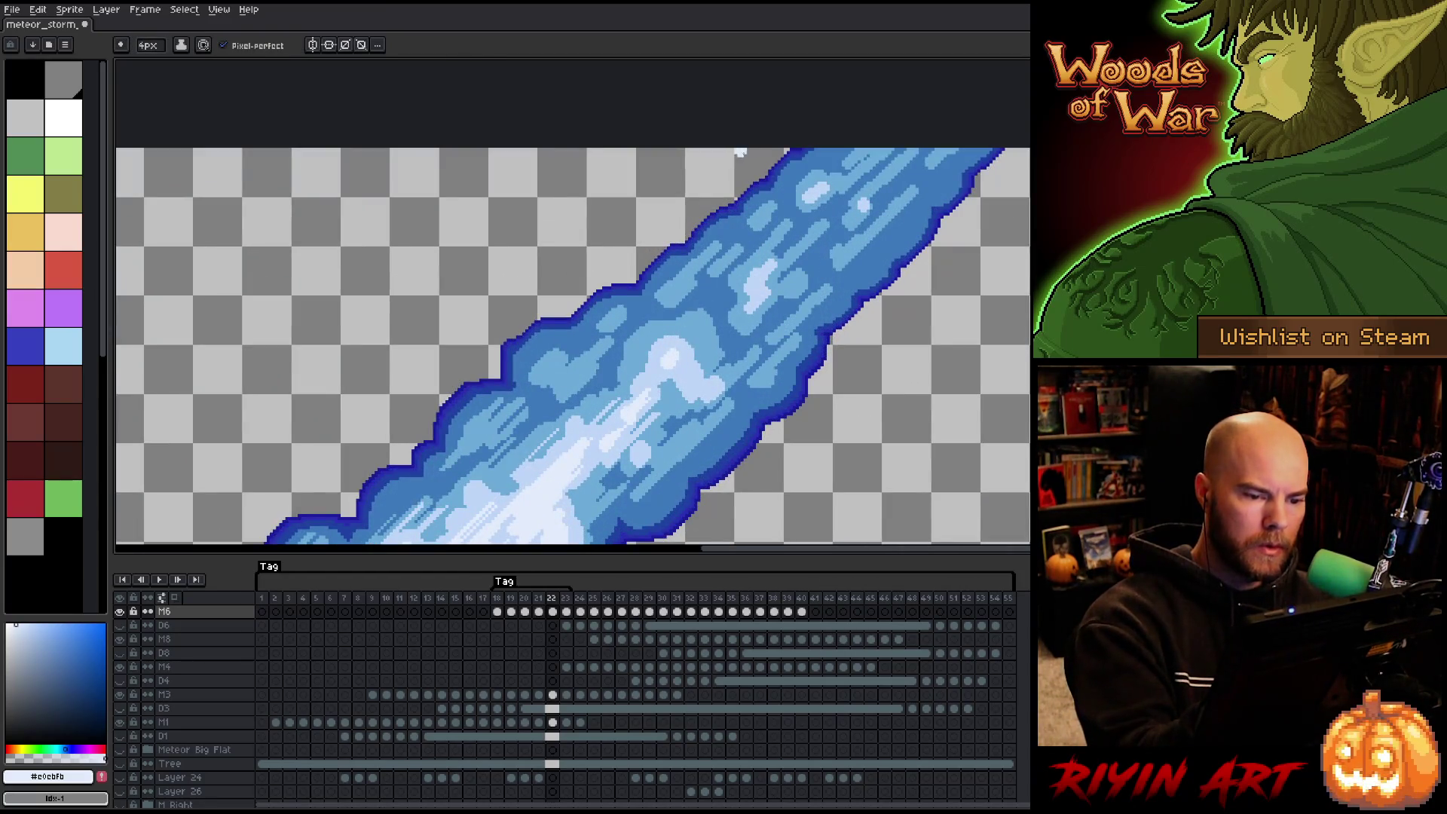
pyautogui.keyDown('alt'); pyautogui.click(832, 197); pyautogui.keyUp('alt')
pyautogui.press('g')
pyautogui.click(816, 194)
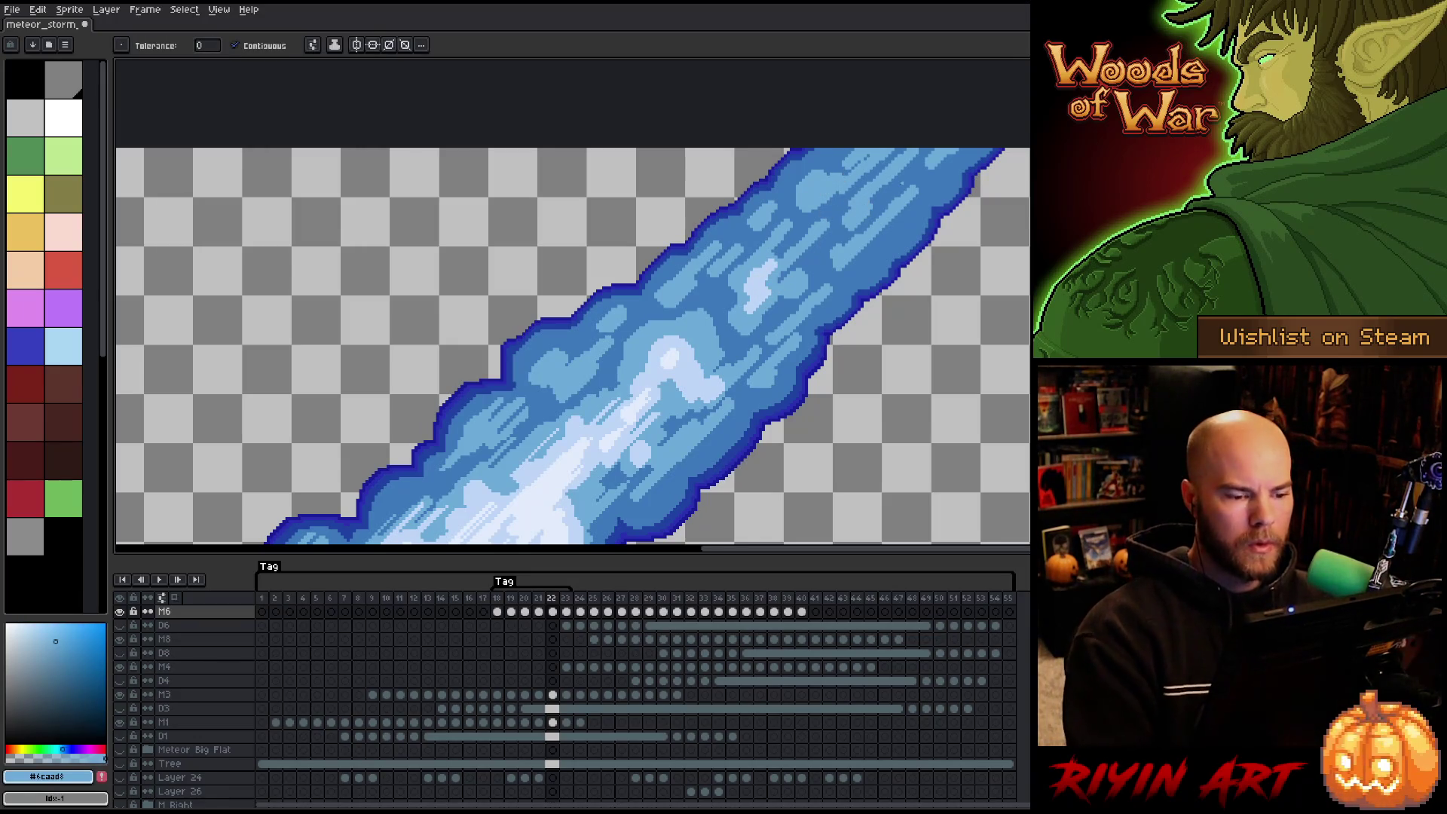
# Dot pale #bcd6f8 highlights along the upper meteor trail.
pyautogui.keyDown('alt'); pyautogui.click(863, 203); pyautogui.keyUp('alt')
pyautogui.click(697, 331)
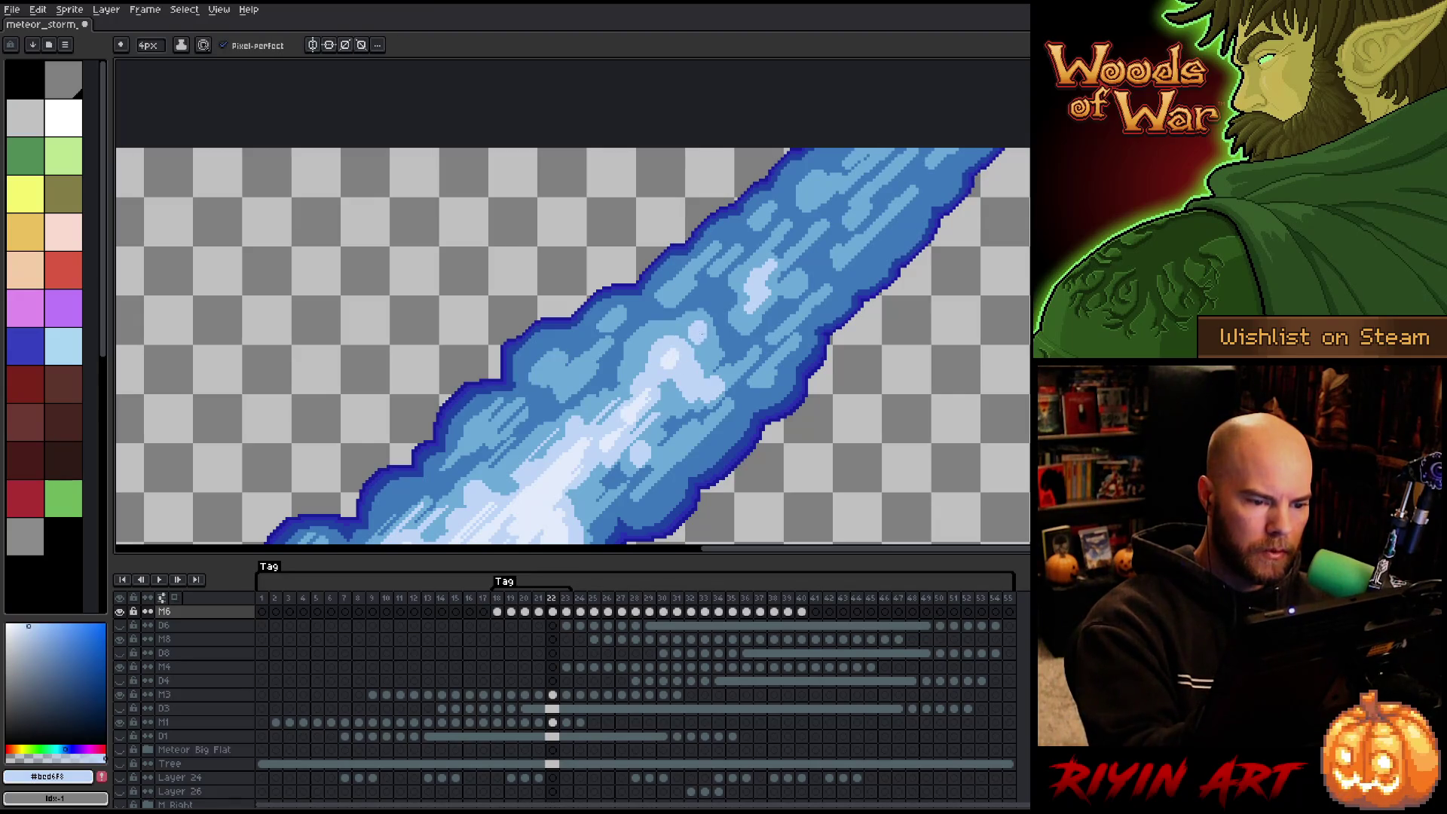
pyautogui.click(712, 350)
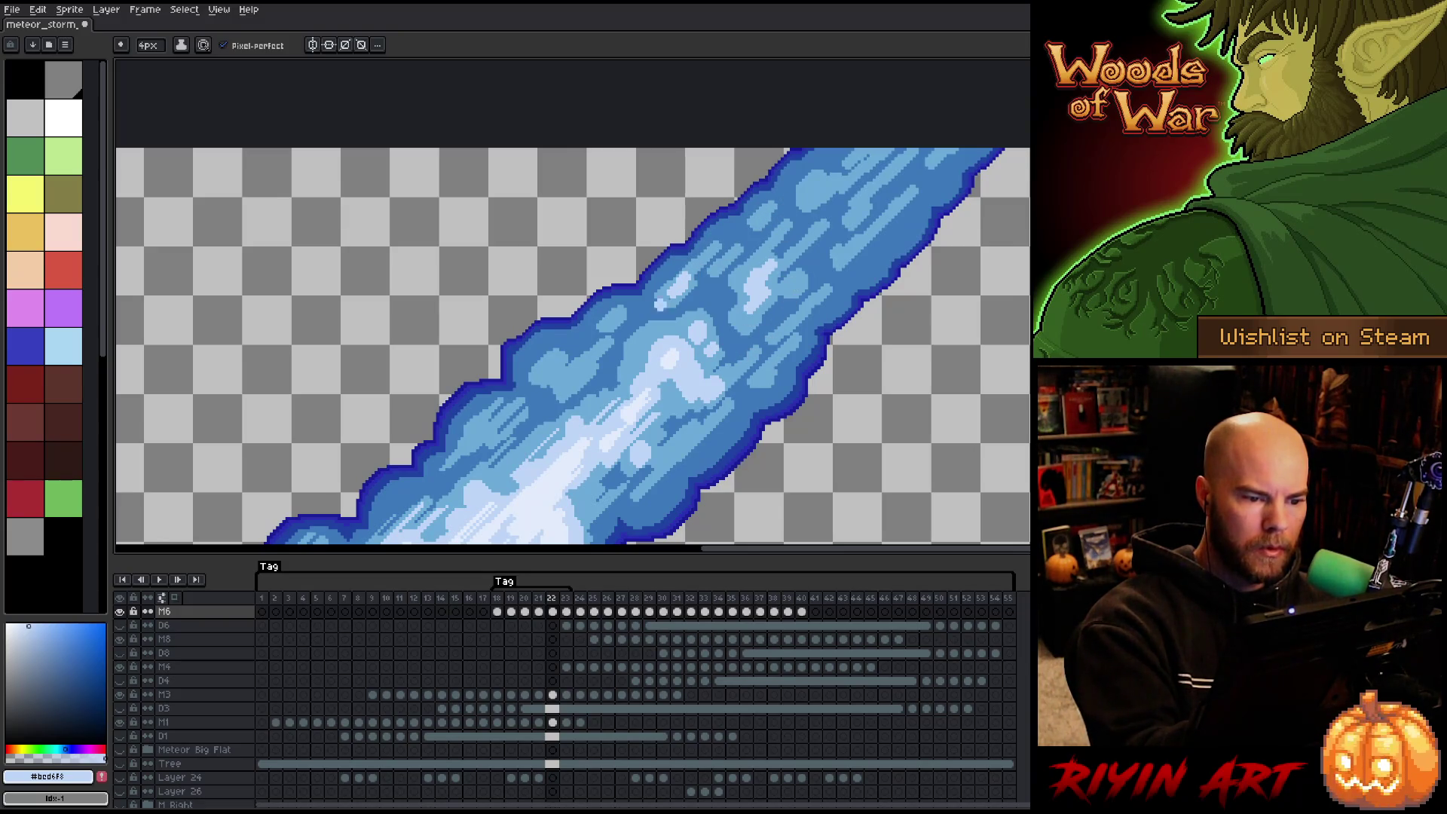
pyautogui.scroll(-3, 802, 228)
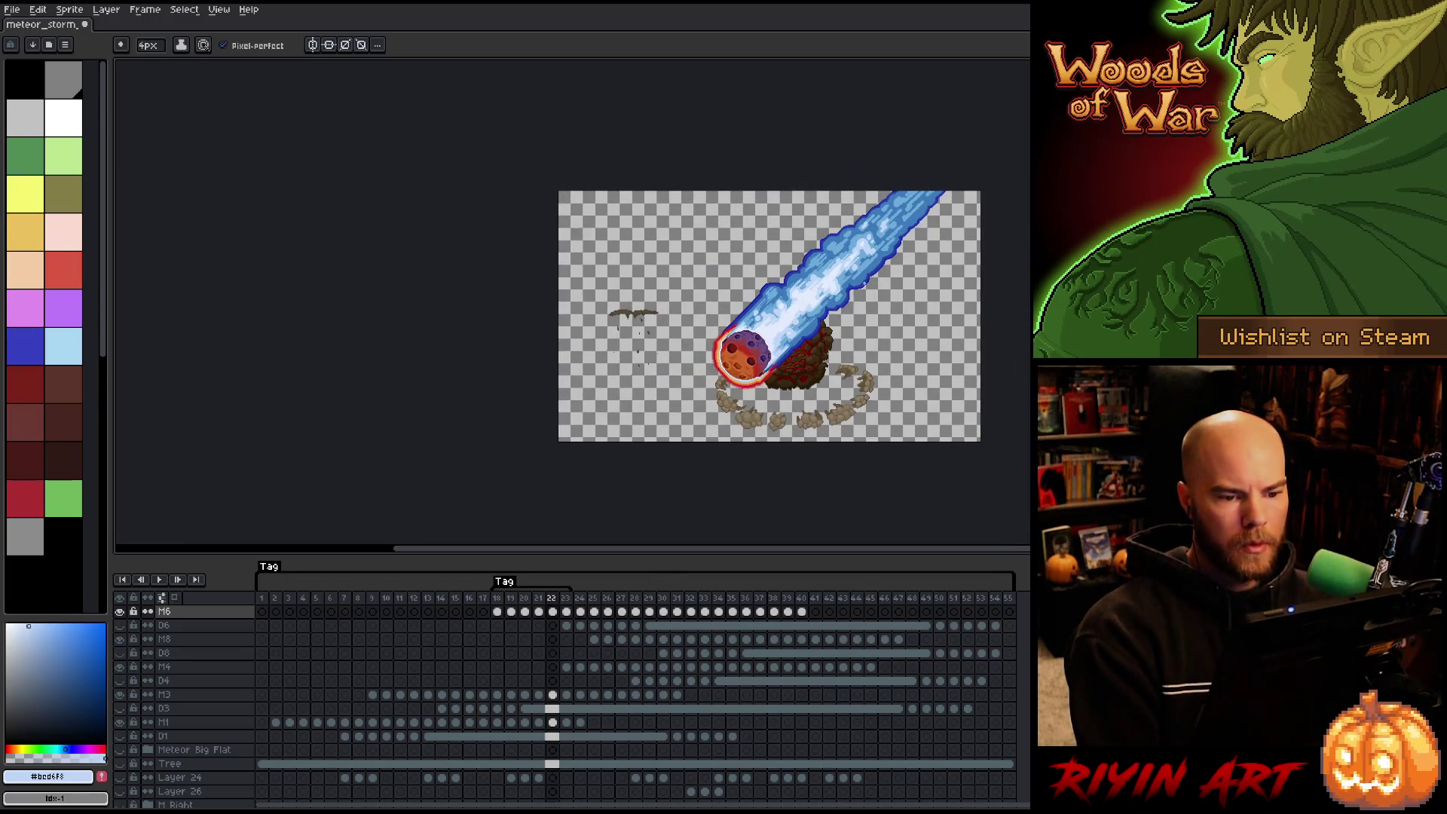
# Set the pencil brush size to 1 pixel.
pyautogui.scroll(2, 867, 226)
pyautogui.scroll(3, 866, 226)
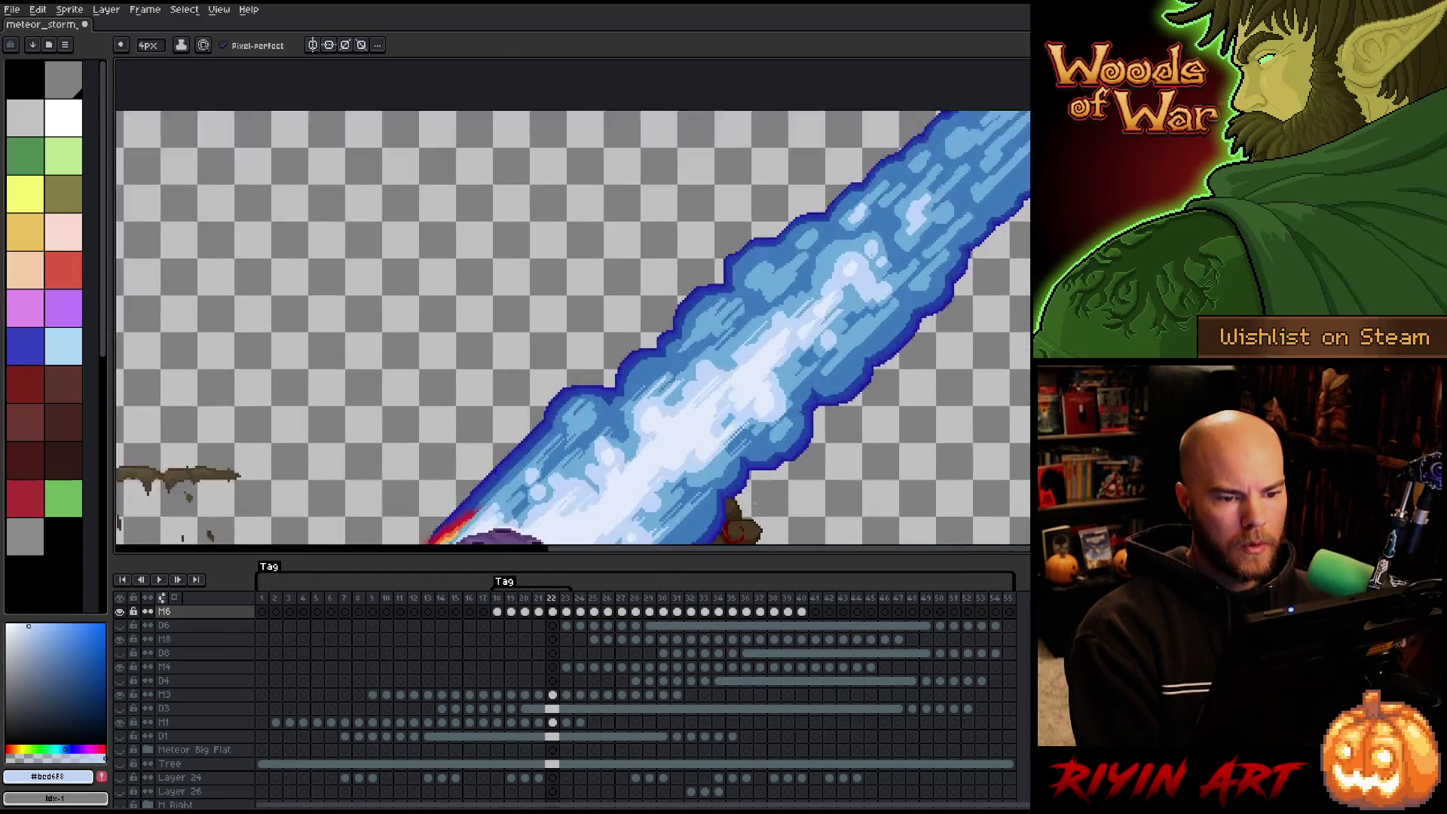
pyautogui.click(147, 45)
pyautogui.write('1')
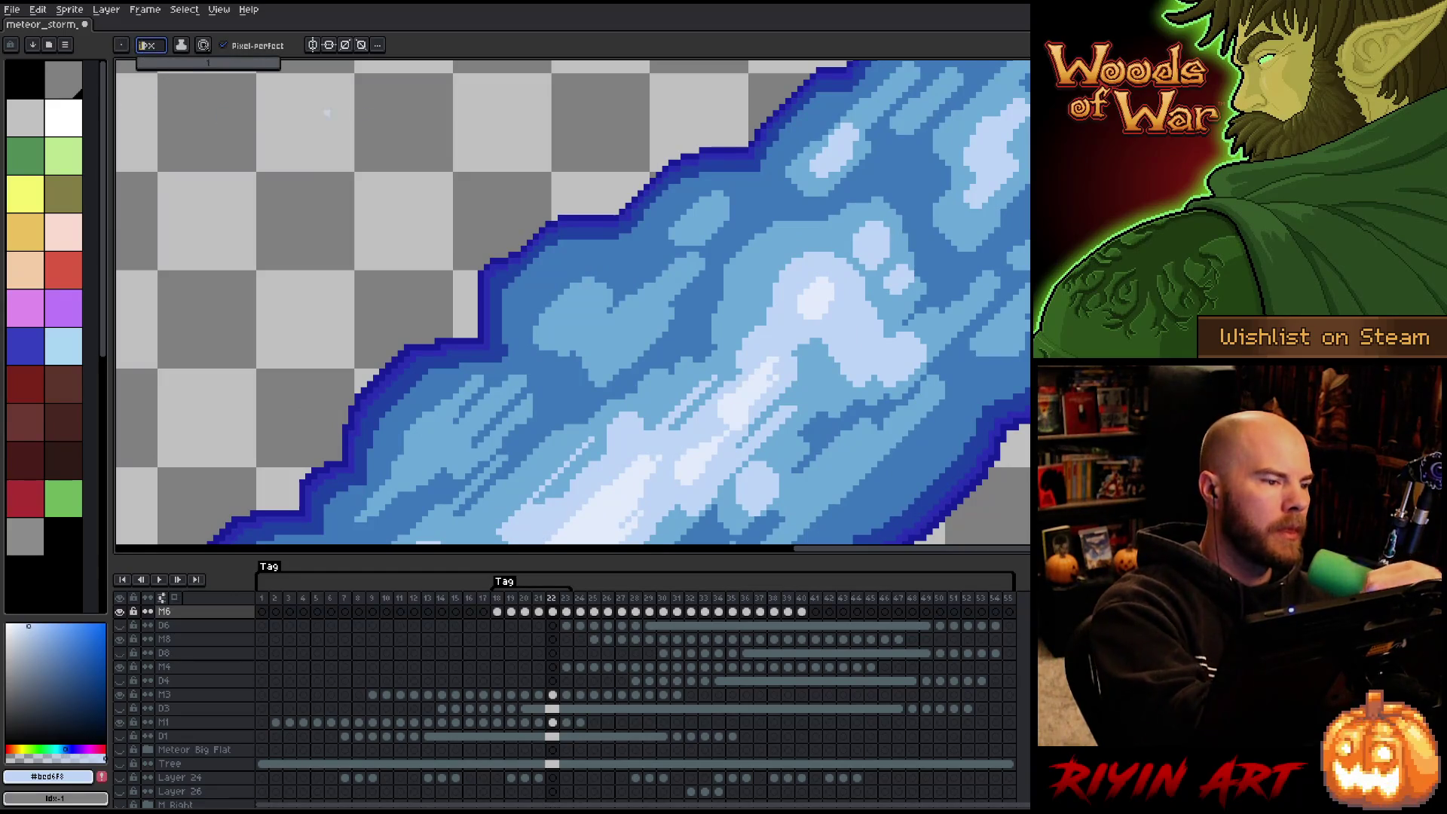
pyautogui.press('Return')
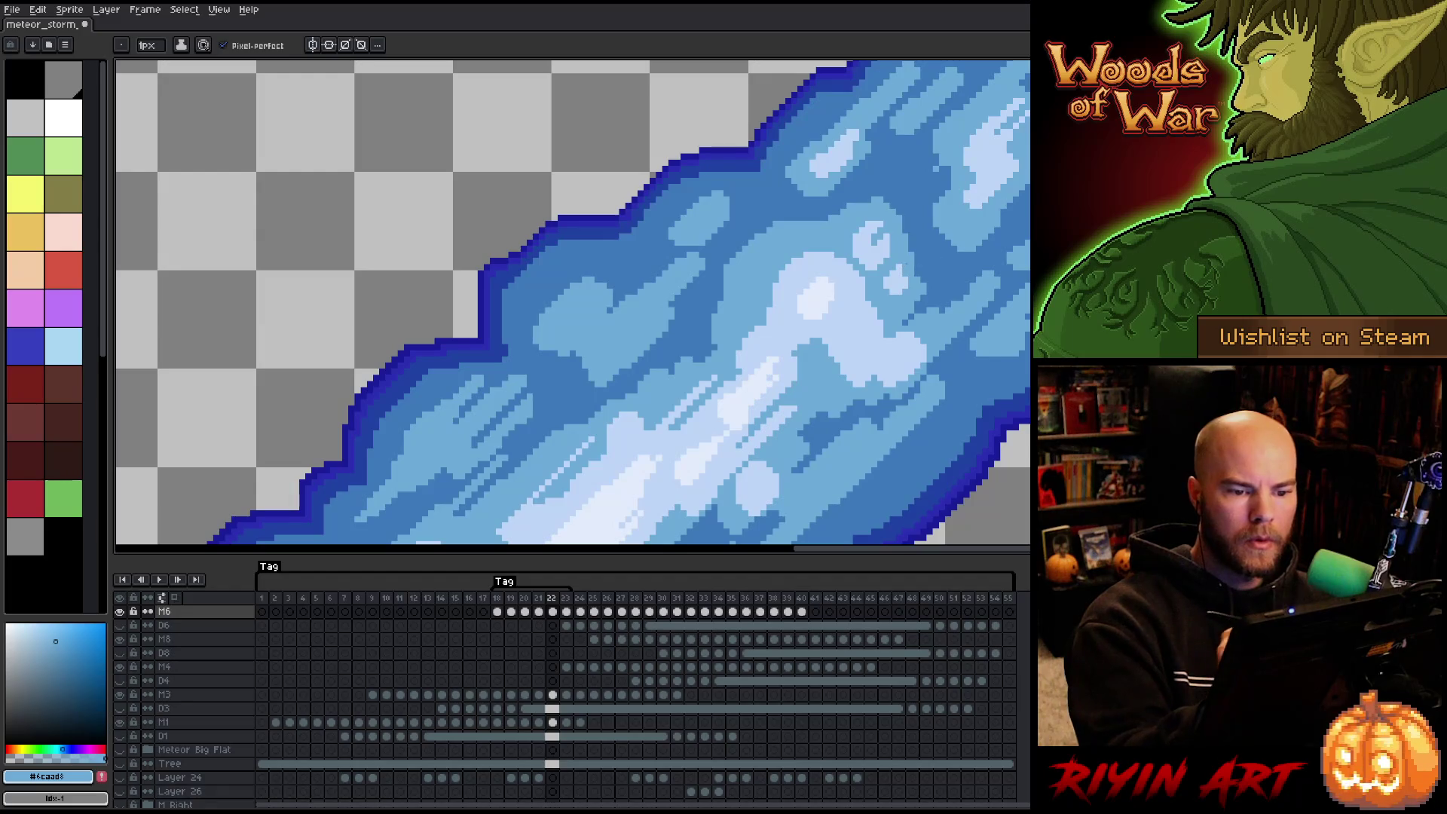
# Bring a close-up of the blue tail into view.
pyautogui.moveTo(810, 452); pyautogui.dragTo(917, 336)
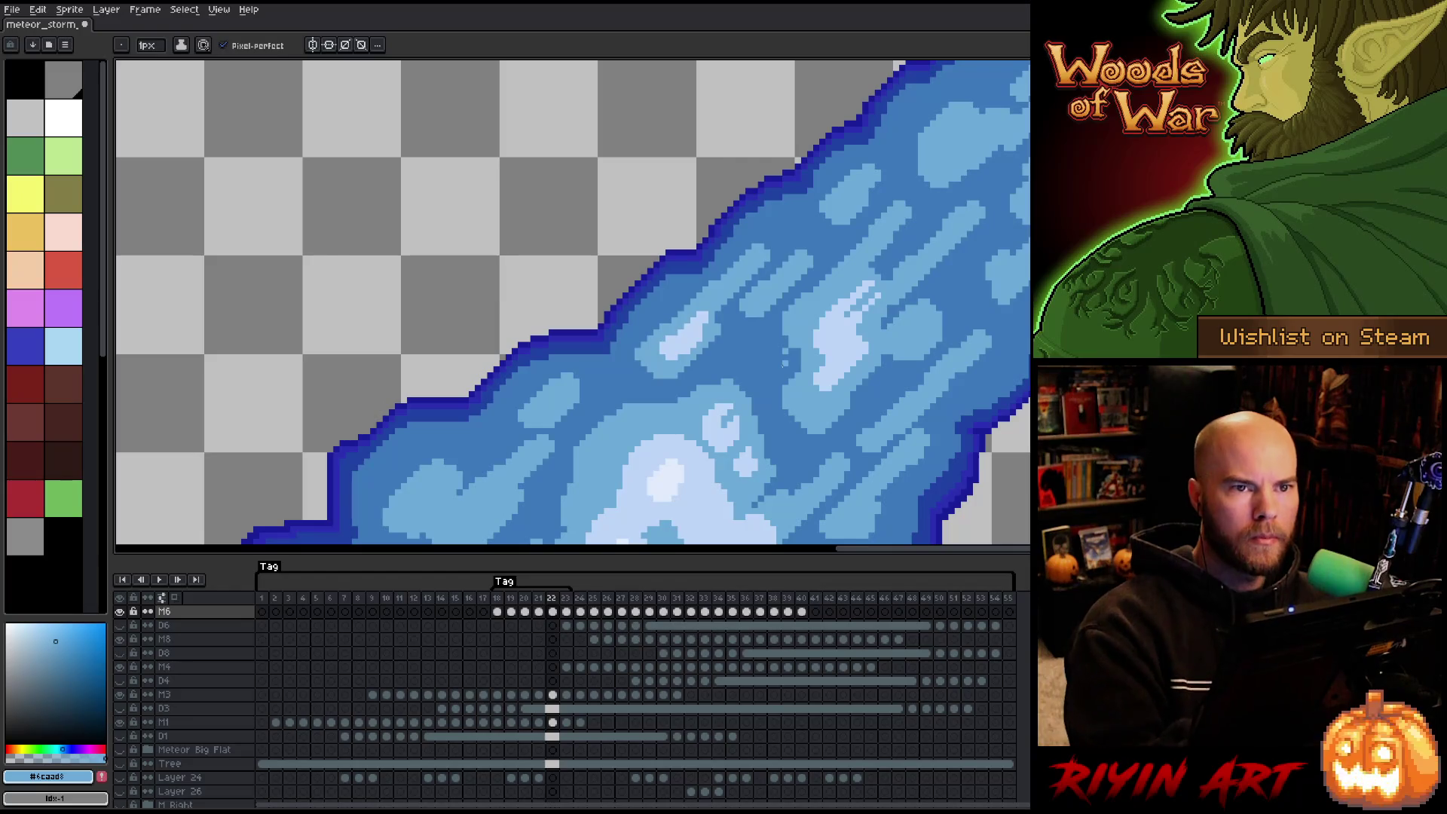
pyautogui.rightClick(779, 368)
pyautogui.press('Escape')
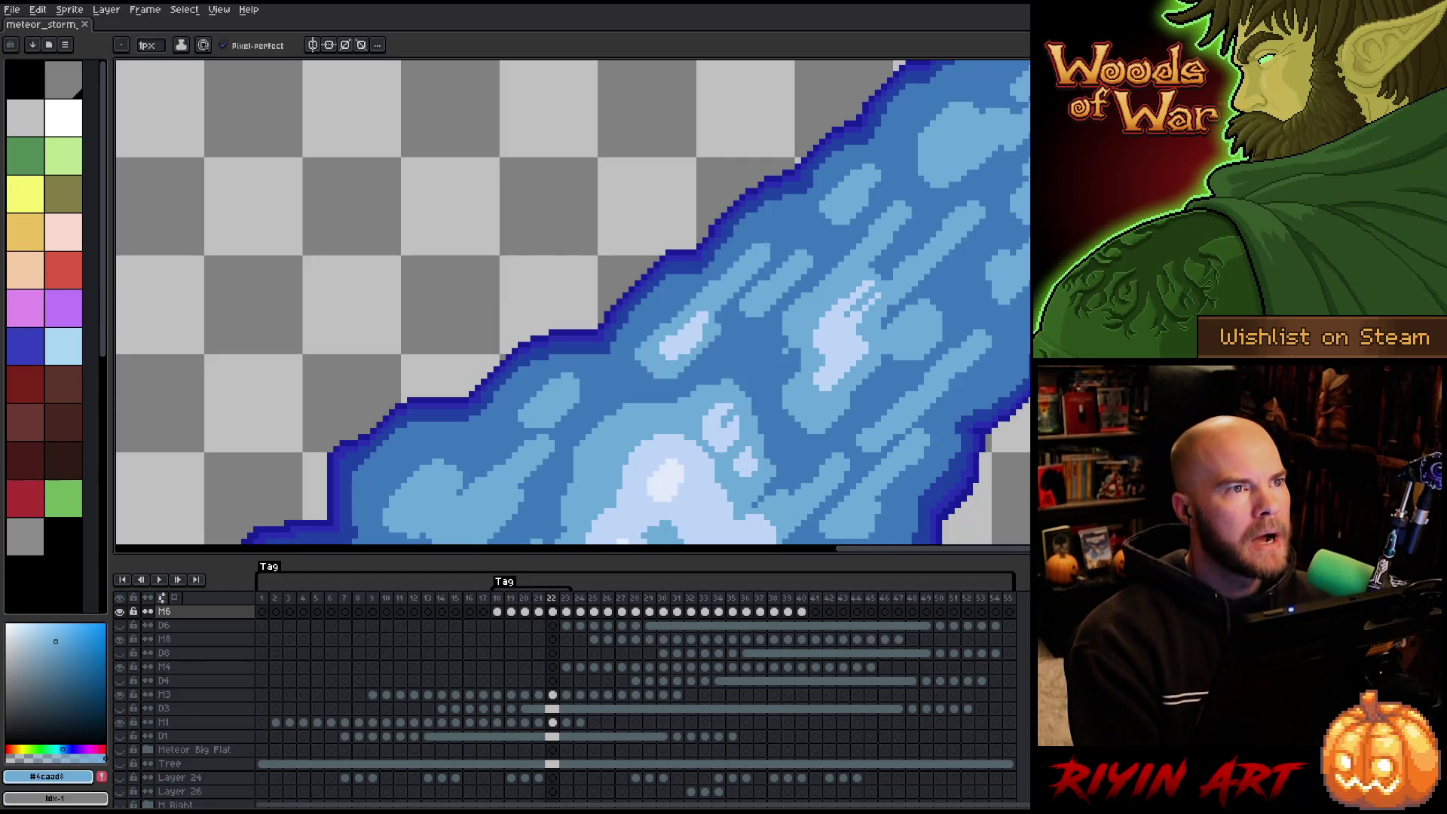
pyautogui.scroll(-5, 767, 245)
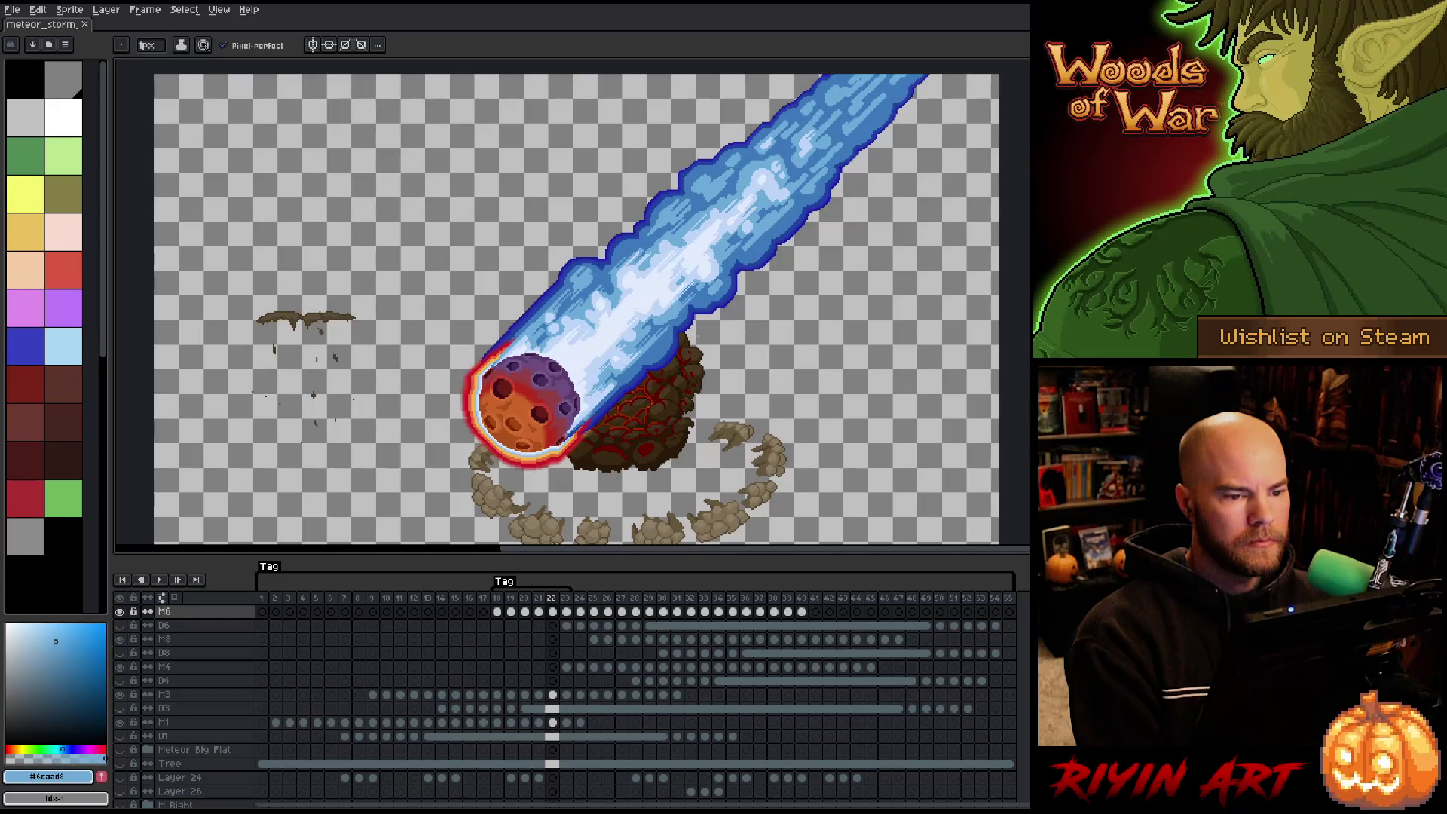
pyautogui.scroll(4, 777, 170)
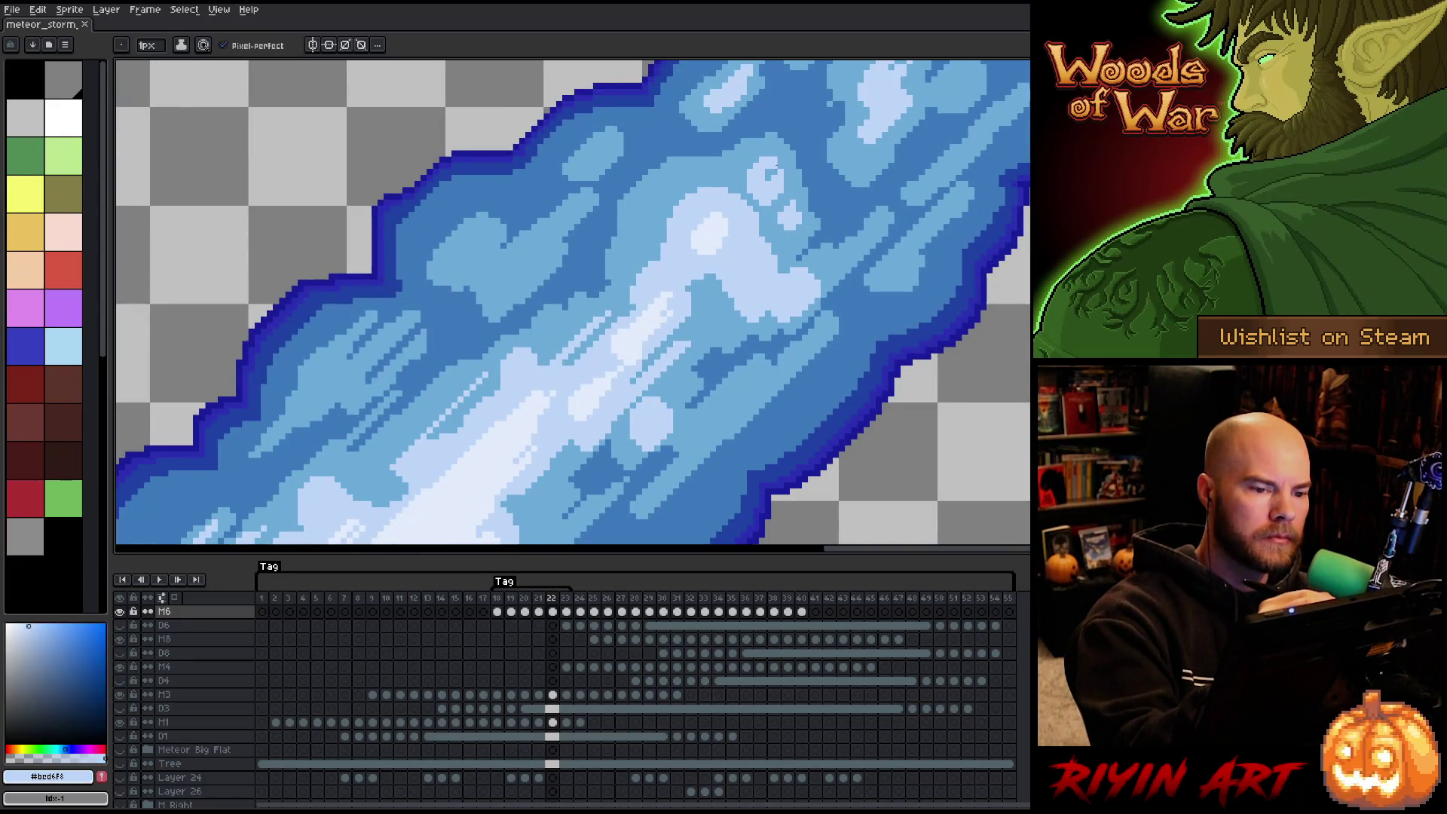
pyautogui.scroll(-4, 768, 179)
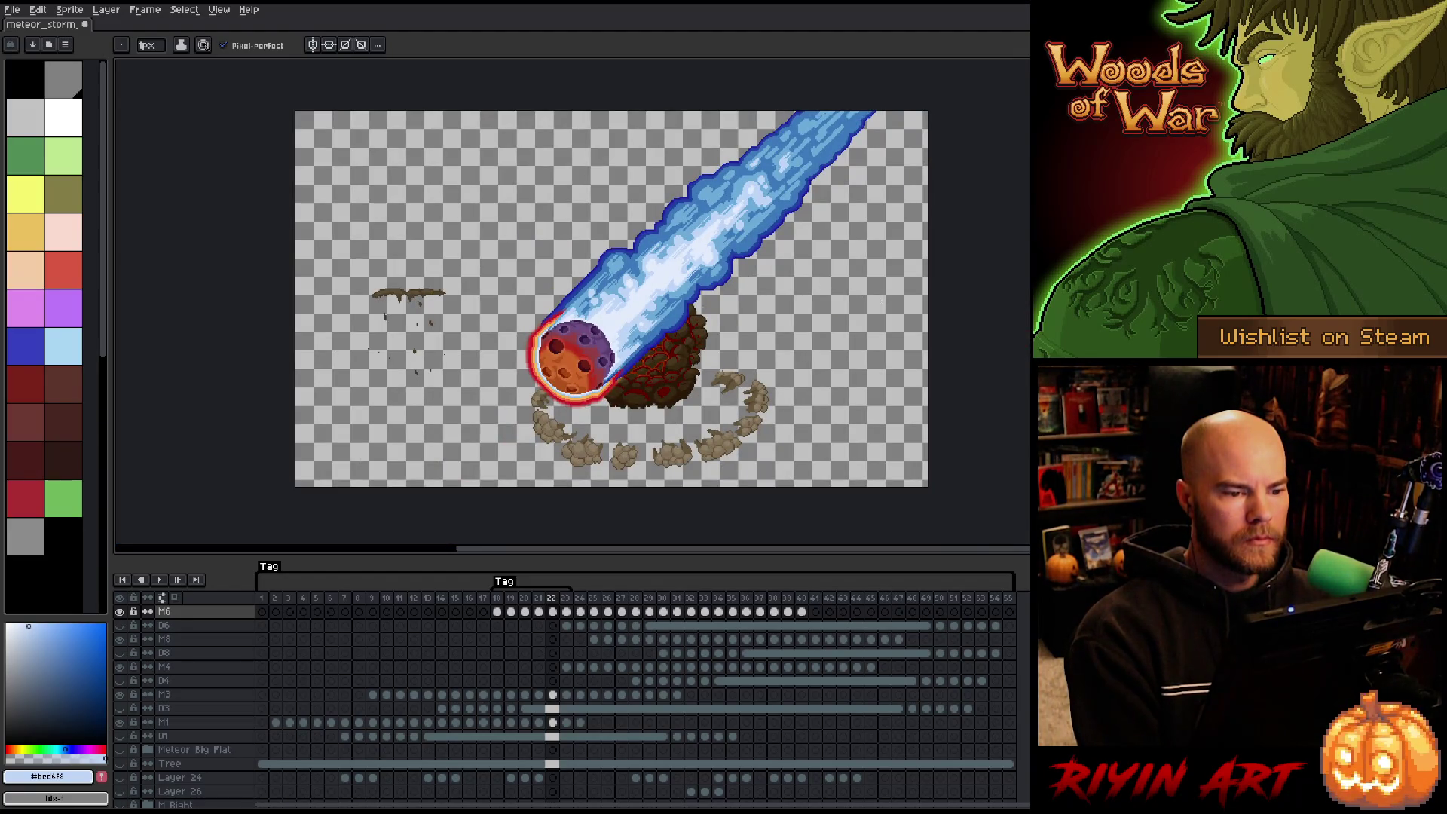
pyautogui.moveTo(937, 220); pyautogui.dragTo(828, 400)
pyautogui.scroll(3, 670, 246)
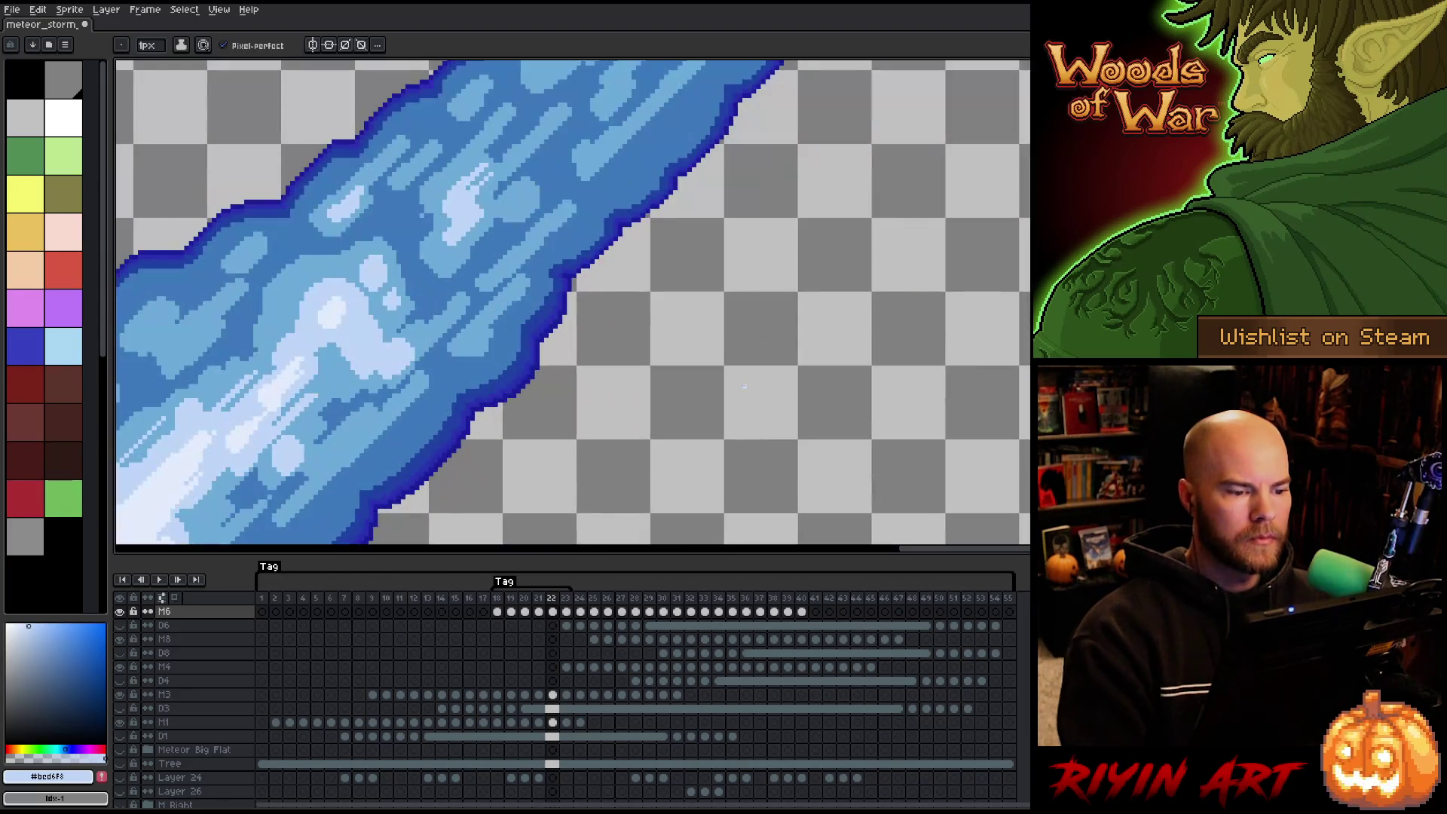
# Paint two light-blue diagonal streaks across the lower trail.
pyautogui.moveTo(669, 246); pyautogui.dragTo(742, 464)
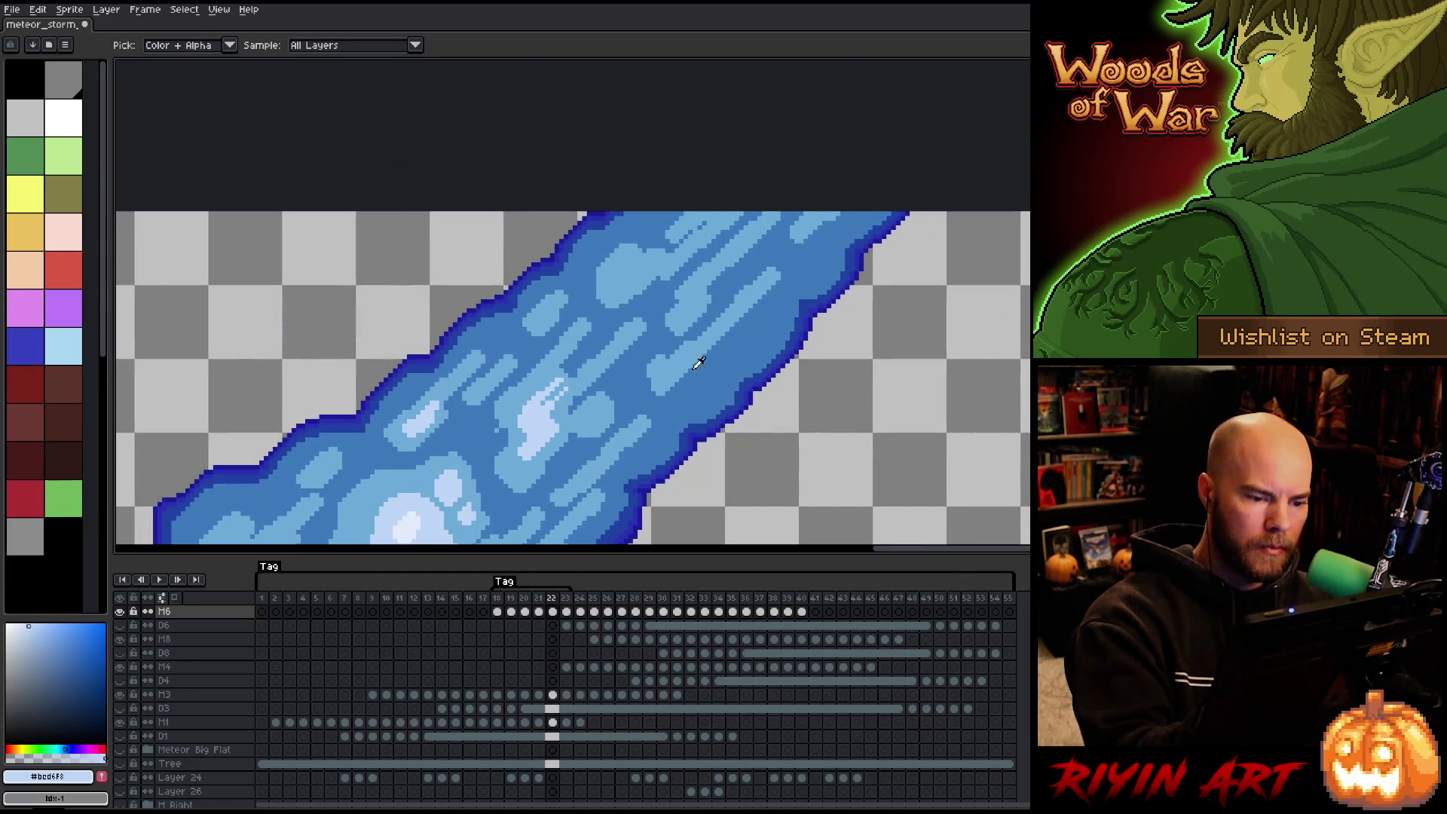
pyautogui.keyDown('alt'); pyautogui.click(698, 362); pyautogui.keyUp('alt')
pyautogui.keyDown('alt'); pyautogui.click(746, 309); pyautogui.keyUp('alt')
pyautogui.moveTo(695, 379); pyautogui.dragTo(773, 302)
pyautogui.moveTo(696, 373); pyautogui.dragTo(840, 219)
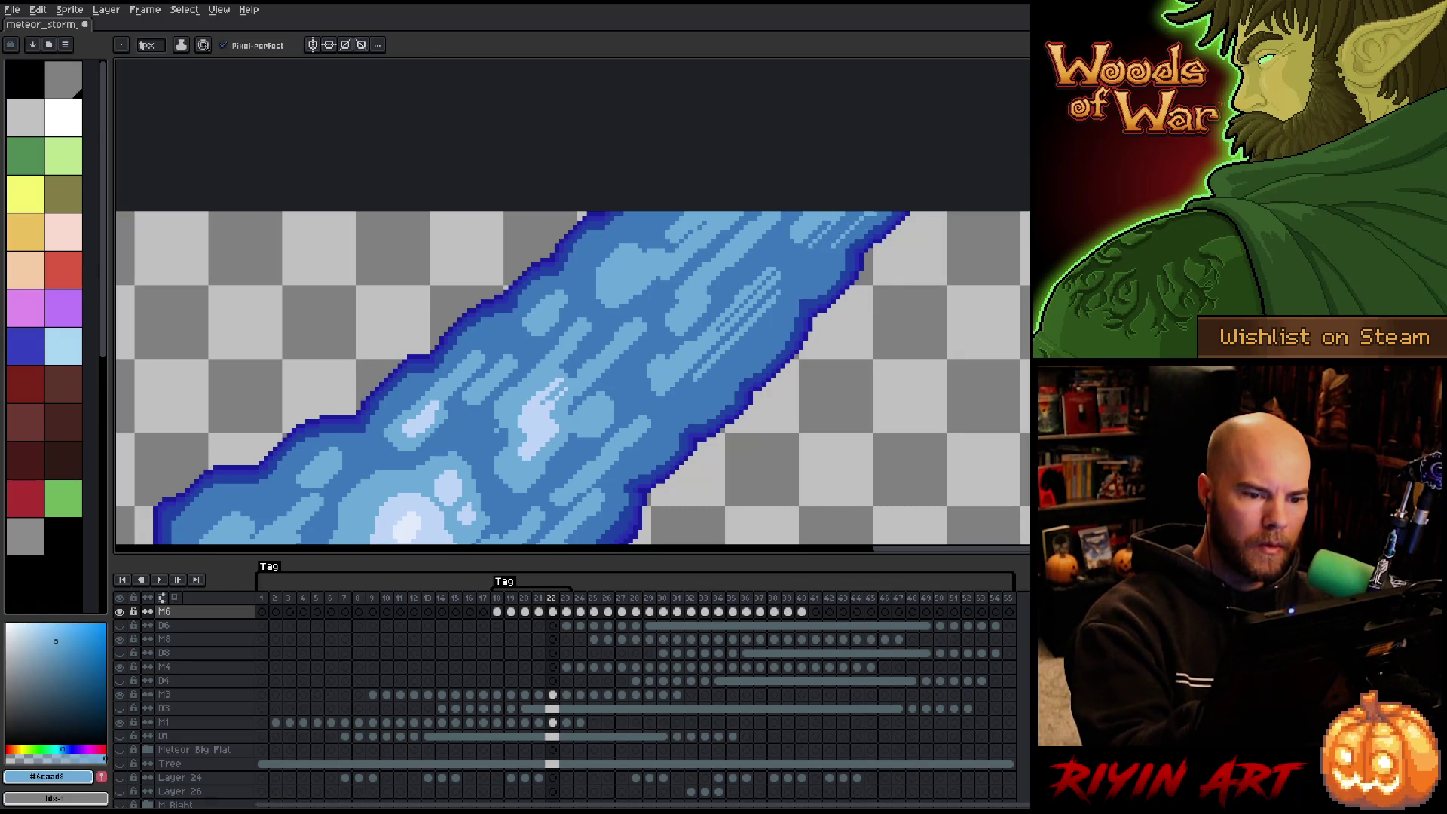
pyautogui.keyDown('alt'); pyautogui.click(799, 263); pyautogui.keyUp('alt')
pyautogui.keyDown('alt'); pyautogui.click(797, 230); pyautogui.keyUp('alt')
# Add a short light-blue streak further up the trail.
pyautogui.moveTo(798, 229); pyautogui.dragTo(817, 191)
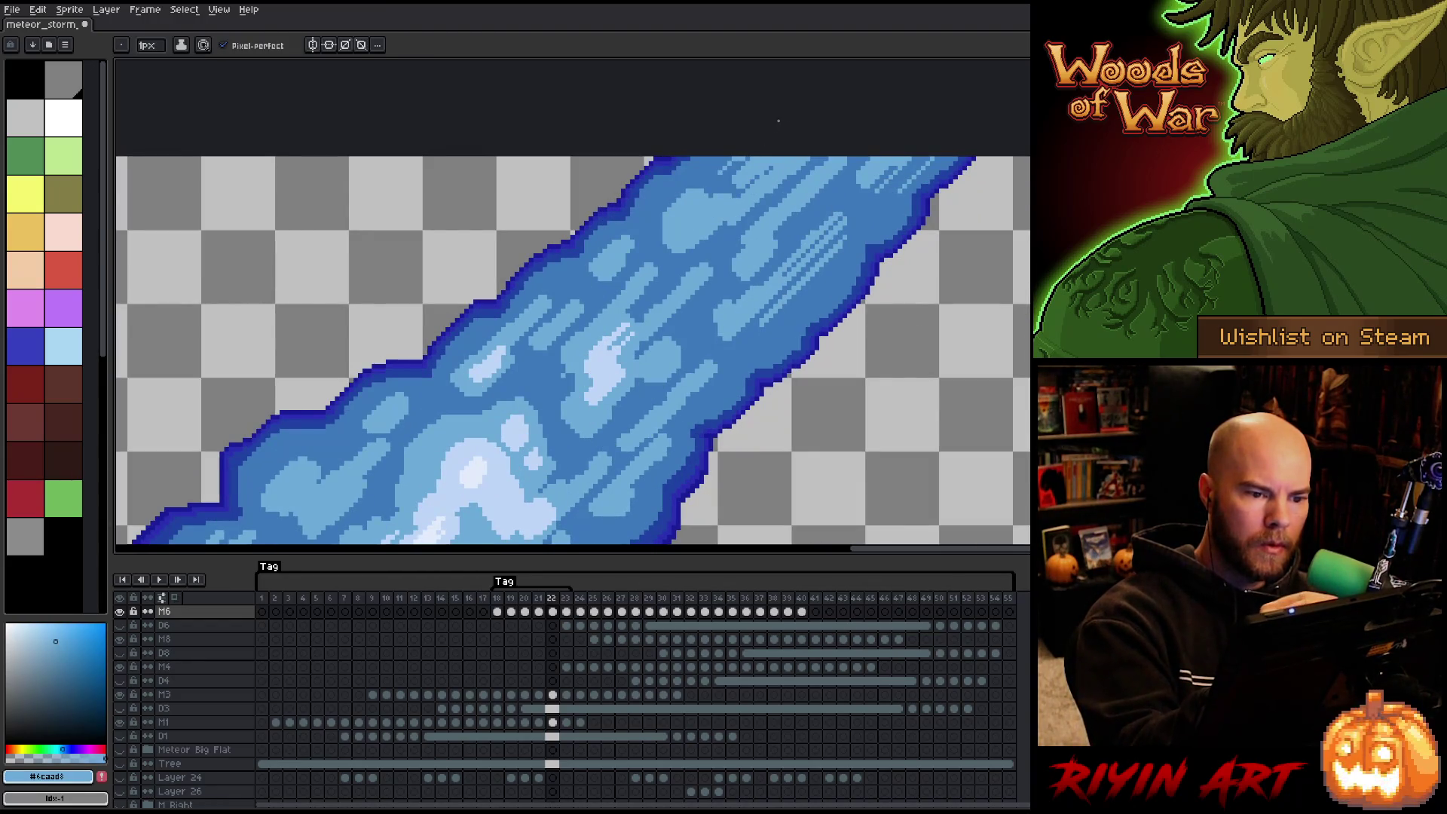
pyautogui.keyDown('alt'); pyautogui.click(737, 162); pyautogui.keyUp('alt')
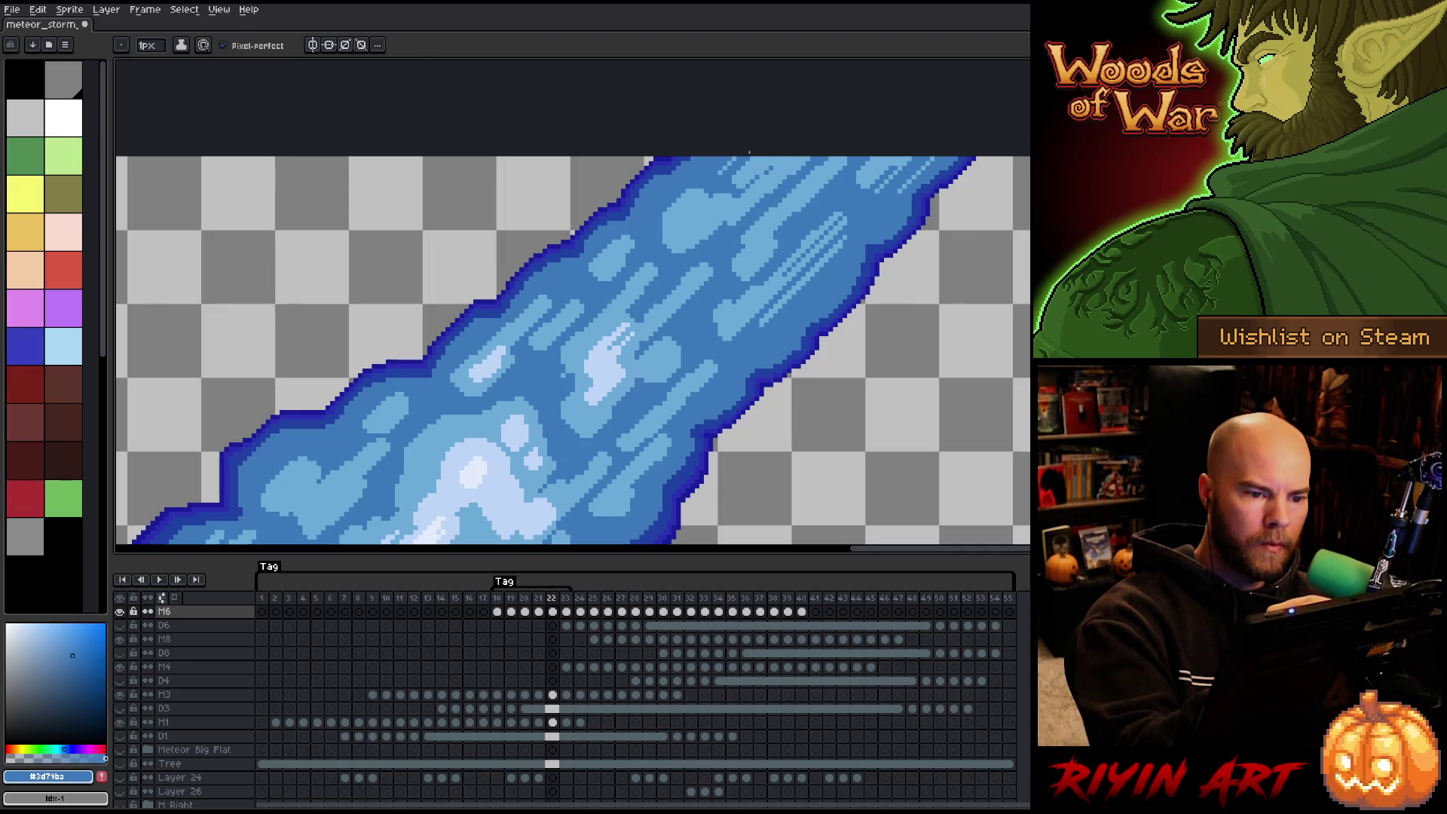
pyautogui.keyDown('alt'); pyautogui.click(733, 169); pyautogui.keyUp('alt')
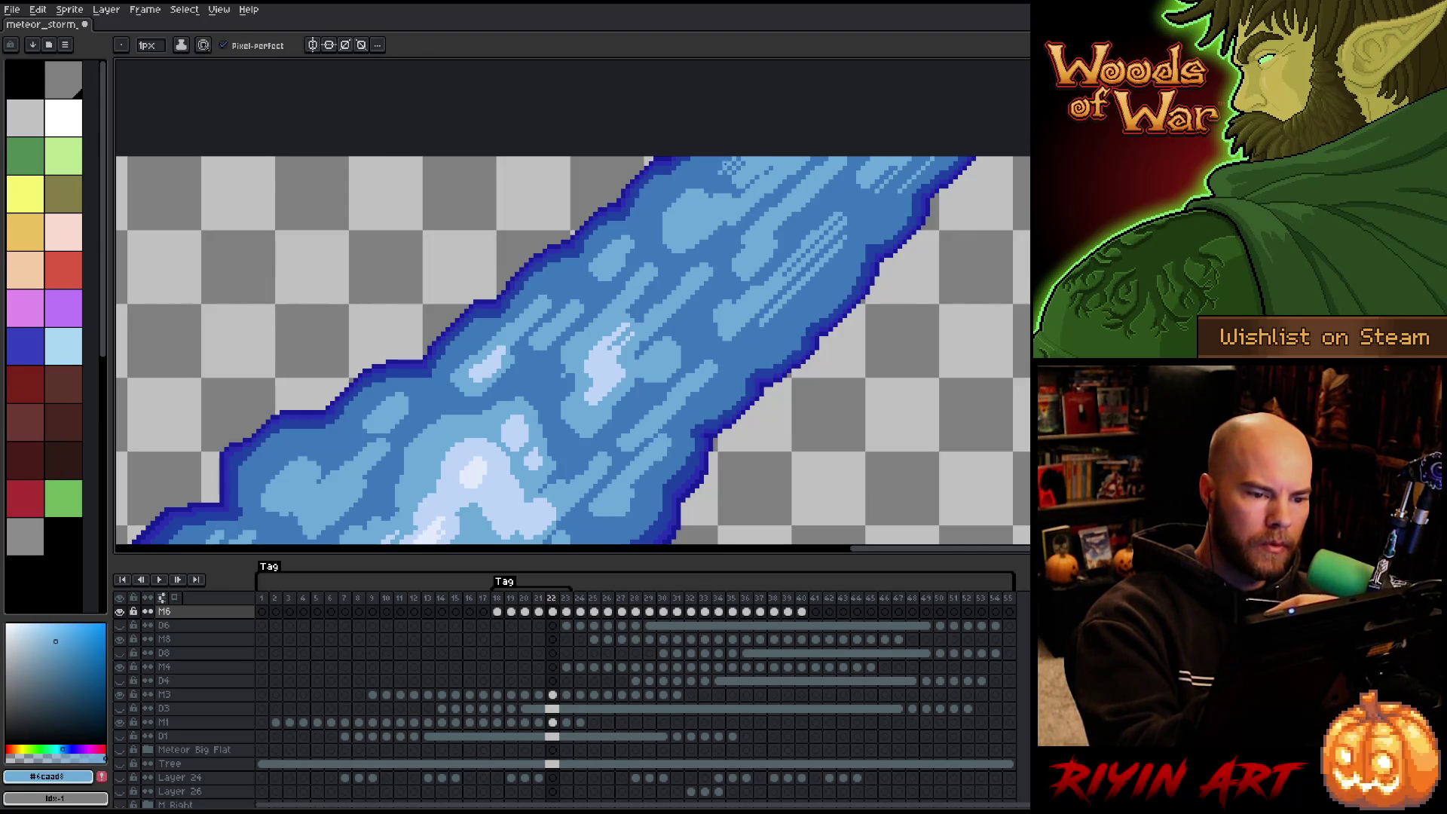
pyautogui.moveTo(637, 310); pyautogui.dragTo(678, 269)
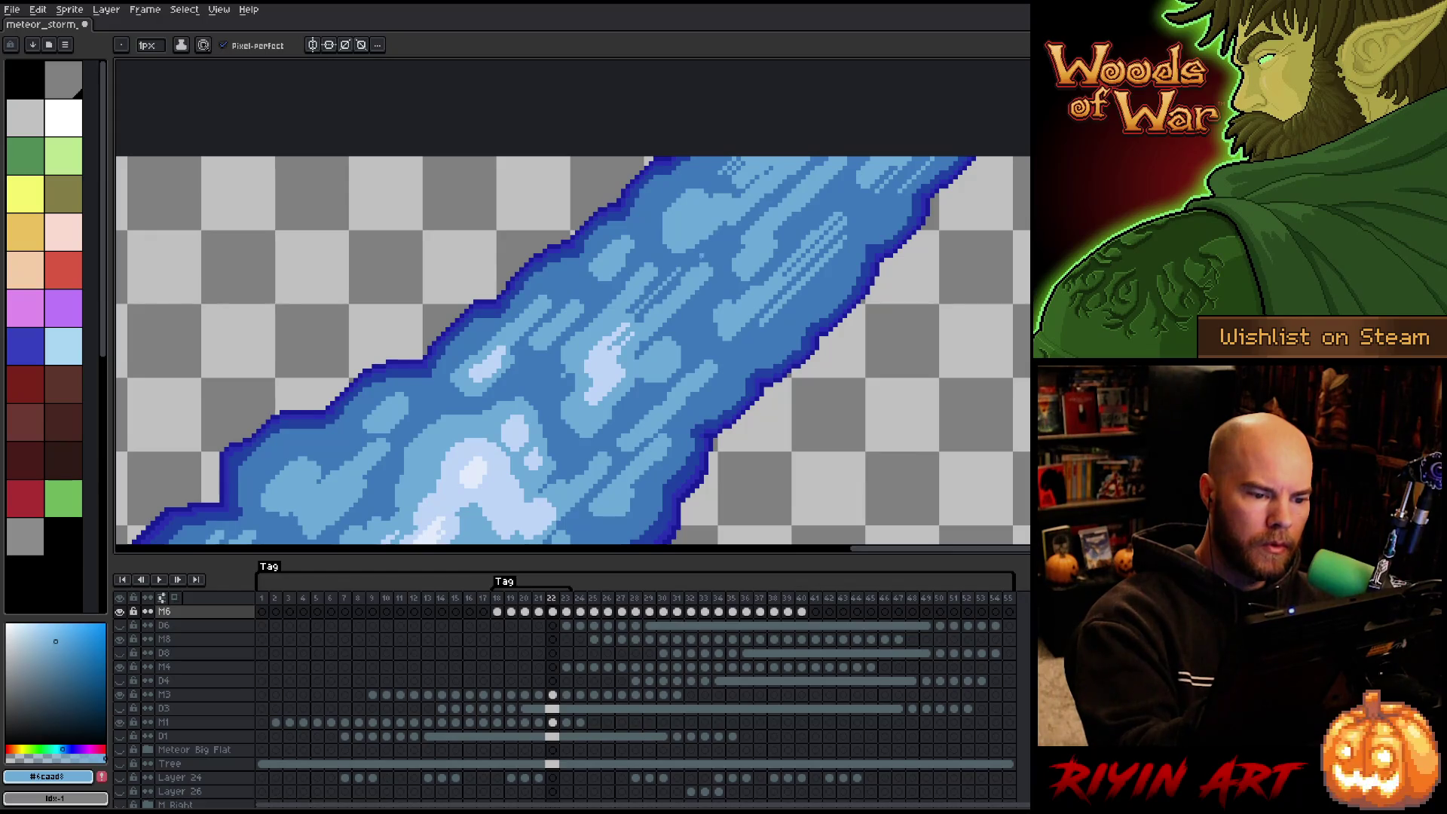
pyautogui.keyDown('alt'); pyautogui.click(631, 287); pyautogui.keyUp('alt')
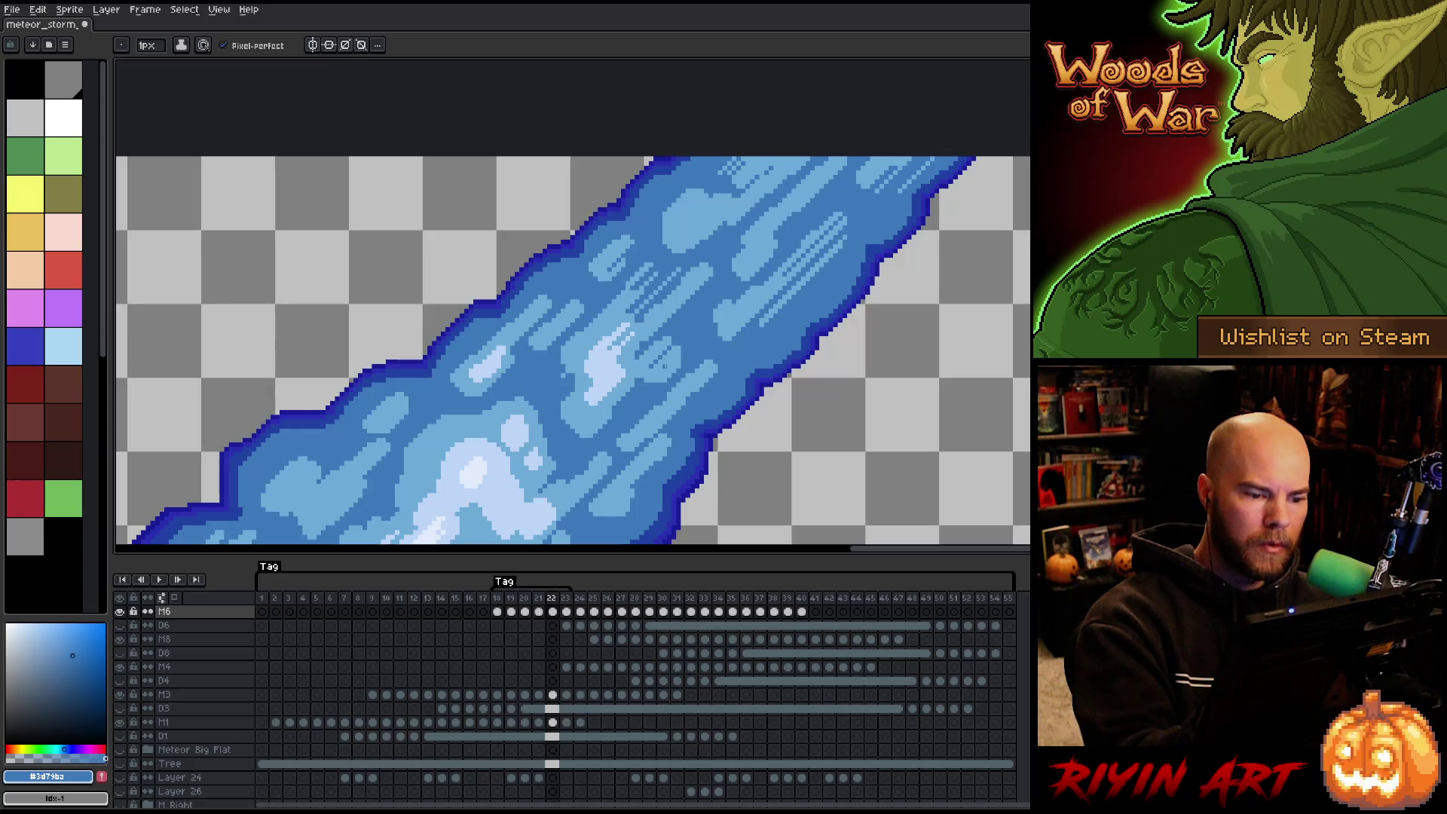
pyautogui.moveTo(718, 343); pyautogui.dragTo(775, 271)
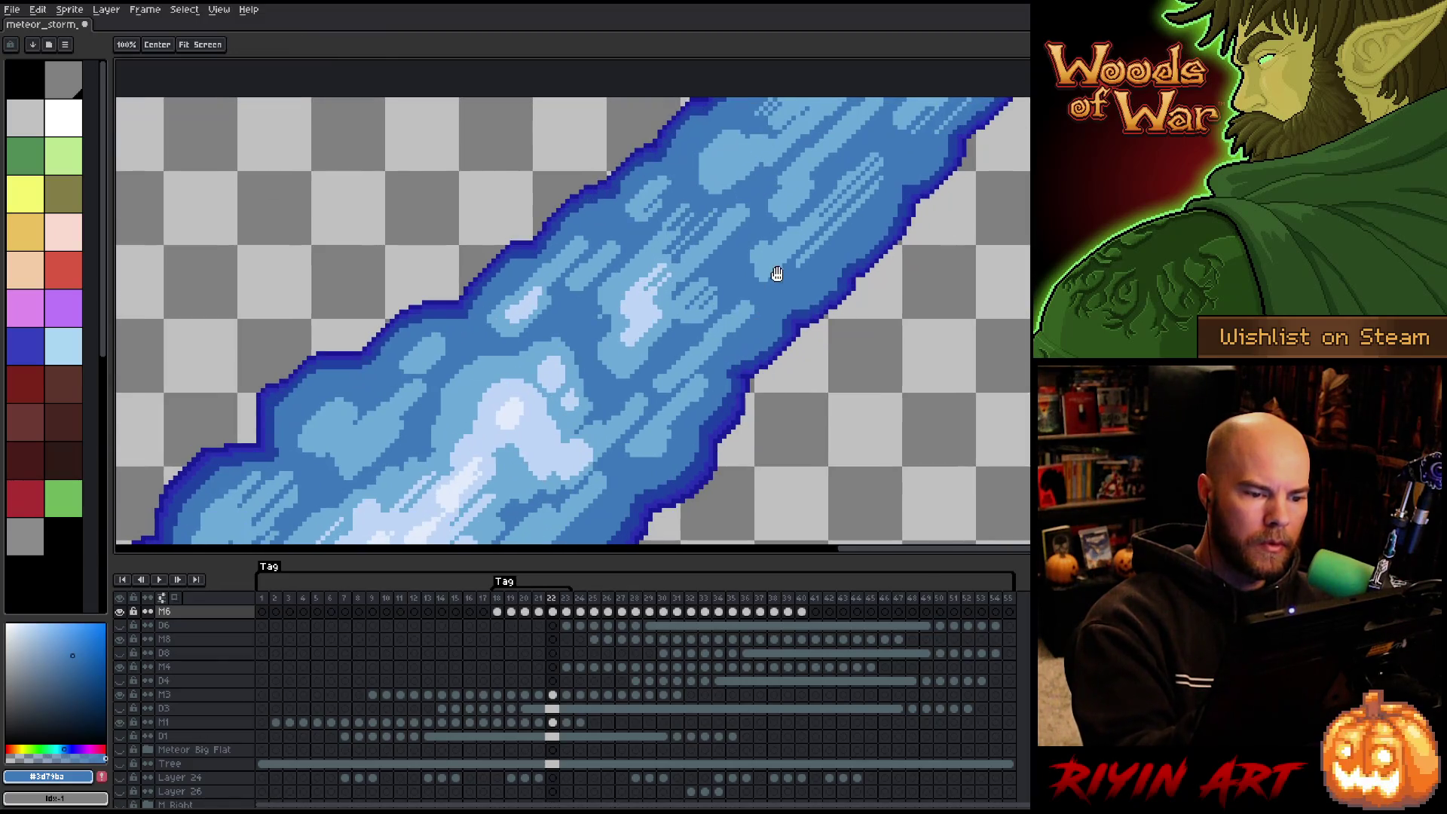
# Paint a higher light-blue streak, redoing it twice into a shorter one.
pyautogui.keyDown('alt'); pyautogui.click(708, 350); pyautogui.keyUp('alt')
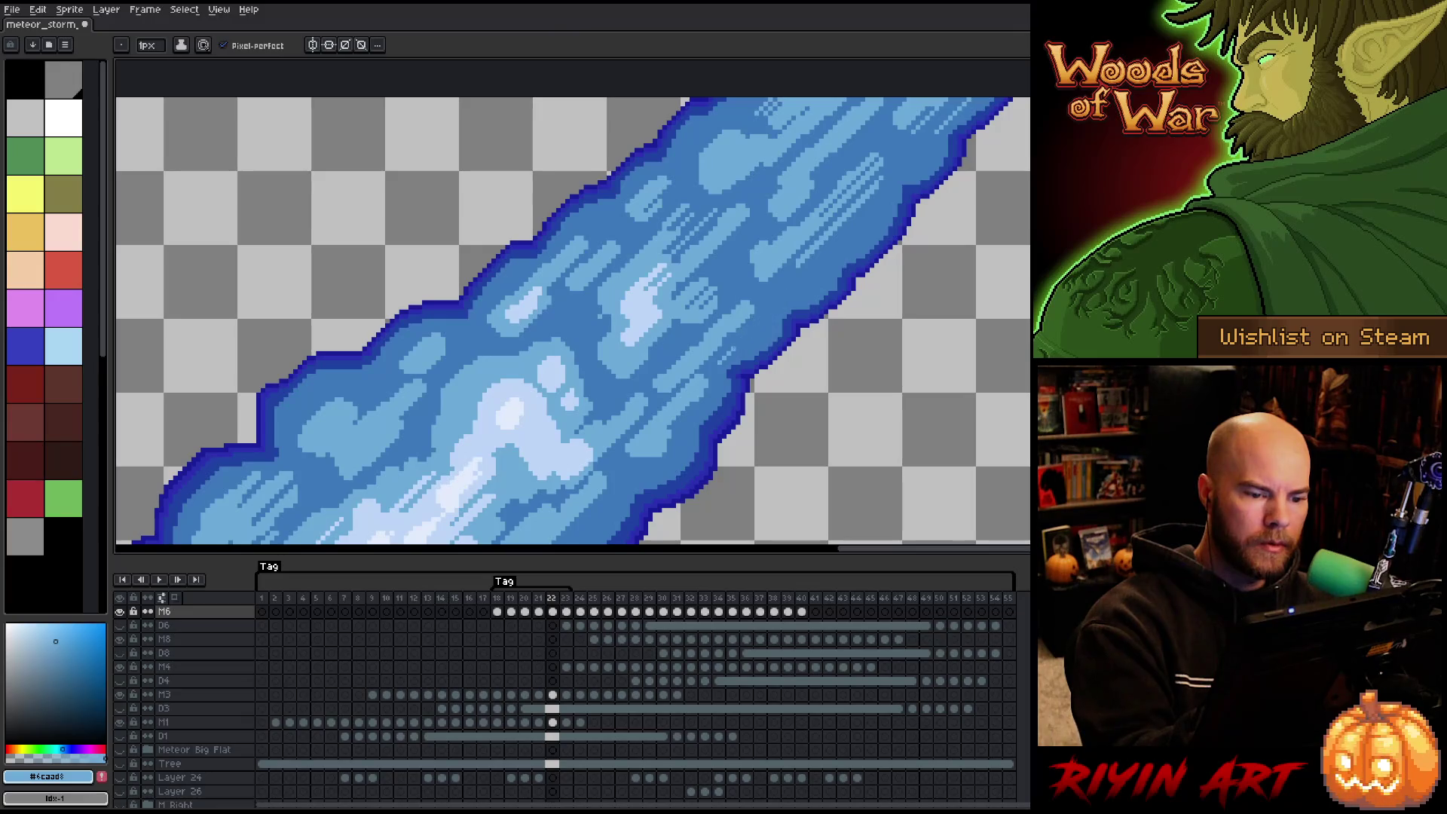
pyautogui.moveTo(720, 353); pyautogui.dragTo(761, 300)
pyautogui.hotkey('ctrl', 'z')
pyautogui.moveTo(713, 356); pyautogui.dragTo(765, 298)
pyautogui.hotkey('ctrl', 'z')
pyautogui.moveTo(714, 360); pyautogui.dragTo(746, 330)
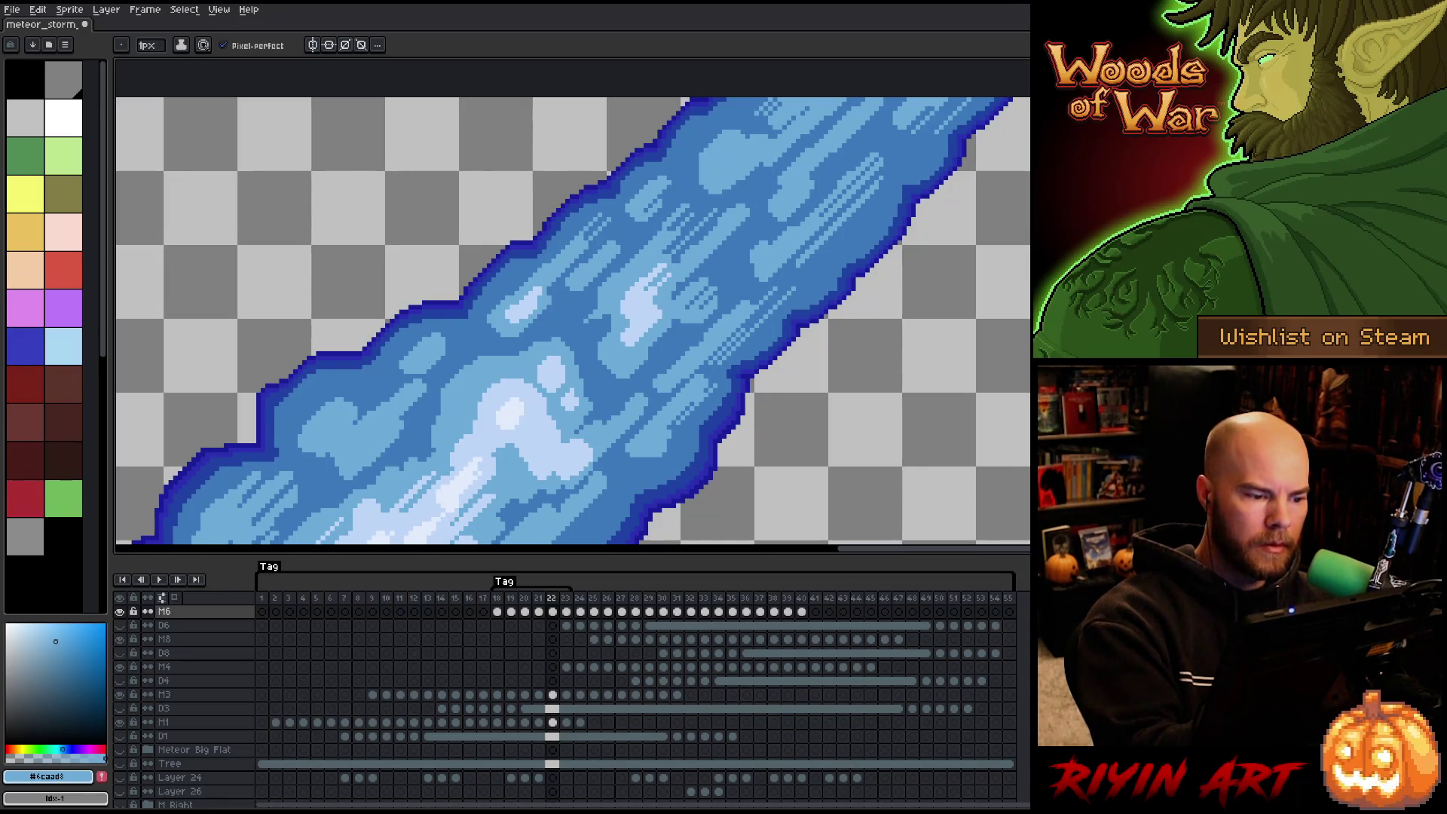
pyautogui.moveTo(847, 136); pyautogui.dragTo(817, 268)
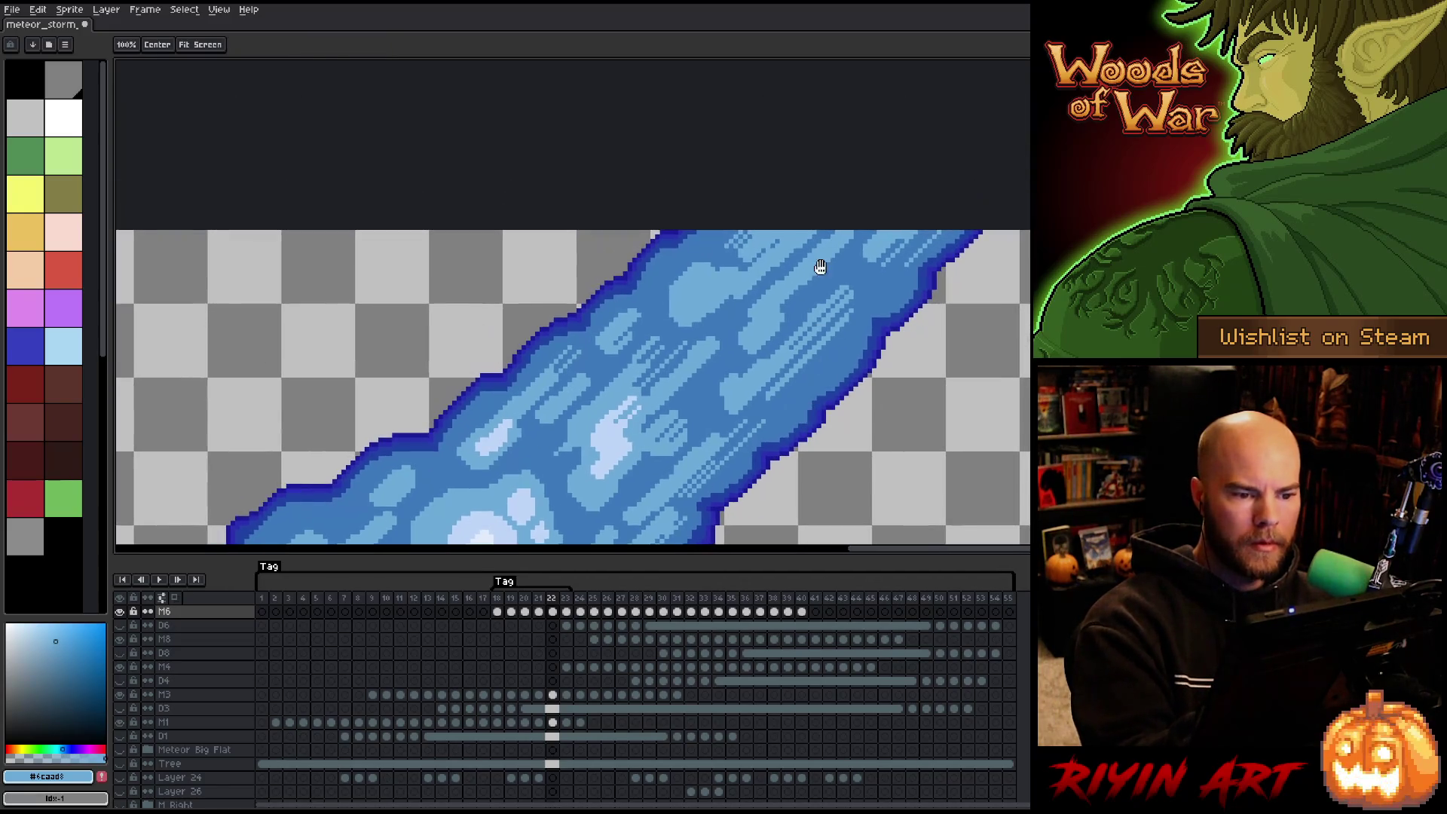
pyautogui.keyDown('alt'); pyautogui.click(693, 278); pyautogui.keyUp('alt')
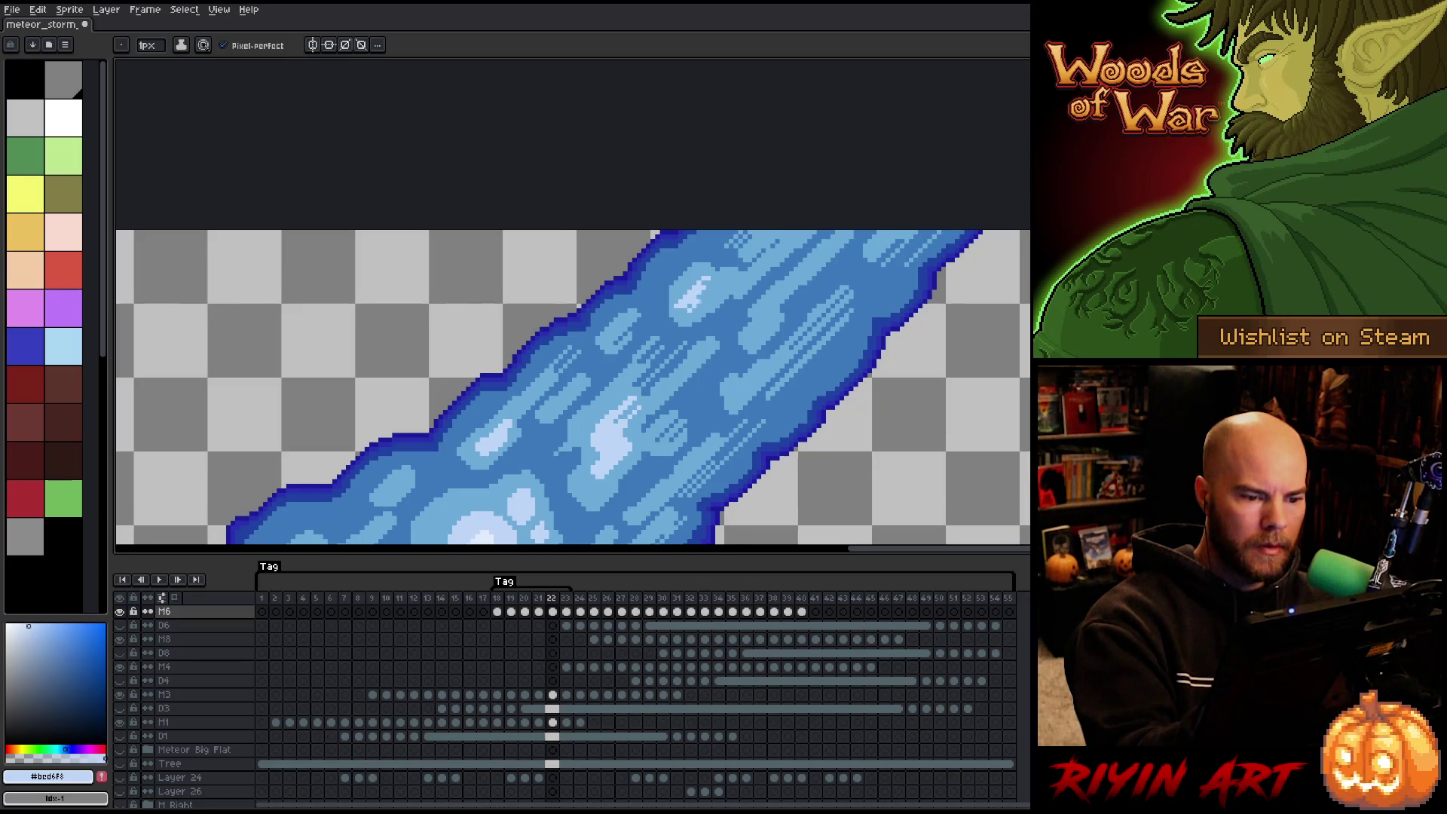
pyautogui.keyDown('alt'); pyautogui.click(736, 273); pyautogui.keyUp('alt')
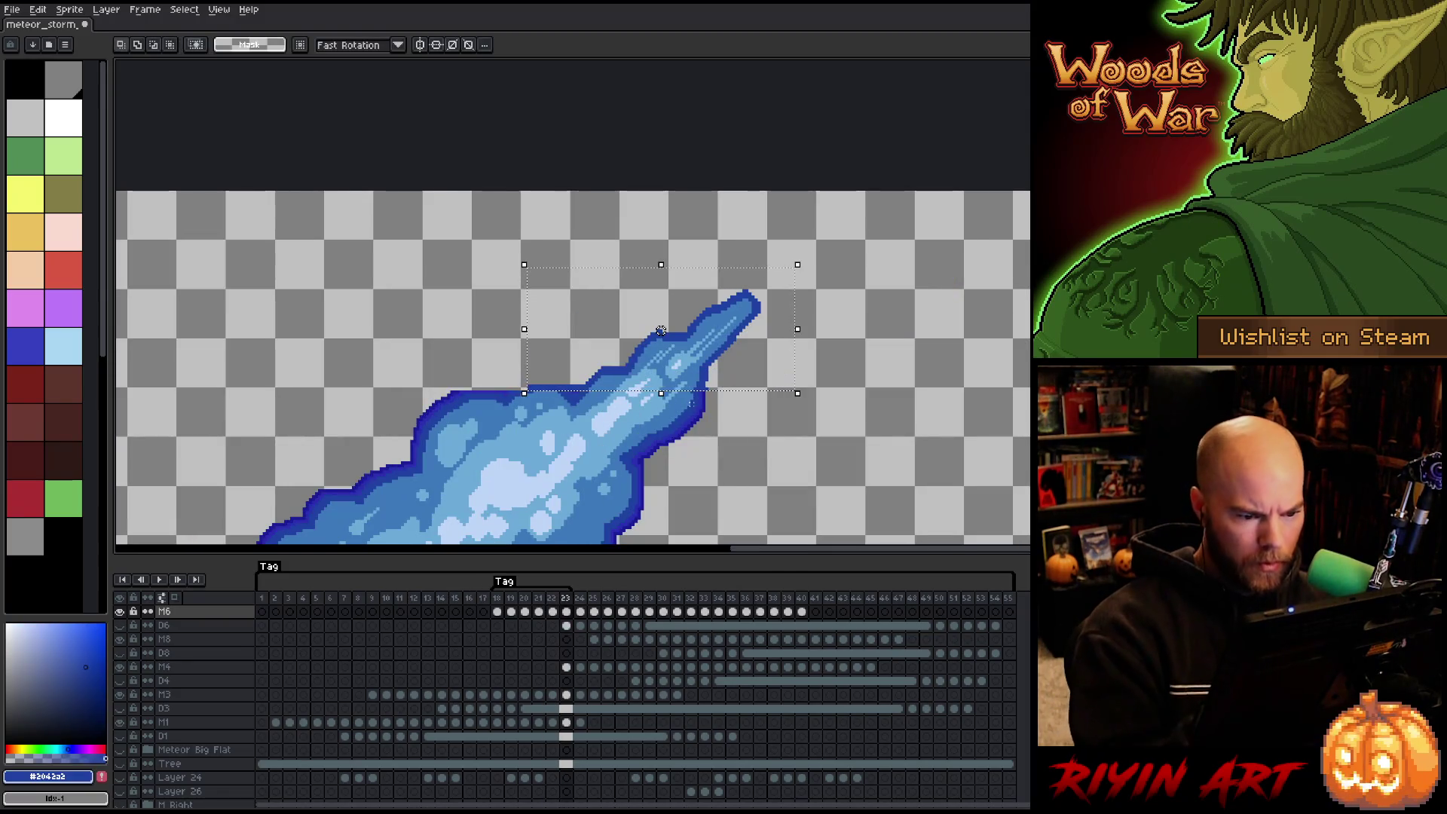
# Outline the selected trail tip twice, with edge blue then darker blue, and deselect.
pyautogui.keyDown('alt'); pyautogui.click(704, 400); pyautogui.keyUp('alt')
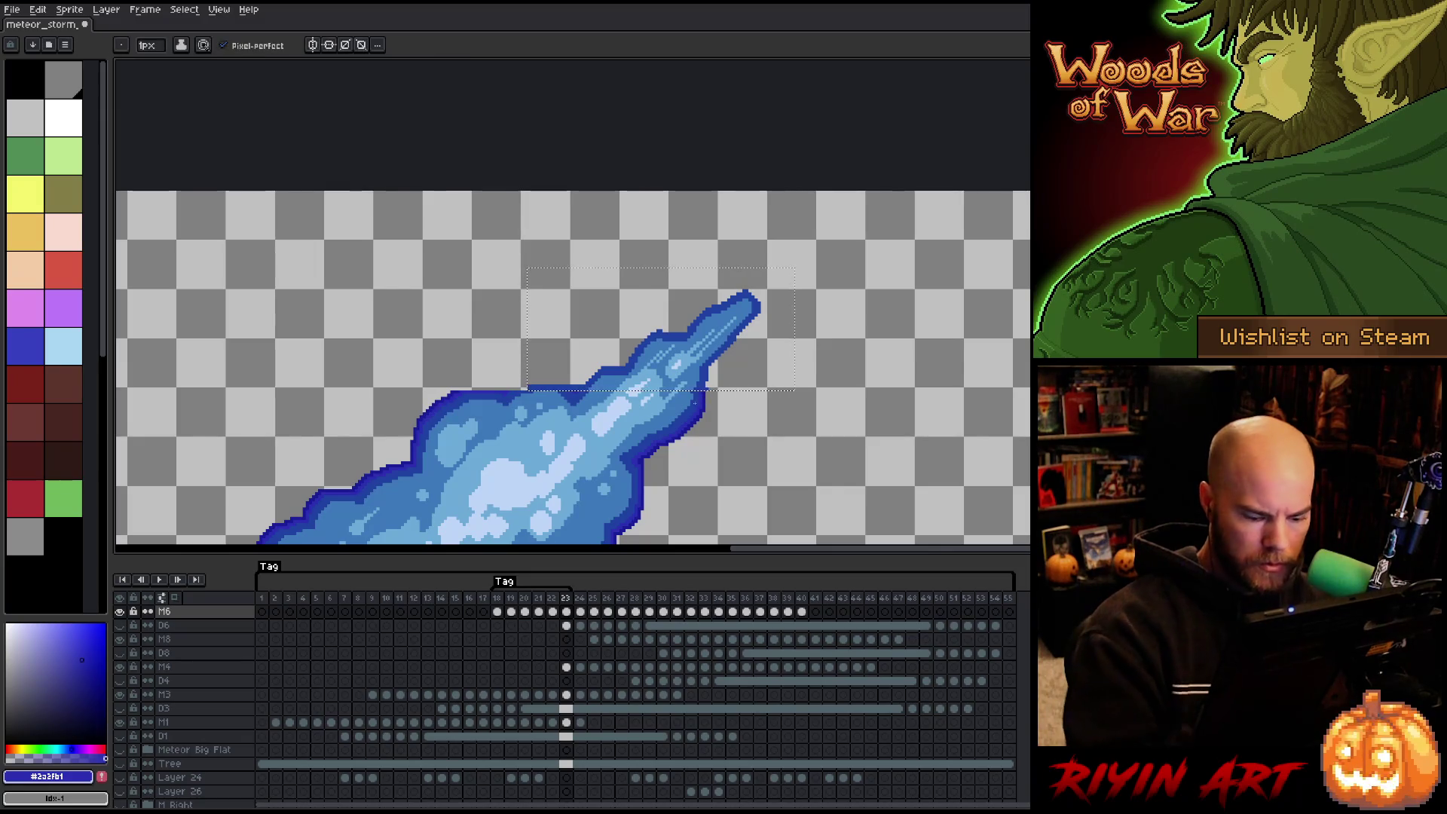
pyautogui.hotkey('shift', 'o')
pyautogui.press('Return')
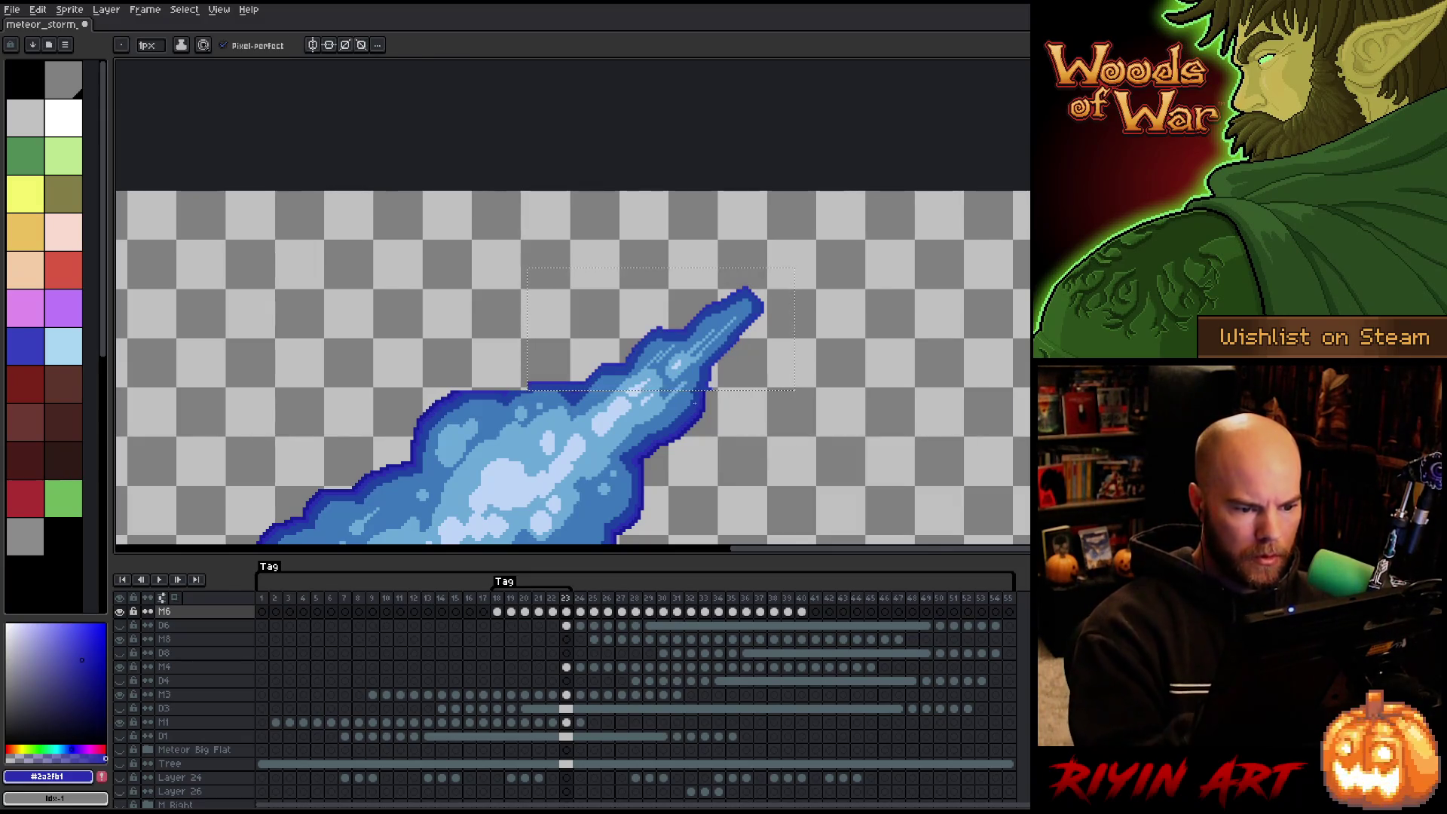
pyautogui.keyDown('alt'); pyautogui.click(709, 403); pyautogui.keyUp('alt')
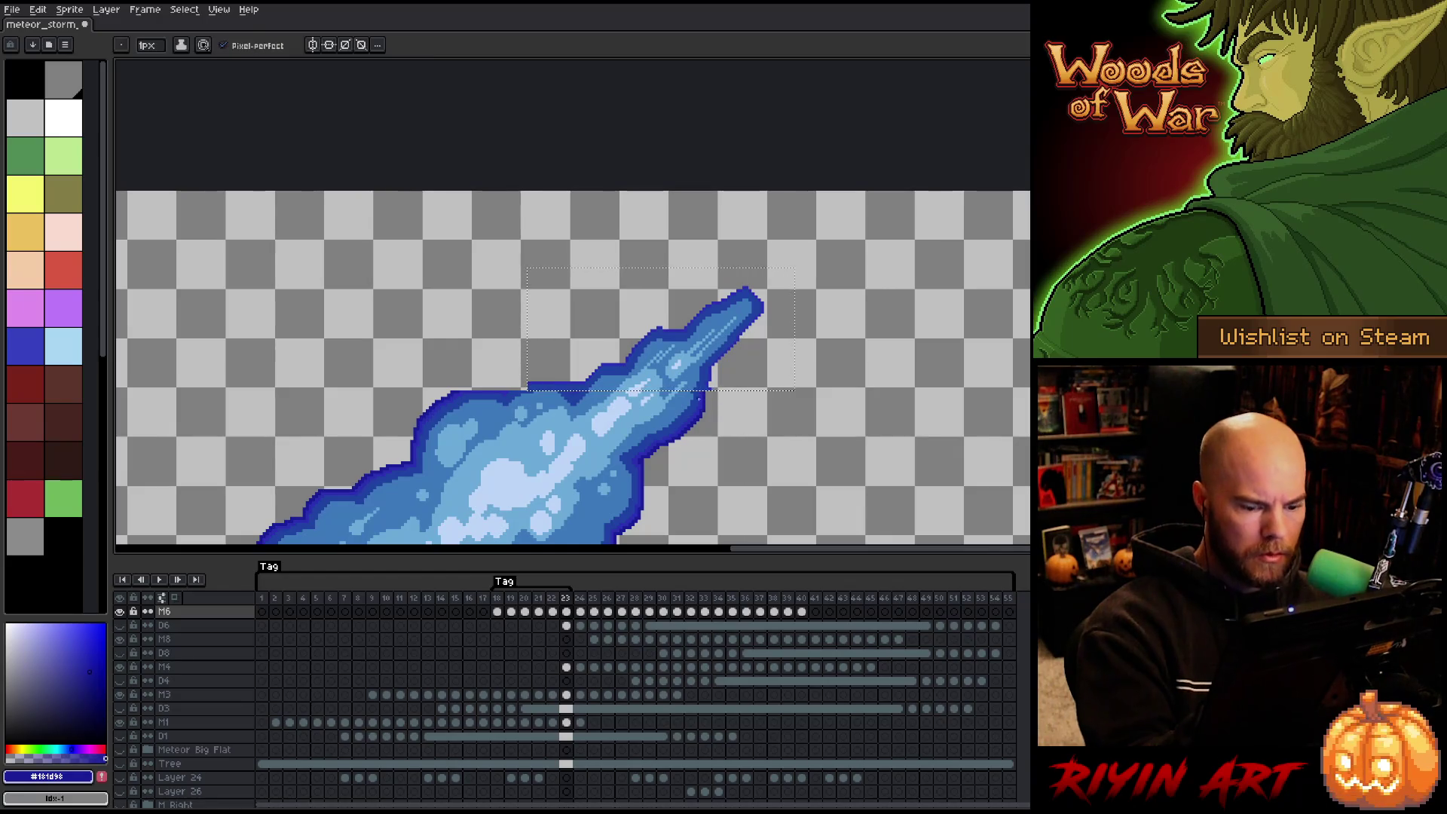
pyautogui.hotkey('shift', 'o')
pyautogui.press('Return')
pyautogui.hotkey('ctrl', 'd')
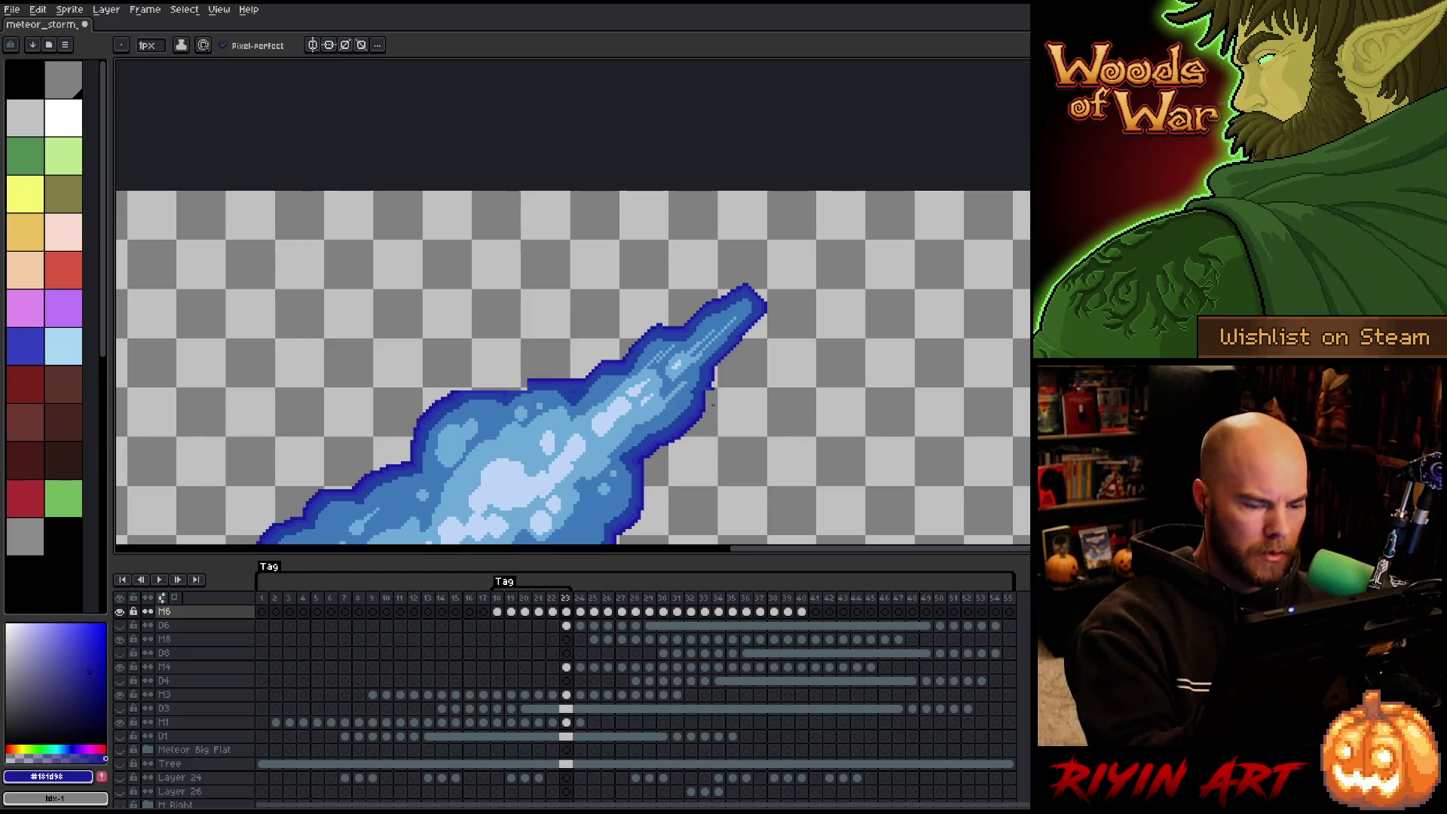
# Marquee a strip of trail-edge pixels and nudge it left into place.
pyautogui.scroll(3, 708, 347)
pyautogui.moveTo(807, 478); pyautogui.dragTo(861, 308)
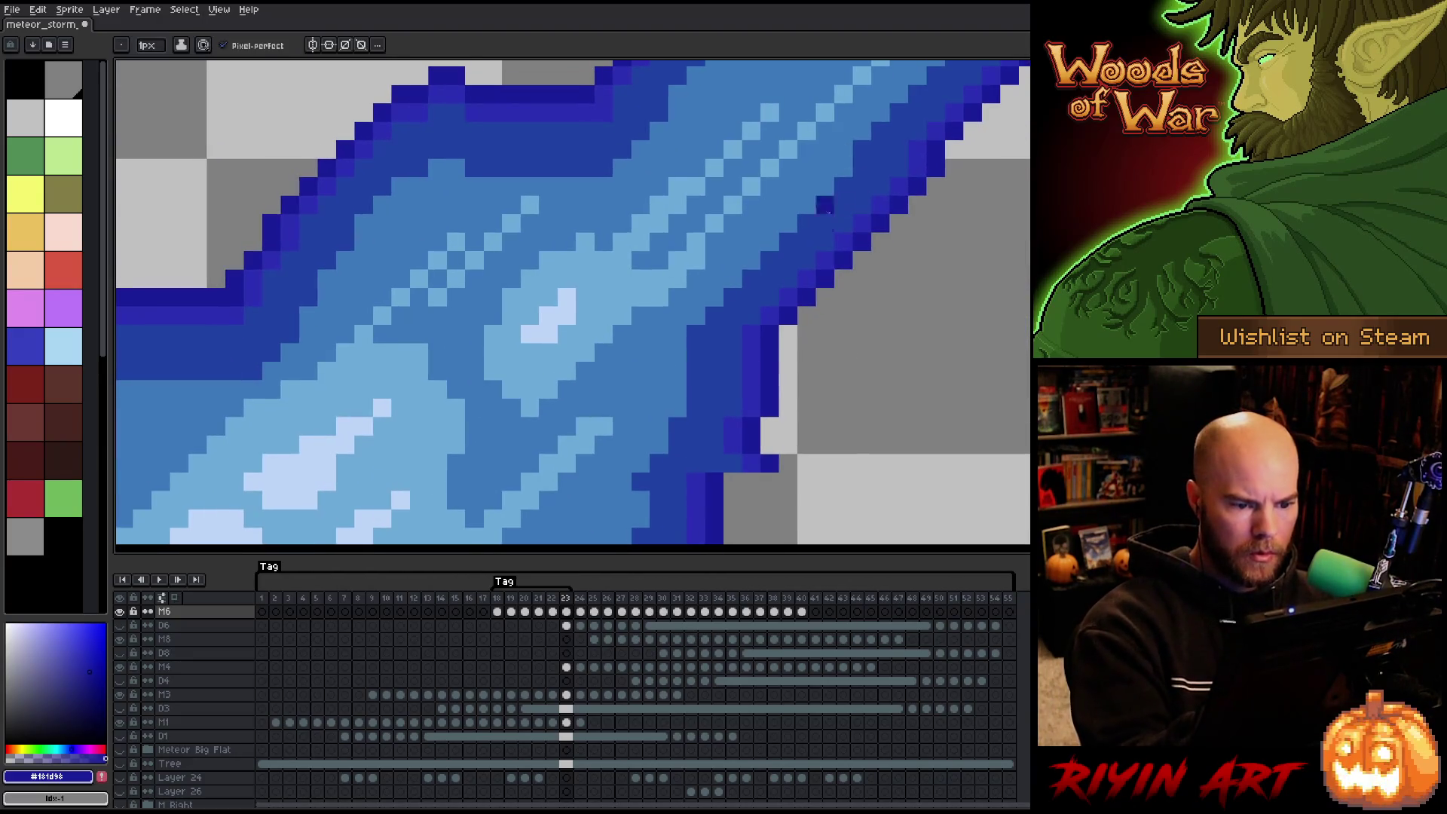
pyautogui.press('m')
pyautogui.moveTo(704, 454)
pyautogui.mouseDown()
pyautogui.moveTo(817, 475)
pyautogui.moveTo(732, 462)
pyautogui.mouseUp()
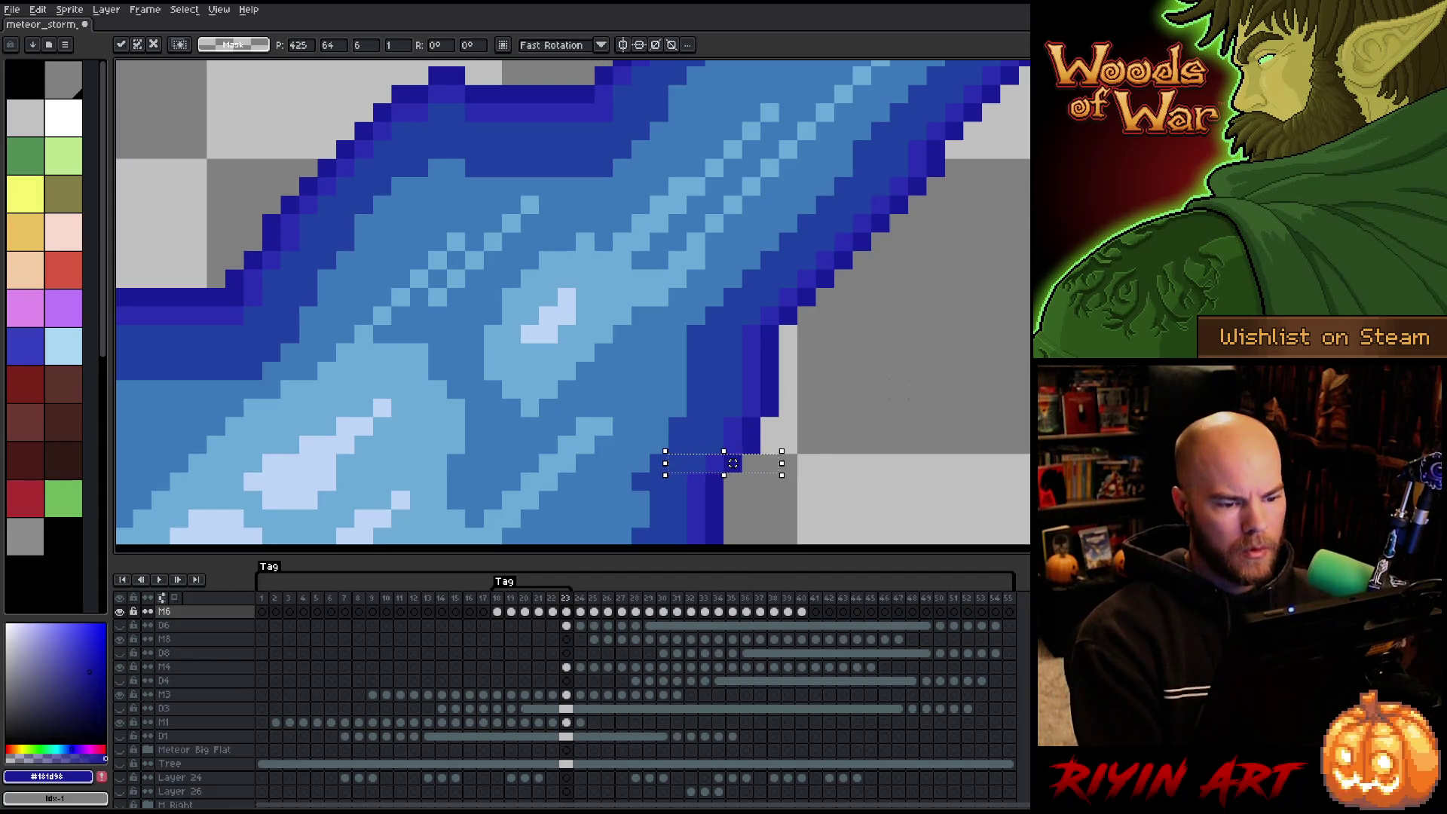
pyautogui.press('Return')
pyautogui.press('h')
pyautogui.scroll(-3, 871, 394)
pyautogui.moveTo(872, 394); pyautogui.dragTo(1021, 246)
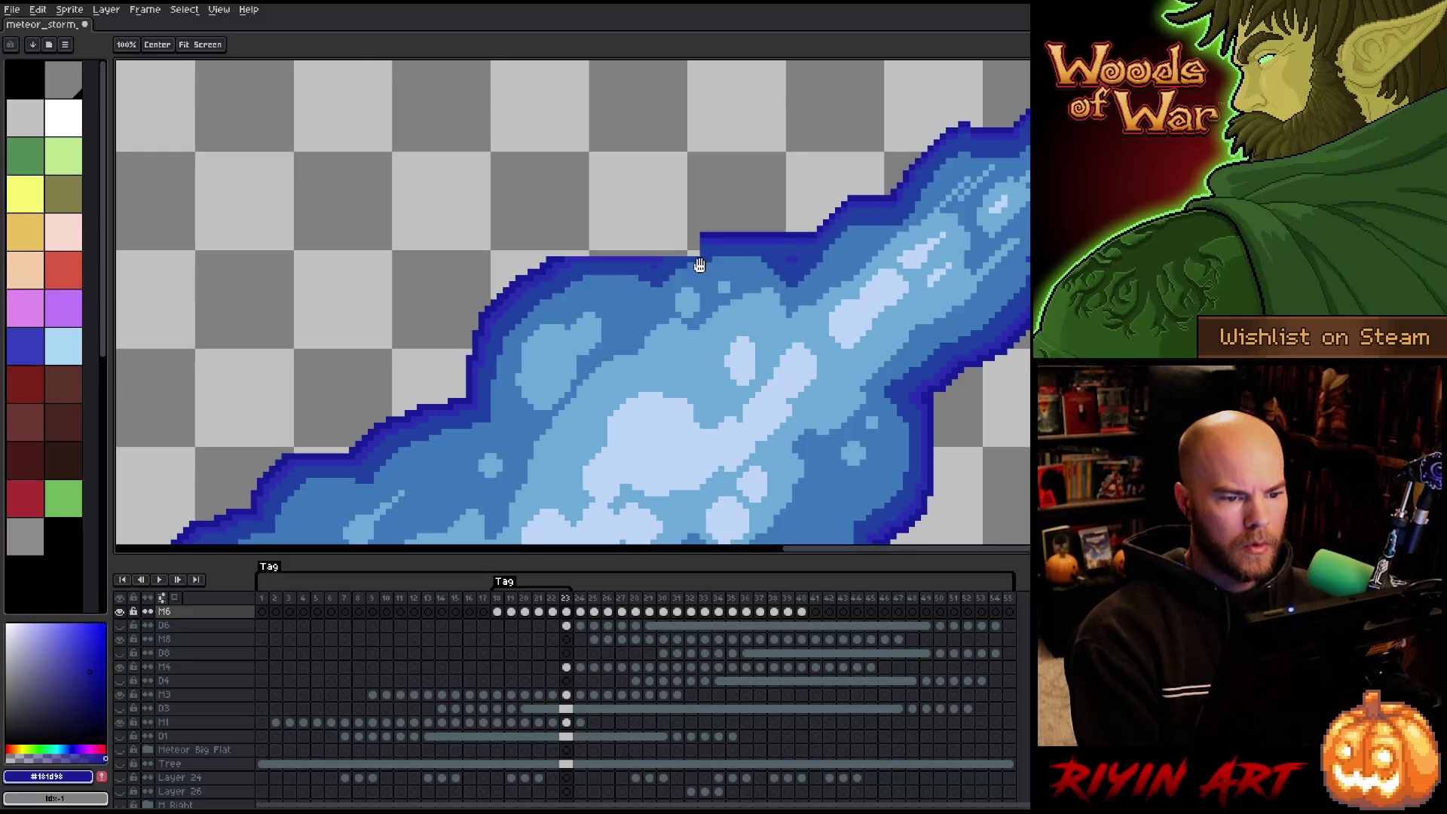
pyautogui.press('m')
pyautogui.scroll(2, 724, 238)
pyautogui.press('b')
# Cover stray dark pixels and redraw the trail's top outline leftward, closing its gap.
pyautogui.keyDown('alt'); pyautogui.click(883, 274); pyautogui.keyUp('alt')
pyautogui.click(855, 286)
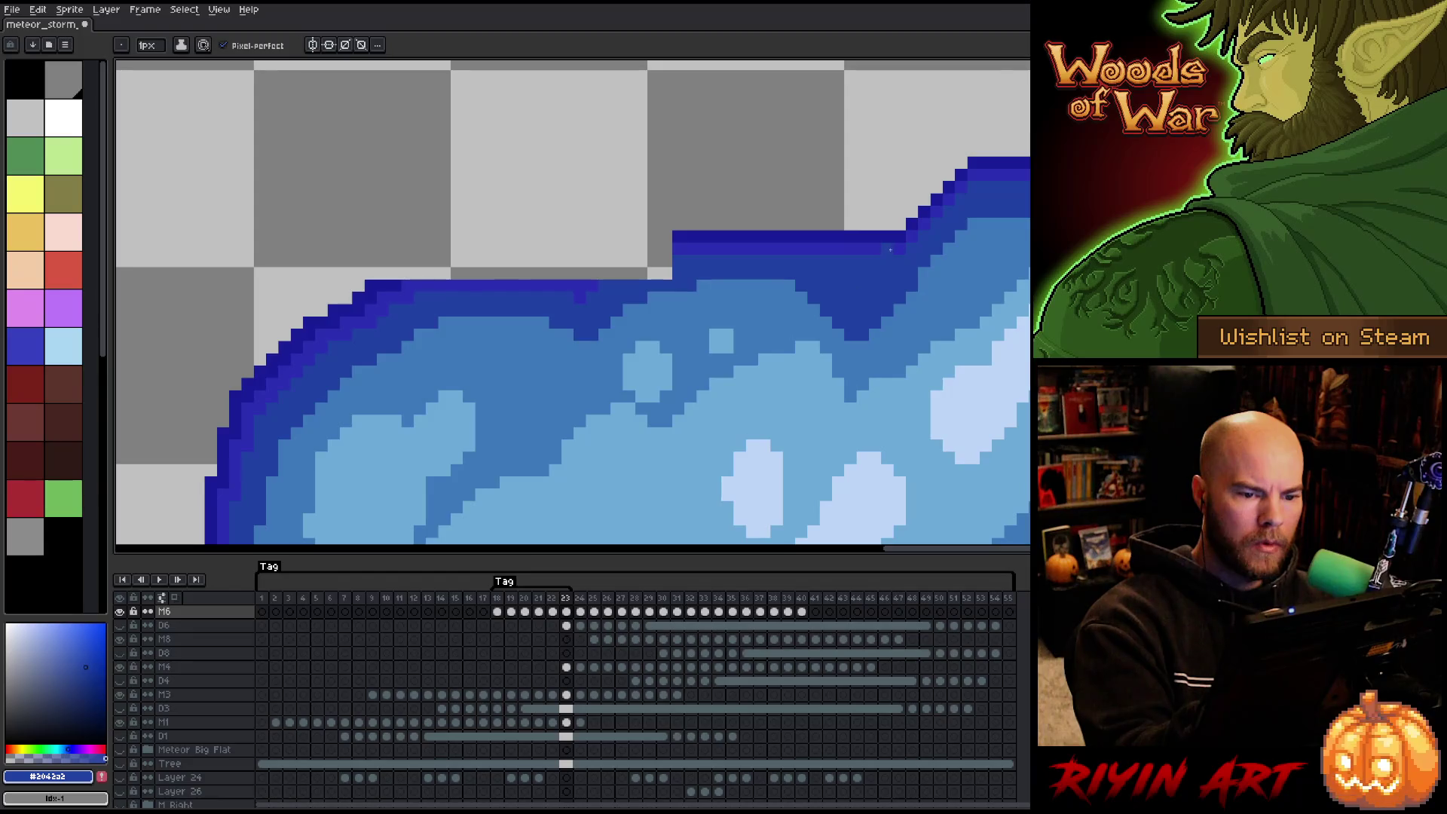
pyautogui.keyDown('alt'); pyautogui.click(678, 249); pyautogui.keyUp('alt')
pyautogui.click(665, 261)
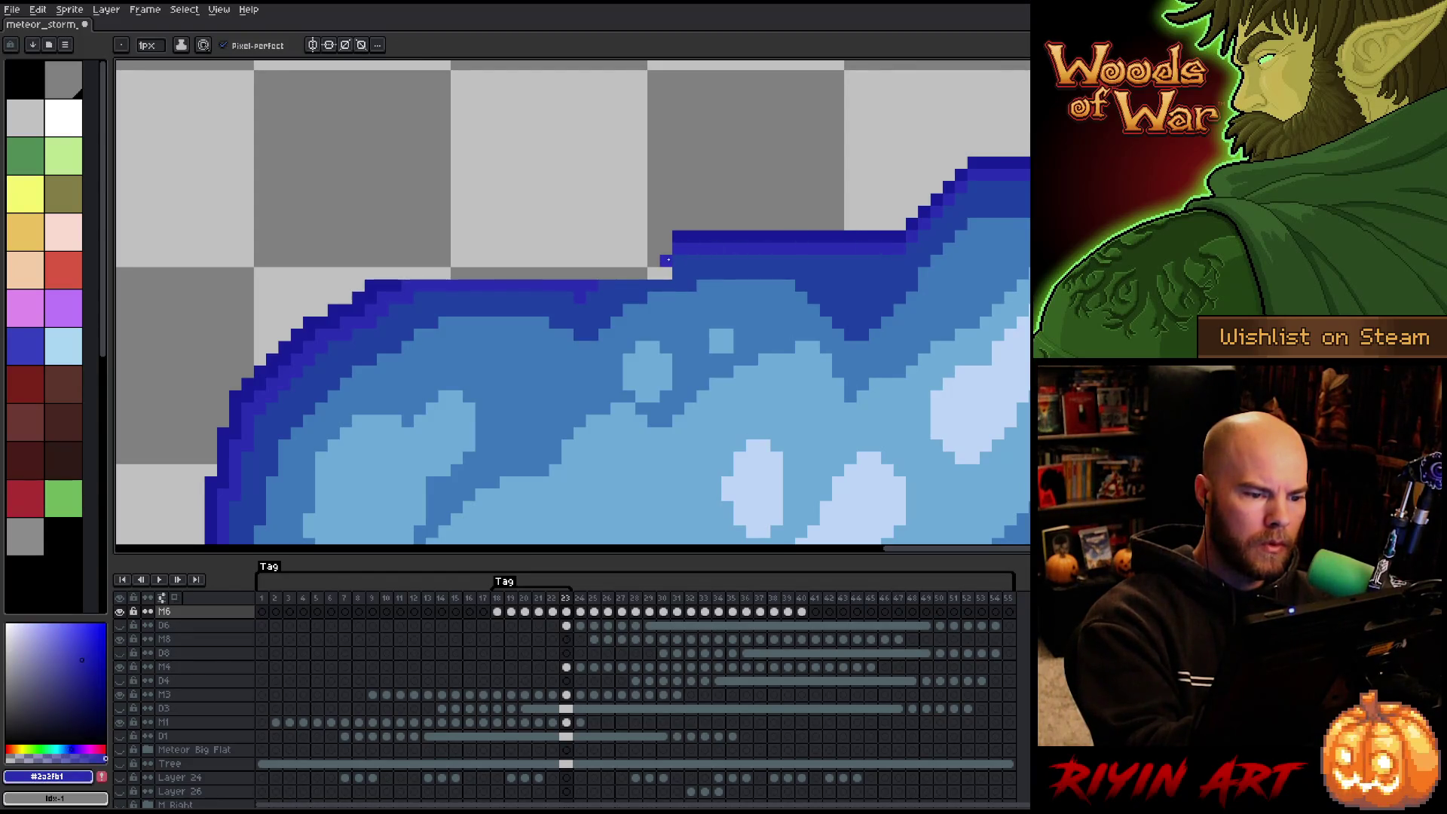
pyautogui.moveTo(648, 259); pyautogui.dragTo(516, 273)
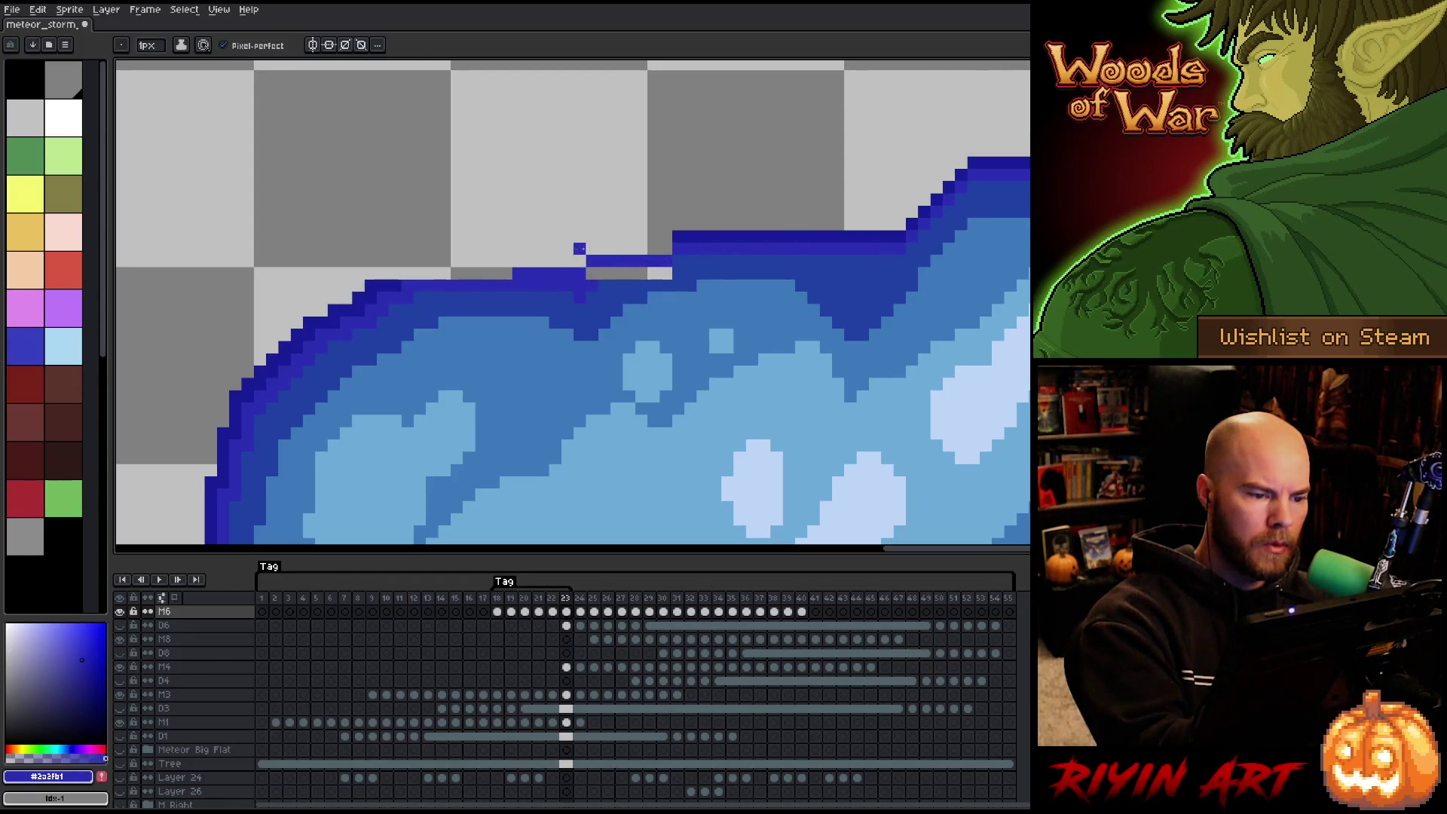
pyautogui.keyDown('alt'); pyautogui.click(527, 287); pyautogui.keyUp('alt')
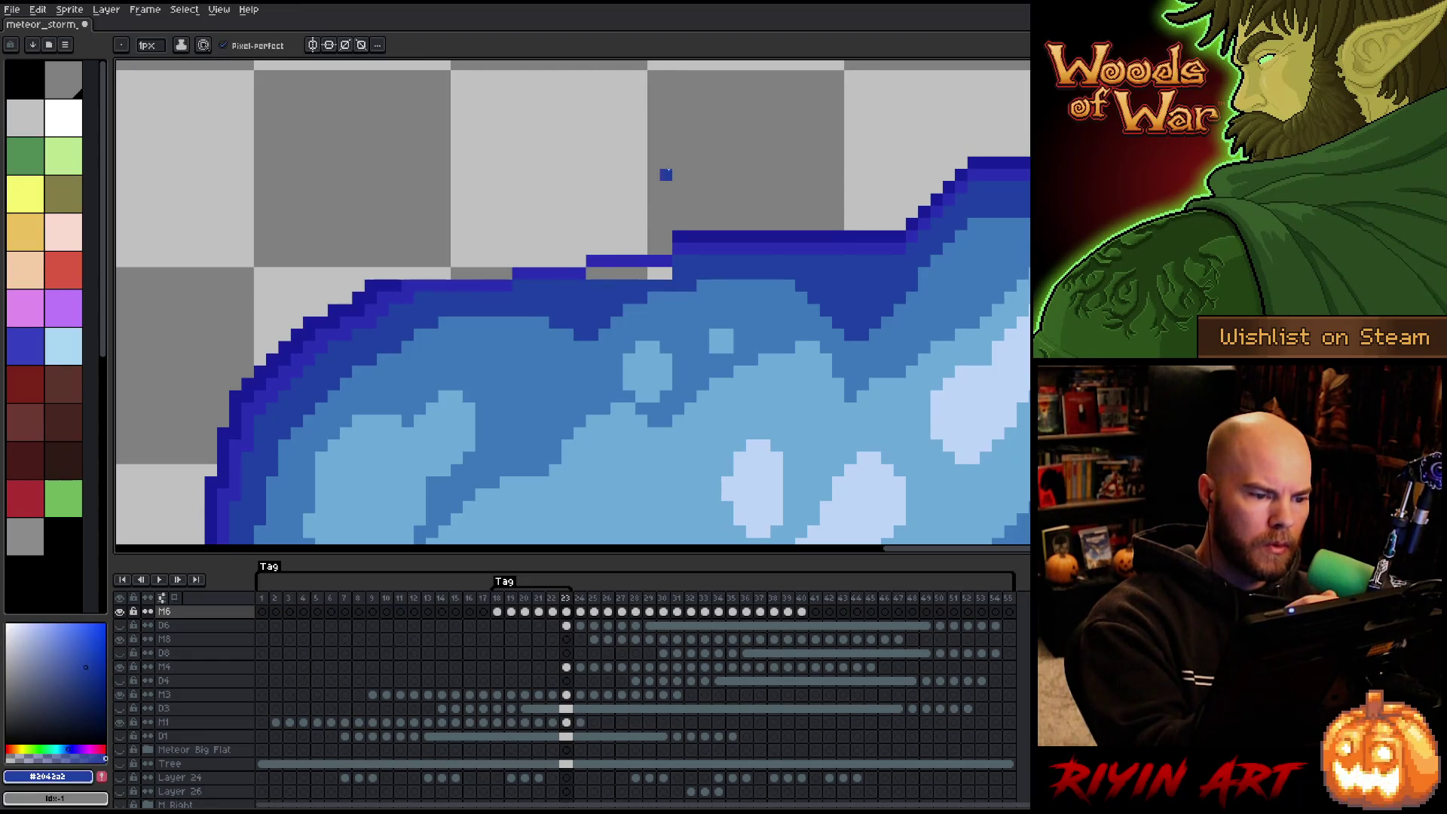
pyautogui.moveTo(669, 273)
pyautogui.mouseDown()
pyautogui.moveTo(596, 273)
pyautogui.moveTo(659, 248)
pyautogui.moveTo(406, 273)
pyautogui.mouseUp()
pyautogui.keyDown('alt'); pyautogui.click(679, 236); pyautogui.keyUp('alt')
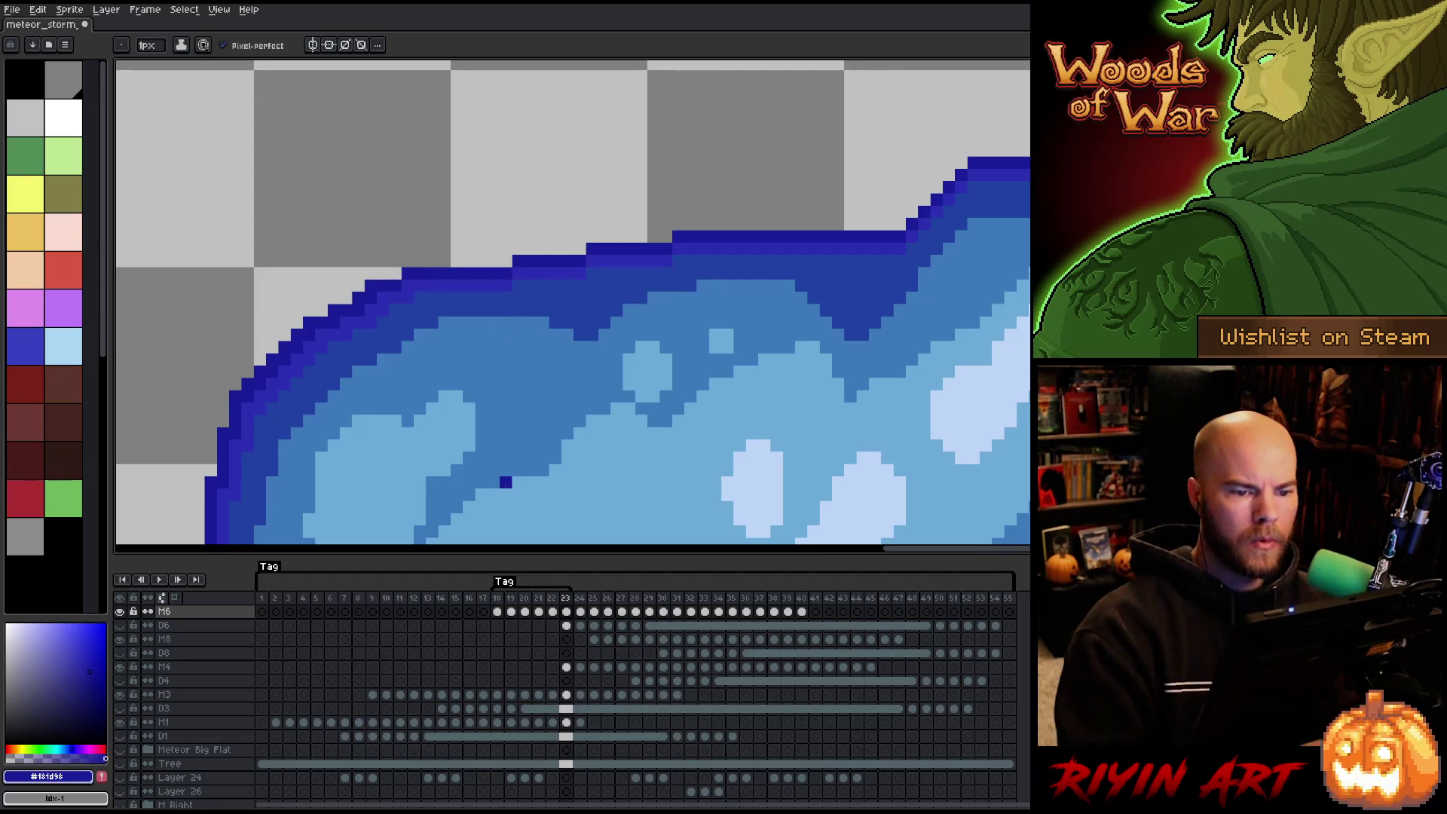
# Marquee the stray pixels above the trail edge, remove them, and deselect.
pyautogui.scroll(-3, 506, 482)
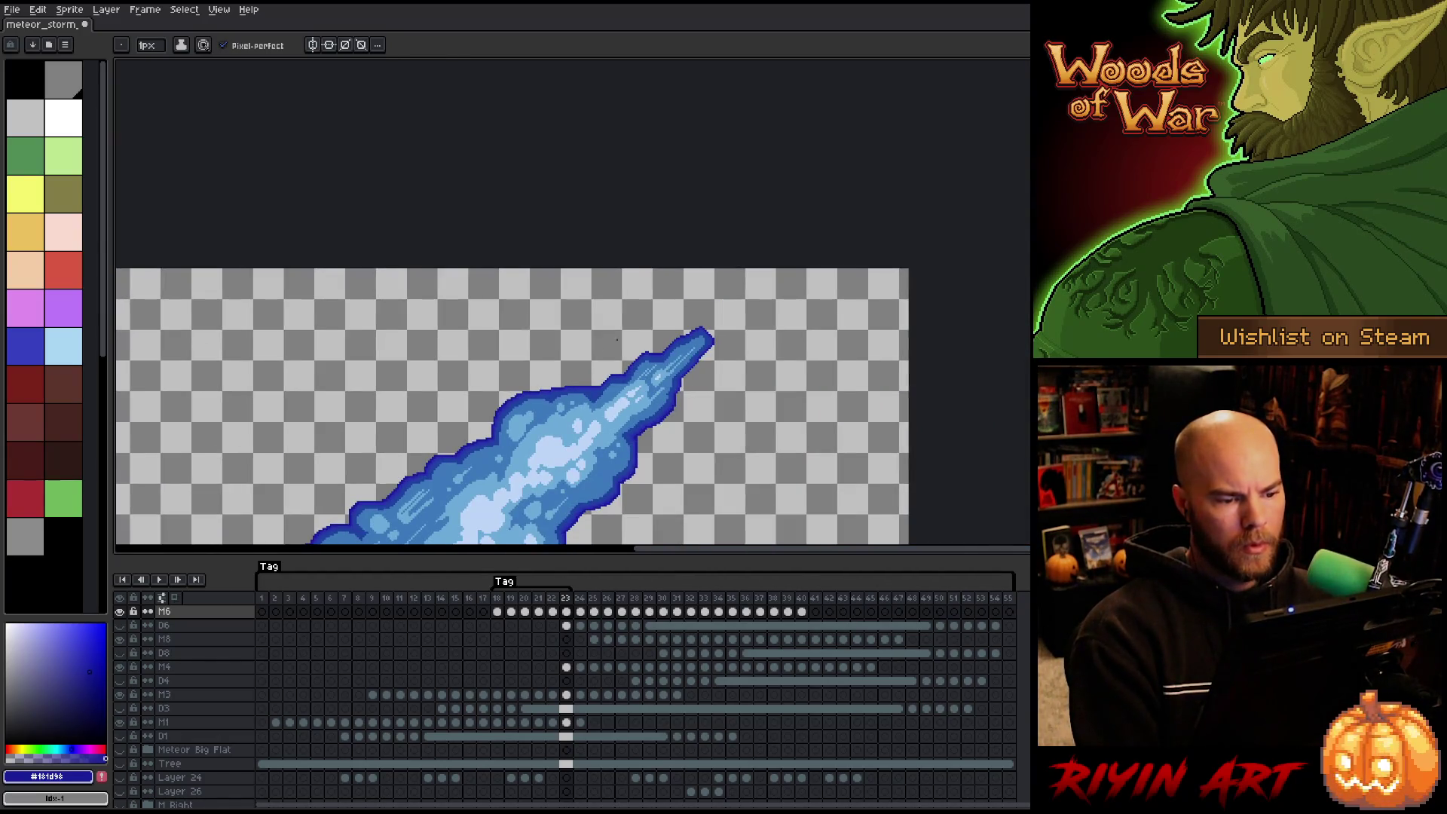
pyautogui.scroll(3, 664, 356)
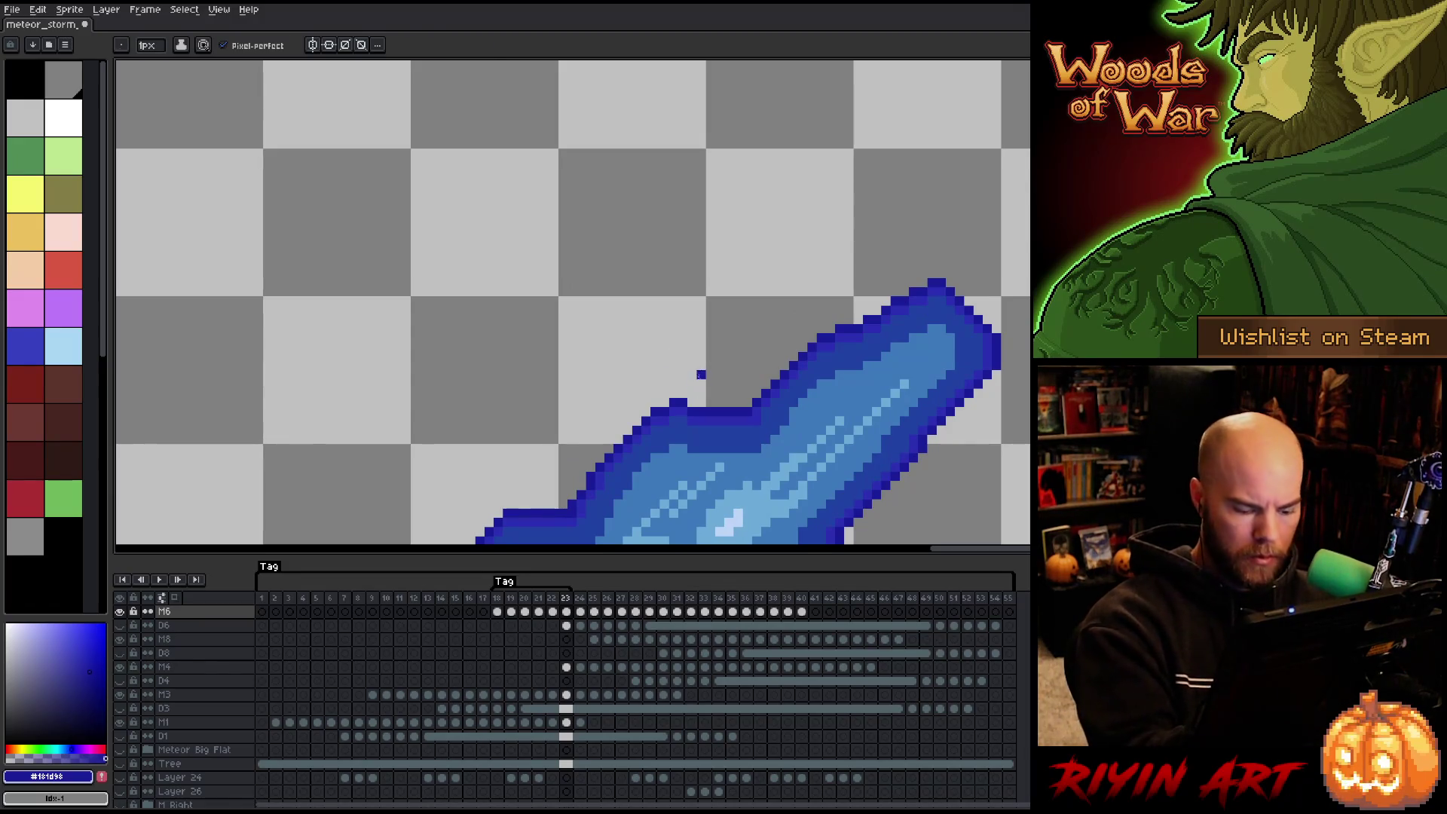
pyautogui.press('m')
pyautogui.moveTo(676, 387)
pyautogui.mouseDown()
pyautogui.moveTo(699, 465)
pyautogui.moveTo(714, 426)
pyautogui.moveTo(775, 429)
pyautogui.mouseUp()
pyautogui.hotkey('ctrl', 'd')
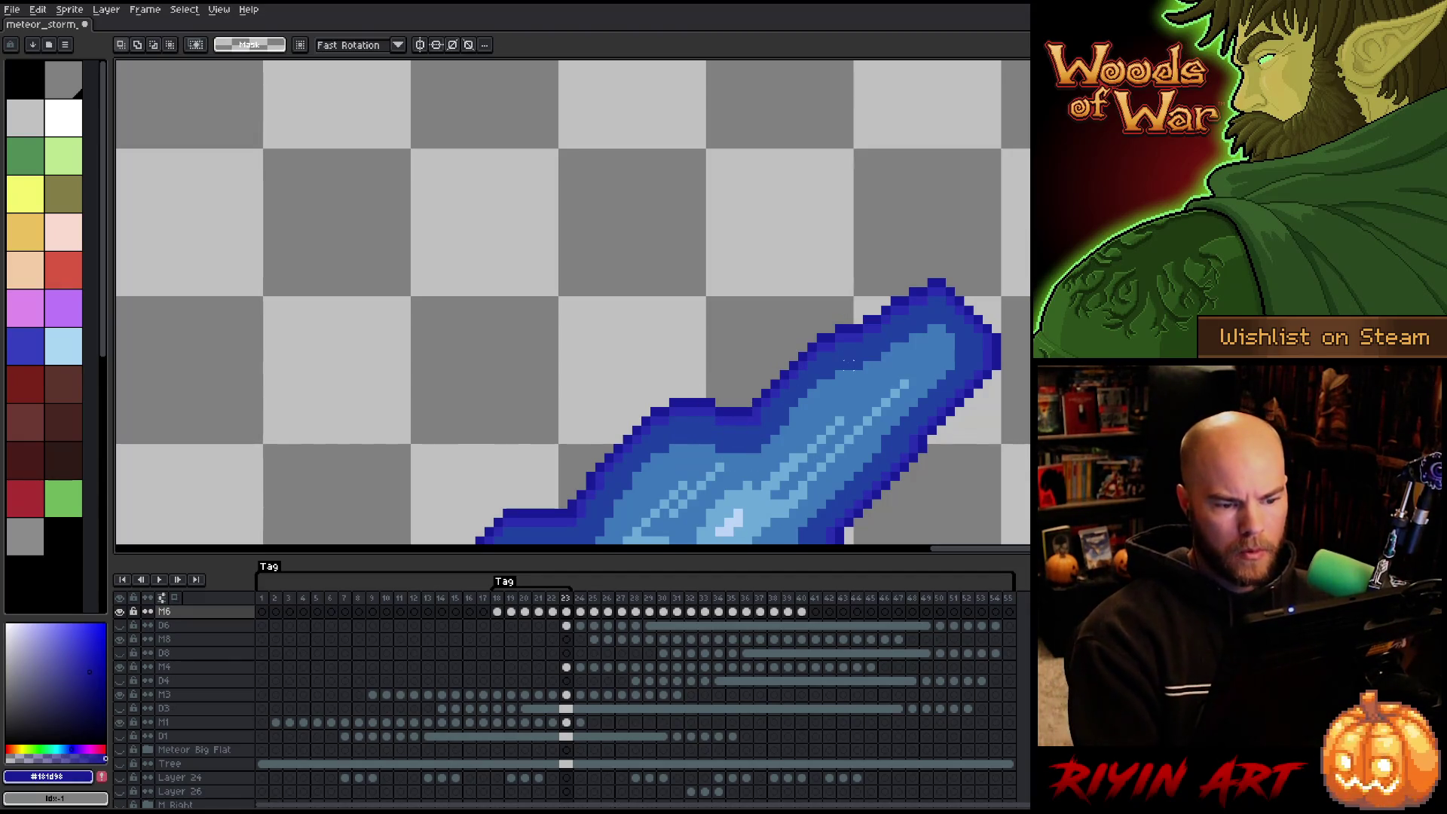
pyautogui.press('b')
pyautogui.keyDown('alt'); pyautogui.click(847, 364); pyautogui.keyUp('alt')
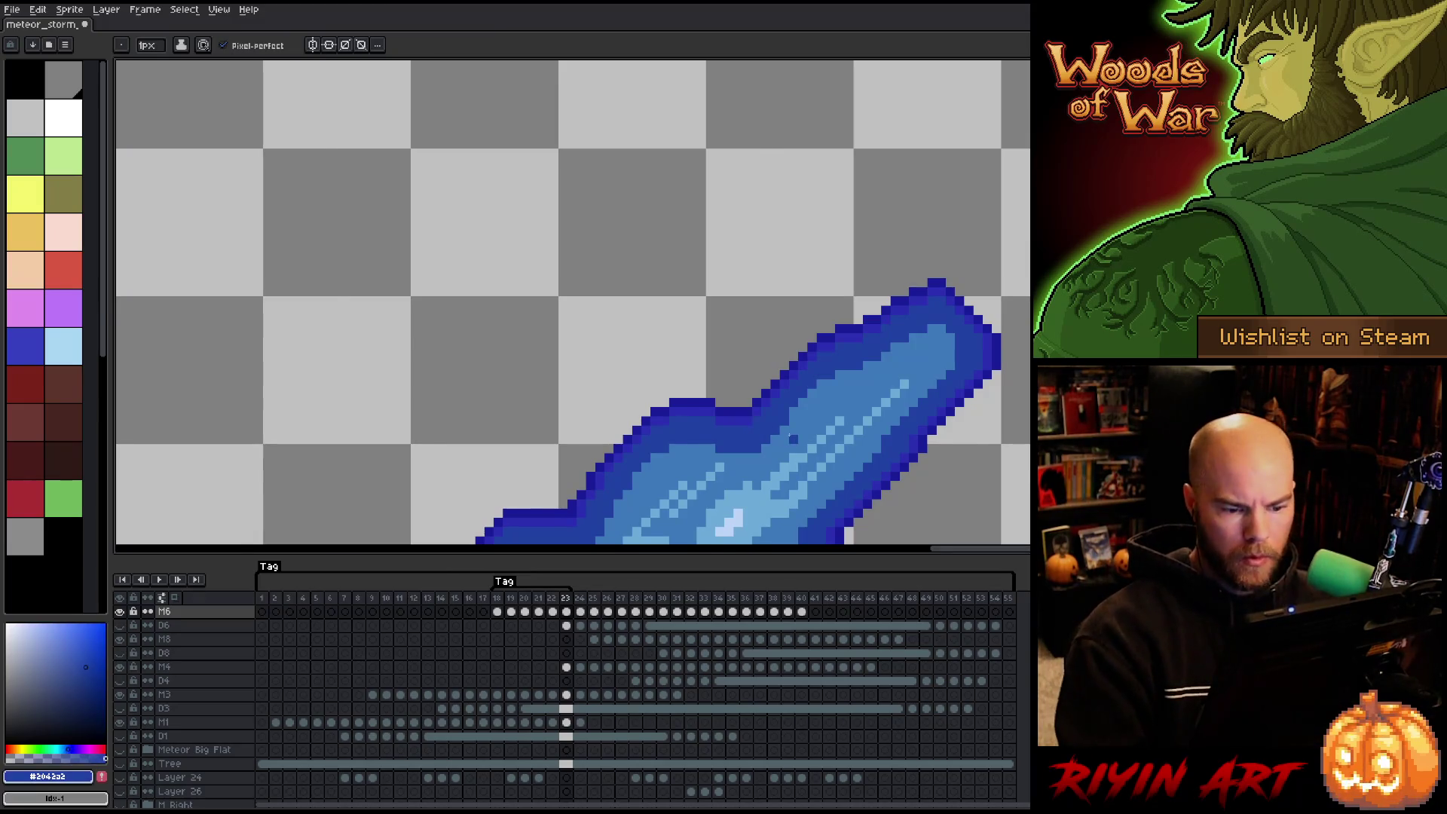
pyautogui.scroll(-4, 847, 364)
pyautogui.scroll(-2, 784, 361)
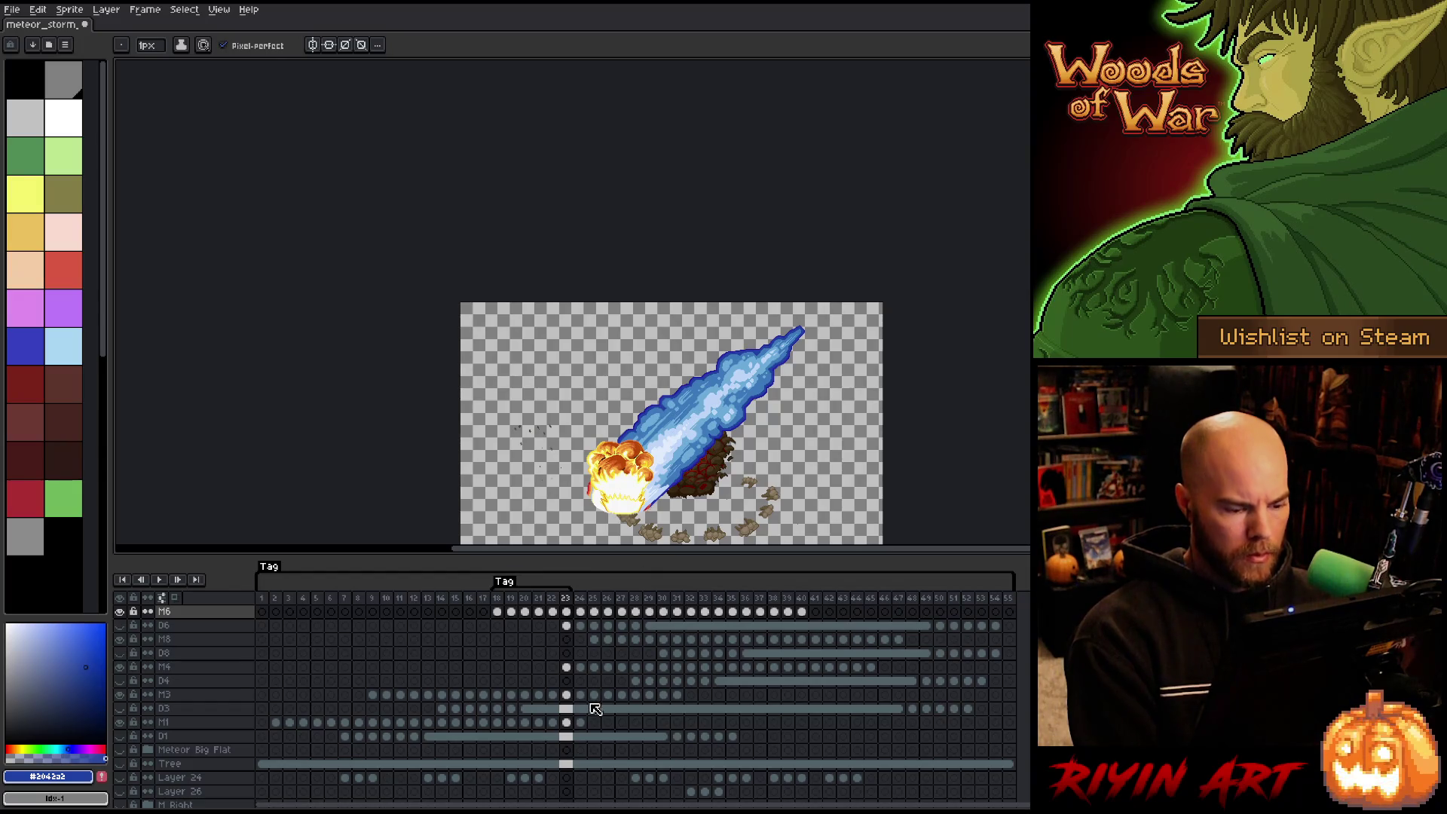
# Check frames 24 and 23, then step back to frame 21.
pyautogui.click(582, 597)
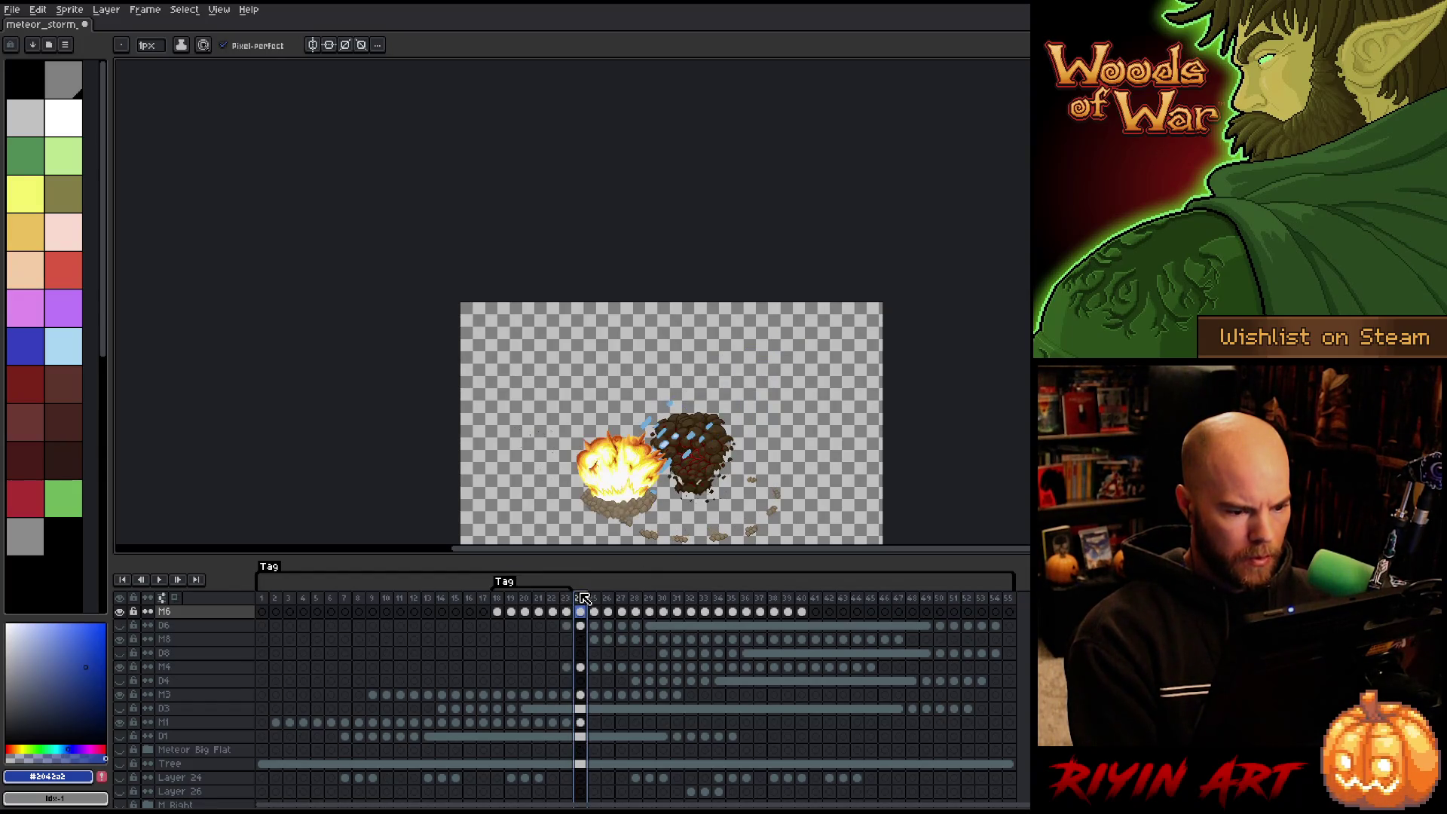
pyautogui.click(568, 598)
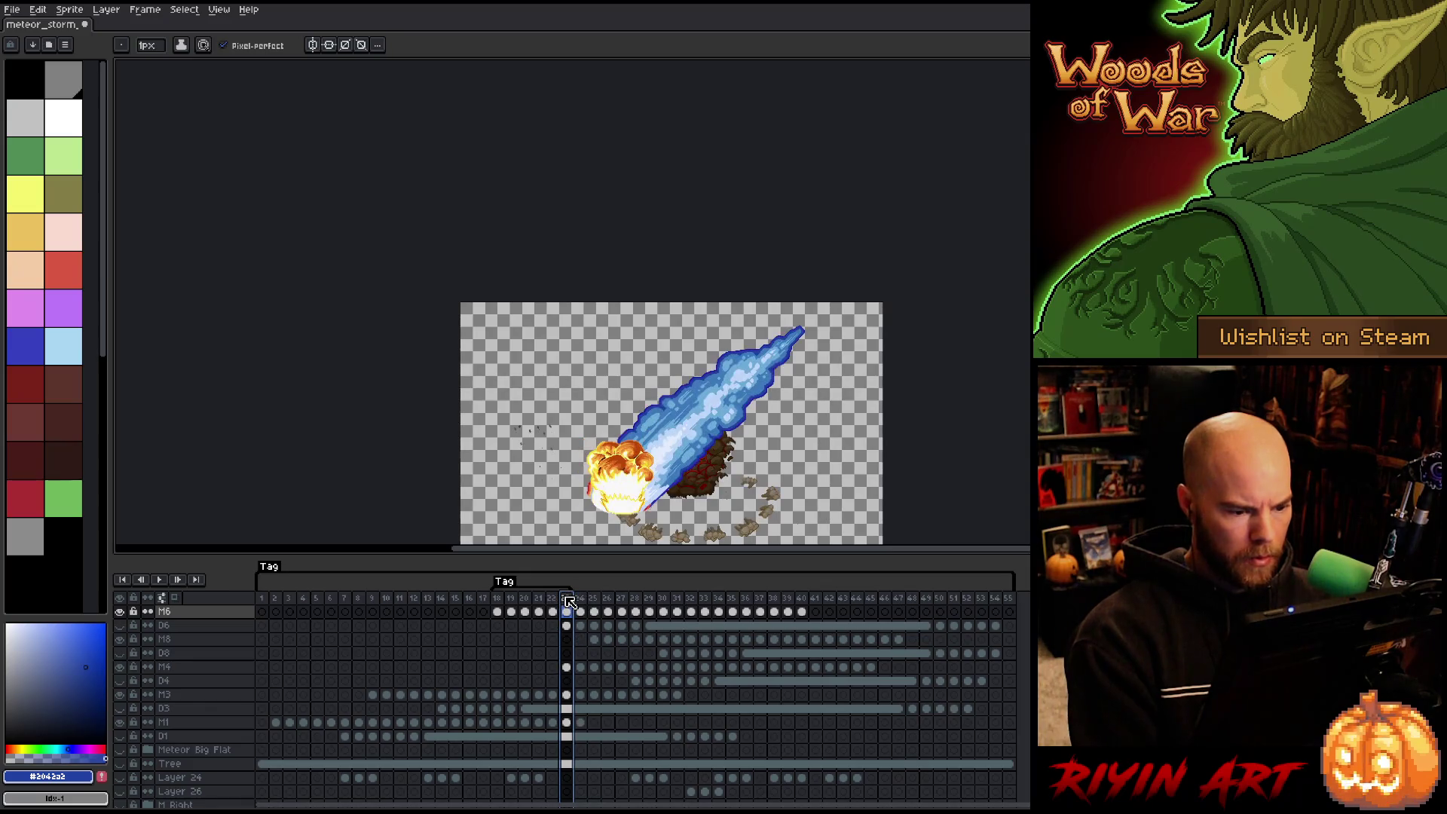
pyautogui.press('Left')
pyautogui.press('Left')
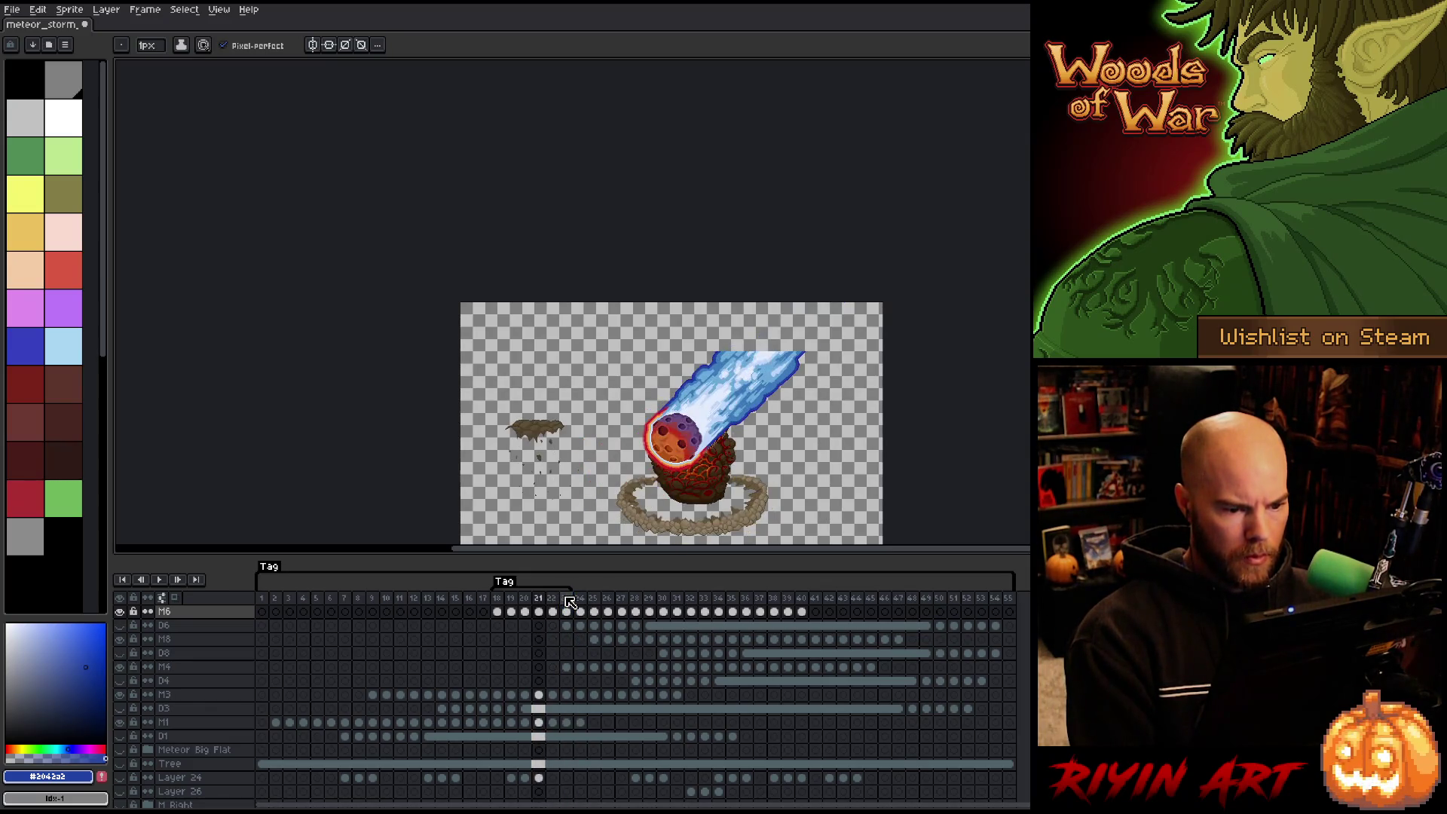
pyautogui.press('Right')
pyautogui.press('Left')
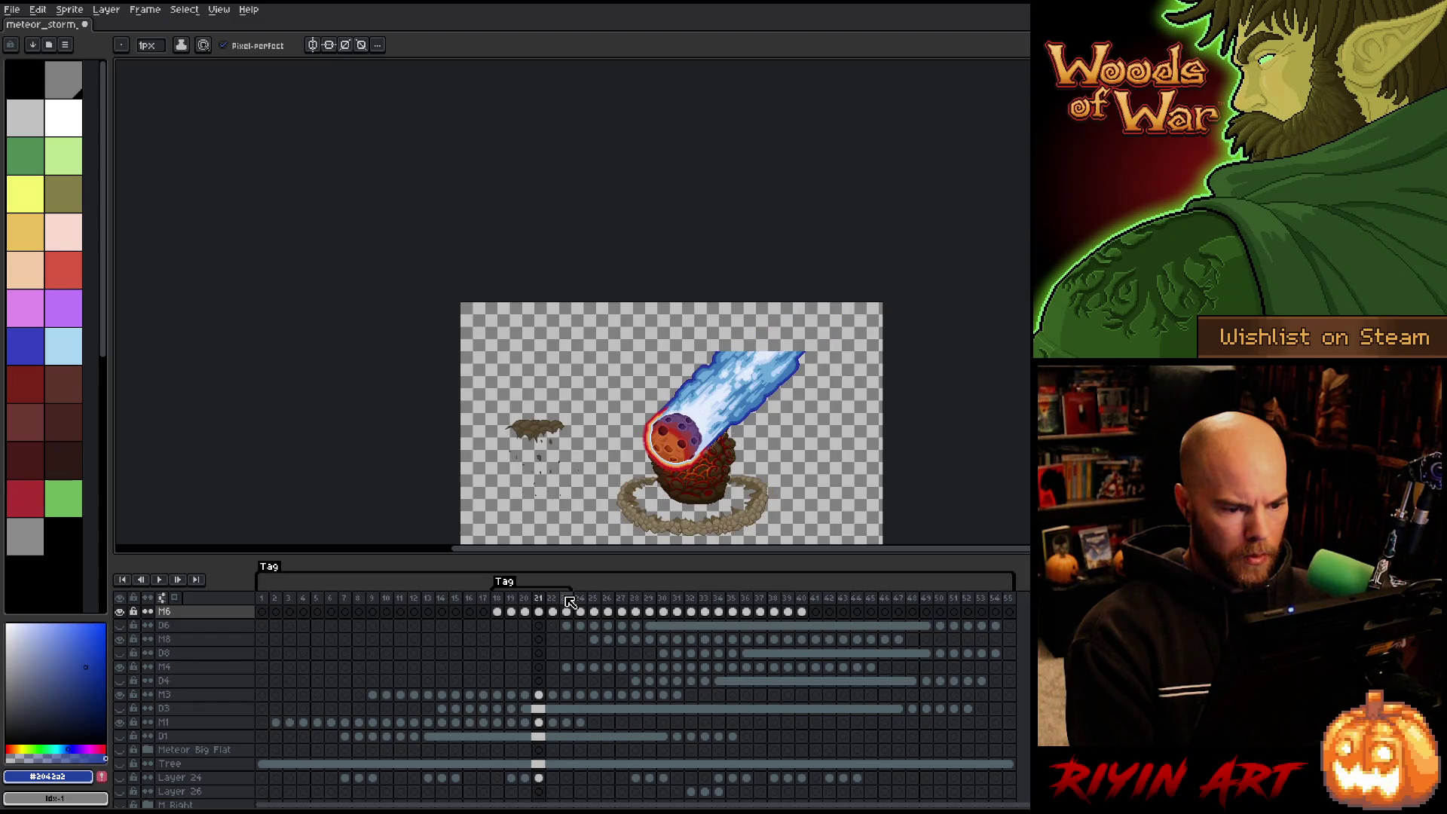
pyautogui.scroll(3, 694, 373)
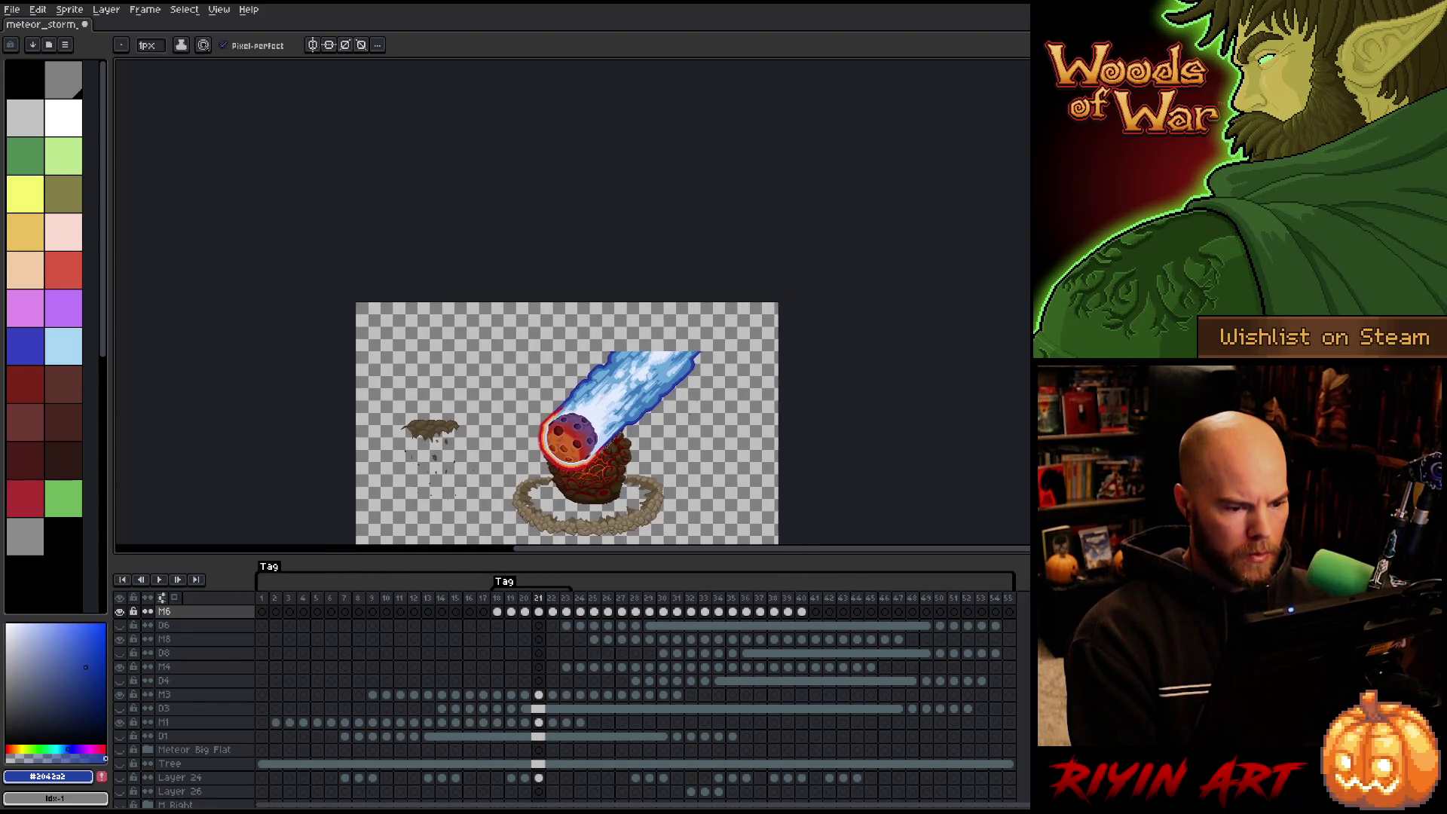
pyautogui.moveTo(694, 373); pyautogui.dragTo(715, 461)
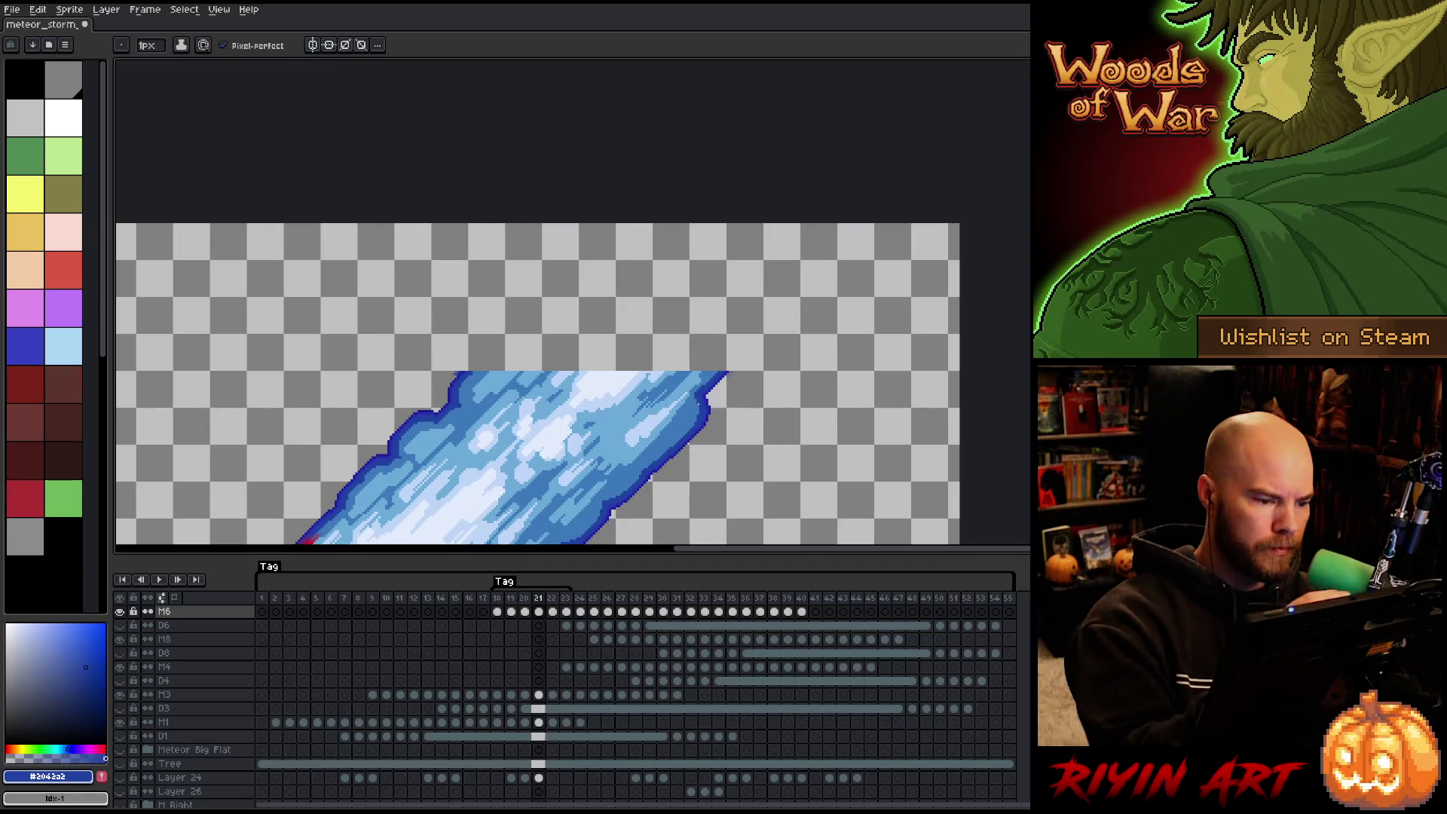
# Undo a first attempt, then draw two freehand strokes from the trail to the canvas top.
pyautogui.press('b')
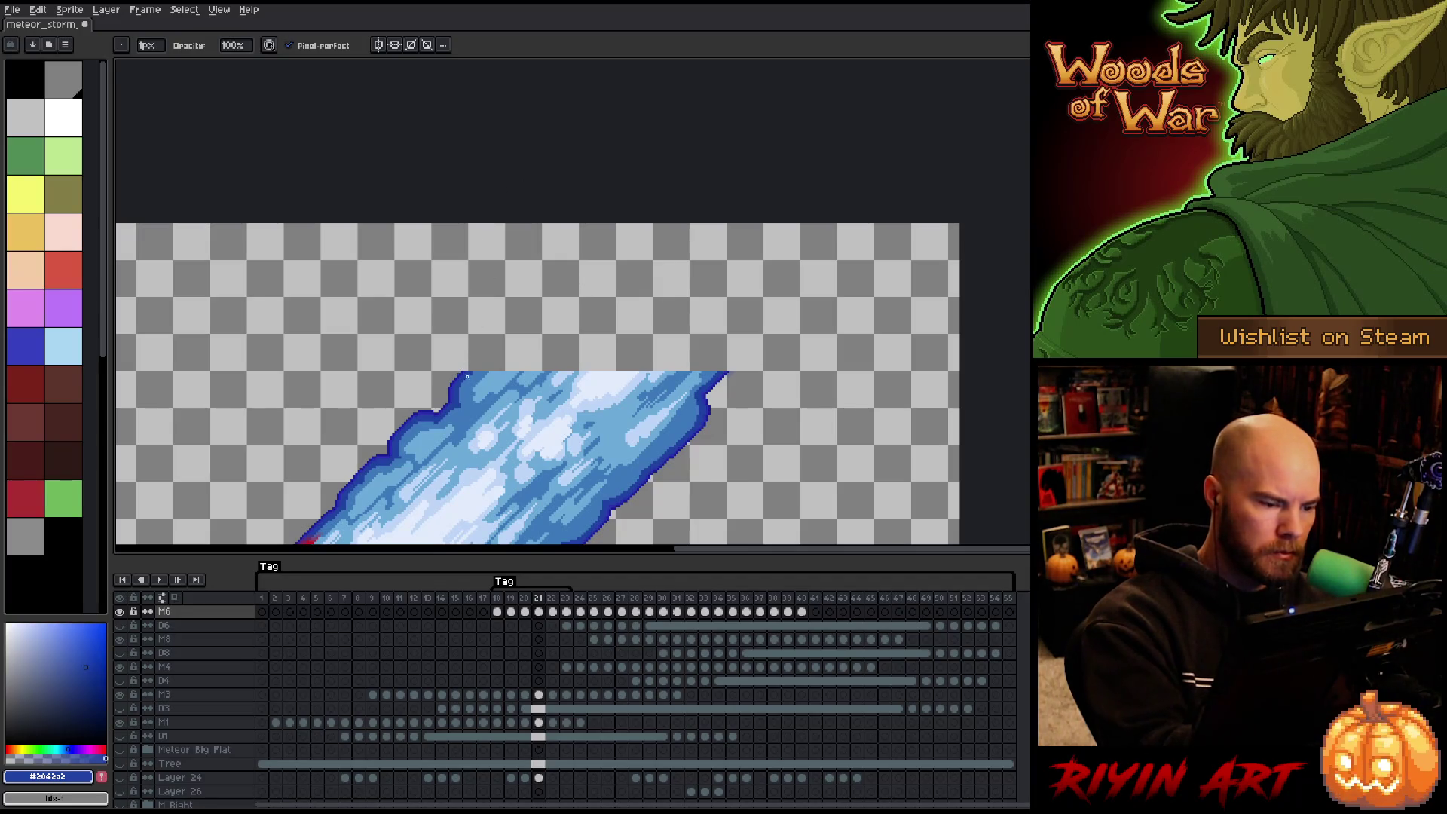
pyautogui.scroll(3, 466, 376)
pyautogui.scroll(-3, 603, 445)
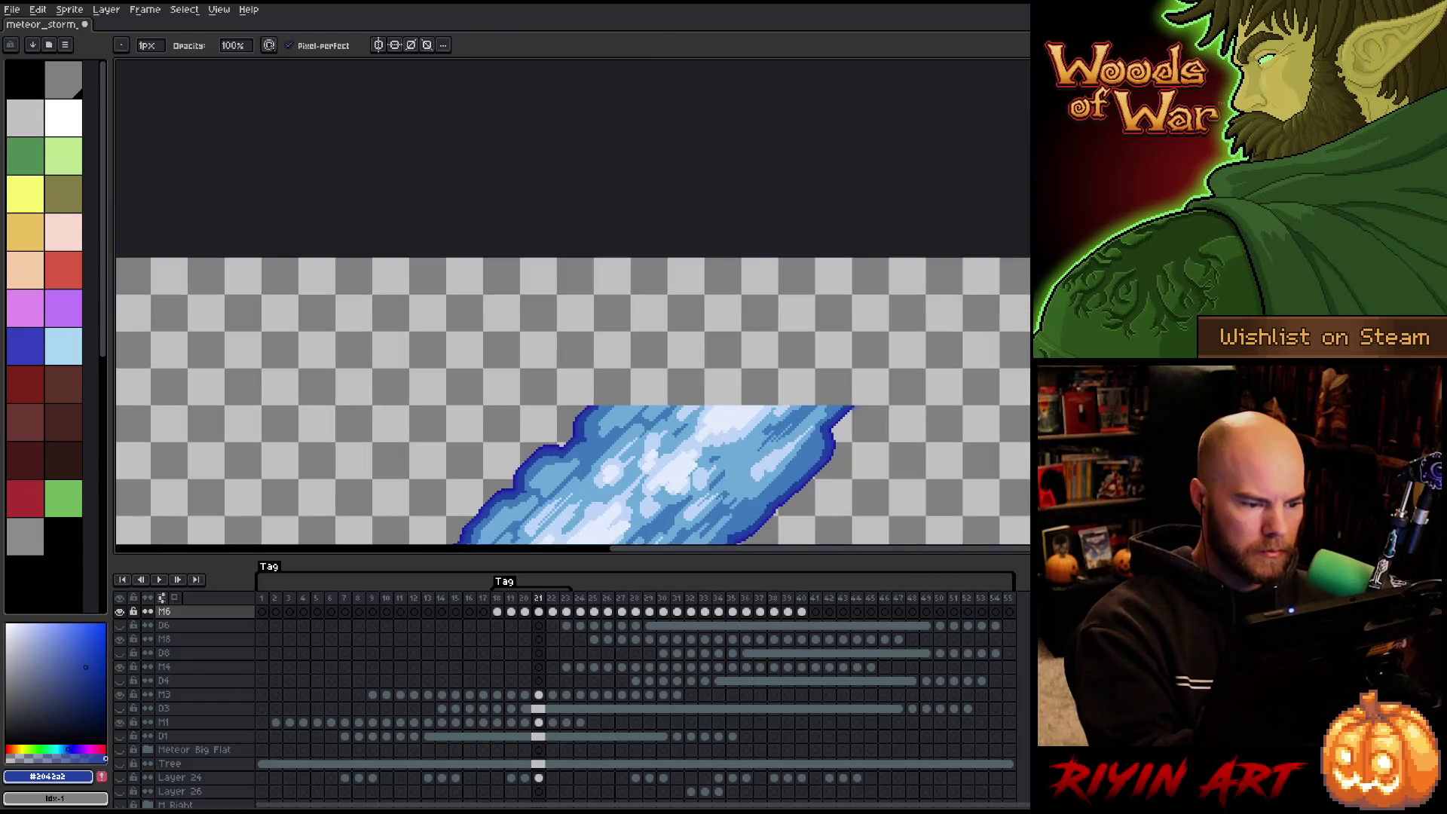
pyautogui.scroll(3, 600, 399)
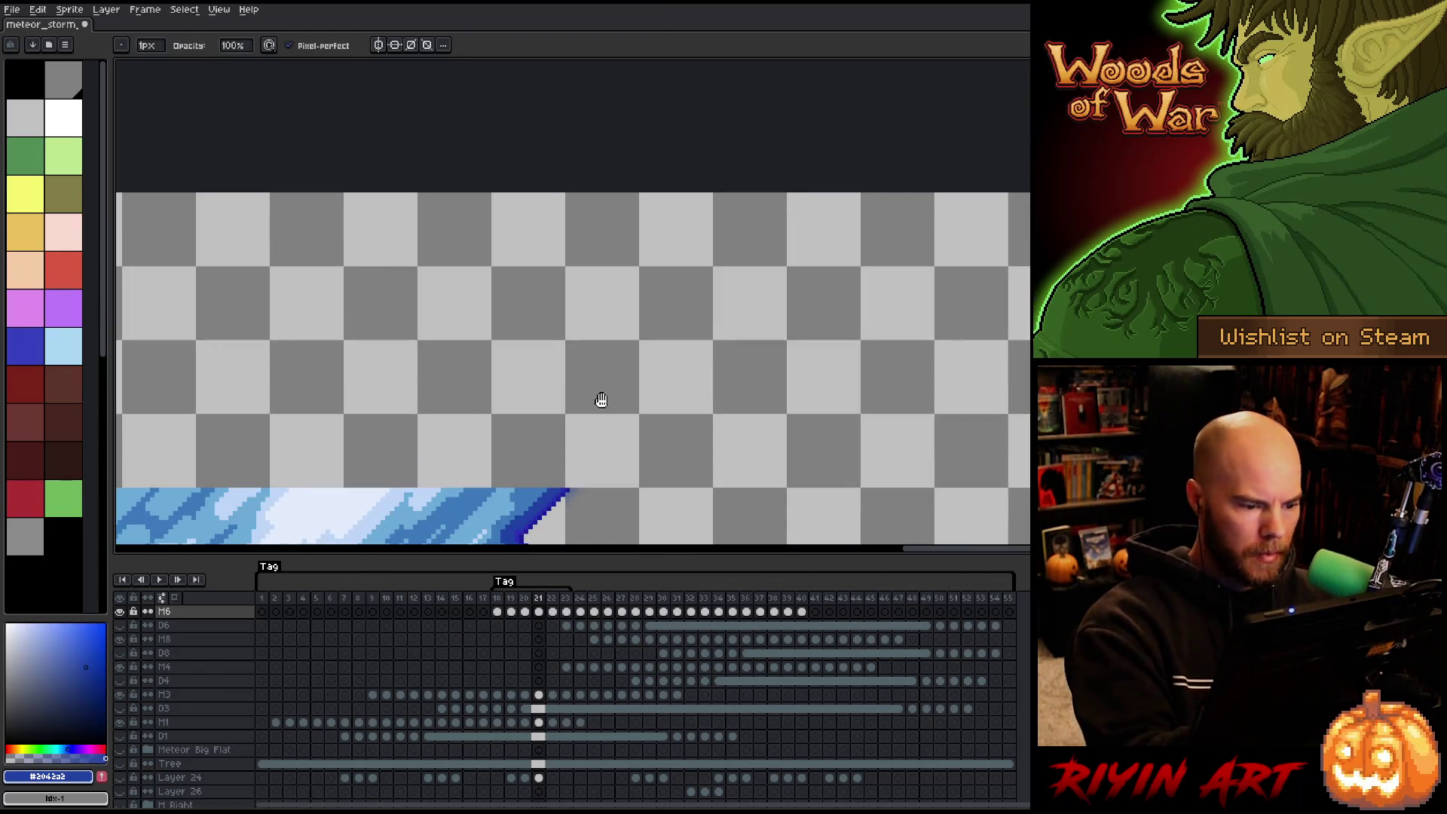
pyautogui.scroll(-3, 600, 399)
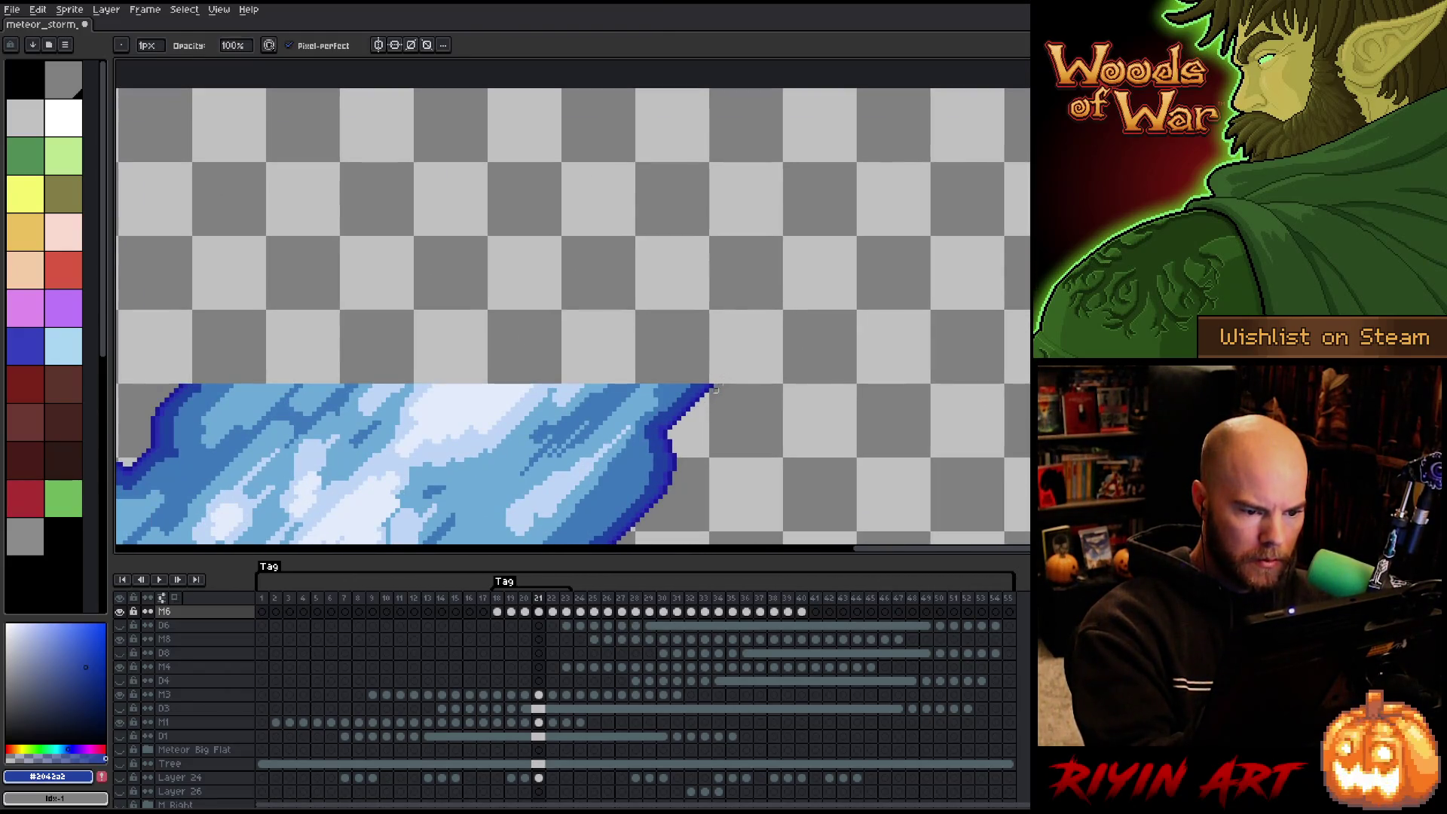
pyautogui.moveTo(727, 411)
pyautogui.mouseDown()
pyautogui.moveTo(828, 378)
pyautogui.moveTo(836, 422)
pyautogui.moveTo(824, 434)
pyautogui.moveTo(850, 363)
pyautogui.moveTo(975, 192)
pyautogui.moveTo(1029, 156)
pyautogui.mouseUp()
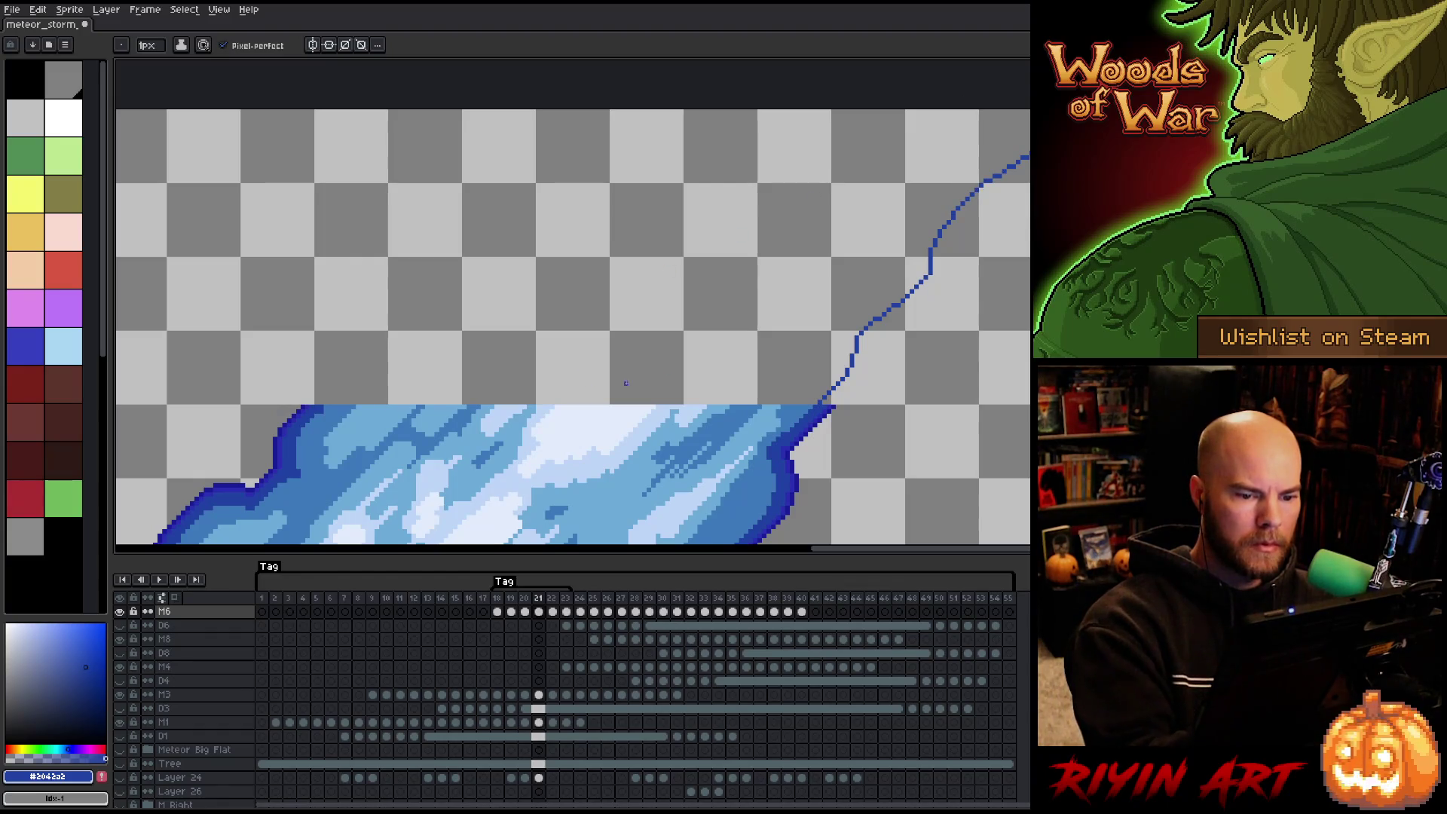
pyautogui.hotkey('ctrl', 'z')
pyautogui.moveTo(827, 406); pyautogui.dragTo(934, 244)
pyautogui.moveTo(971, 174); pyautogui.dragTo(1028, 124)
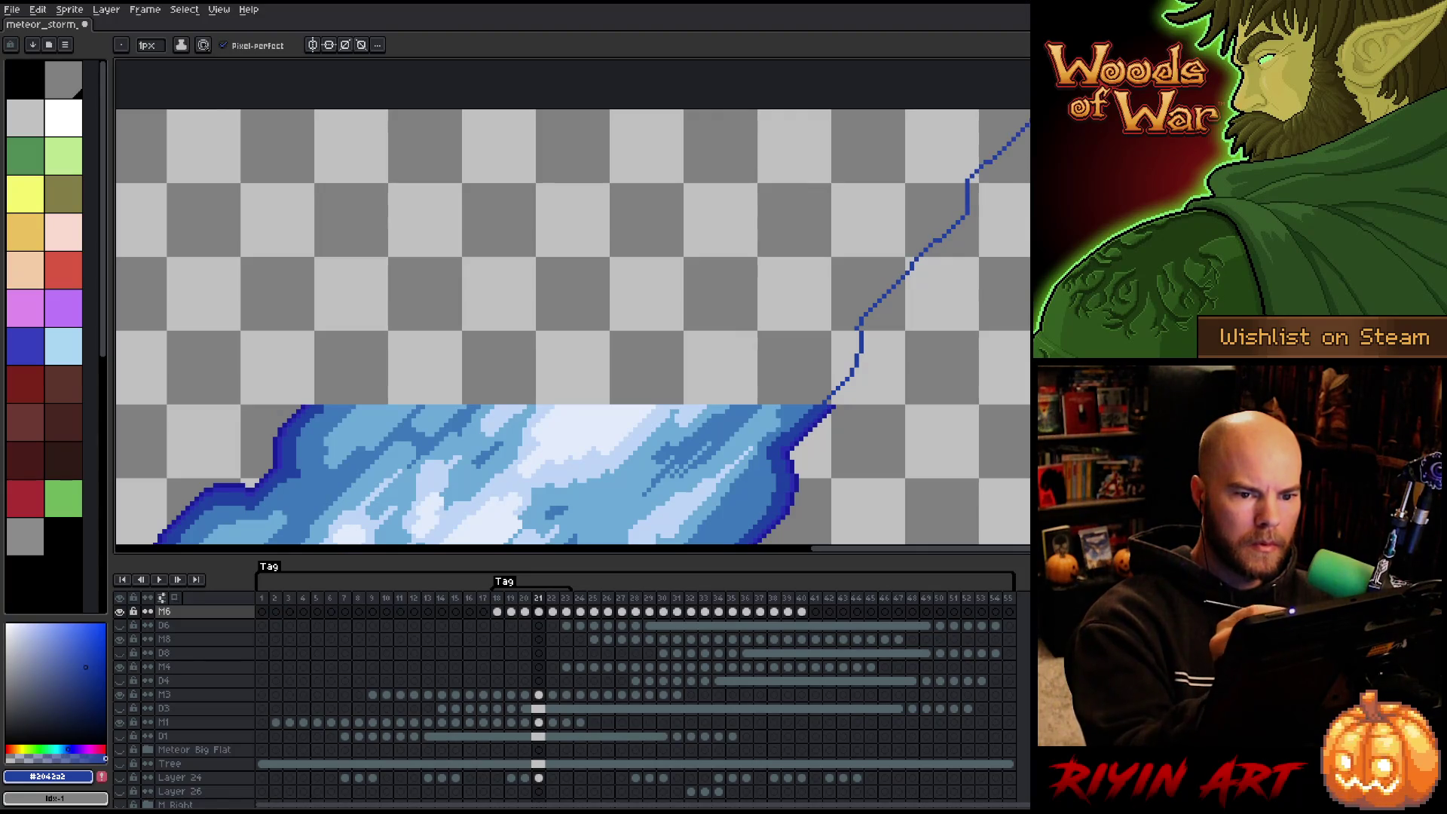
pyautogui.moveTo(323, 407)
pyautogui.mouseDown()
pyautogui.moveTo(583, 260)
pyautogui.moveTo(782, 110)
pyautogui.mouseUp()
pyautogui.scroll(3, 875, 98)
pyautogui.scroll(-2, 882, 313)
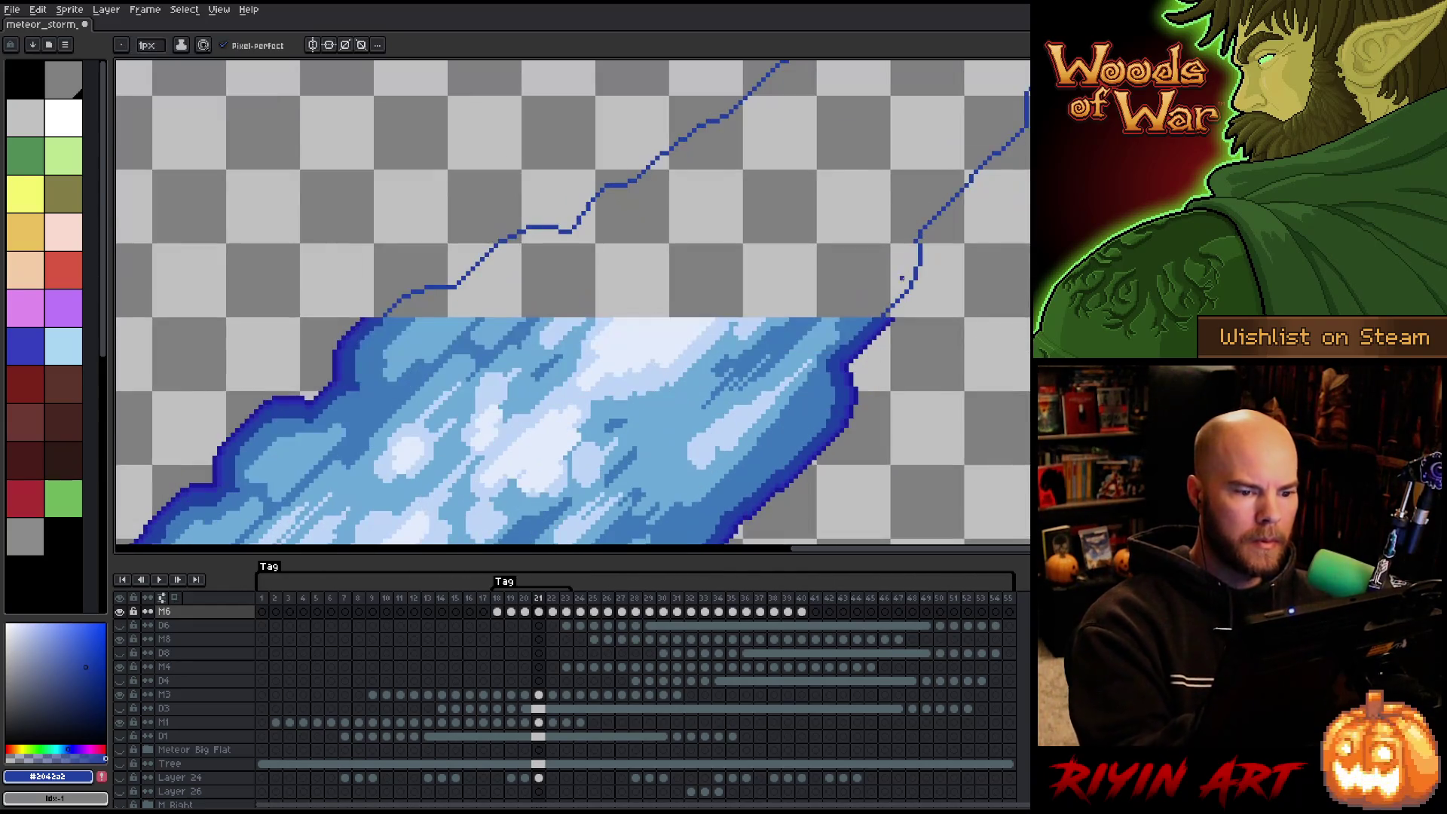
pyautogui.scroll(-2, 940, 367)
pyautogui.scroll(3, 883, 336)
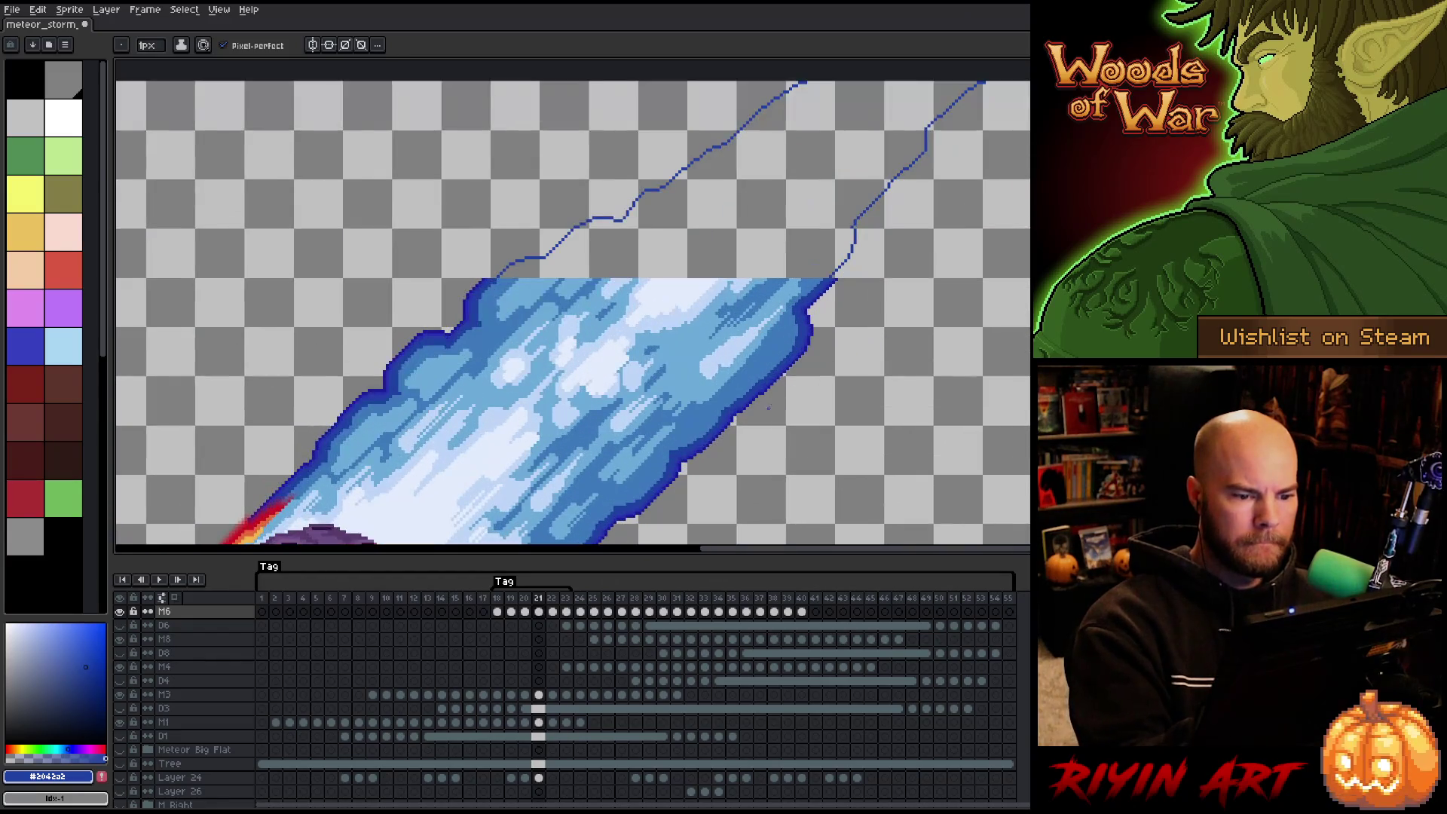
# Bucket-fill the area between the two strokes with mid blue.
pyautogui.press('g')
pyautogui.click(831, 227)
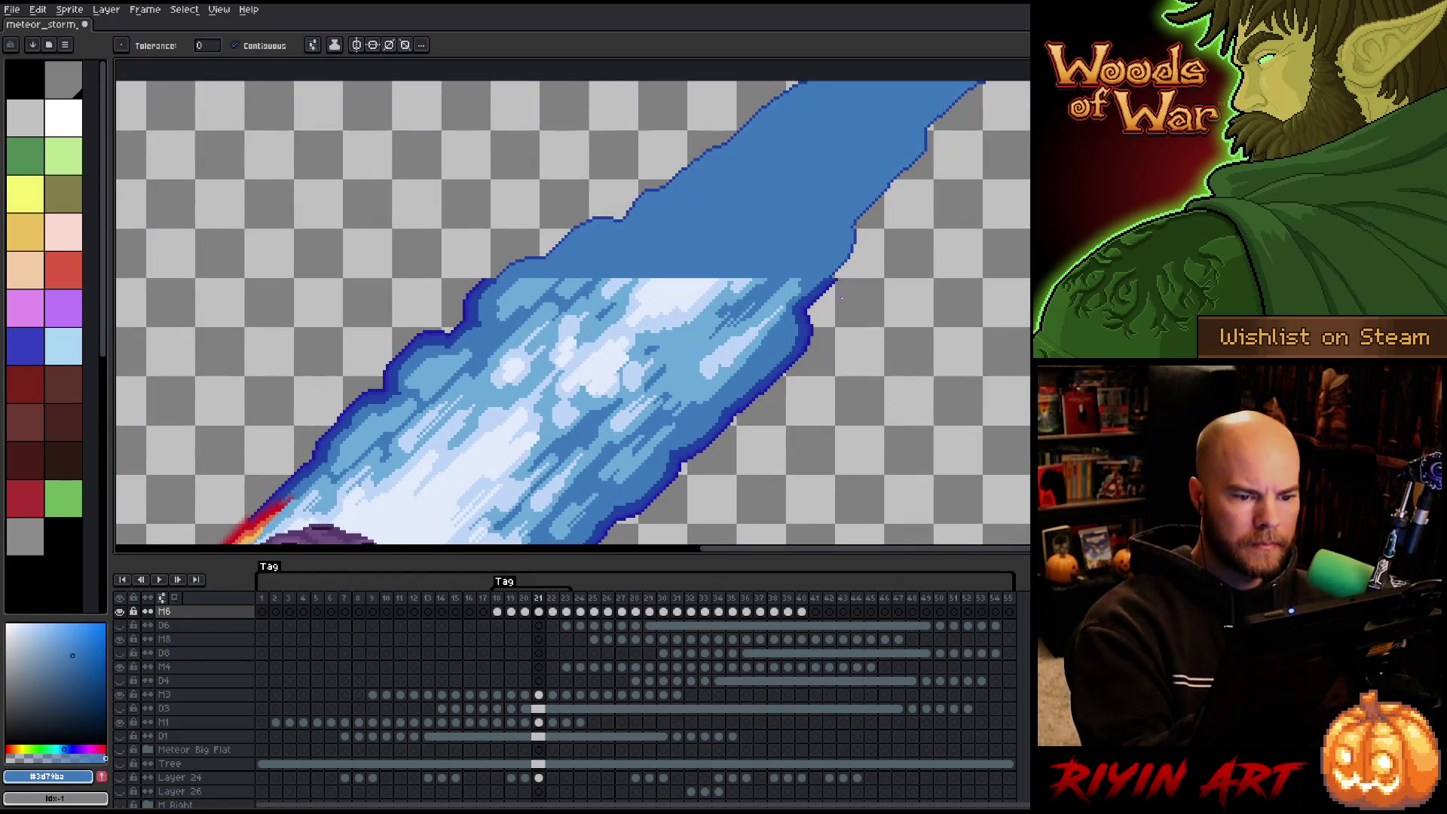
pyautogui.keyDown('alt'); pyautogui.click(841, 298); pyautogui.keyUp('alt')
pyautogui.moveTo(842, 298); pyautogui.dragTo(851, 381)
# Marquee-select the new blue band and open Outline with the dark outline blue.
pyautogui.press('m')
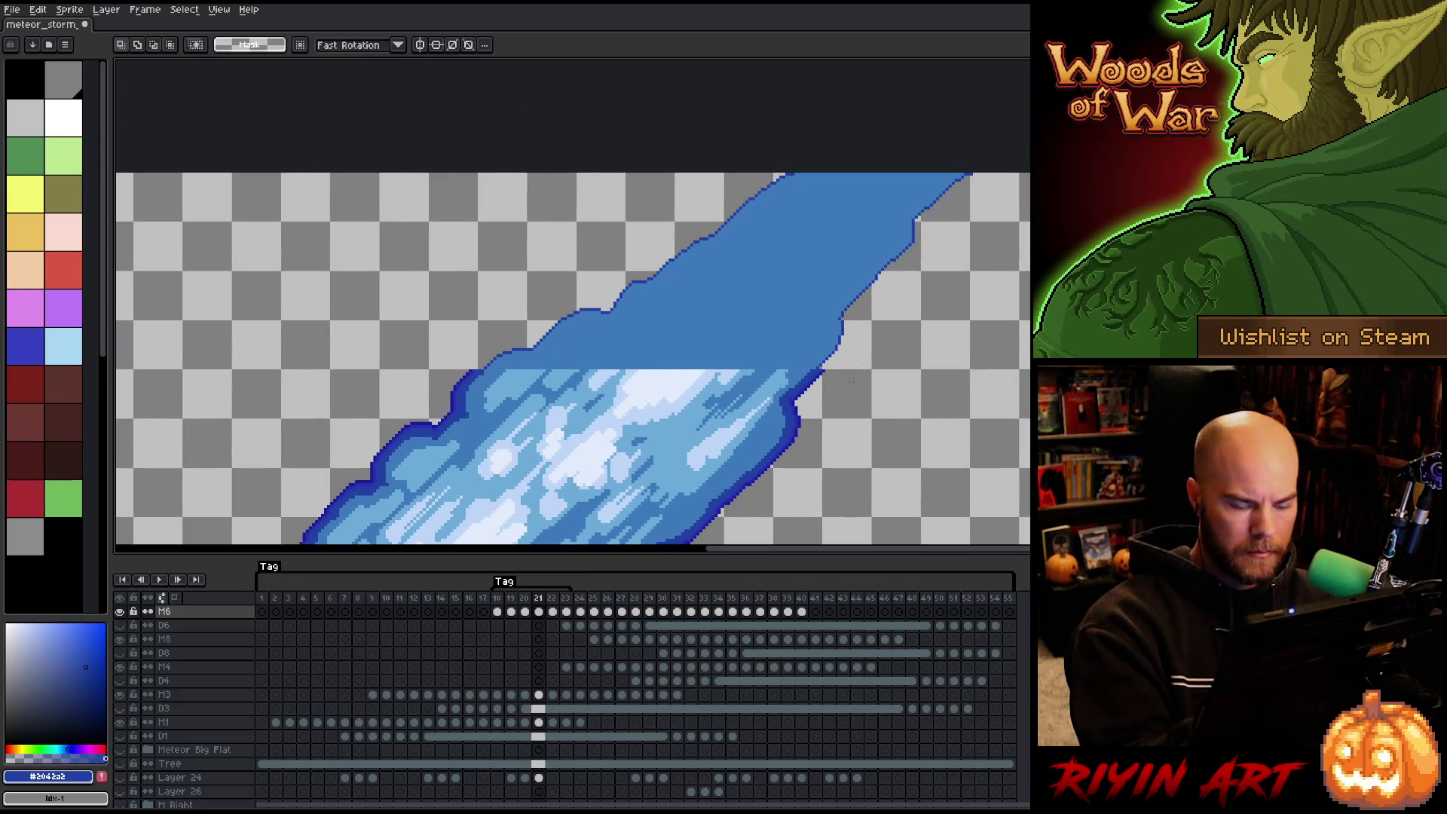
pyautogui.moveTo(1029, 170); pyautogui.dragTo(358, 359)
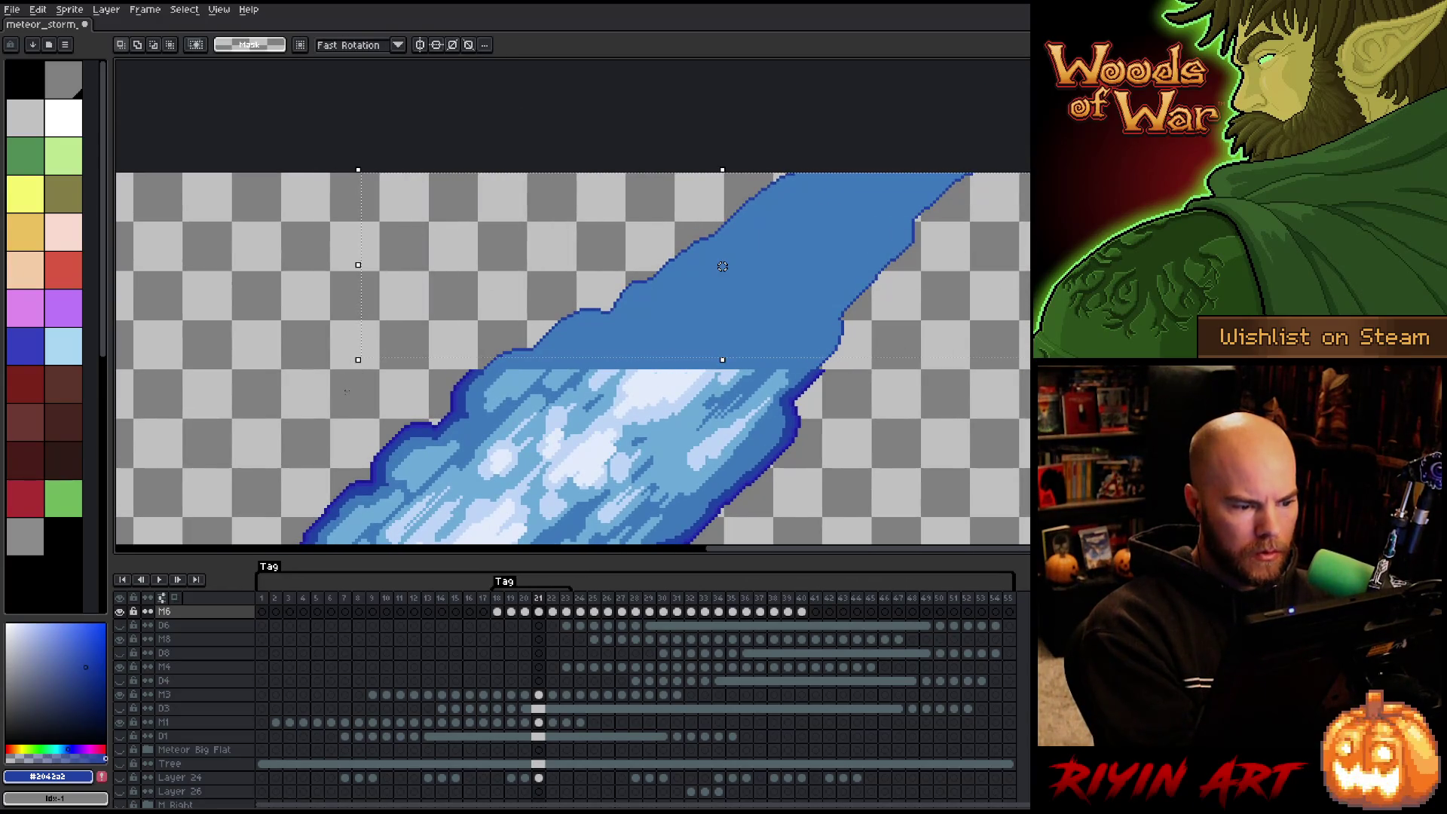
pyautogui.moveTo(316, 297)
pyautogui.mouseDown()
pyautogui.moveTo(423, 349)
pyautogui.moveTo(908, 368)
pyautogui.mouseUp()
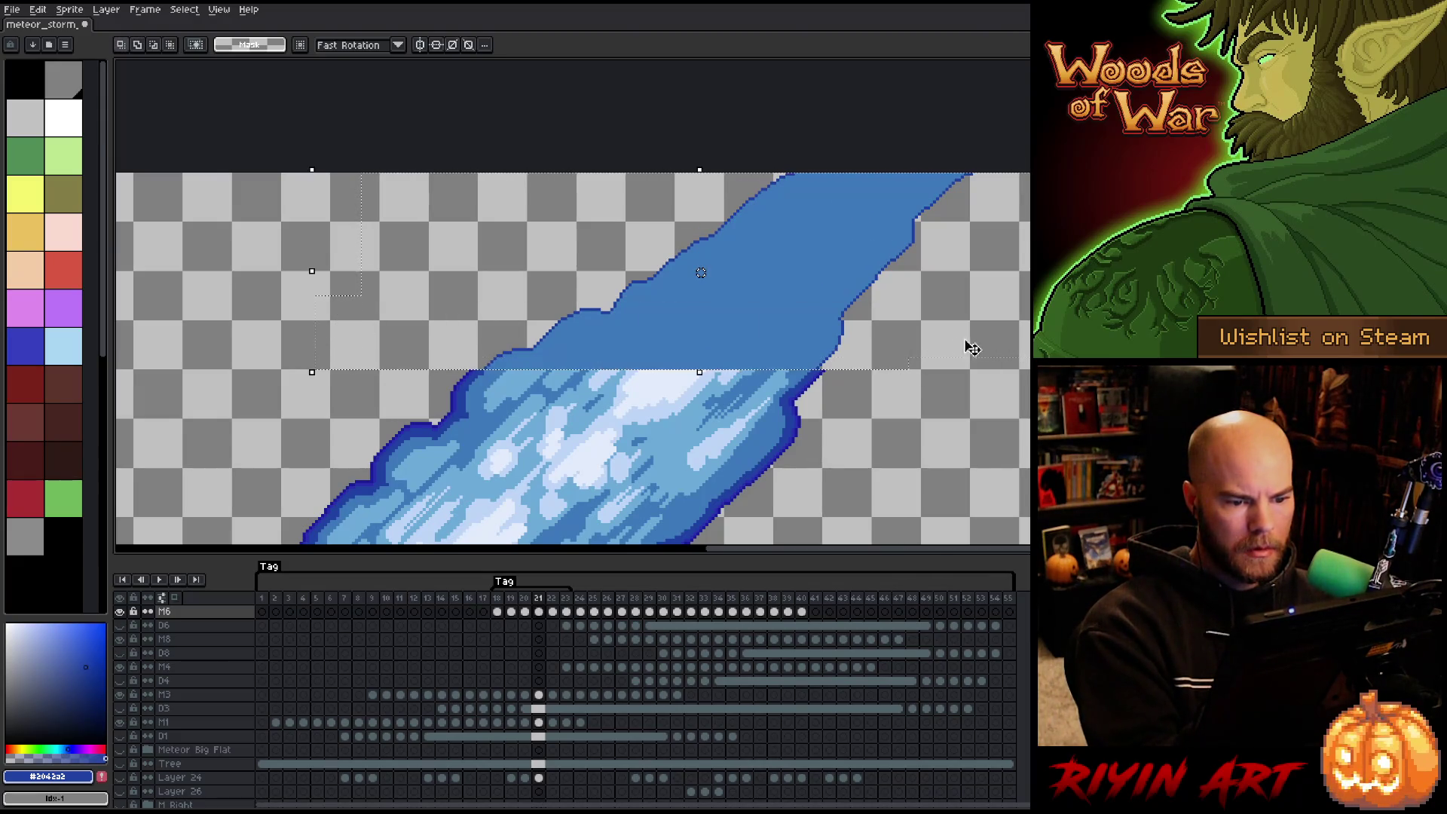
pyautogui.press('b')
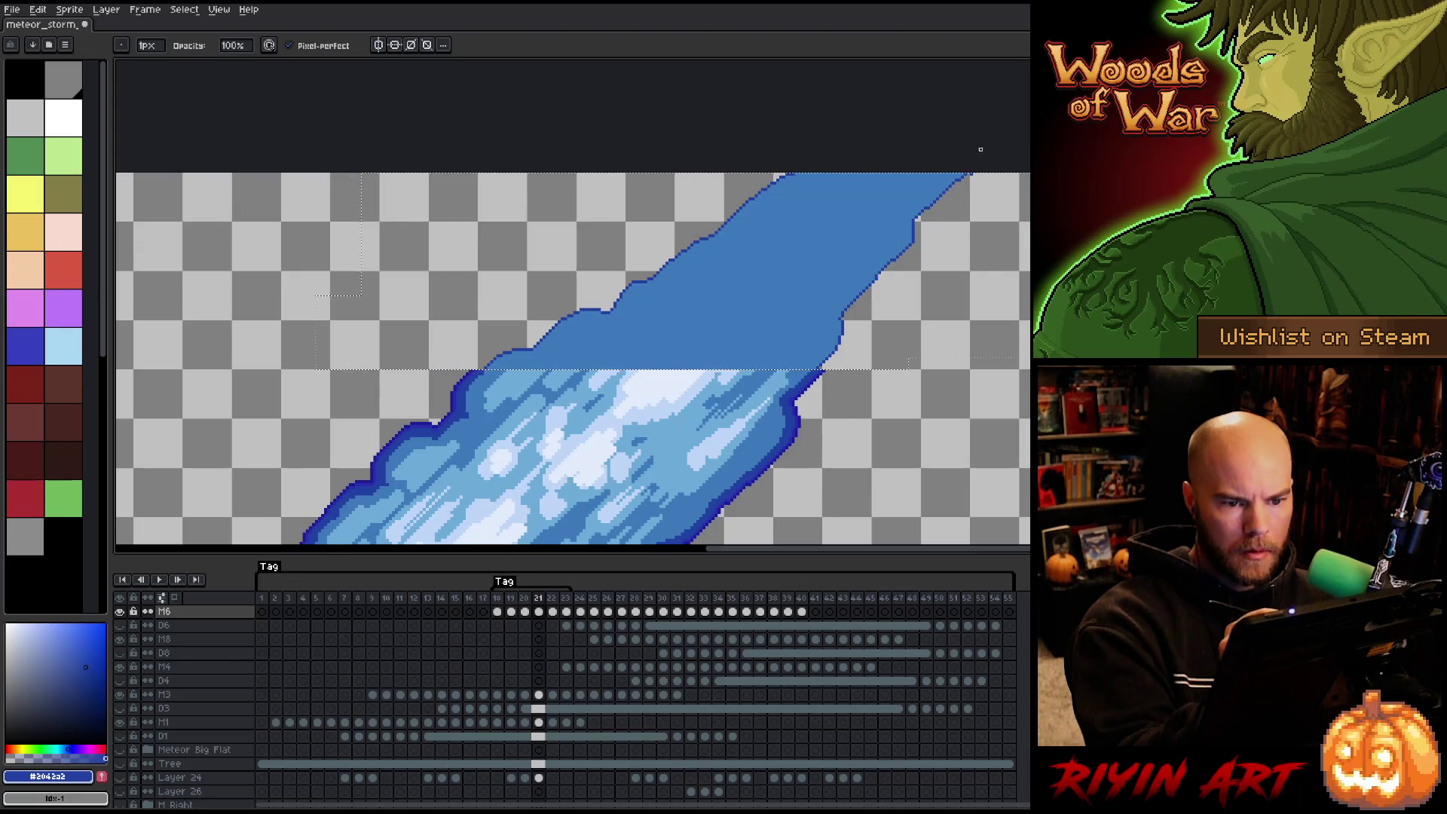
pyautogui.keyDown('alt'); pyautogui.click(794, 181); pyautogui.keyUp('alt')
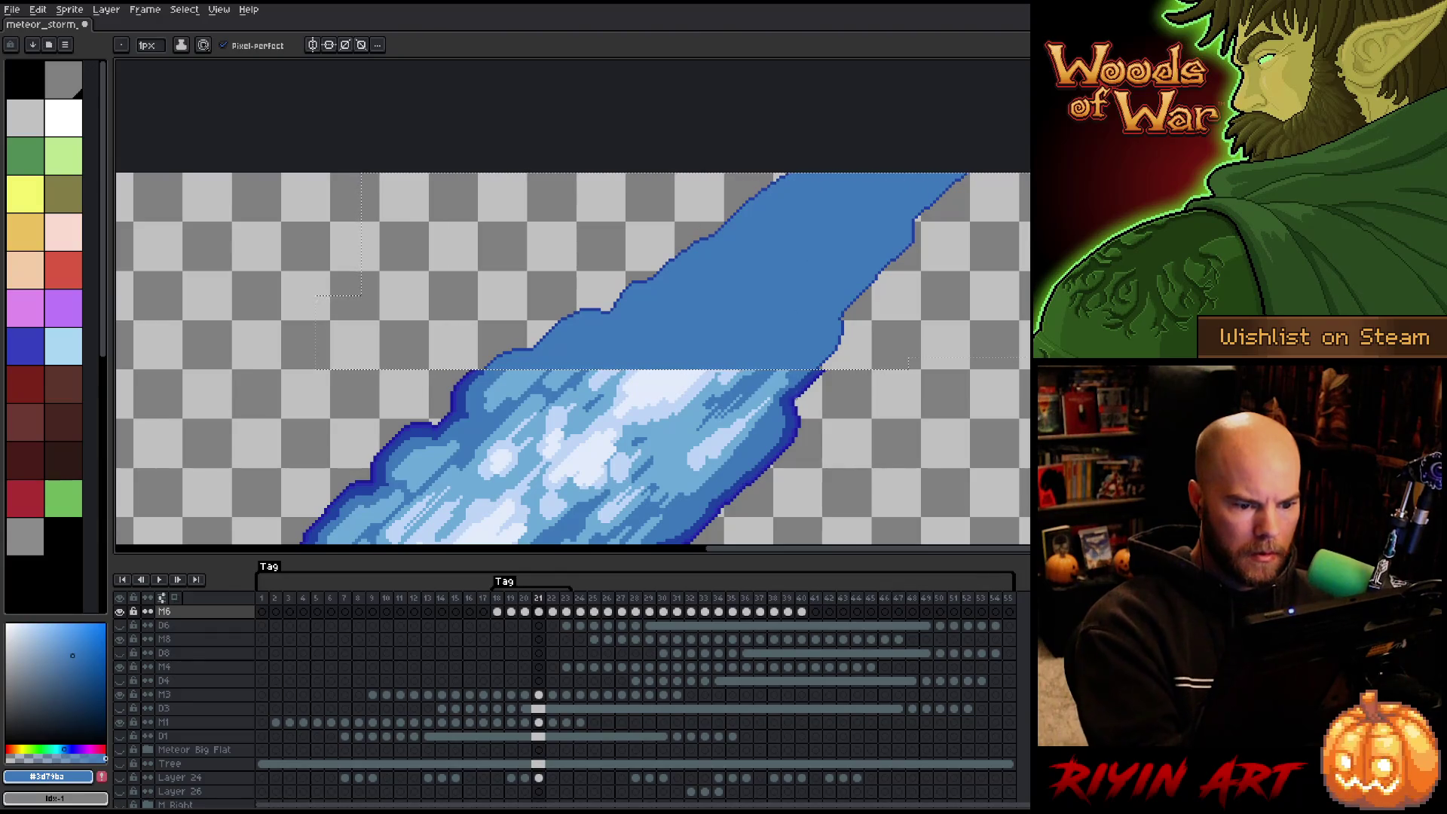
pyautogui.keyDown('alt'); pyautogui.click(797, 420); pyautogui.keyUp('alt')
pyautogui.hotkey('shift', 'o')
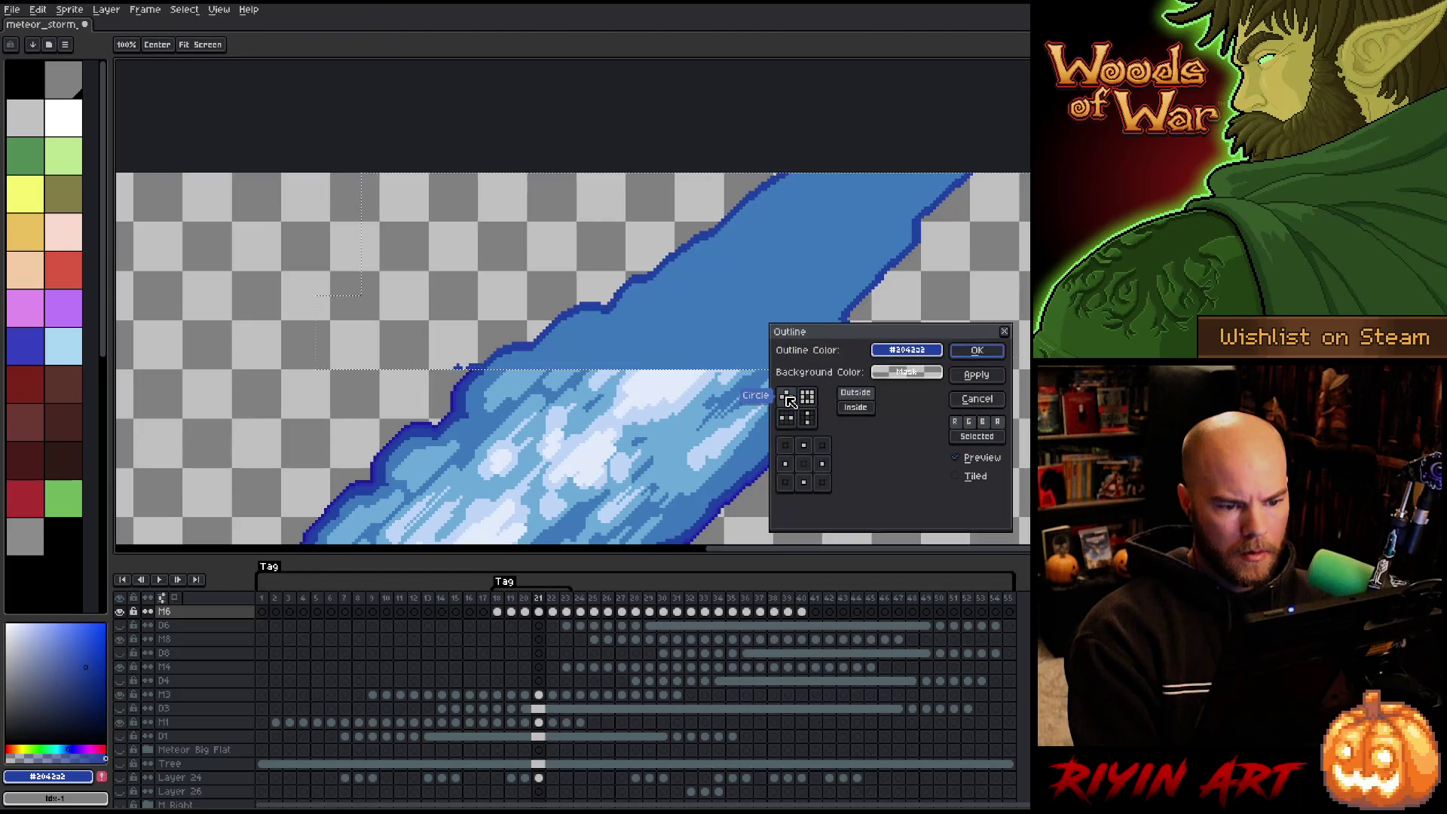
# Apply the #2042a2 outline to the band, then outline the trail again.
pyautogui.click(977, 350)
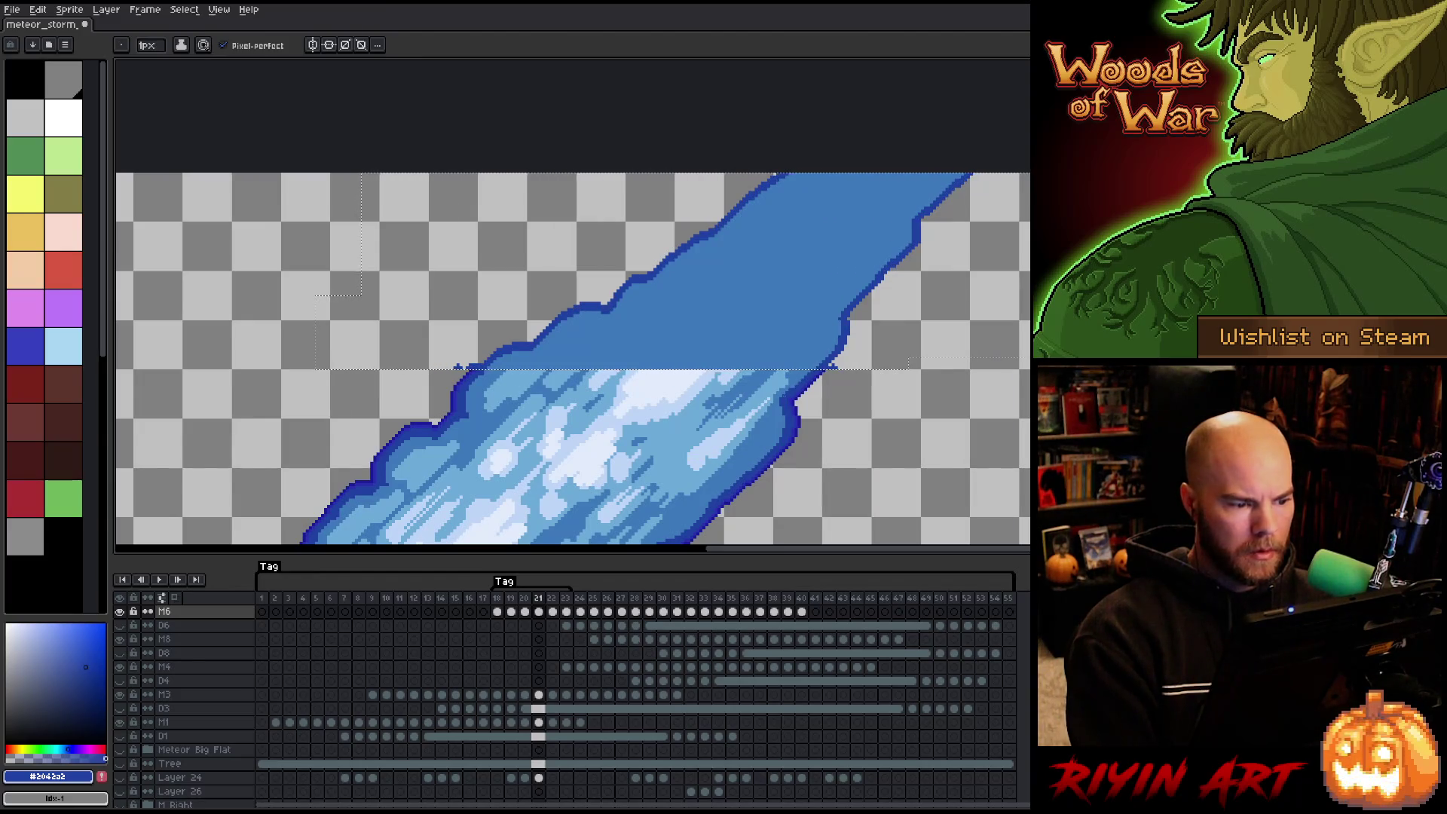
pyautogui.press('b')
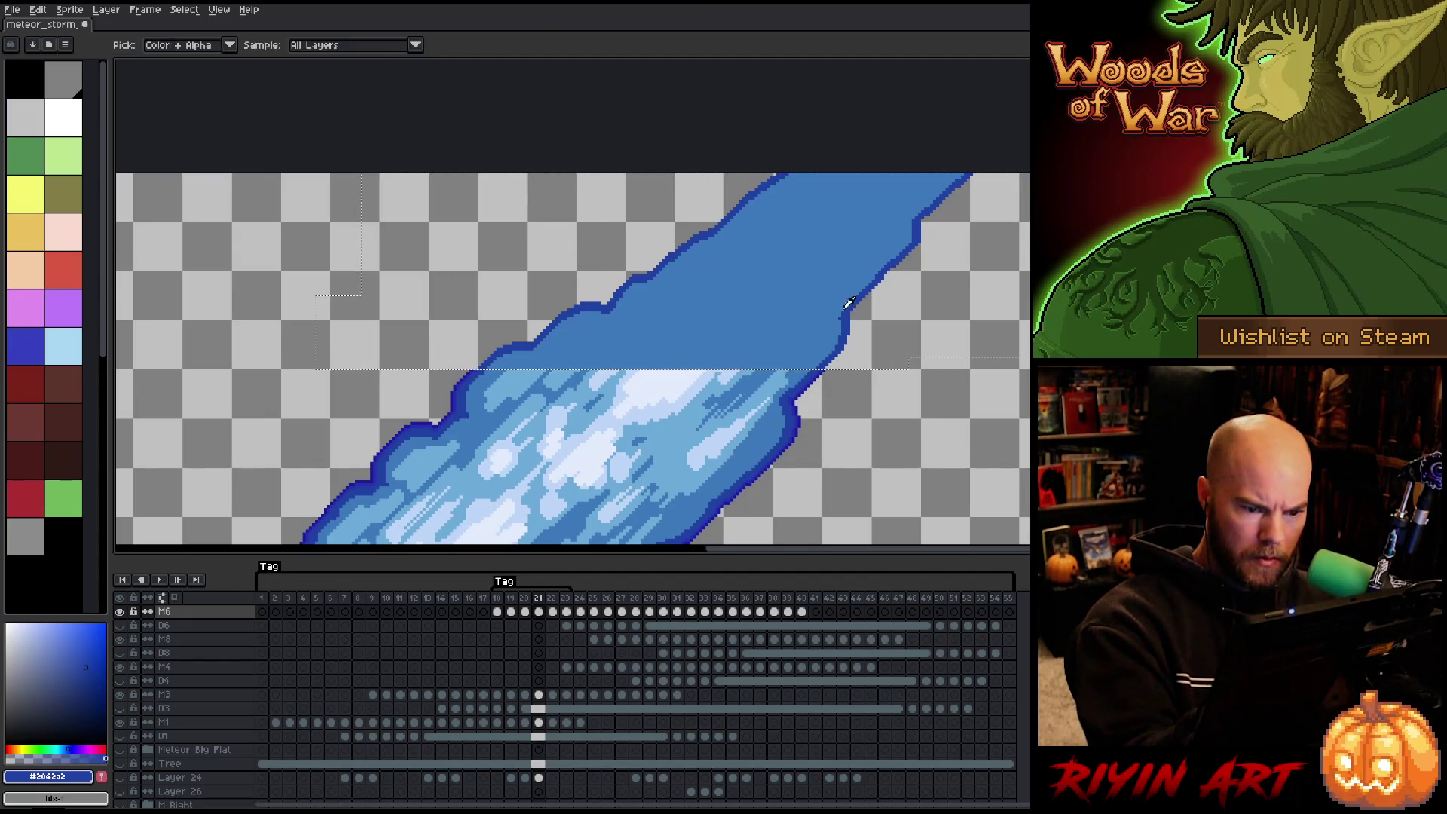
pyautogui.keyDown('alt'); pyautogui.click(840, 320); pyautogui.keyUp('alt')
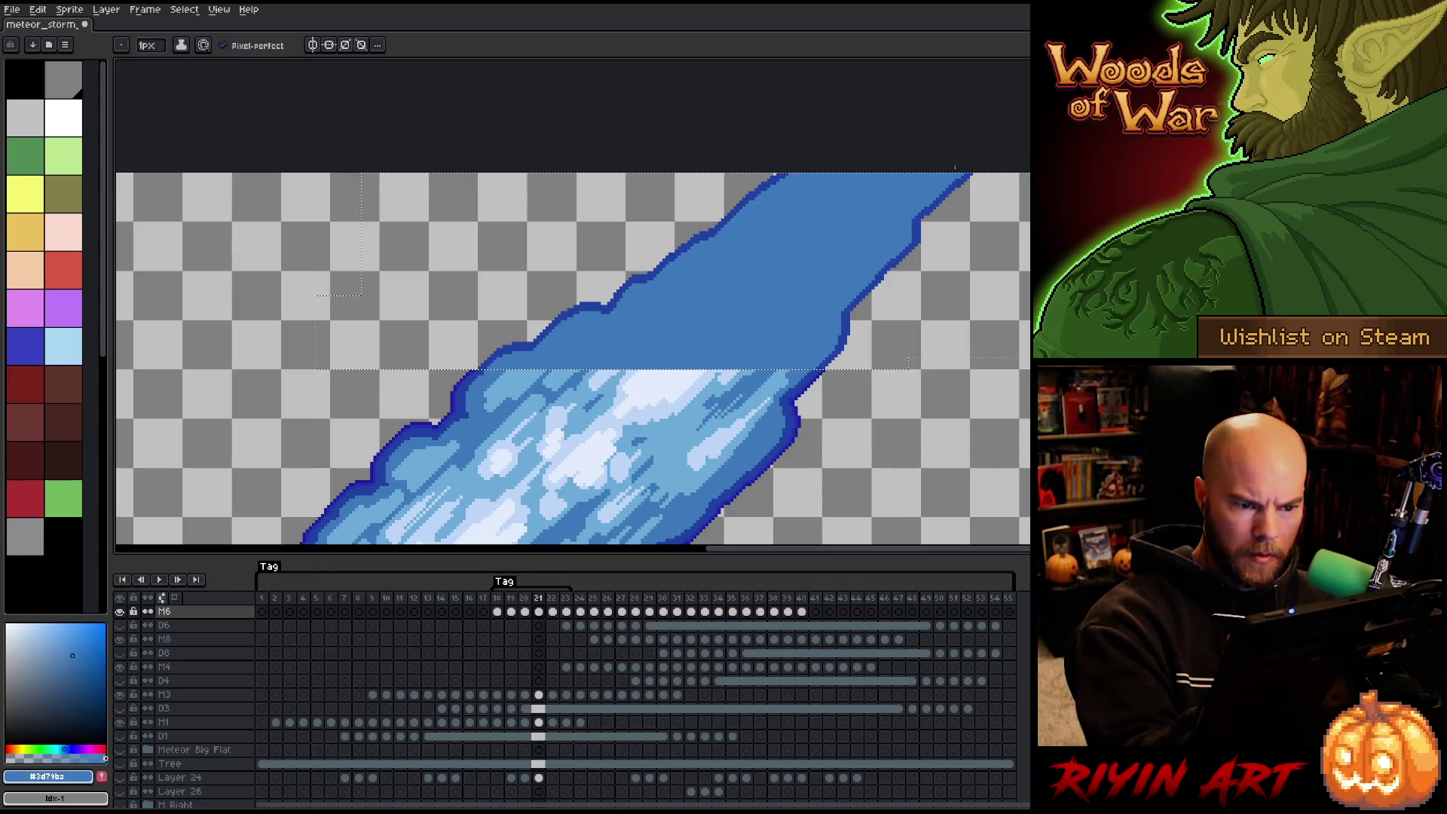
pyautogui.keyDown('alt'); pyautogui.click(801, 416); pyautogui.keyUp('alt')
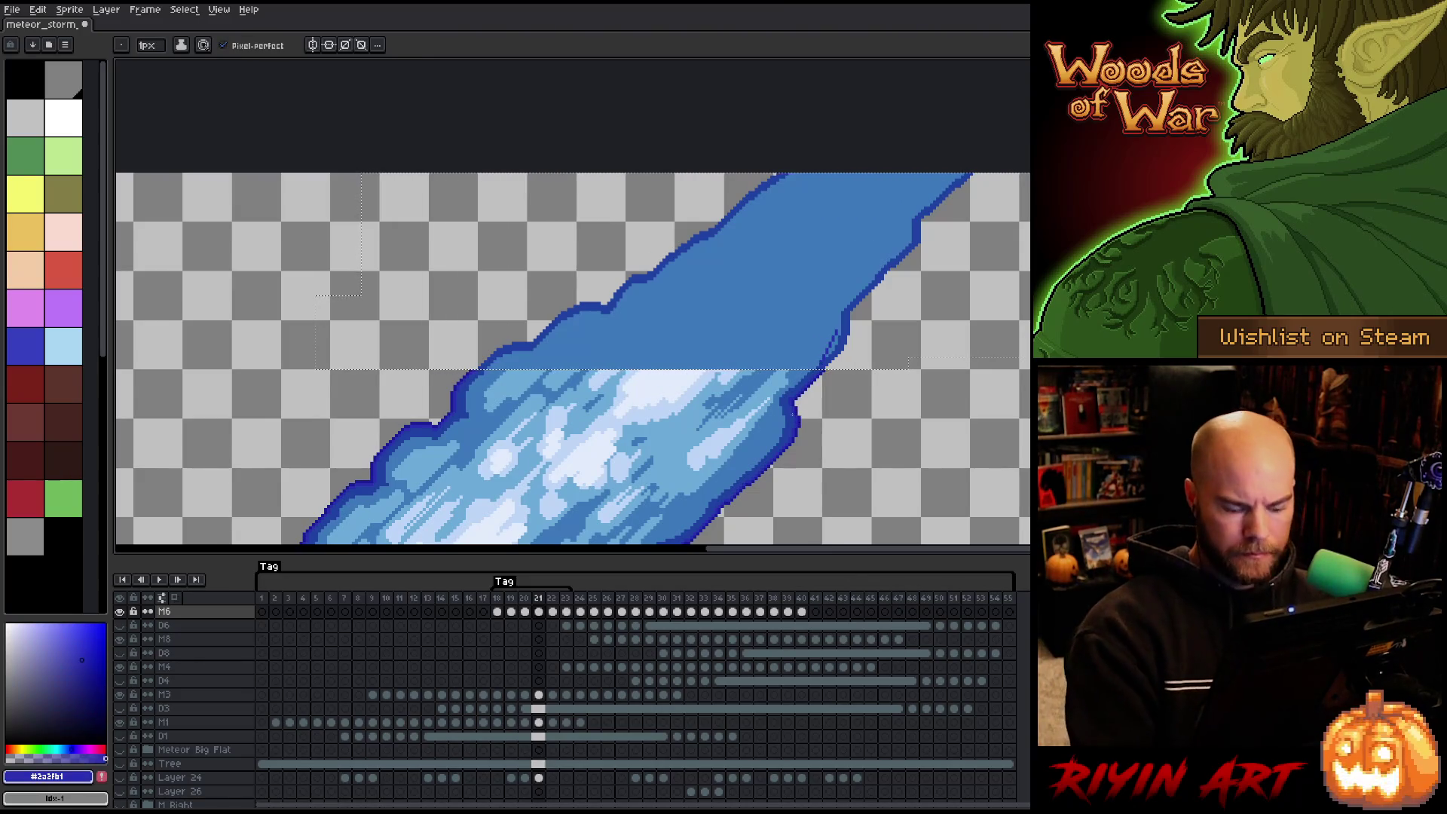
pyautogui.hotkey('shift', 'o')
pyautogui.press('Return')
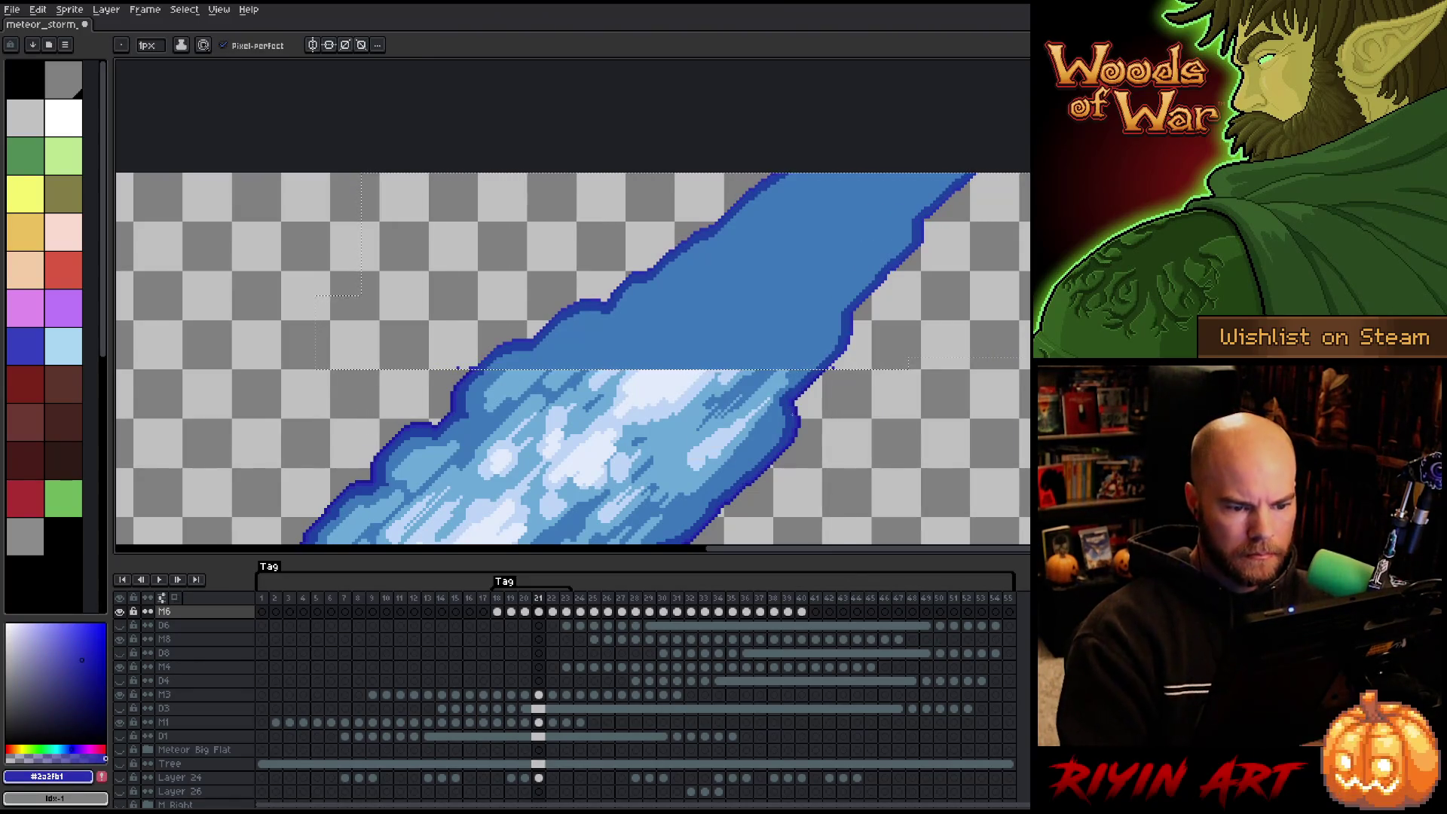
# Add a deeper dark-blue outer outline ring around the trail.
pyautogui.keyDown('alt'); pyautogui.click(808, 415); pyautogui.keyUp('alt')
pyautogui.keyDown('alt'); pyautogui.click(803, 419); pyautogui.keyUp('alt')
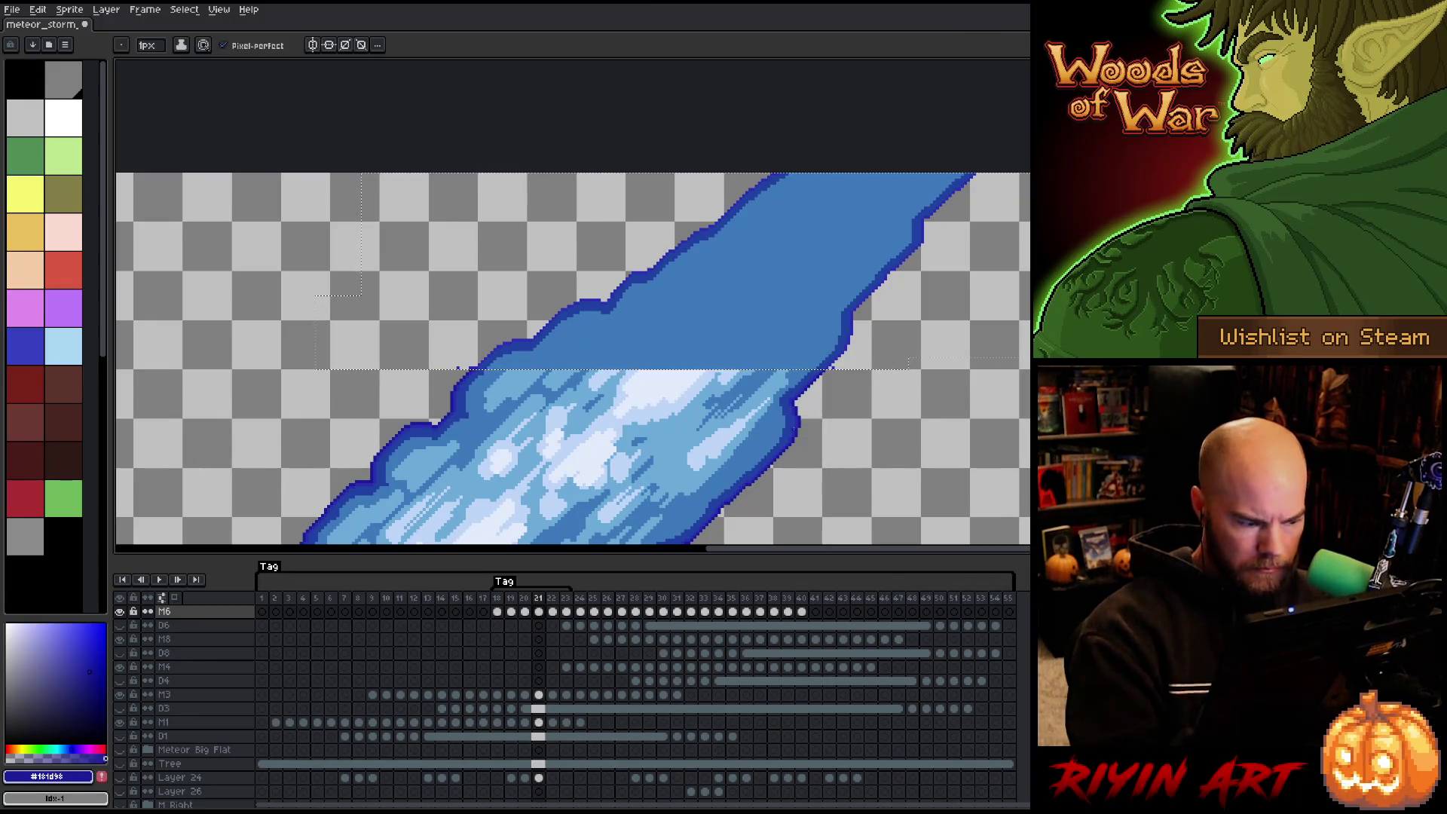
pyautogui.hotkey('shift', 'o')
pyautogui.press('Return')
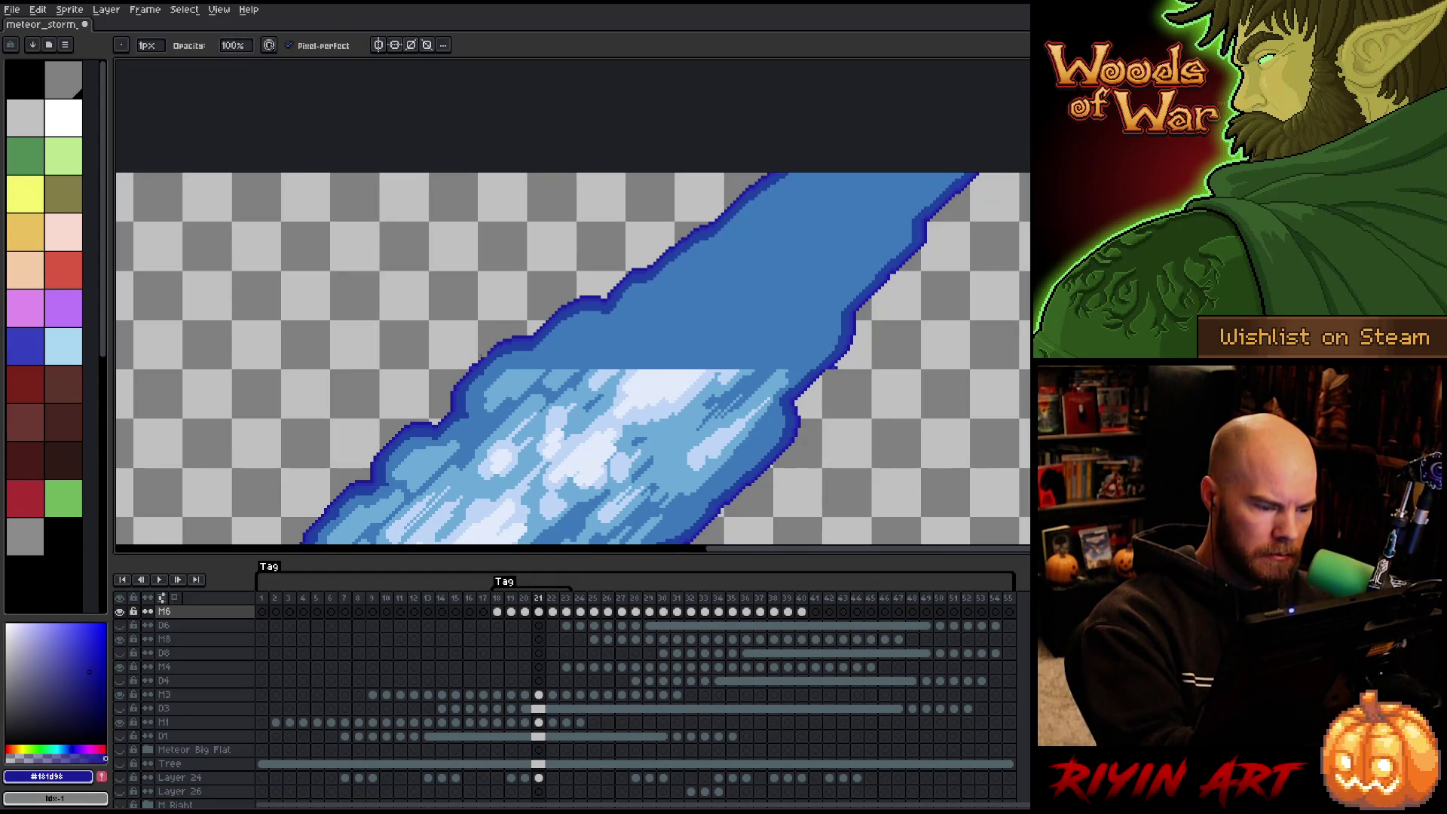
# Erase the stray dark-blue outline pixel and save the meteor_storm file.
pyautogui.scroll(3, 481, 359)
pyautogui.click(501, 233)
pyautogui.click(489, 270)
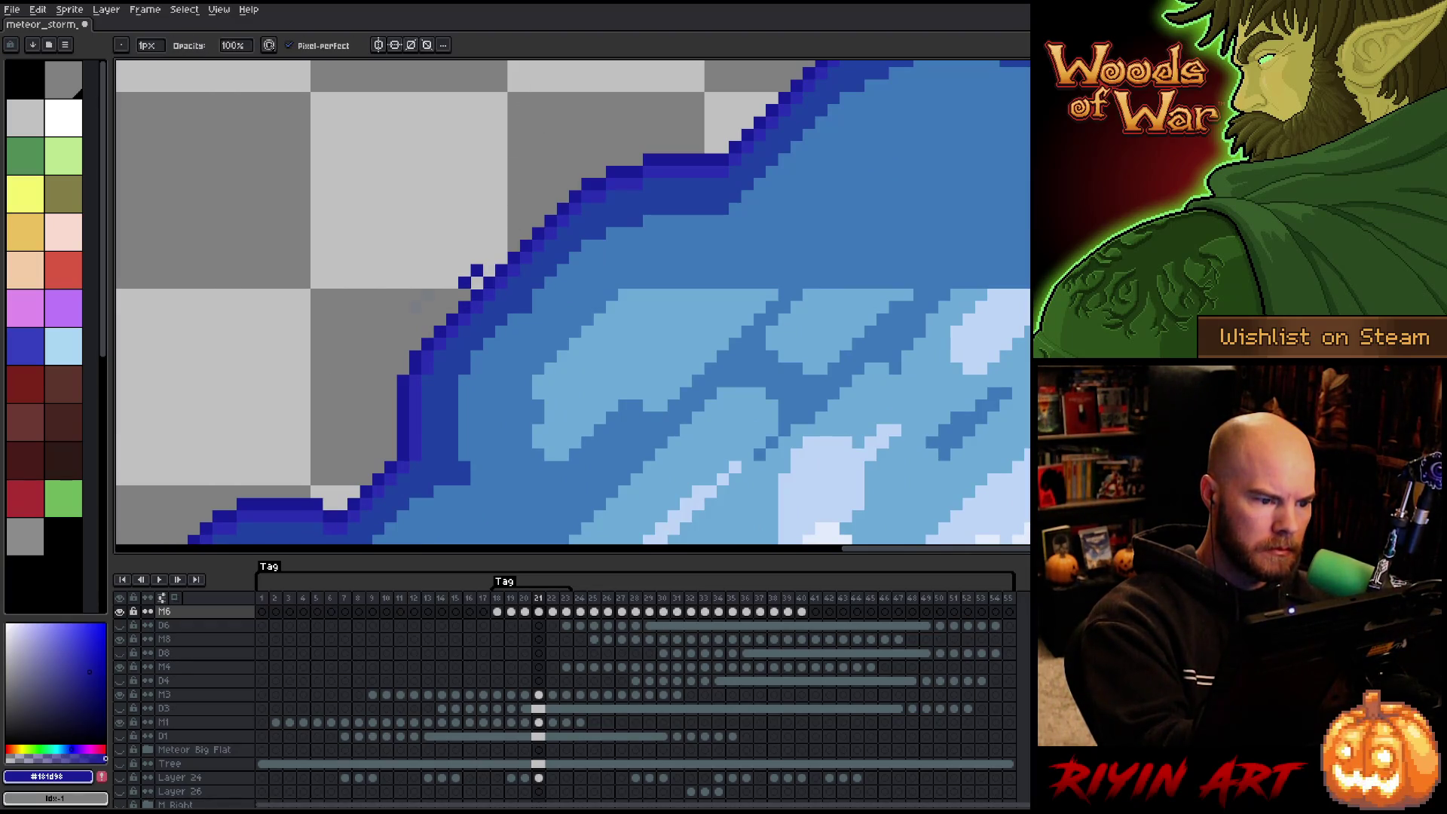
pyautogui.scroll(-2, 549, 183)
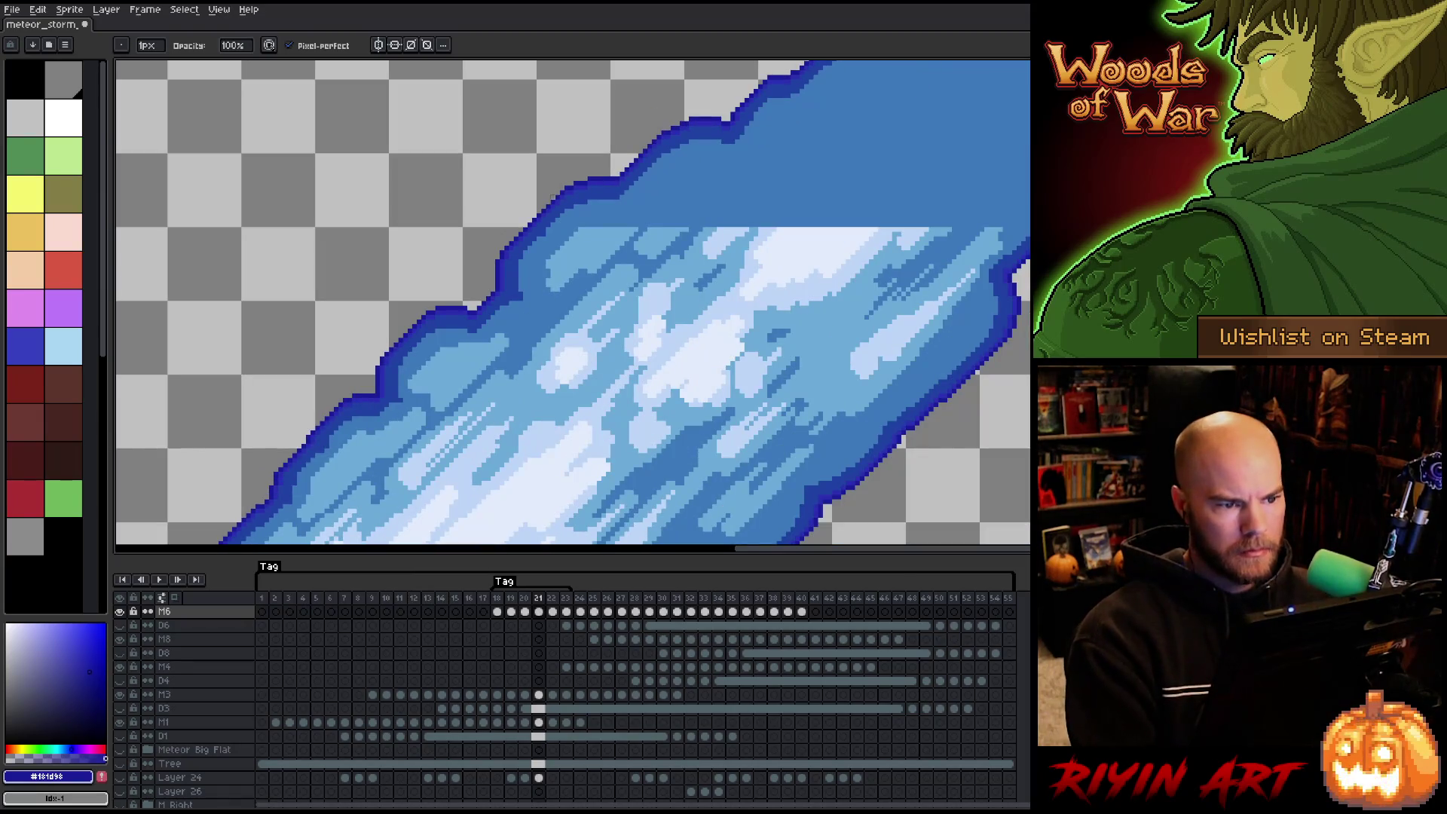
pyautogui.scroll(2, 642, 397)
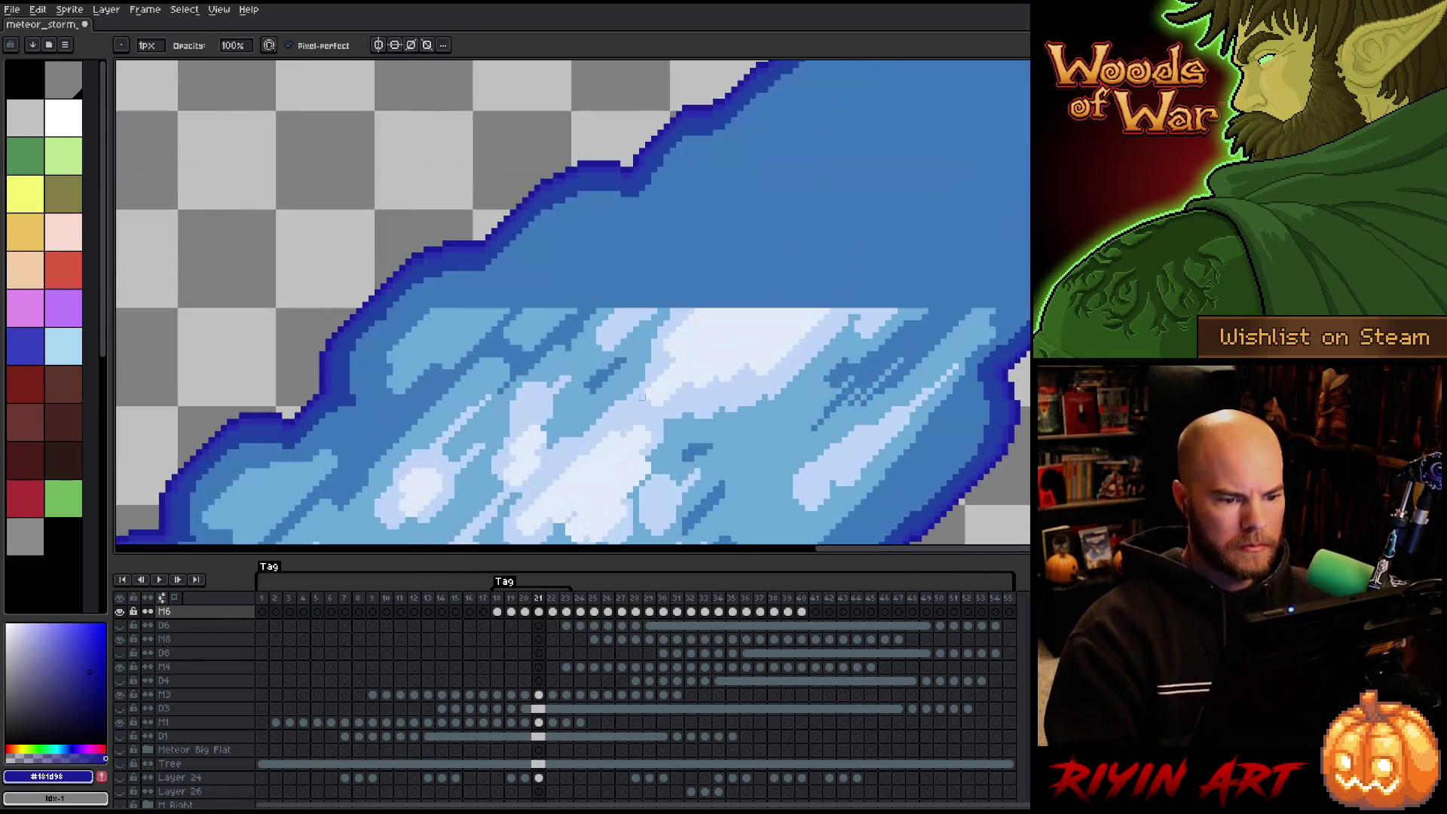
pyautogui.press('i')
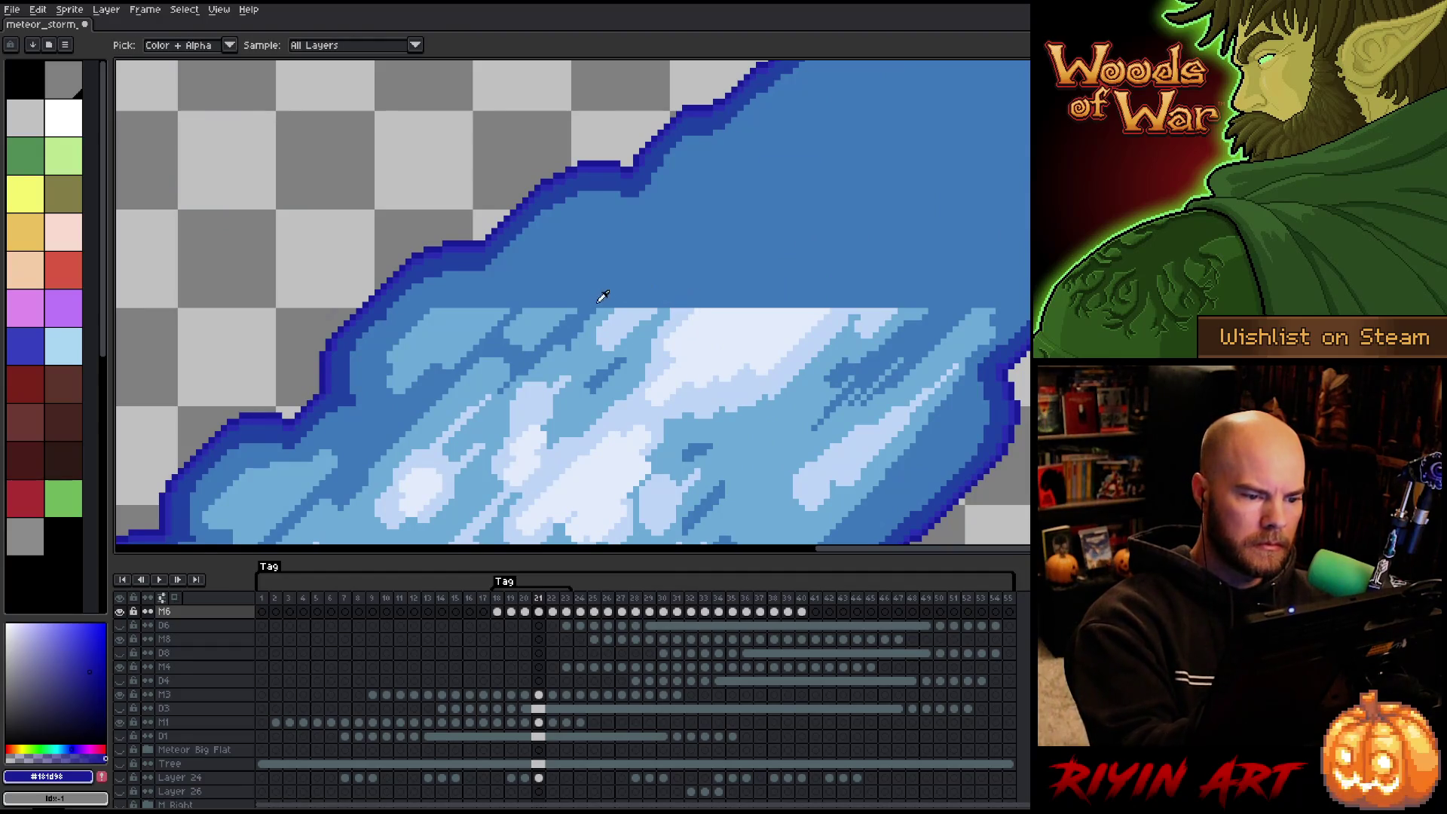
pyautogui.press('b')
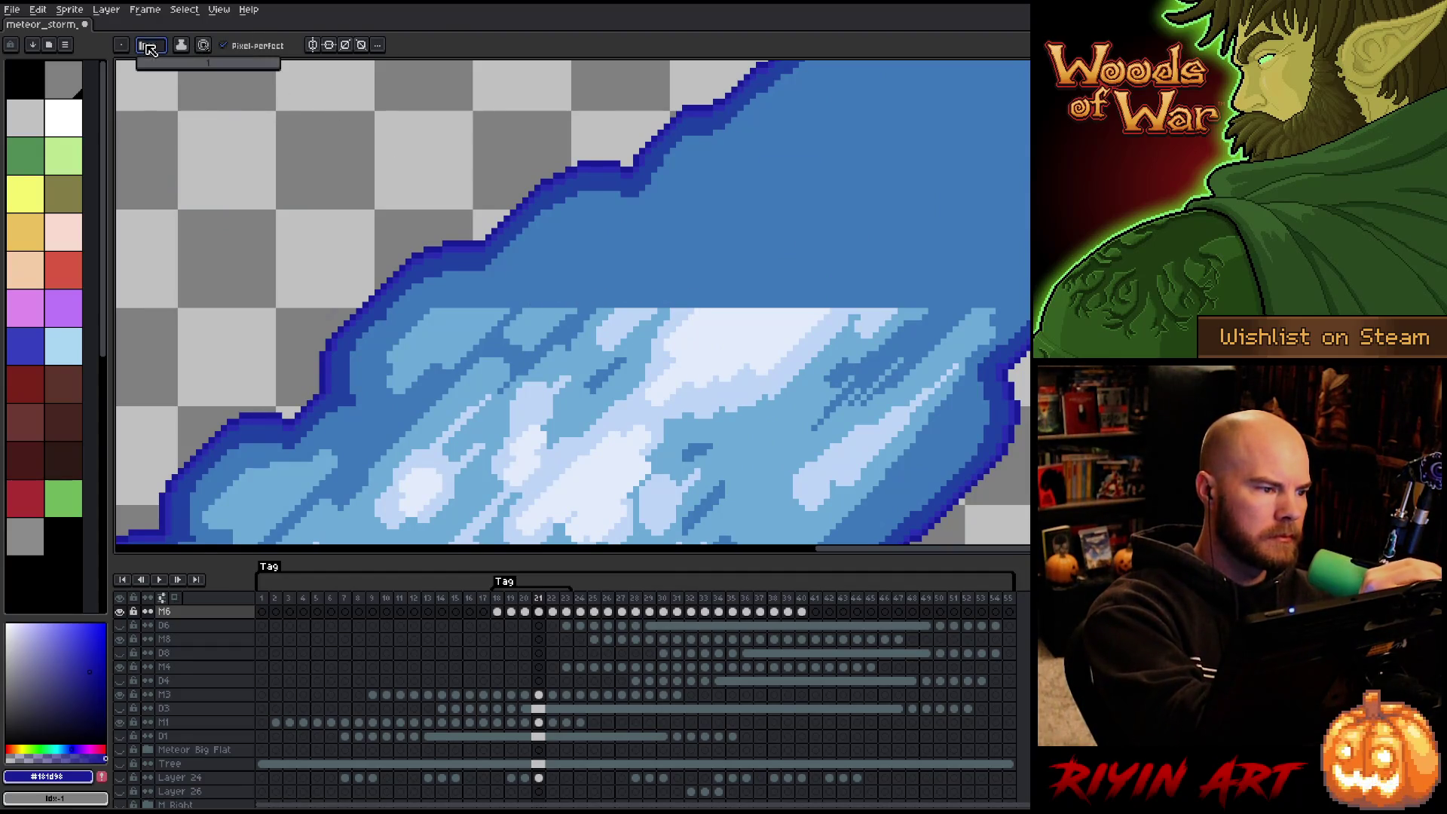
pyautogui.hotkey('ctrl', 's')
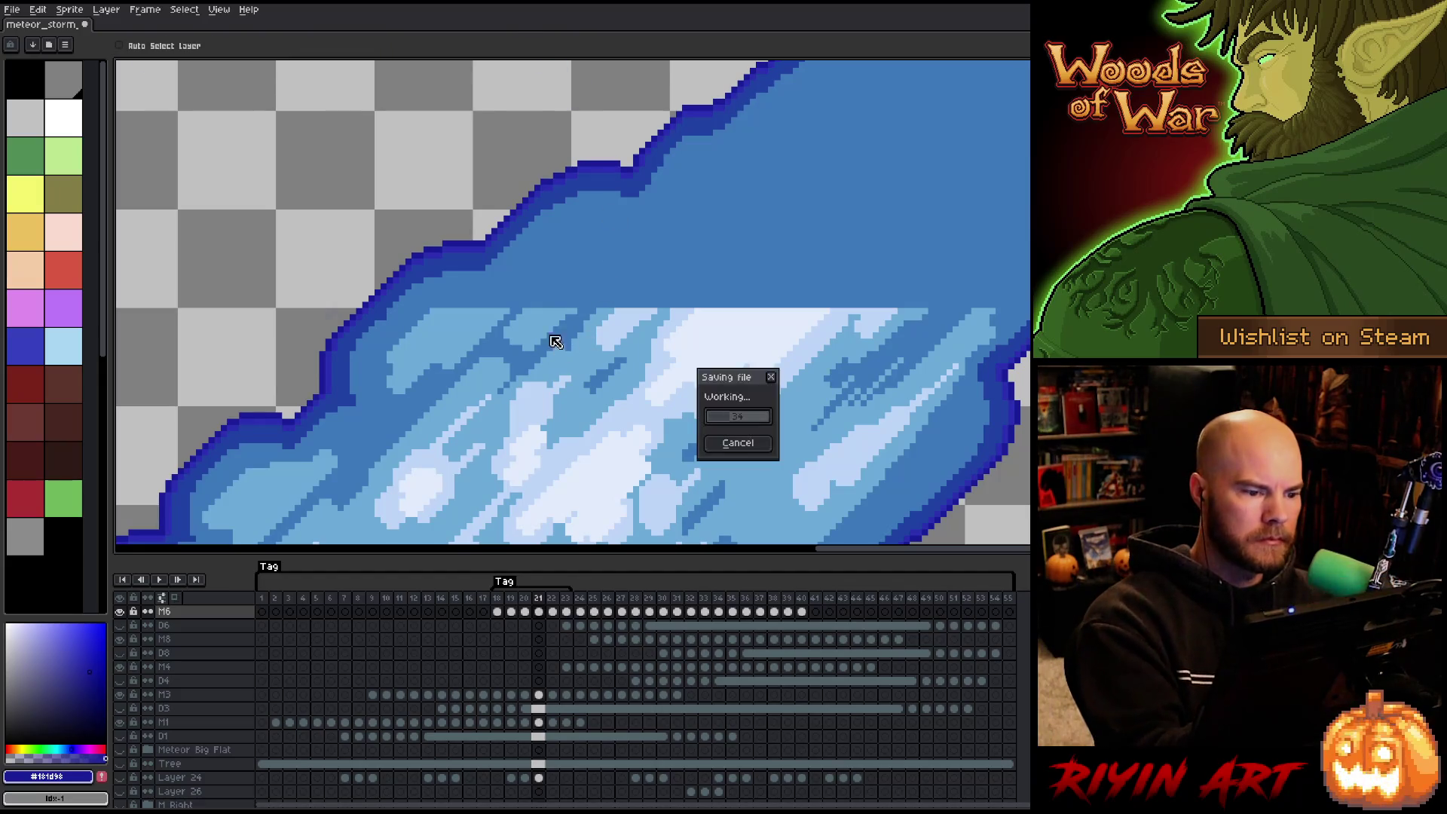
pyautogui.keyDown('alt'); pyautogui.click(535, 312); pyautogui.keyUp('alt')
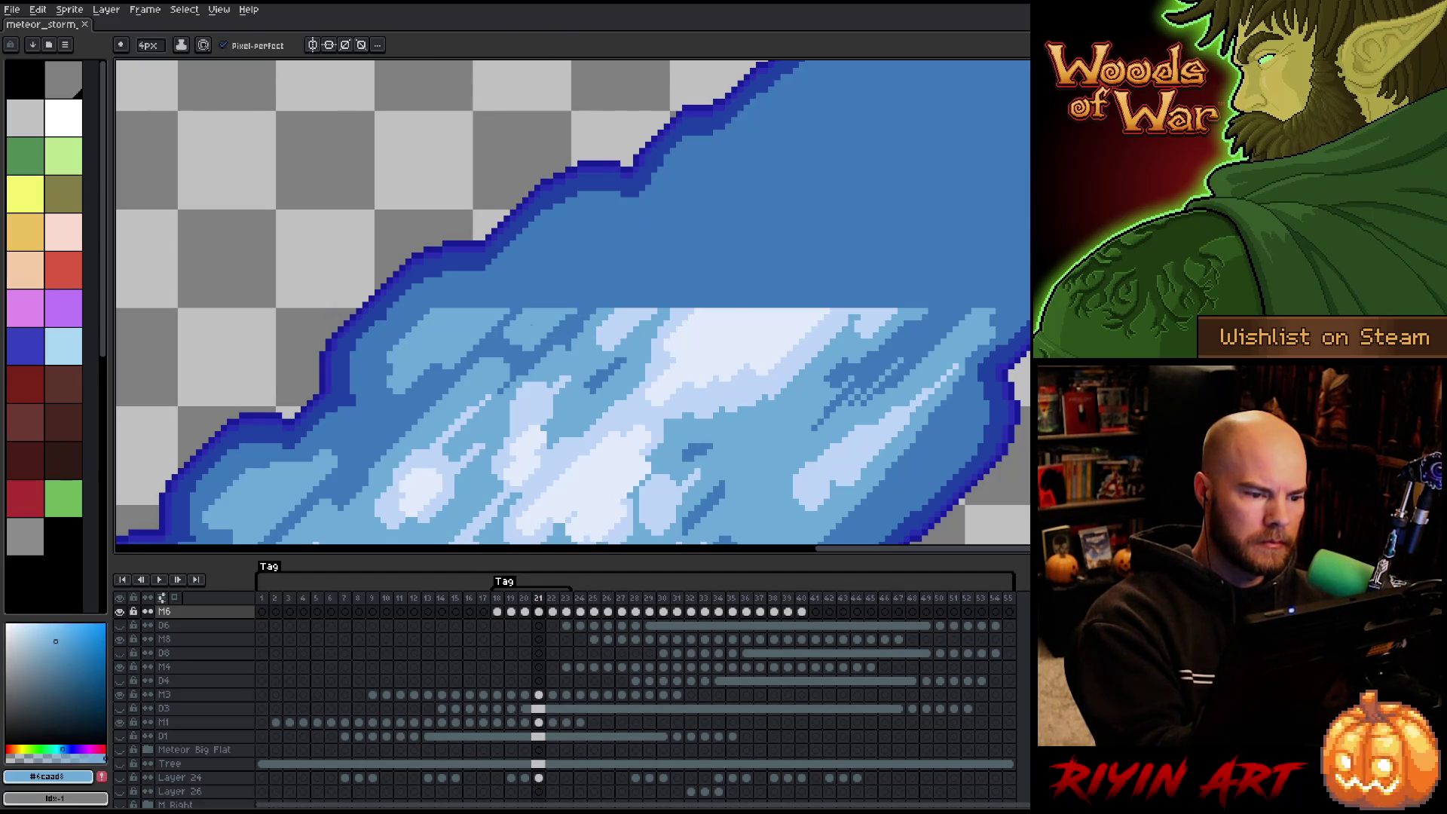
# Paint light-blue diagonal streaks along the lower and upper trail, removing a stray hook tip.
pyautogui.moveTo(527, 305); pyautogui.dragTo(633, 248)
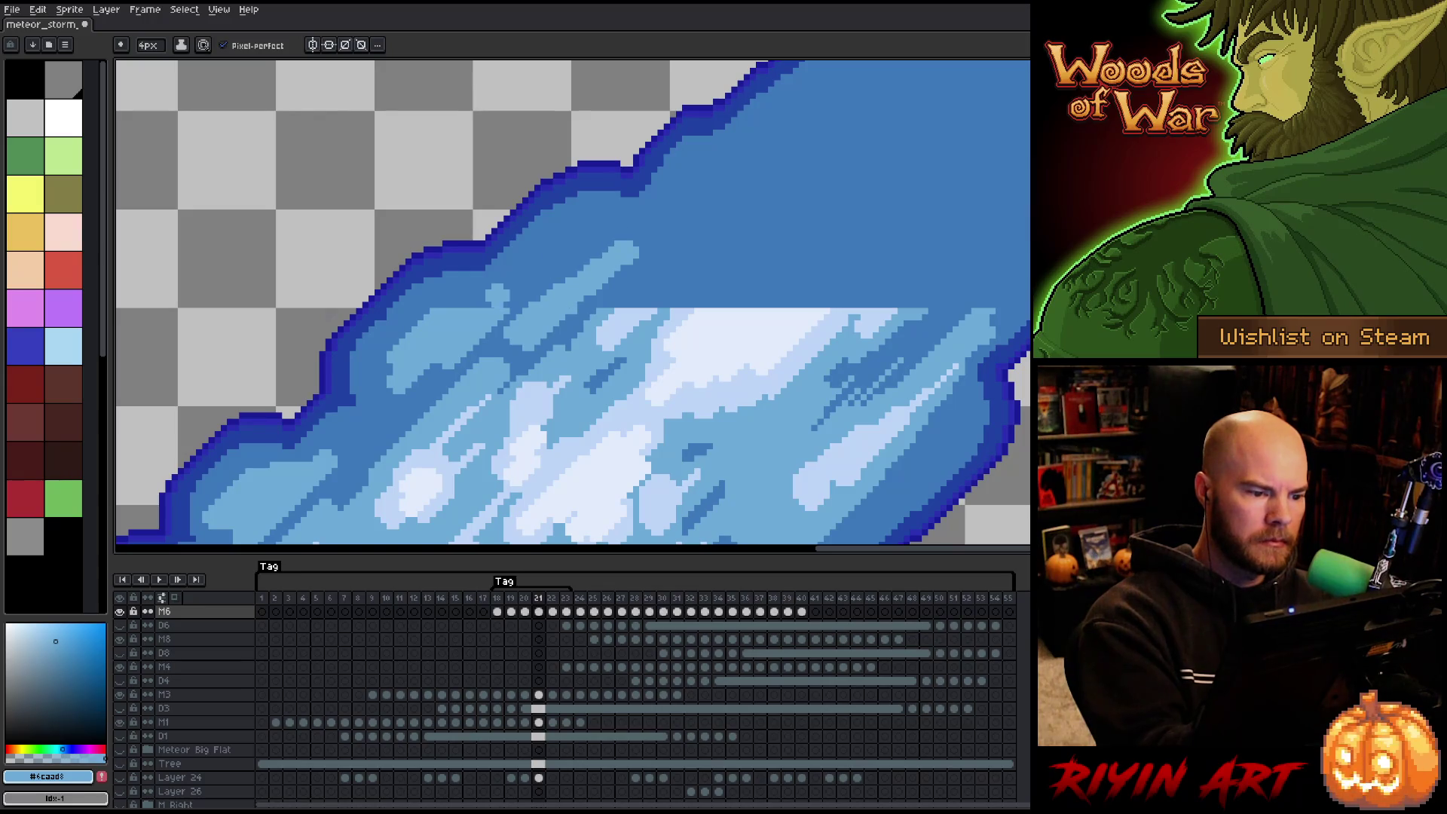
pyautogui.moveTo(494, 301); pyautogui.dragTo(572, 242)
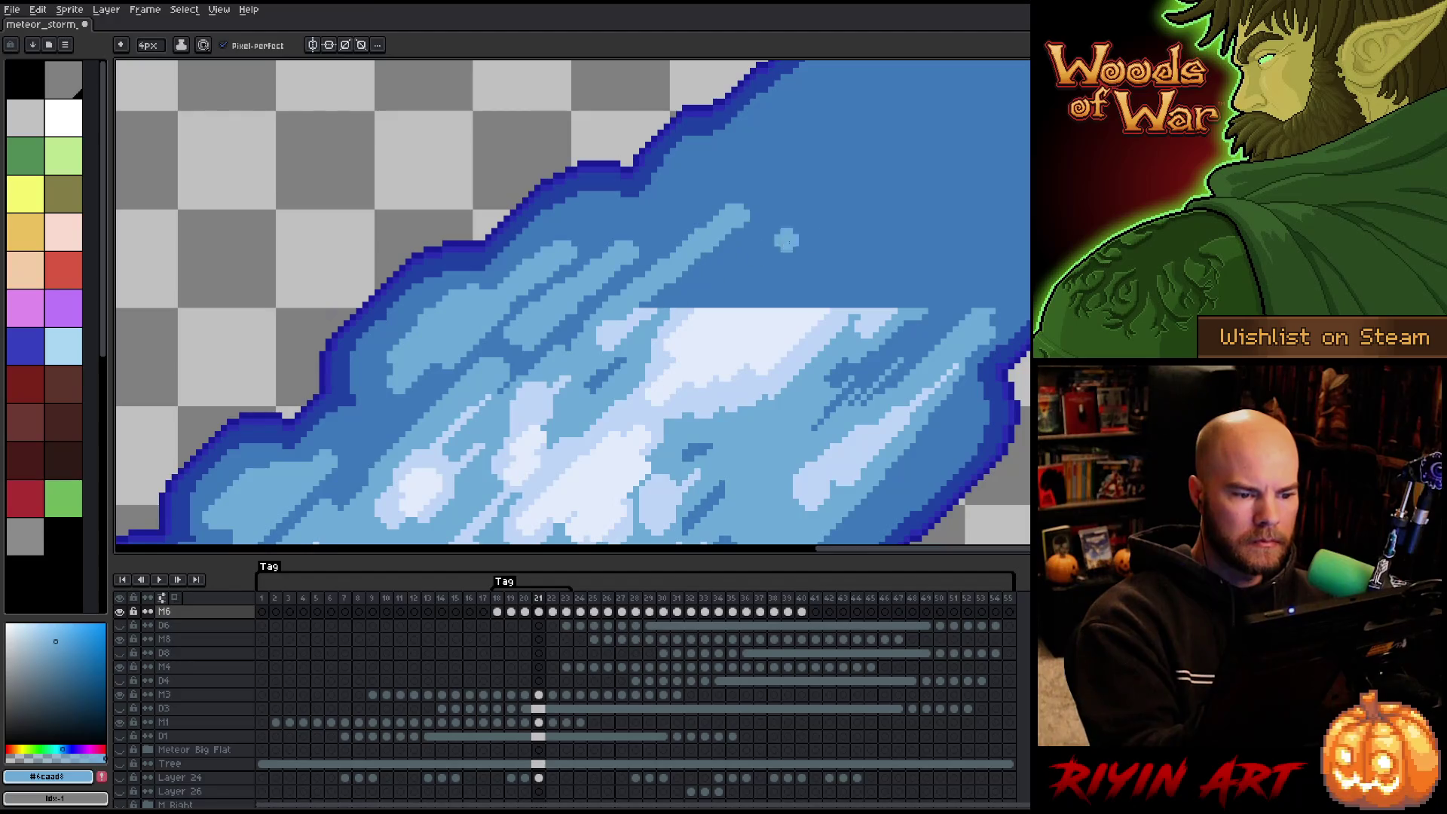
pyautogui.moveTo(984, 151); pyautogui.dragTo(804, 236)
pyautogui.moveTo(750, 385)
pyautogui.mouseDown()
pyautogui.moveTo(754, 301)
pyautogui.moveTo(791, 252)
pyautogui.mouseUp()
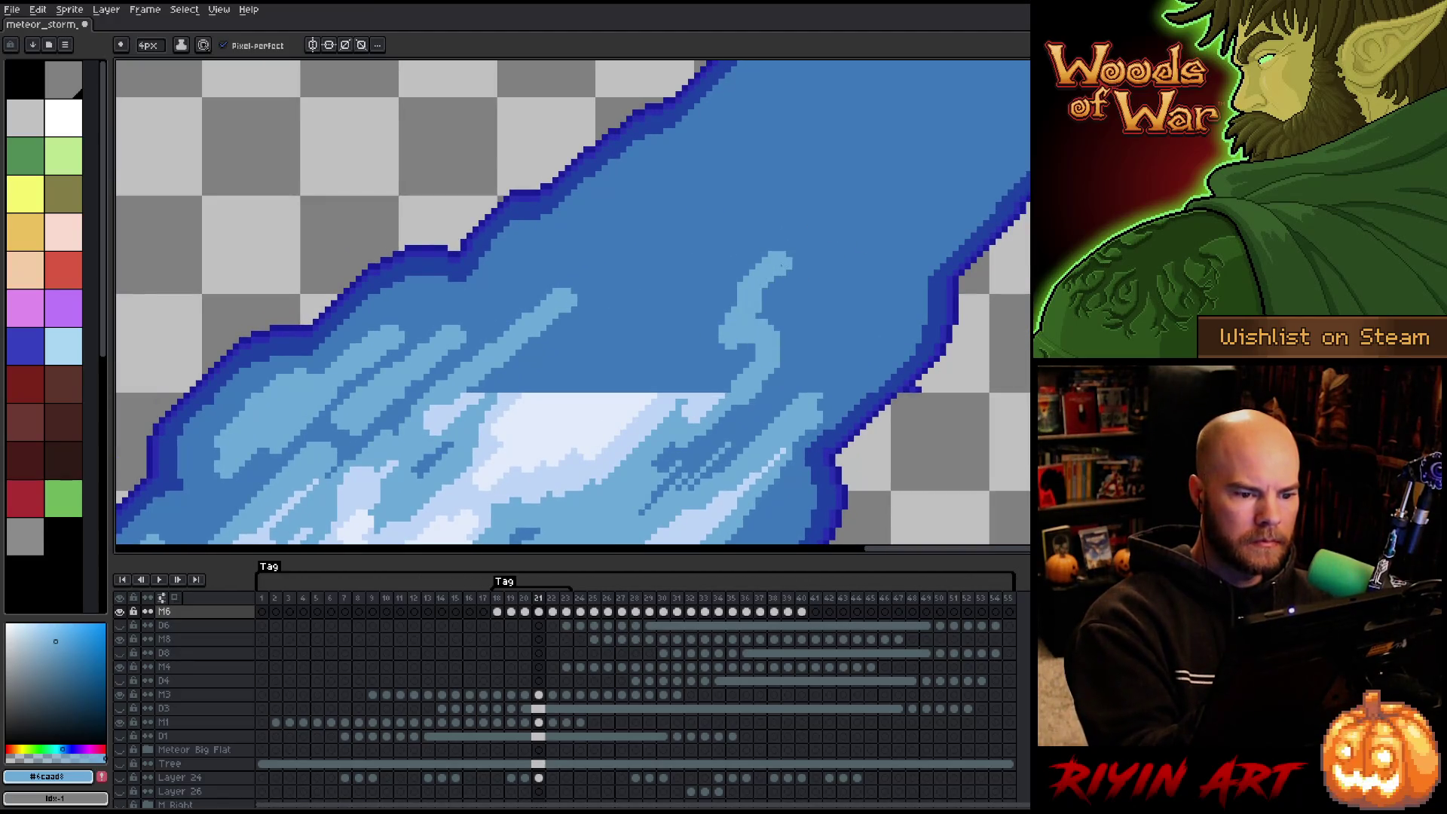
pyautogui.moveTo(708, 354); pyautogui.dragTo(863, 187)
pyautogui.moveTo(704, 328); pyautogui.dragTo(690, 317)
pyautogui.hotkey('ctrl', 'z')
# Add more light-blue diagonal streaks across the upper-middle trail, undoing unwanted strokes.
pyautogui.moveTo(788, 312); pyautogui.dragTo(942, 172)
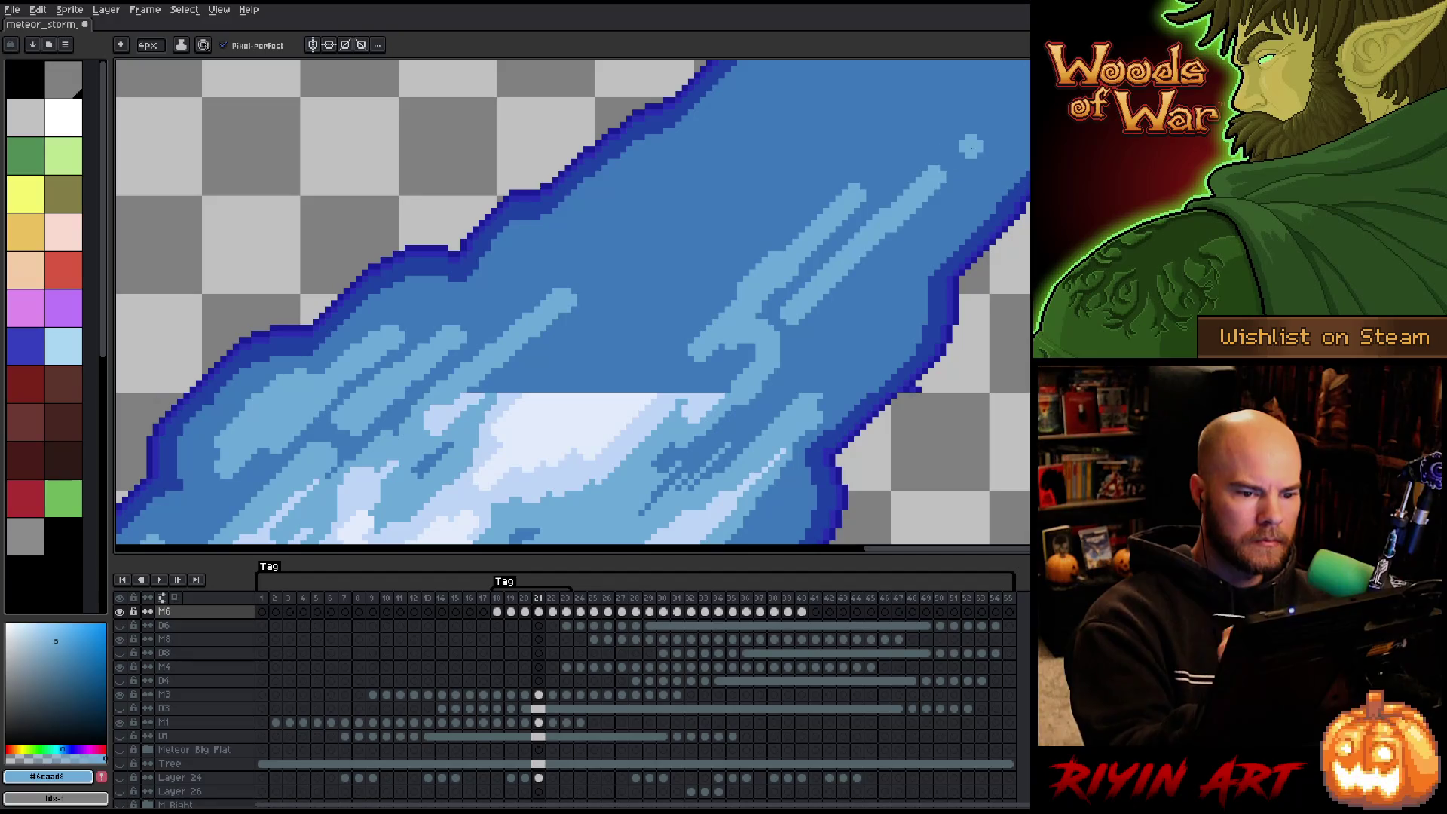
pyautogui.moveTo(818, 316); pyautogui.dragTo(866, 275)
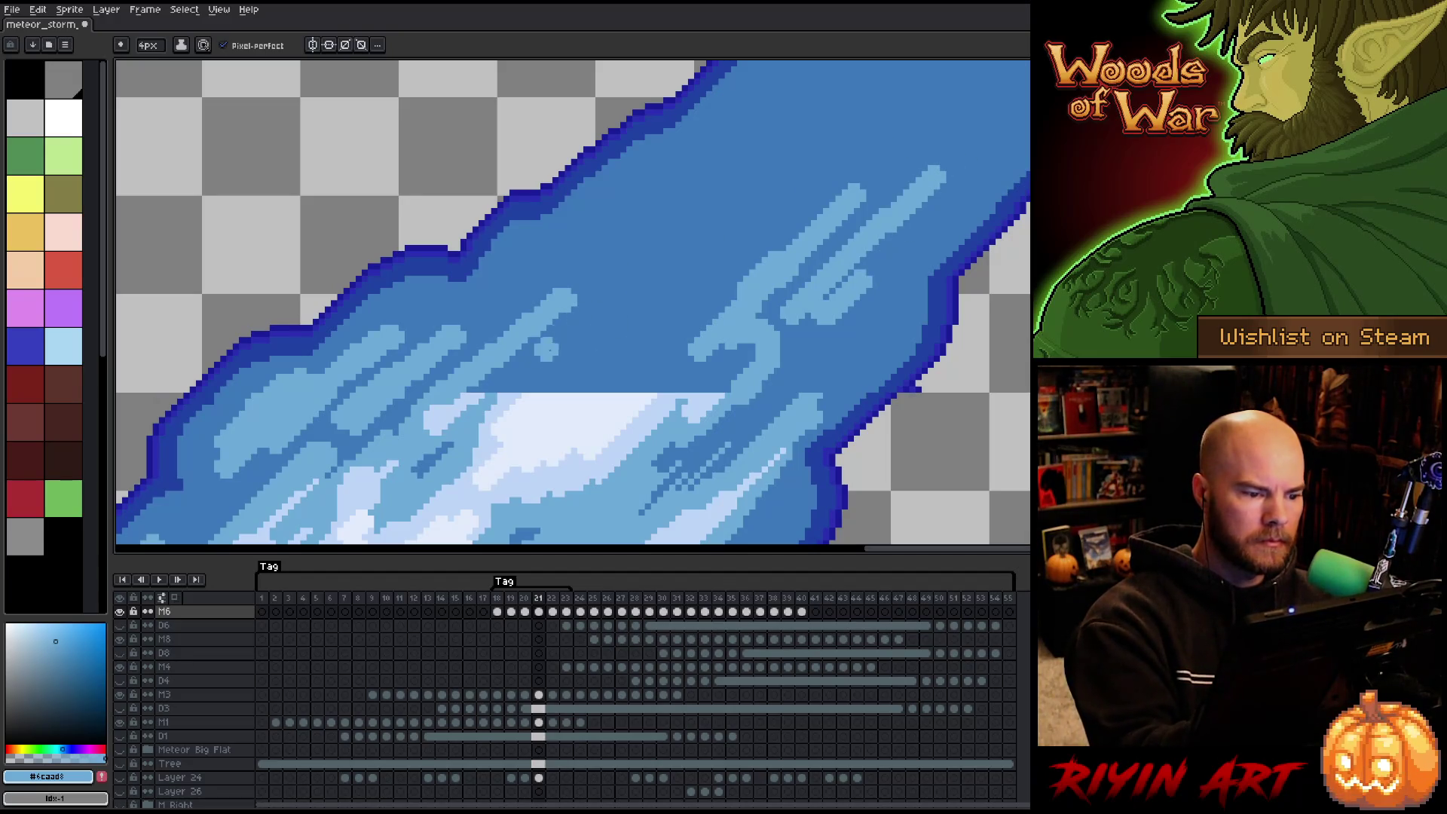
pyautogui.moveTo(497, 377); pyautogui.dragTo(581, 303)
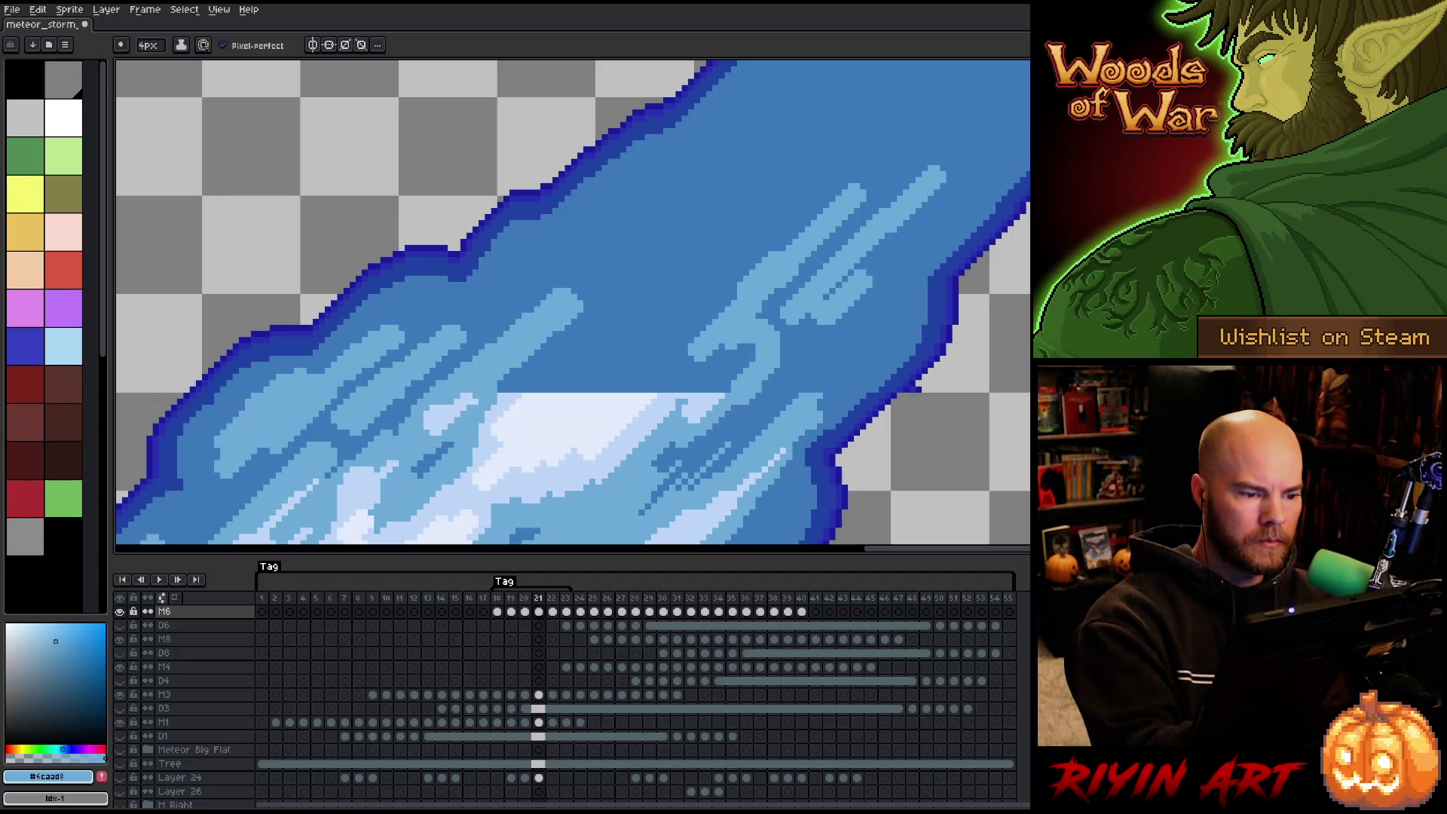
pyautogui.moveTo(527, 368); pyautogui.dragTo(705, 197)
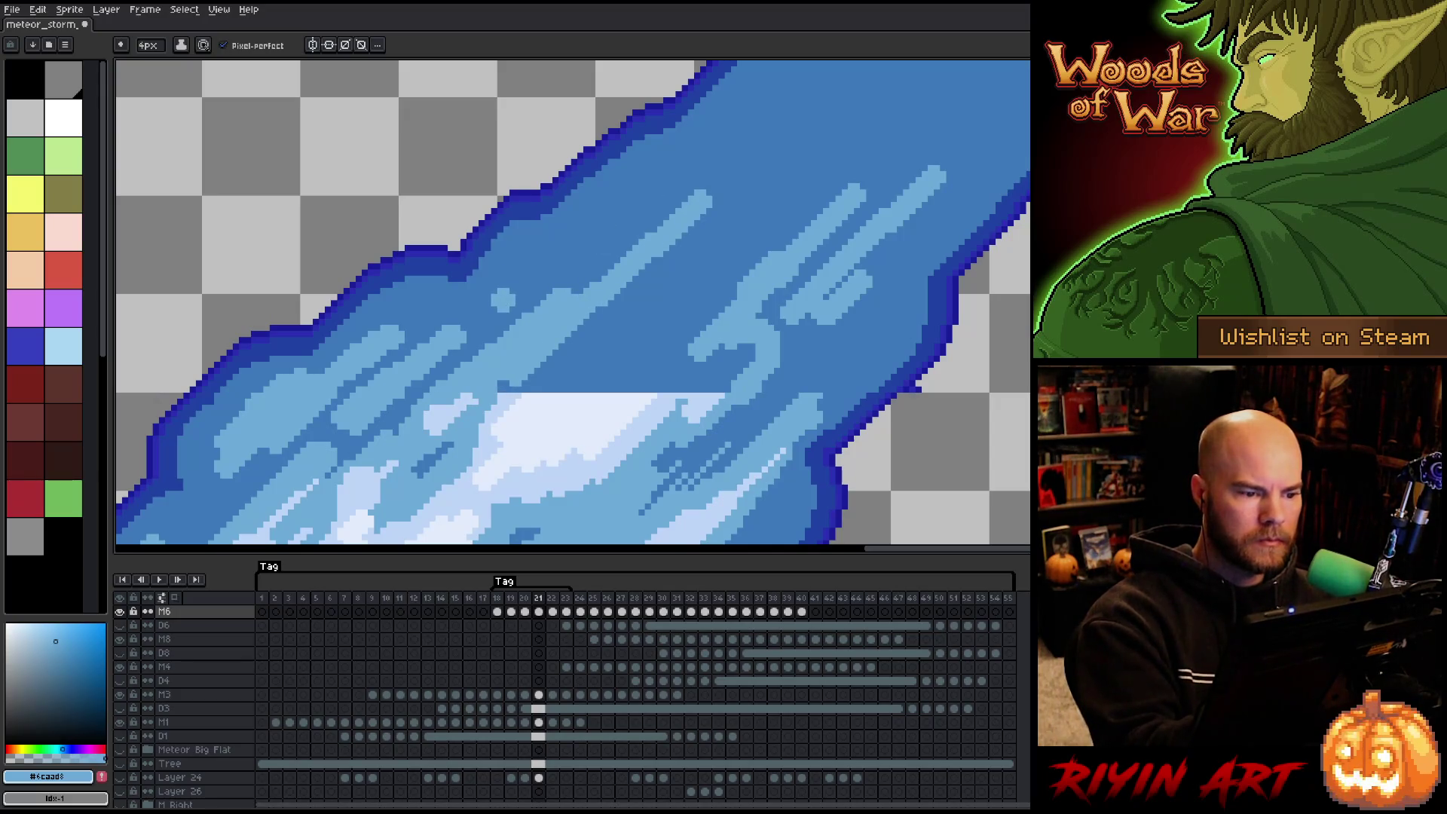
pyautogui.moveTo(505, 298); pyautogui.dragTo(629, 190)
pyautogui.hotkey('ctrl', 'z')
pyautogui.hotkey('ctrl', 'y')
pyautogui.hotkey('ctrl', 'z')
# Lengthen light-blue streaks toward the upper right and fill light blue across the trail's middle.
pyautogui.moveTo(543, 258); pyautogui.dragTo(714, 134)
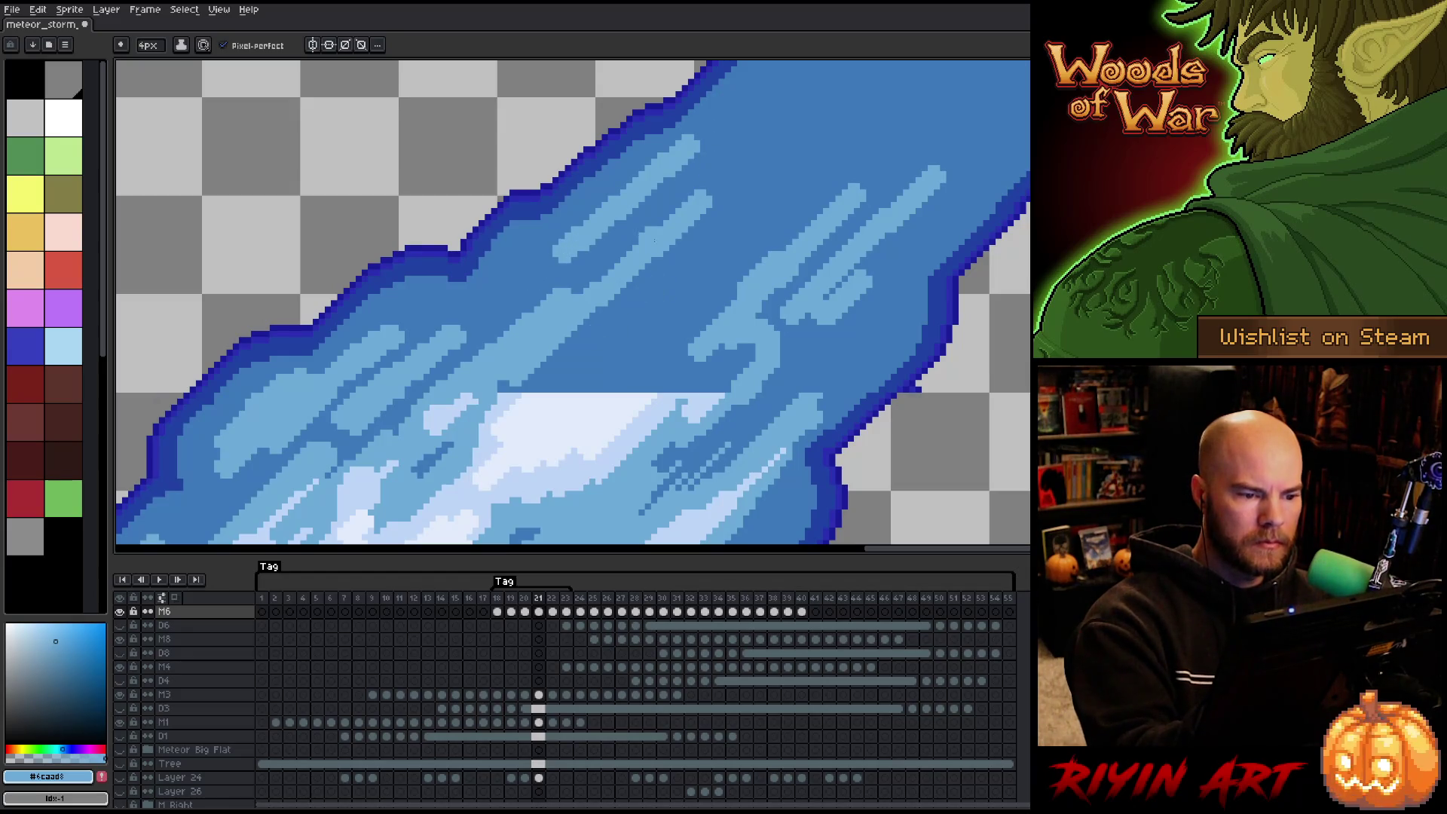
pyautogui.moveTo(650, 220); pyautogui.dragTo(742, 138)
pyautogui.hotkey('ctrl', 'z')
pyautogui.moveTo(641, 230); pyautogui.dragTo(737, 154)
pyautogui.moveTo(648, 290); pyautogui.dragTo(795, 162)
pyautogui.hotkey('ctrl', 'z')
pyautogui.moveTo(724, 273)
pyautogui.mouseDown()
pyautogui.moveTo(867, 109)
pyautogui.moveTo(685, 332)
pyautogui.mouseUp()
pyautogui.moveTo(512, 376); pyautogui.dragTo(753, 287)
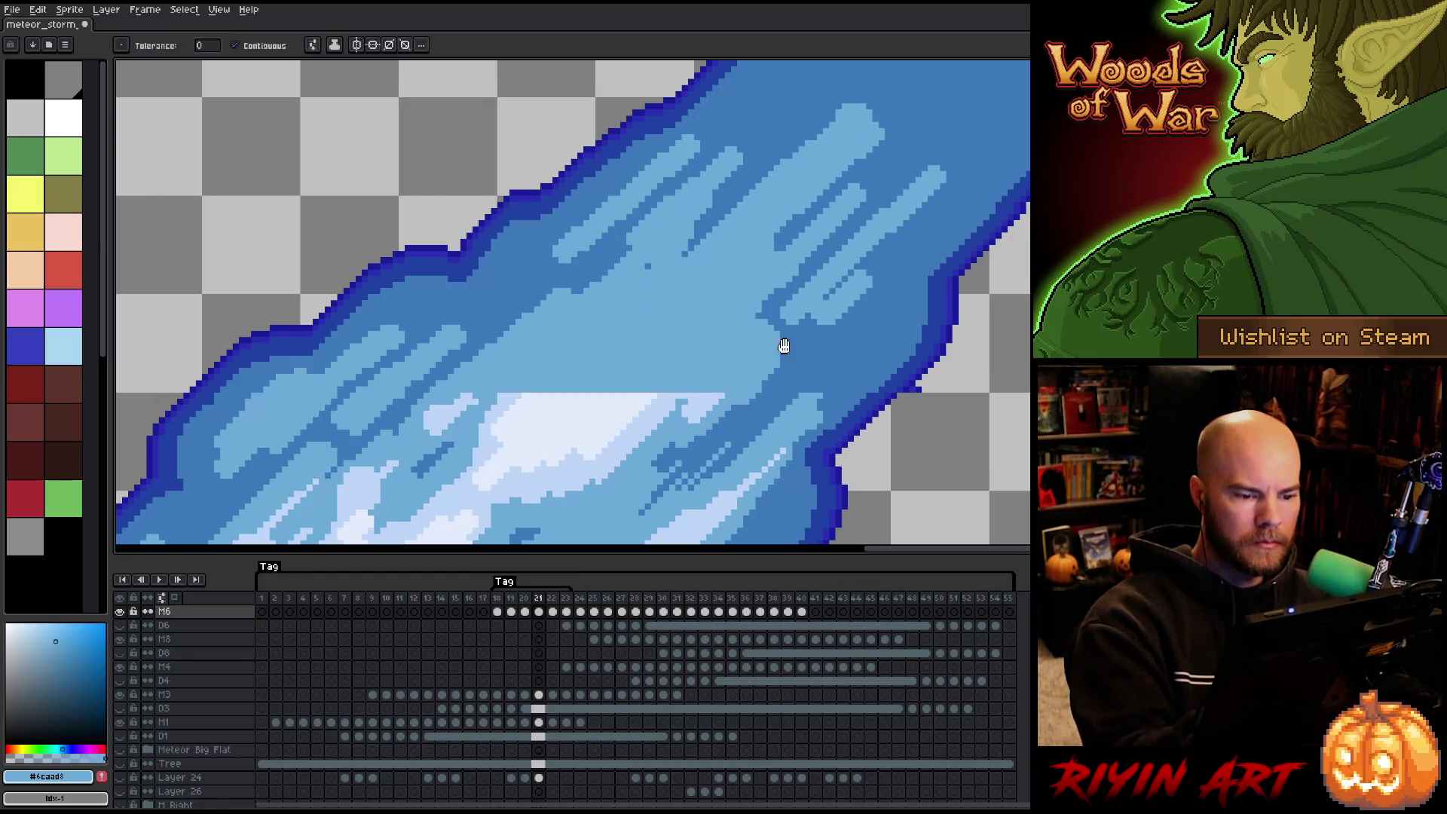
pyautogui.moveTo(776, 339); pyautogui.dragTo(739, 382)
# Add pale-blue hook strokes, diagonal strokes and highlight pixels along the mid-trail.
pyautogui.press('alt')
pyautogui.keyDown('alt'); pyautogui.click(671, 438); pyautogui.keyUp('alt')
pyautogui.moveTo(682, 426)
pyautogui.mouseDown()
pyautogui.moveTo(667, 366)
pyautogui.moveTo(580, 391)
pyautogui.moveTo(705, 285)
pyautogui.mouseUp()
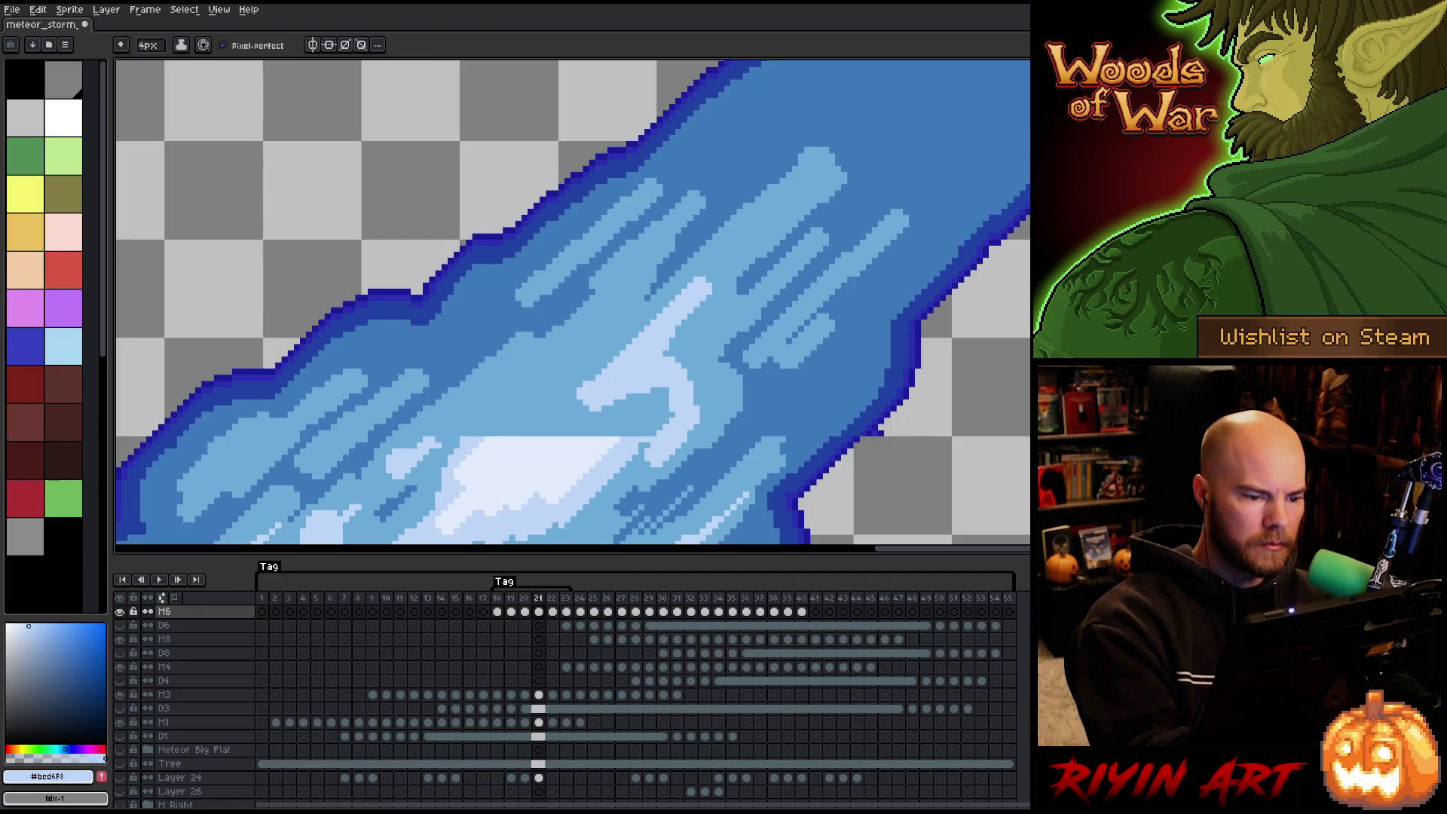
pyautogui.moveTo(626, 332); pyautogui.dragTo(520, 415)
pyautogui.moveTo(708, 328); pyautogui.dragTo(671, 365)
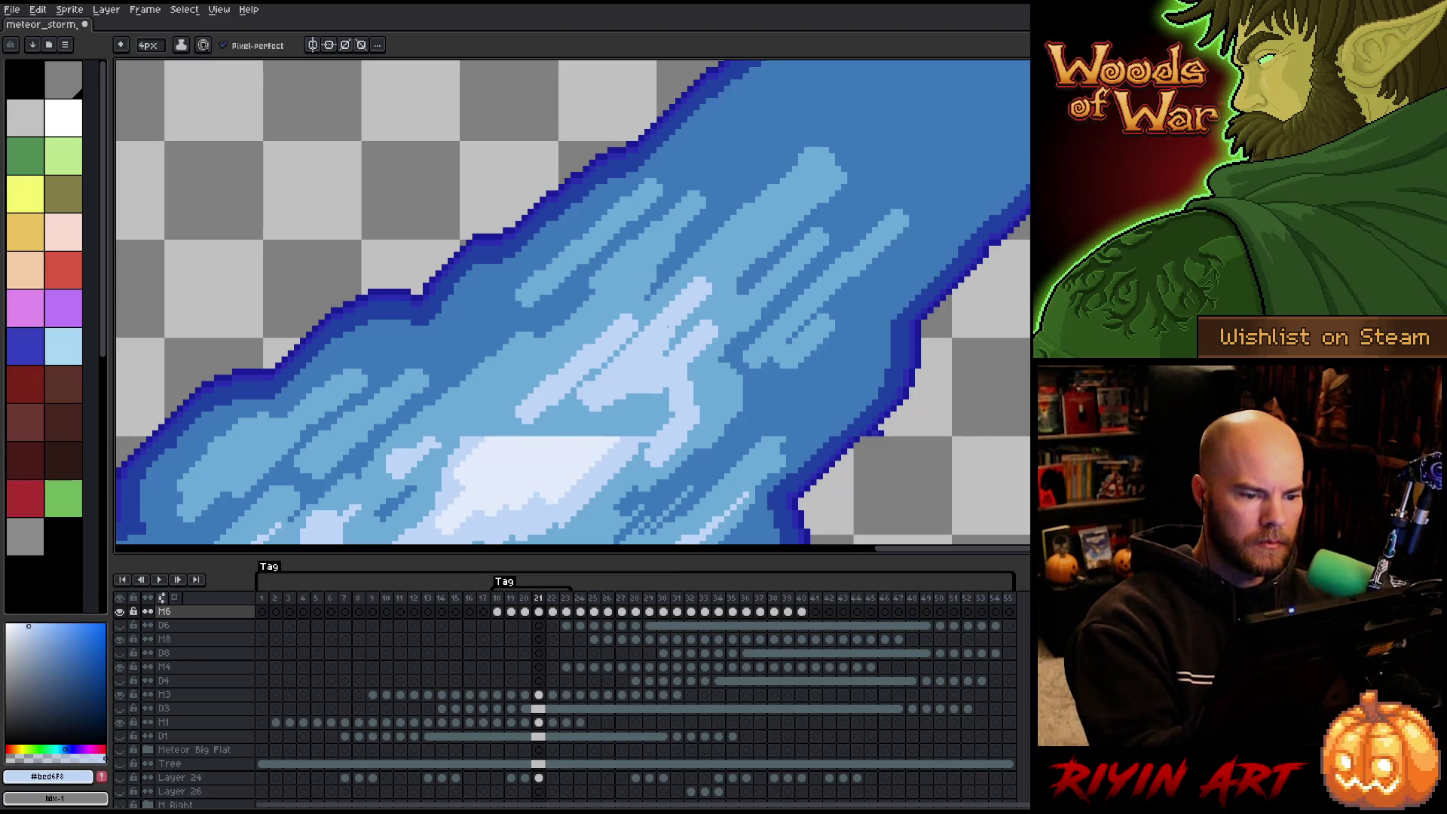
pyautogui.moveTo(556, 339)
pyautogui.mouseDown()
pyautogui.moveTo(469, 422)
pyautogui.moveTo(483, 429)
pyautogui.moveTo(468, 441)
pyautogui.mouseUp()
pyautogui.moveTo(538, 391)
pyautogui.mouseDown()
pyautogui.moveTo(655, 418)
pyautogui.moveTo(633, 384)
pyautogui.moveTo(663, 377)
pyautogui.moveTo(511, 457)
pyautogui.moveTo(501, 433)
pyautogui.mouseUp()
pyautogui.keyDown('alt'); pyautogui.click(632, 381); pyautogui.keyUp('alt')
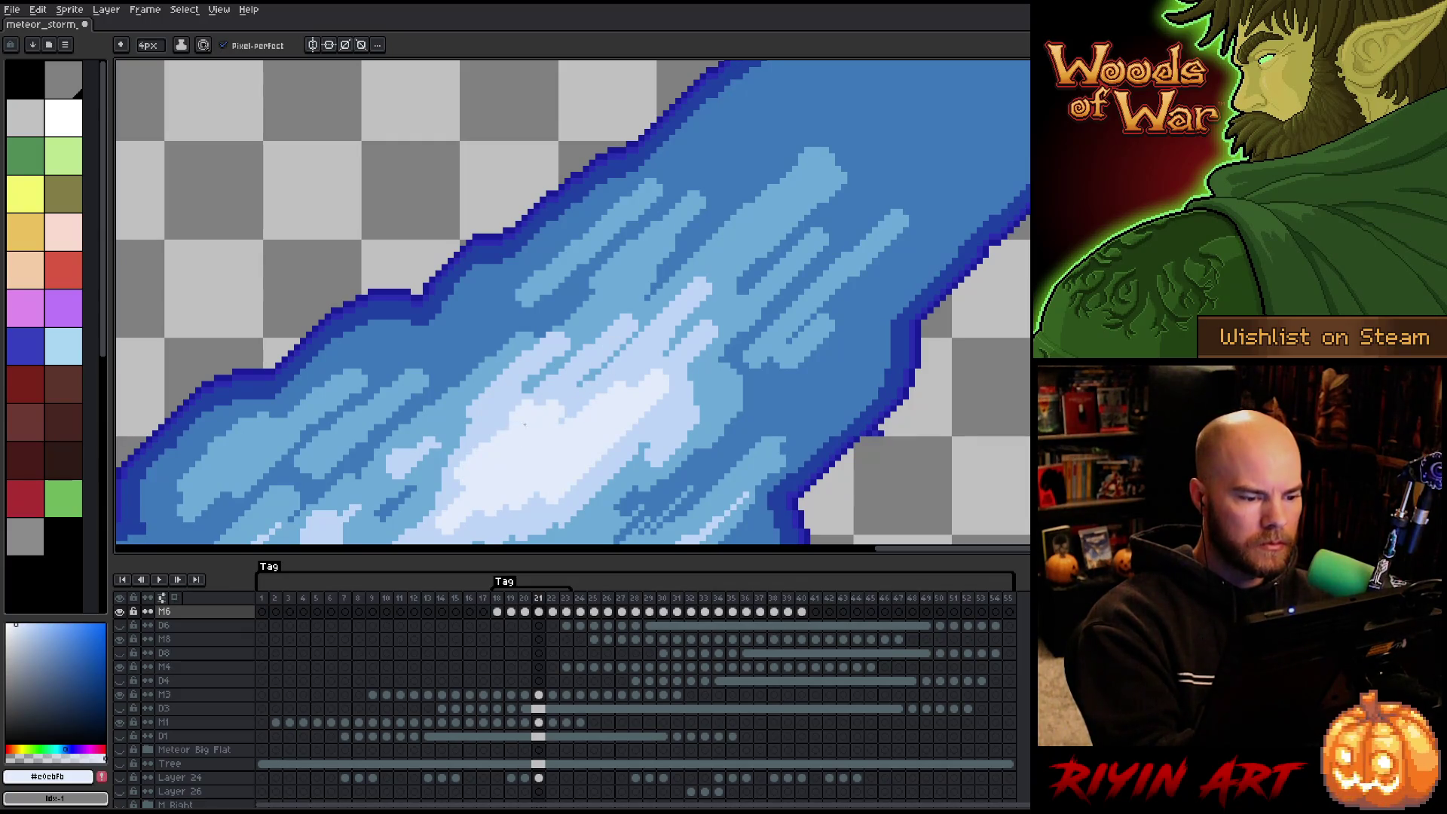
pyautogui.keyDown('alt'); pyautogui.click(697, 293); pyautogui.keyUp('alt')
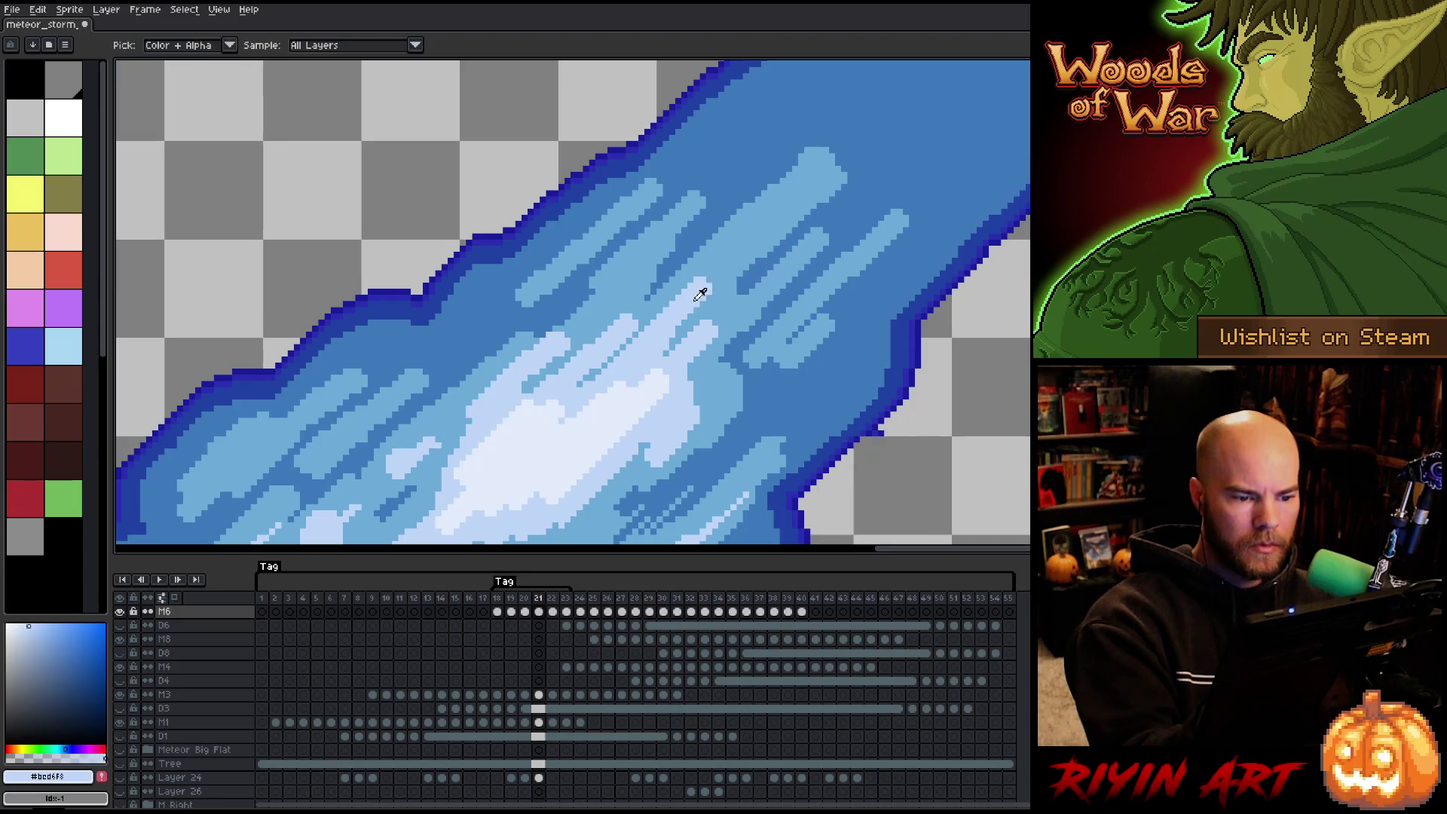
pyautogui.moveTo(865, 246); pyautogui.dragTo(703, 336)
pyautogui.keyDown('alt'); pyautogui.click(697, 324); pyautogui.keyUp('alt')
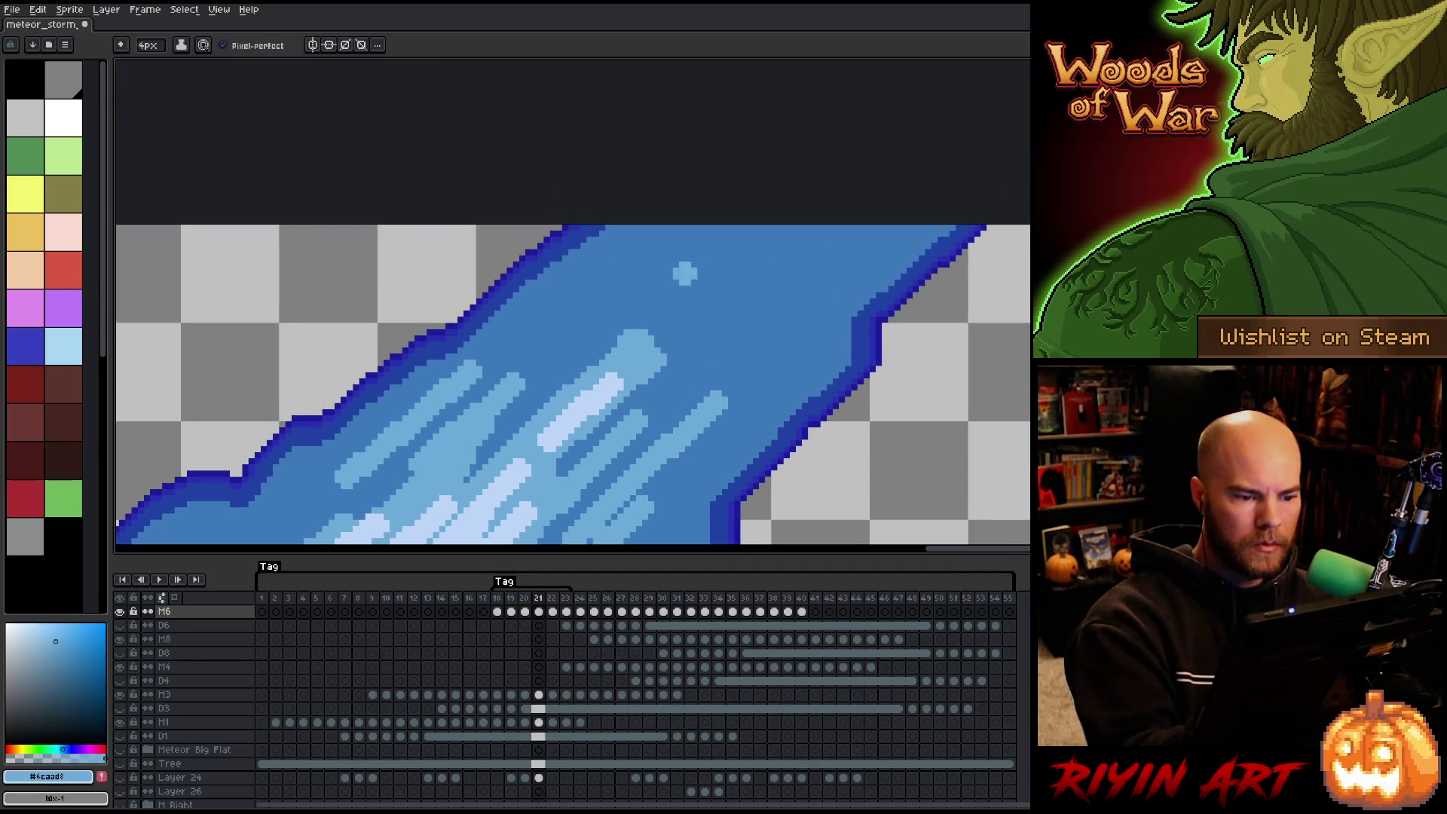
# Paint long light-blue streaks and blobs along the upper and upper-right trail.
pyautogui.moveTo(558, 337); pyautogui.dragTo(692, 235)
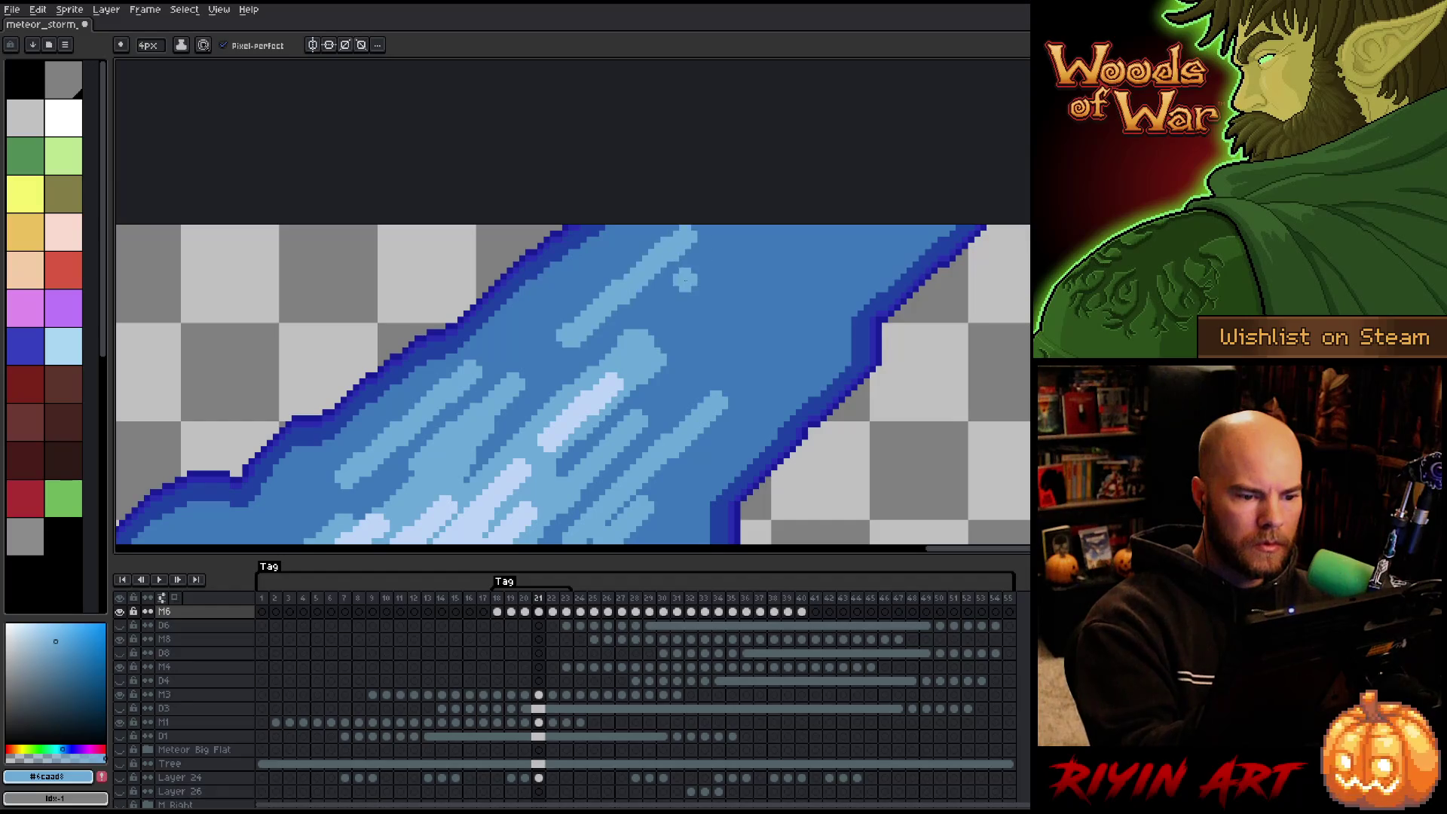
pyautogui.moveTo(670, 301); pyautogui.dragTo(735, 262)
pyautogui.moveTo(701, 330); pyautogui.dragTo(825, 239)
pyautogui.moveTo(800, 293)
pyautogui.mouseDown()
pyautogui.moveTo(746, 358)
pyautogui.moveTo(904, 226)
pyautogui.mouseUp()
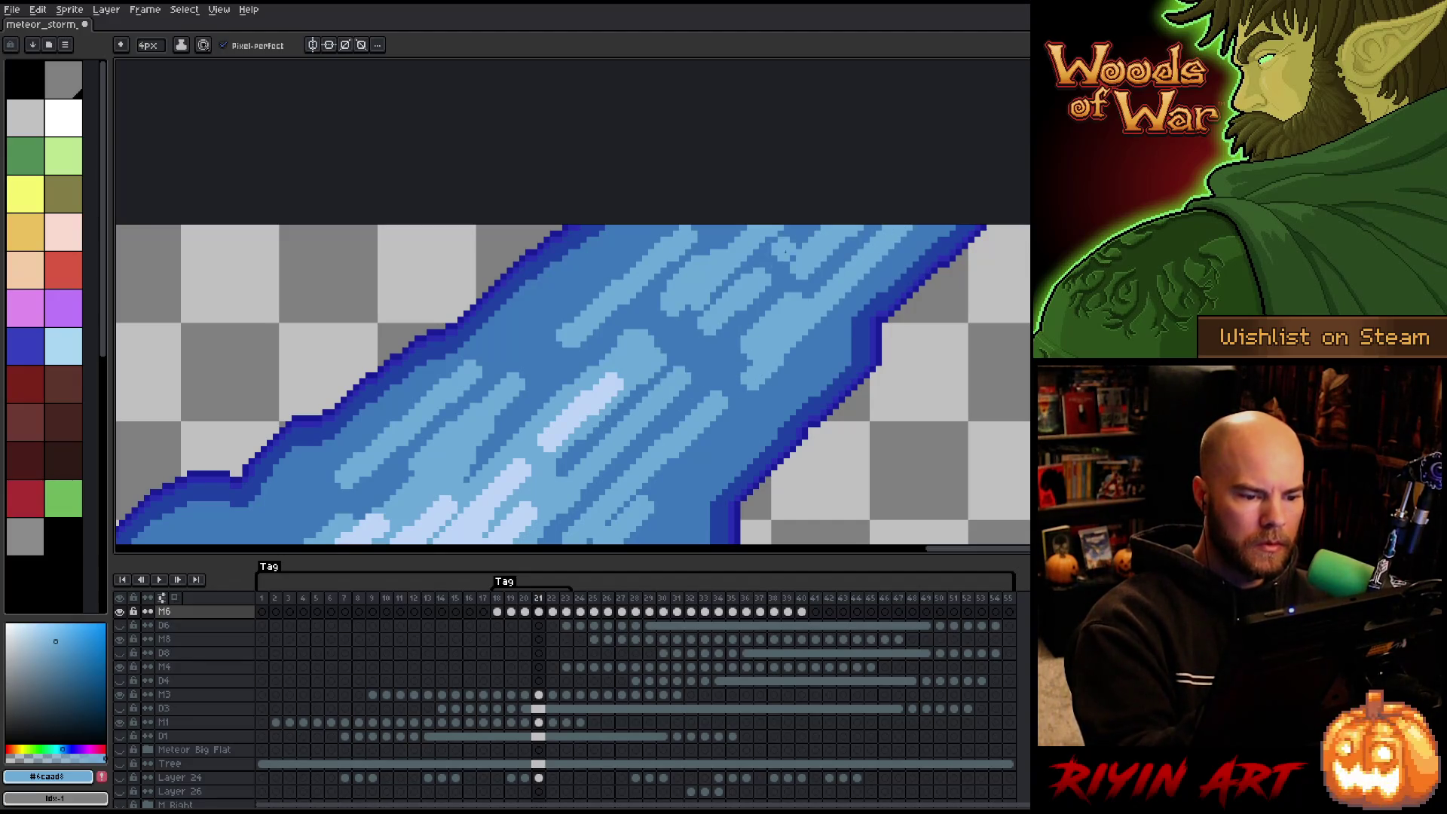
pyautogui.hscroll(-5, 397, 259)
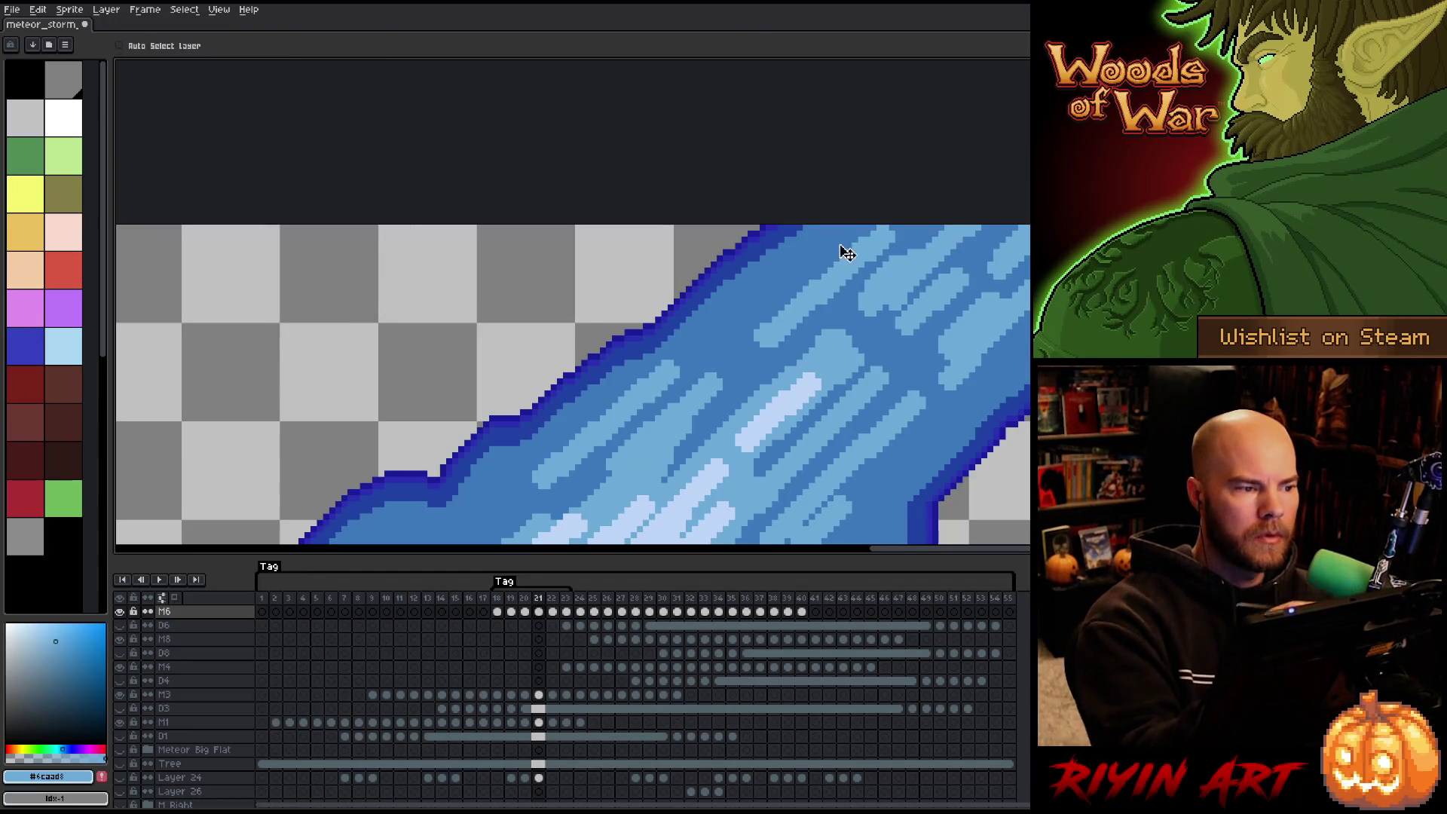
# Save the meteor animation and undo the last dark stroke.
pyautogui.hotkey('ctrl', 's')
pyautogui.keyDown('alt'); pyautogui.click(956, 400); pyautogui.keyUp('alt')
pyautogui.moveTo(914, 446)
pyautogui.mouseDown()
pyautogui.moveTo(851, 363)
pyautogui.moveTo(861, 311)
pyautogui.mouseUp()
pyautogui.hotkey('ctrl', 'z')
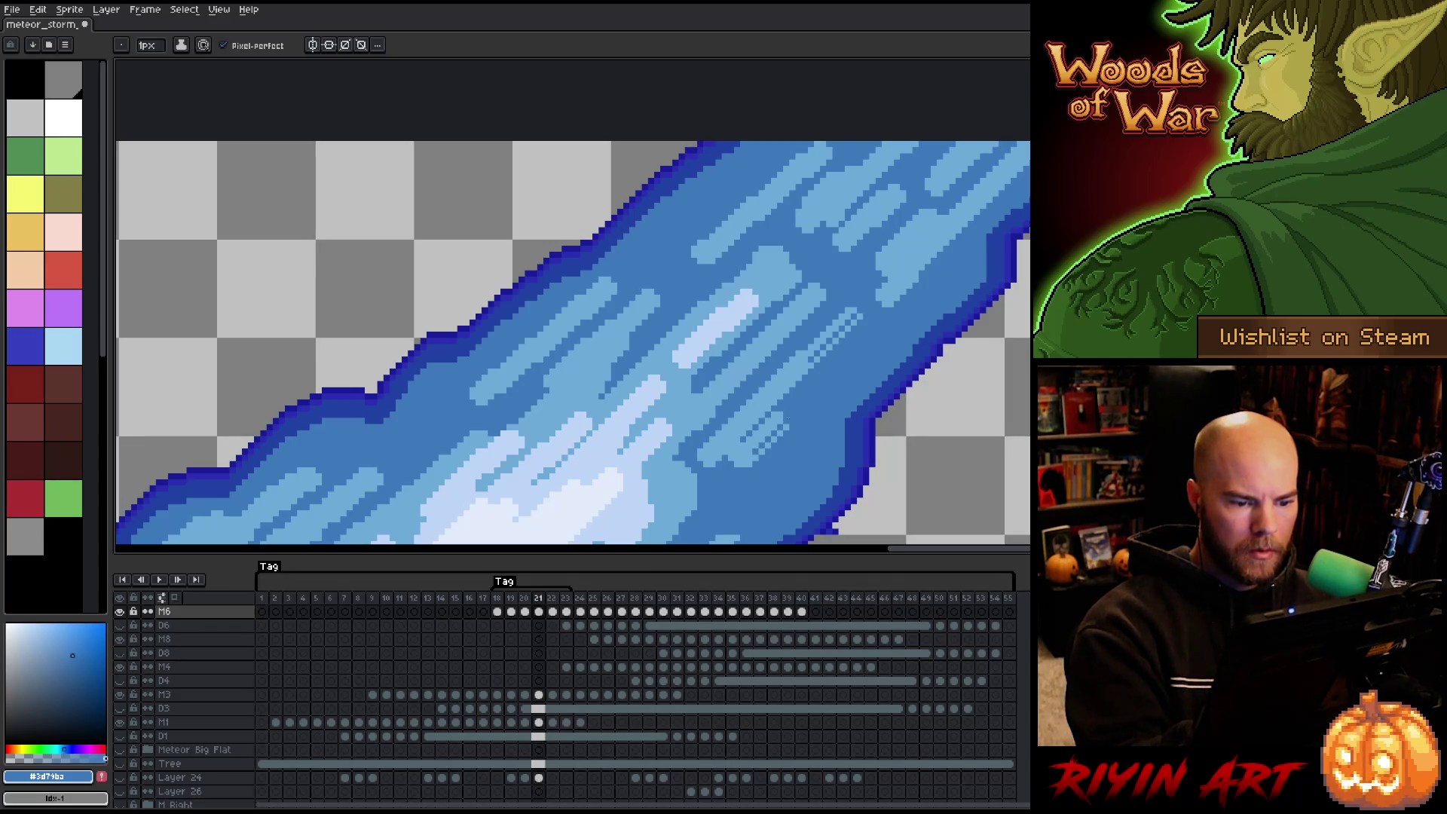
# Draw short light-blue streaks on the trail's right and repaint the dithered patch in mid blue.
pyautogui.keyDown('alt'); pyautogui.click(816, 377); pyautogui.keyUp('alt')
pyautogui.moveTo(963, 252); pyautogui.dragTo(905, 309)
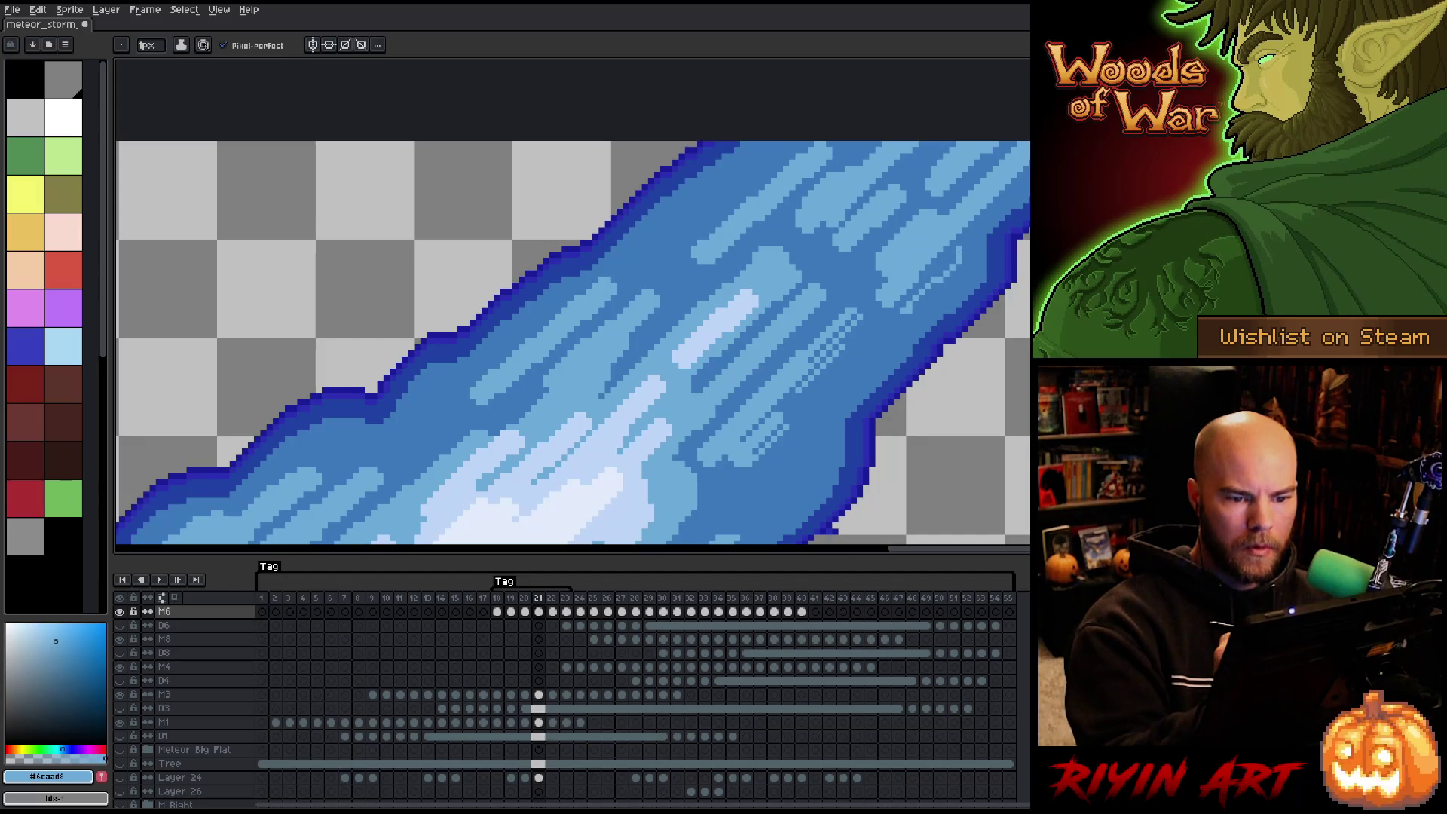
pyautogui.keyDown('alt'); pyautogui.click(961, 233); pyautogui.keyUp('alt')
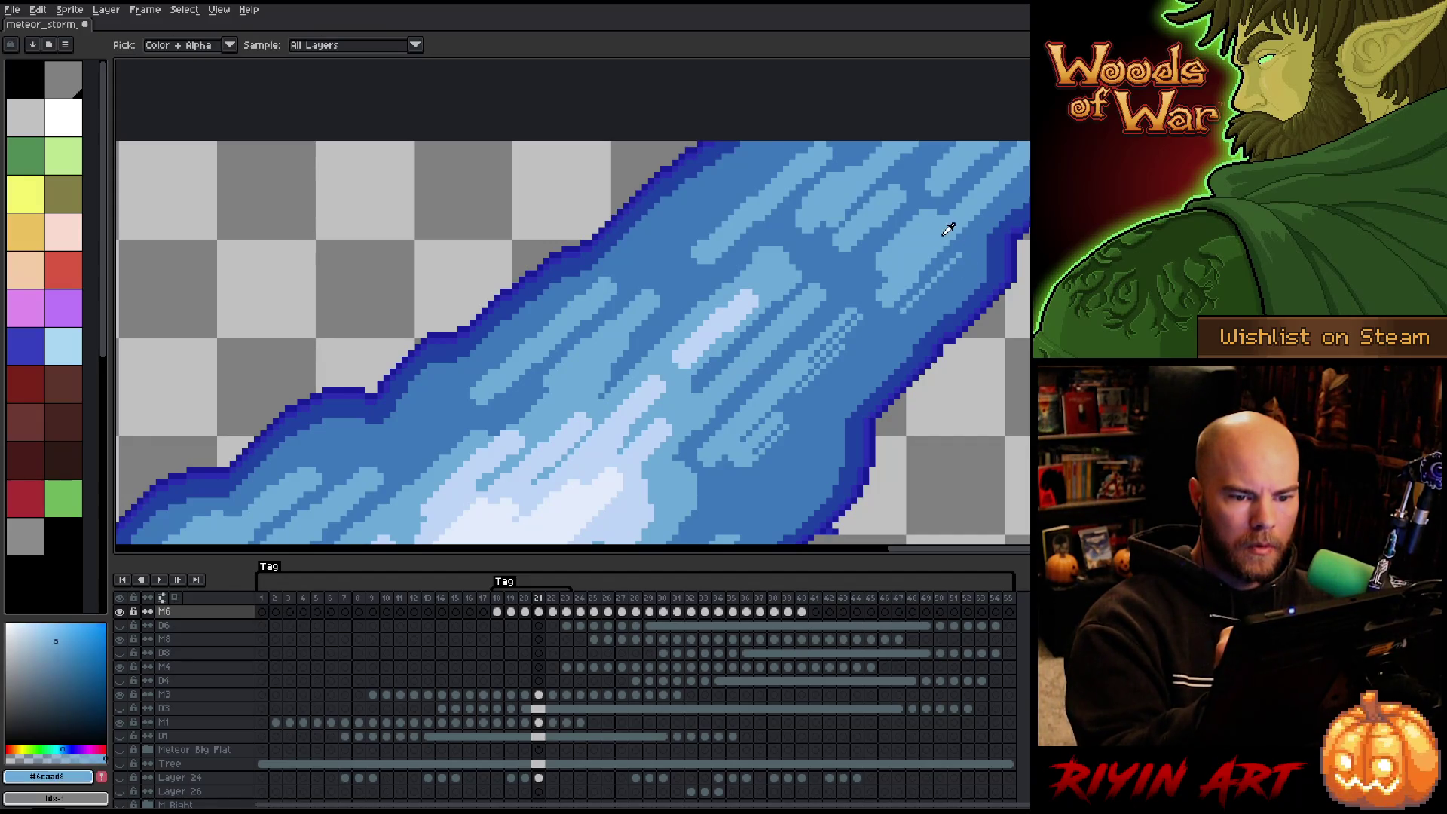
pyautogui.moveTo(985, 252); pyautogui.dragTo(857, 414)
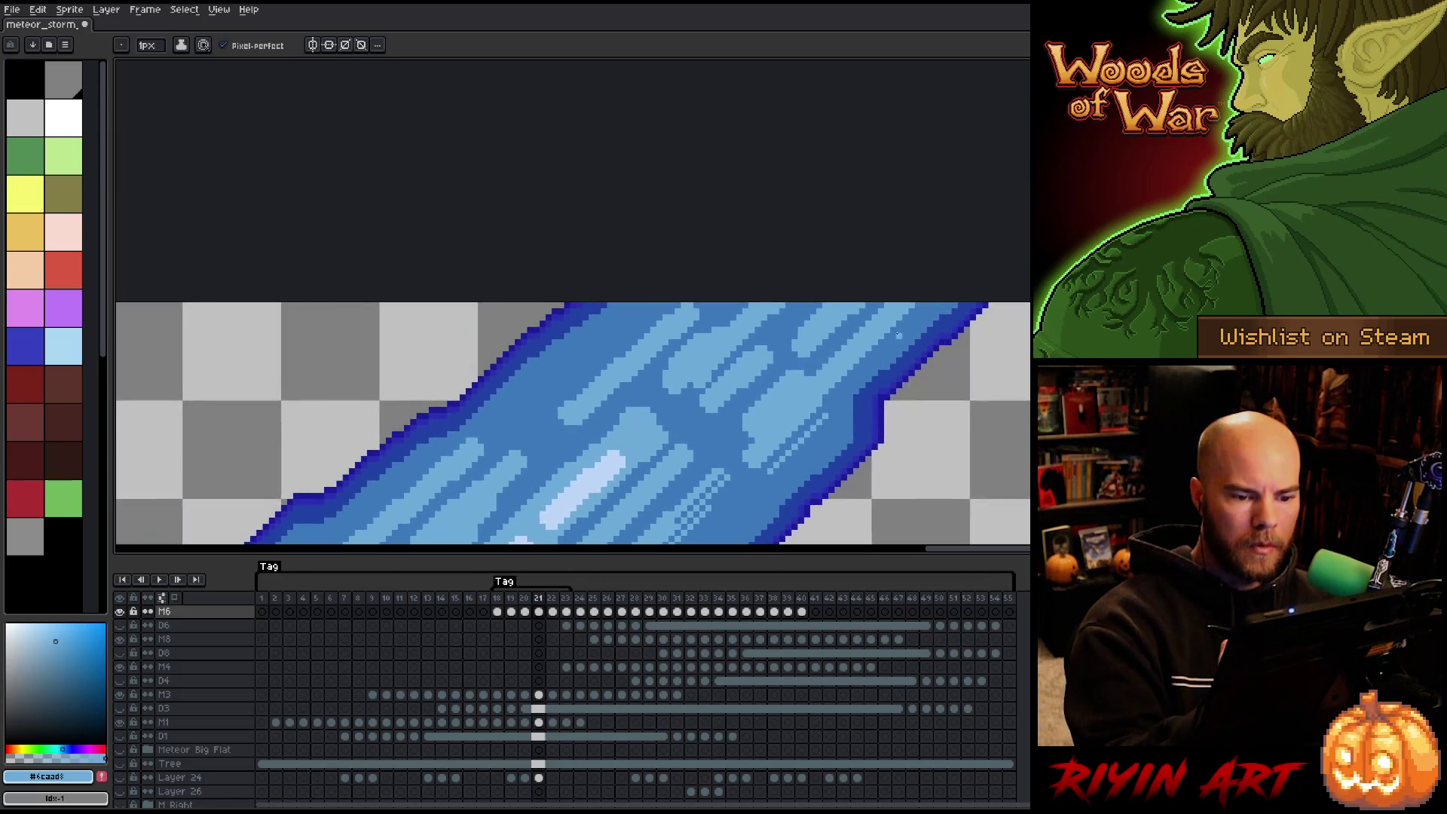
pyautogui.keyDown('alt'); pyautogui.click(823, 356); pyautogui.keyUp('alt')
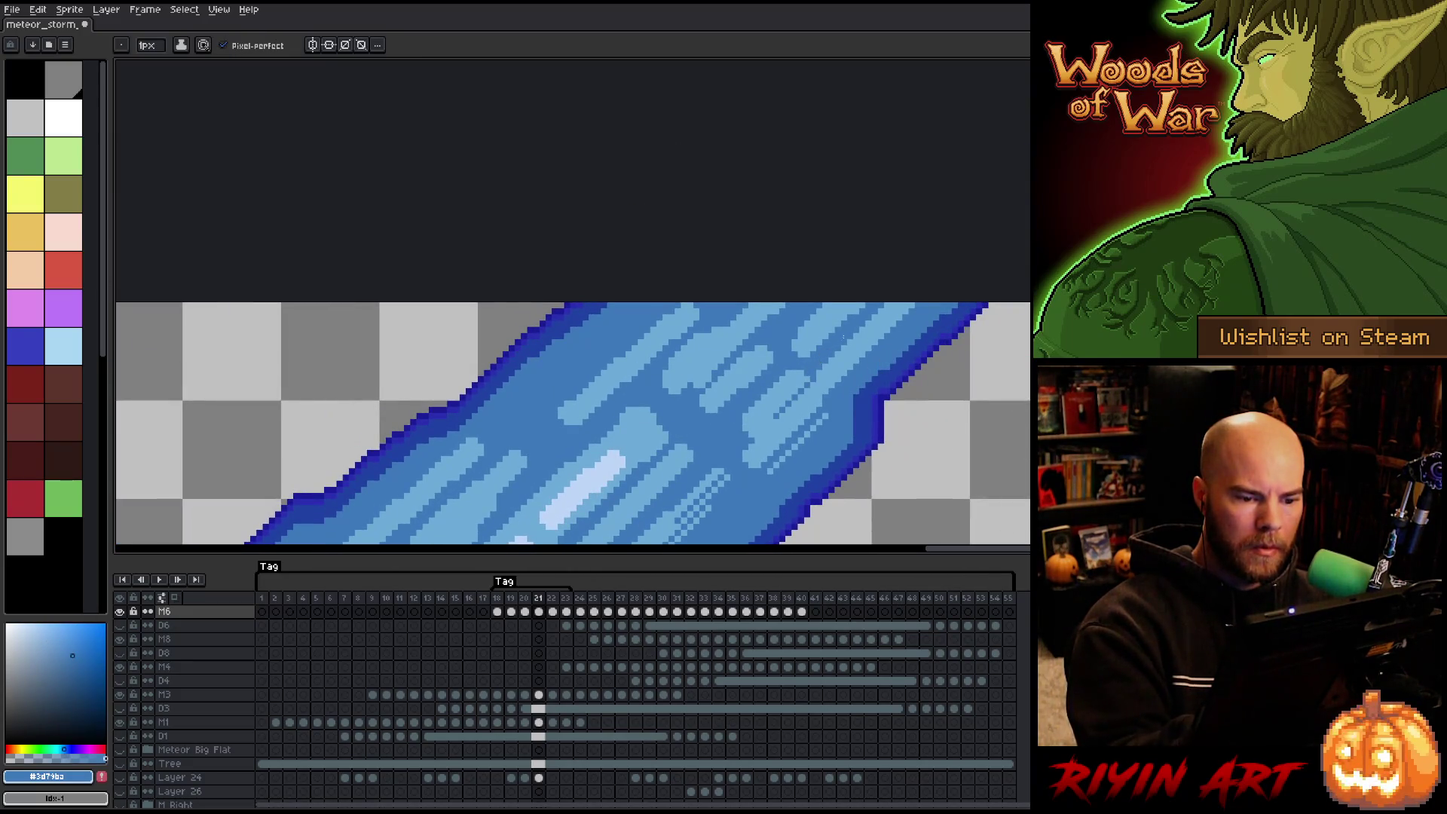
pyautogui.moveTo(793, 388); pyautogui.dragTo(776, 404)
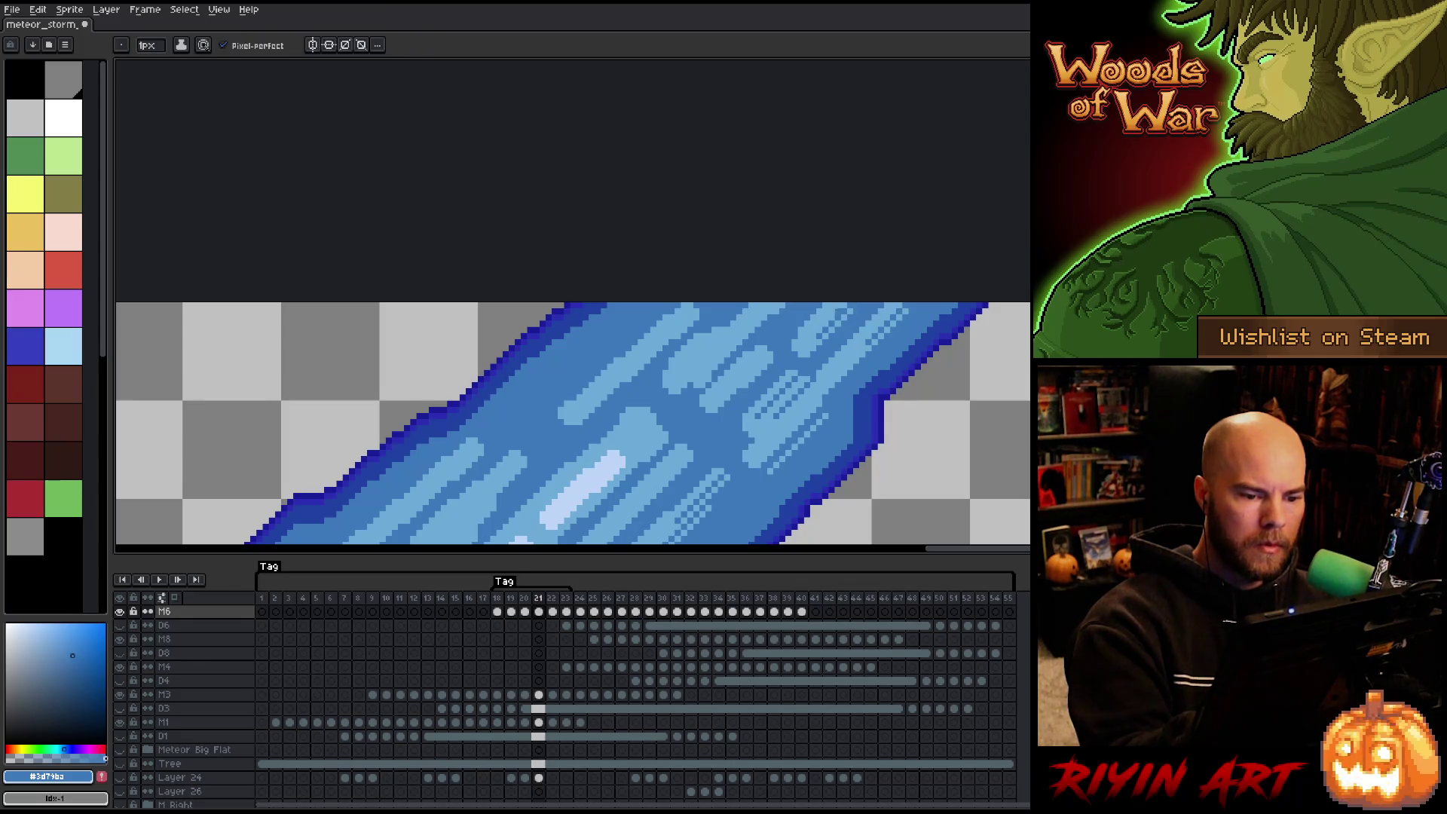
pyautogui.press('i')
pyautogui.press('b')
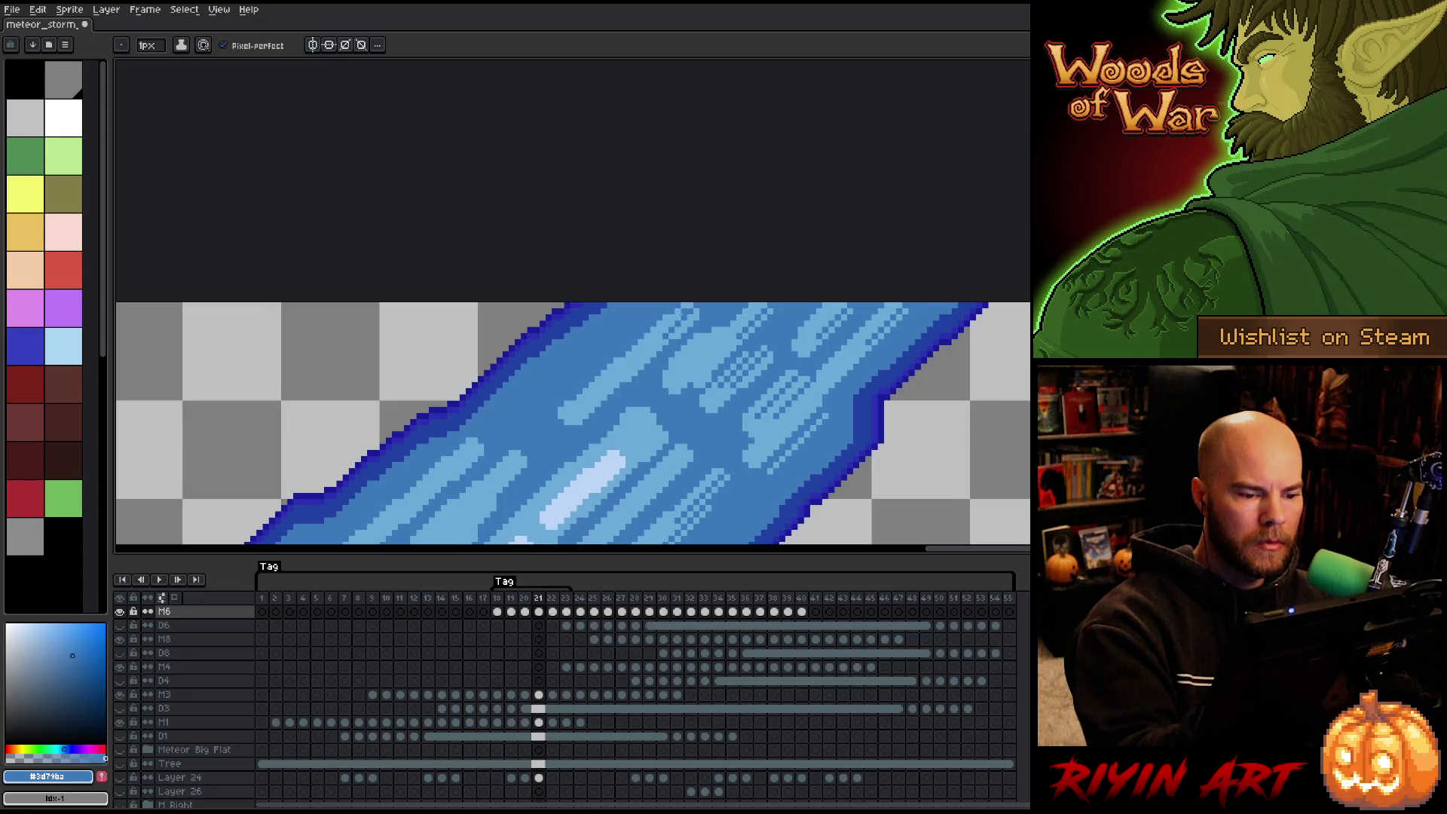
# Paint a diagonal light-blue streak, then cover the light blob's end with mid blue.
pyautogui.keyDown('alt'); pyautogui.click(634, 354); pyautogui.keyUp('alt')
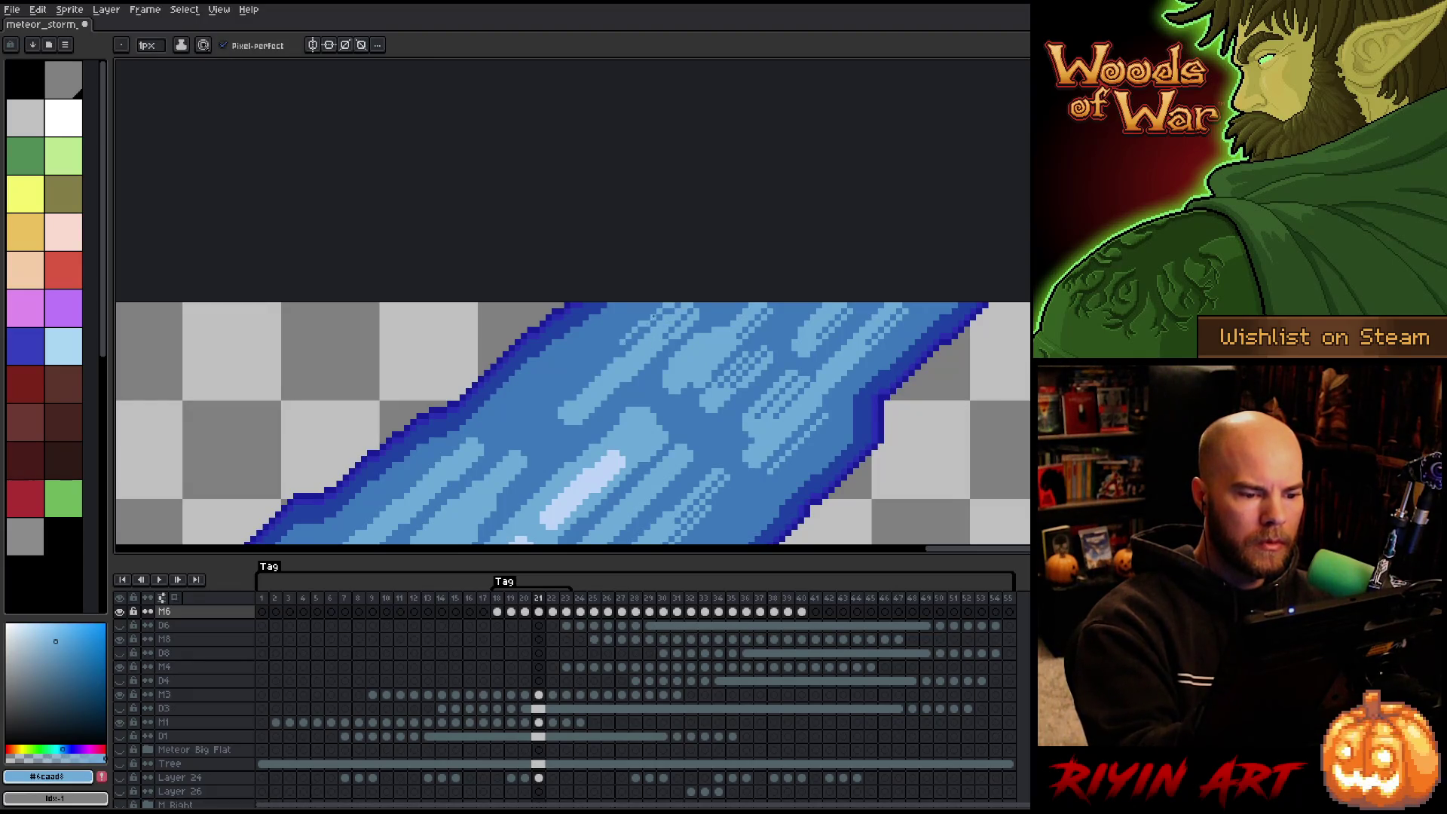
pyautogui.keyDown('alt'); pyautogui.click(664, 305); pyautogui.keyUp('alt')
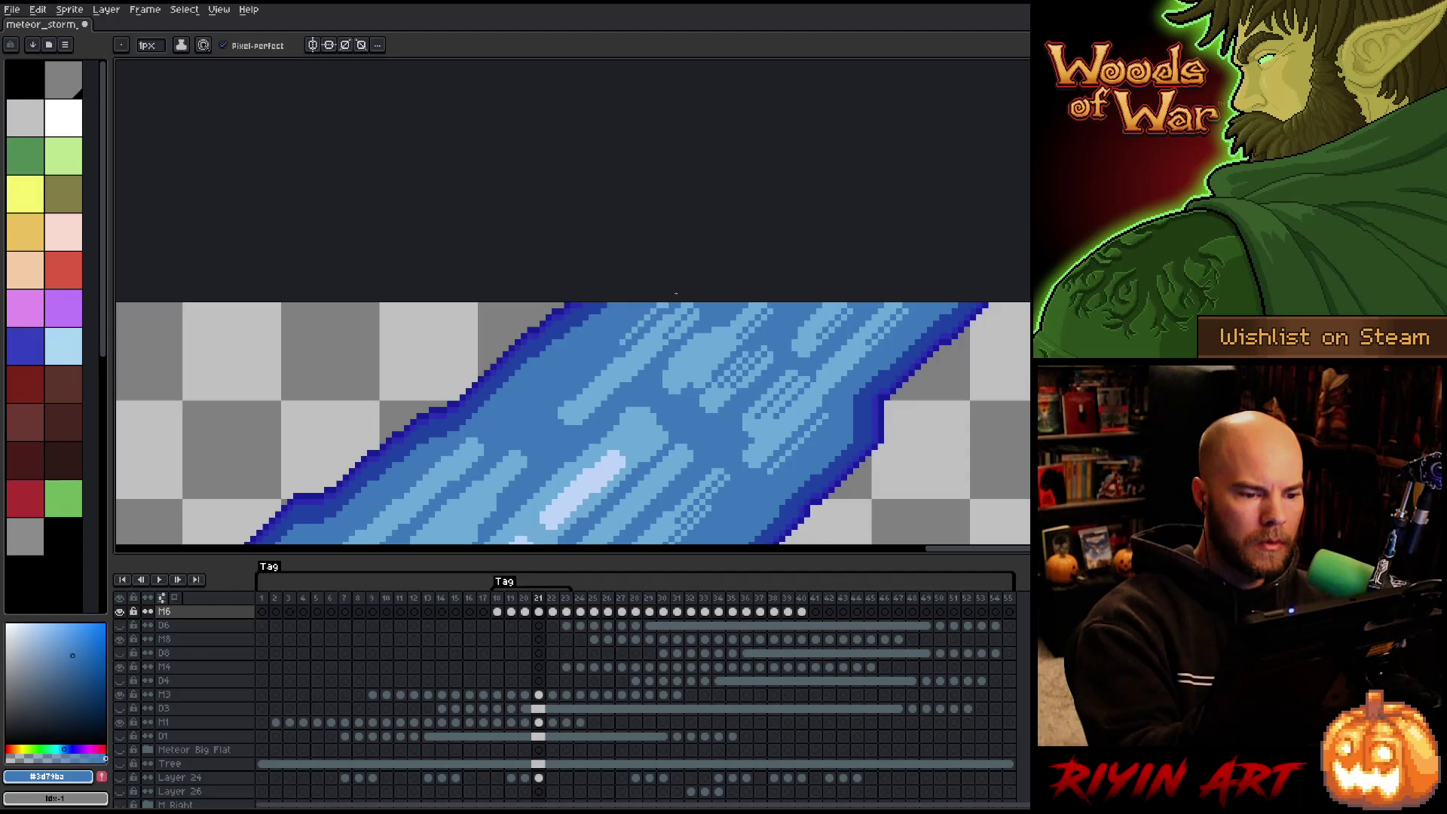
pyautogui.keyDown('alt'); pyautogui.click(648, 311); pyautogui.keyUp('alt')
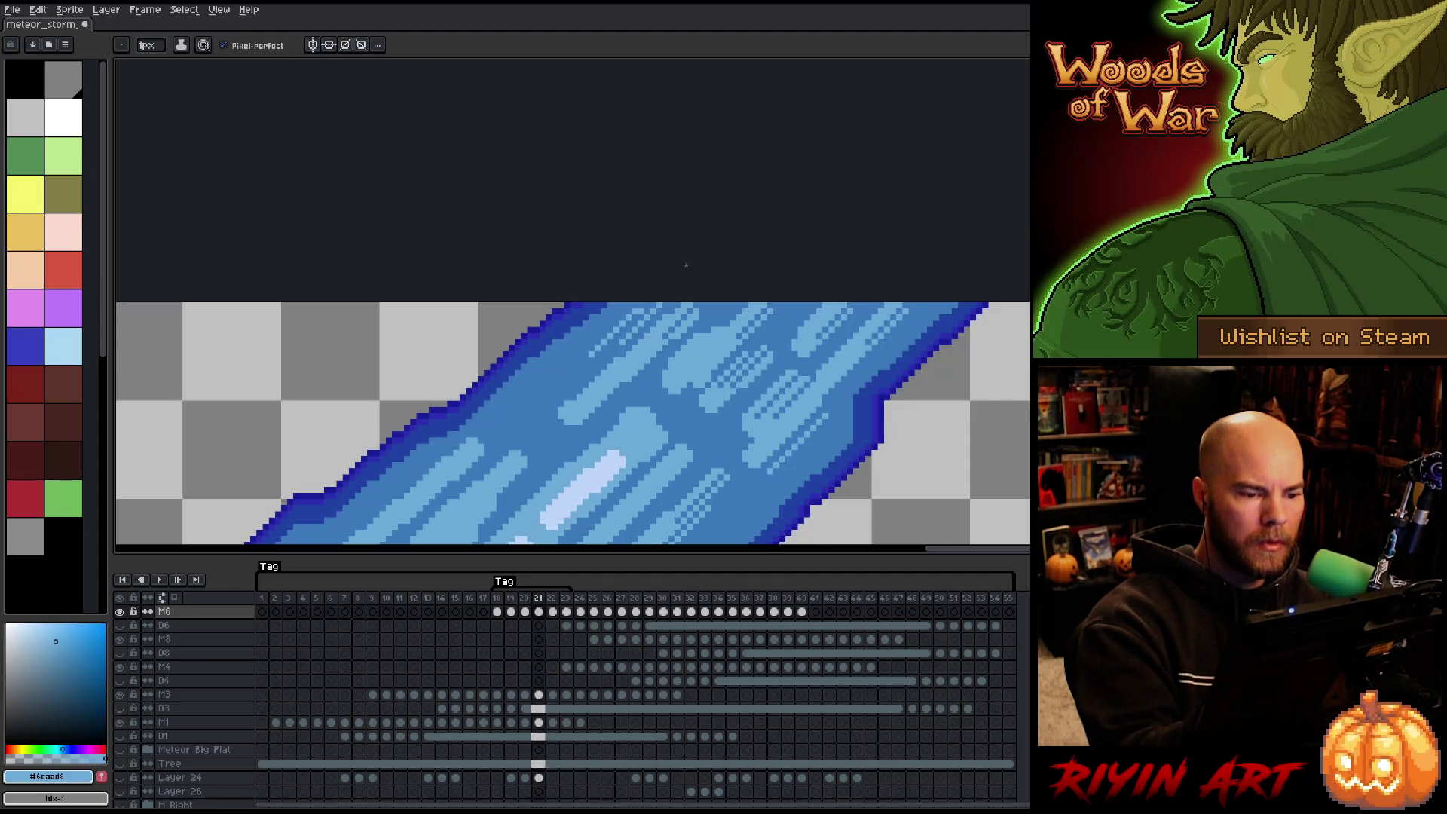
pyautogui.moveTo(636, 315); pyautogui.dragTo(583, 376)
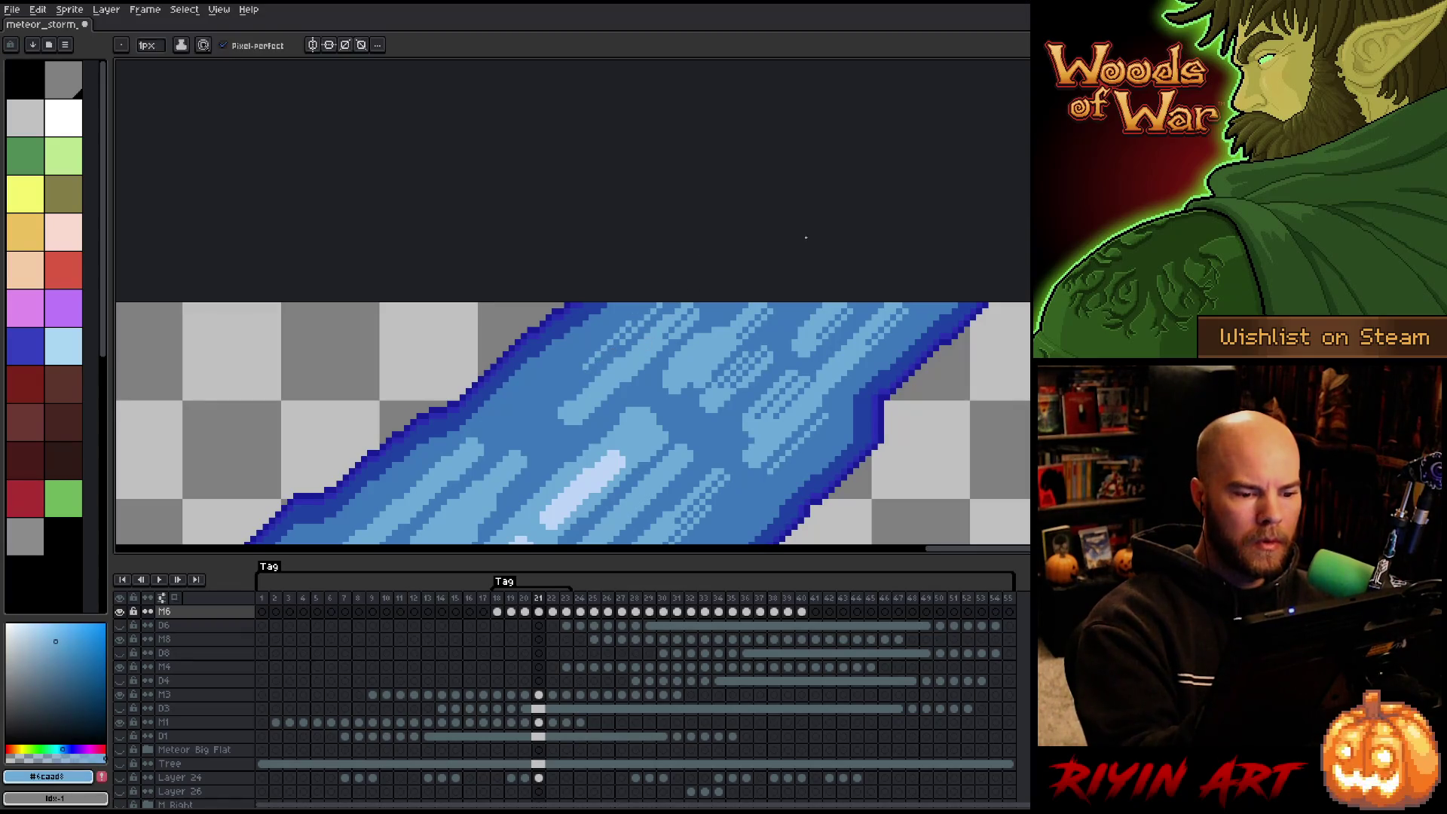
pyautogui.moveTo(698, 189); pyautogui.dragTo(765, 281)
pyautogui.keyDown('alt'); pyautogui.click(766, 281); pyautogui.keyUp('alt')
pyautogui.moveTo(641, 311); pyautogui.dragTo(620, 338)
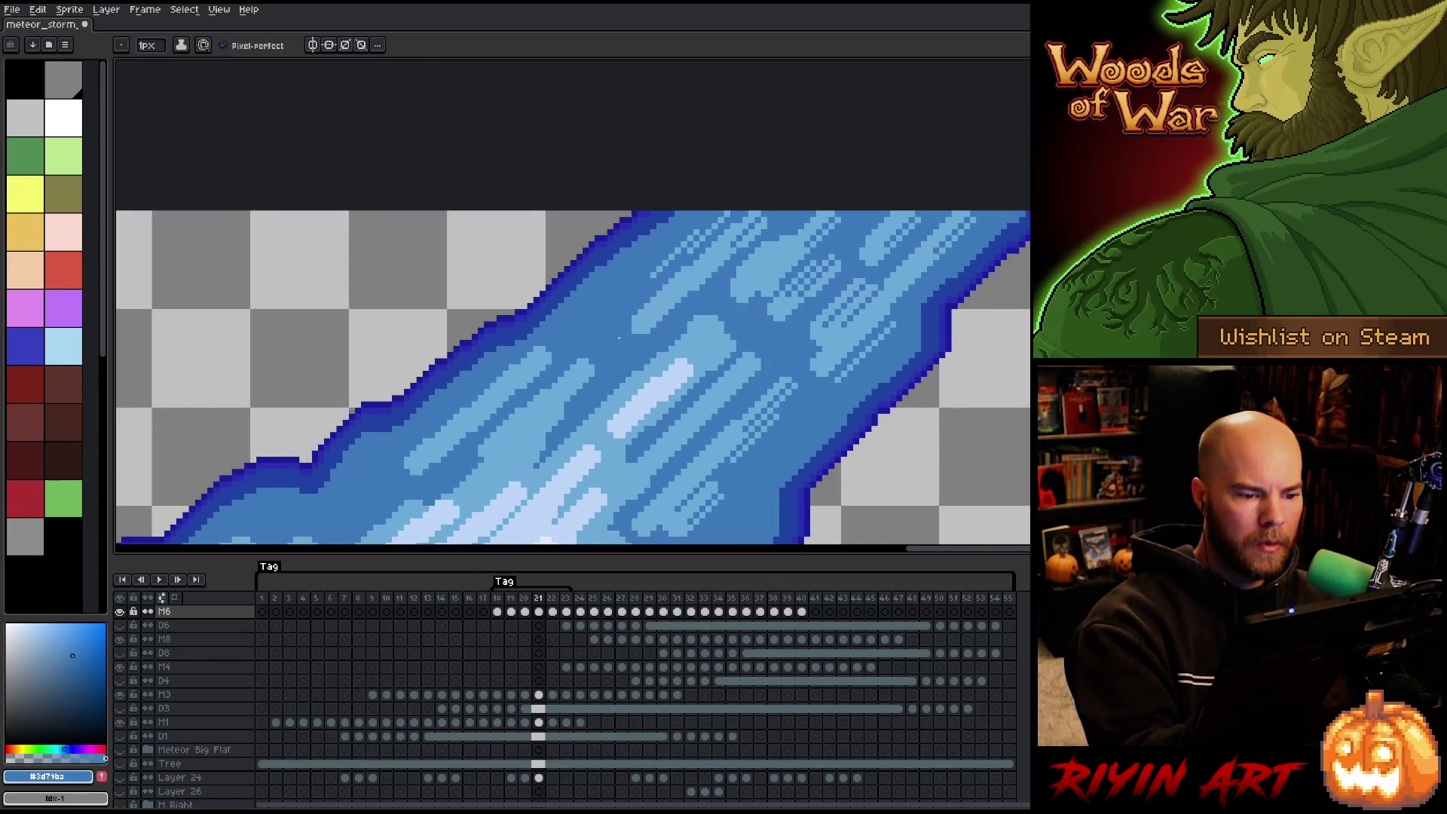
pyautogui.press('alt')
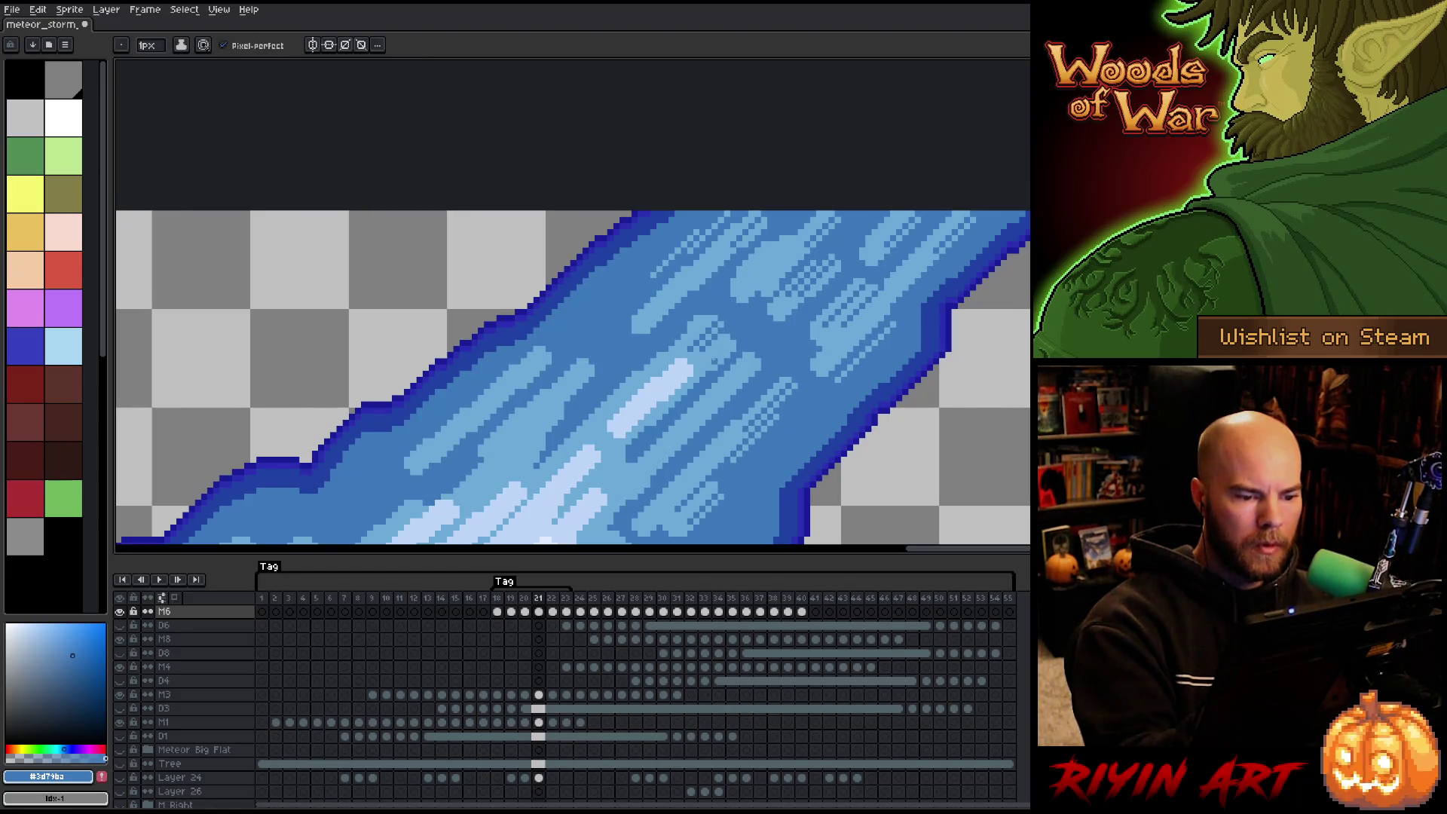
pyautogui.moveTo(780, 336); pyautogui.dragTo(807, 291)
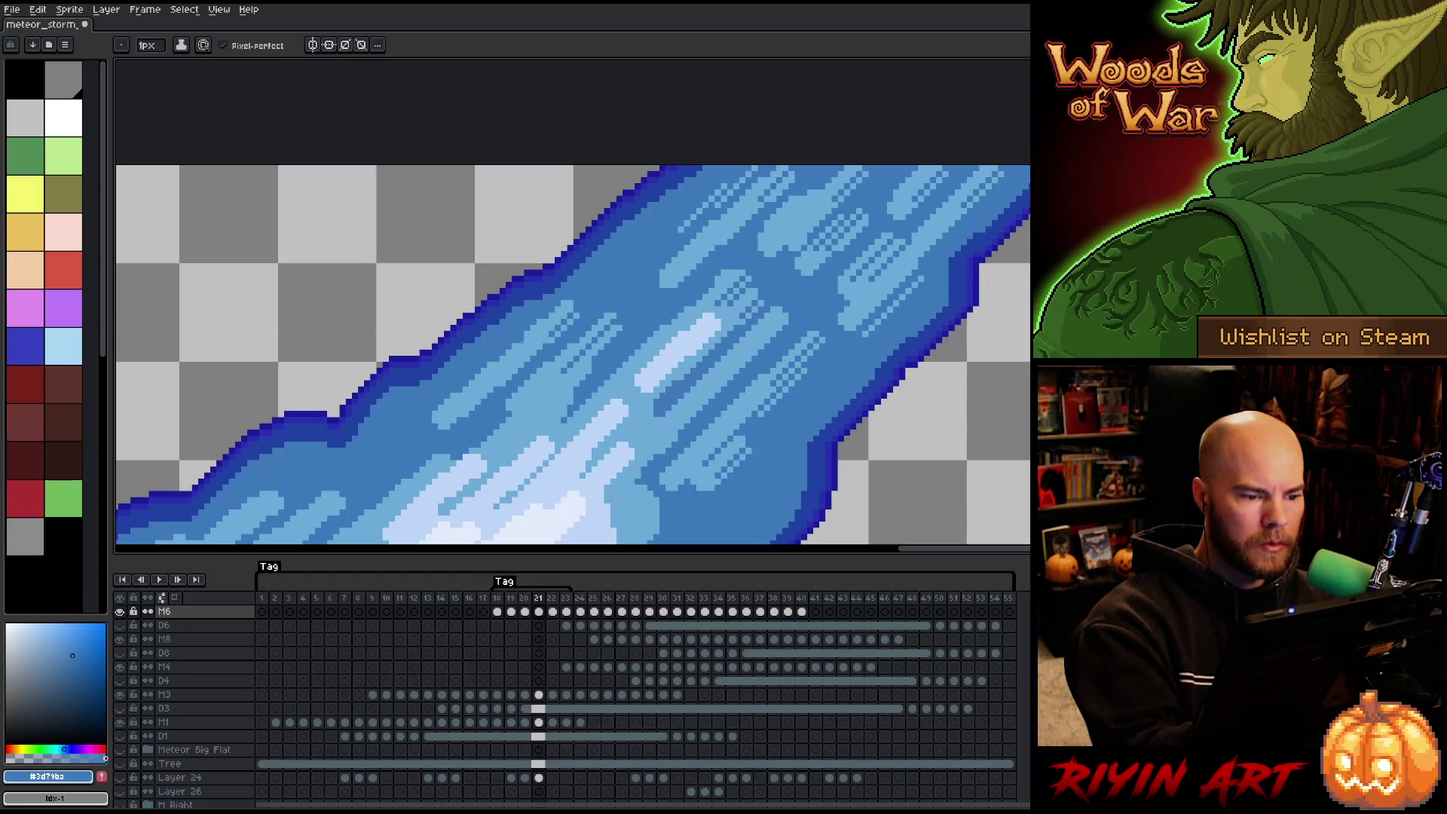
pyautogui.keyDown('alt'); pyautogui.click(607, 275); pyautogui.keyUp('alt')
pyautogui.press('space')
pyautogui.moveTo(630, 340); pyautogui.dragTo(874, 199)
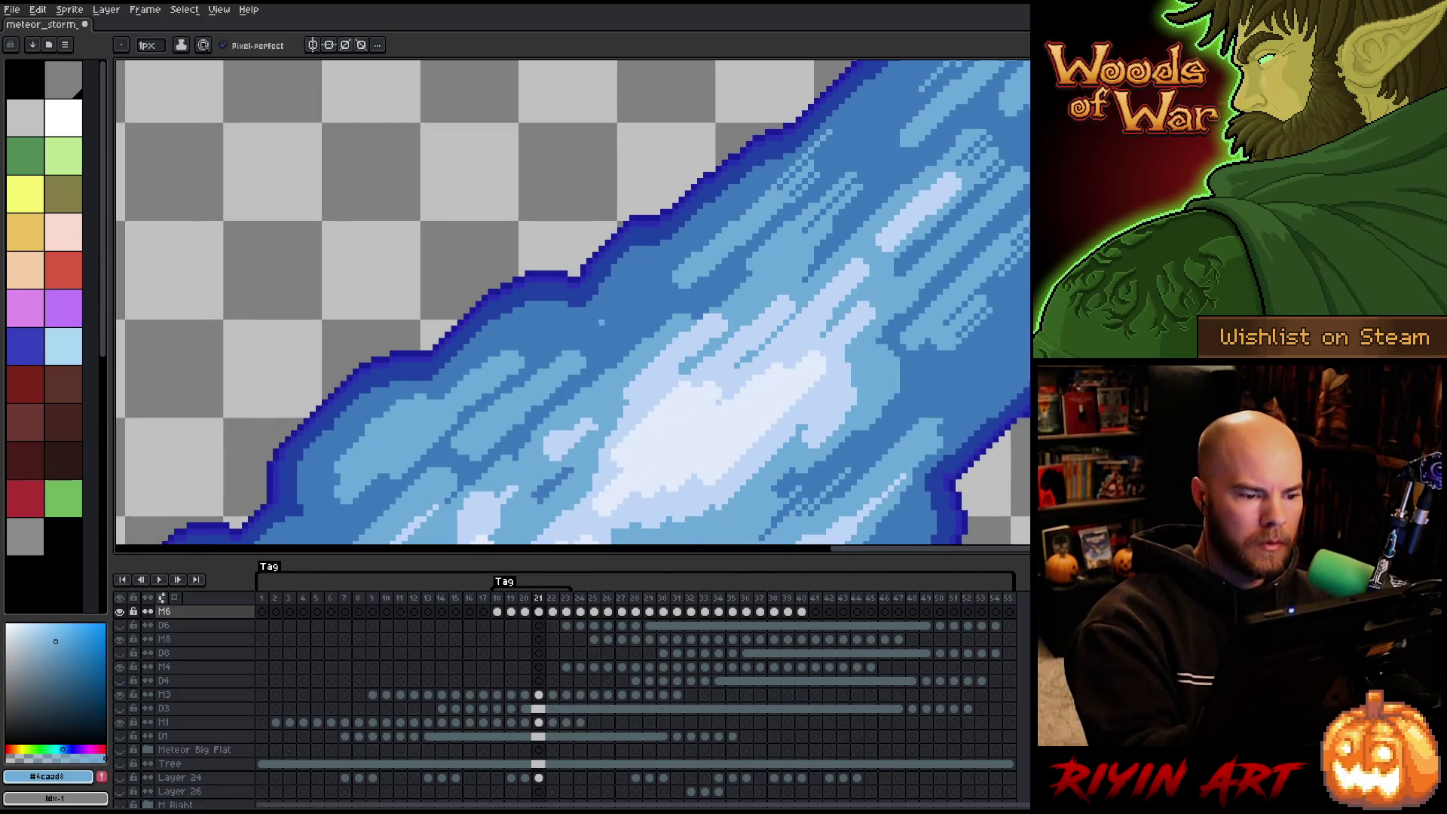
# Paint a short light-blue streak, alternating light and mid blue along the trail.
pyautogui.moveTo(570, 348); pyautogui.dragTo(623, 302)
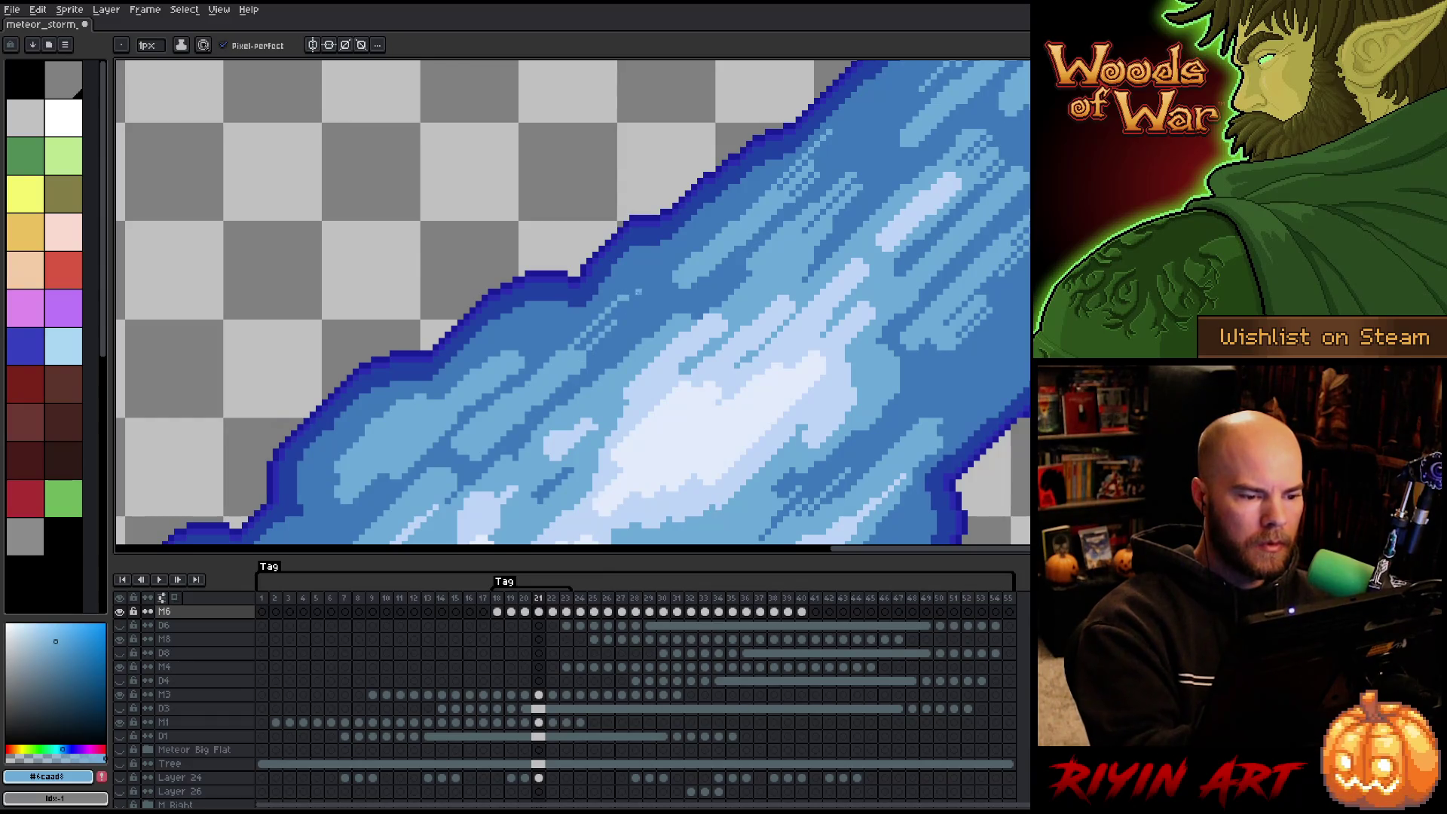
pyautogui.keyDown('alt'); pyautogui.click(613, 323); pyautogui.keyUp('alt')
pyautogui.keyDown('alt'); pyautogui.click(603, 332); pyautogui.keyUp('alt')
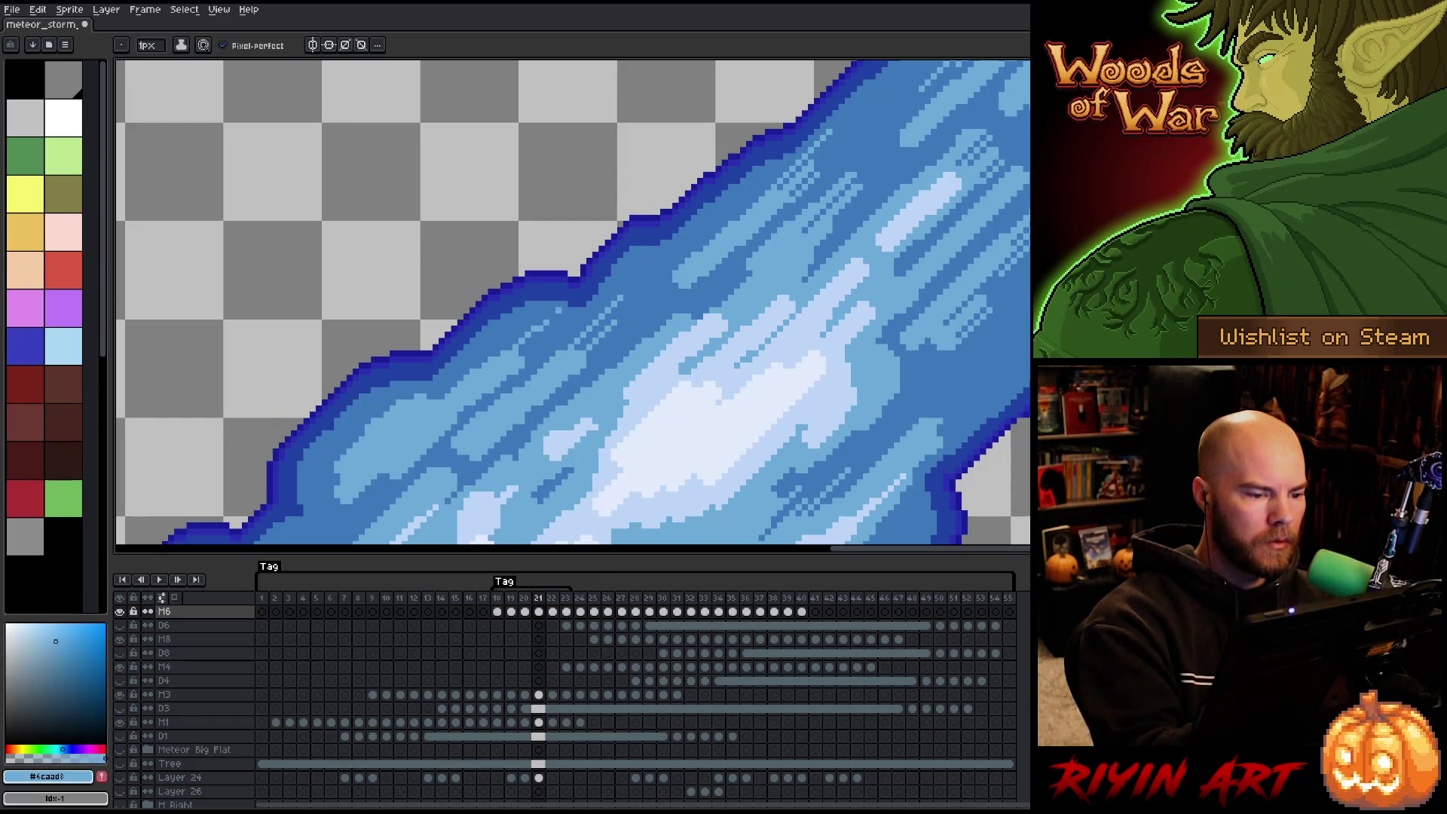
pyautogui.keyDown('alt'); pyautogui.click(543, 338); pyautogui.keyUp('alt')
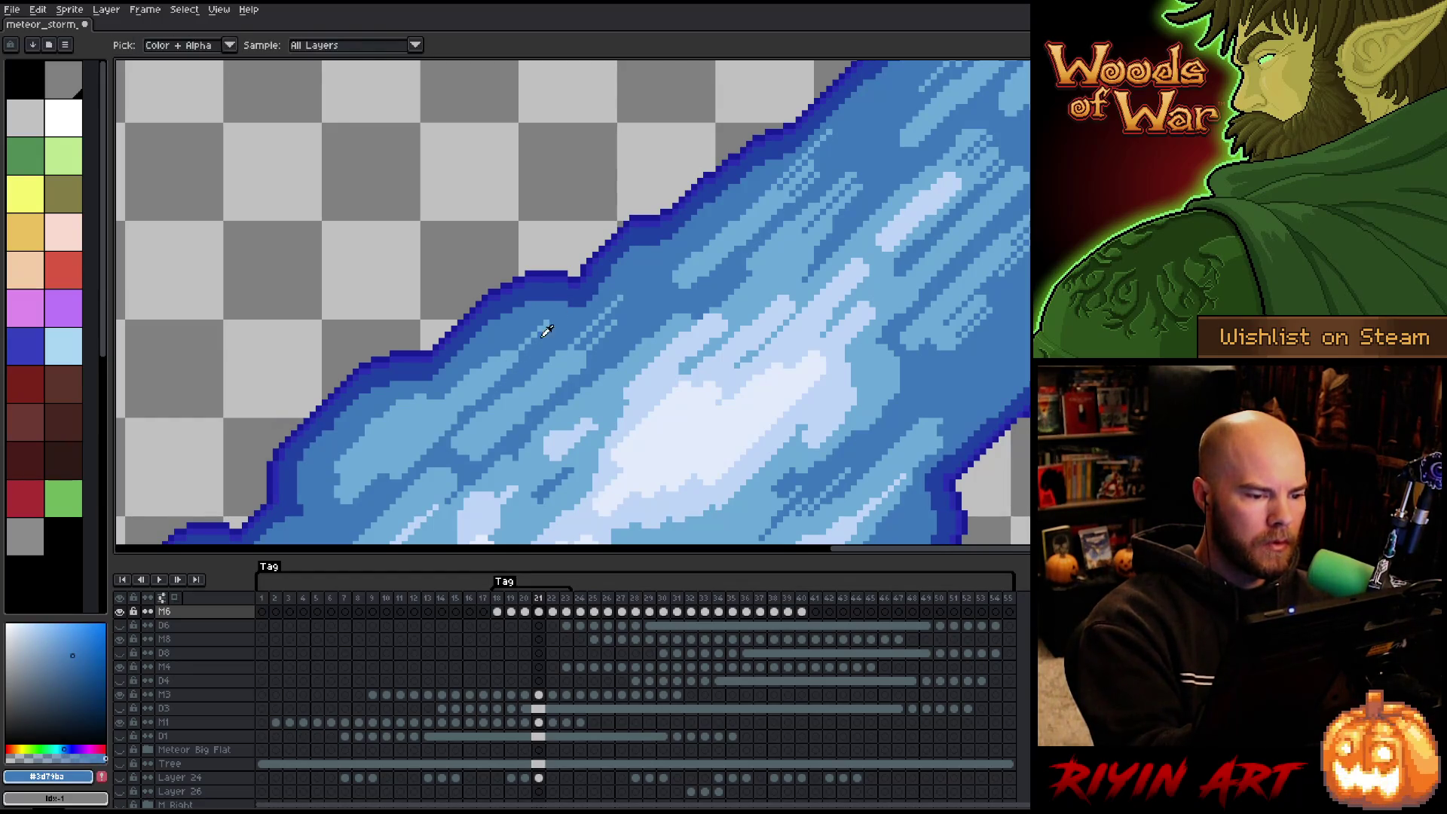
pyautogui.keyDown('alt'); pyautogui.click(514, 329); pyautogui.keyUp('alt')
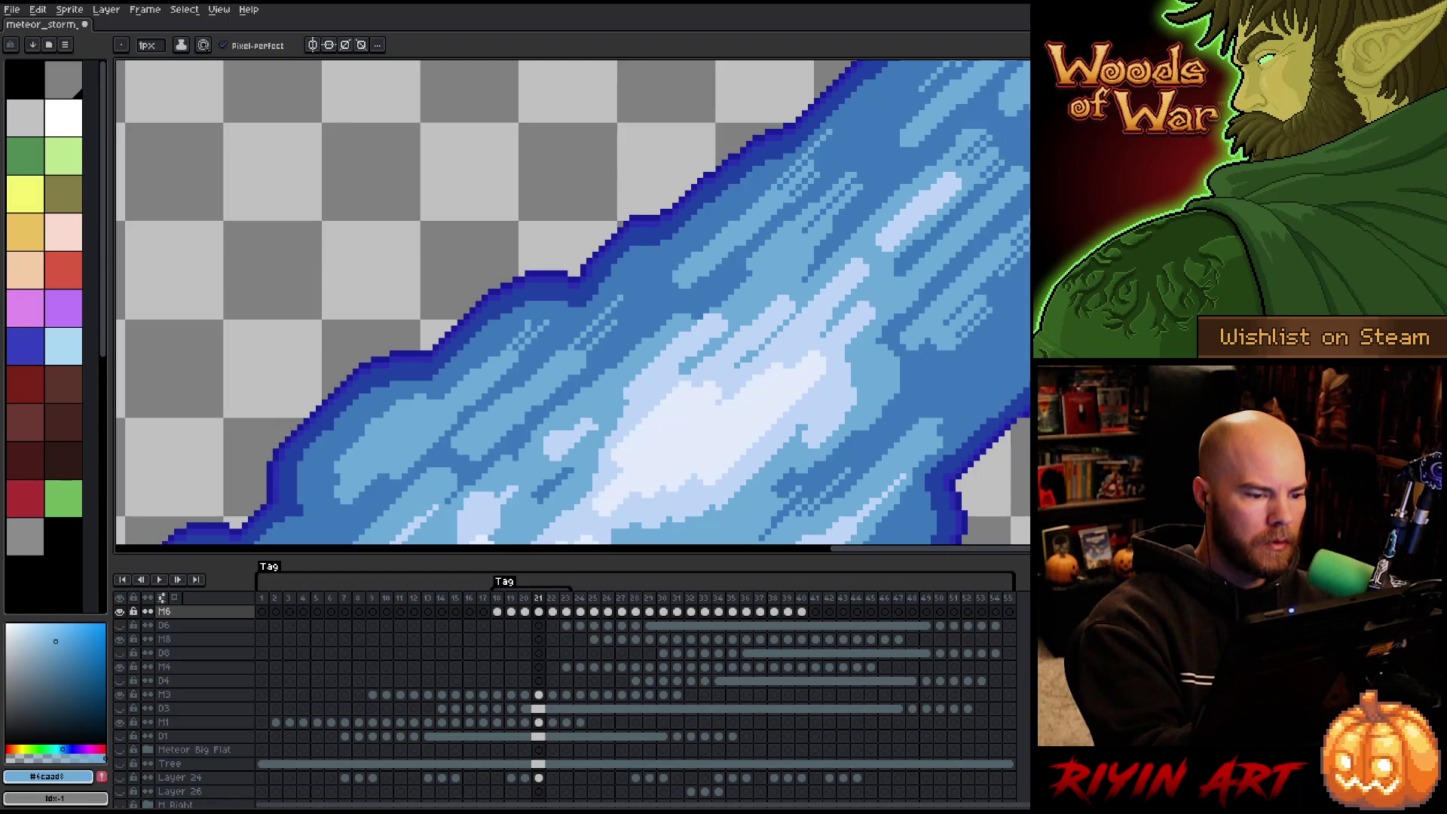
pyautogui.keyDown('alt'); pyautogui.click(532, 330); pyautogui.keyUp('alt')
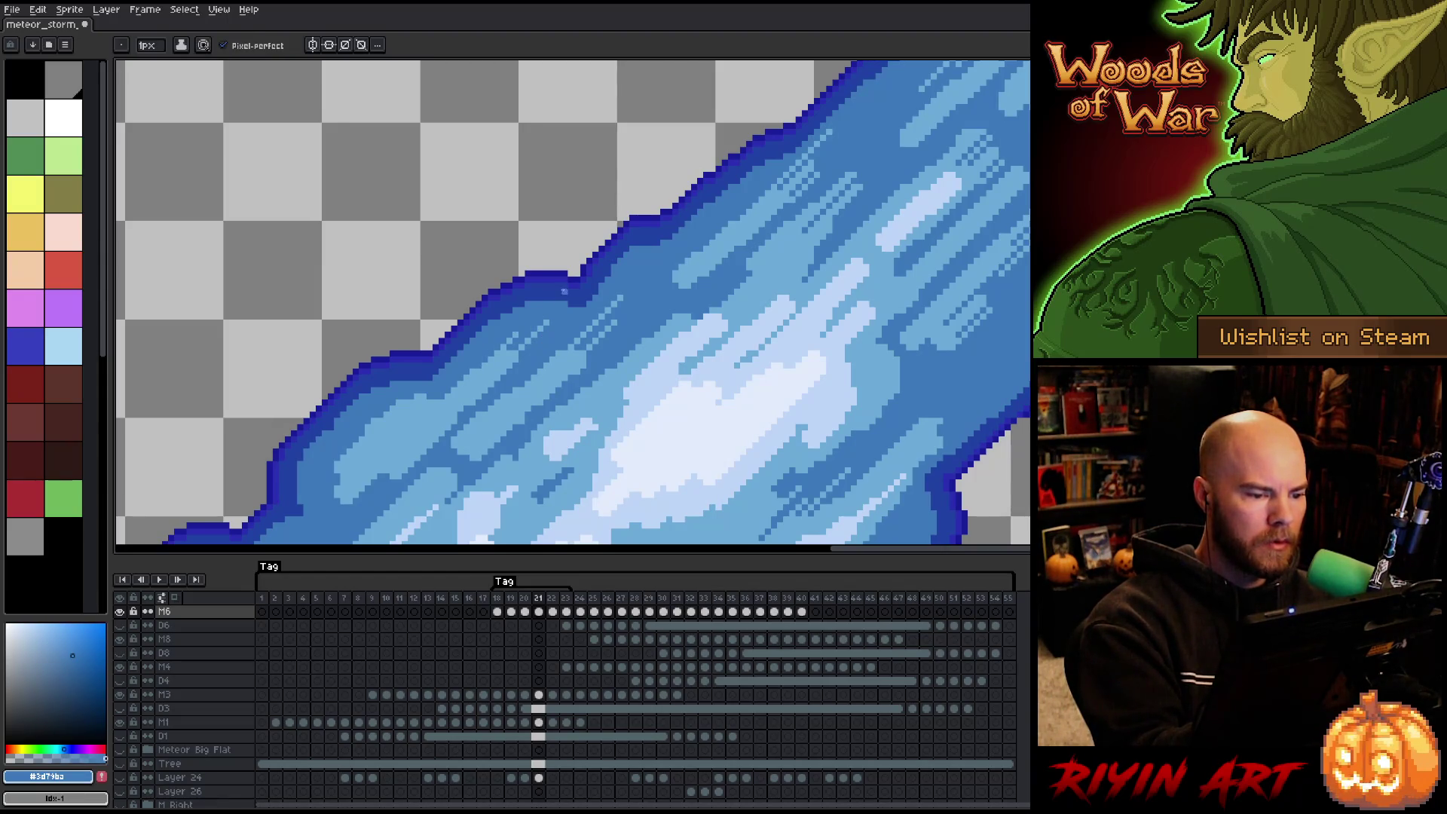
pyautogui.keyDown('alt'); pyautogui.click(441, 391); pyautogui.keyUp('alt')
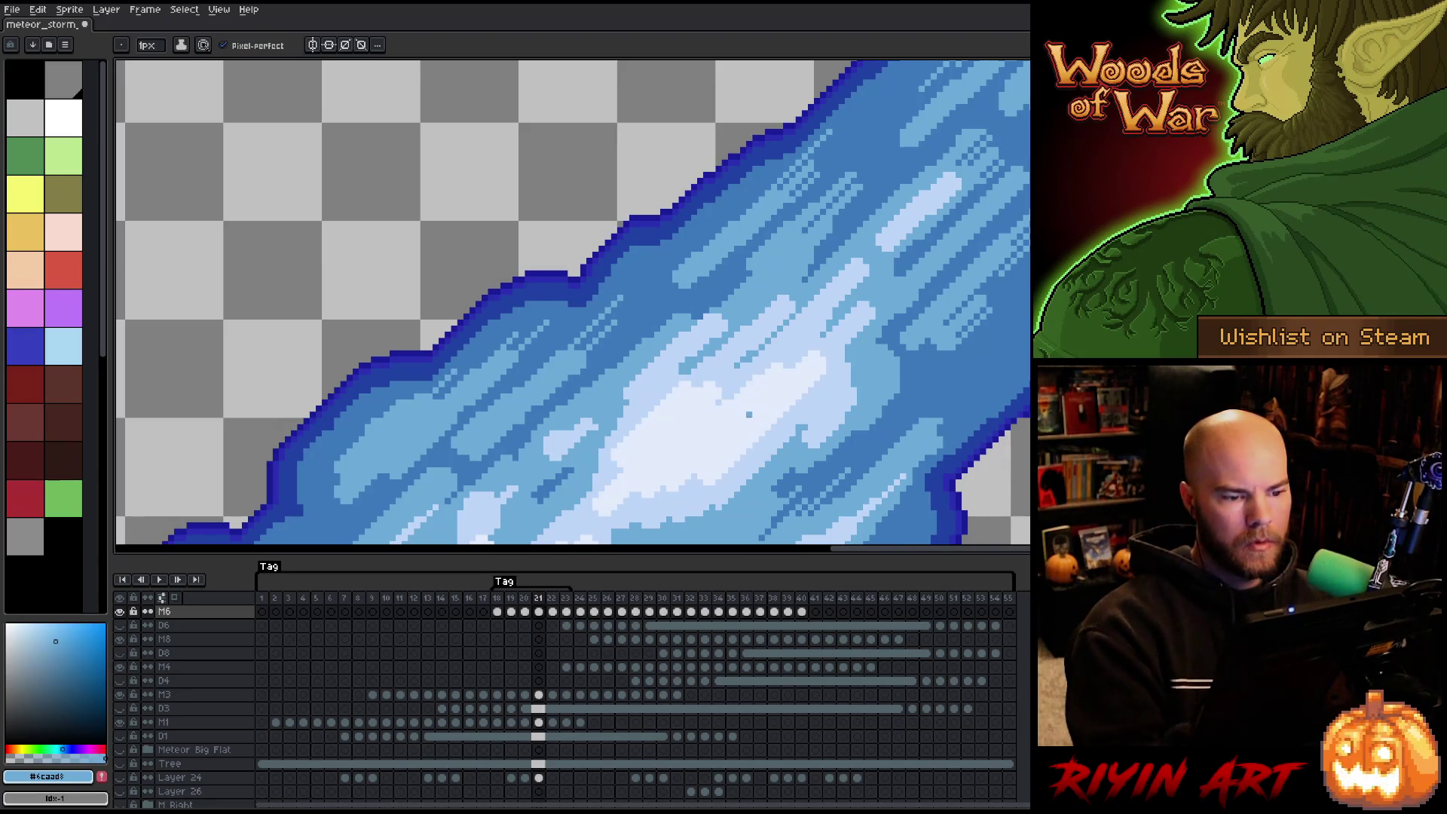
# Review the whole meteor head and tree, and choose a paler blue for trail highlights.
pyautogui.scroll(-2, 750, 413)
pyautogui.moveTo(748, 417); pyautogui.dragTo(552, 181)
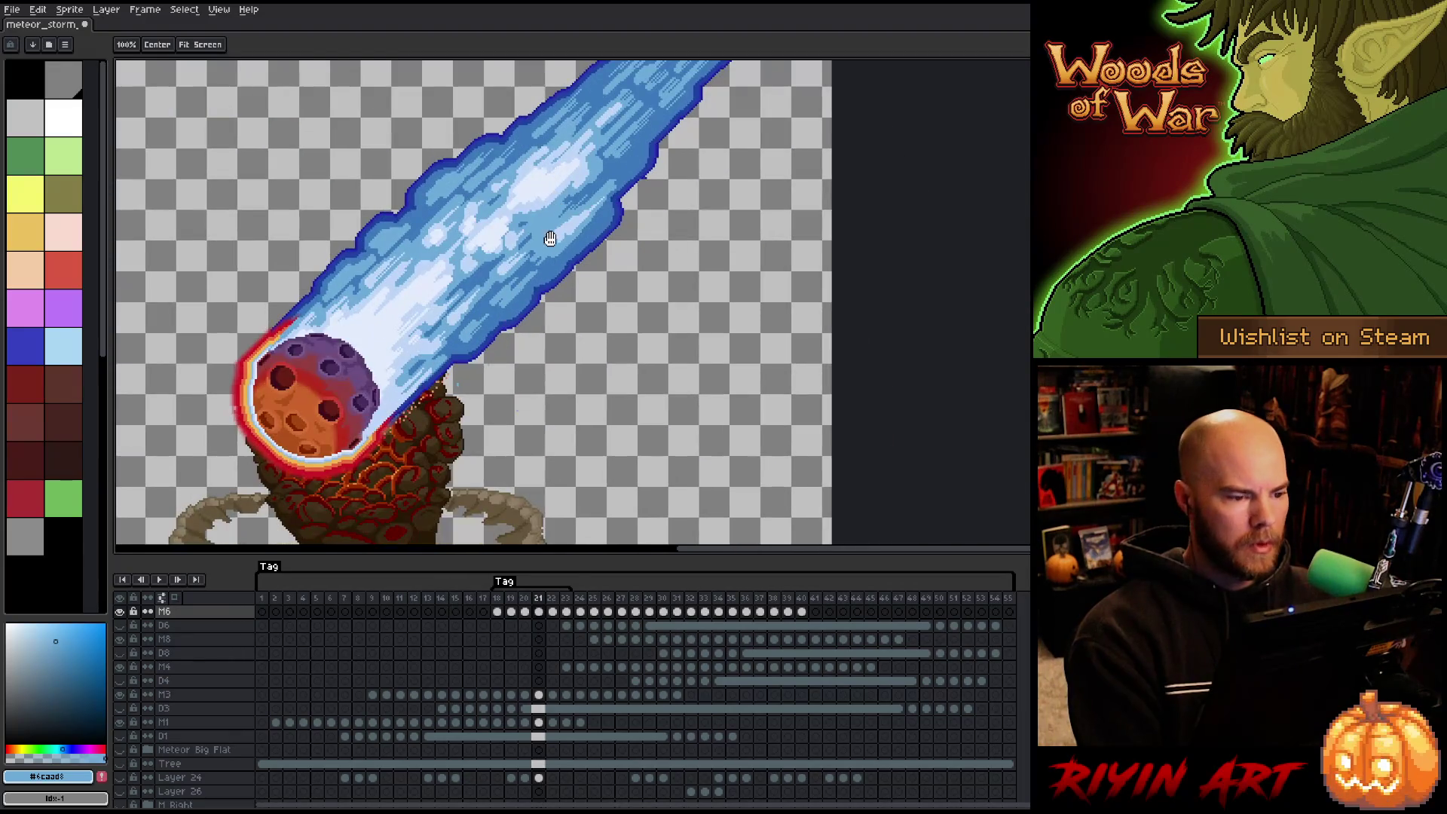
pyautogui.scroll(3, 558, 296)
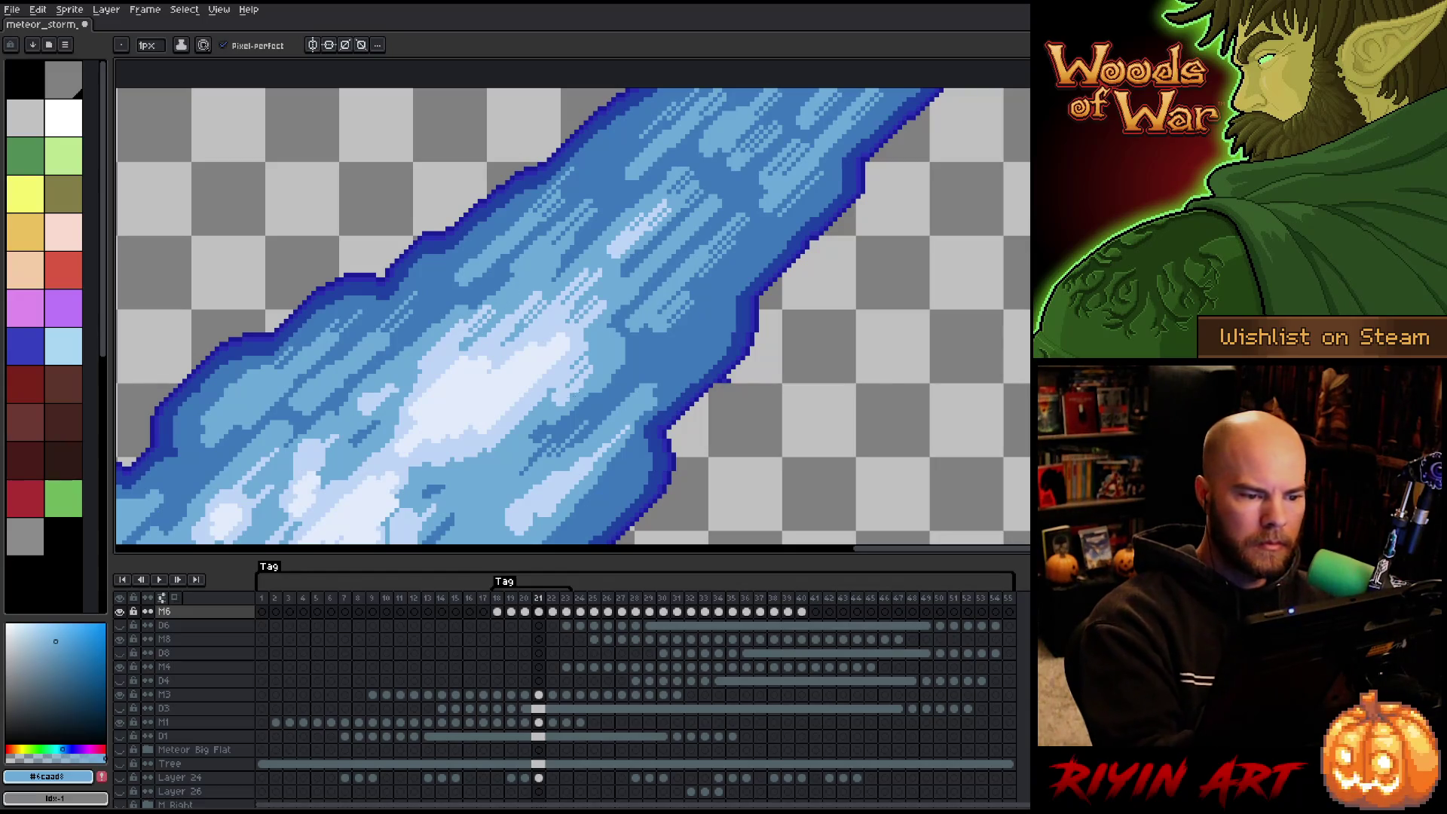
pyautogui.click(28, 626)
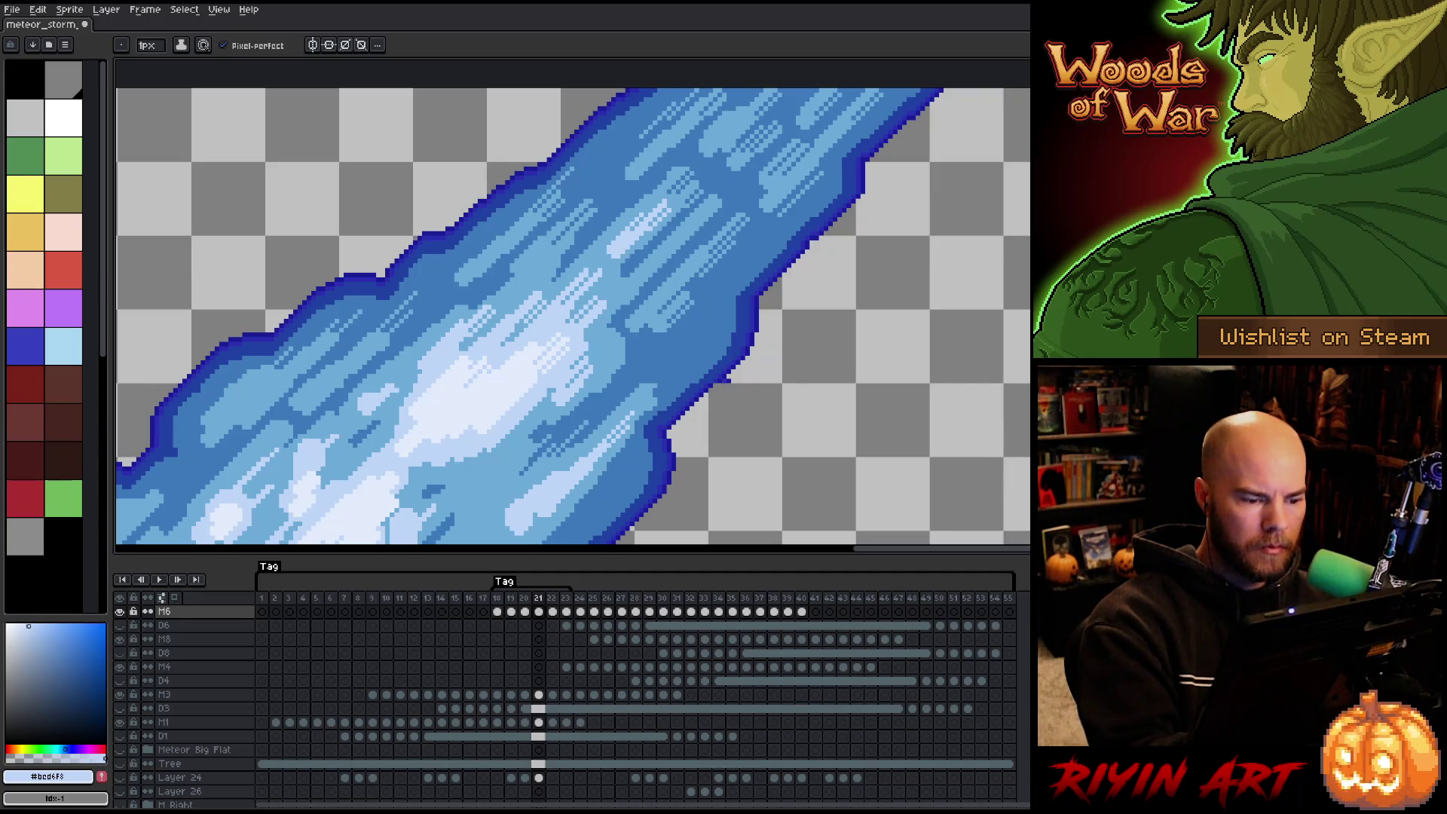
pyautogui.scroll(-5, 710, 352)
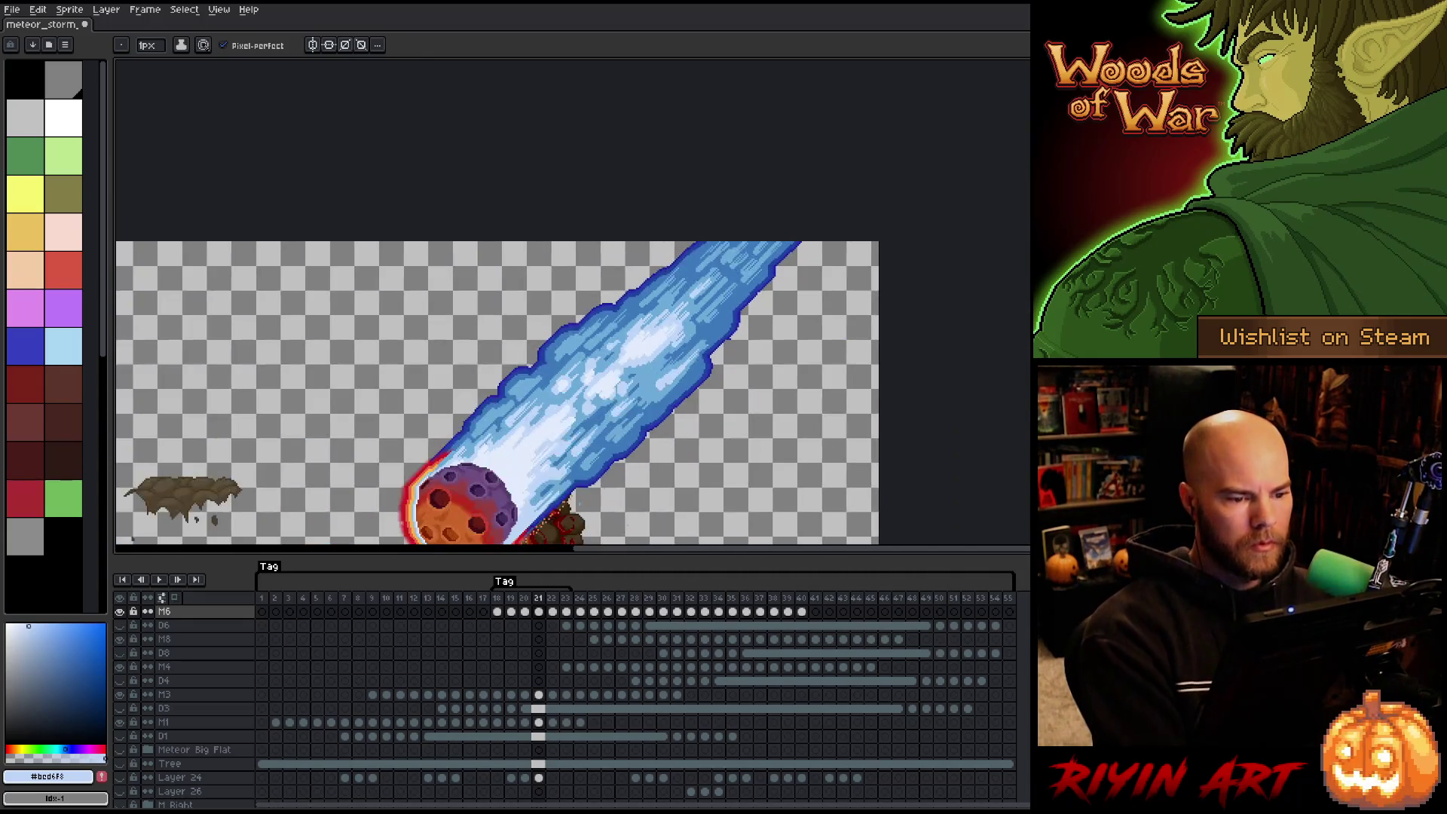
pyautogui.rightClick(688, 367)
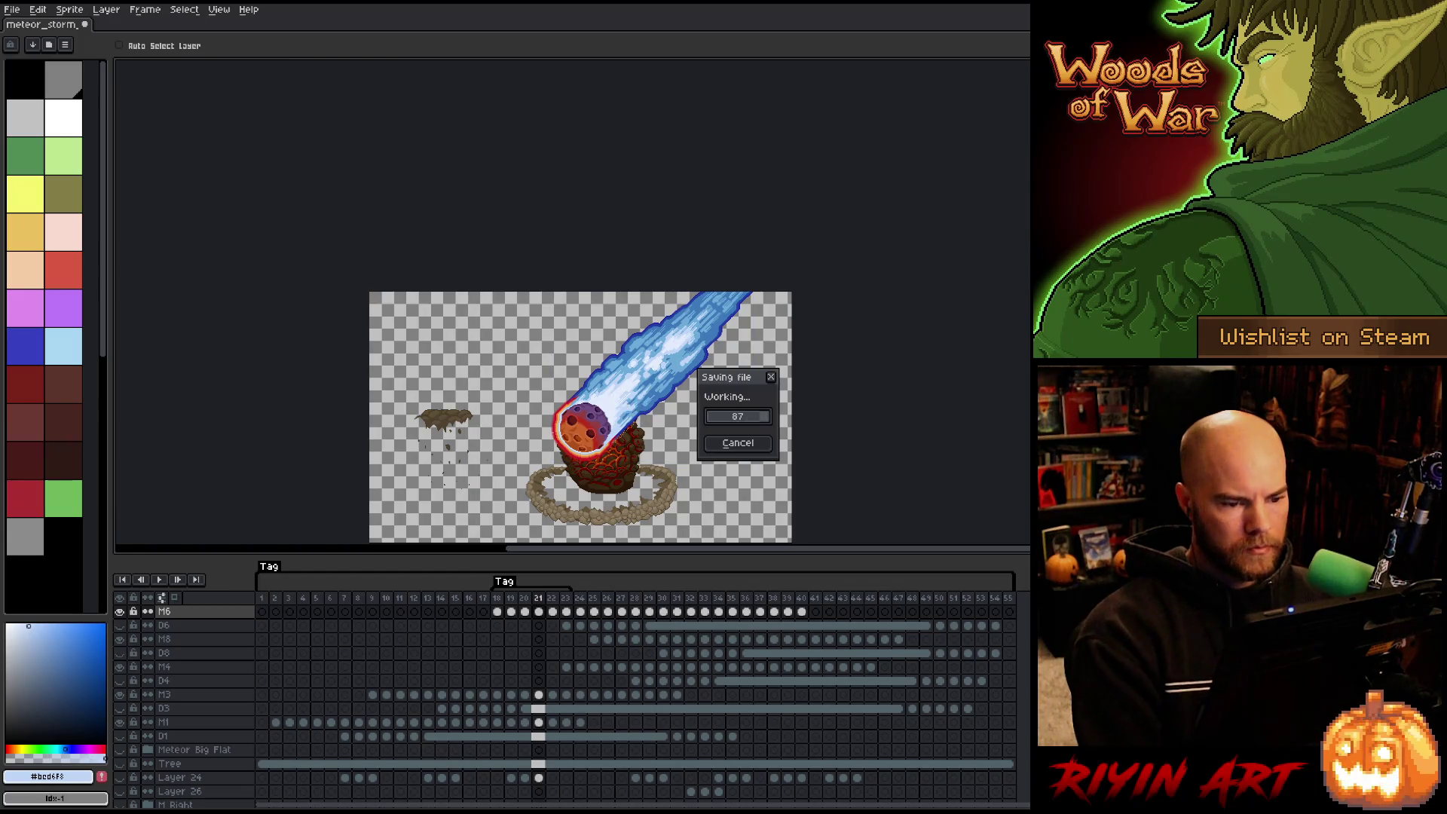
# On the impact frame, extend the trail tip up and right with dark-blue pixels.
pyautogui.press('Escape')
pyautogui.scroll(3, 608, 366)
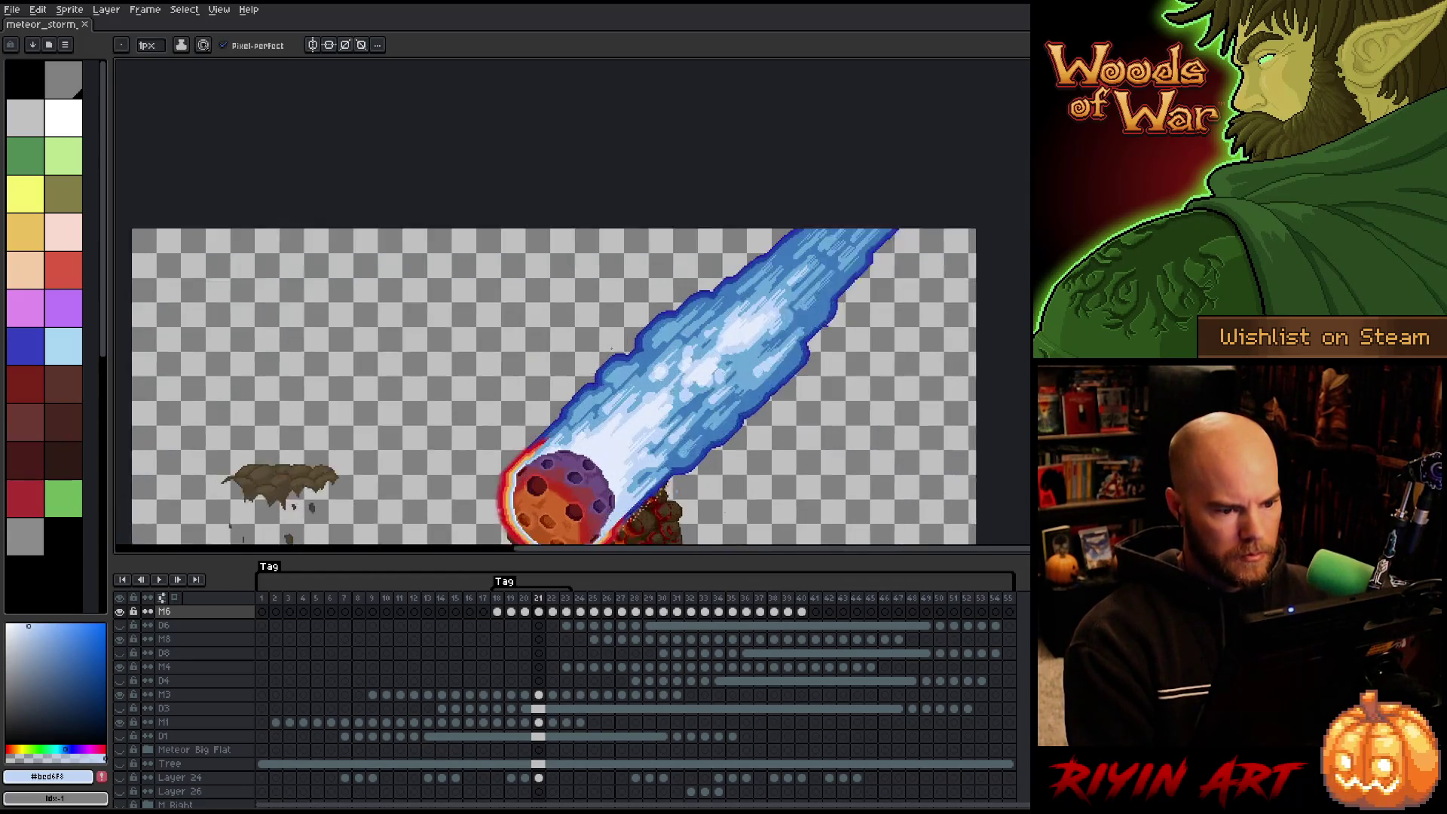
pyautogui.scroll(-2, 612, 348)
pyautogui.scroll(1, 612, 348)
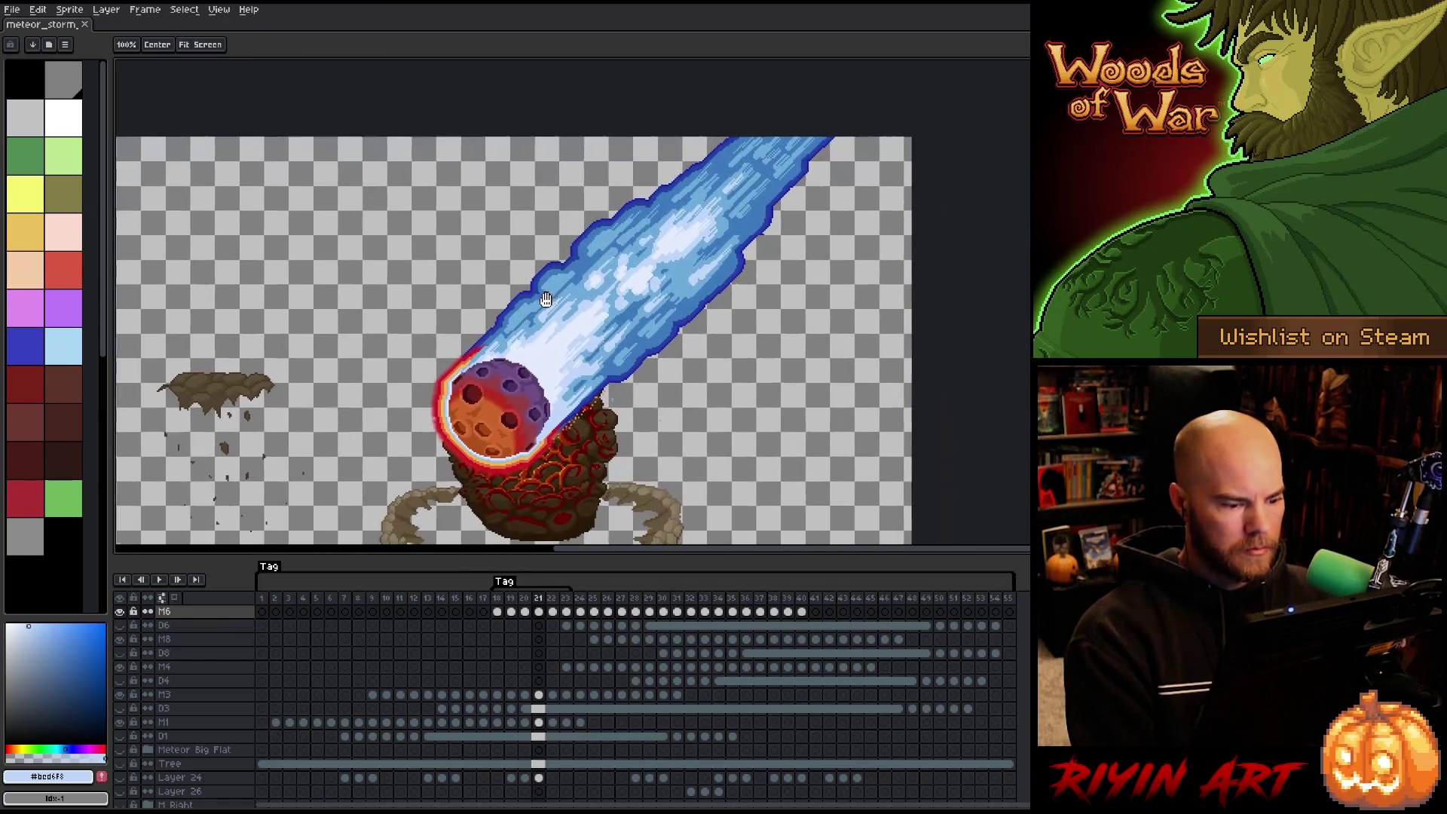
pyautogui.press('Right')
pyautogui.press('Right')
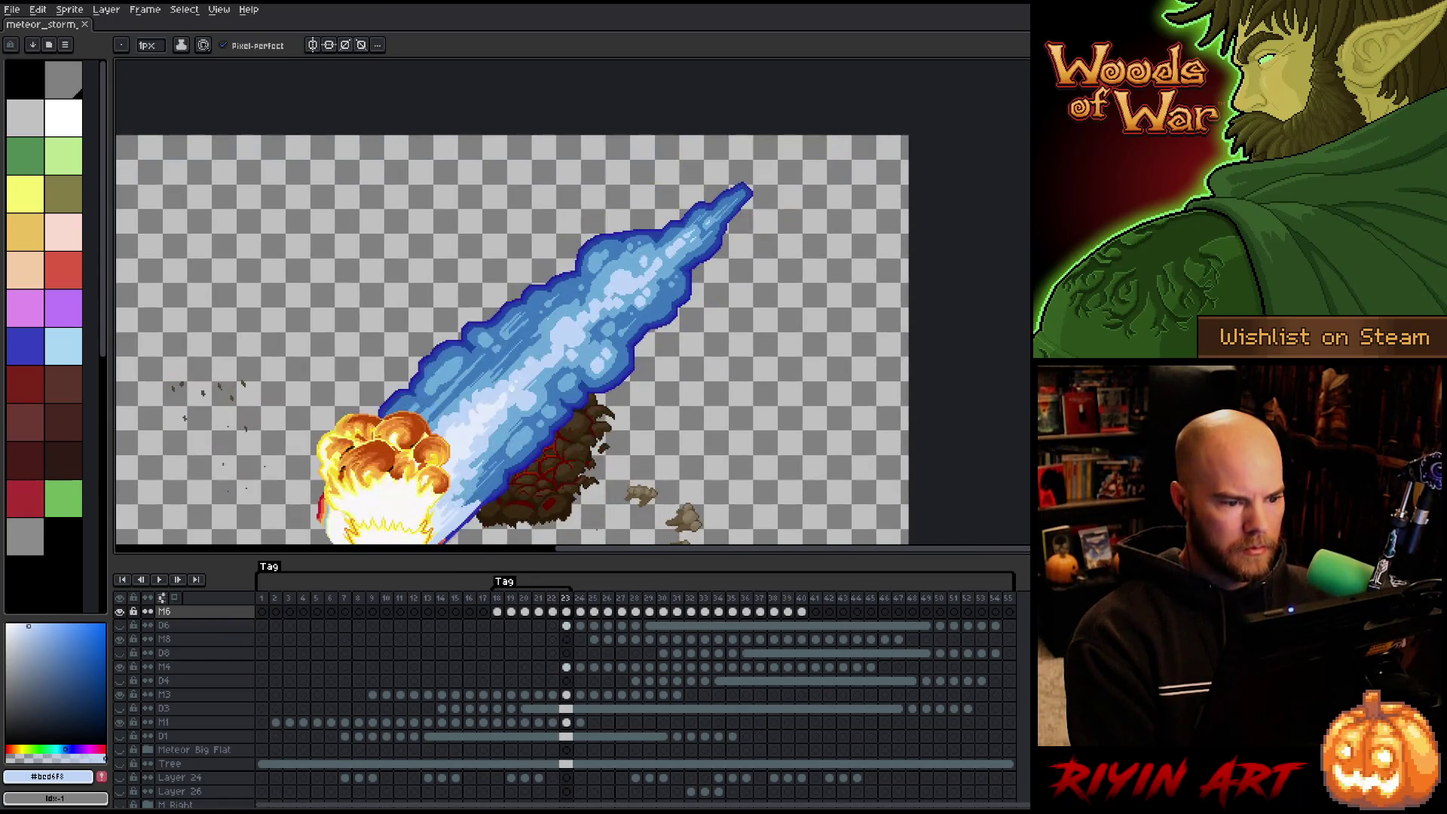
pyautogui.scroll(5, 746, 196)
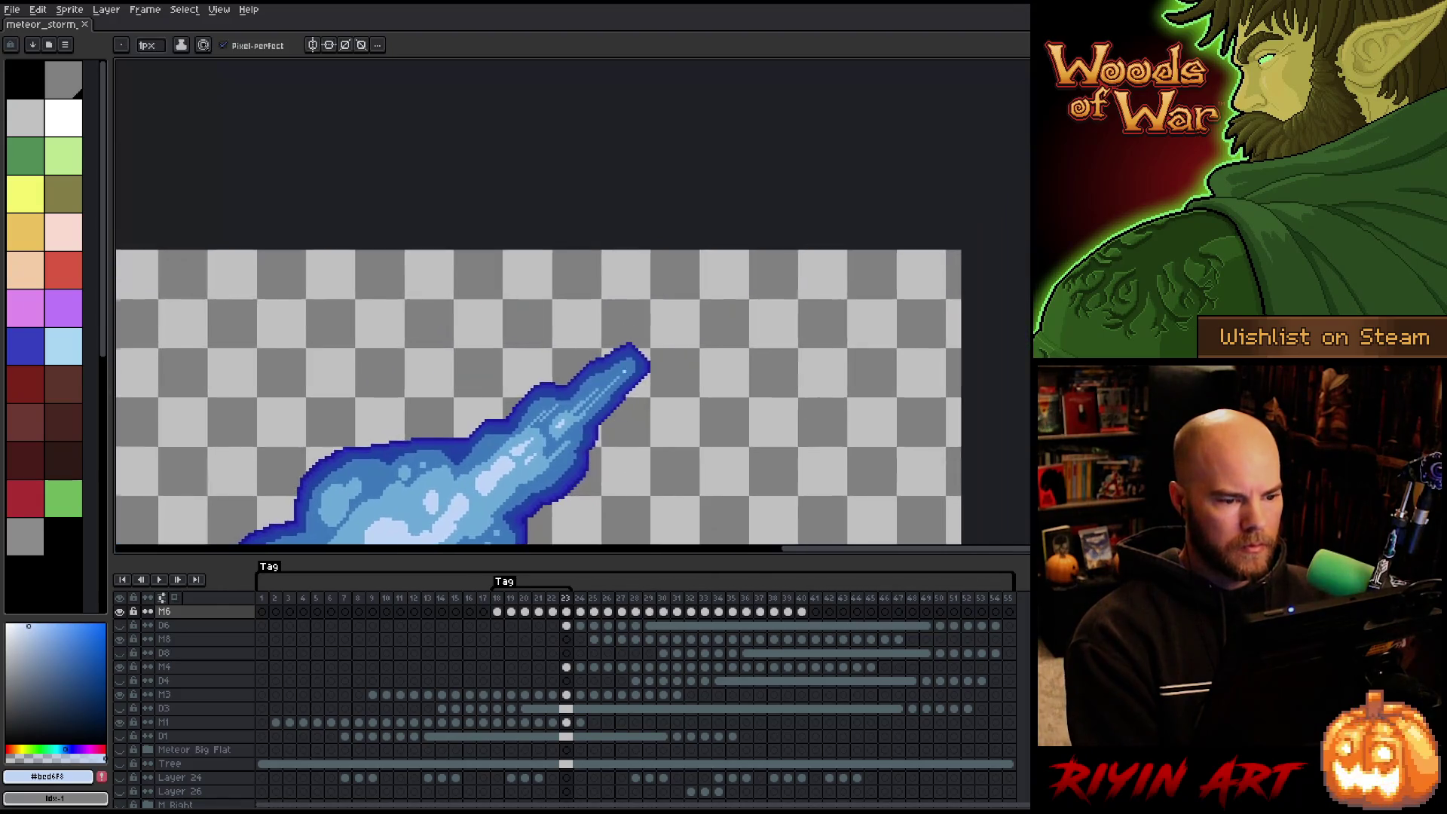
pyautogui.keyDown('alt'); pyautogui.click(647, 302); pyautogui.keyUp('alt')
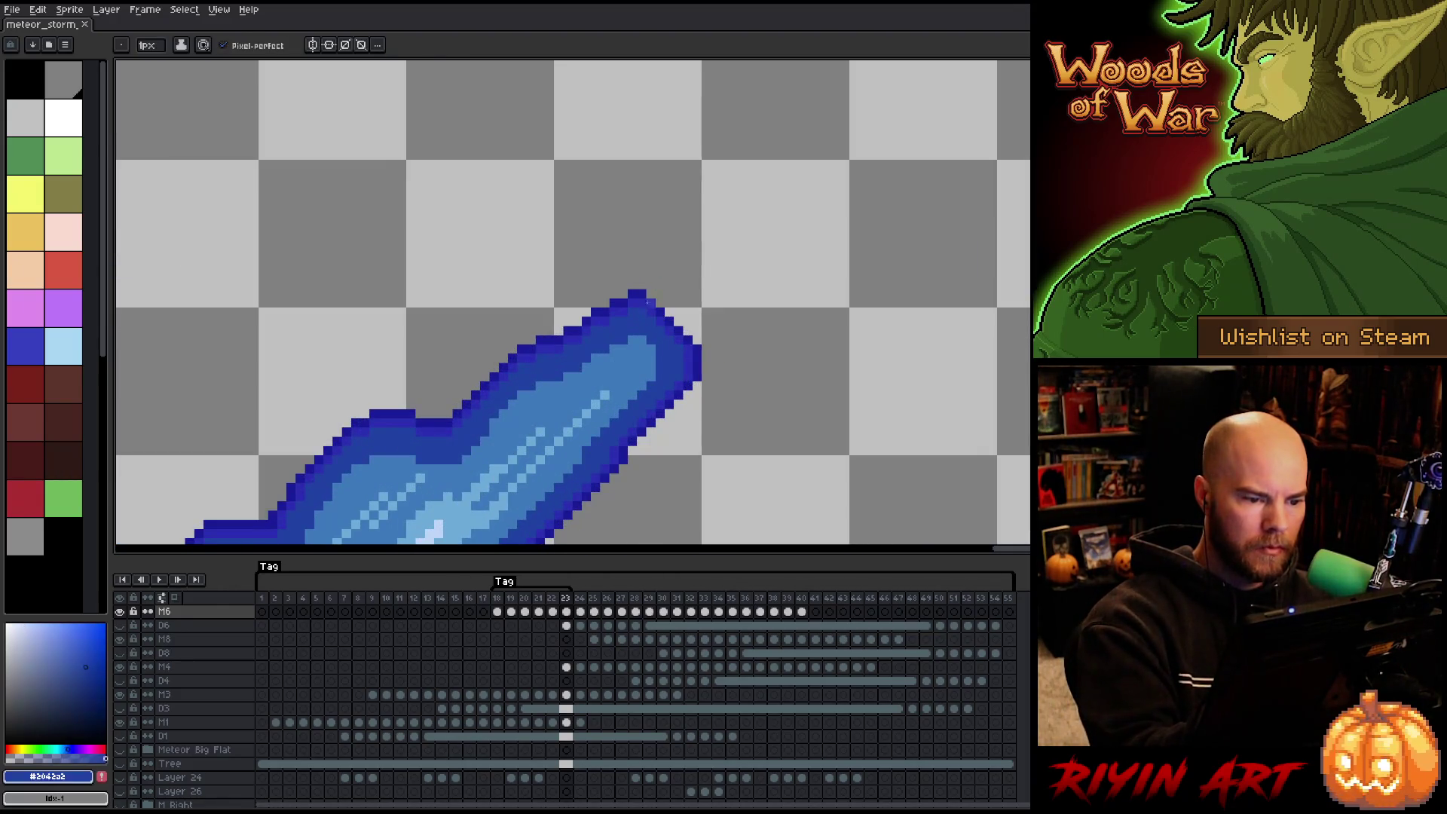
pyautogui.moveTo(639, 322)
pyautogui.mouseDown()
pyautogui.moveTo(729, 276)
pyautogui.moveTo(697, 338)
pyautogui.moveTo(653, 315)
pyautogui.mouseUp()
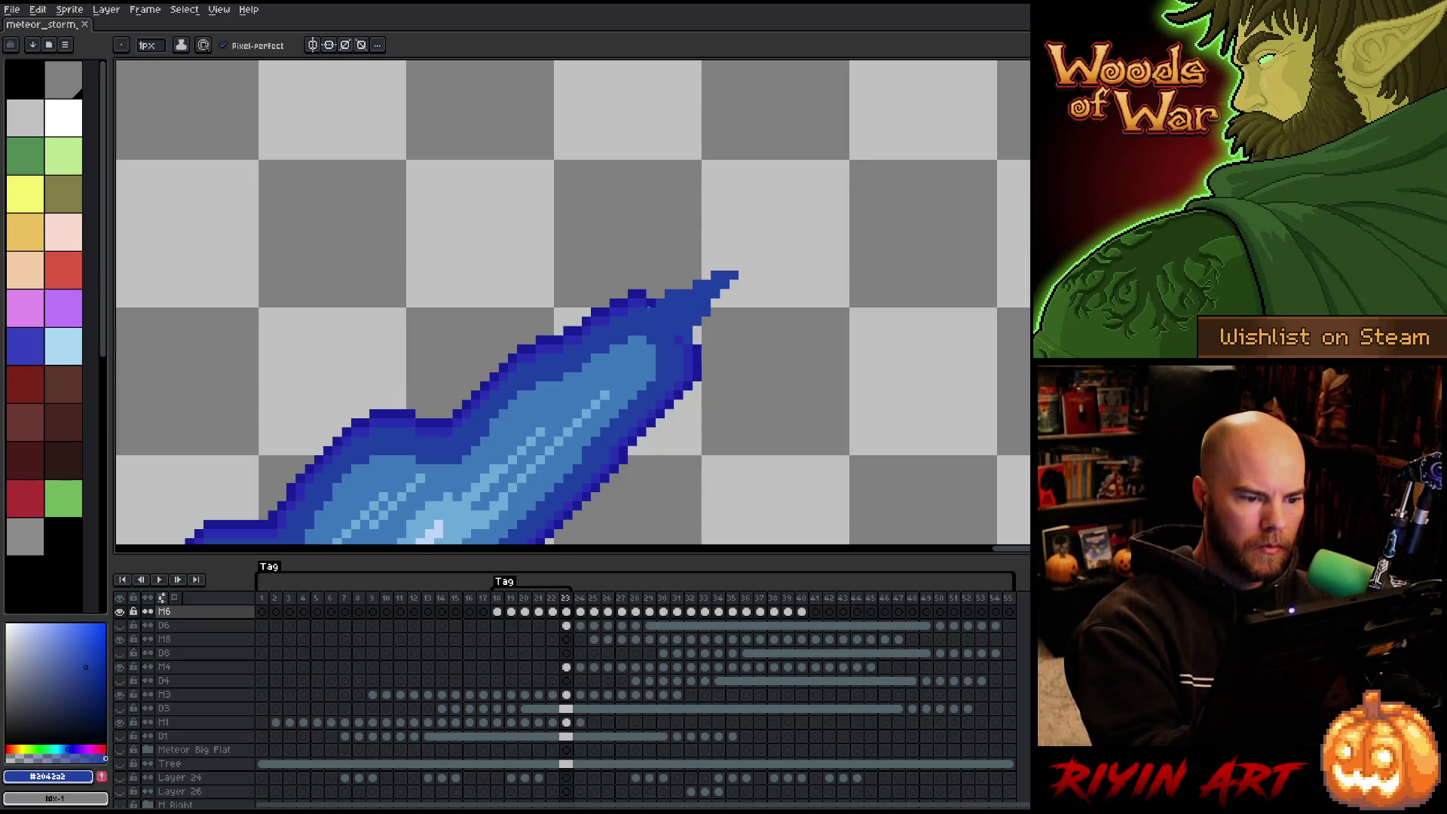
pyautogui.keyDown('alt'); pyautogui.click(650, 294); pyautogui.keyUp('alt')
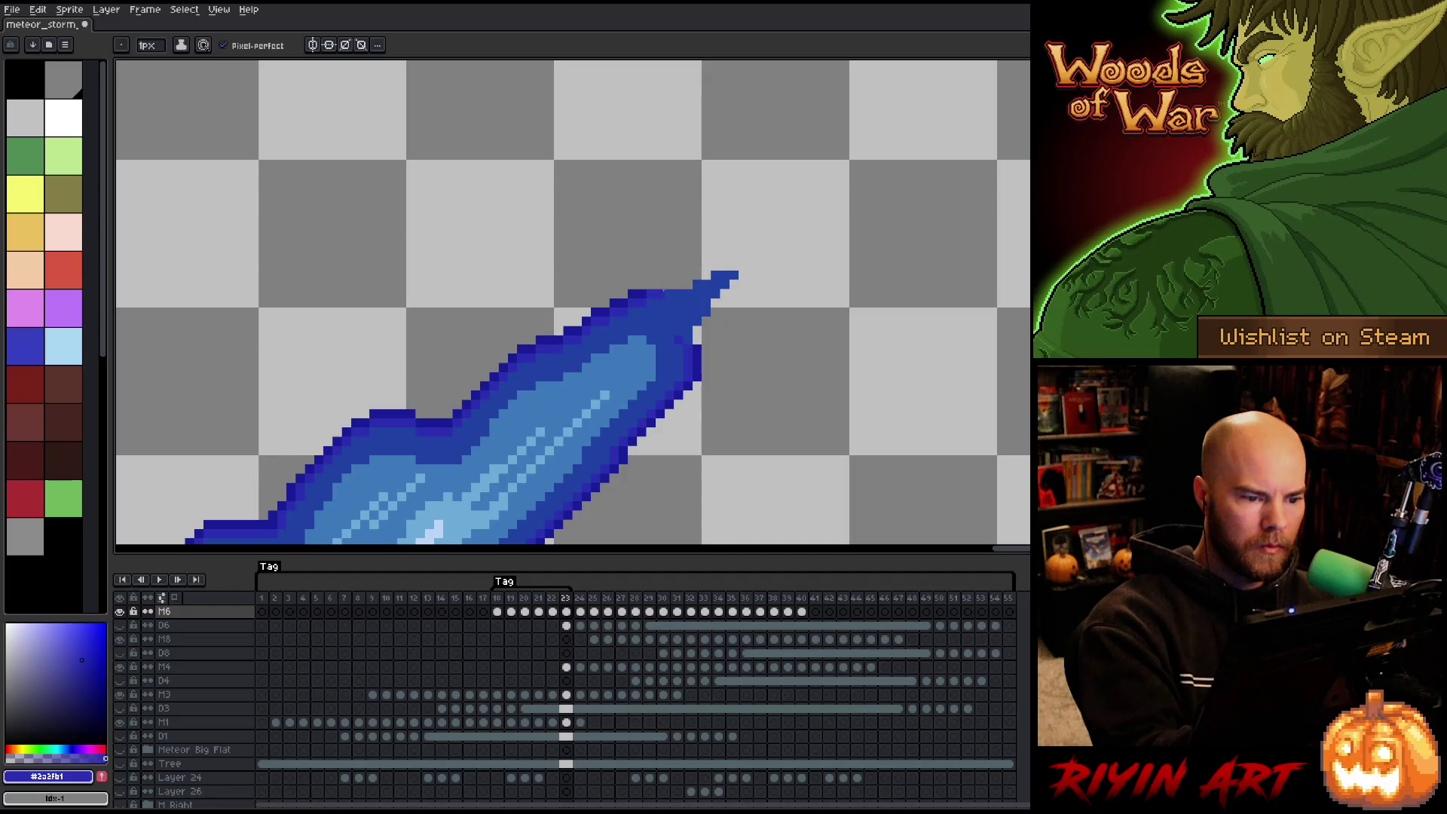
pyautogui.moveTo(678, 274); pyautogui.dragTo(752, 258)
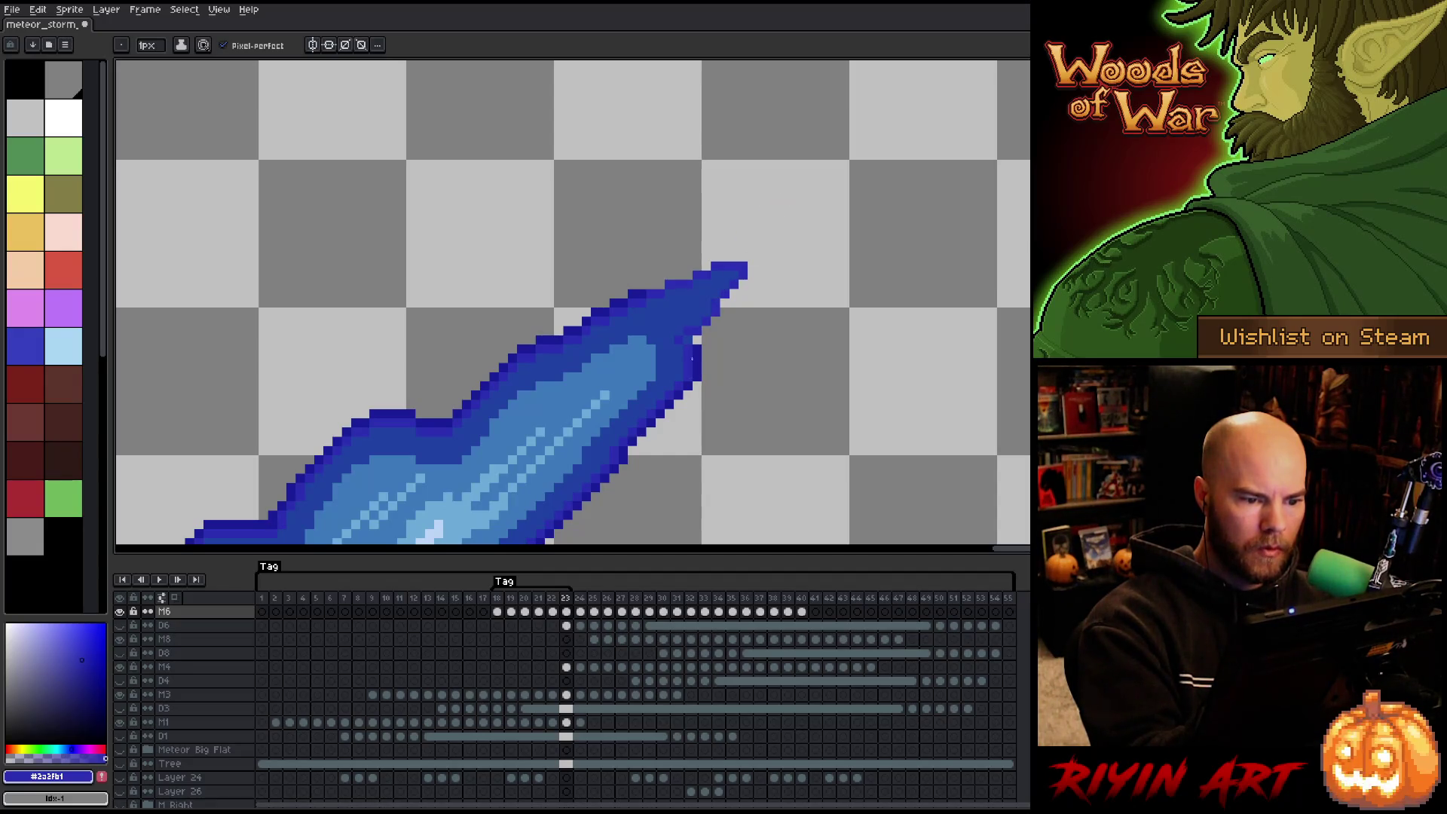
# Lasso the trail tip and give it a dark-blue outline.
pyautogui.keyDown('alt'); pyautogui.click(688, 327); pyautogui.keyUp('alt')
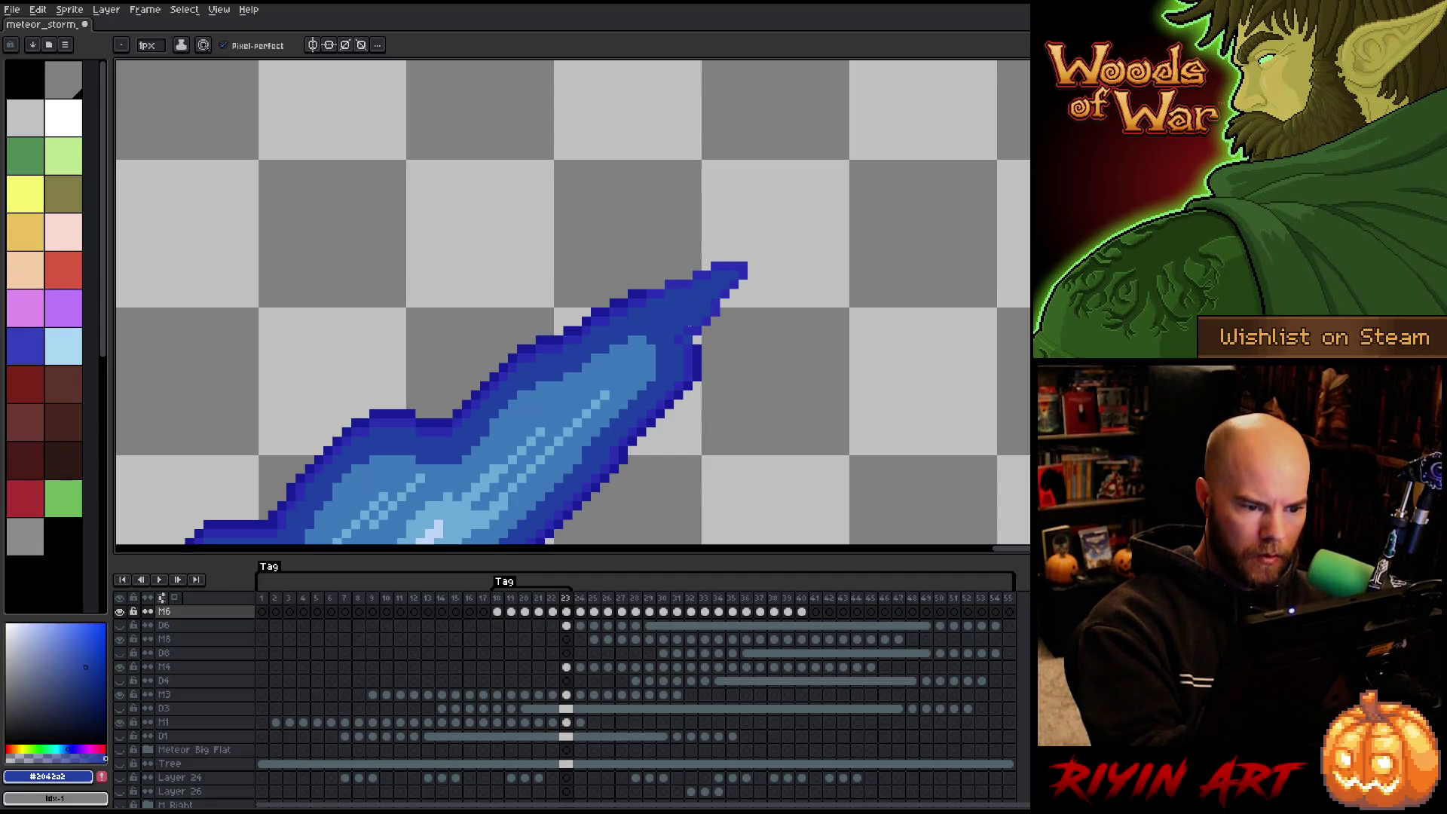
pyautogui.keyDown('alt'); pyautogui.click(698, 340); pyautogui.keyUp('alt')
pyautogui.press('m')
pyautogui.moveTo(705, 339)
pyautogui.mouseDown()
pyautogui.moveTo(648, 286)
pyautogui.moveTo(746, 372)
pyautogui.moveTo(716, 353)
pyautogui.mouseUp()
pyautogui.press('b')
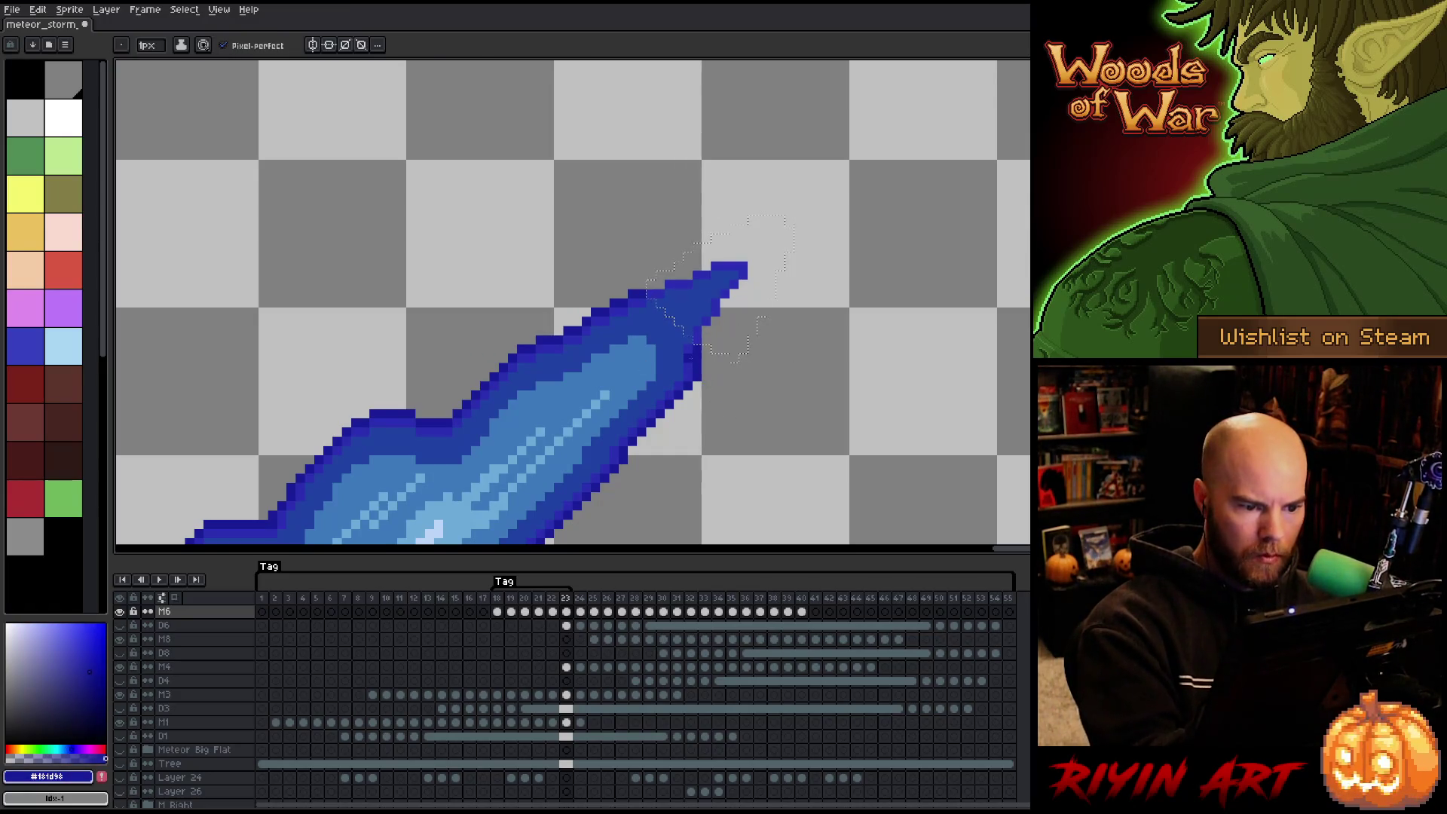
pyautogui.hotkey('shift', 'o')
pyautogui.press('Return')
pyautogui.hotkey('ctrl', 'd')
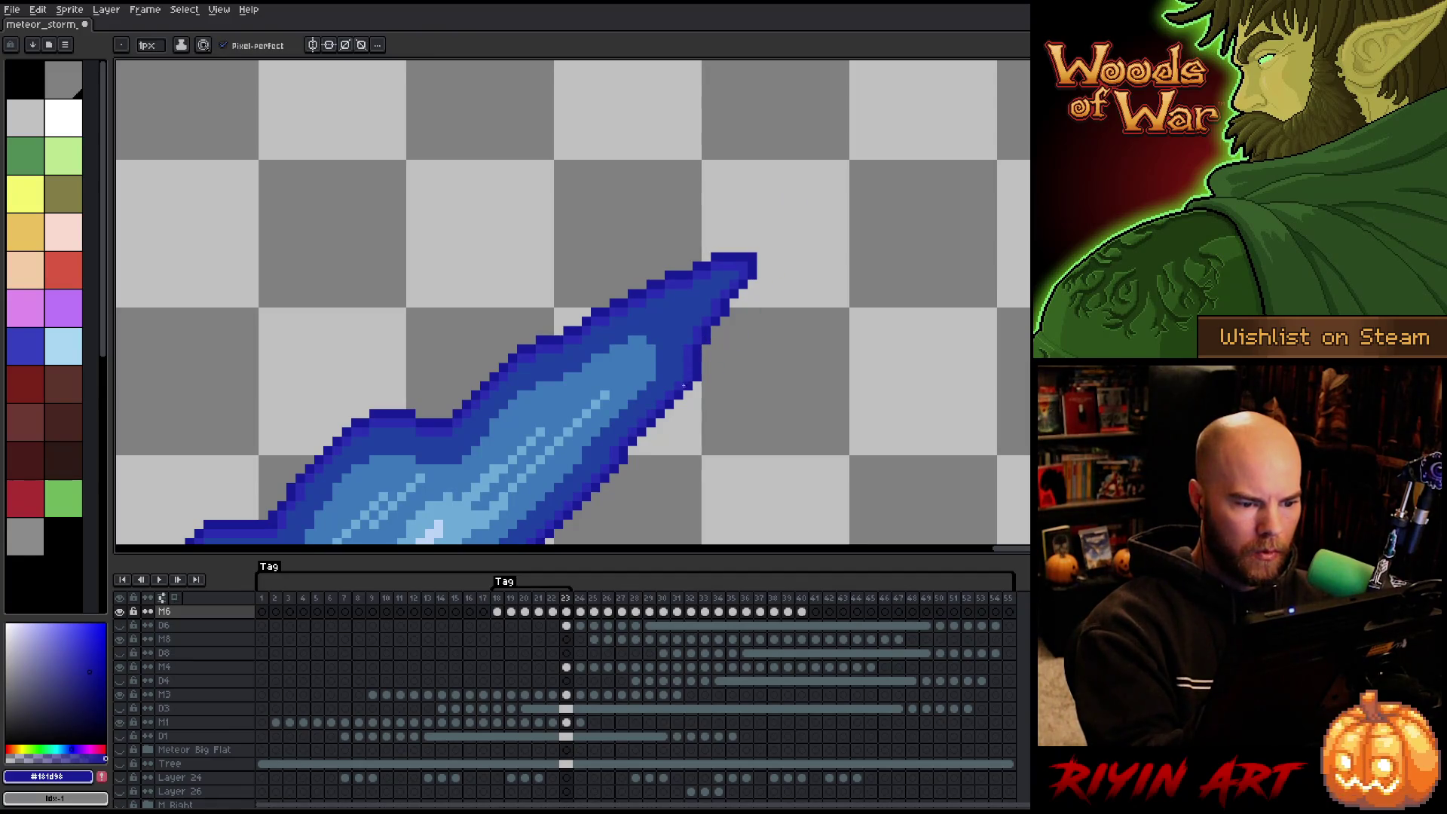
# Nudge small blocks of edge pixels to smooth the trail's upper outline.
pyautogui.press('m')
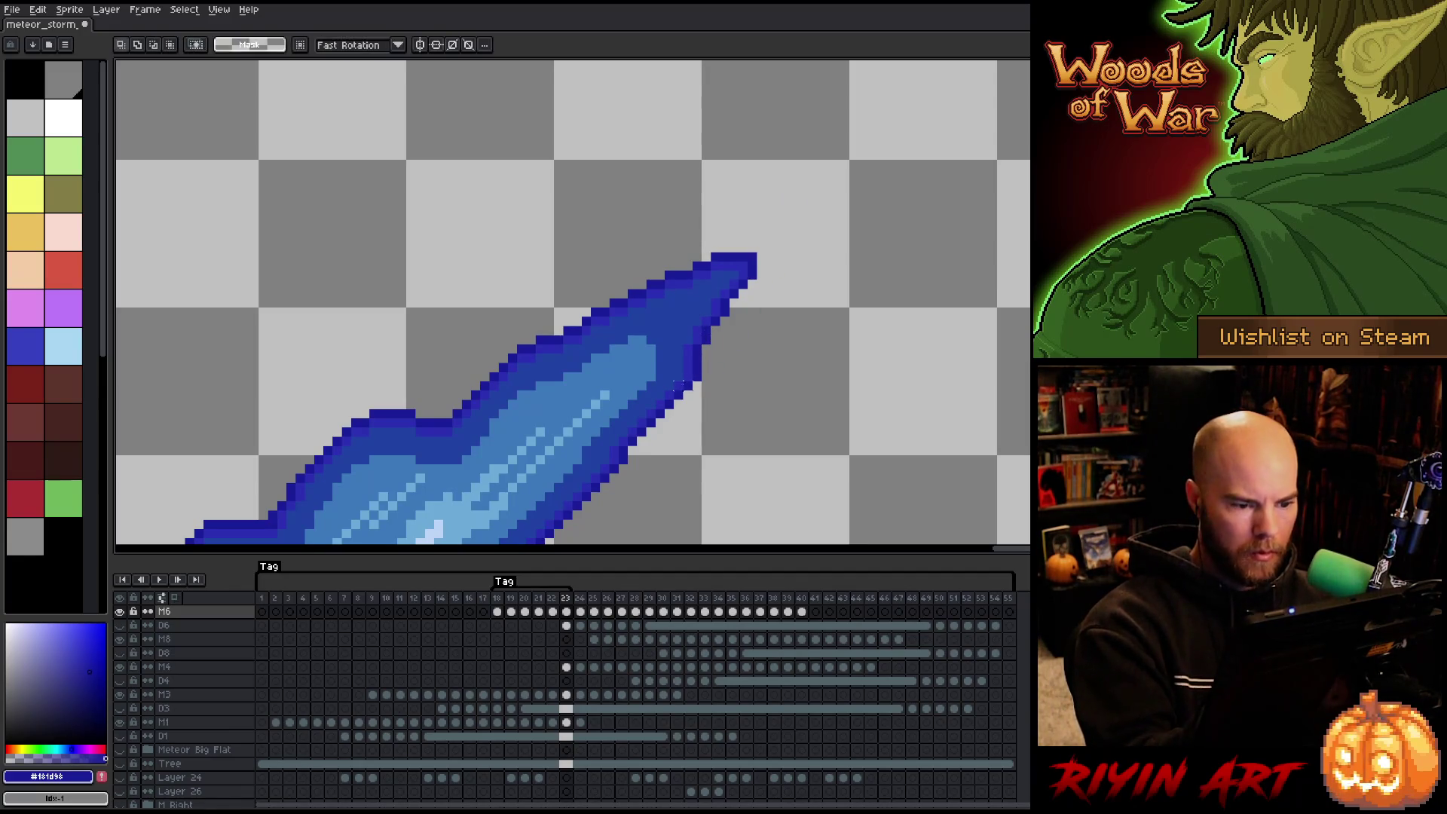
pyautogui.moveTo(671, 370)
pyautogui.mouseDown()
pyautogui.moveTo(713, 393)
pyautogui.moveTo(694, 354)
pyautogui.mouseUp()
pyautogui.hotkey('ctrl', 'd')
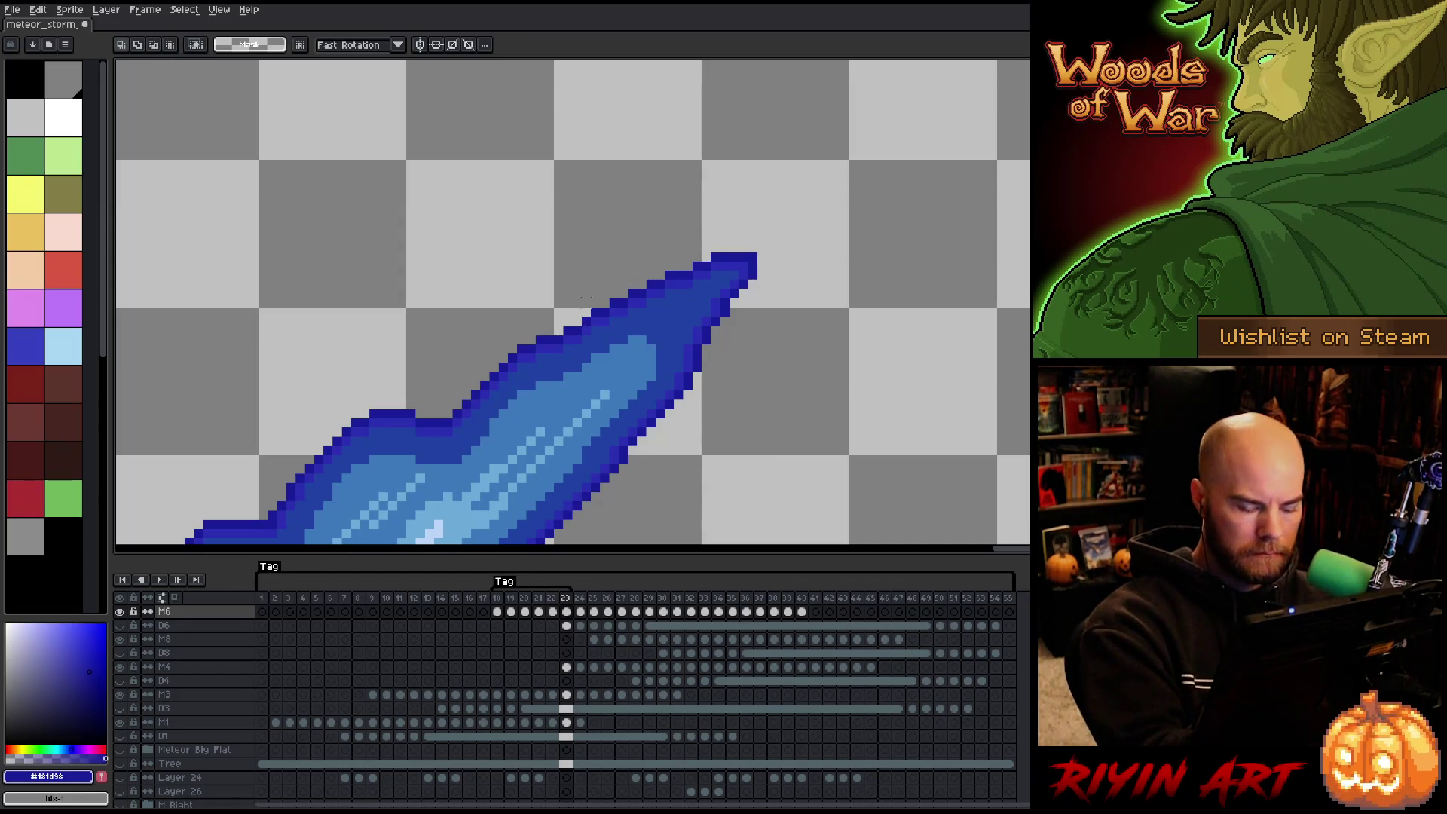
pyautogui.moveTo(587, 316)
pyautogui.mouseDown()
pyautogui.moveTo(544, 353)
pyautogui.moveTo(519, 337)
pyautogui.mouseUp()
pyautogui.click(537, 337)
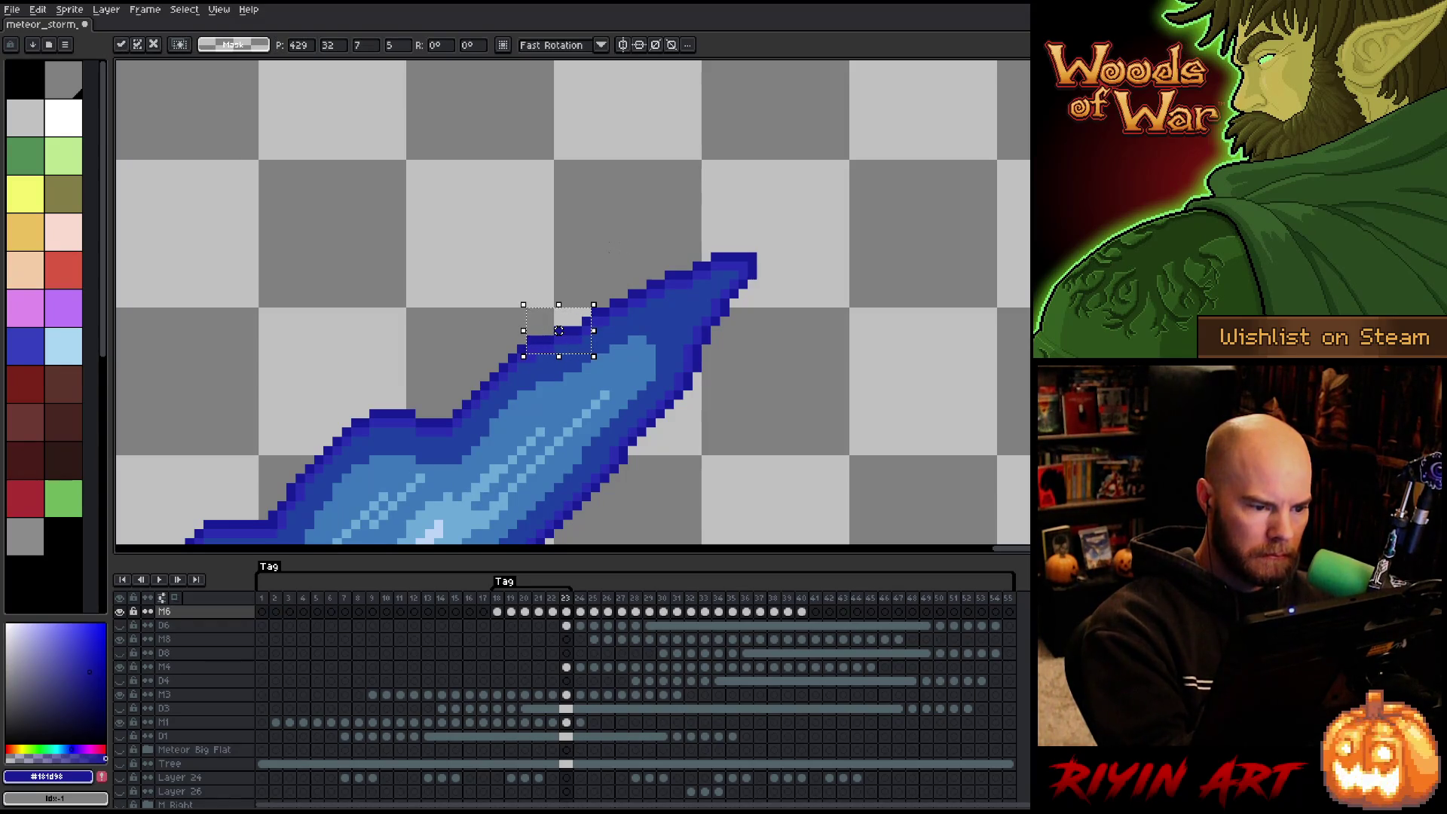
pyautogui.press('Return')
pyautogui.moveTo(594, 312); pyautogui.dragTo(551, 347)
pyautogui.press('Return')
pyautogui.press('b')
pyautogui.keyDown('alt'); pyautogui.click(588, 343); pyautogui.keyUp('alt')
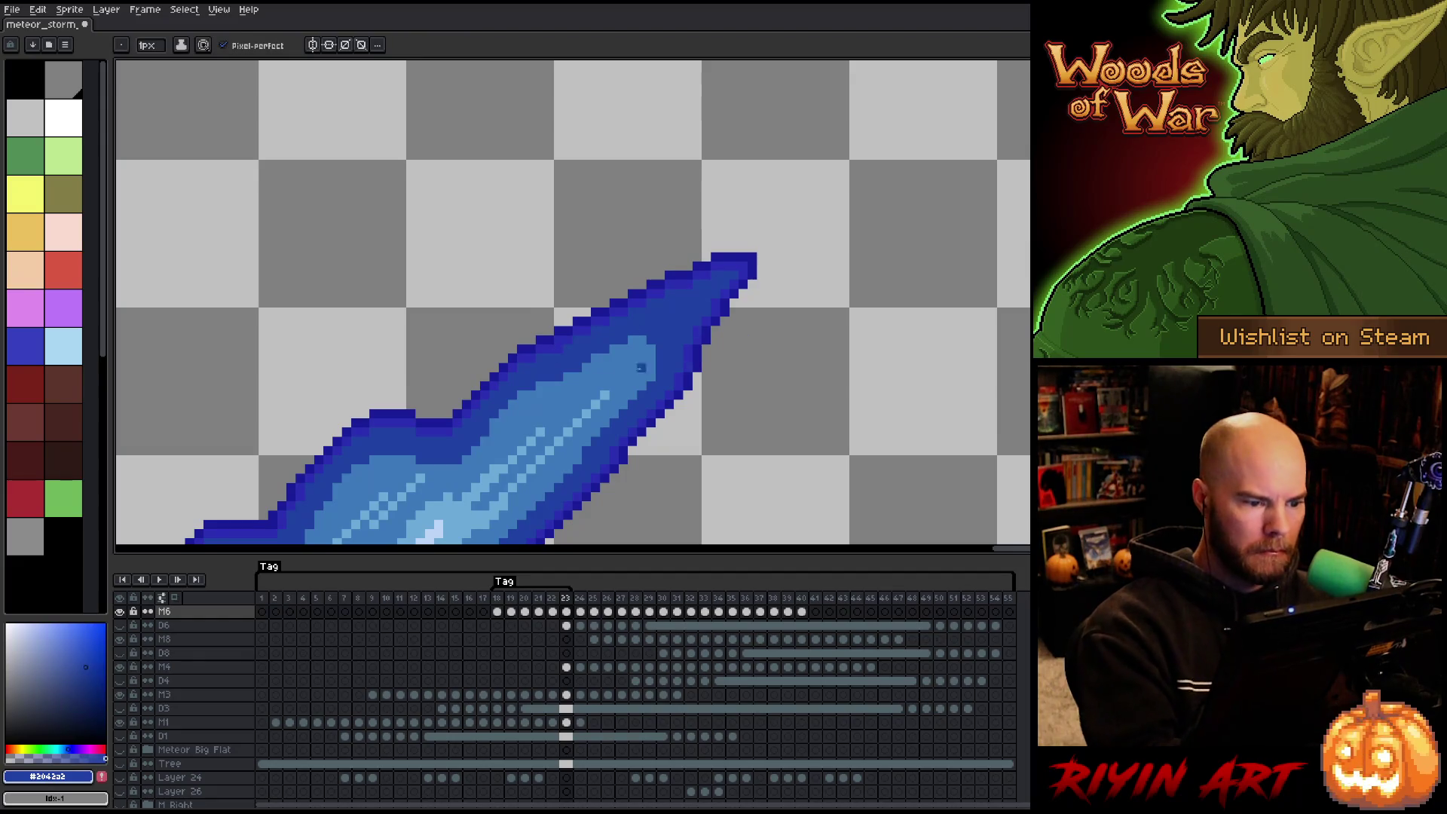
pyautogui.press('v')
pyautogui.rightClick(728, 366)
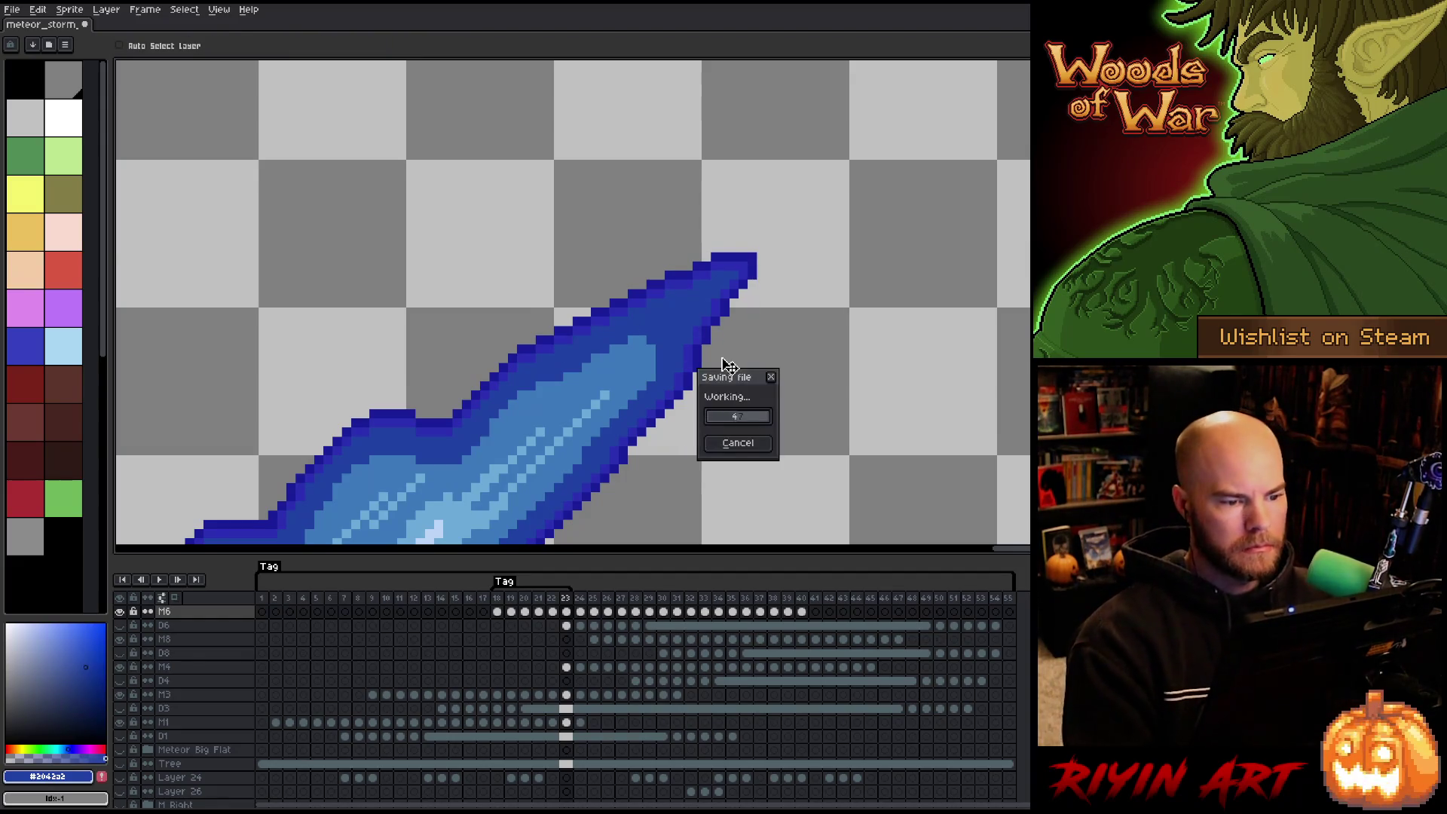
# Shade a few pixels near the trail tip a darker mid-blue.
pyautogui.click(742, 416)
pyautogui.scroll(-3, 721, 353)
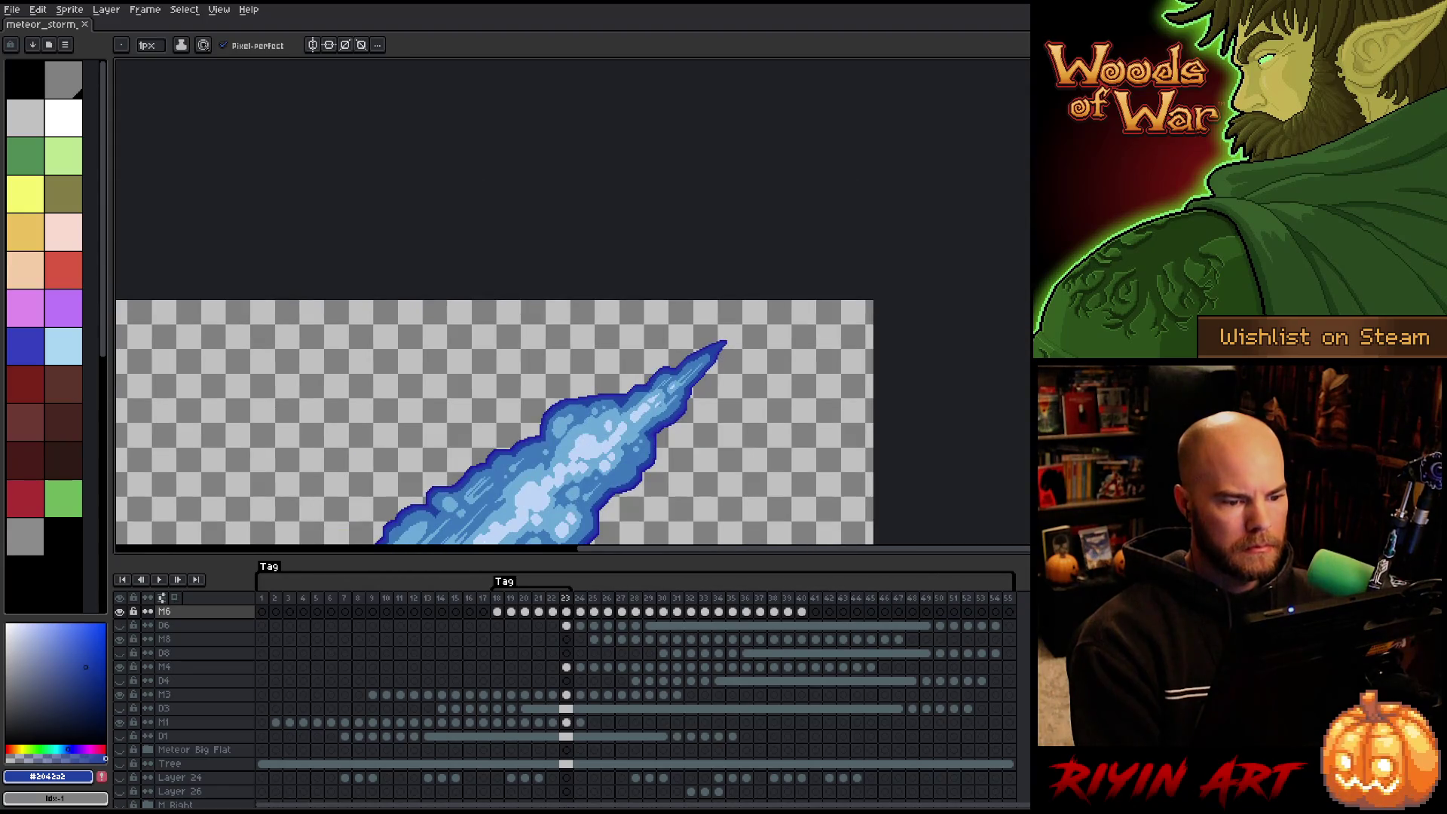
pyautogui.scroll(3, 737, 376)
pyautogui.keyDown('alt'); pyautogui.click(736, 375); pyautogui.keyUp('alt')
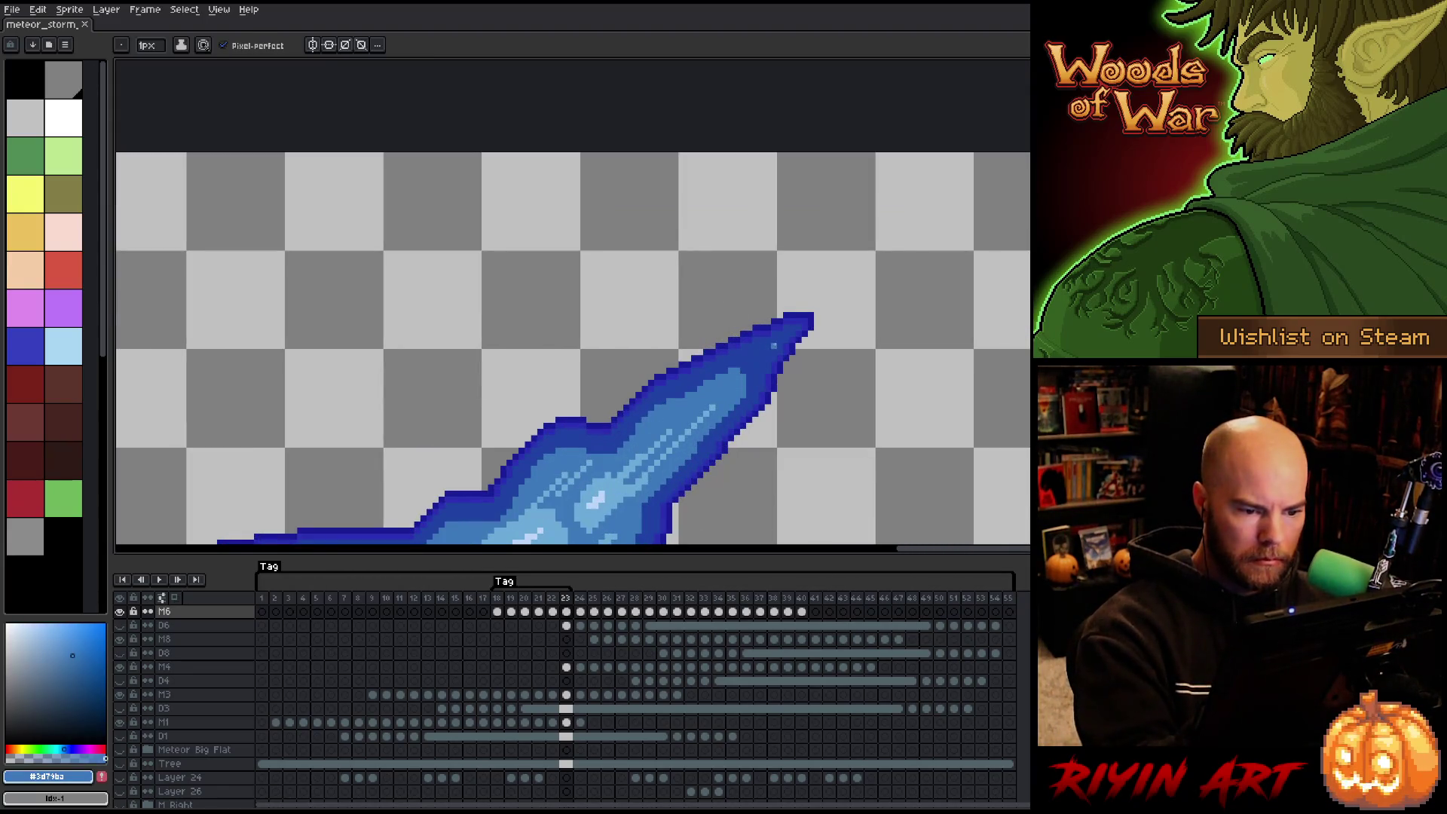
pyautogui.moveTo(737, 365); pyautogui.dragTo(754, 352)
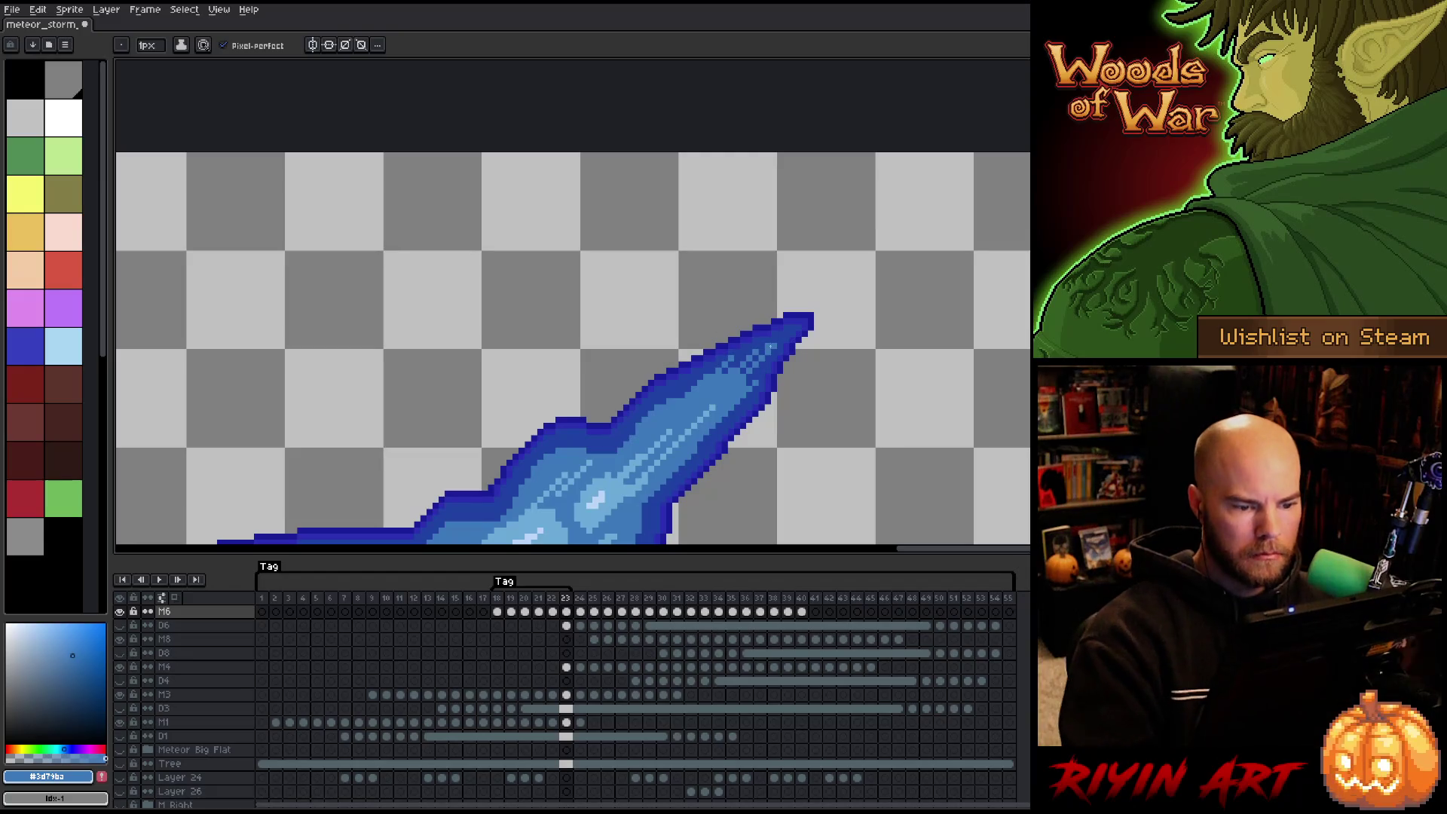
pyautogui.scroll(-5, 765, 317)
pyautogui.scroll(5, 768, 308)
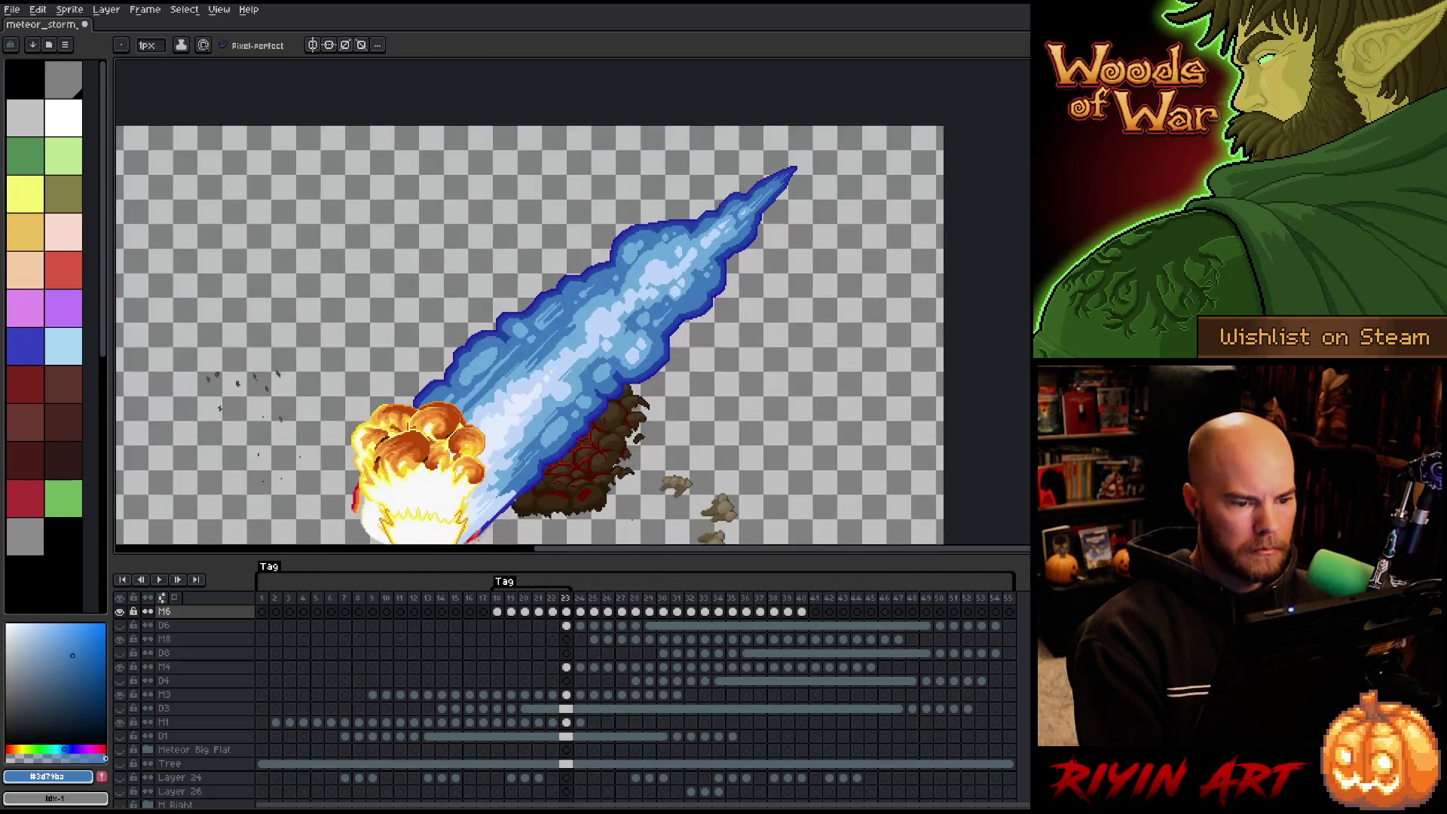
# Review frames 18–22, then add a new empty layer above M6 on frame 20.
pyautogui.press('Left')
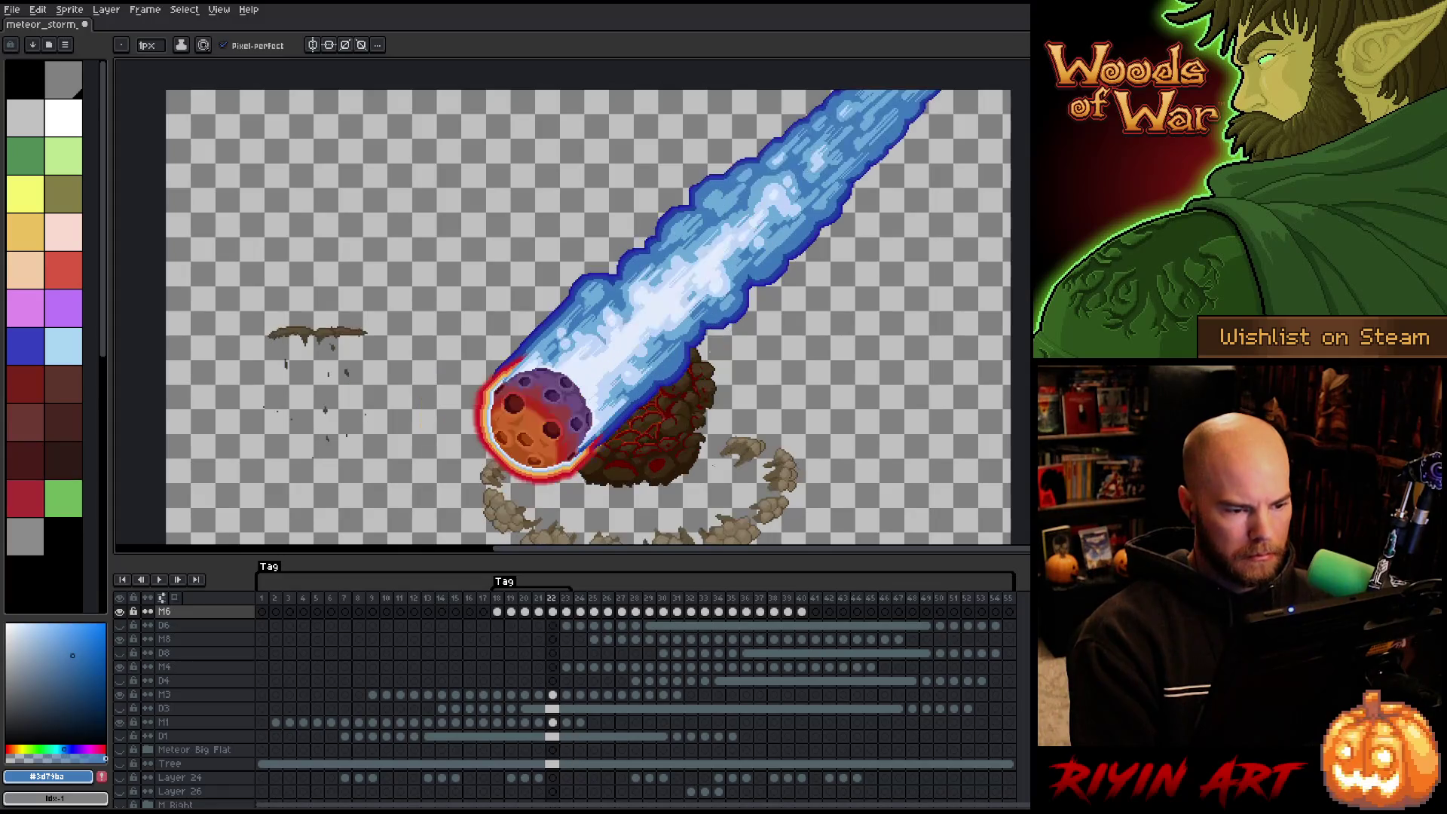
pyautogui.press('Left')
pyautogui.press('Left')
pyautogui.press('Left')
pyautogui.scroll(-2, 564, 316)
pyautogui.scroll(2, 564, 317)
pyautogui.press('Left')
pyautogui.press('Right')
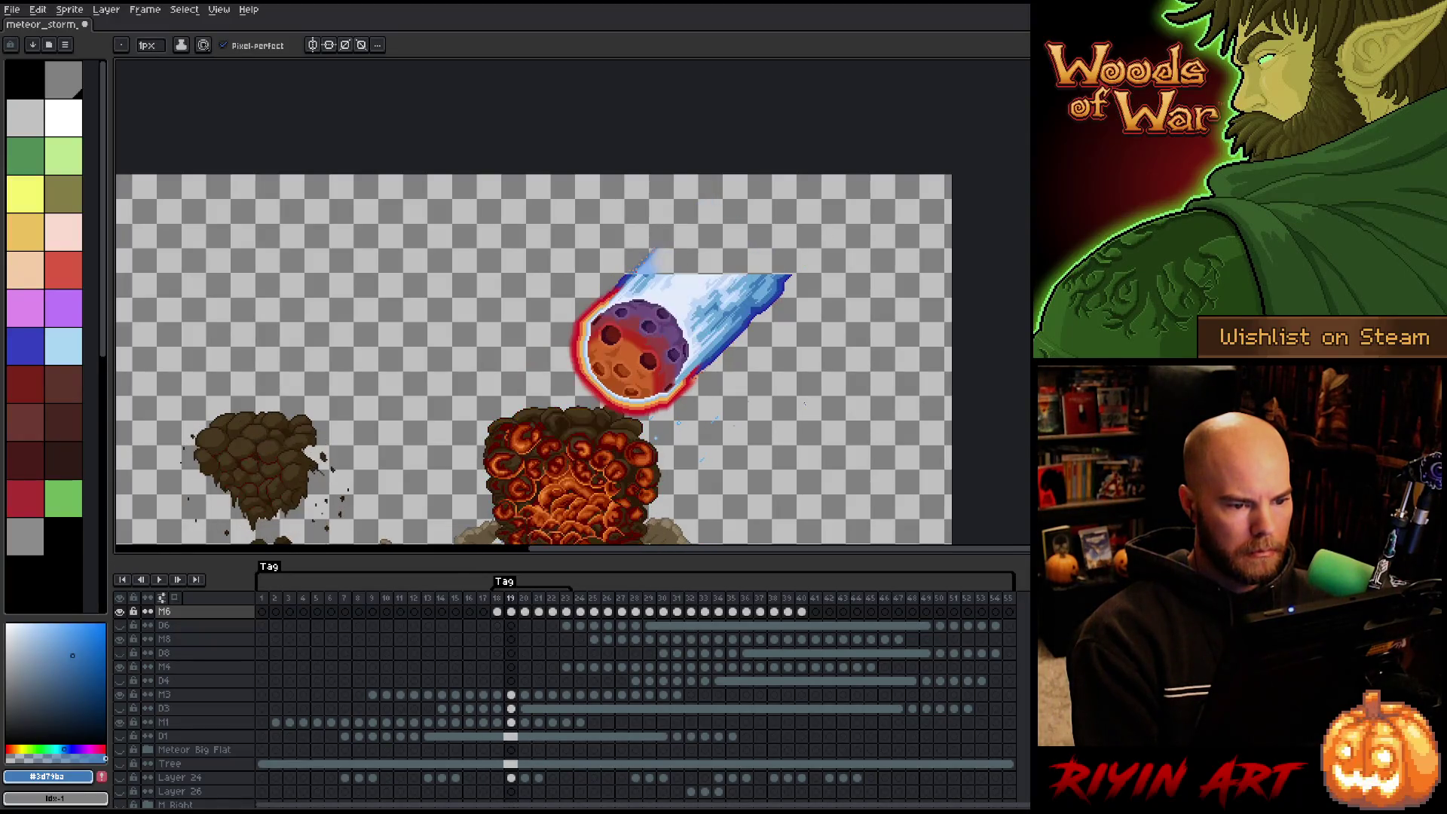
pyautogui.press('Left')
pyautogui.press('Right')
pyautogui.press('Right')
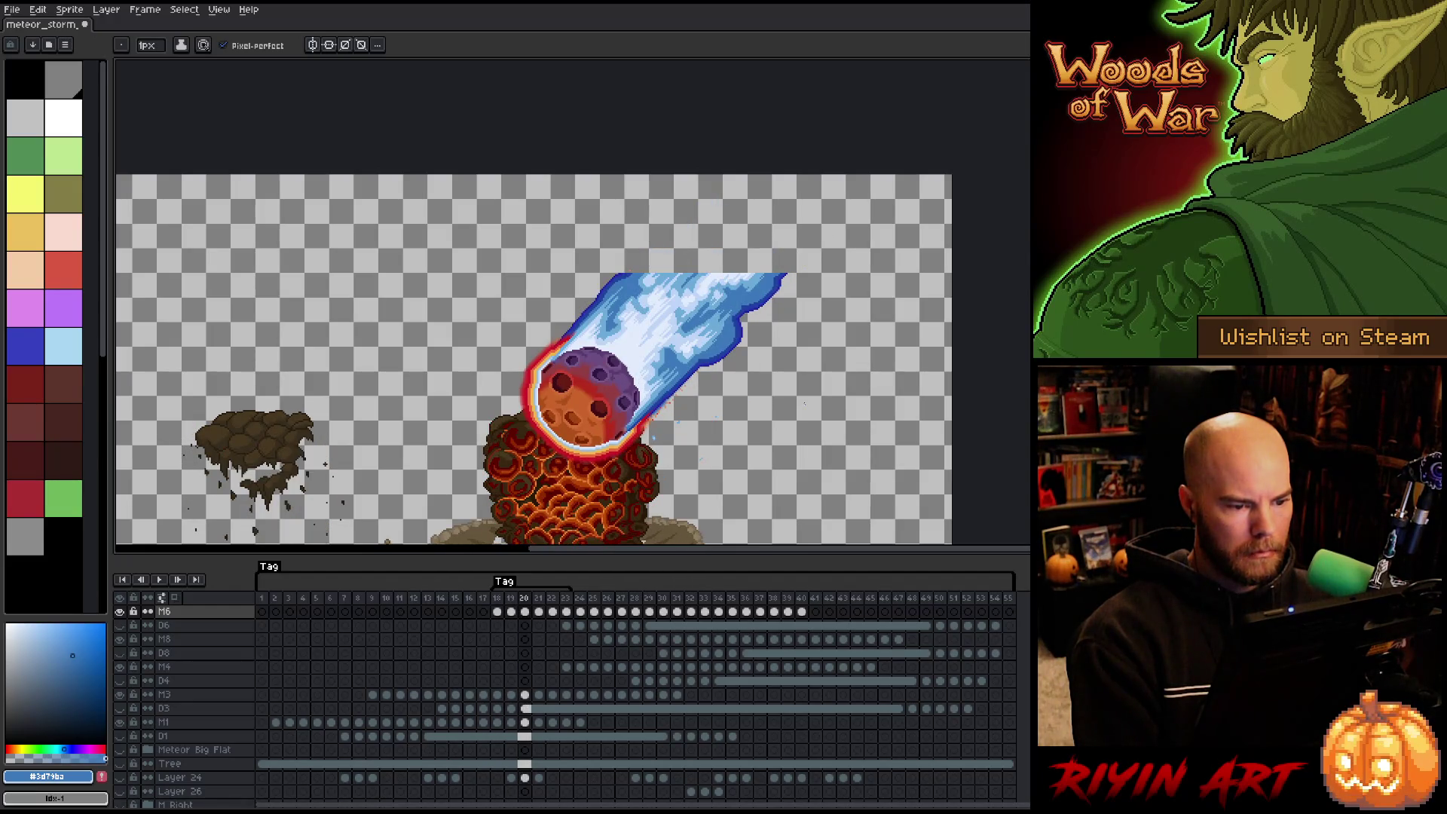
pyautogui.press('Right')
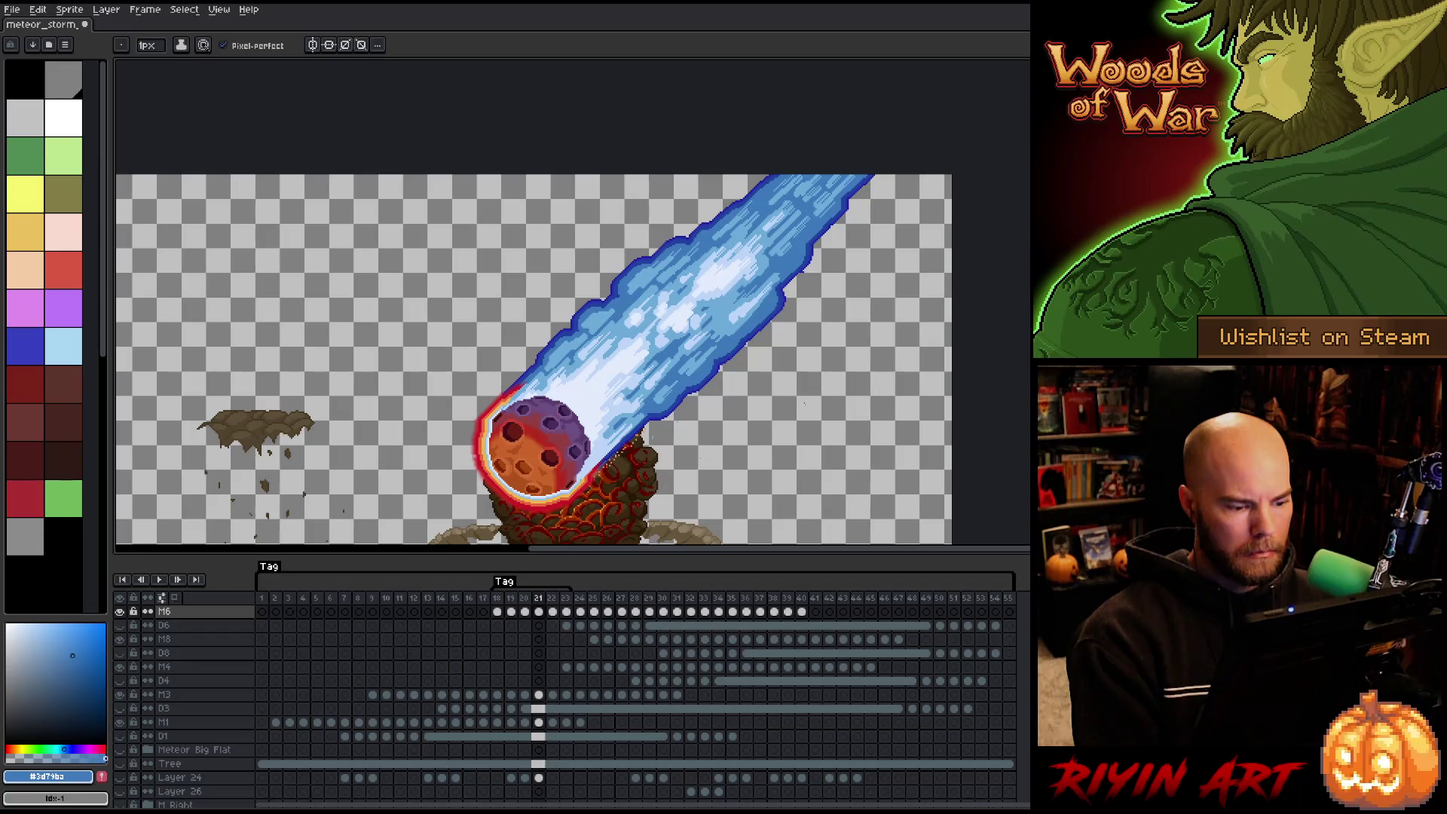
pyautogui.press('Right')
pyautogui.press('Left')
pyautogui.press('Left')
pyautogui.press('Left')
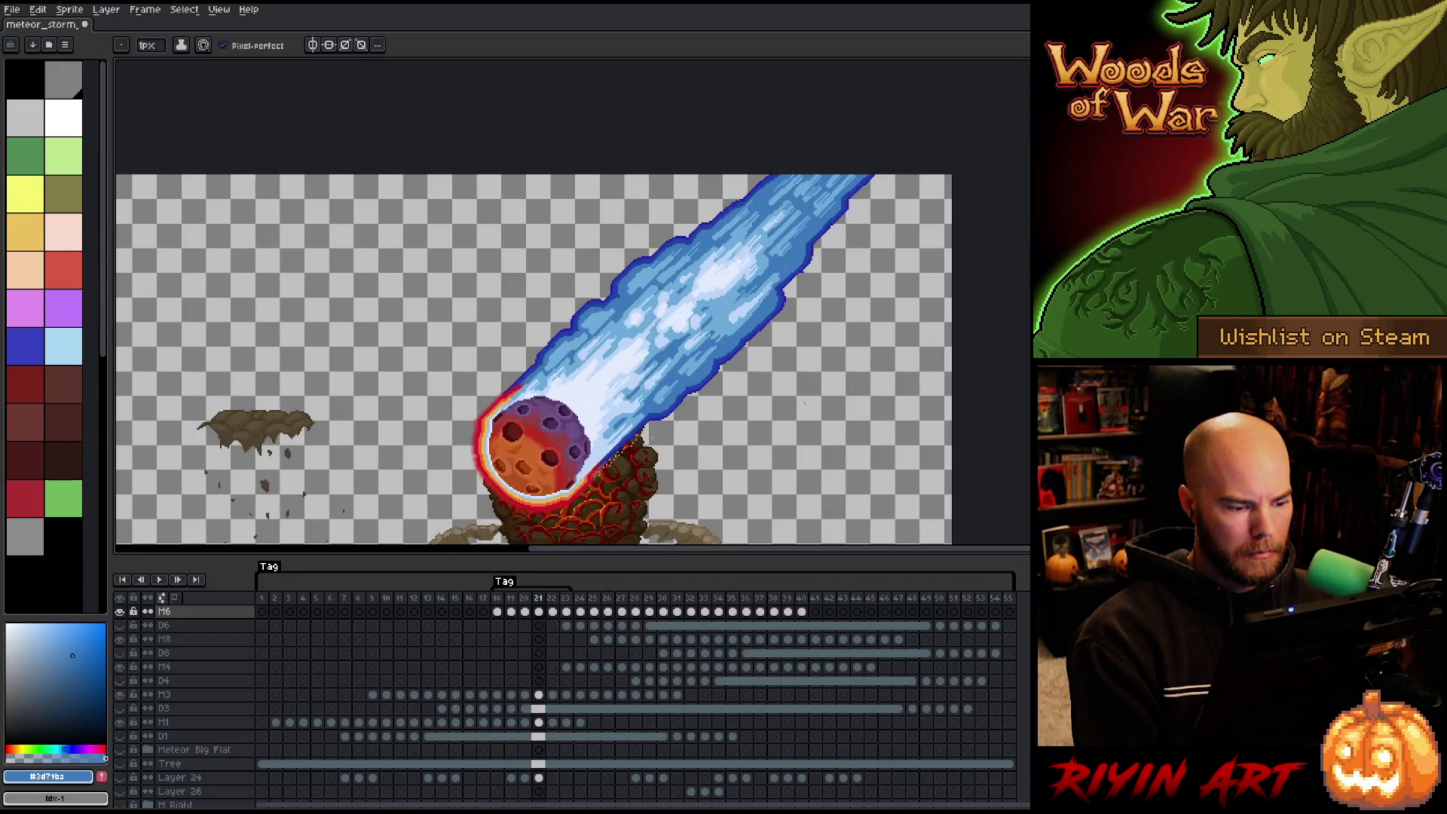
pyautogui.press('Right')
pyautogui.press('Right')
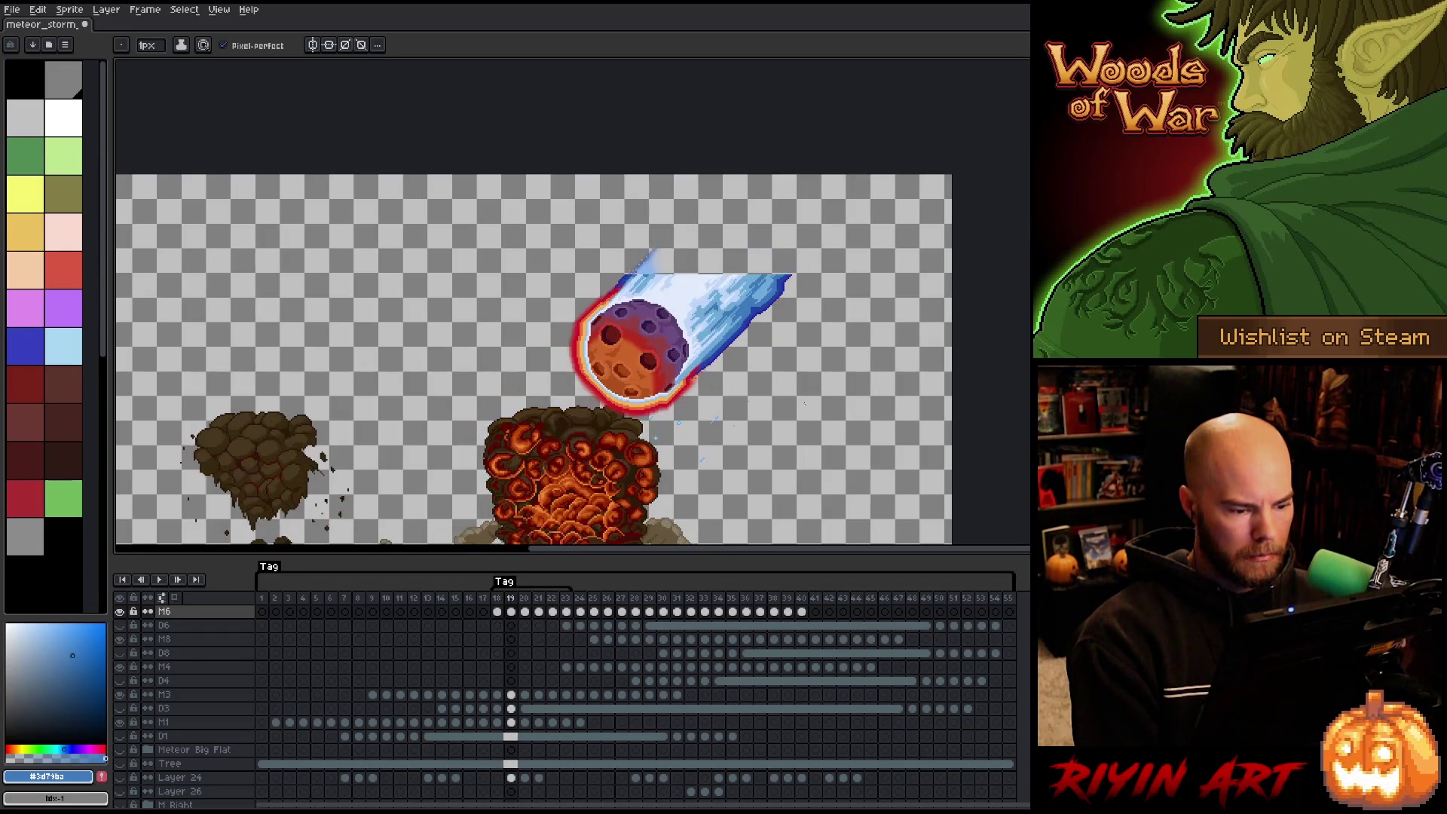
pyautogui.hotkey('shift', 'n')
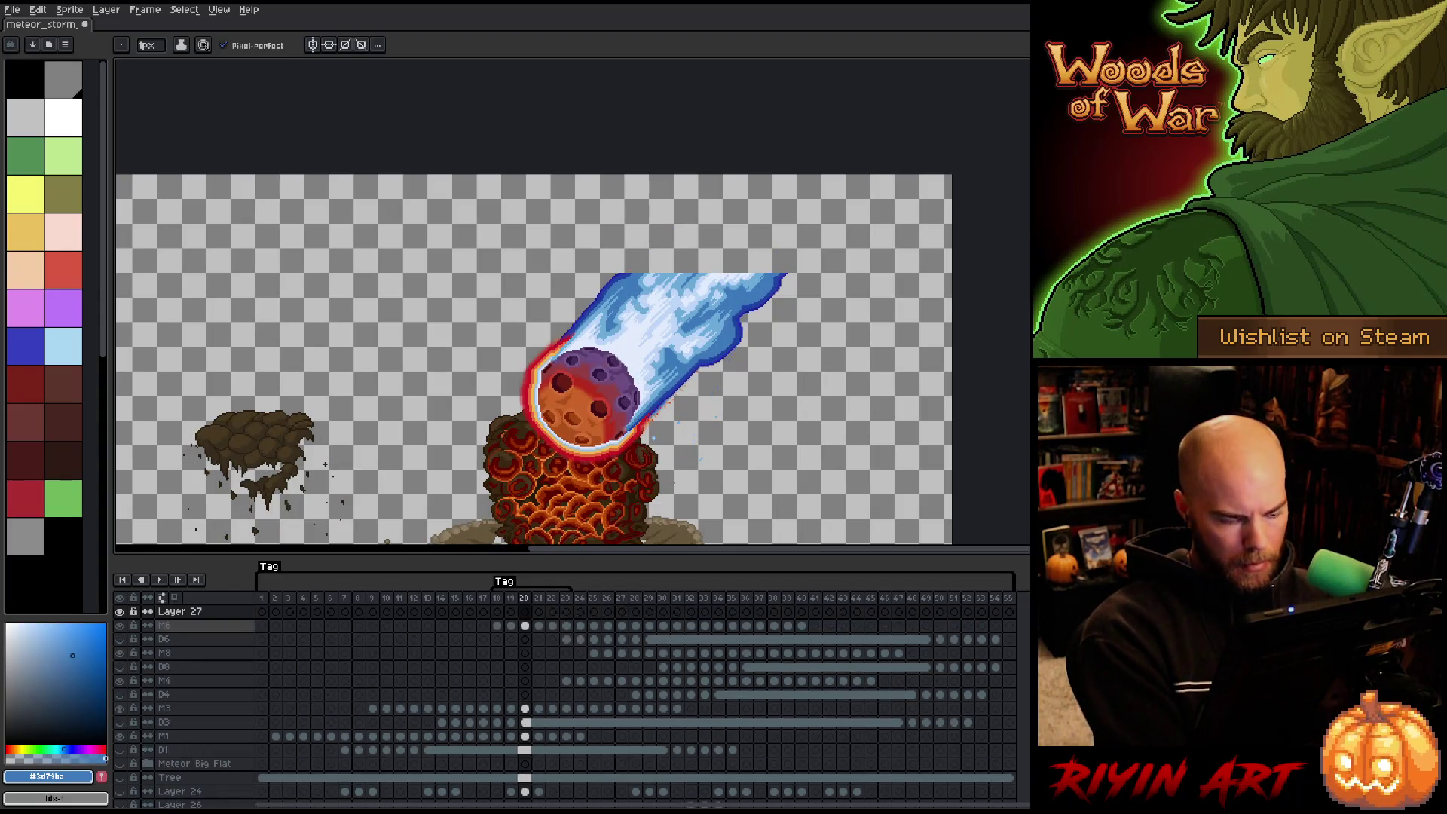
# Copy the M6 cels from frames 21–23 into Layer 27 frames 18–20.
pyautogui.moveTo(567, 625); pyautogui.dragTo(539, 625)
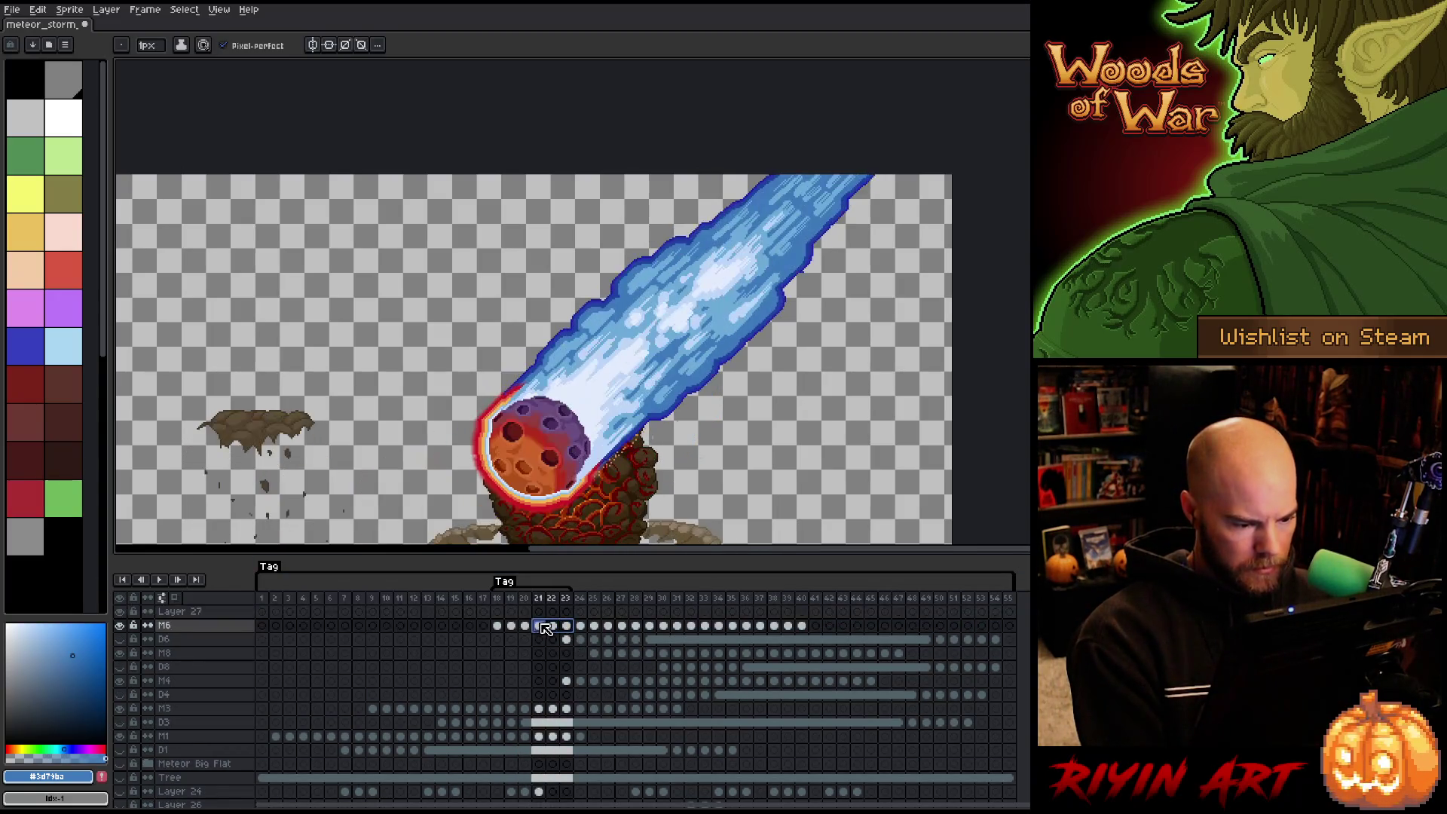
pyautogui.hotkey('ctrl', 'c')
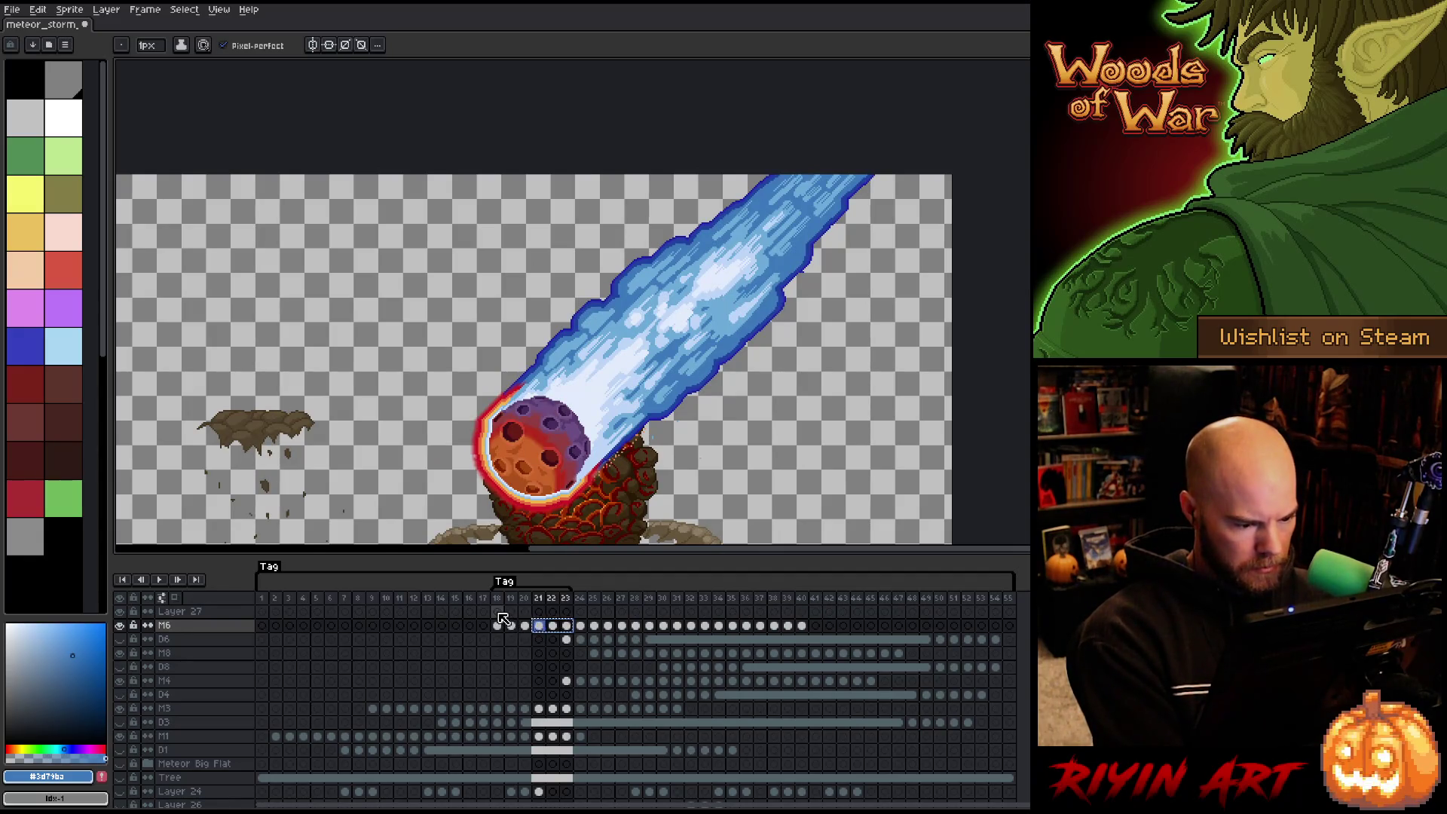
pyautogui.click(497, 611)
pyautogui.hotkey('ctrl', 'v')
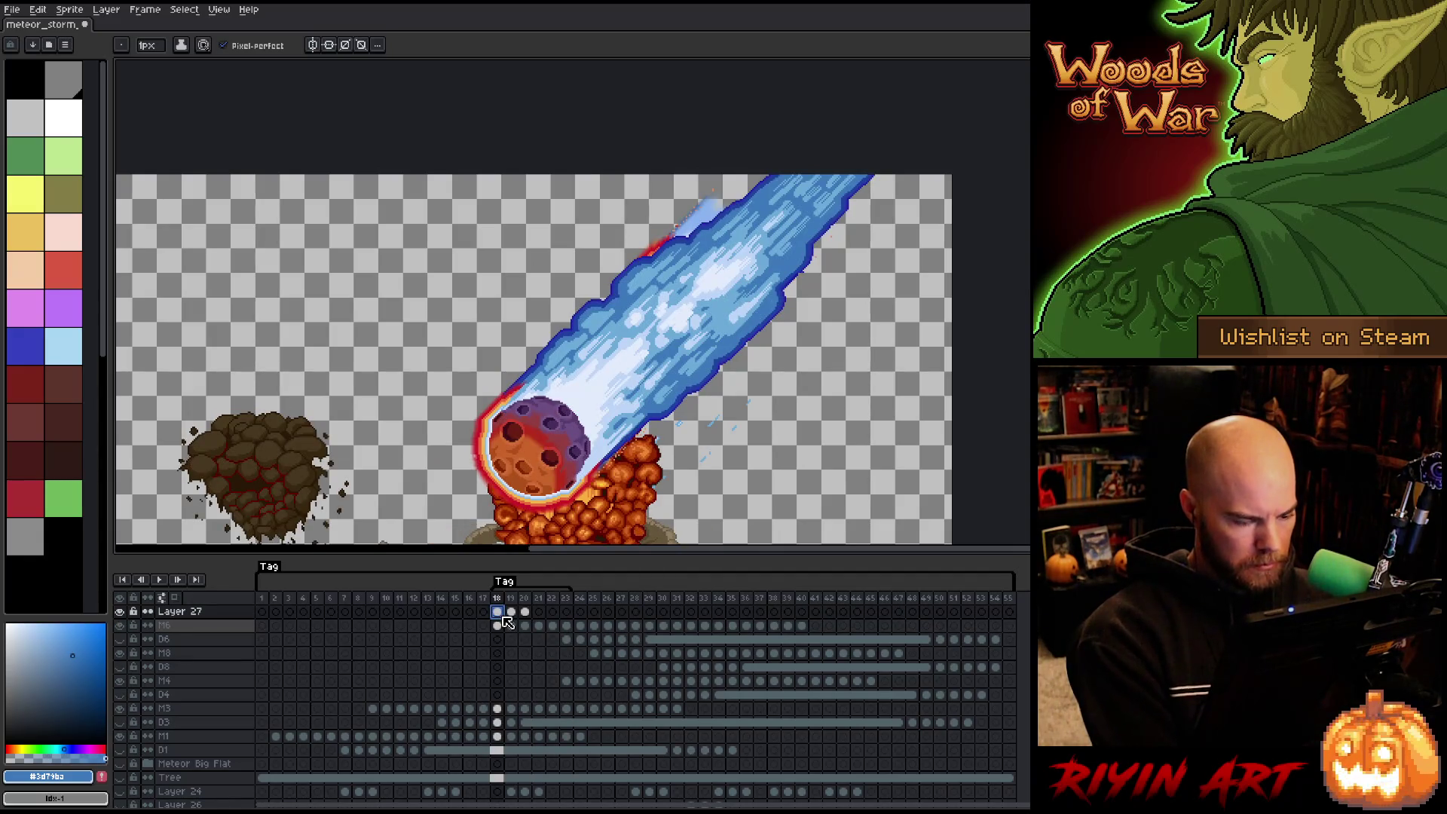
# Move the pasted meteor and trail higher, away from the explosion, and compare with Layer 27 hidden.
pyautogui.press('v')
pyautogui.moveTo(542, 435)
pyautogui.mouseDown()
pyautogui.moveTo(701, 200)
pyautogui.moveTo(693, 296)
pyautogui.mouseUp()
pyautogui.click(123, 613)
pyautogui.click(123, 613)
pyautogui.press('Right')
pyautogui.scroll(-2, 124, 615)
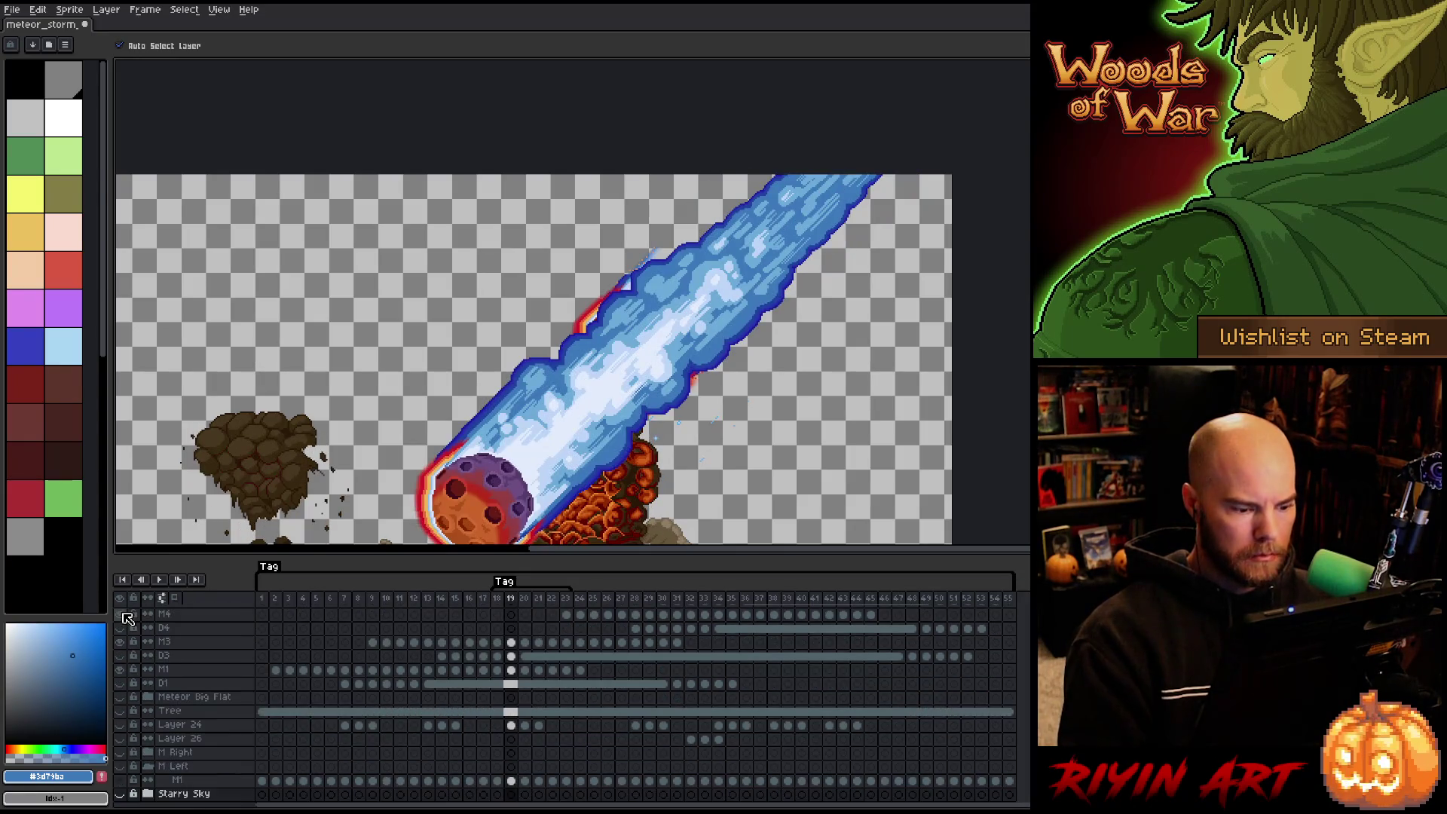
pyautogui.scroll(2, 494, 642)
# Transform the meteor on Layer 27's frame 18 cel and commit its new placement.
pyautogui.click(498, 612)
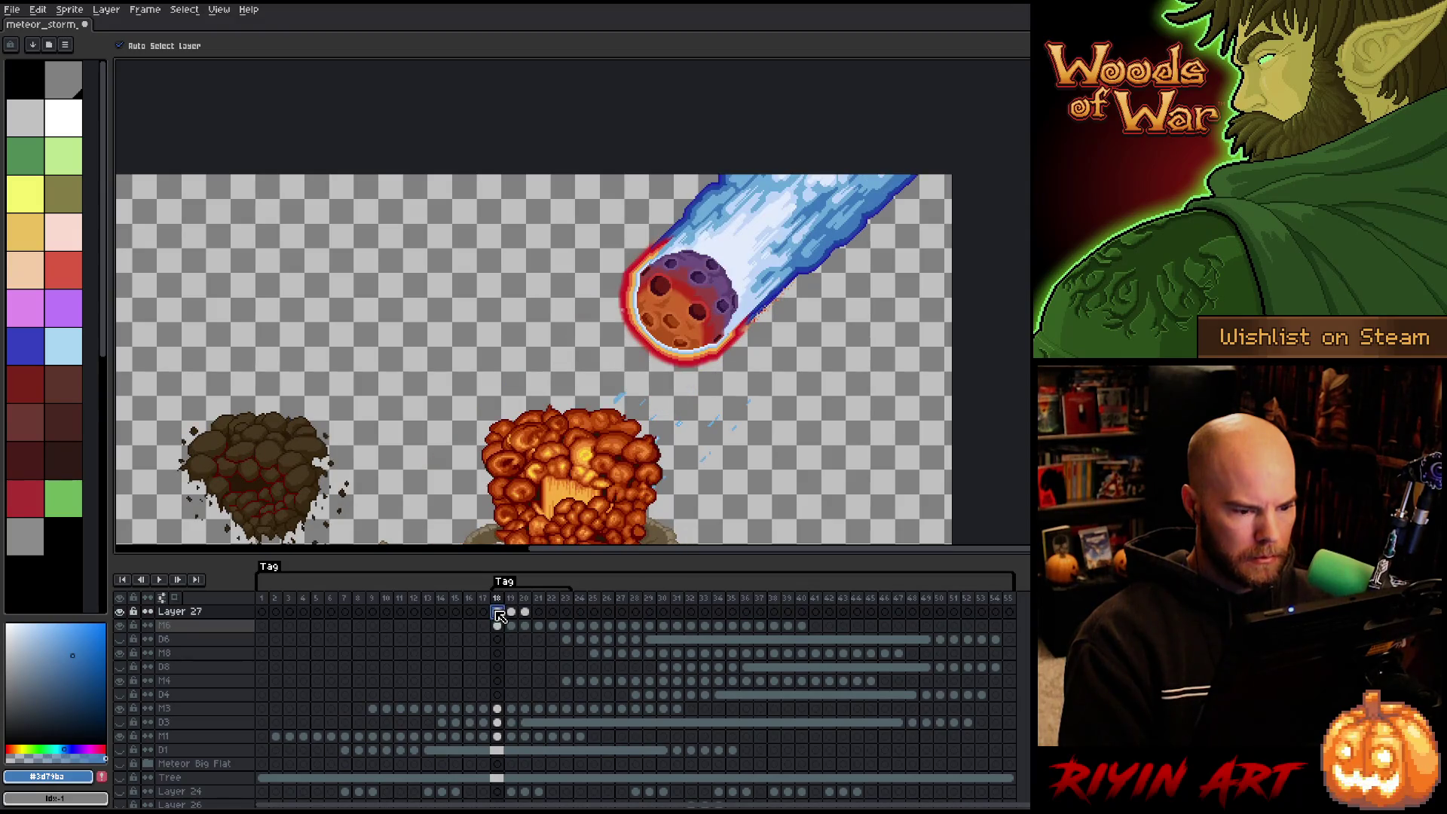
pyautogui.hotkey('ctrl', 't')
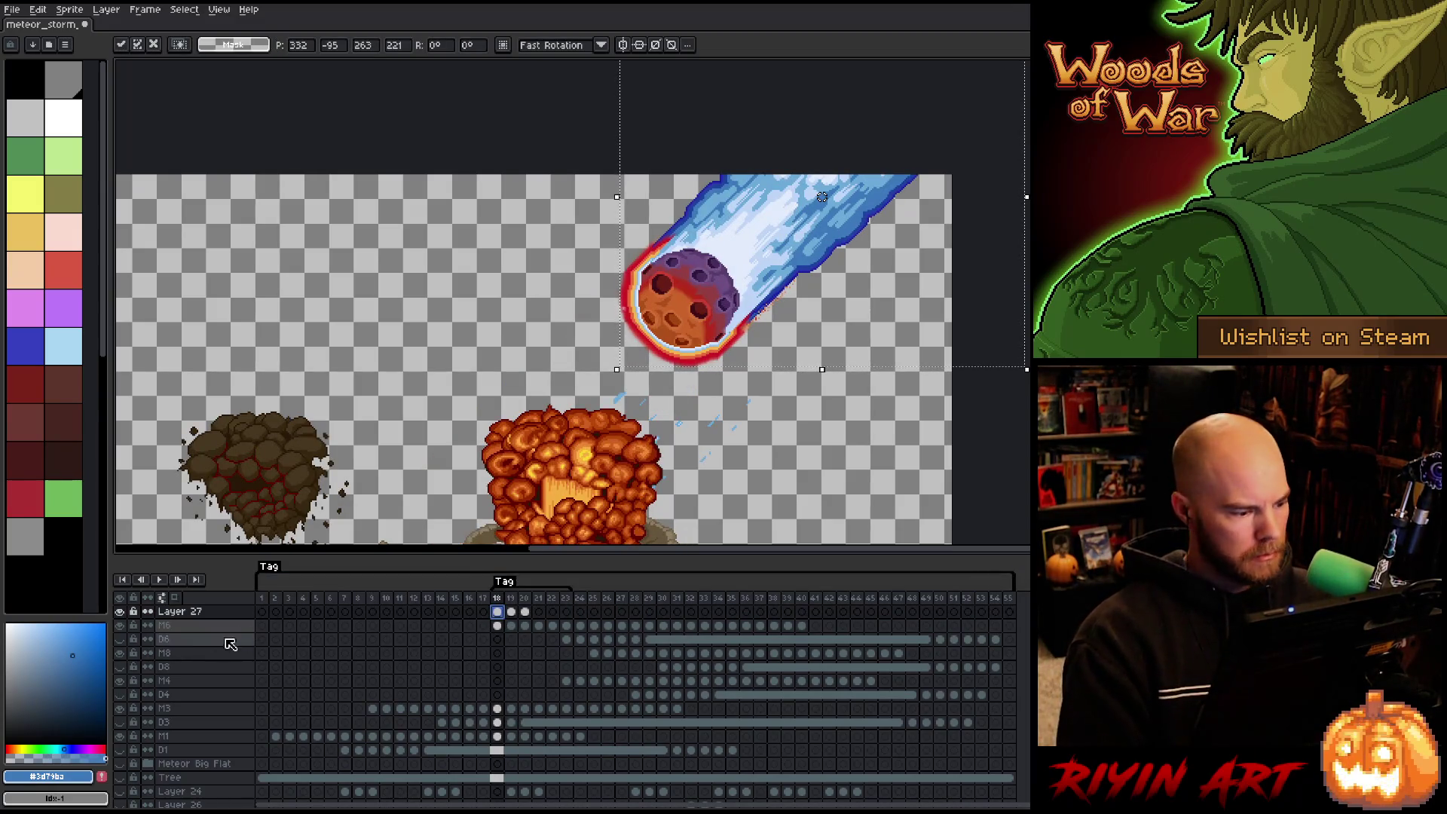
pyautogui.click(119, 611)
pyautogui.click(119, 611)
# Toggle Layer 27's visibility to compare the long blue tail with the short-tailed meteor.
pyautogui.click(119, 611)
pyautogui.click(119, 611)
pyautogui.click(119, 611)
pyautogui.click(119, 611)
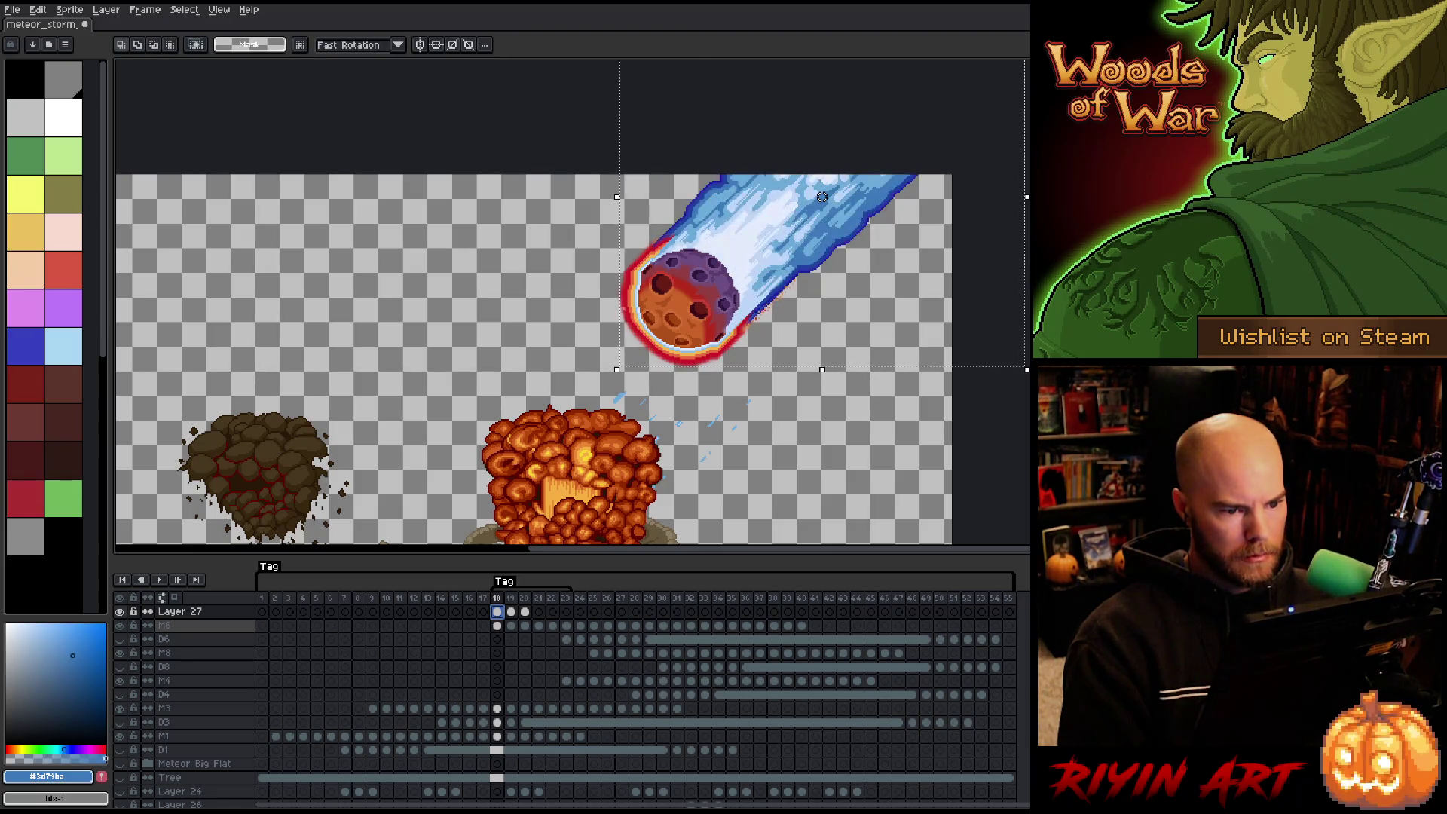
pyautogui.click(119, 611)
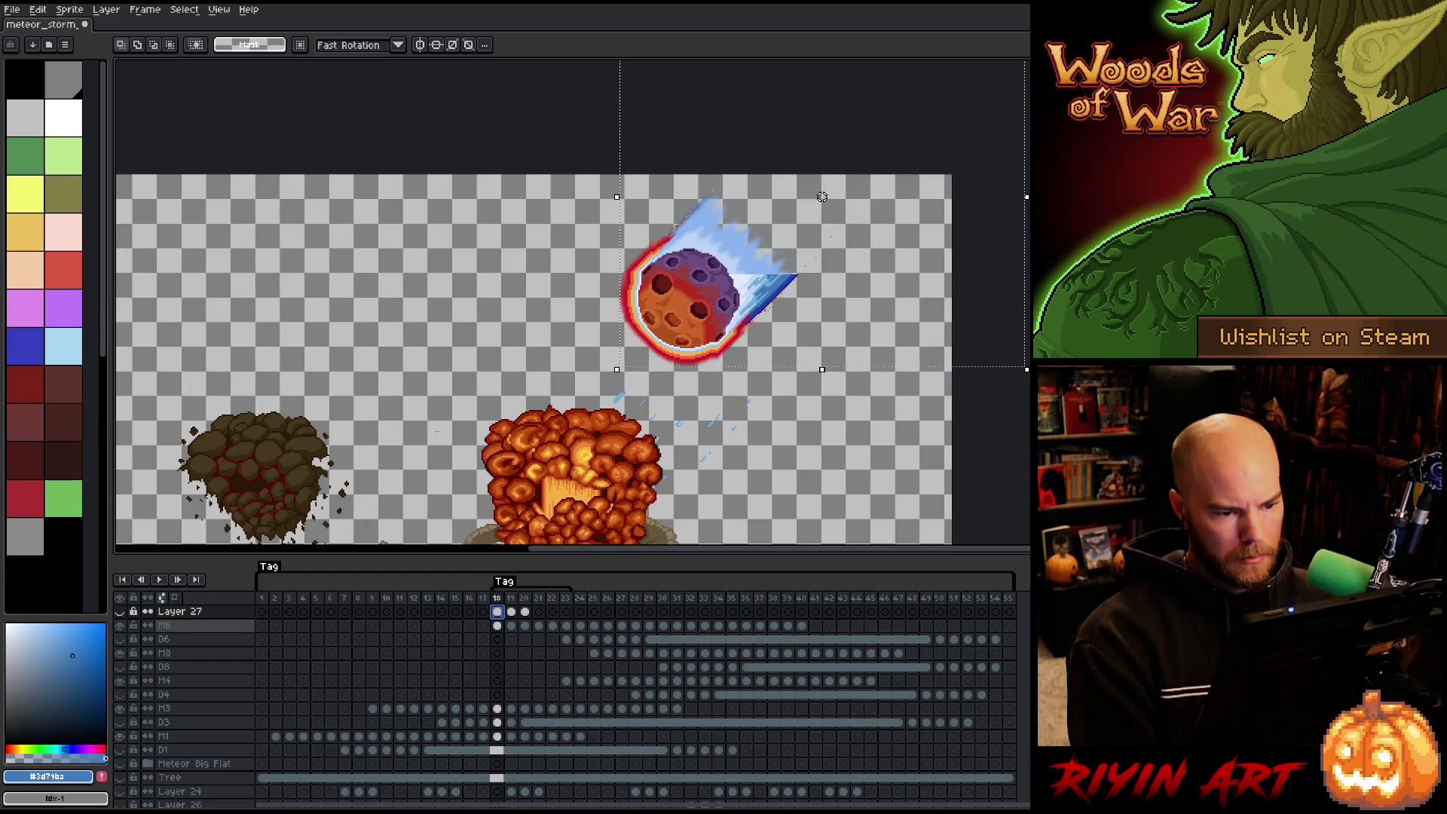
# Nudge the selection's top edge down a pixel, refit it around meteor and trail, then deselect.
pyautogui.scroll(2, 572, 271)
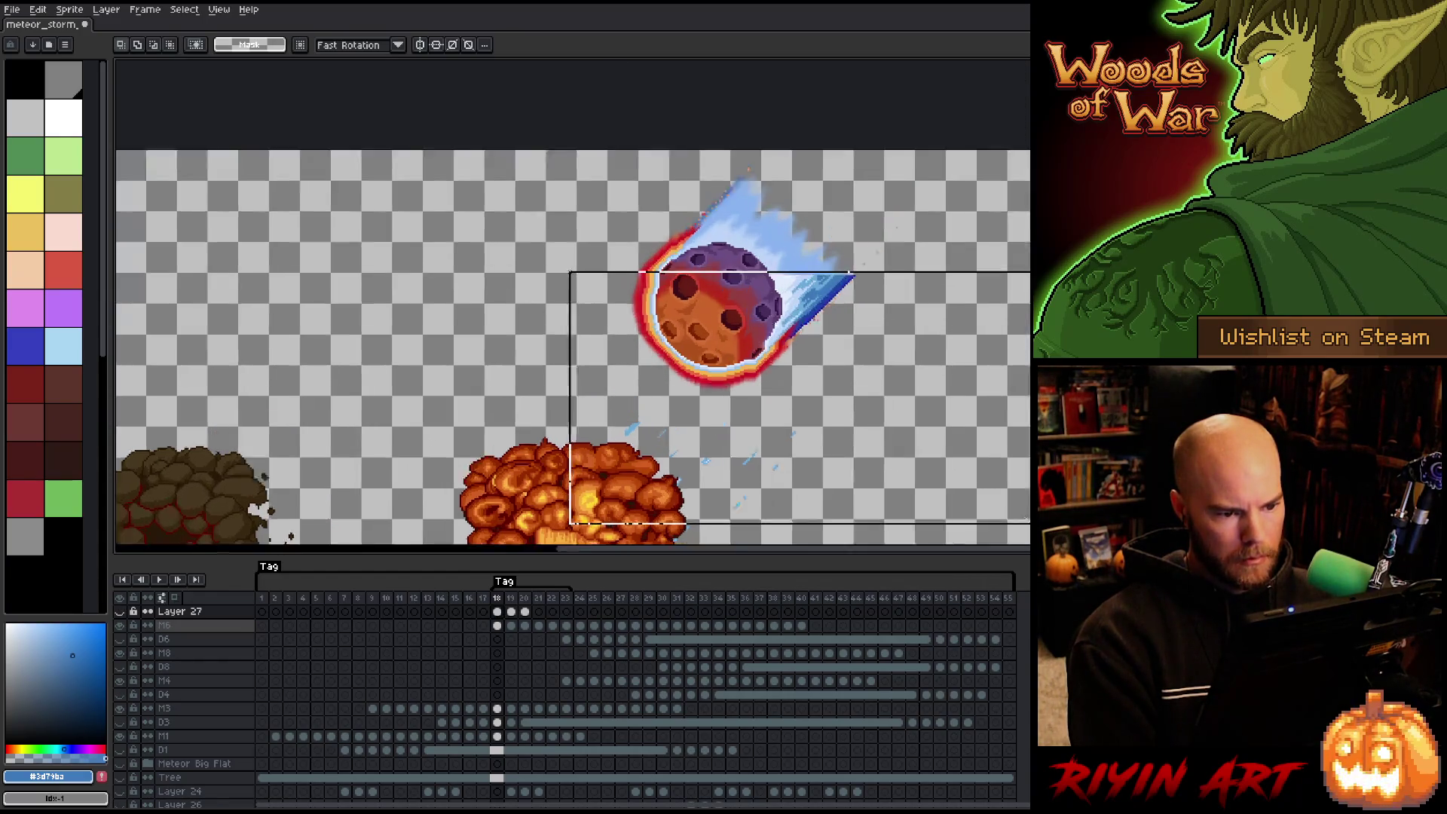
pyautogui.press('Down')
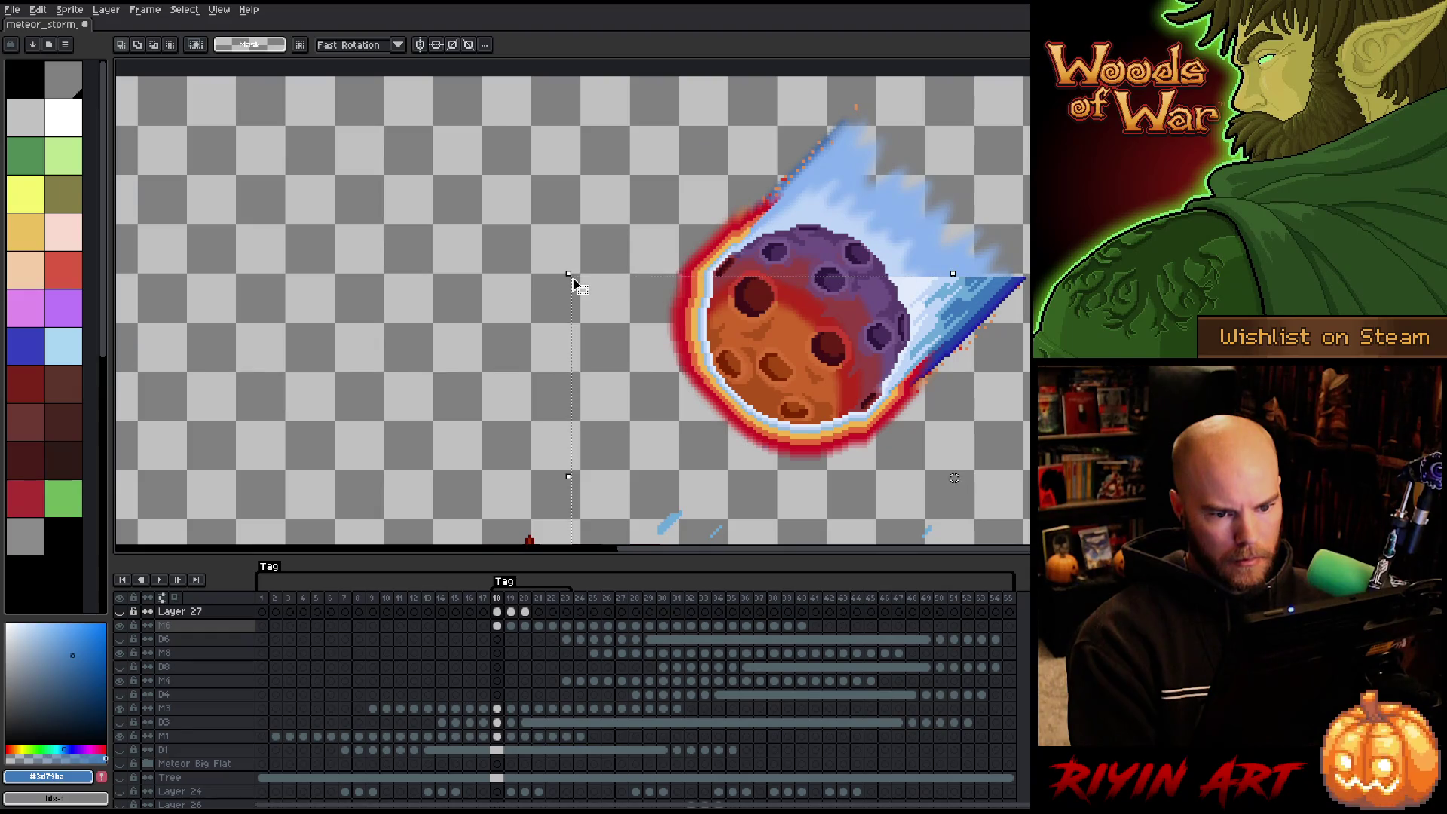
pyautogui.scroll(1, 573, 283)
pyautogui.scroll(-3, 572, 283)
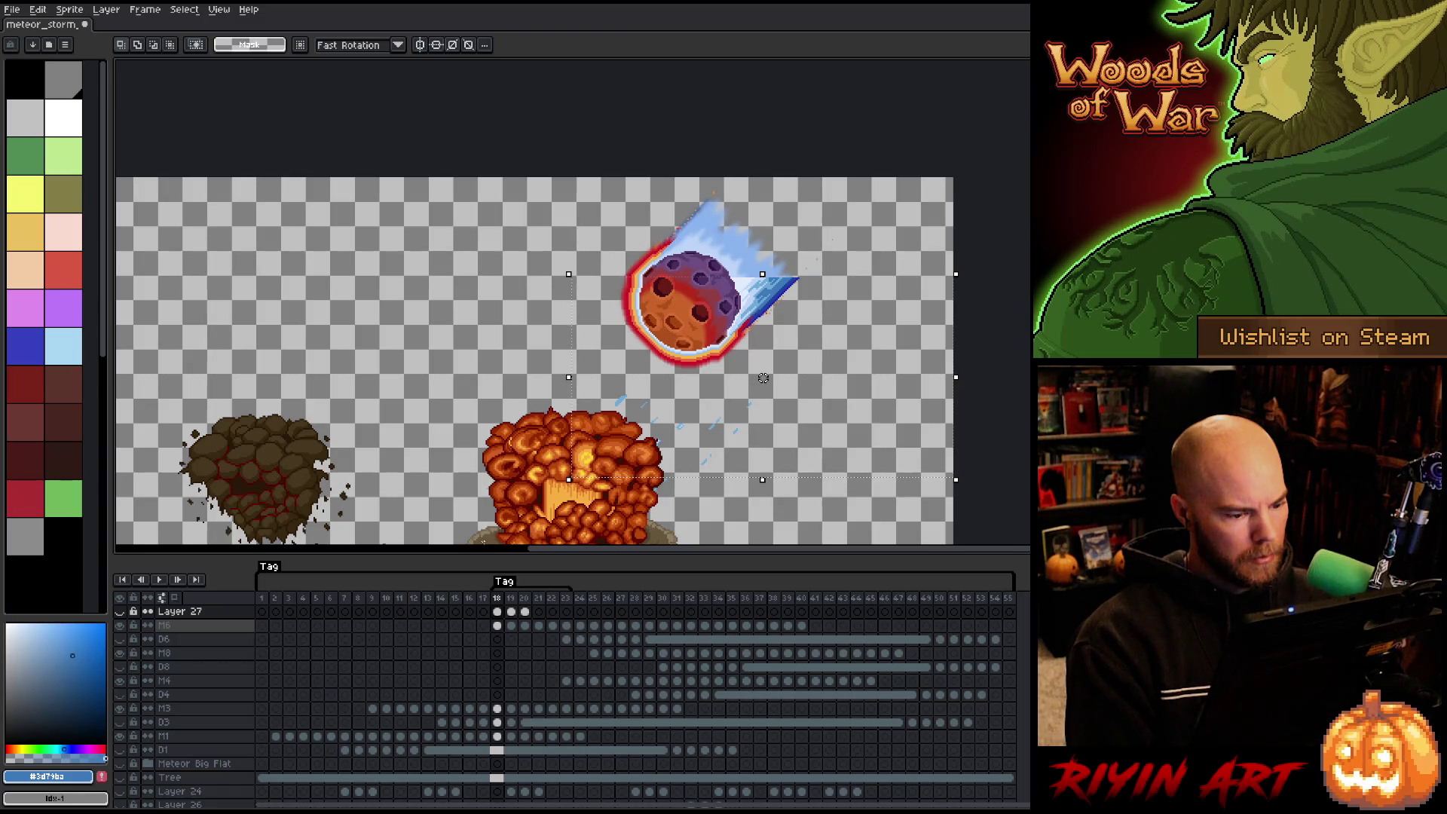
pyautogui.click(499, 628)
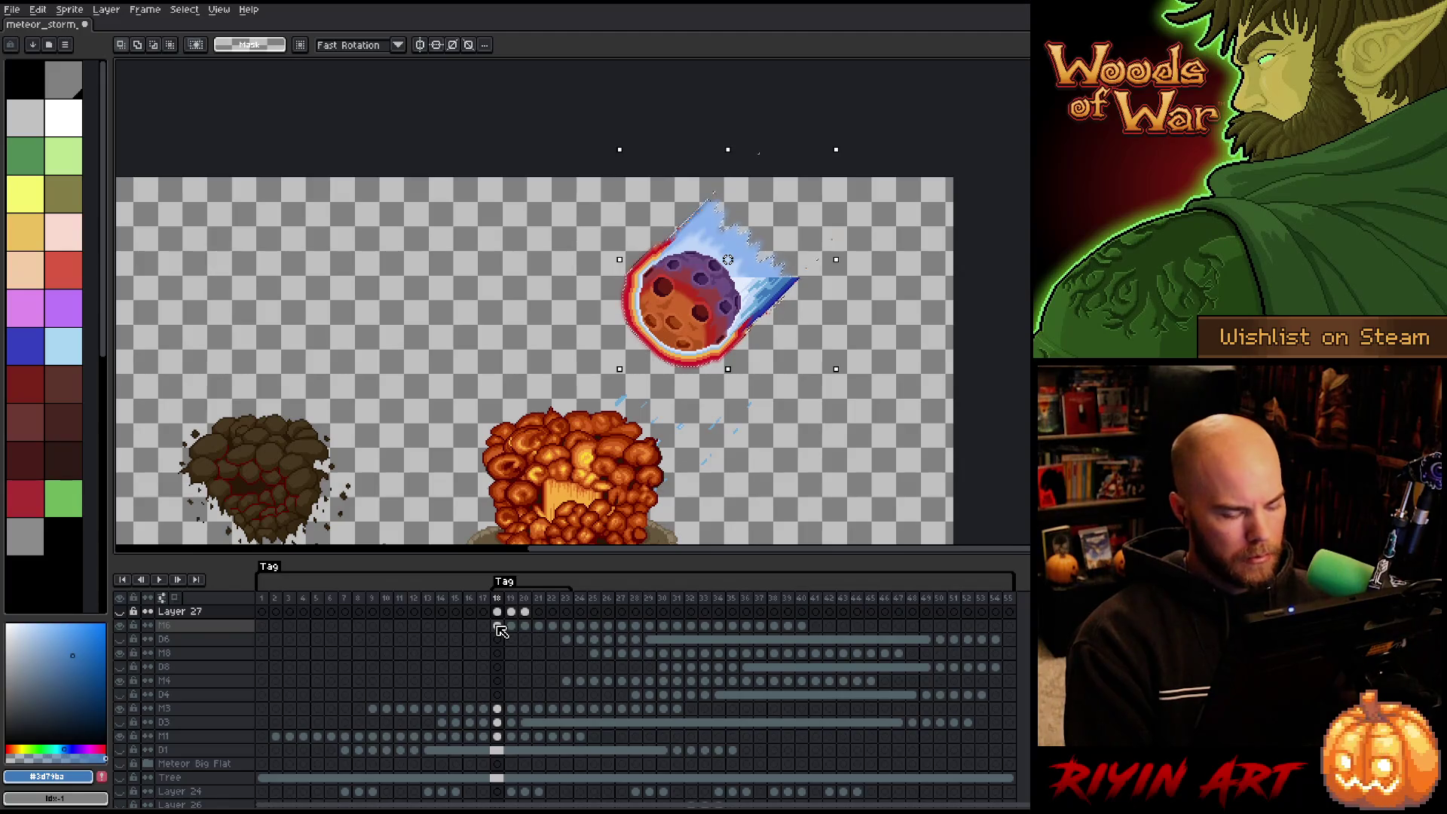
pyautogui.click(496, 619)
pyautogui.click(497, 611)
pyautogui.click(119, 611)
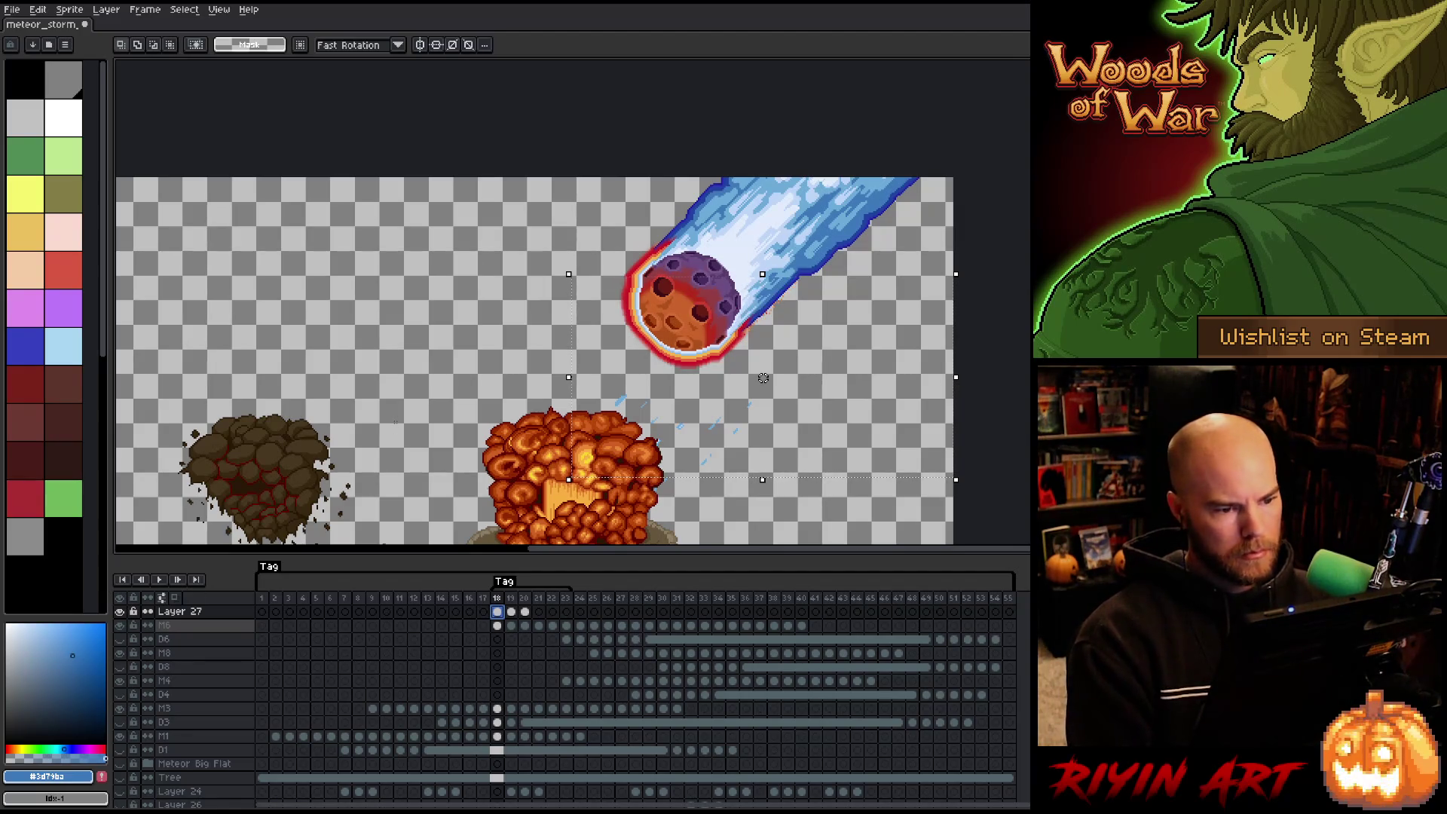
pyautogui.hotkey('ctrl', 'd')
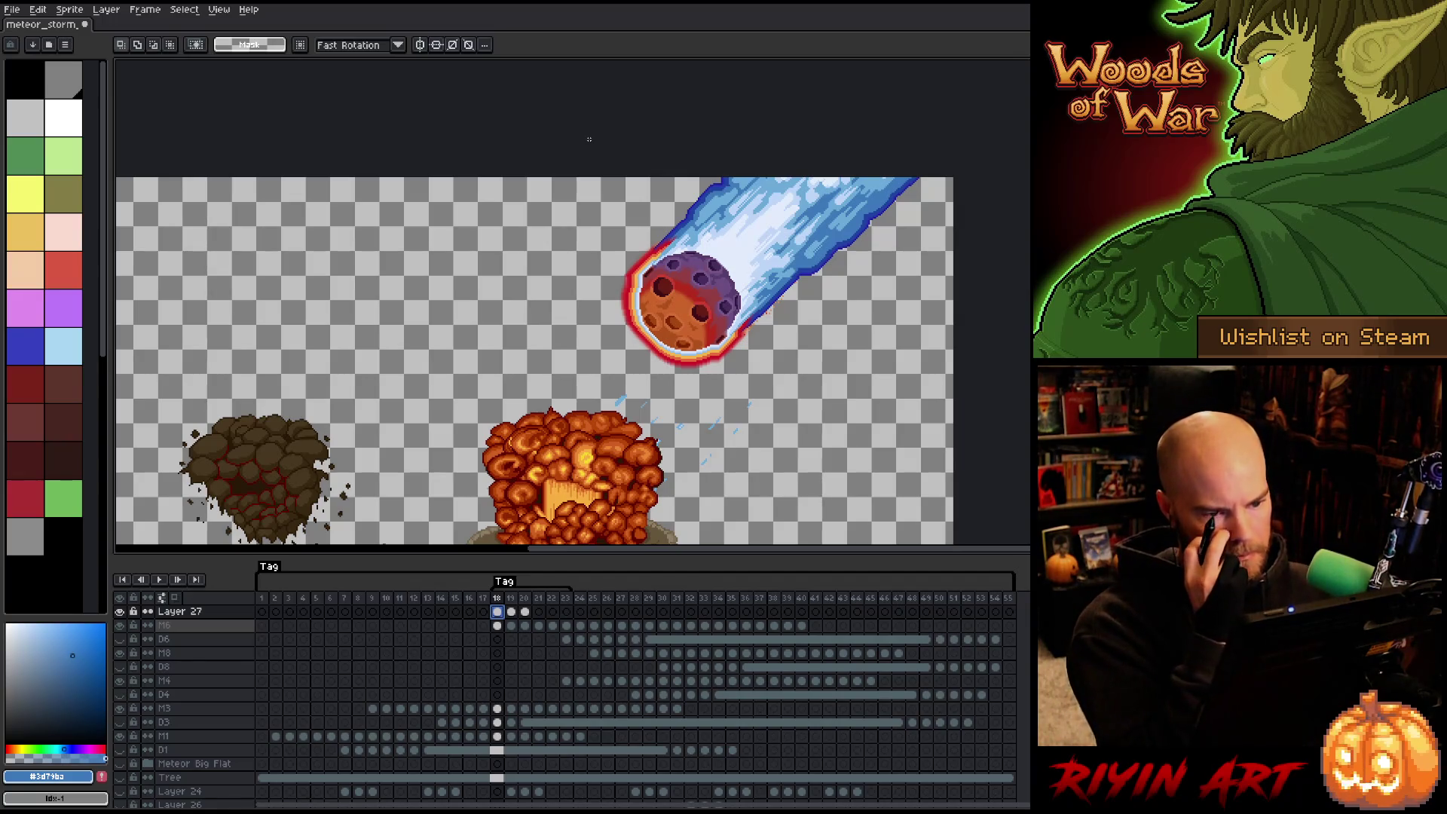
pyautogui.scroll(1, 774, 236)
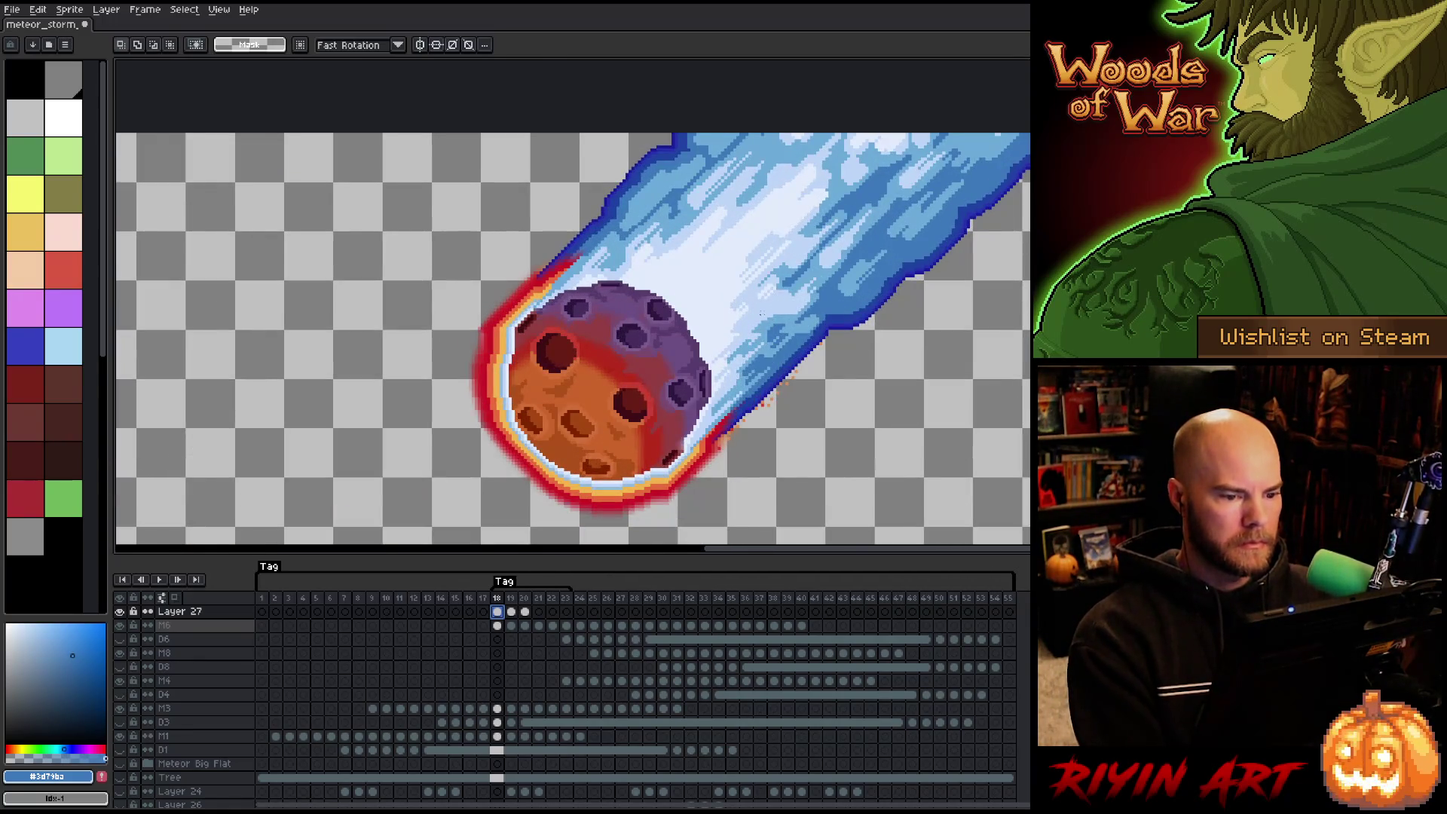
# Eyedrop progressively lighter blues from the meteor trail, settling on the pale blue, then return to the Pencil.
pyautogui.scroll(1, 761, 312)
pyautogui.press('i')
pyautogui.click(845, 337)
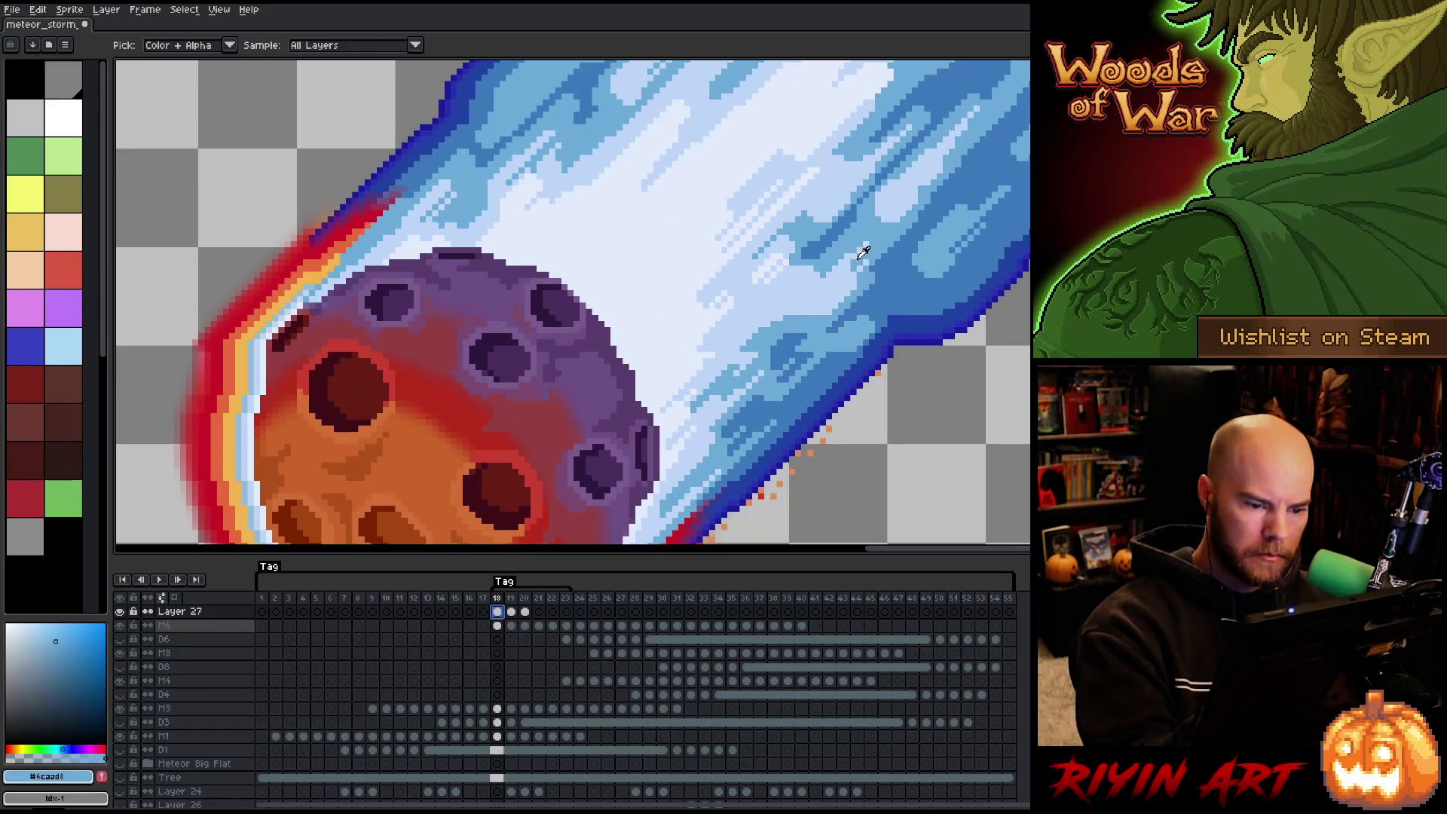
pyautogui.press('b')
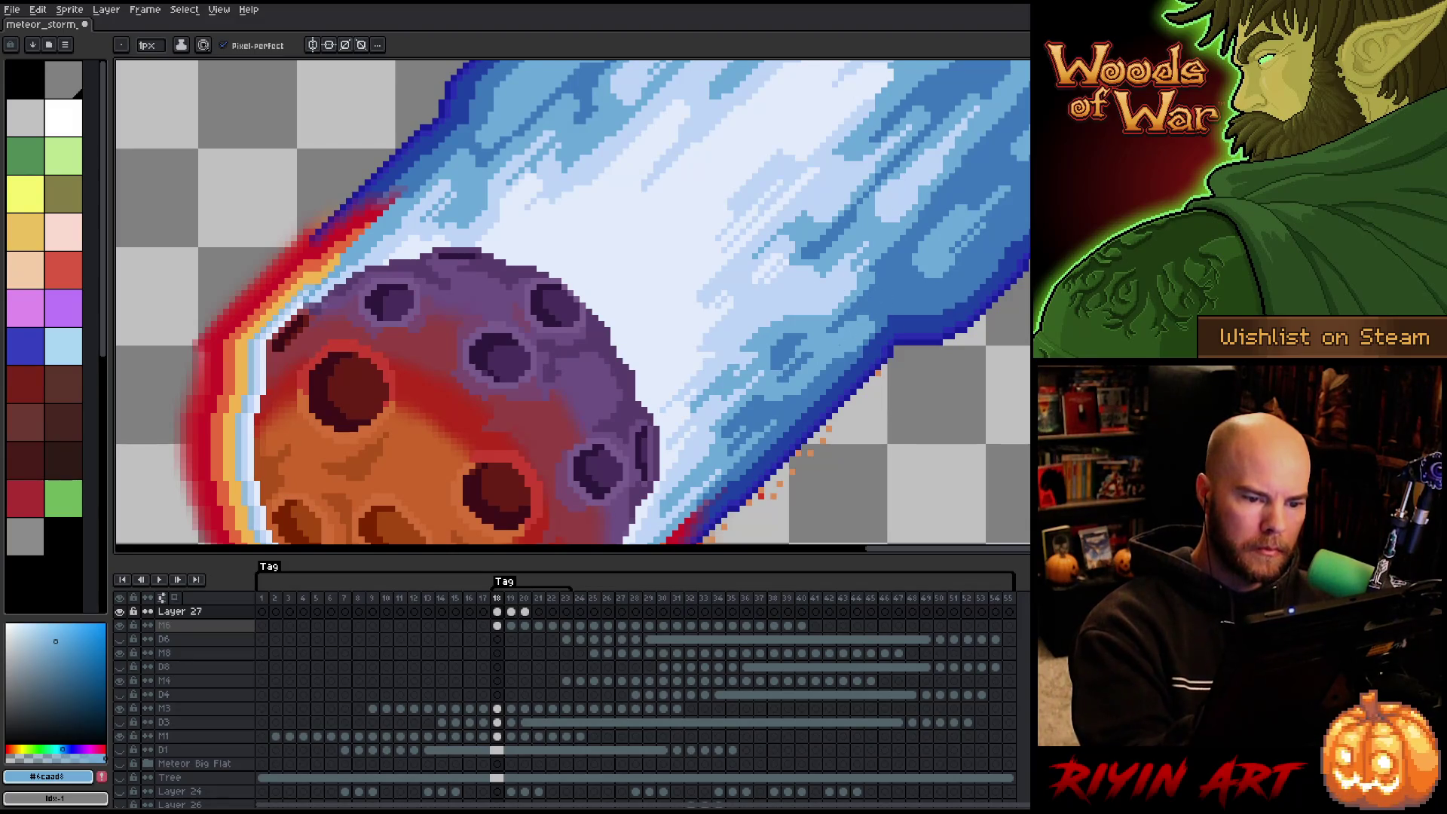
pyautogui.keyDown('alt'); pyautogui.click(718, 337); pyautogui.keyUp('alt')
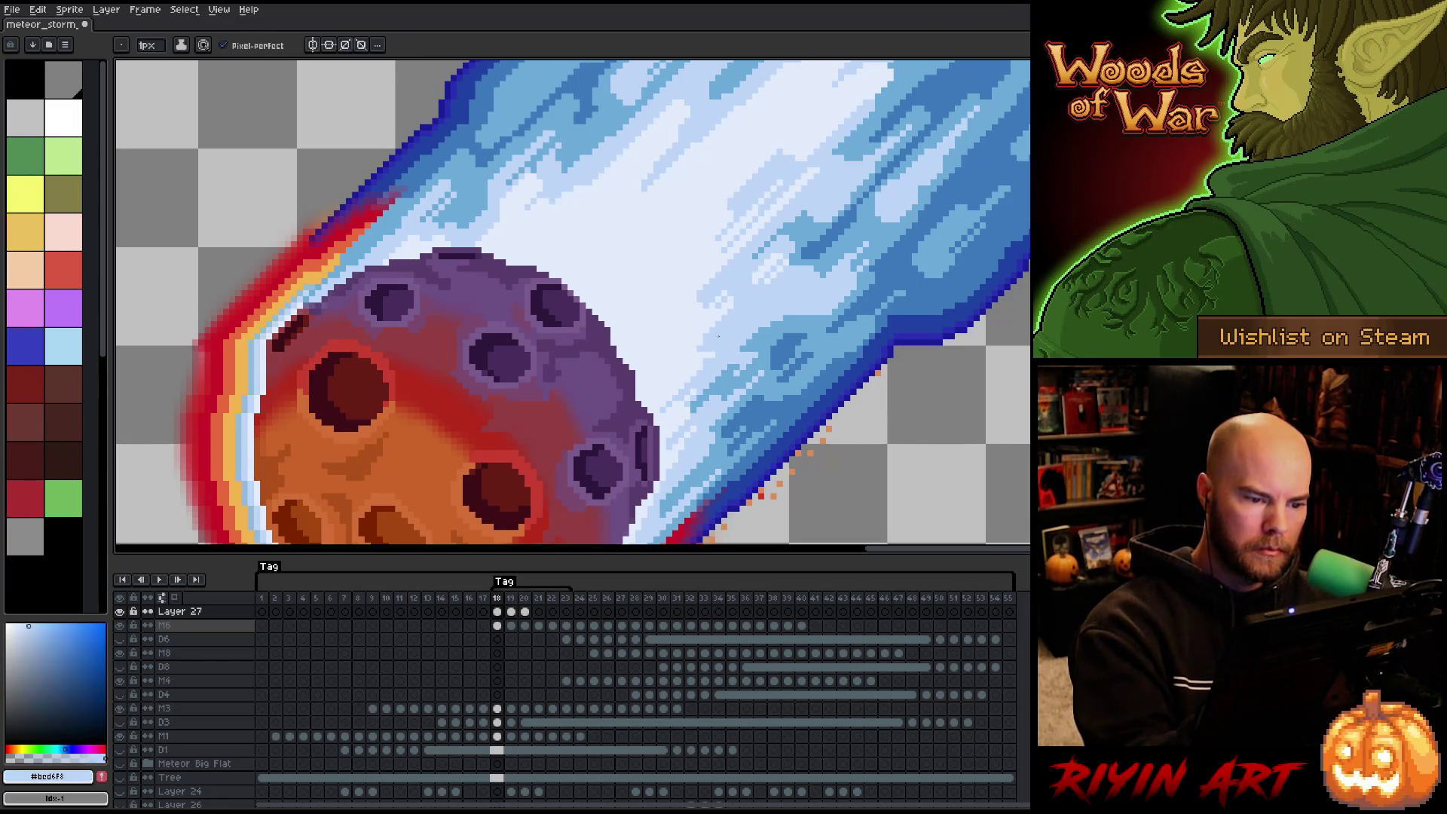
pyautogui.keyDown('alt'); pyautogui.click(704, 342); pyautogui.keyUp('alt')
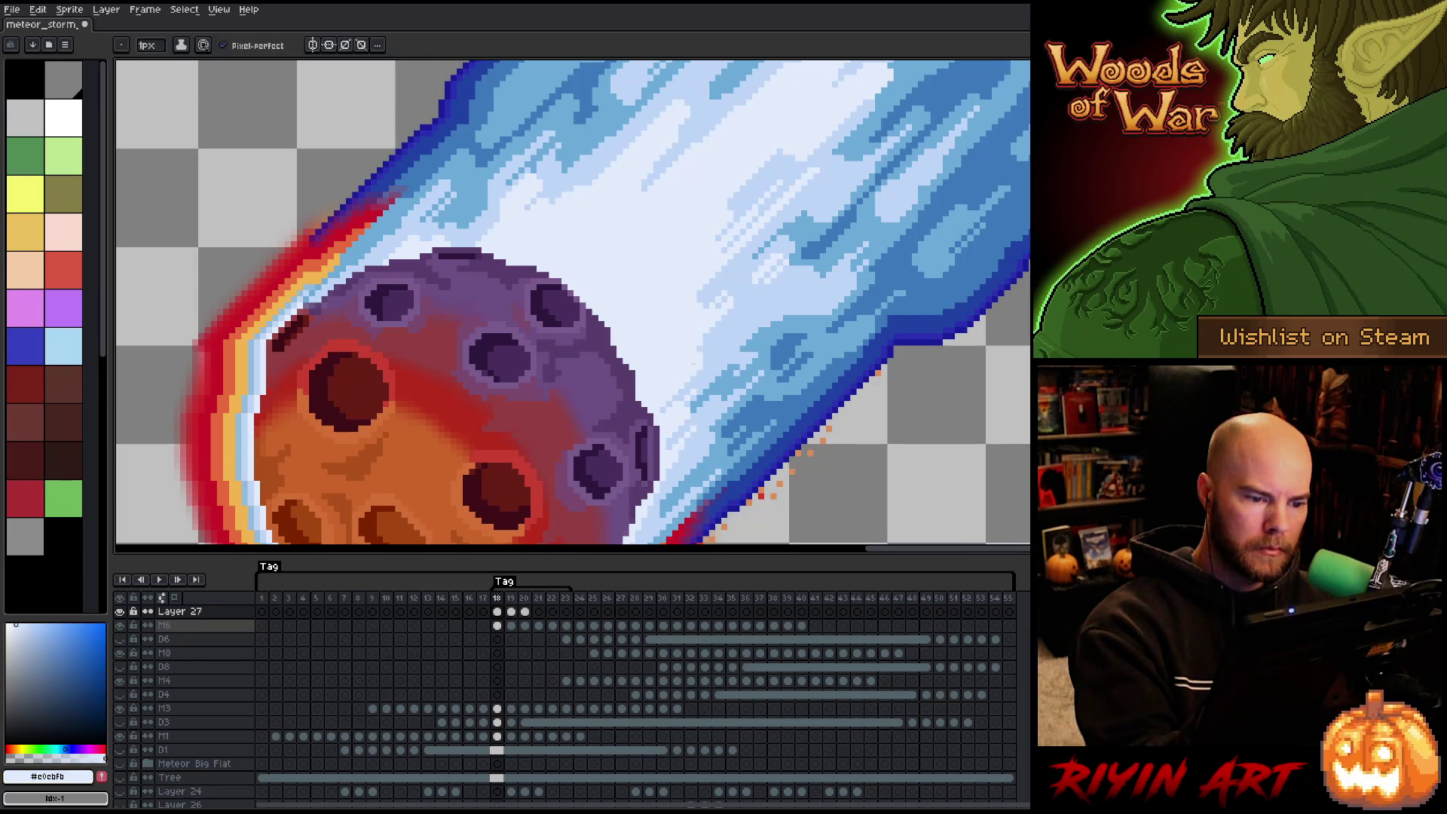
pyautogui.moveTo(780, 348)
pyautogui.mouseDown()
pyautogui.moveTo(792, 365)
pyautogui.moveTo(834, 291)
pyautogui.moveTo(799, 369)
pyautogui.moveTo(790, 317)
pyautogui.mouseUp()
pyautogui.keyDown('alt'); pyautogui.click(790, 316); pyautogui.keyUp('alt')
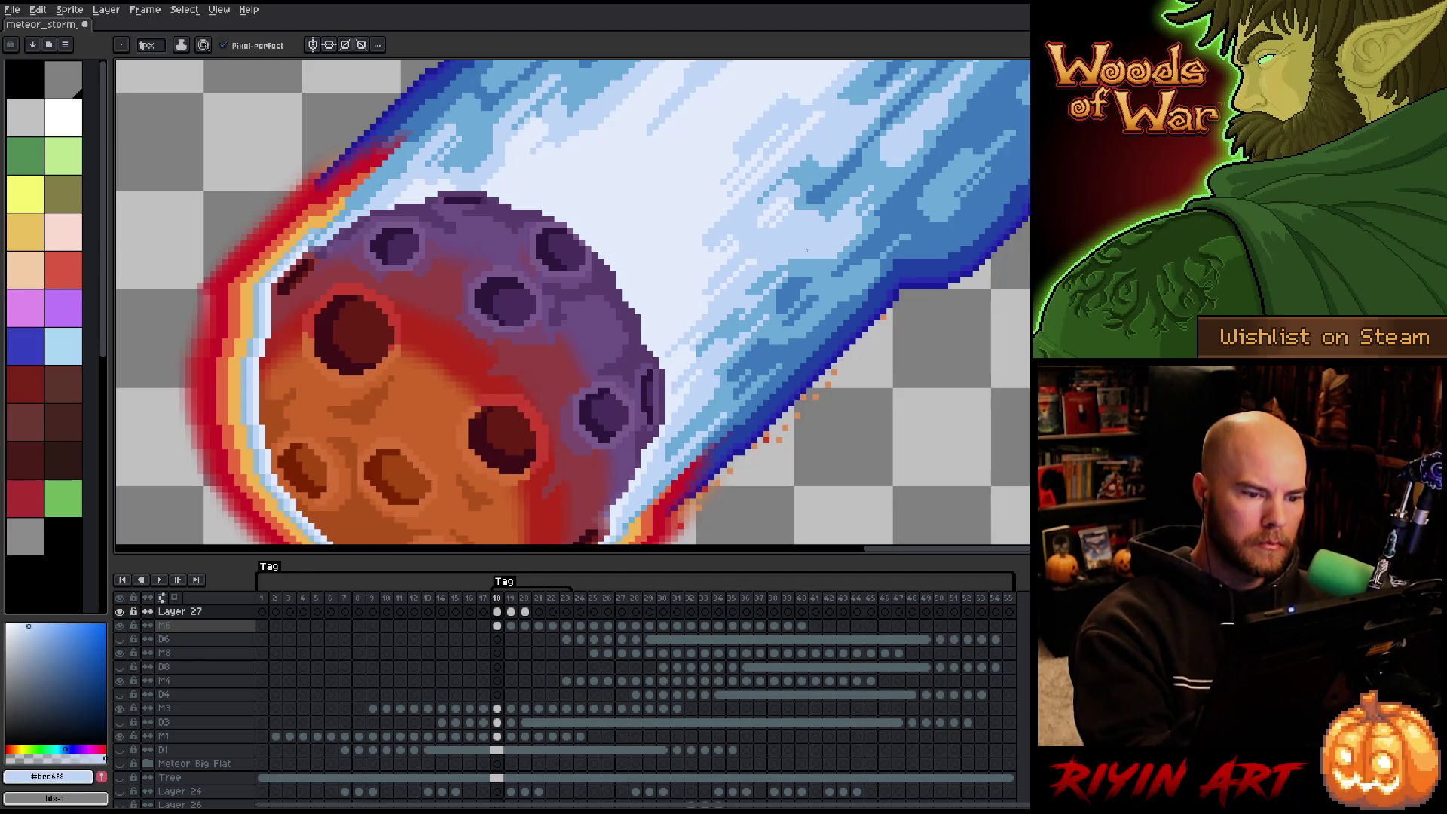
pyautogui.scroll(-3, 790, 316)
pyautogui.moveTo(773, 372)
pyautogui.mouseDown()
pyautogui.moveTo(740, 396)
pyautogui.moveTo(638, 380)
pyautogui.moveTo(609, 401)
pyautogui.mouseUp()
pyautogui.press('b')
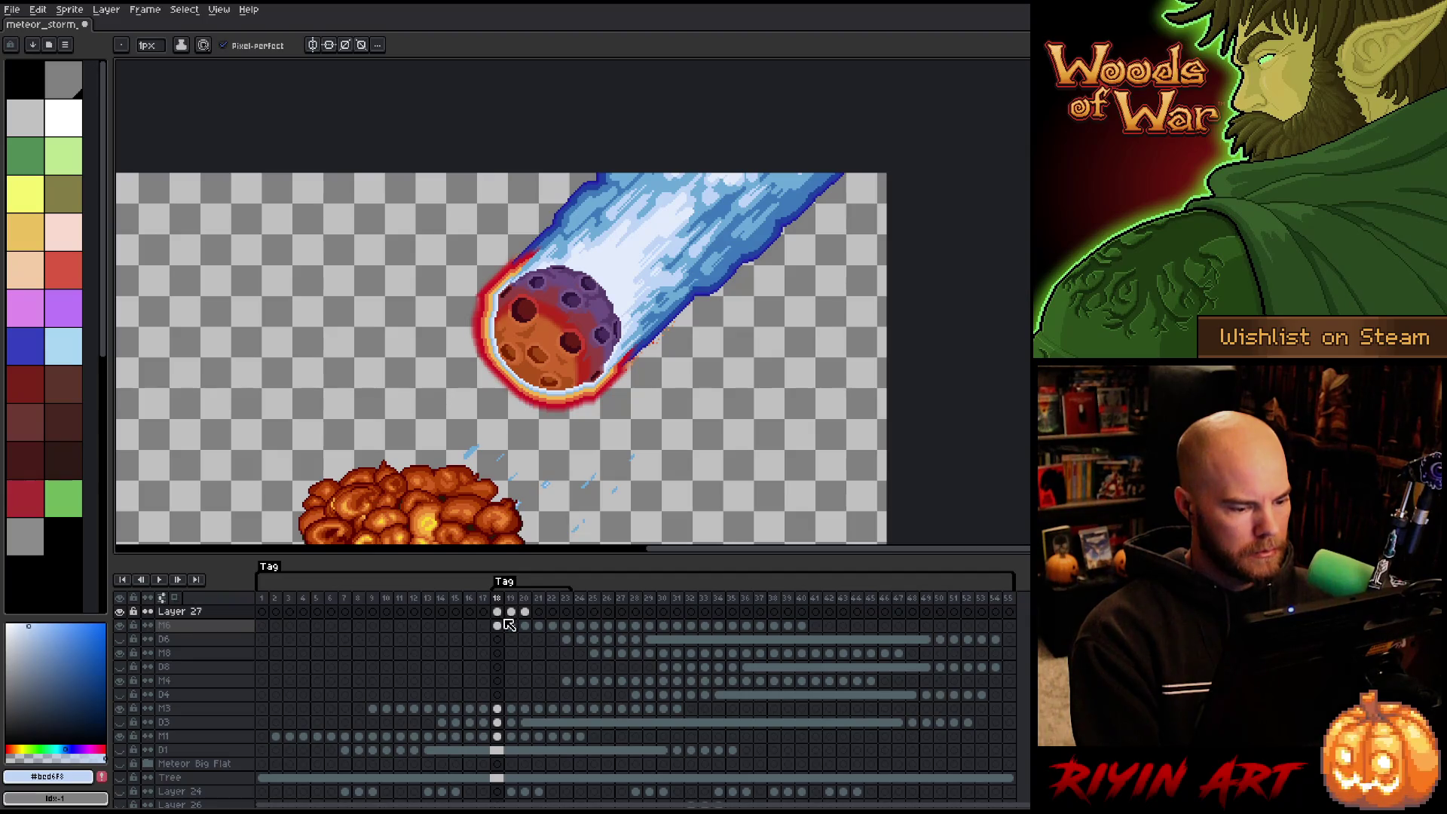
# Add a new empty Layer 28 below Layer 27, then reselect Layer 27.
pyautogui.click(218, 612)
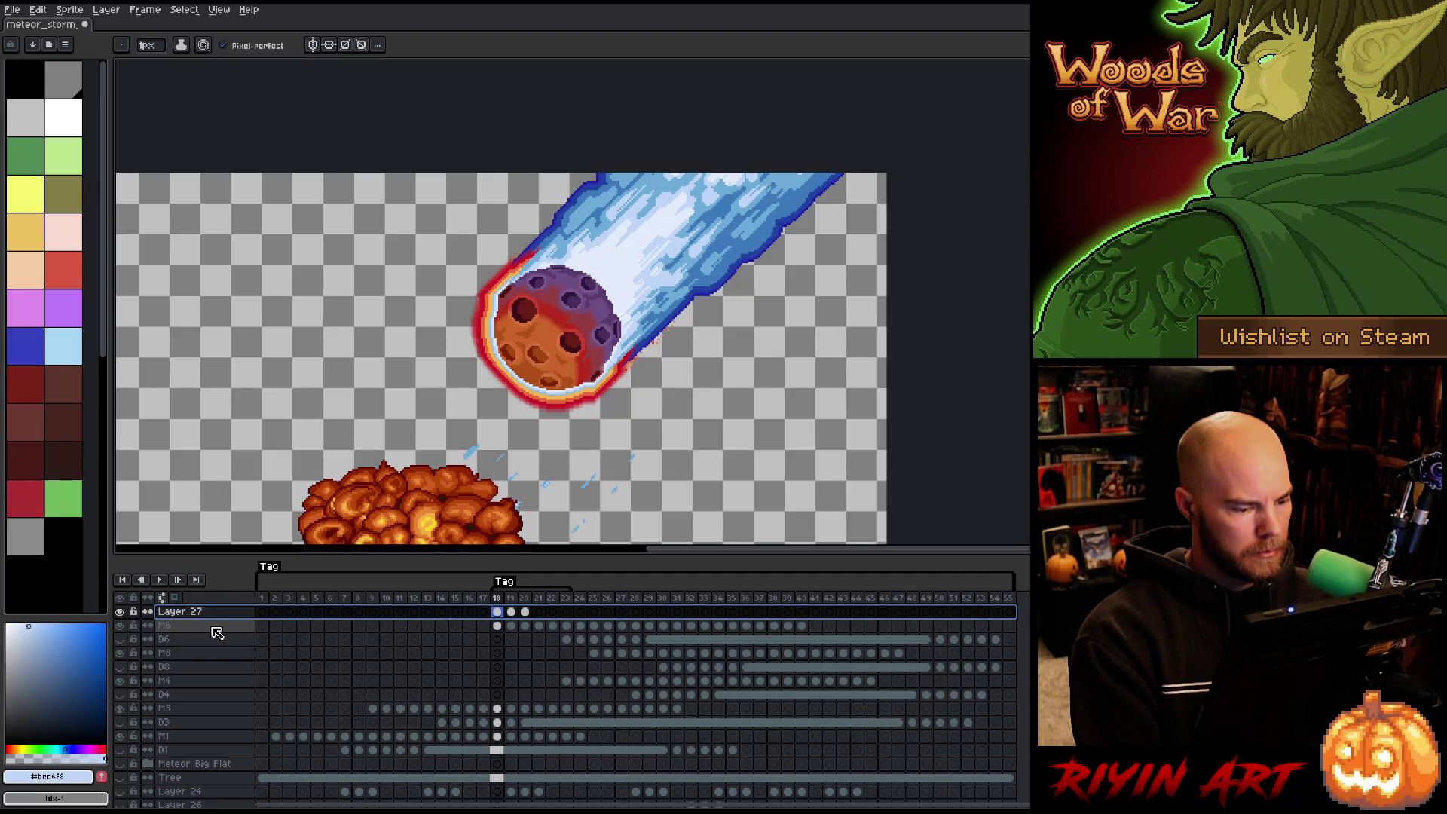
pyautogui.click(197, 639)
pyautogui.hotkey('shift', 'n')
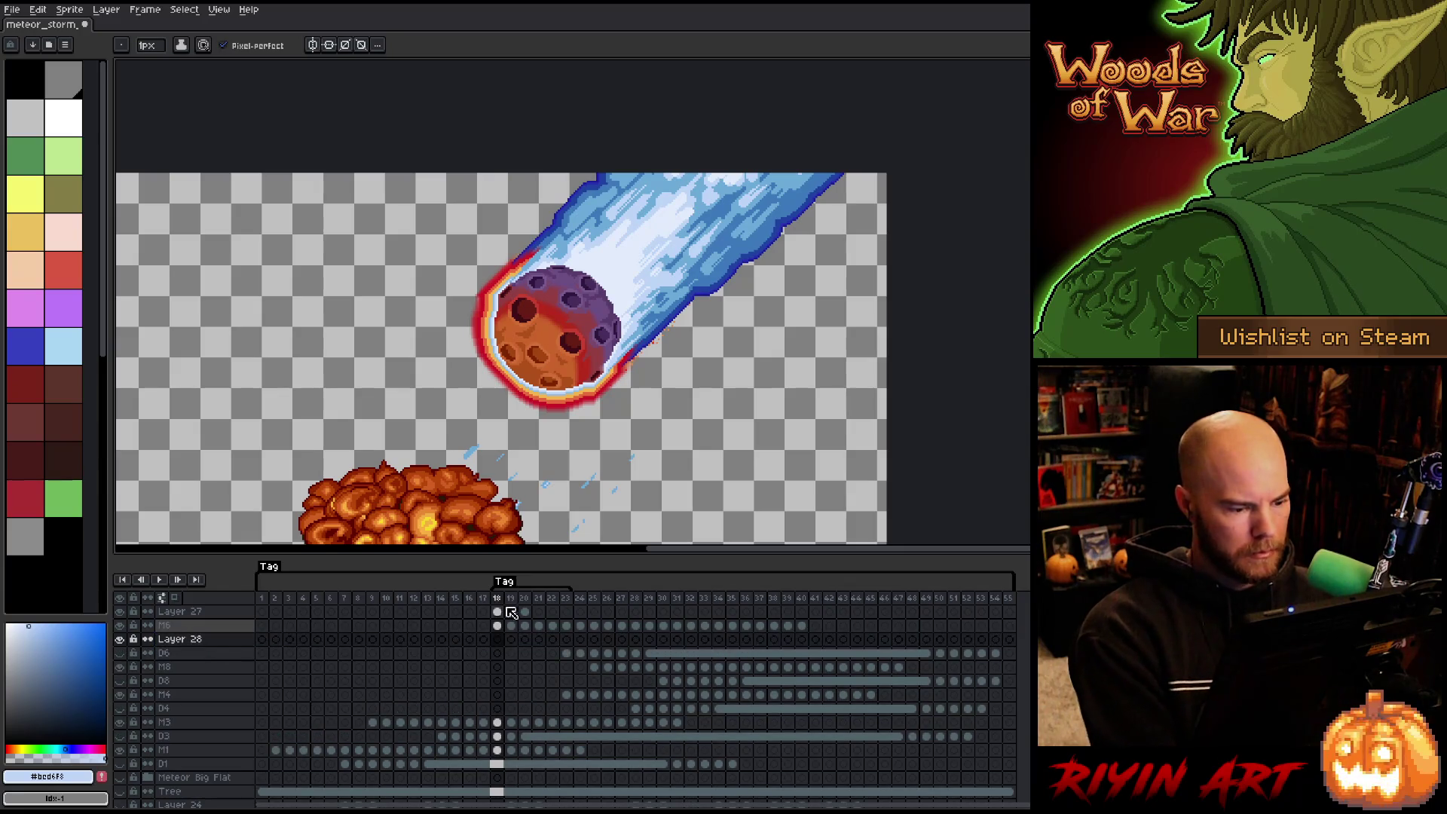
pyautogui.click(497, 612)
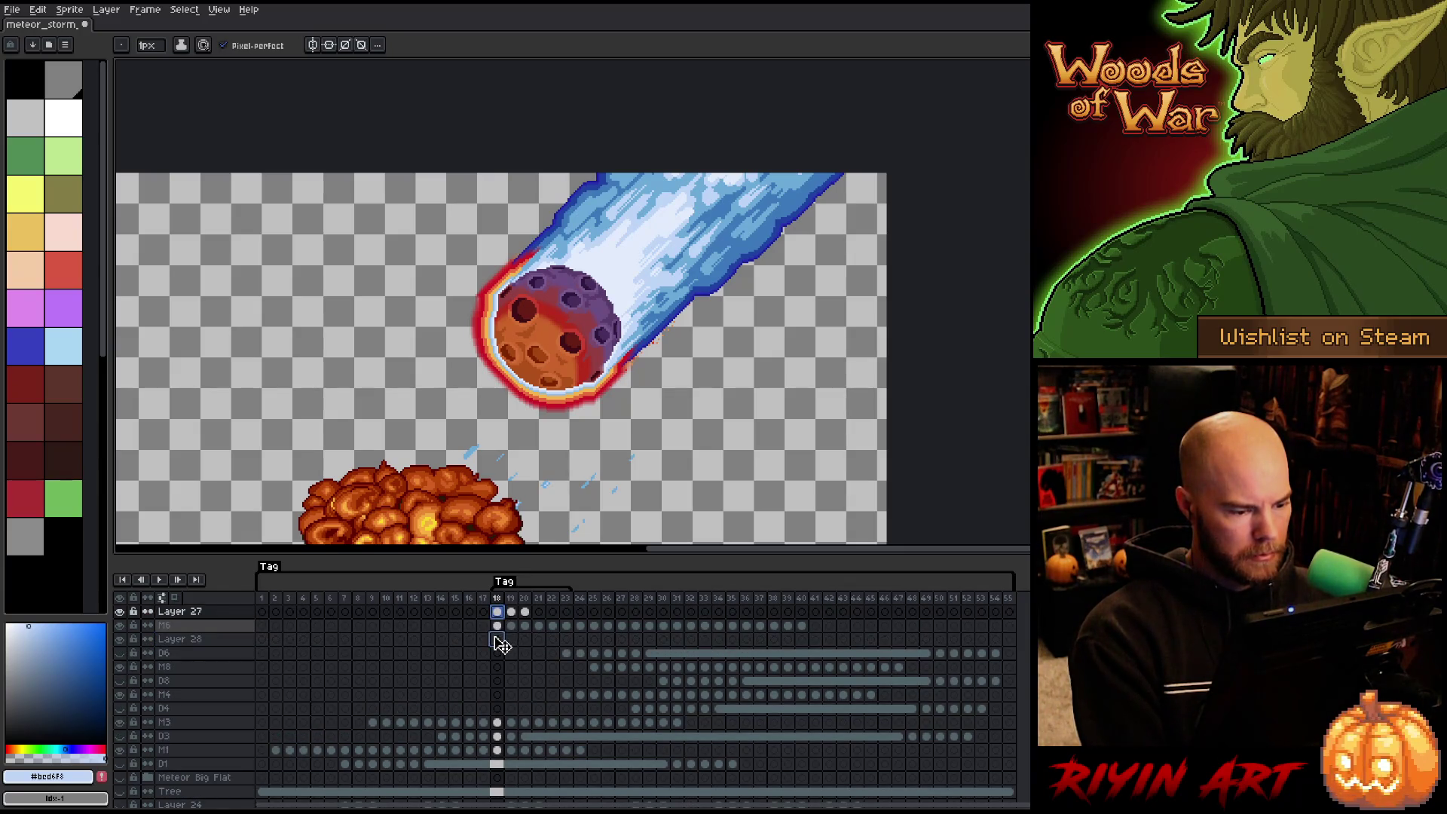
# Return to Layer 27 on frame 18 and toggle its long tail on and off to compare.
pyautogui.click(498, 641)
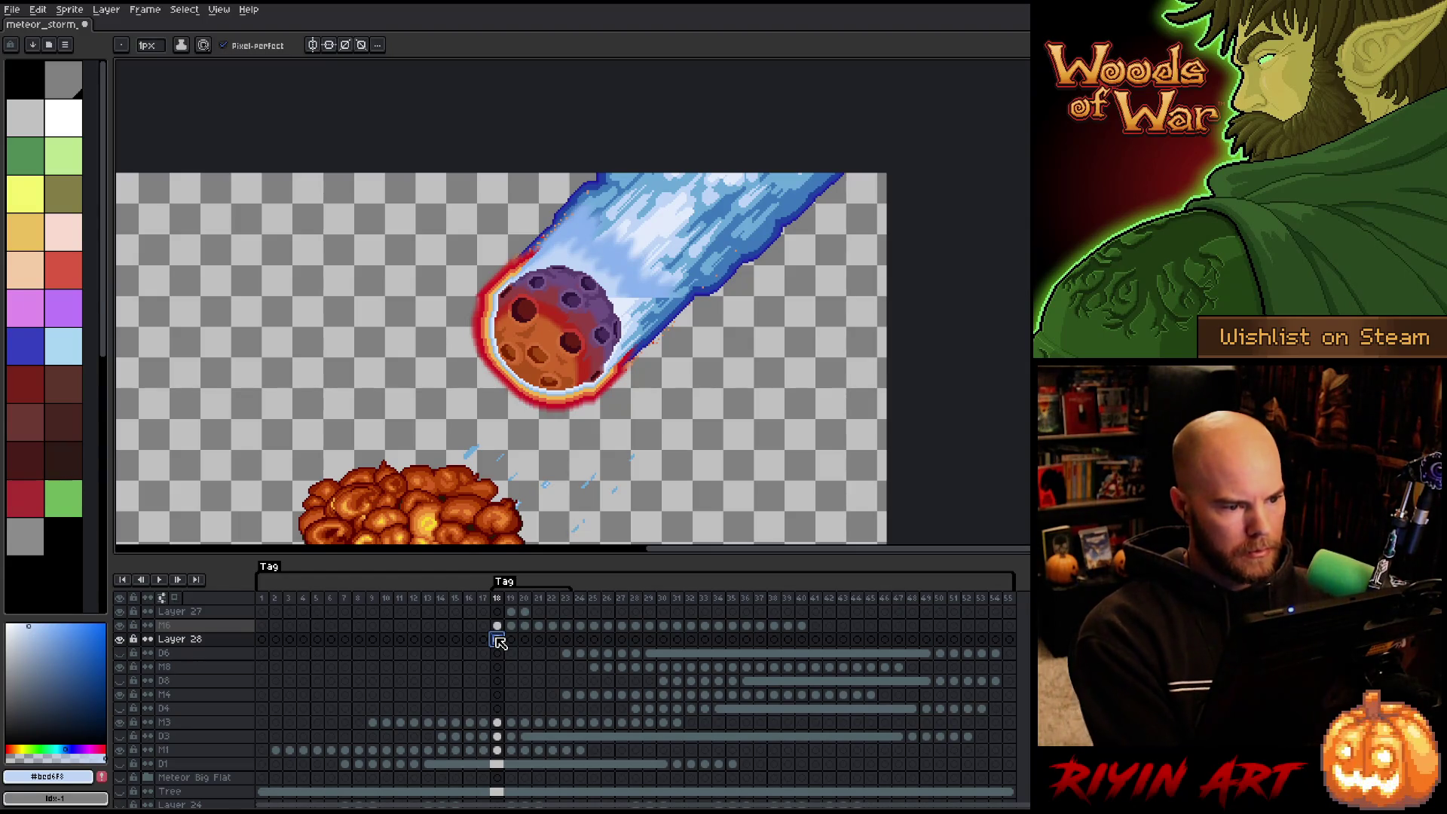
pyautogui.hotkey('ctrl', 'z')
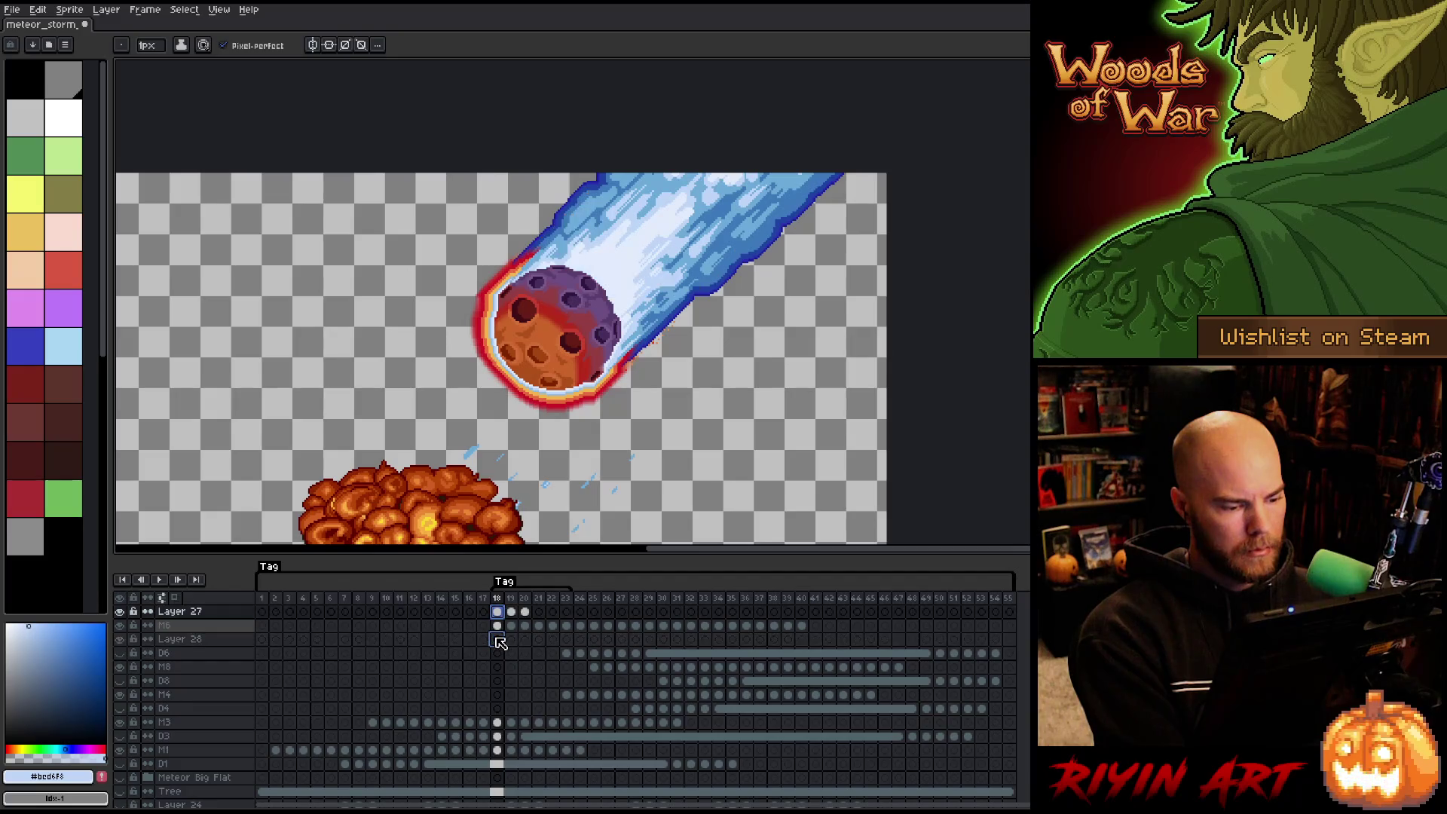
pyautogui.click(120, 612)
pyautogui.click(122, 613)
pyautogui.click(122, 613)
pyautogui.click(121, 611)
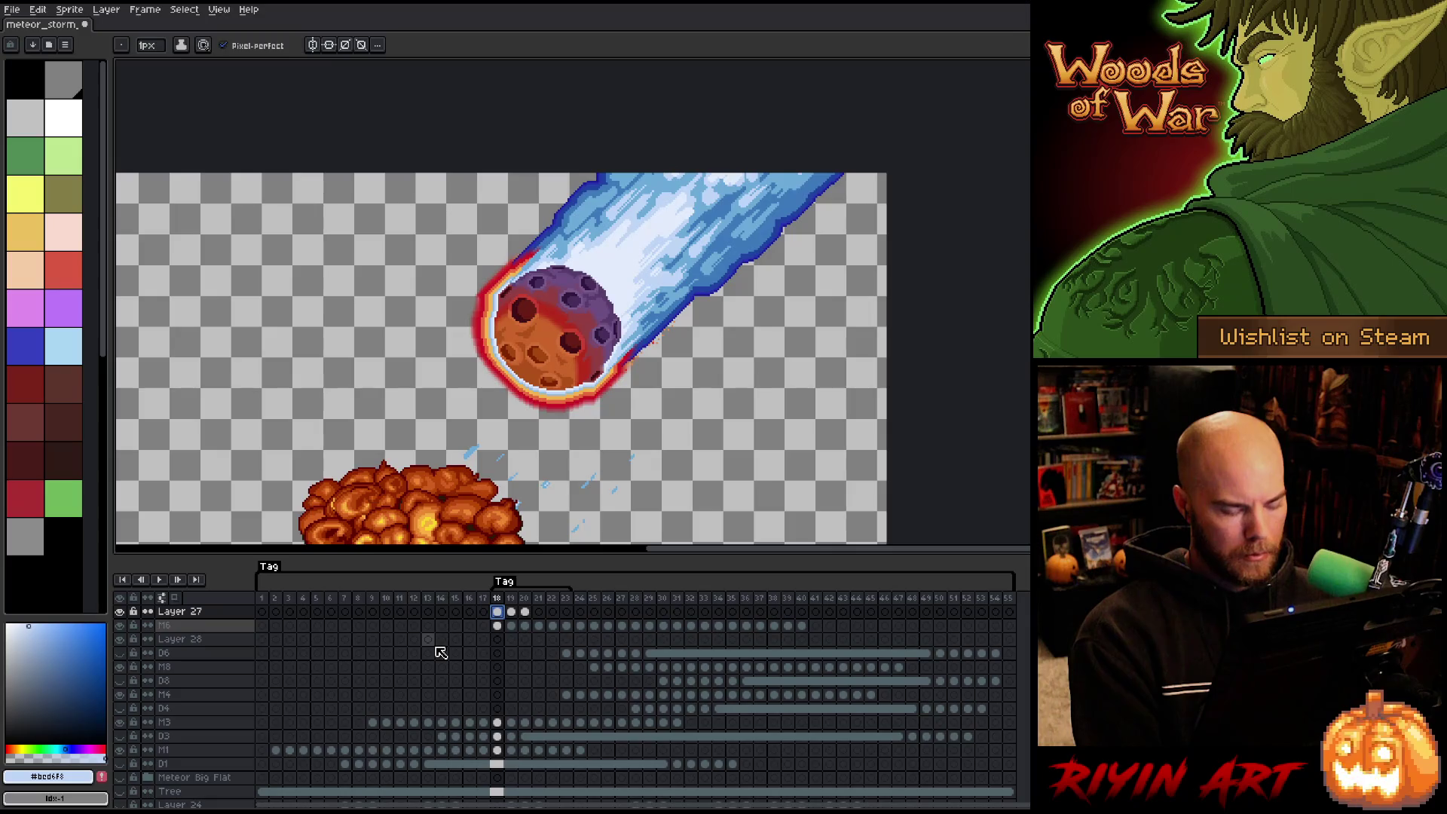
# On frame 19, move Layer 27's long trail up and right behind the meteor.
pyautogui.press('Right')
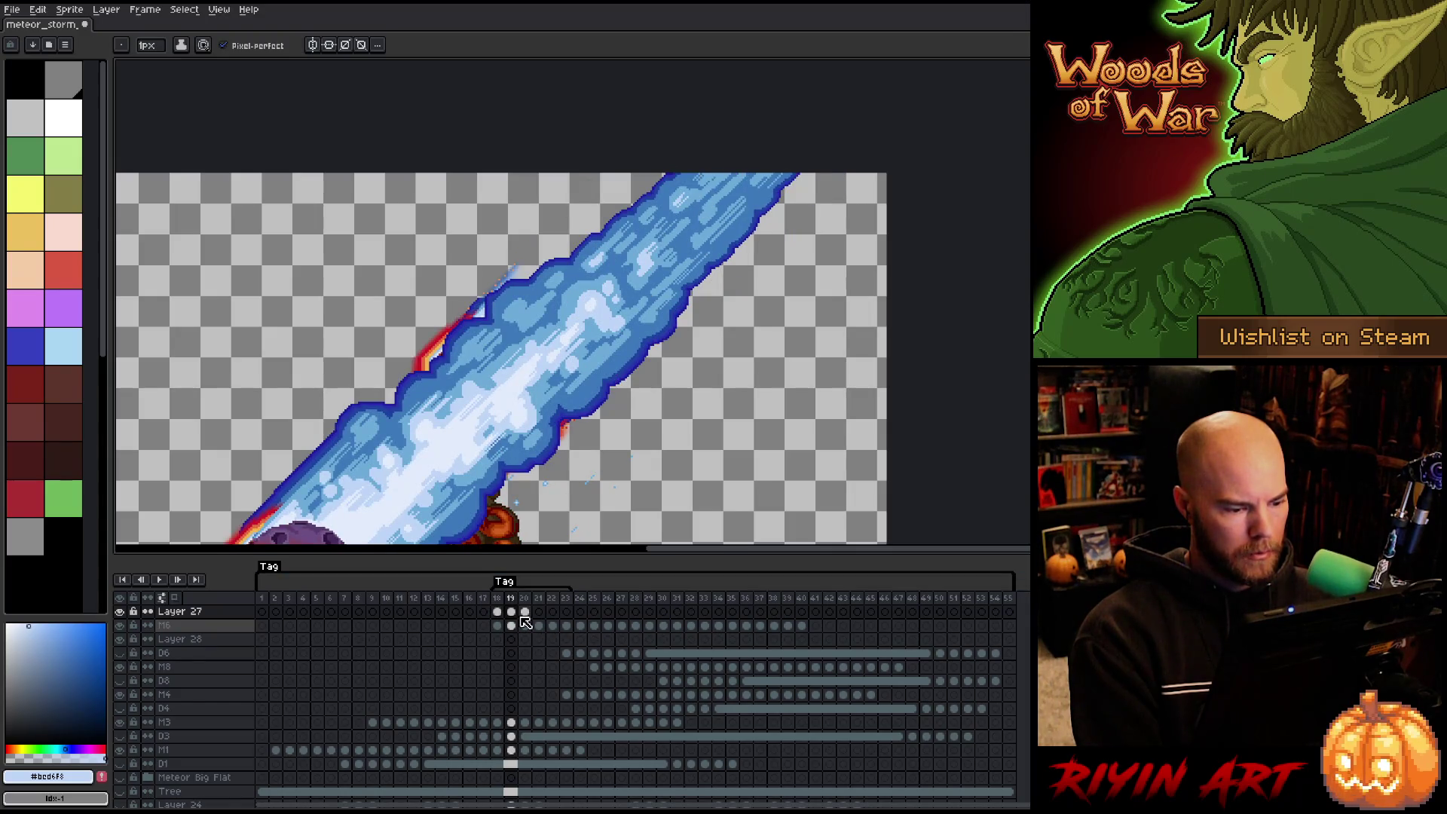
pyautogui.click(510, 611)
pyautogui.press('v')
pyautogui.moveTo(312, 502)
pyautogui.mouseDown()
pyautogui.moveTo(490, 284)
pyautogui.moveTo(550, 291)
pyautogui.moveTo(515, 322)
pyautogui.mouseUp()
# Toggle Layer 27's eye repeatedly to compare tails, leaving the long-tail layer hidden.
pyautogui.click(119, 612)
pyautogui.click(119, 612)
pyautogui.click(120, 612)
pyautogui.click(119, 611)
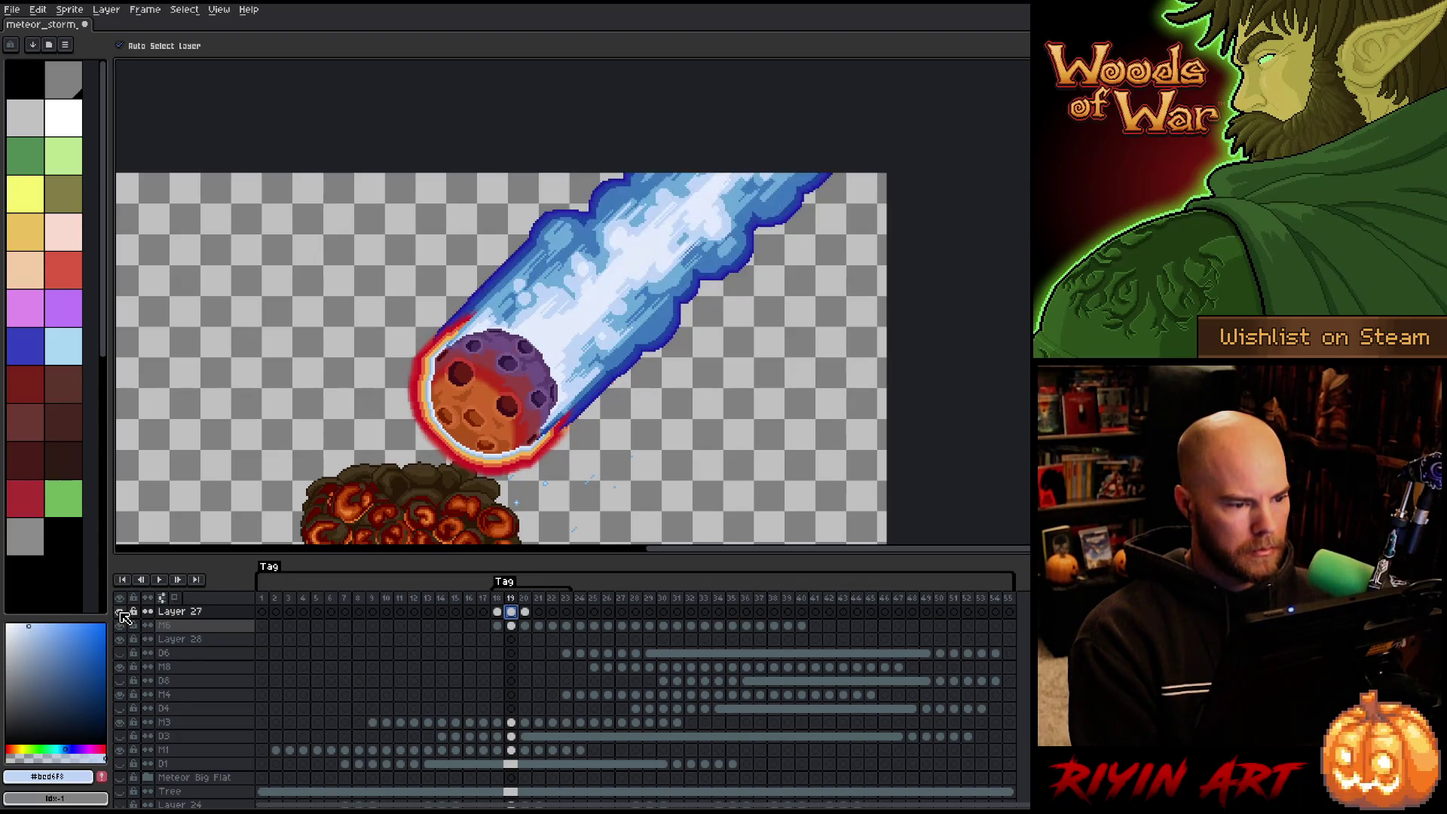
pyautogui.click(120, 612)
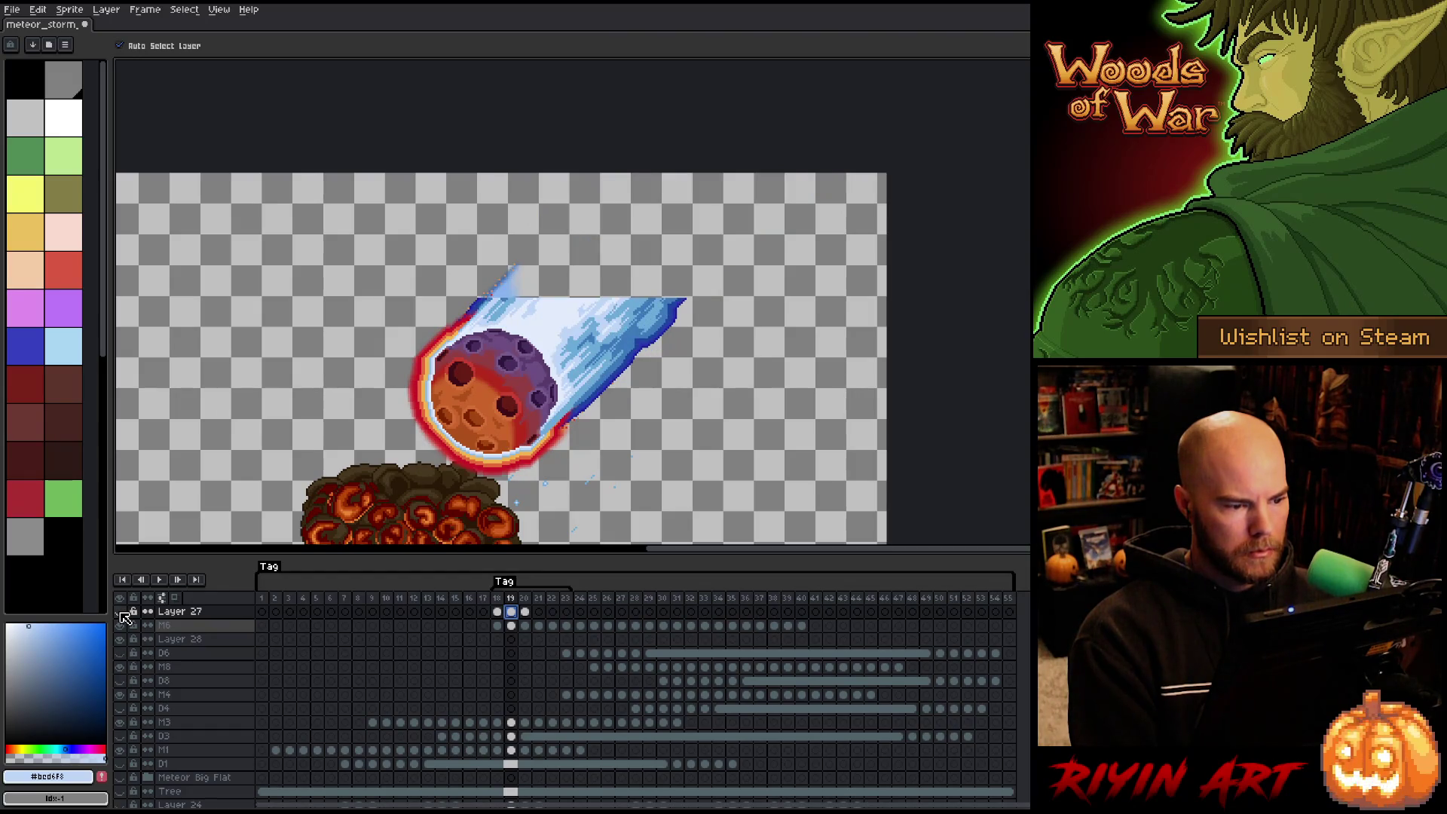
pyautogui.click(120, 612)
pyautogui.click(120, 612)
pyautogui.press('m')
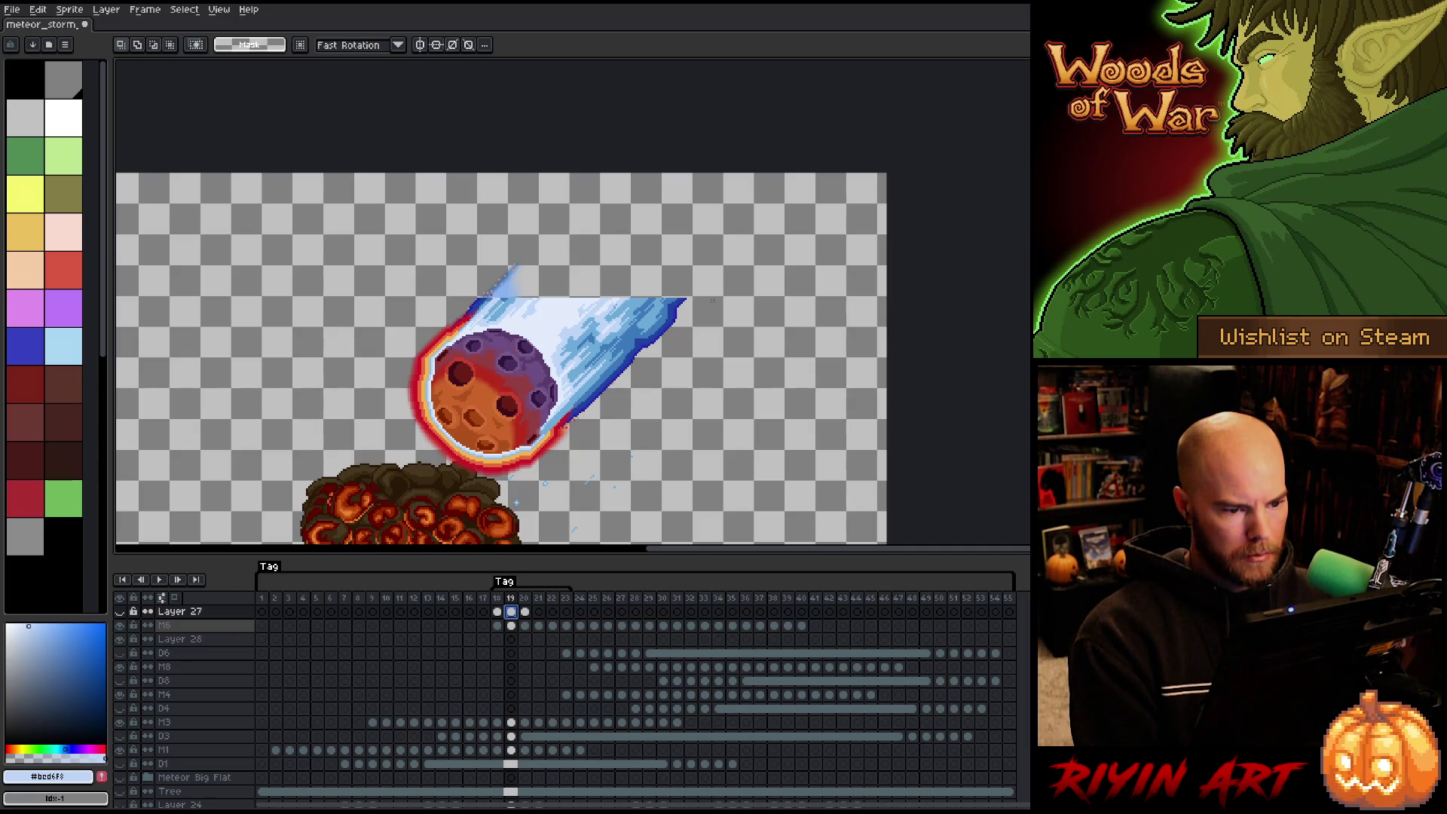
# Marquee-select the meteor area on frame 19, toggling Layer 27 to compare trail styles.
pyautogui.moveTo(720, 296)
pyautogui.mouseDown()
pyautogui.moveTo(323, 462)
pyautogui.moveTo(282, 514)
pyautogui.mouseUp()
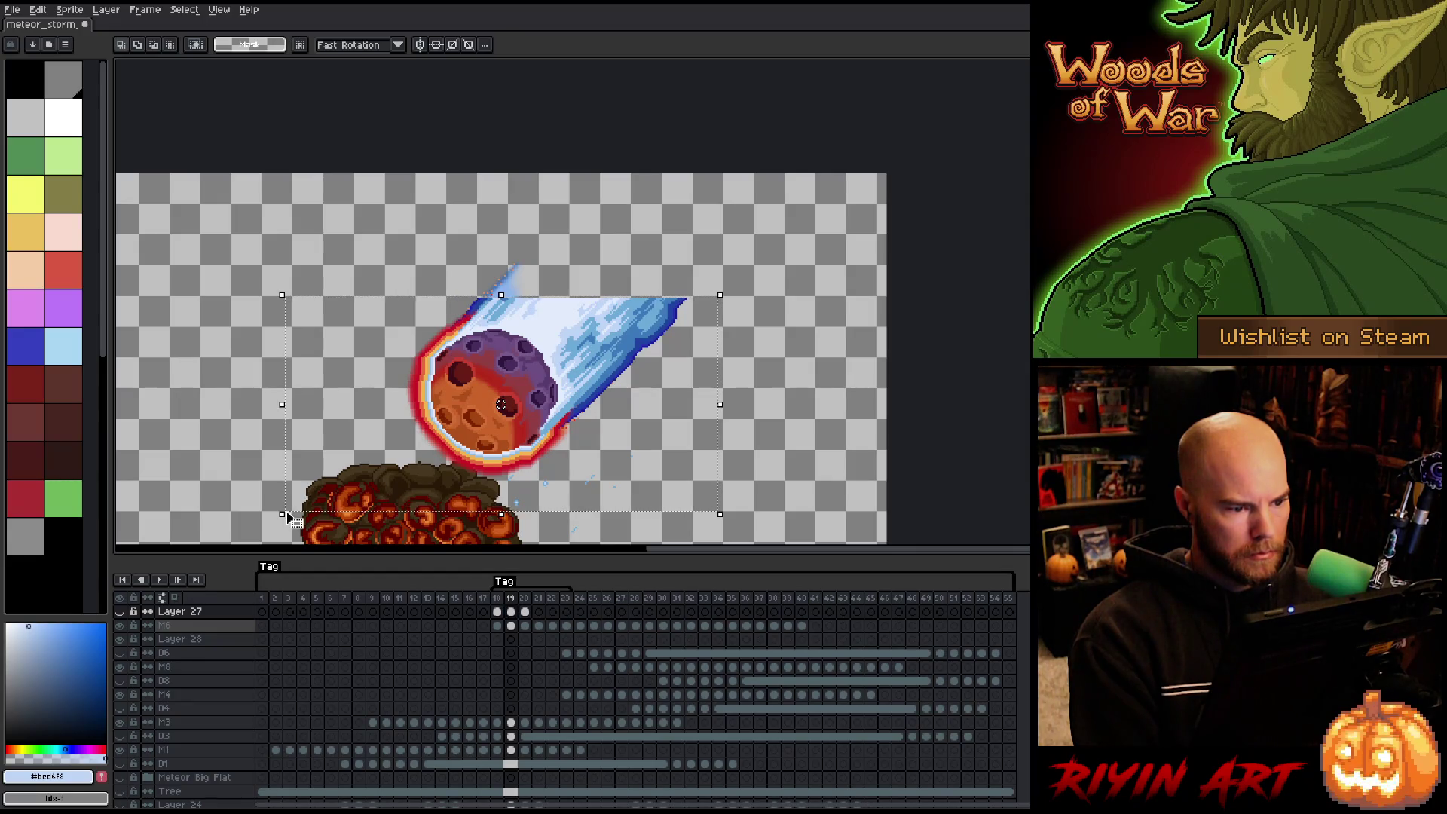
pyautogui.click(123, 611)
pyautogui.click(122, 611)
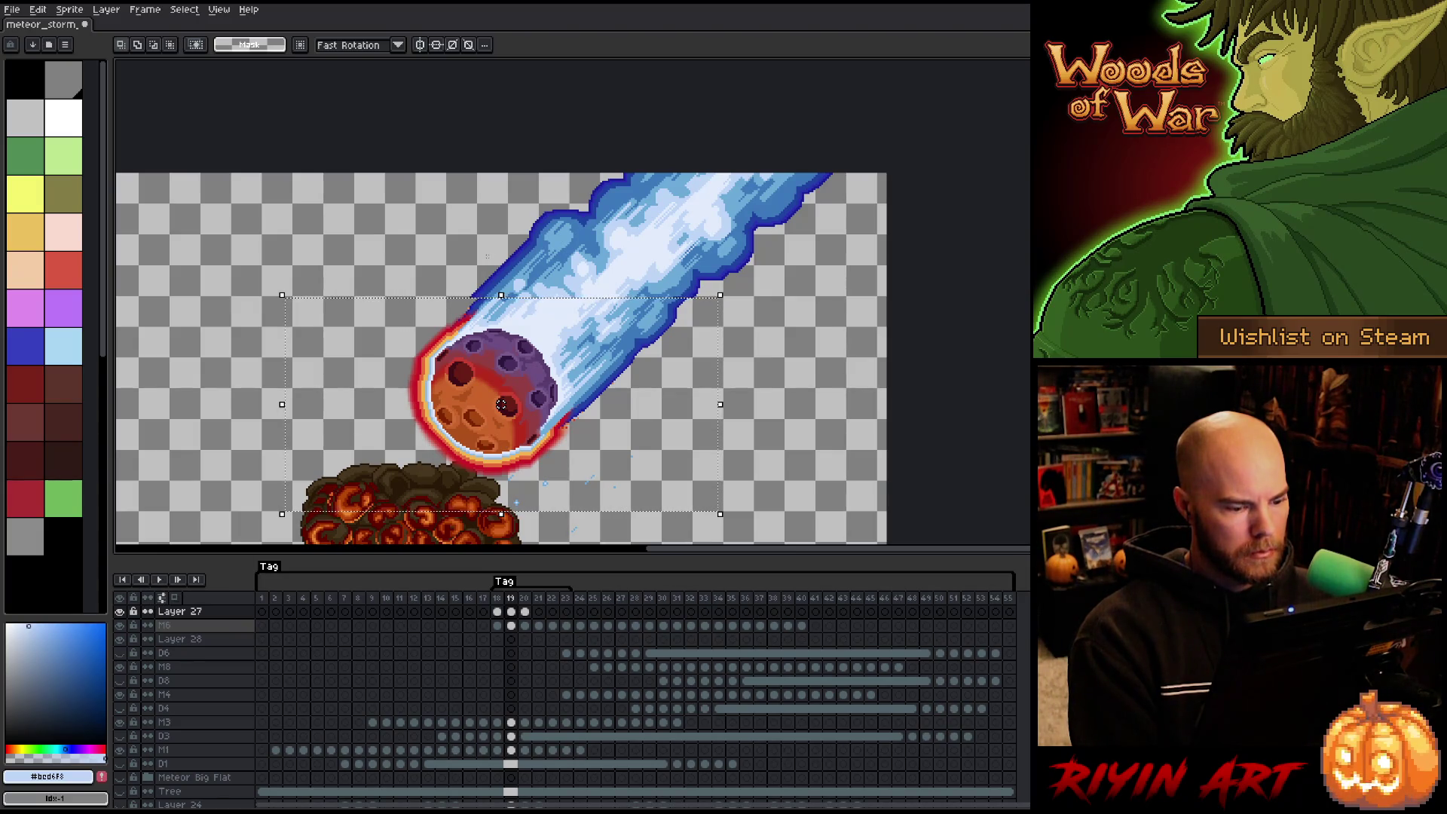
pyautogui.hotkey('ctrl', 'z')
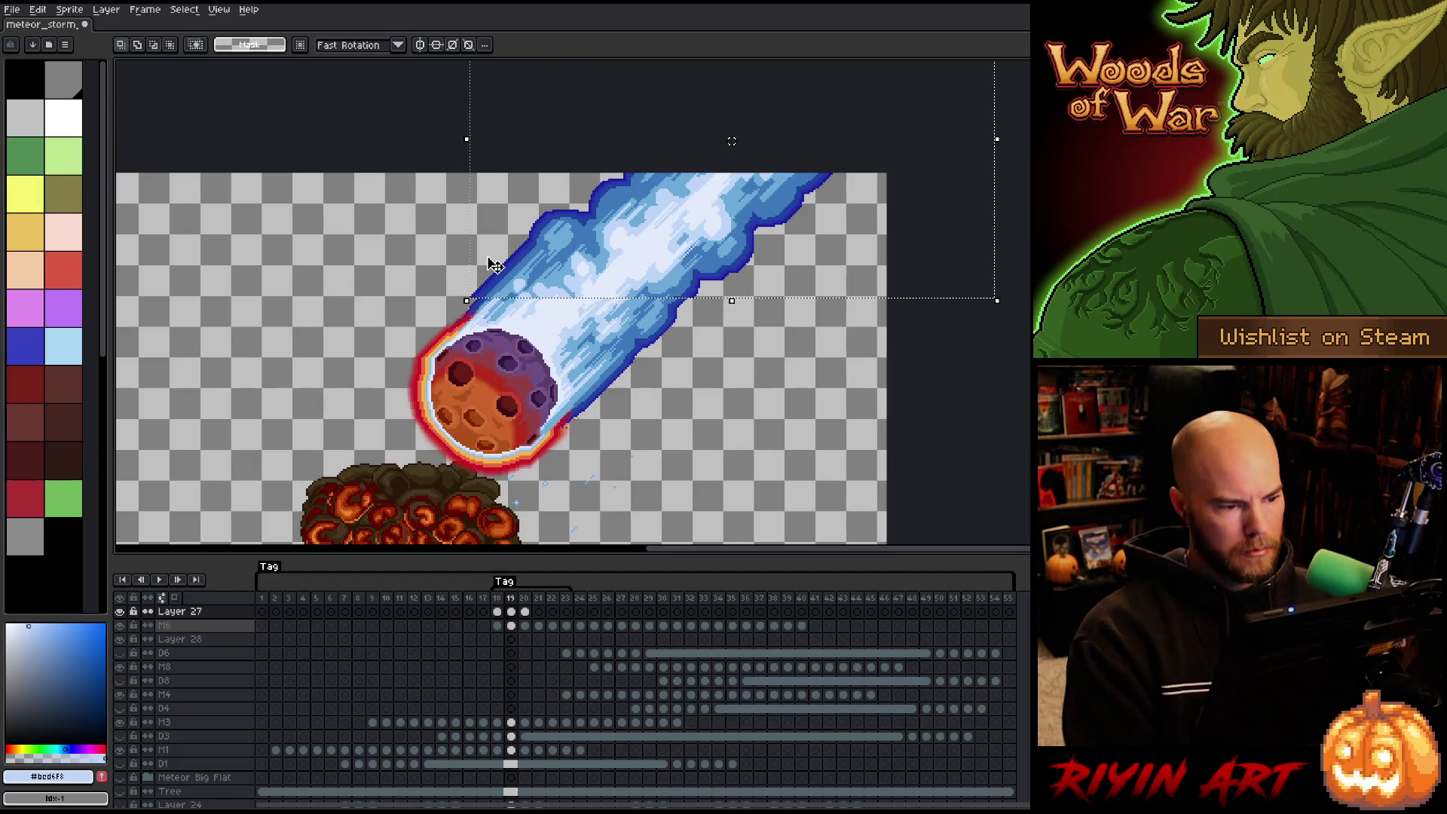
# Nudge the selected trail slice left and right to align its edge, then apply it.
pyautogui.click(493, 264)
pyautogui.scroll(2, 515, 291)
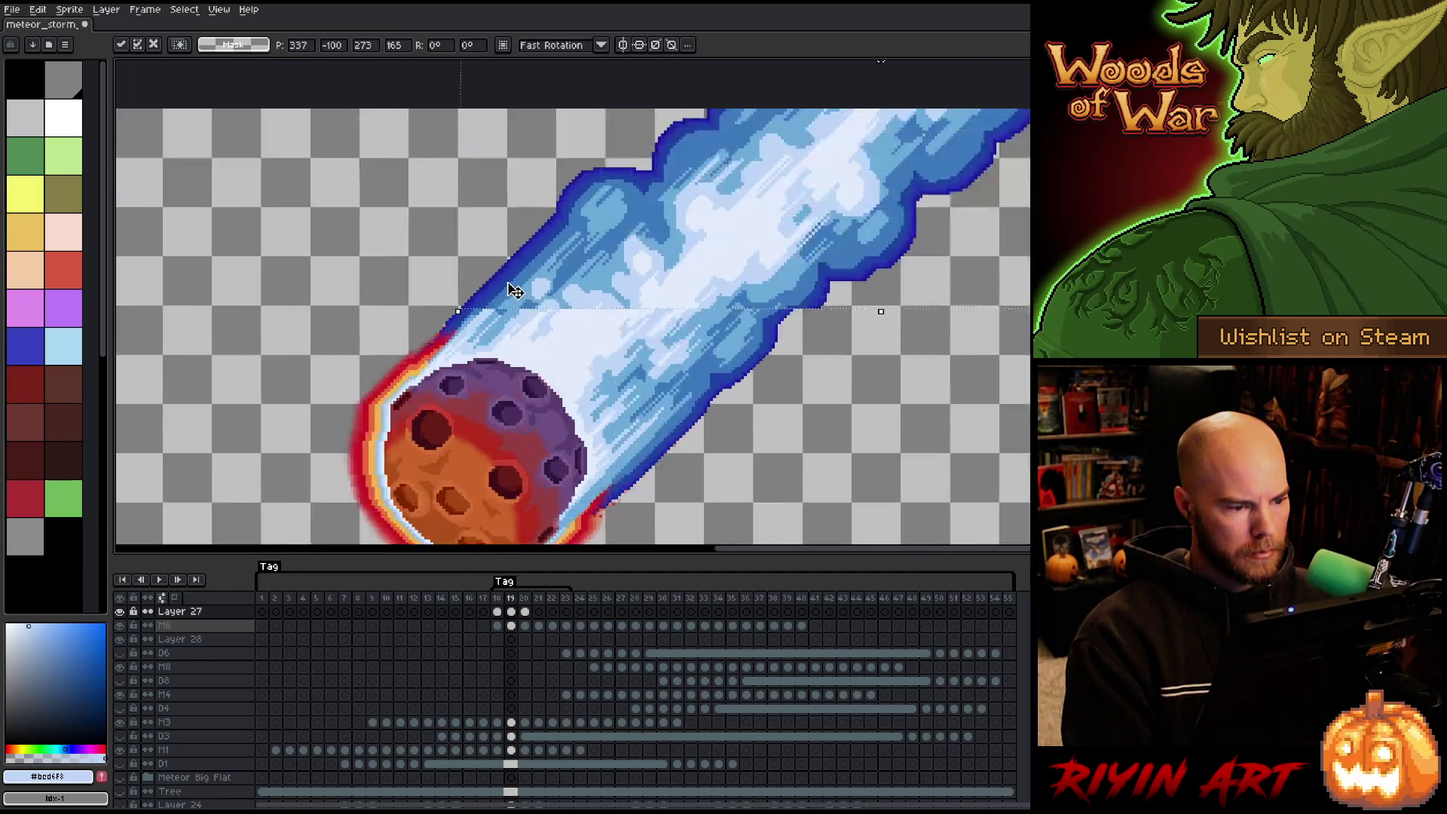
pyautogui.scroll(2, 515, 291)
pyautogui.press('Left')
pyautogui.press('Left')
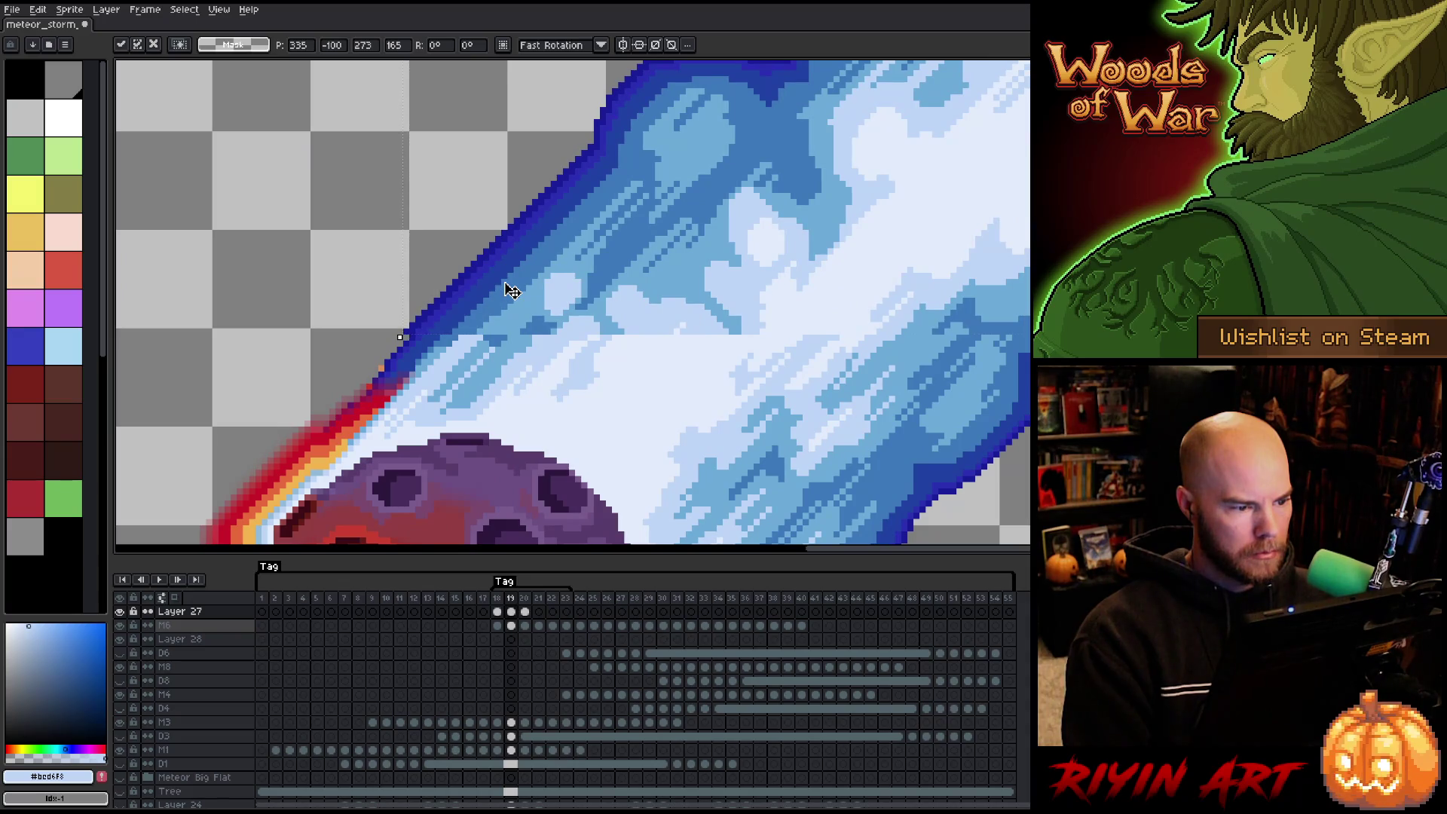
pyautogui.press('Right')
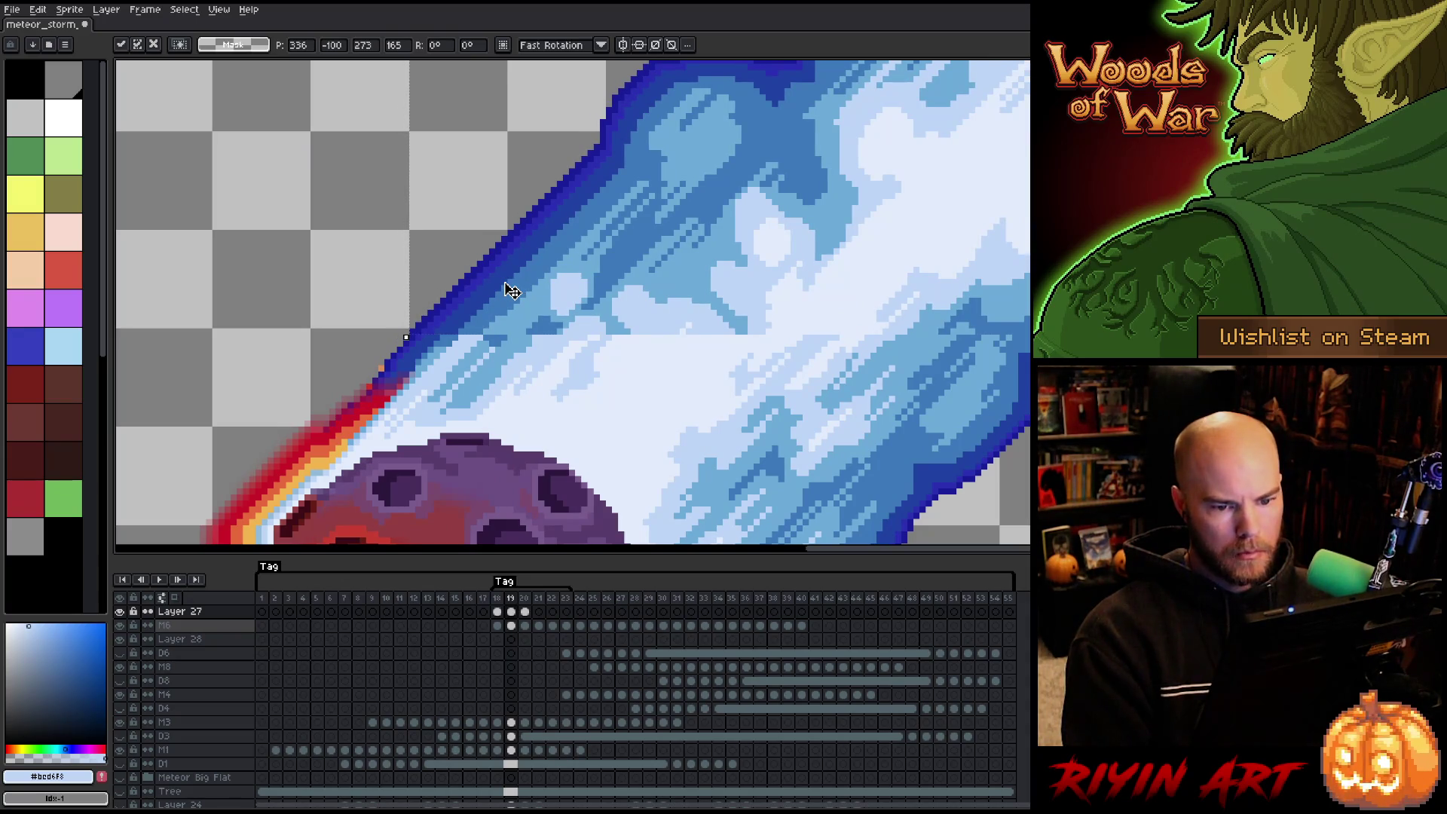
pyautogui.press('Left')
pyautogui.press('Left')
pyautogui.press('Left')
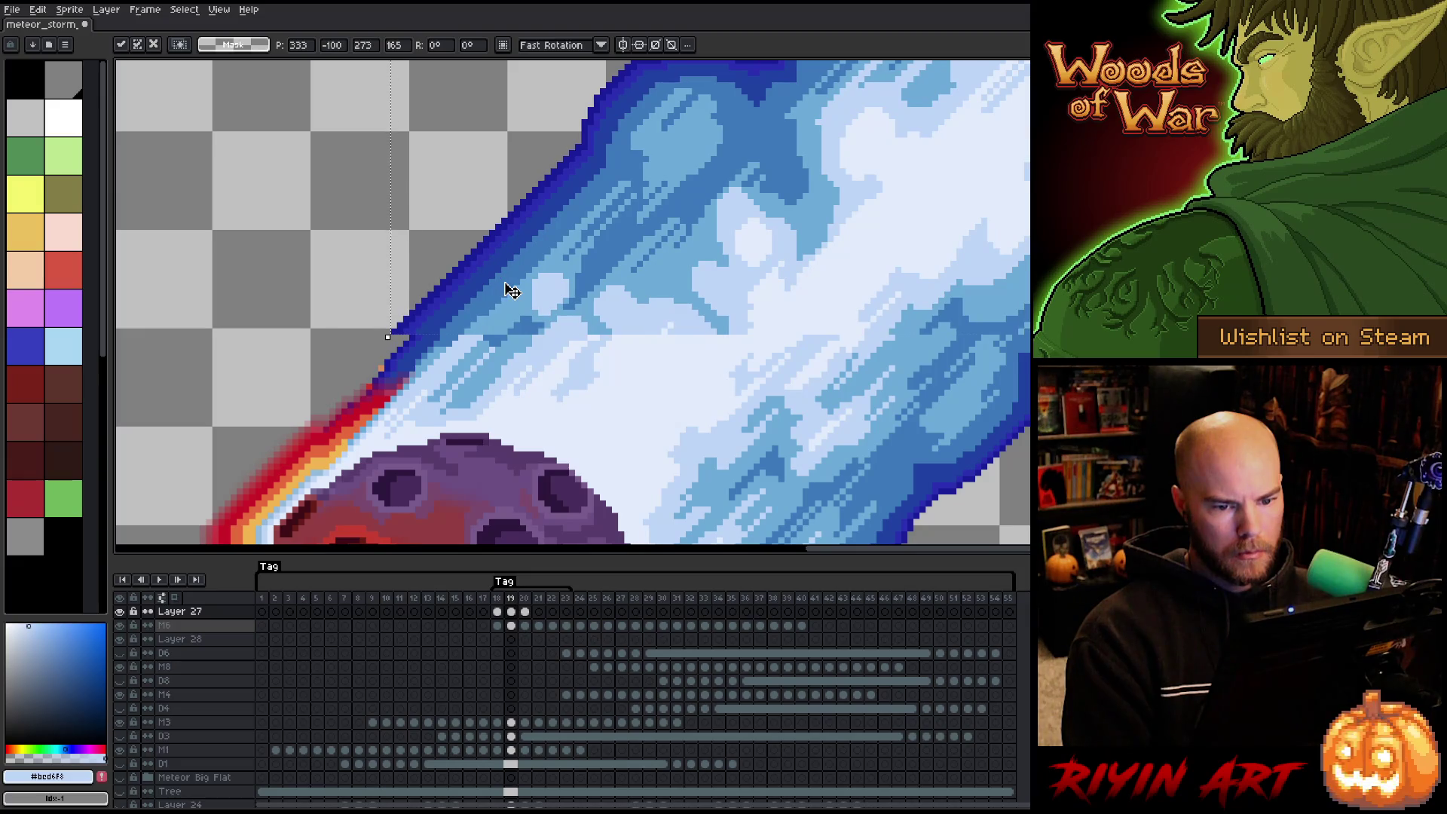
pyautogui.scroll(-3, 581, 274)
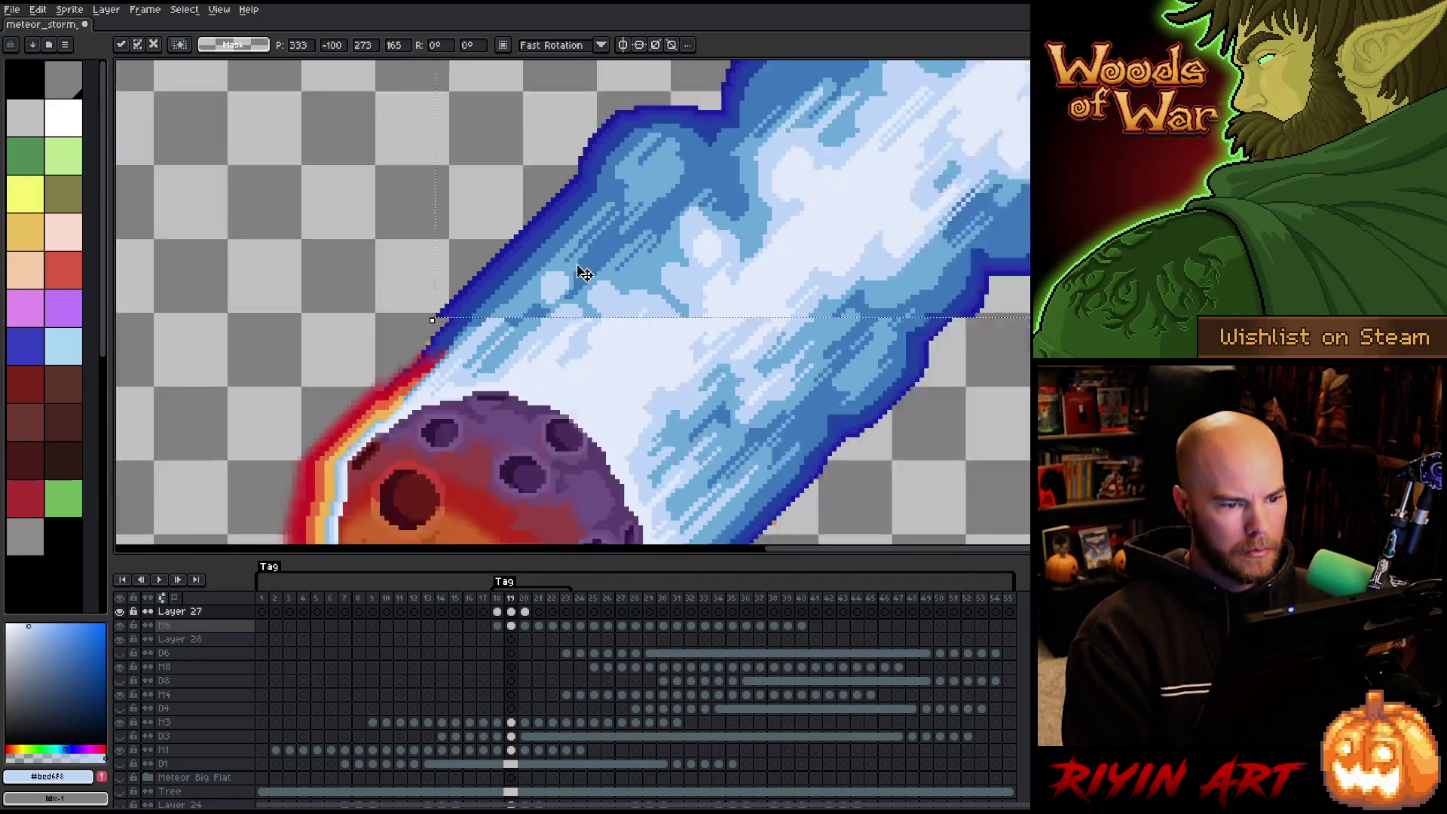
pyautogui.hotkey('ctrl', 'd')
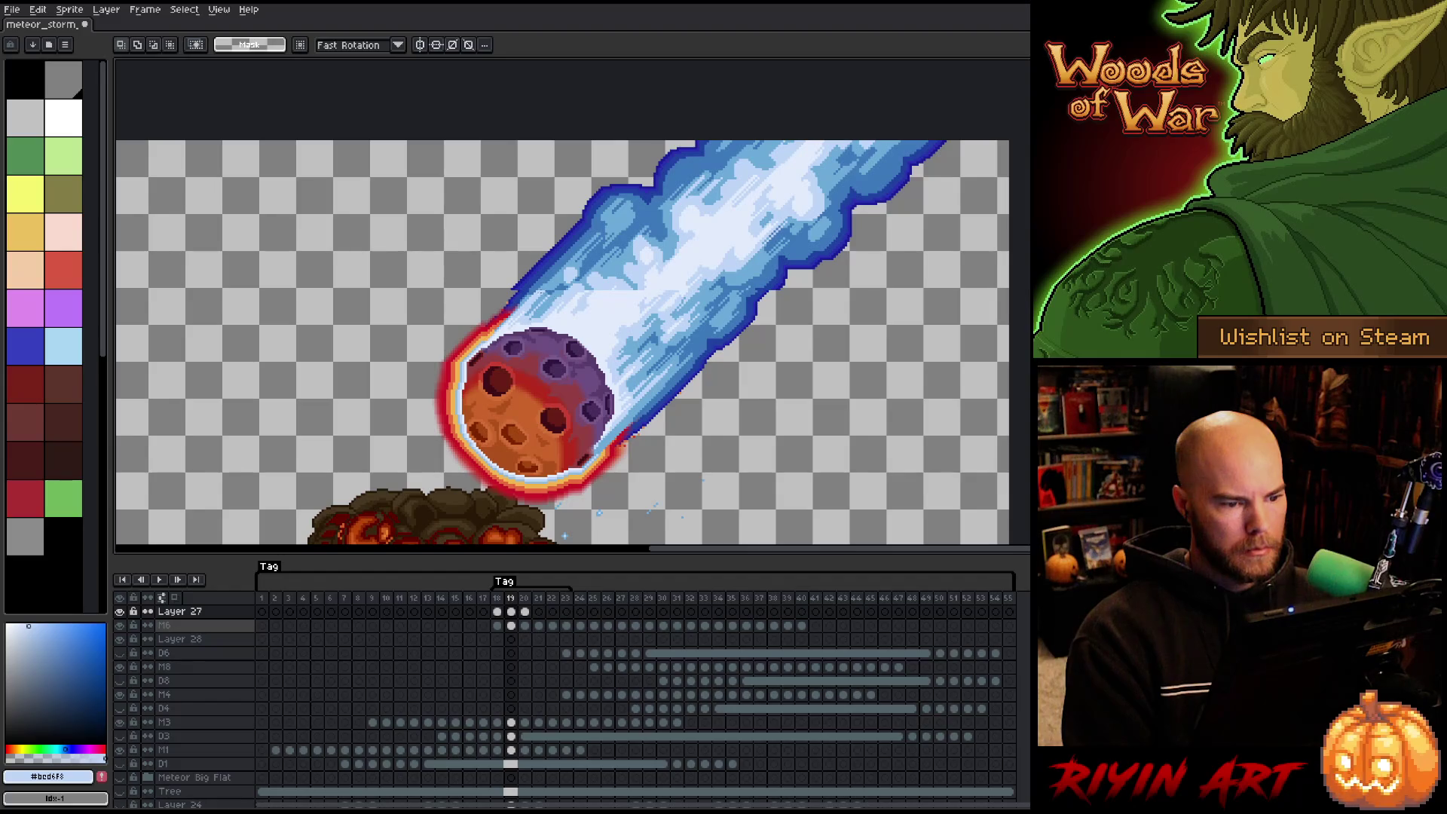
# Select and transform wider strips across the upper trail, apply them, and clear the selection.
pyautogui.moveTo(469, 246); pyautogui.dragTo(694, 289)
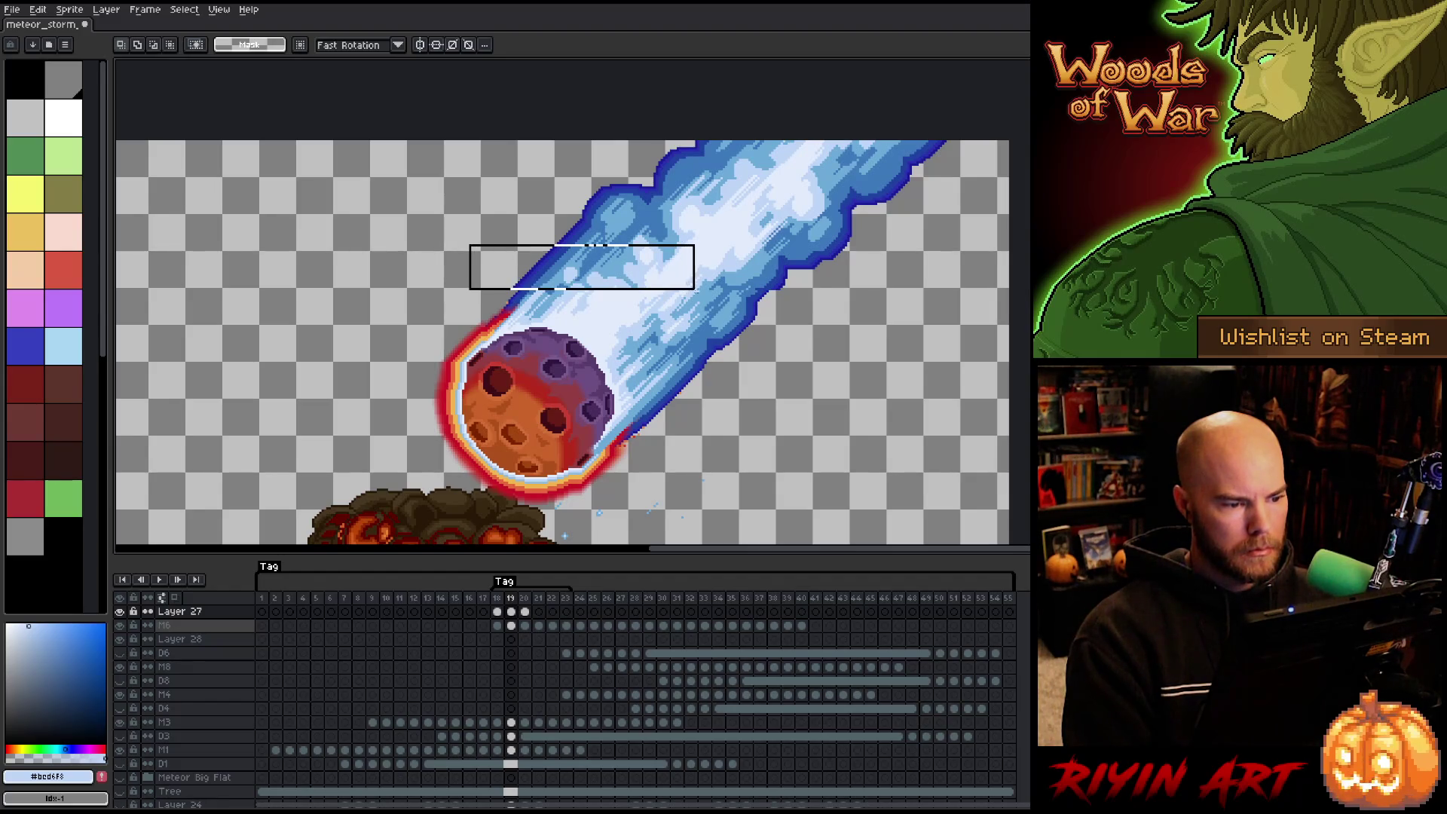
pyautogui.hotkey('ctrl', 't')
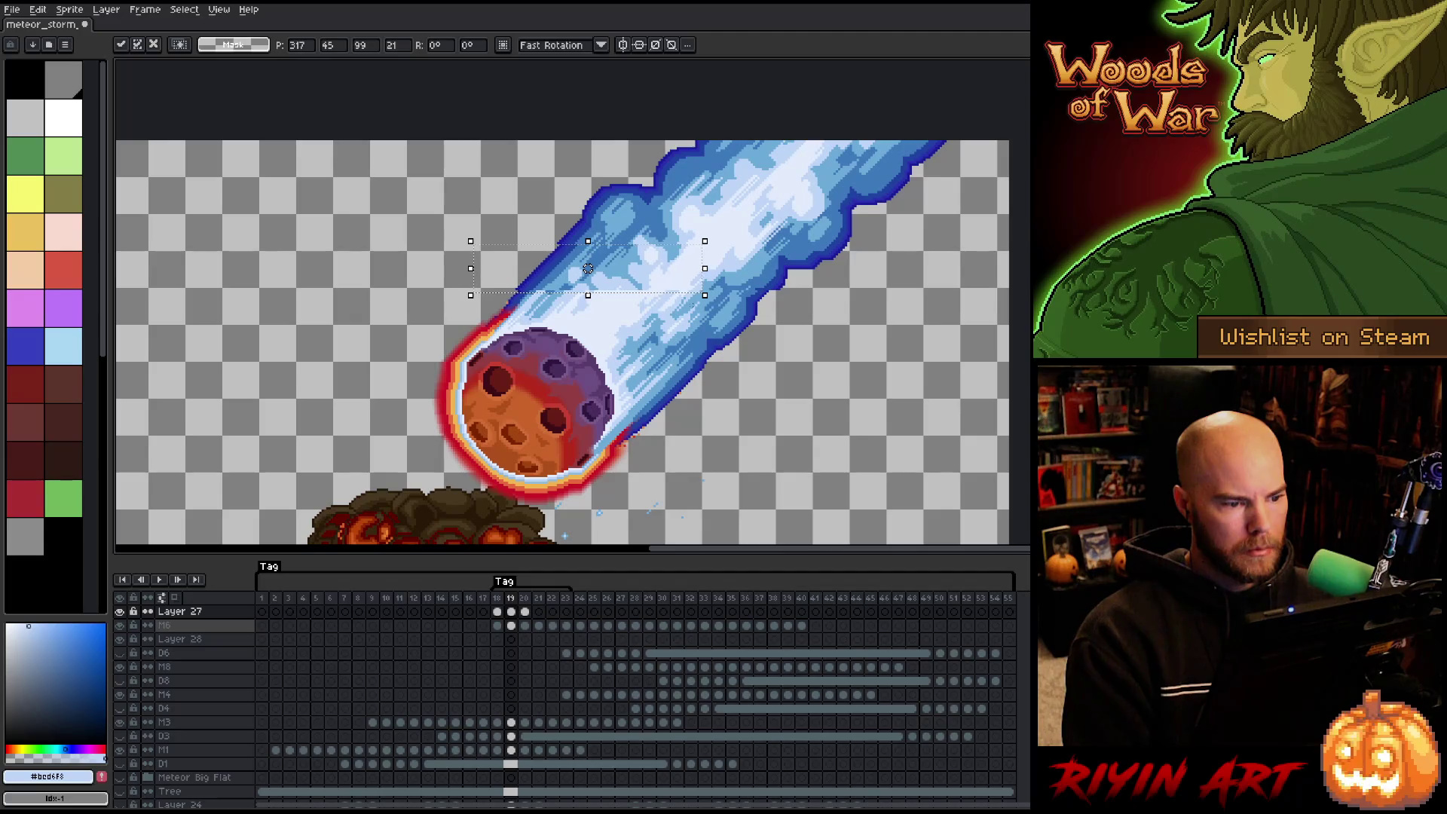
pyautogui.moveTo(401, 229)
pyautogui.mouseDown()
pyautogui.moveTo(484, 258)
pyautogui.moveTo(716, 294)
pyautogui.mouseUp()
pyautogui.hotkey('ctrl', 't')
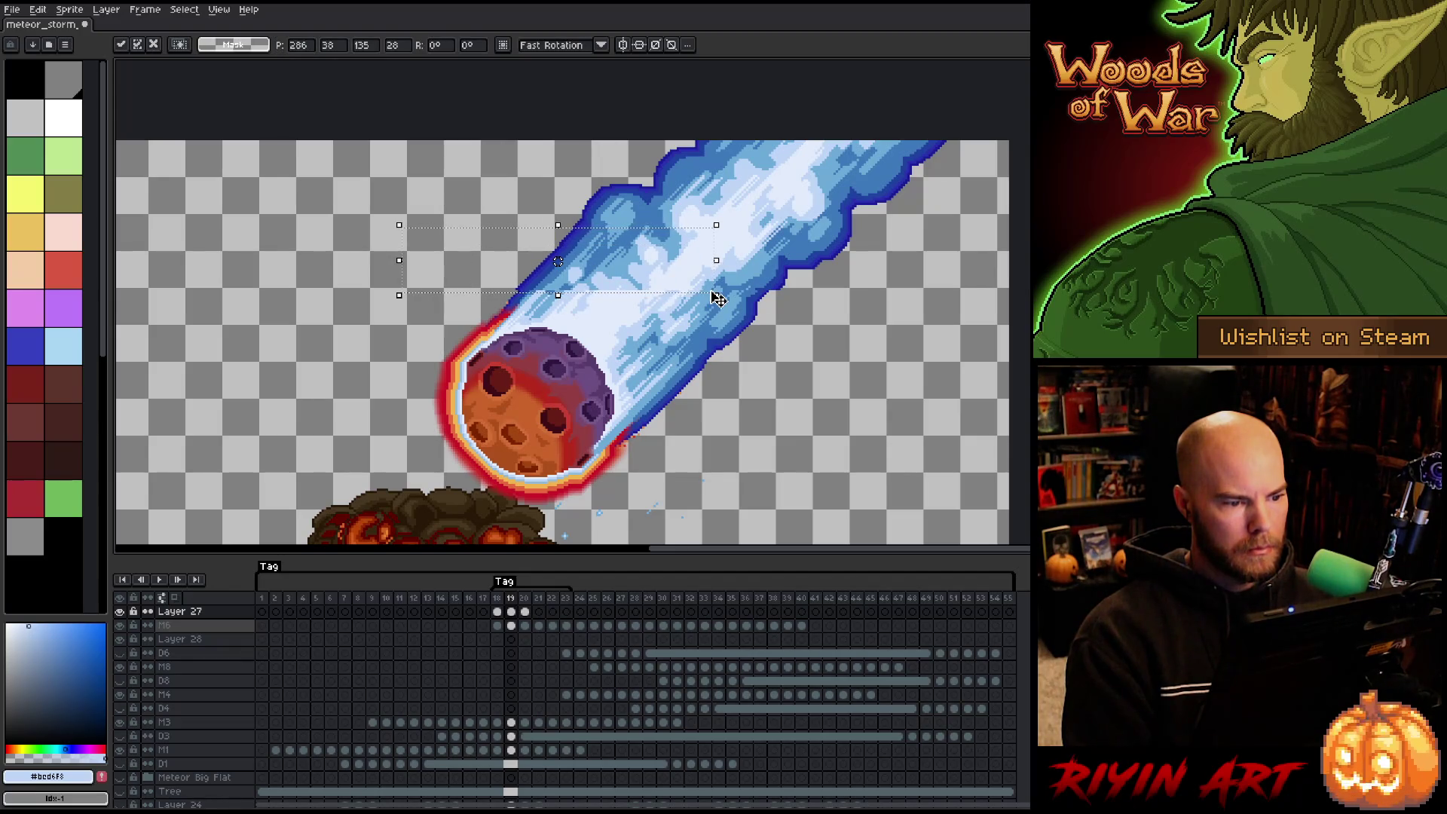
pyautogui.scroll(3, 586, 291)
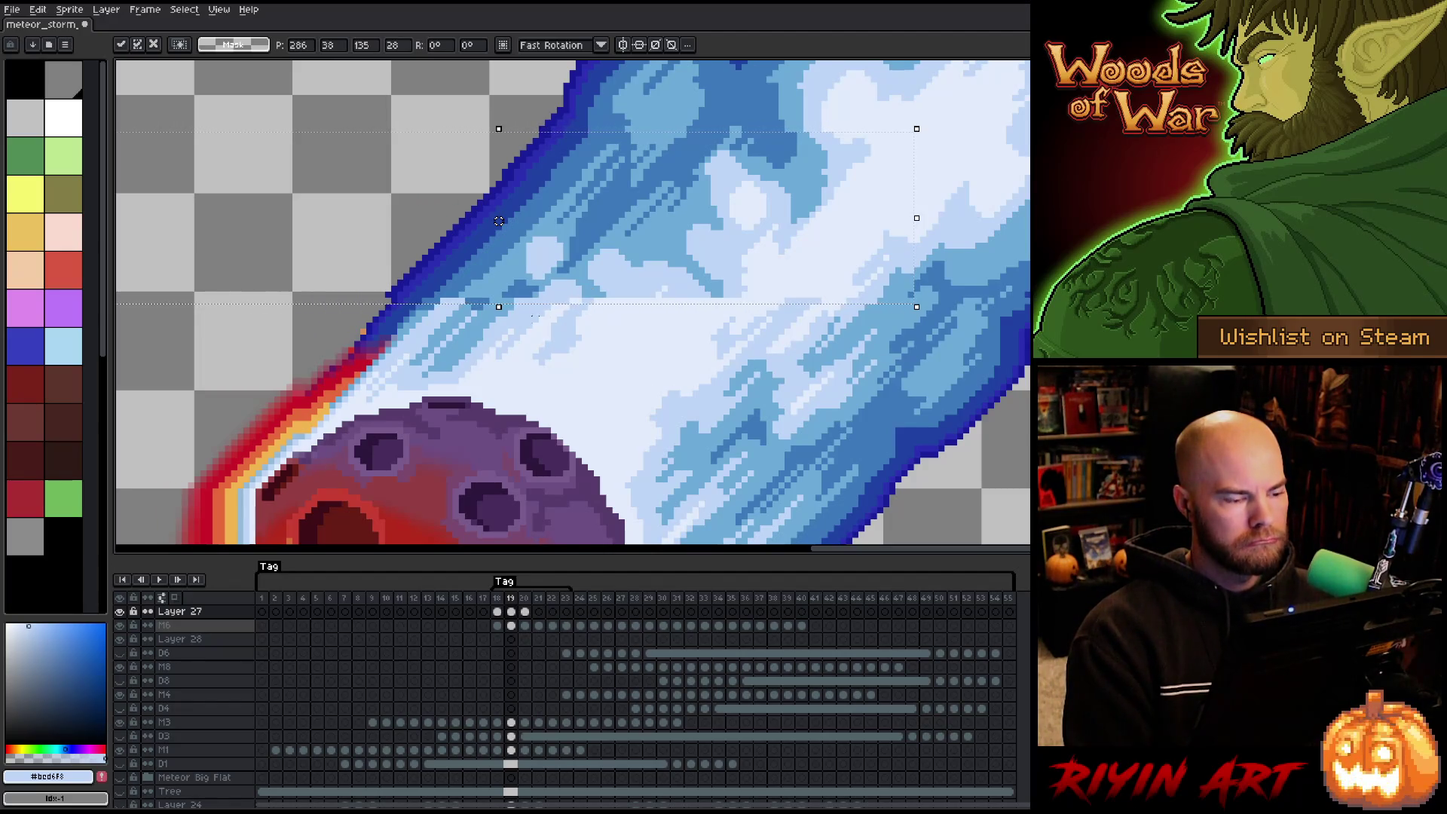
pyautogui.moveTo(317, 368)
pyautogui.mouseDown()
pyautogui.moveTo(849, 229)
pyautogui.moveTo(658, 235)
pyautogui.mouseUp()
pyautogui.hotkey('ctrl', 'd')
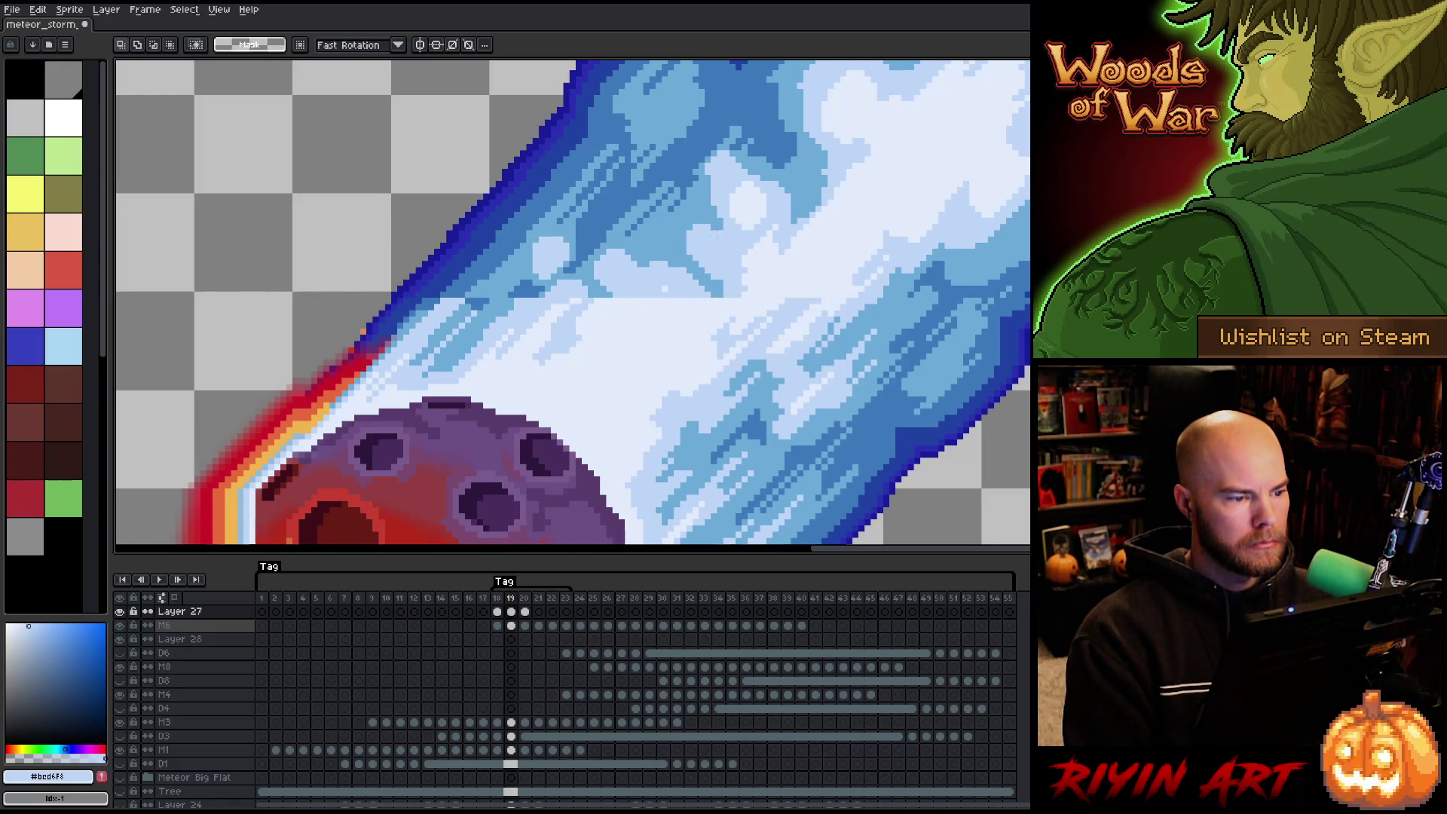
pyautogui.scroll(-2, 662, 249)
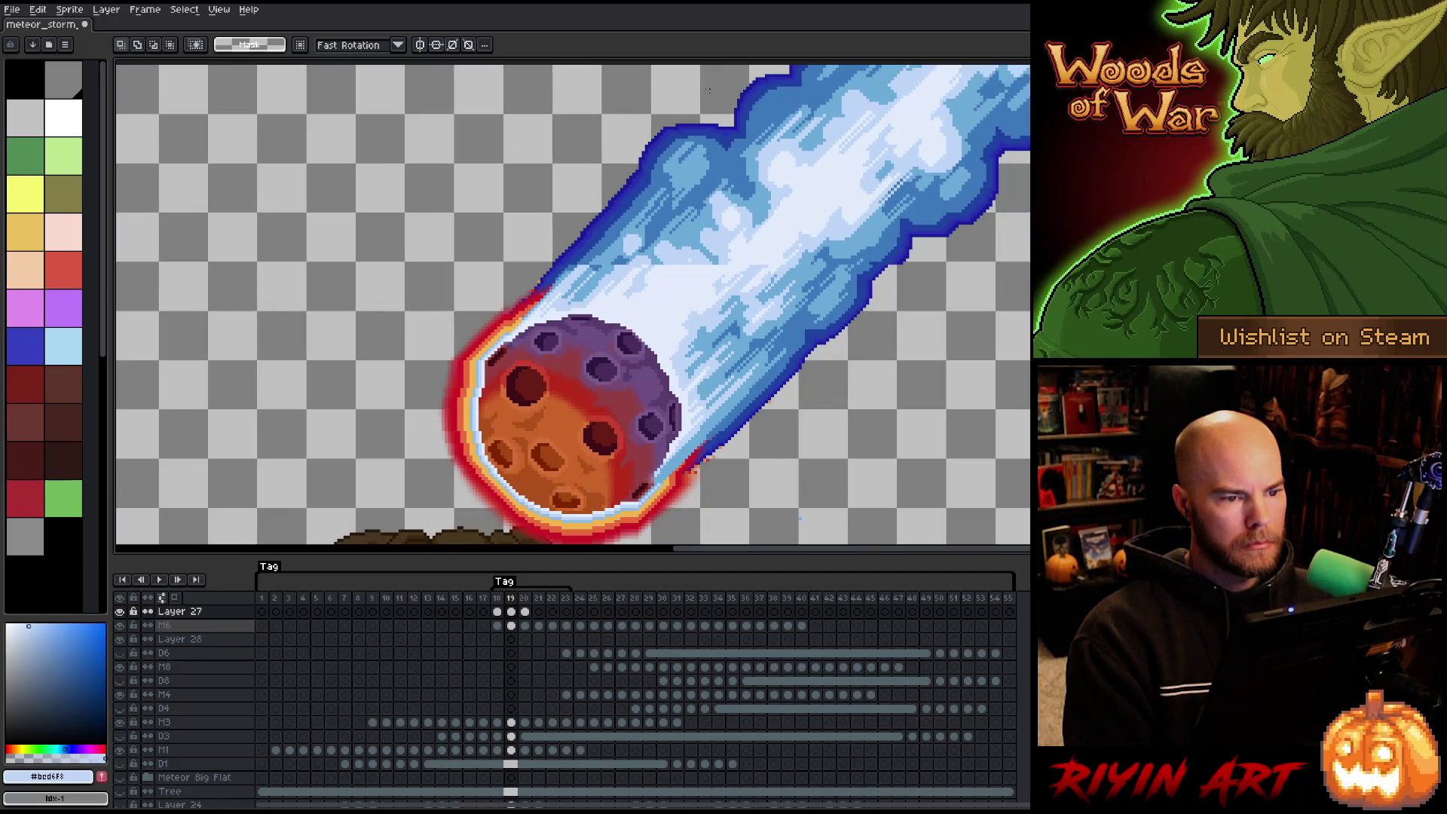
pyautogui.moveTo(705, 114)
pyautogui.mouseDown()
pyautogui.moveTo(665, 208)
pyautogui.moveTo(516, 326)
pyautogui.mouseUp()
pyautogui.hotkey('ctrl', 'd')
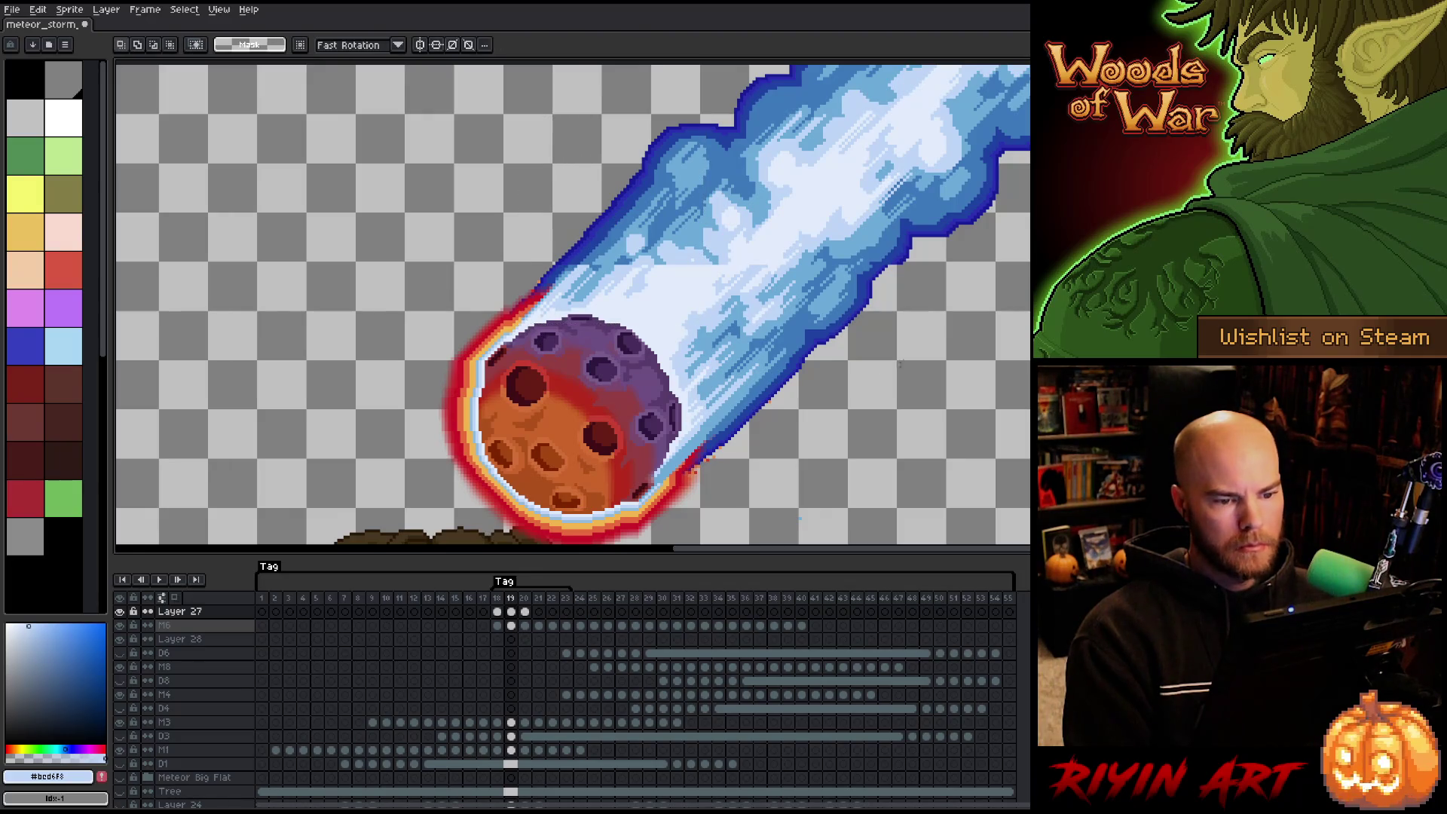
pyautogui.moveTo(991, 264); pyautogui.dragTo(894, 367)
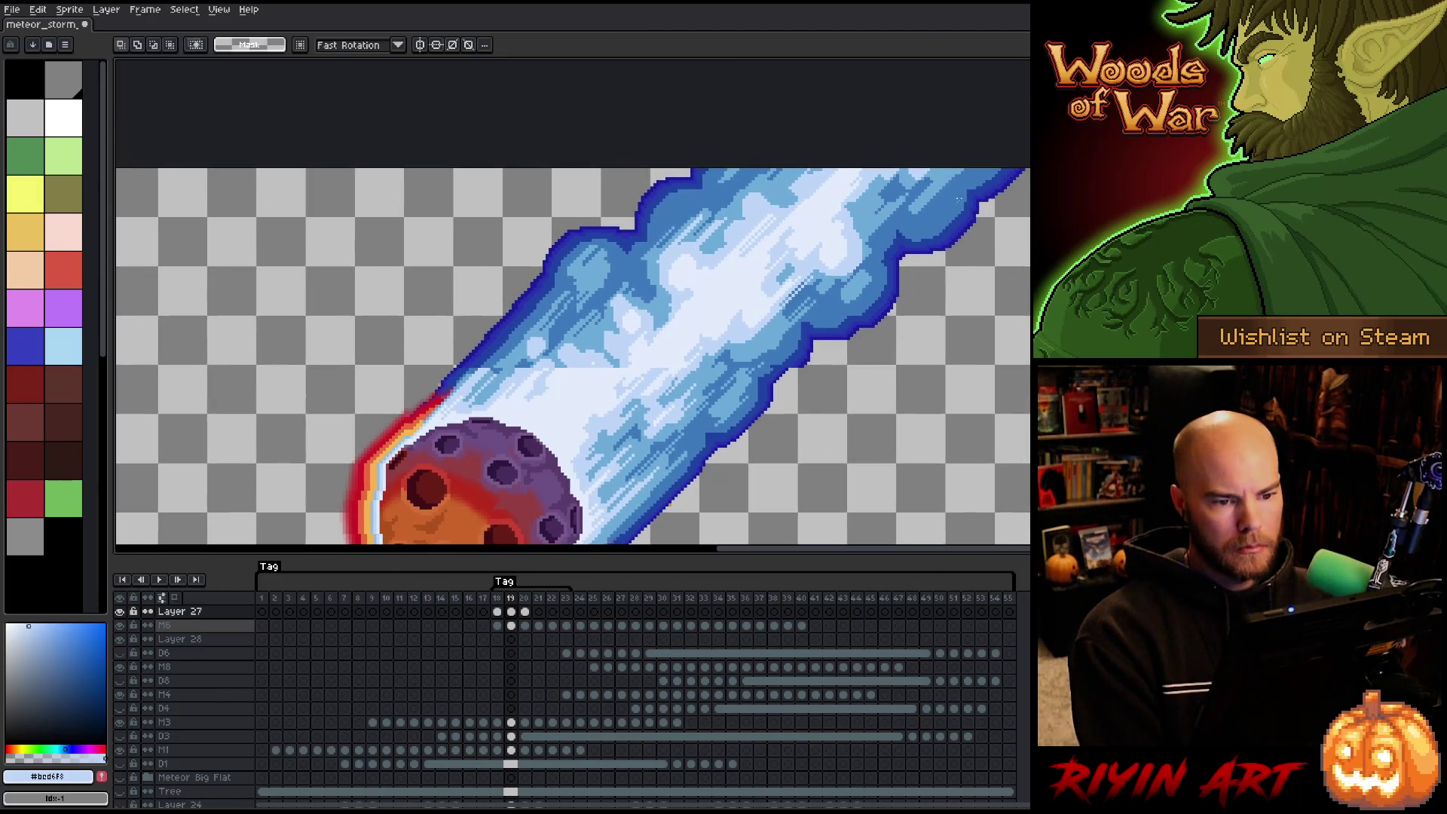
# Lasso the upper trail, shift it three pixels left and one back right, then commit.
pyautogui.press('b')
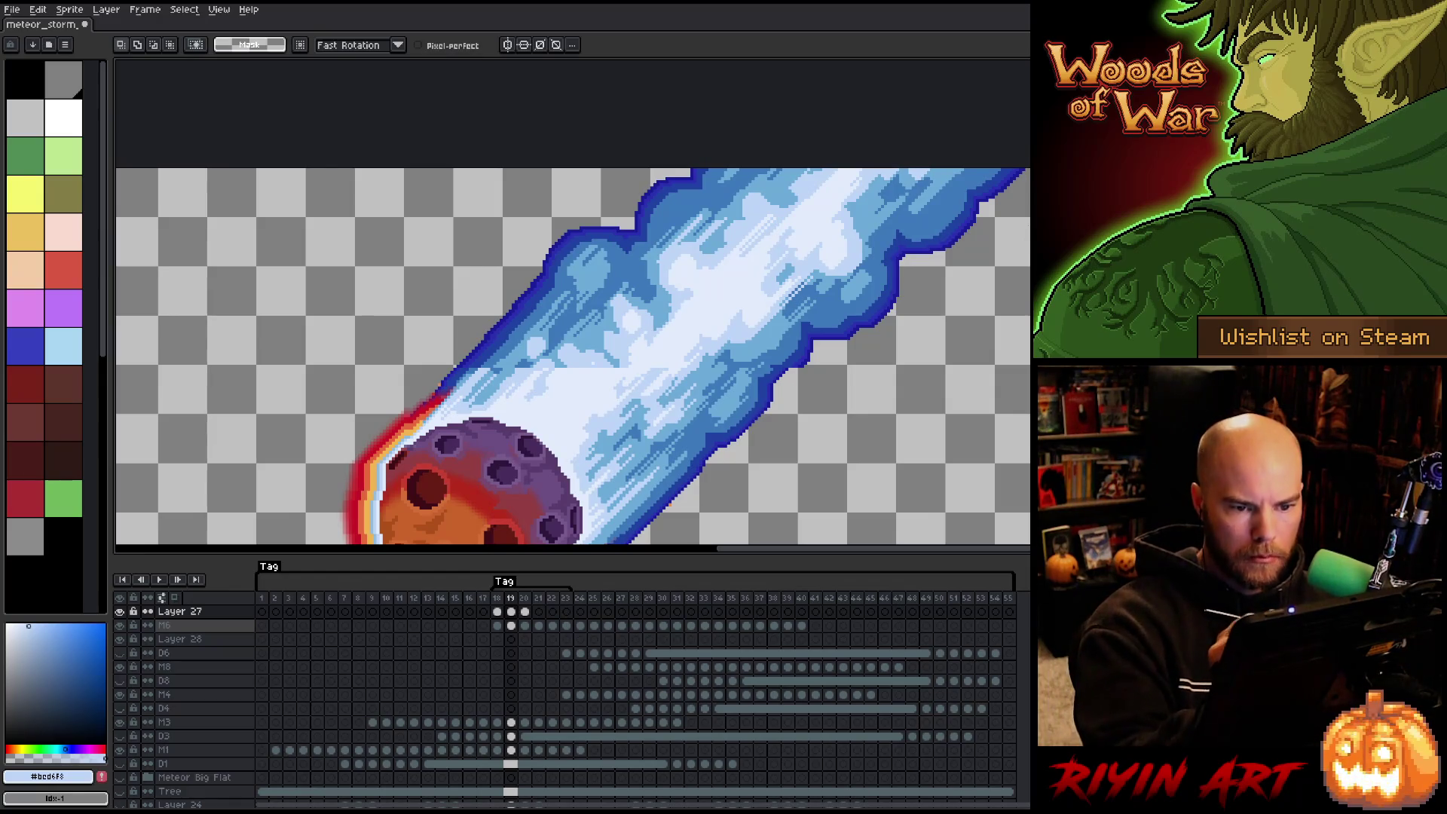
pyautogui.moveTo(915, 156); pyautogui.dragTo(719, 313)
pyautogui.hotkey('ctrl', 'd')
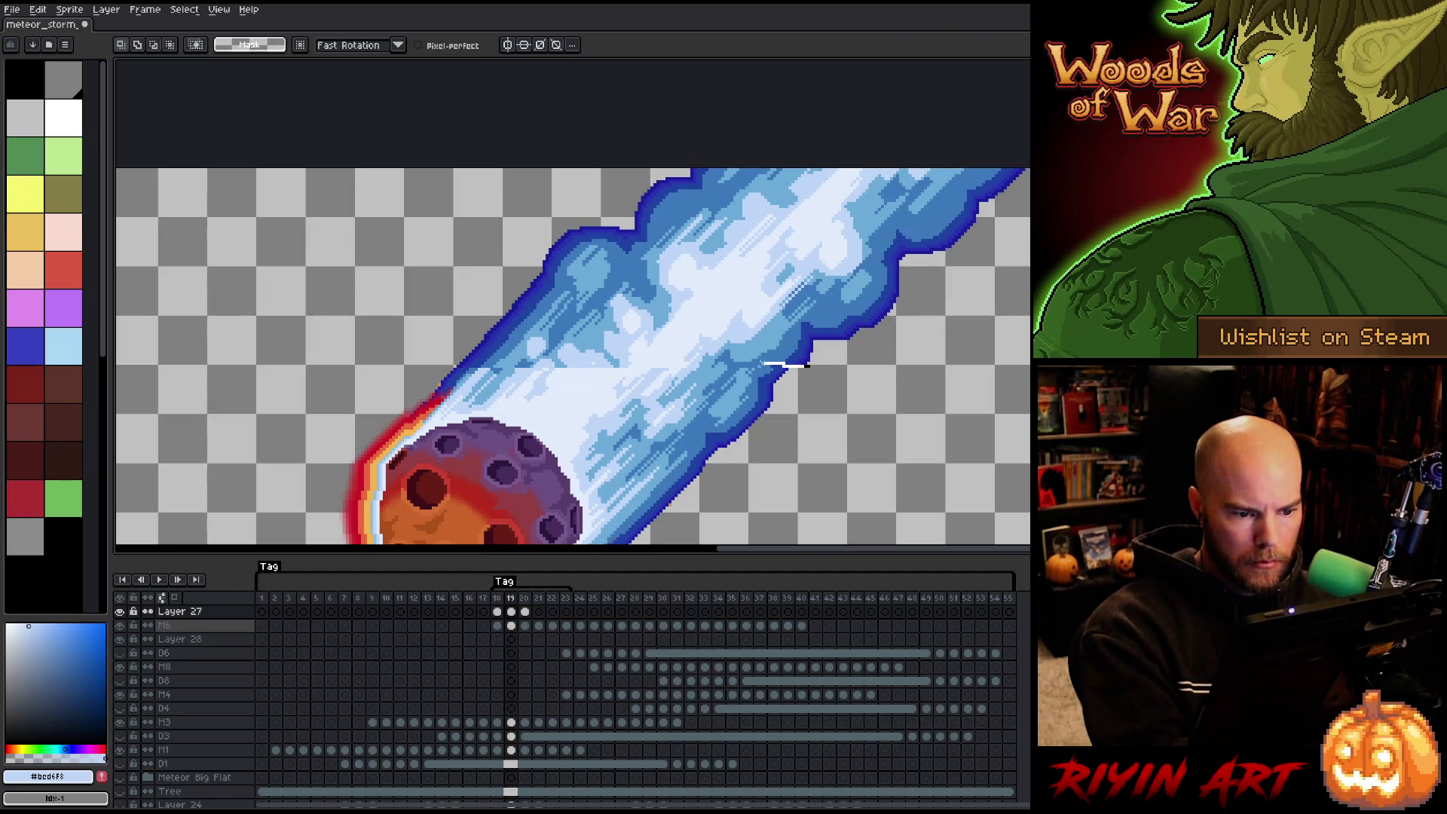
pyautogui.moveTo(712, 364); pyautogui.dragTo(873, 166)
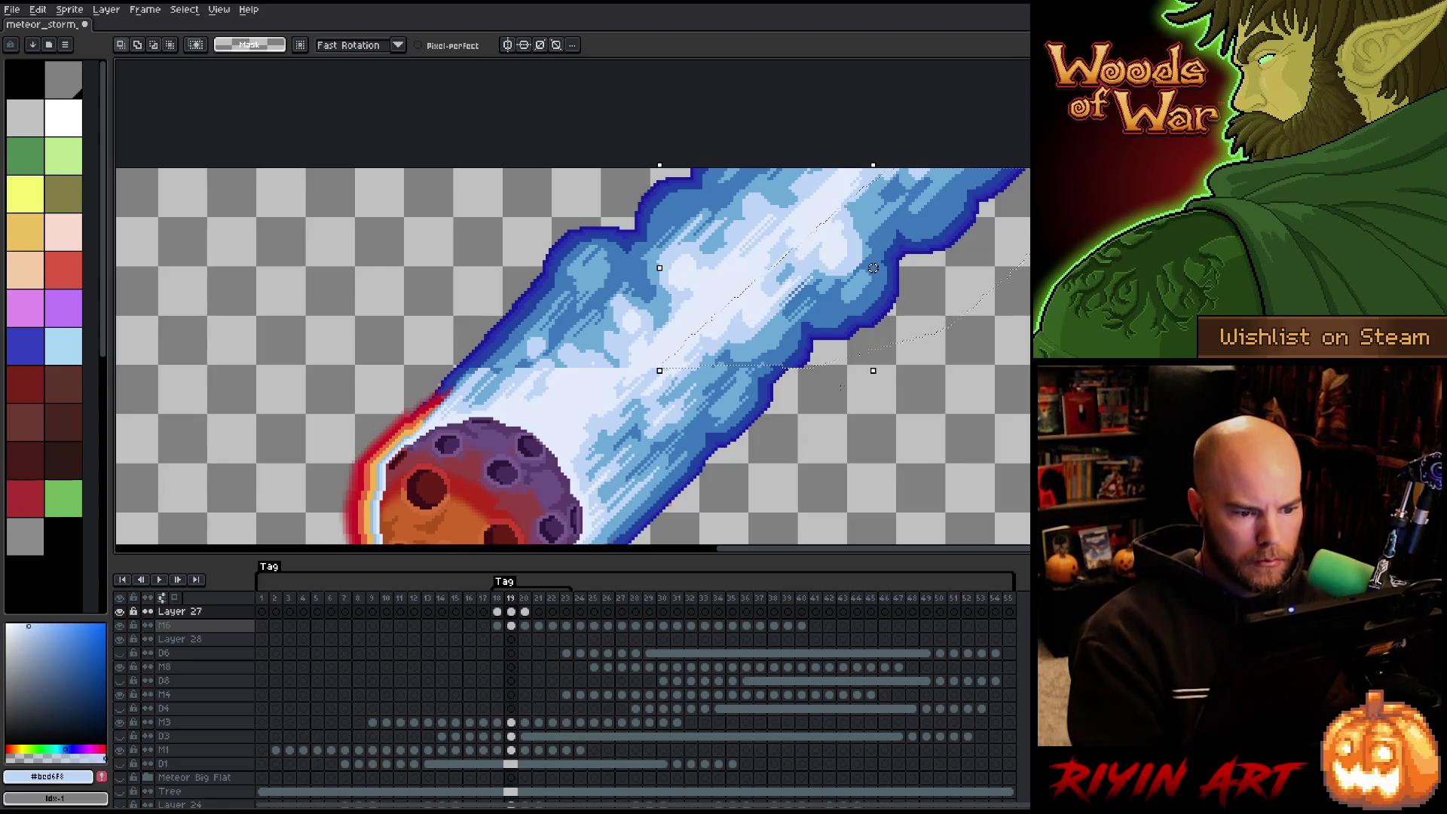
pyautogui.scroll(3, 845, 384)
pyautogui.moveTo(857, 380); pyautogui.dragTo(848, 381)
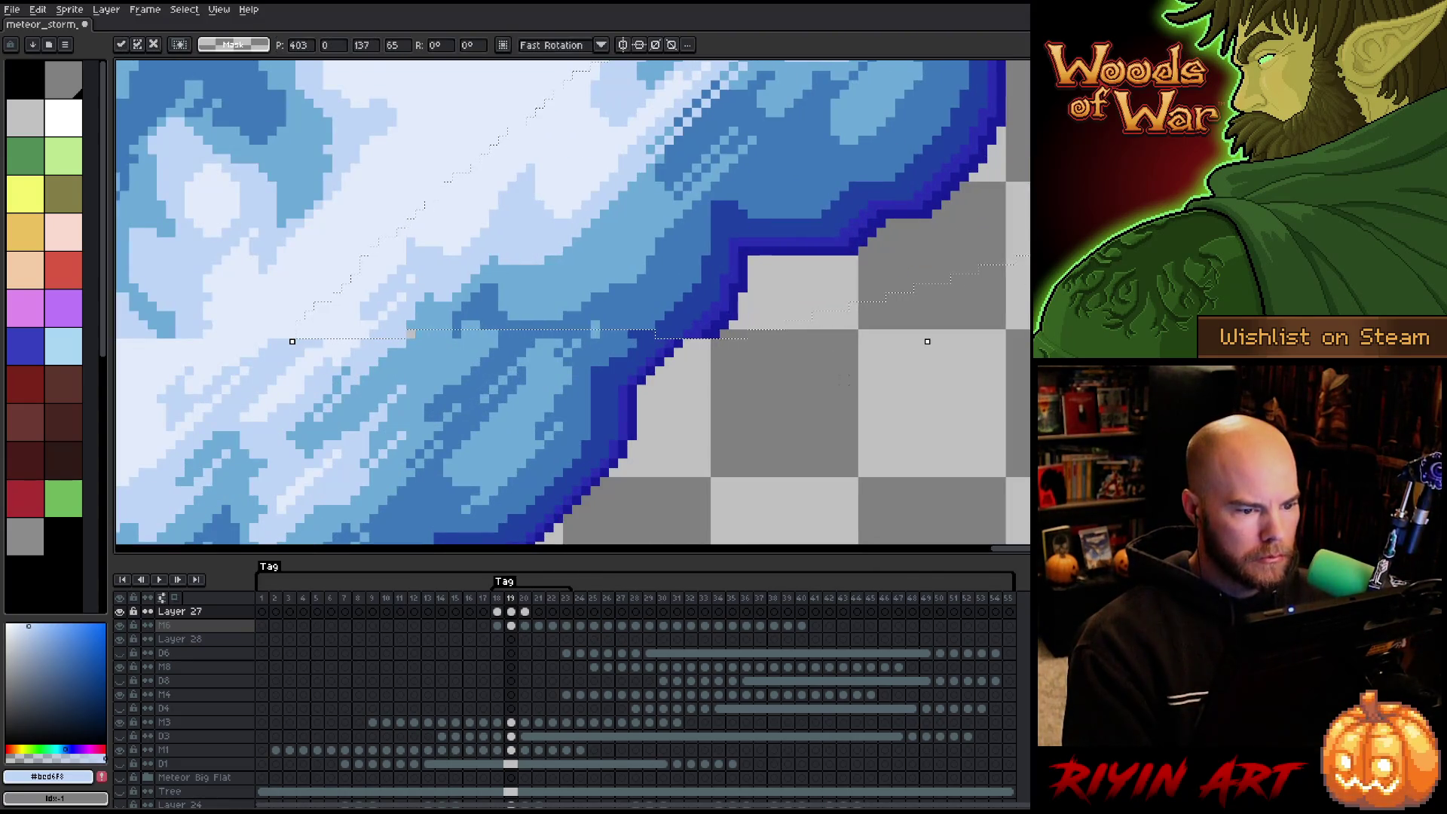
pyautogui.press('Left')
pyautogui.press('Left')
pyautogui.press('Left')
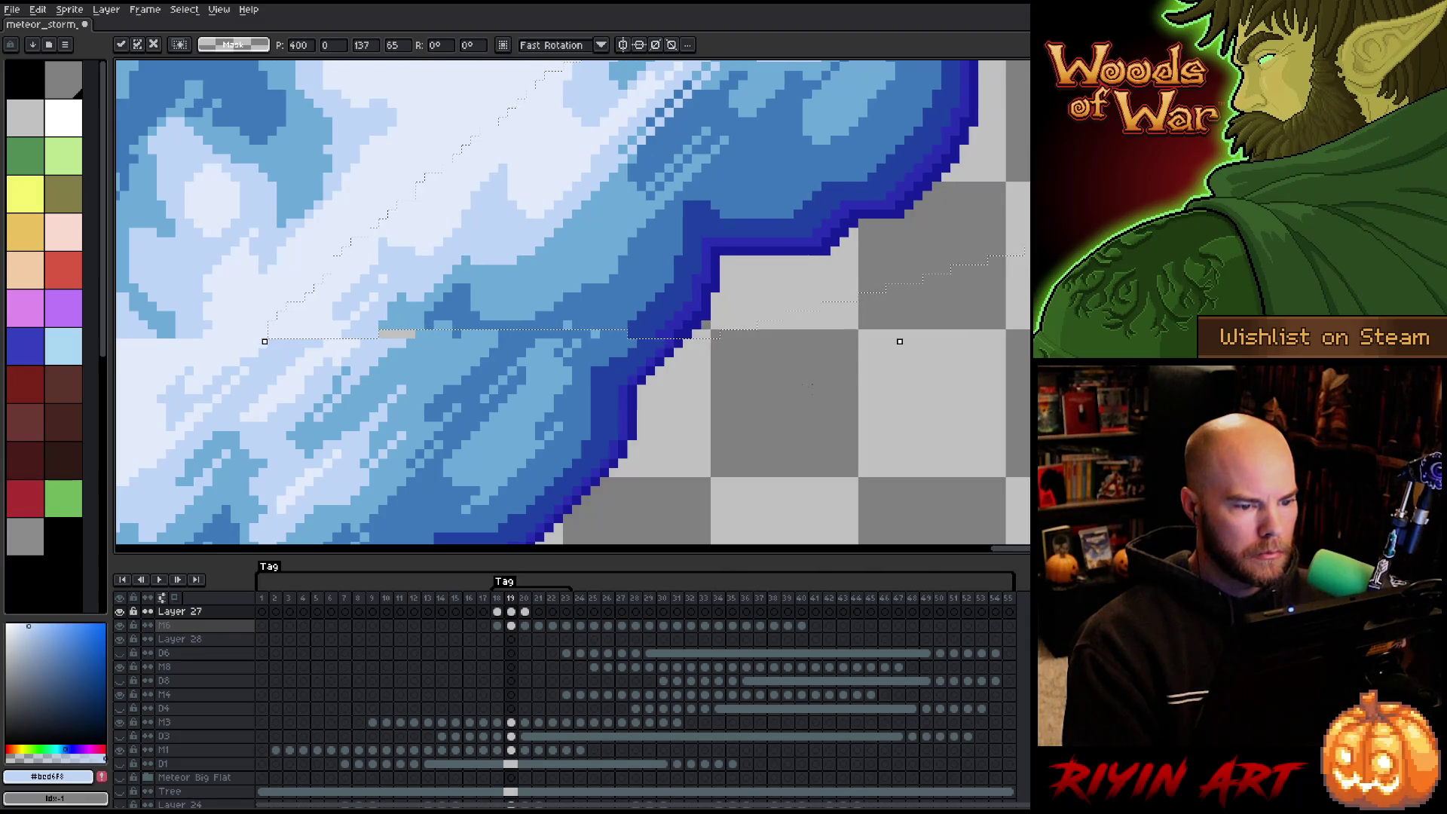
pyautogui.press('Right')
pyautogui.scroll(-3, 805, 386)
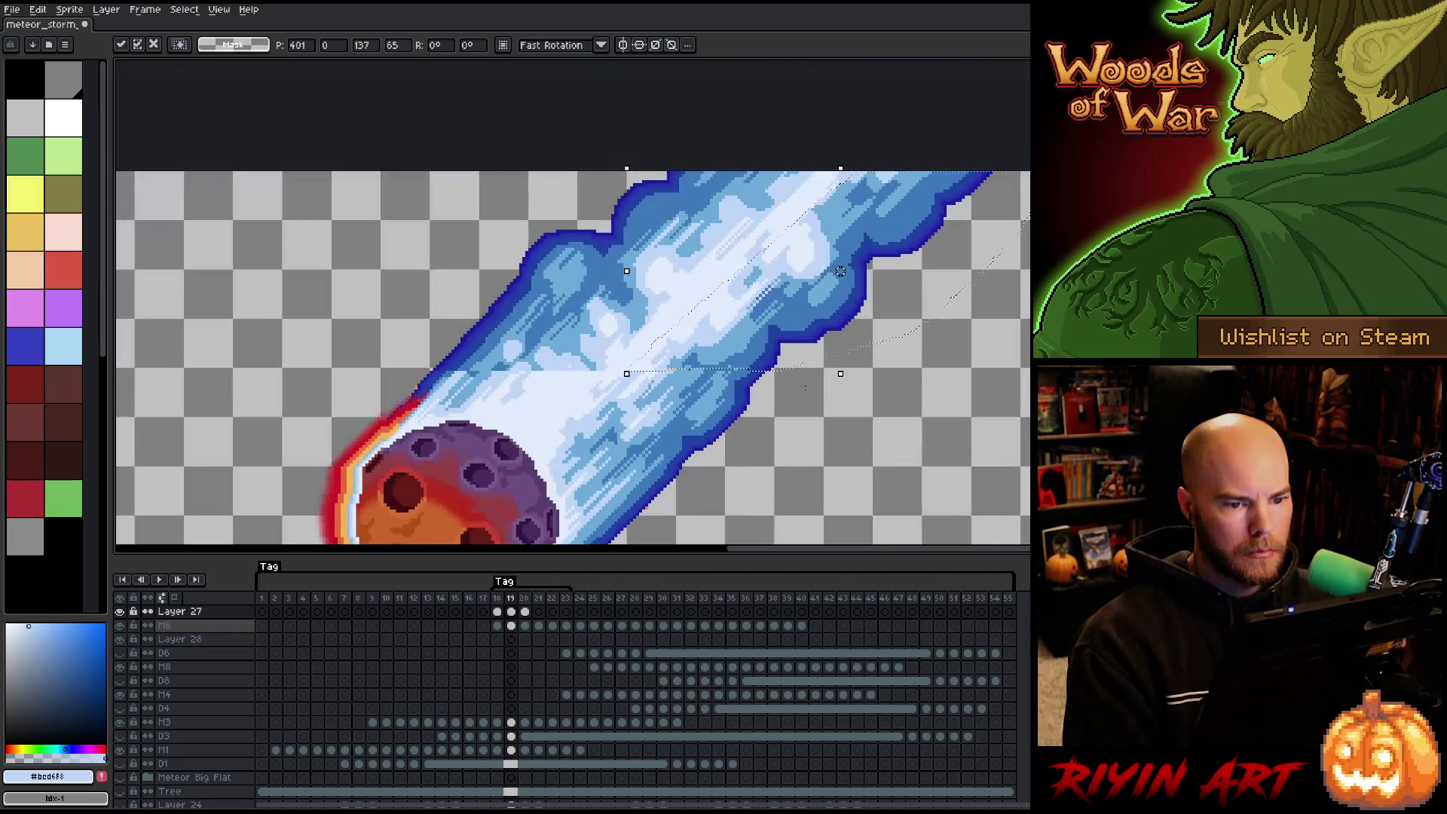
pyautogui.press('Return')
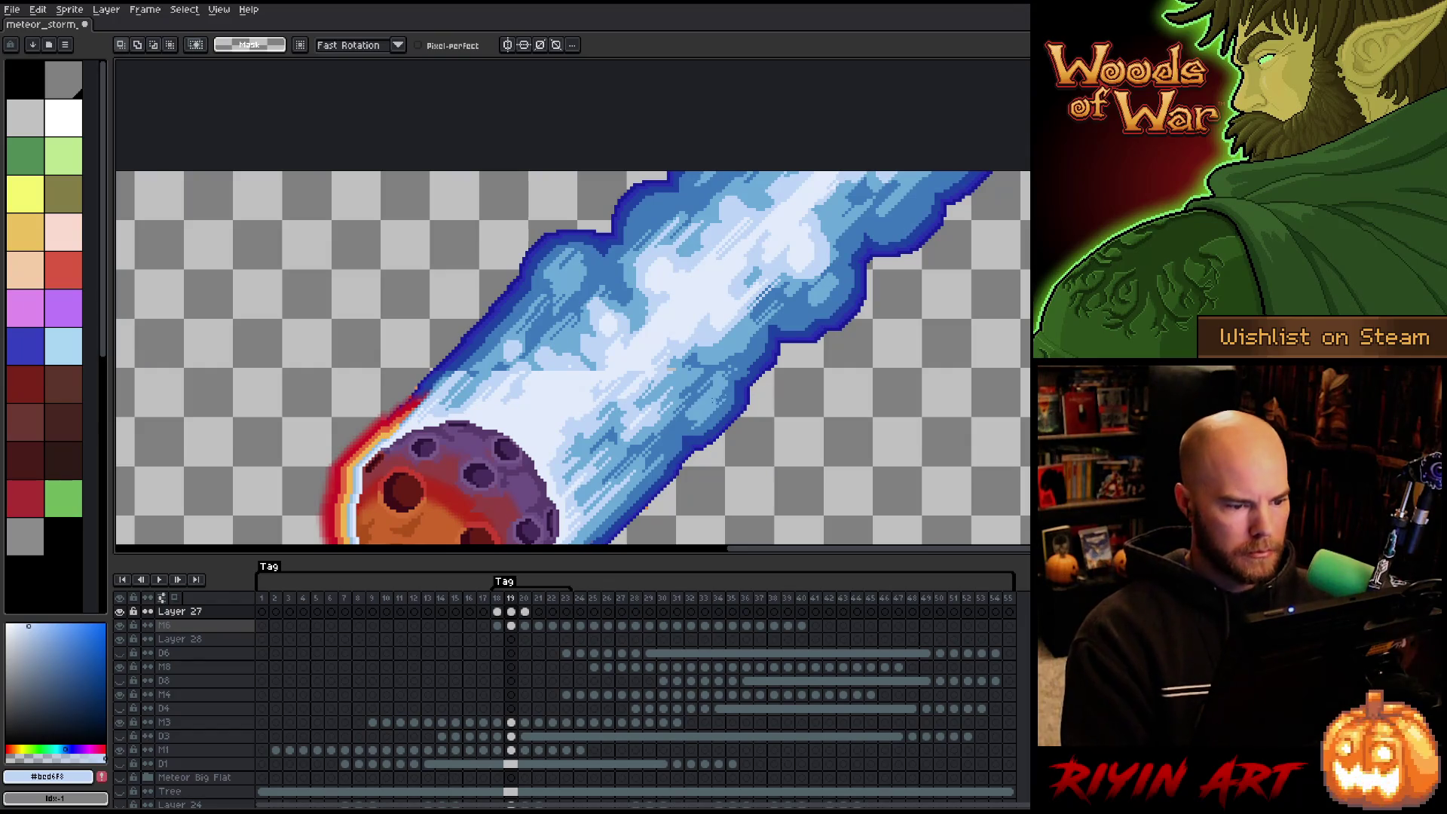
# Try several more freehand selections around the upper trail, dropping each, and reposition the view.
pyautogui.scroll(-2, 558, 430)
pyautogui.scroll(-2, 558, 359)
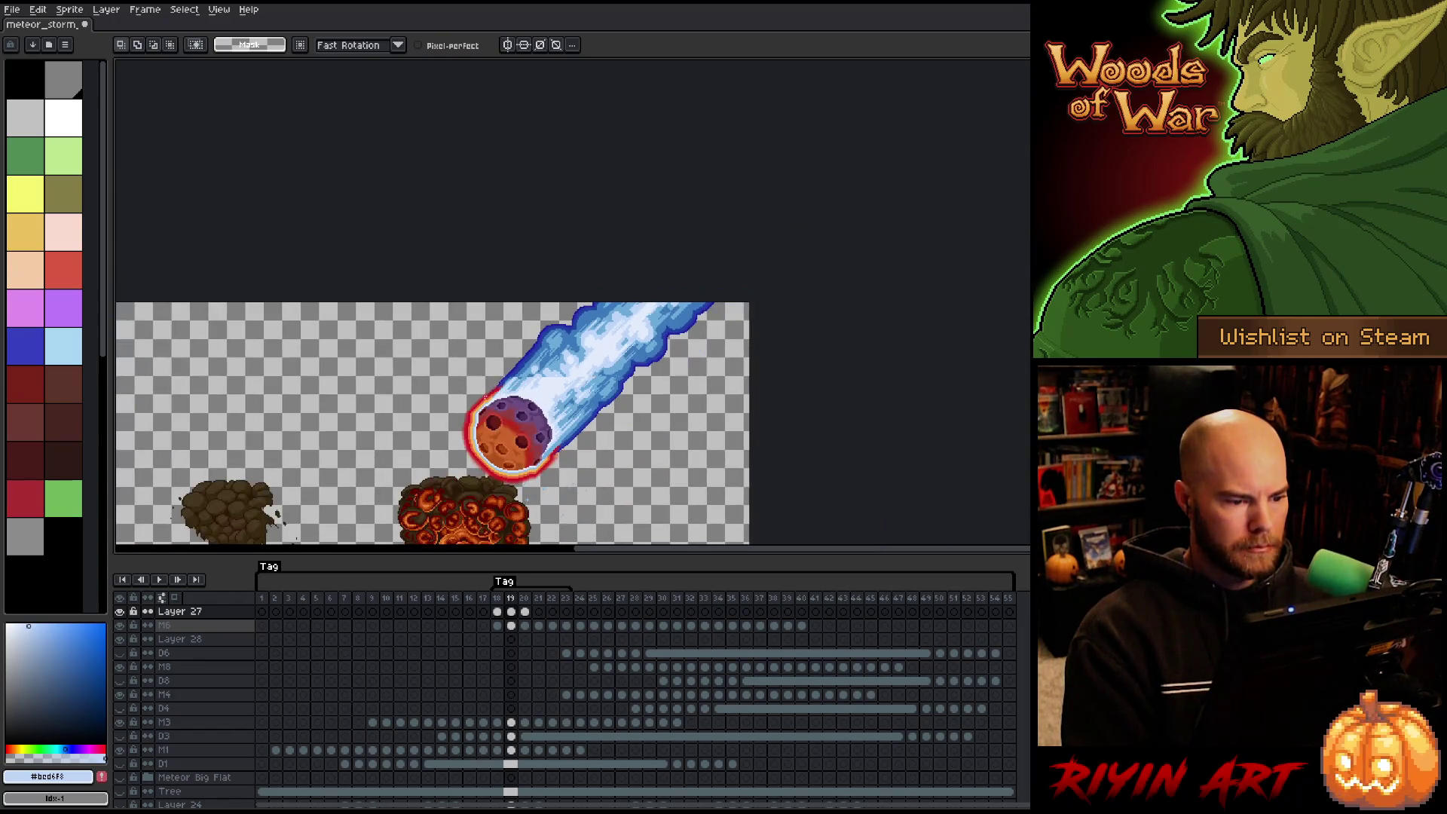
pyautogui.scroll(5, 450, 405)
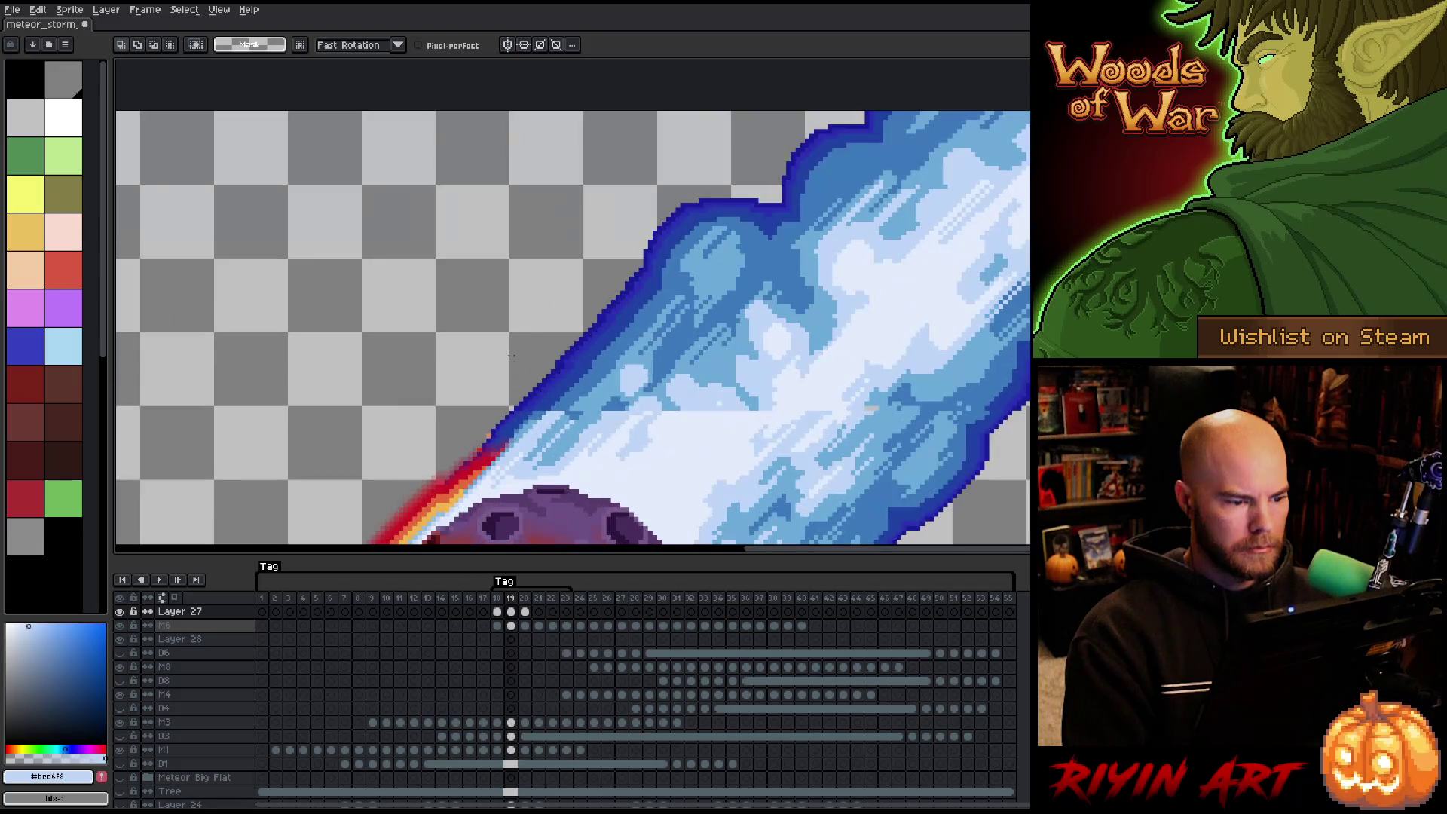
pyautogui.scroll(-1, 517, 352)
pyautogui.press('m')
pyautogui.press('b')
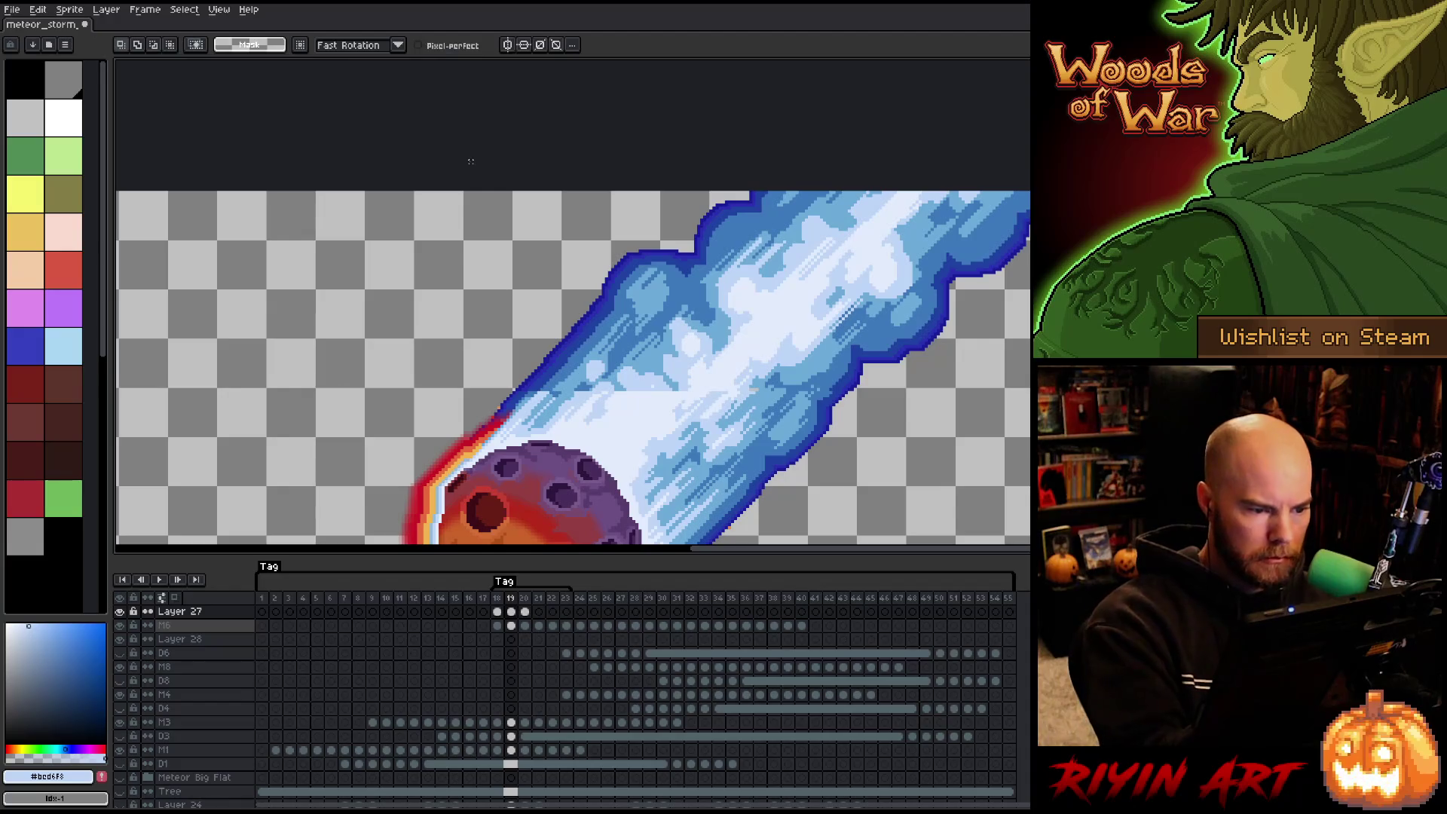
pyautogui.moveTo(541, 358)
pyautogui.mouseDown()
pyautogui.moveTo(595, 353)
pyautogui.moveTo(877, 197)
pyautogui.moveTo(452, 336)
pyautogui.mouseUp()
pyautogui.hotkey('ctrl', 'd')
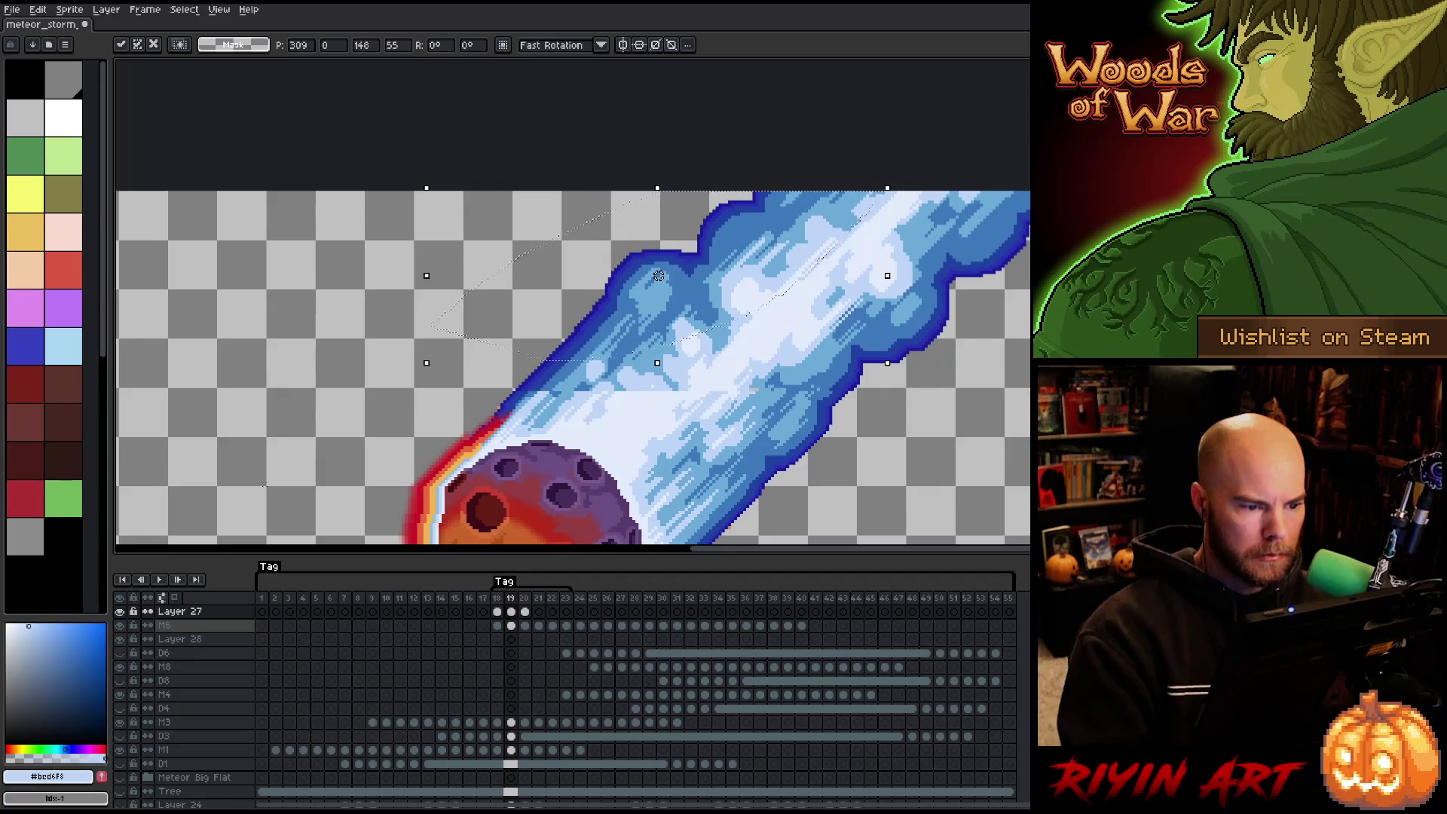
pyautogui.moveTo(575, 324)
pyautogui.mouseDown()
pyautogui.moveTo(693, 316)
pyautogui.moveTo(887, 194)
pyautogui.moveTo(467, 324)
pyautogui.mouseUp()
pyautogui.hotkey('ctrl', 'd')
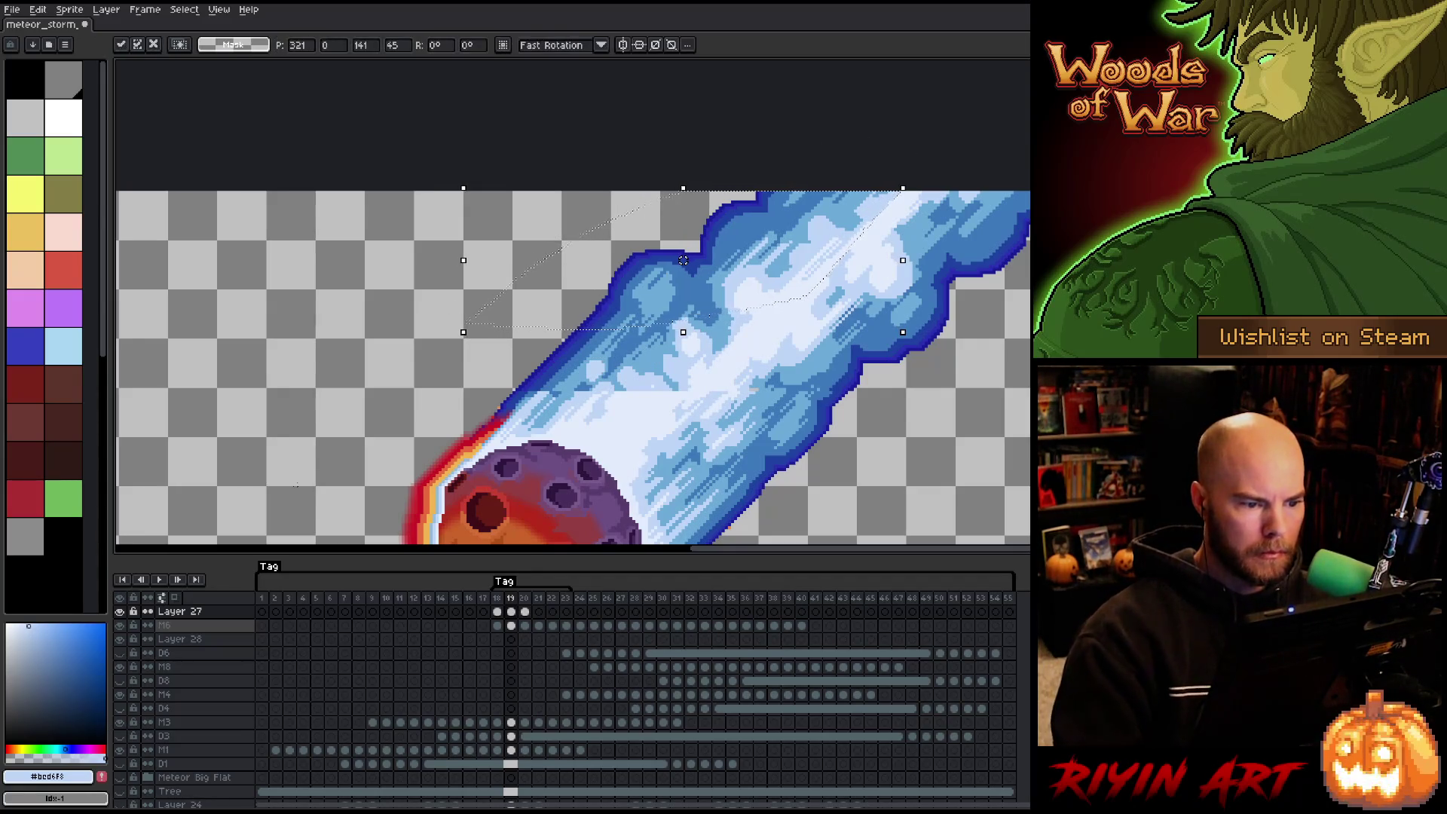
pyautogui.moveTo(595, 305)
pyautogui.mouseDown()
pyautogui.moveTo(704, 305)
pyautogui.moveTo(873, 192)
pyautogui.moveTo(552, 298)
pyautogui.mouseUp()
pyautogui.hotkey('ctrl', 'd')
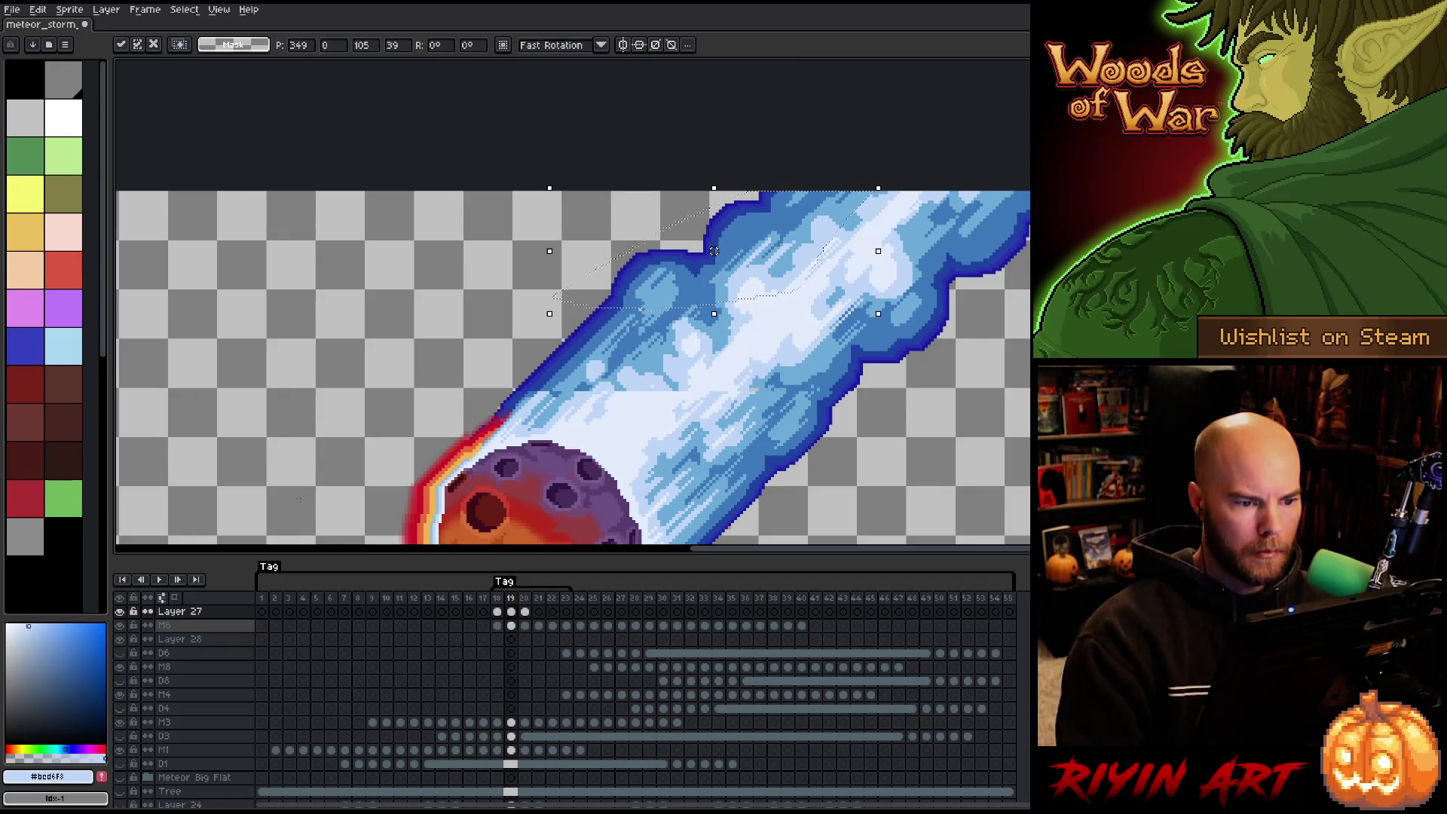
pyautogui.press('space')
pyautogui.moveTo(879, 414)
pyautogui.mouseDown()
pyautogui.moveTo(897, 279)
pyautogui.moveTo(862, 297)
pyautogui.mouseUp()
pyautogui.moveTo(775, 249); pyautogui.dragTo(795, 362)
# Eyedrop the mid-blue #6caad8, then the pale blue #bcd6f8, from the trail.
pyautogui.press('i')
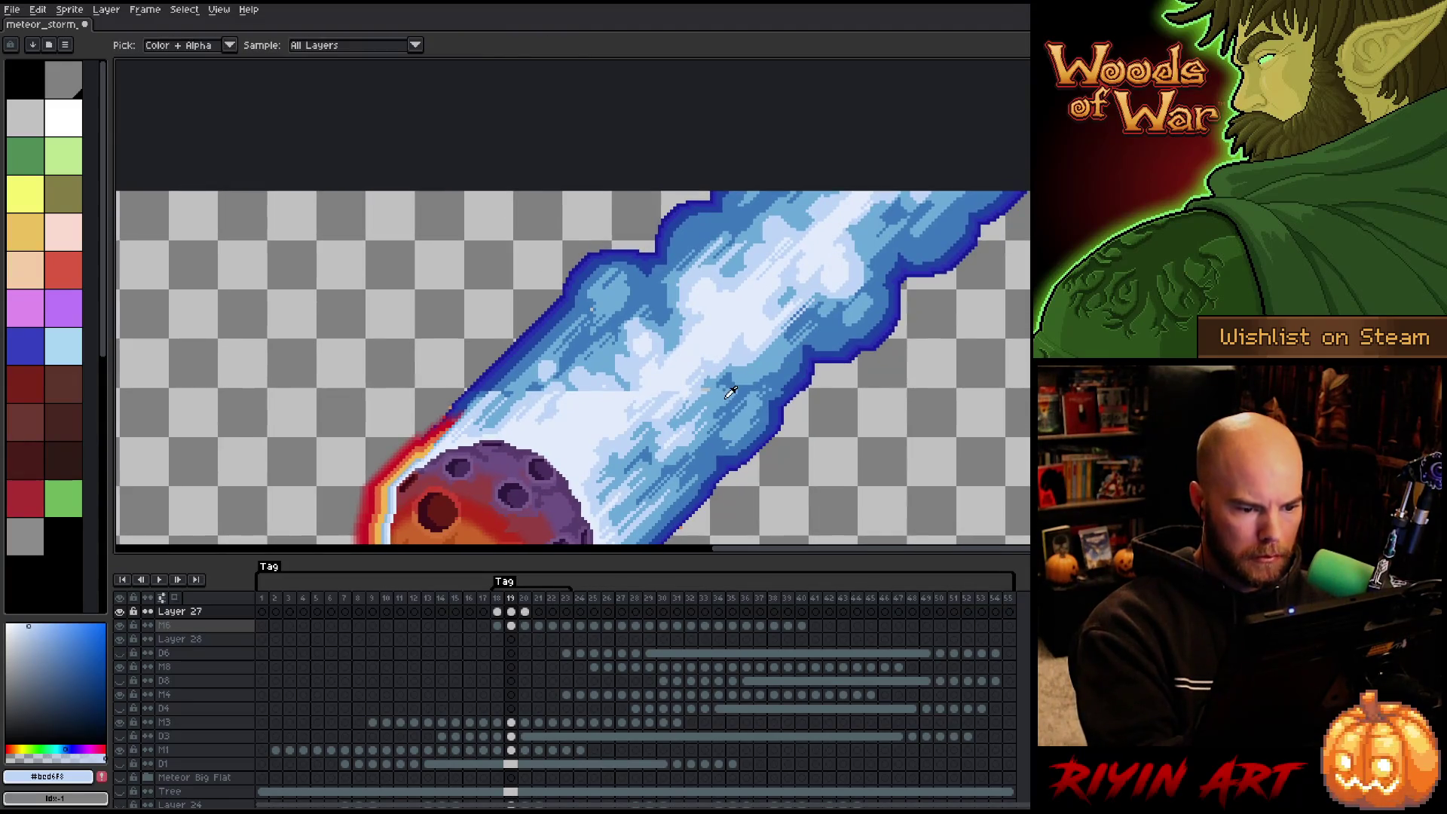
pyautogui.click(716, 379)
pyautogui.press('b')
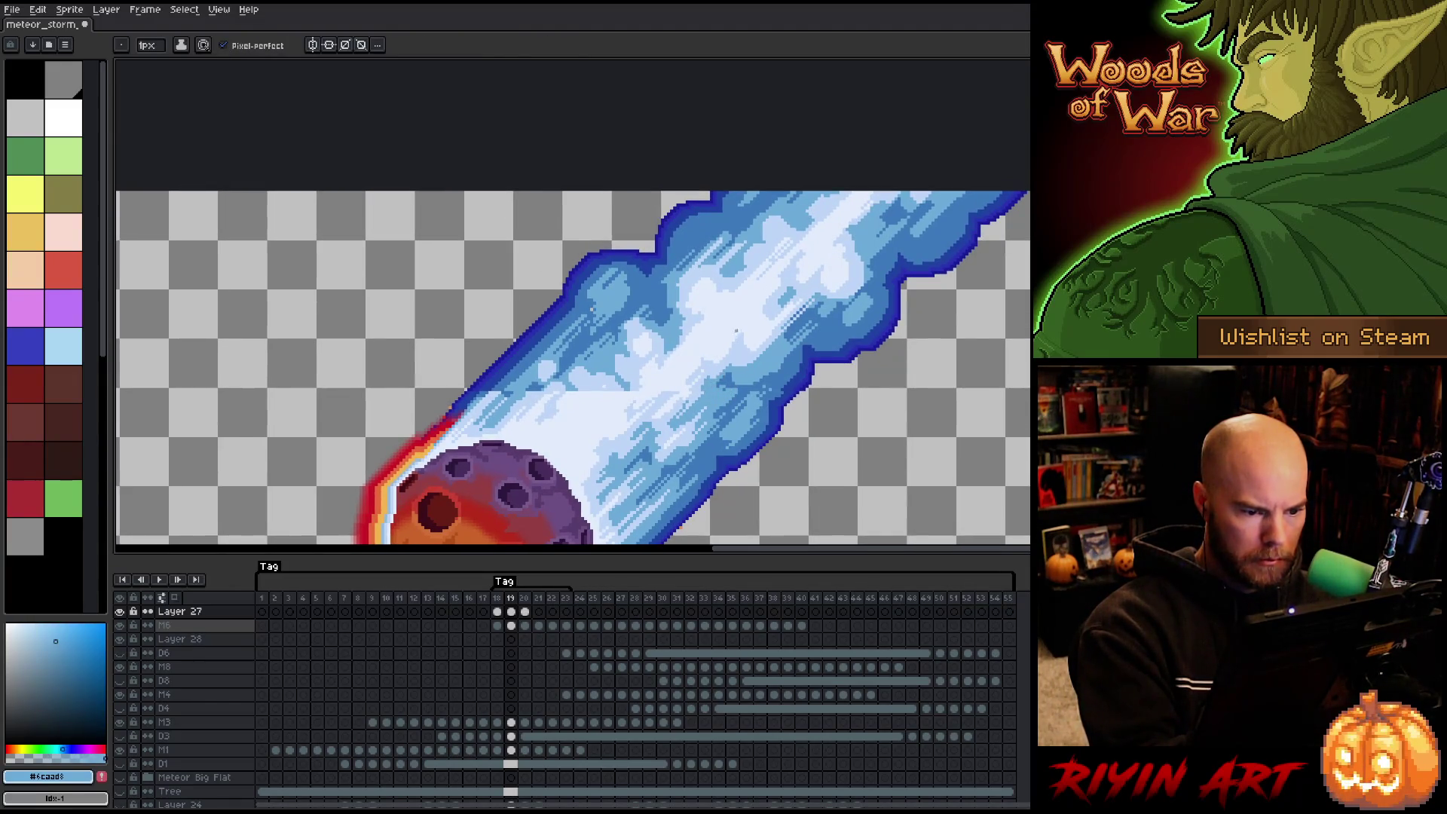
pyautogui.keyDown('alt'); pyautogui.click(682, 369); pyautogui.keyUp('alt')
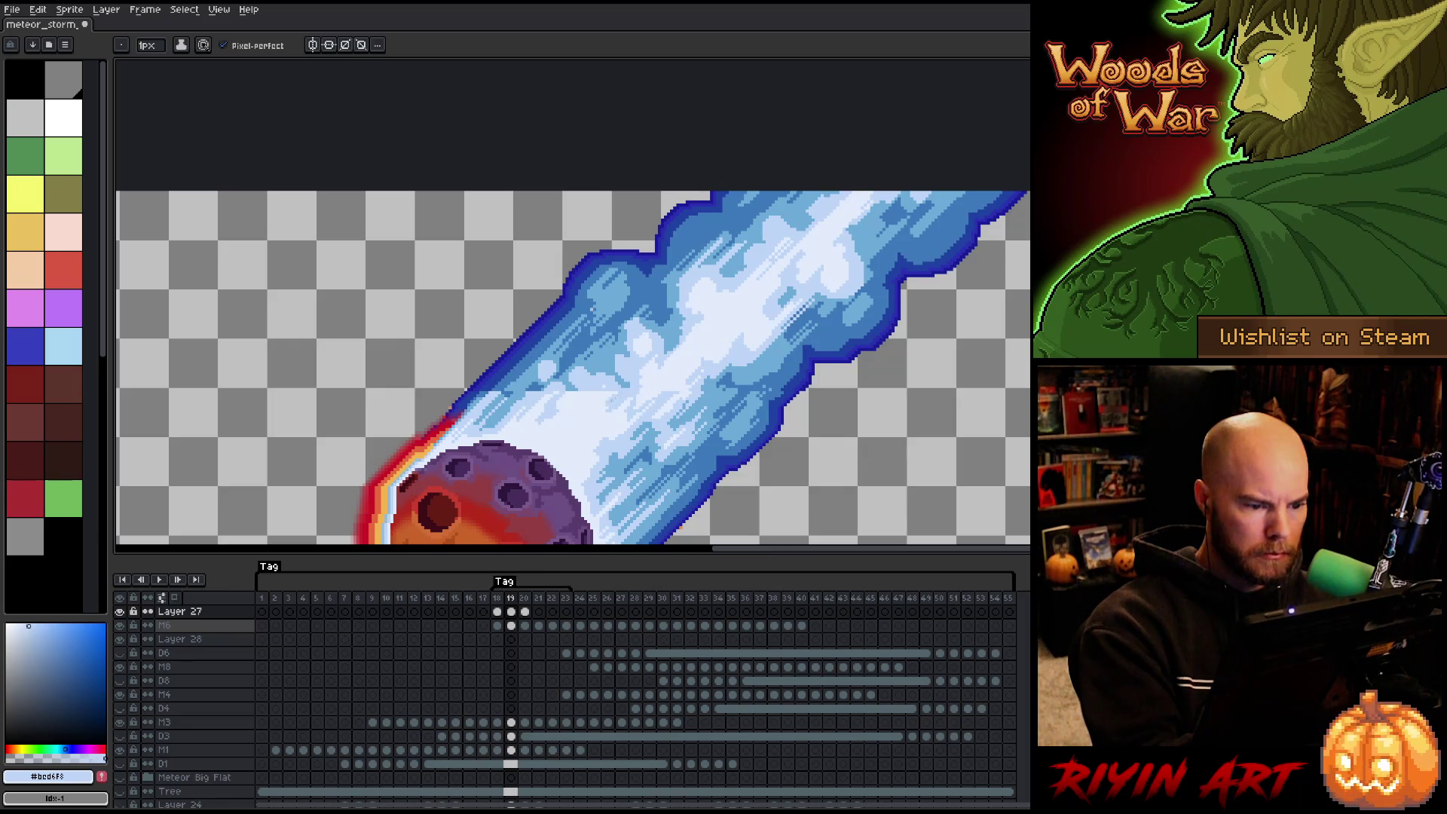
pyautogui.press('alt')
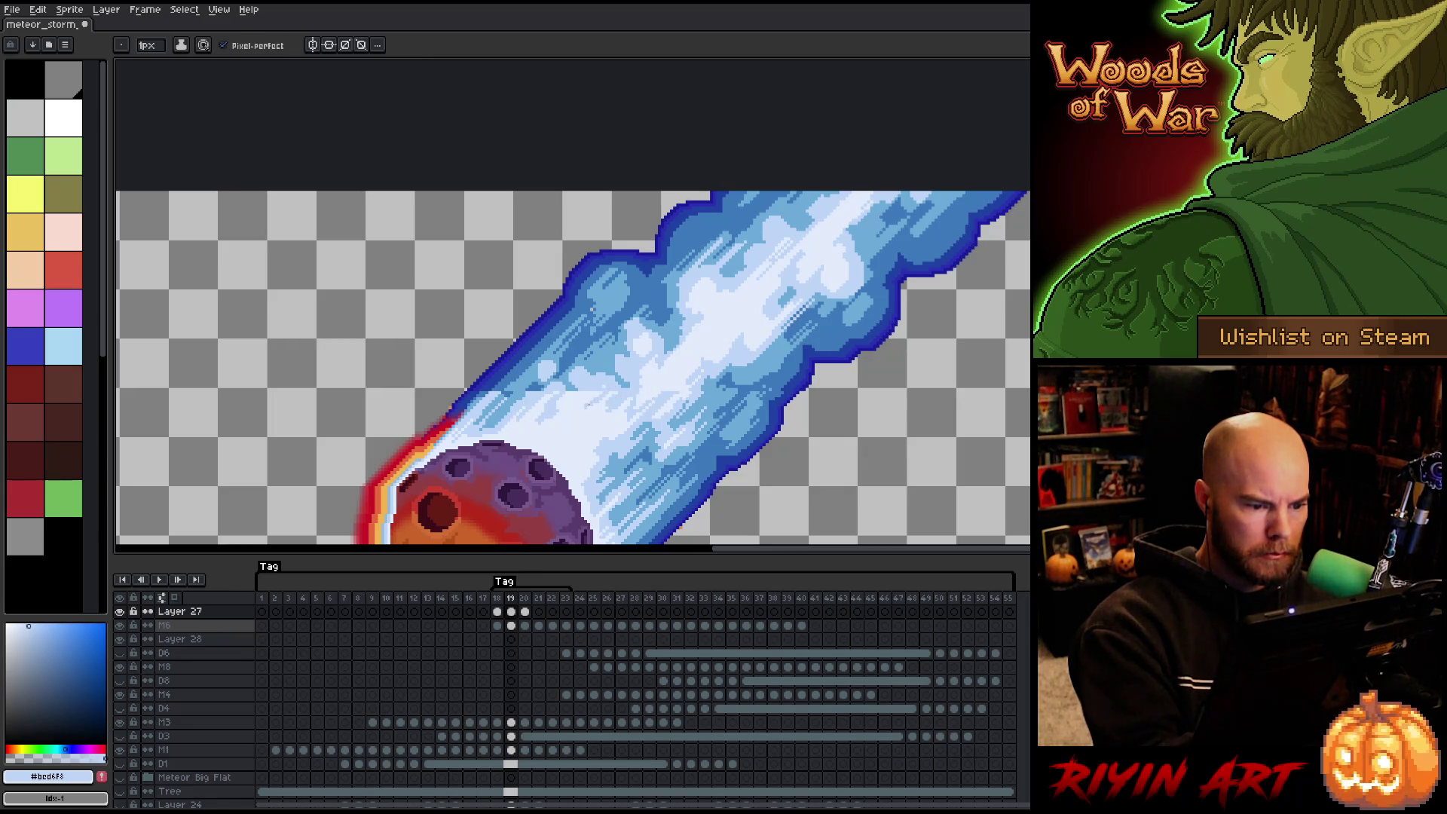
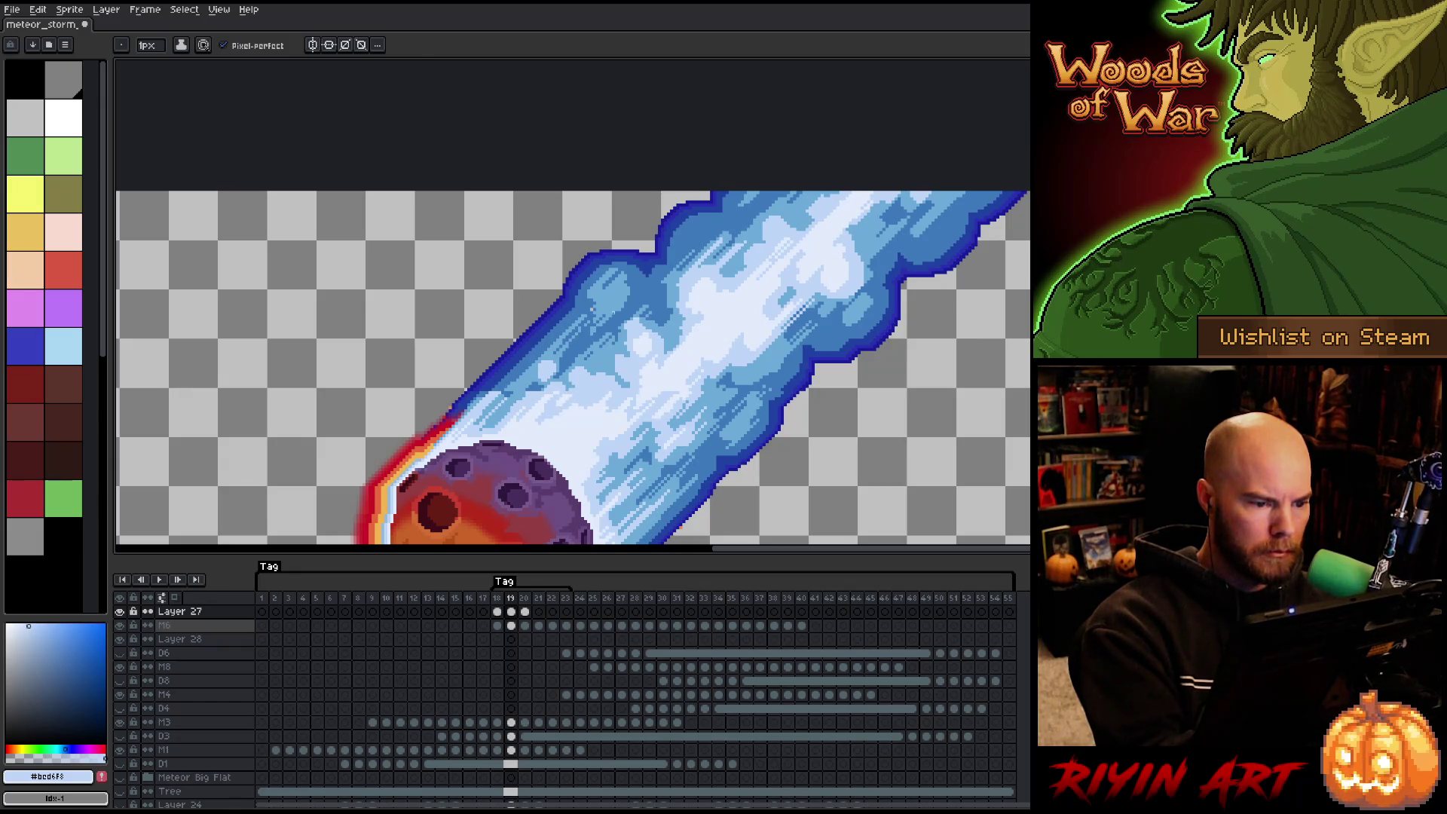
# Eyedrop several blues along the comet trail, settling on the light blue #6caad8.
pyautogui.keyDown('alt'); pyautogui.click(592, 309); pyautogui.keyUp('alt')
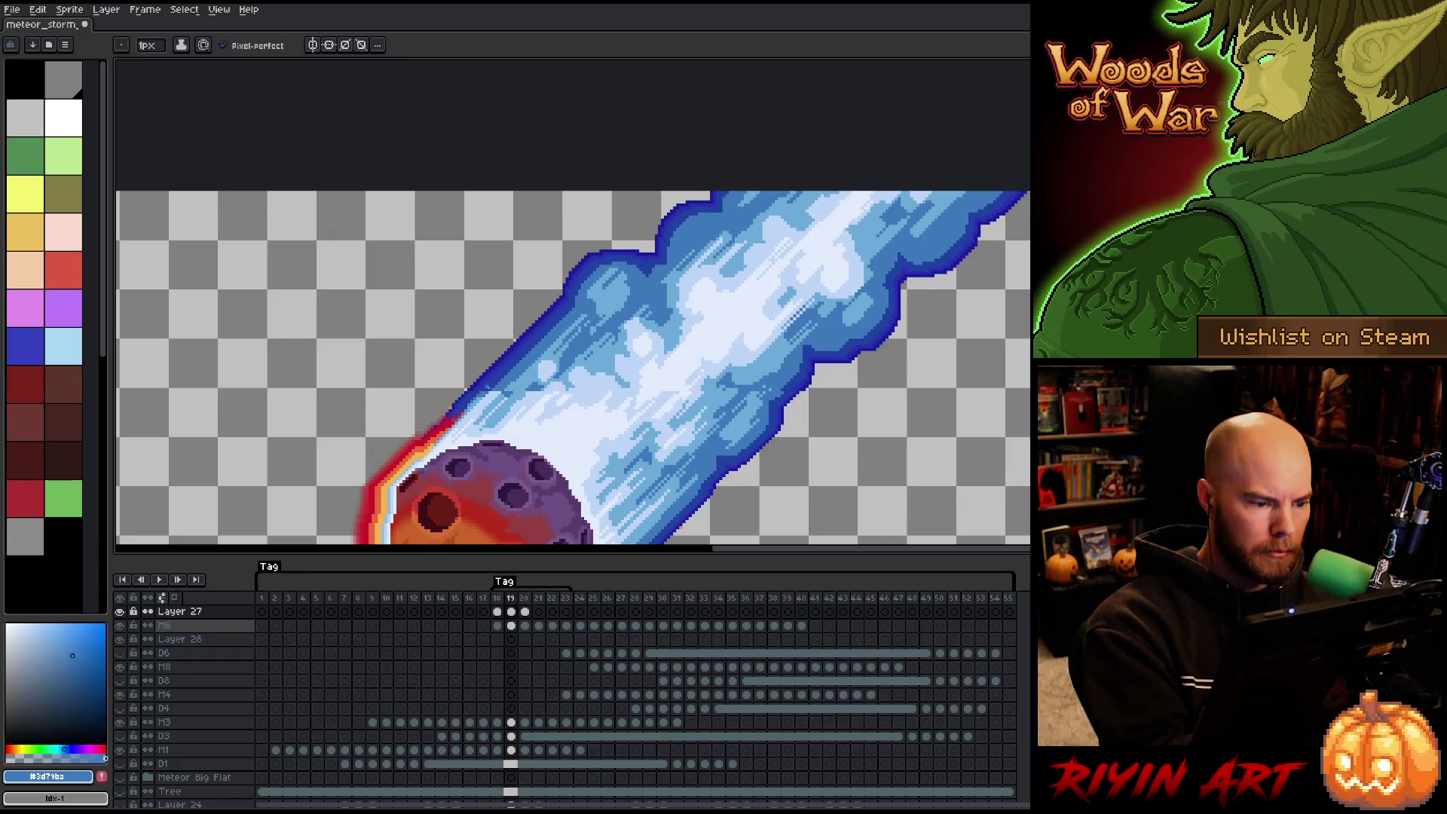
pyautogui.keyDown('alt'); pyautogui.click(511, 374); pyautogui.keyUp('alt')
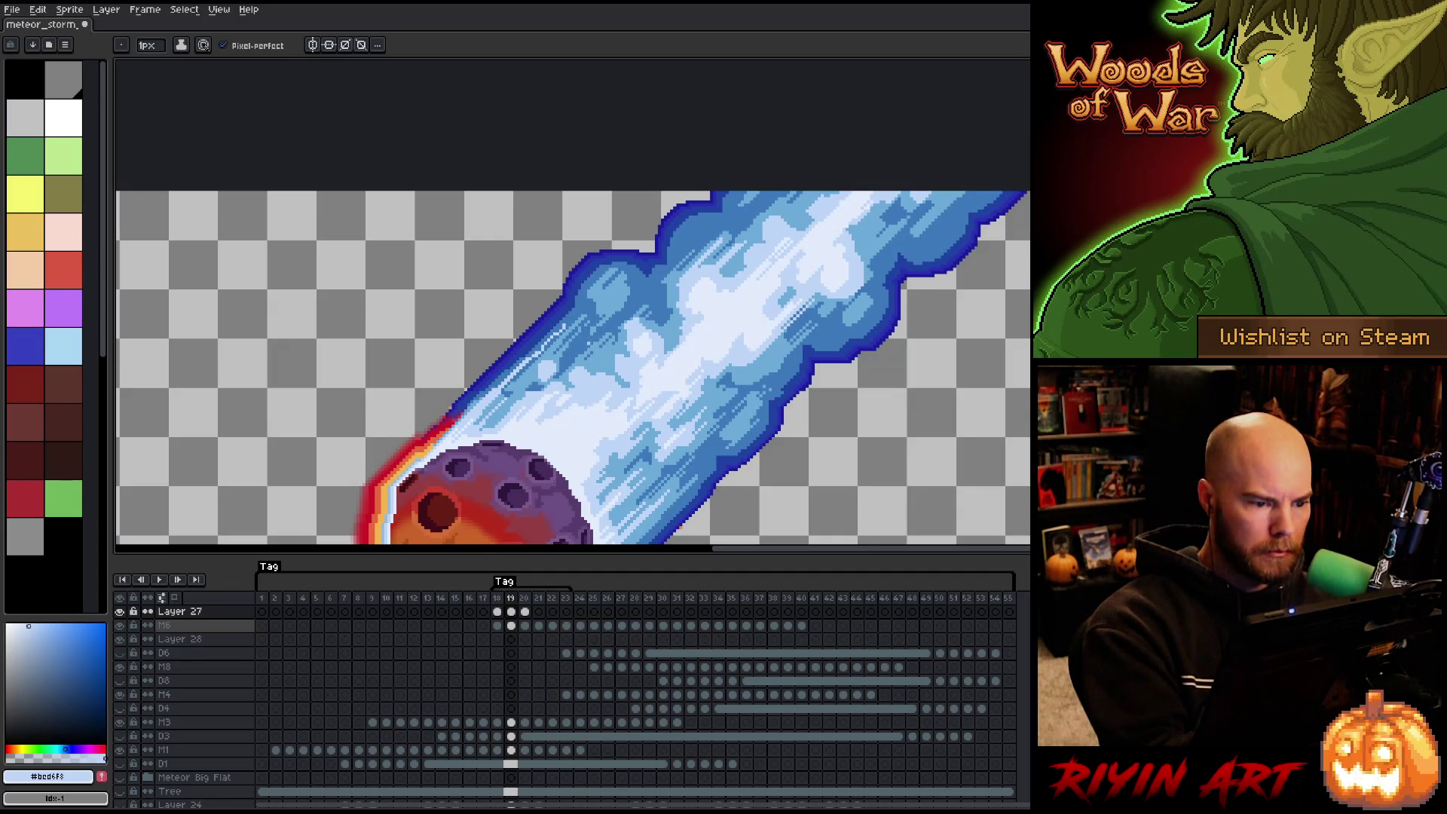
pyautogui.keyDown('alt'); pyautogui.click(528, 355); pyautogui.keyUp('alt')
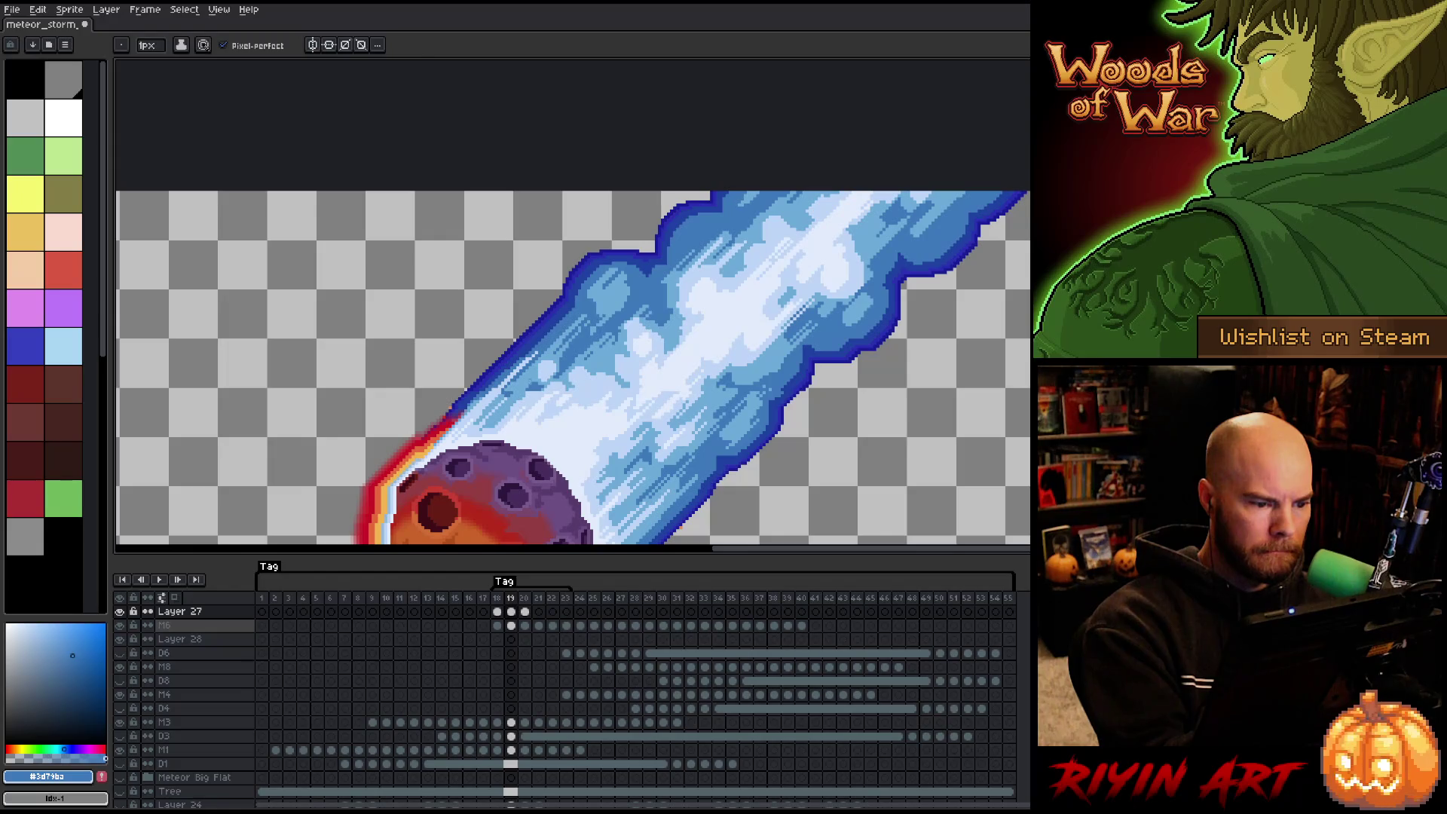
pyautogui.keyDown('alt'); pyautogui.click(525, 379); pyautogui.keyUp('alt')
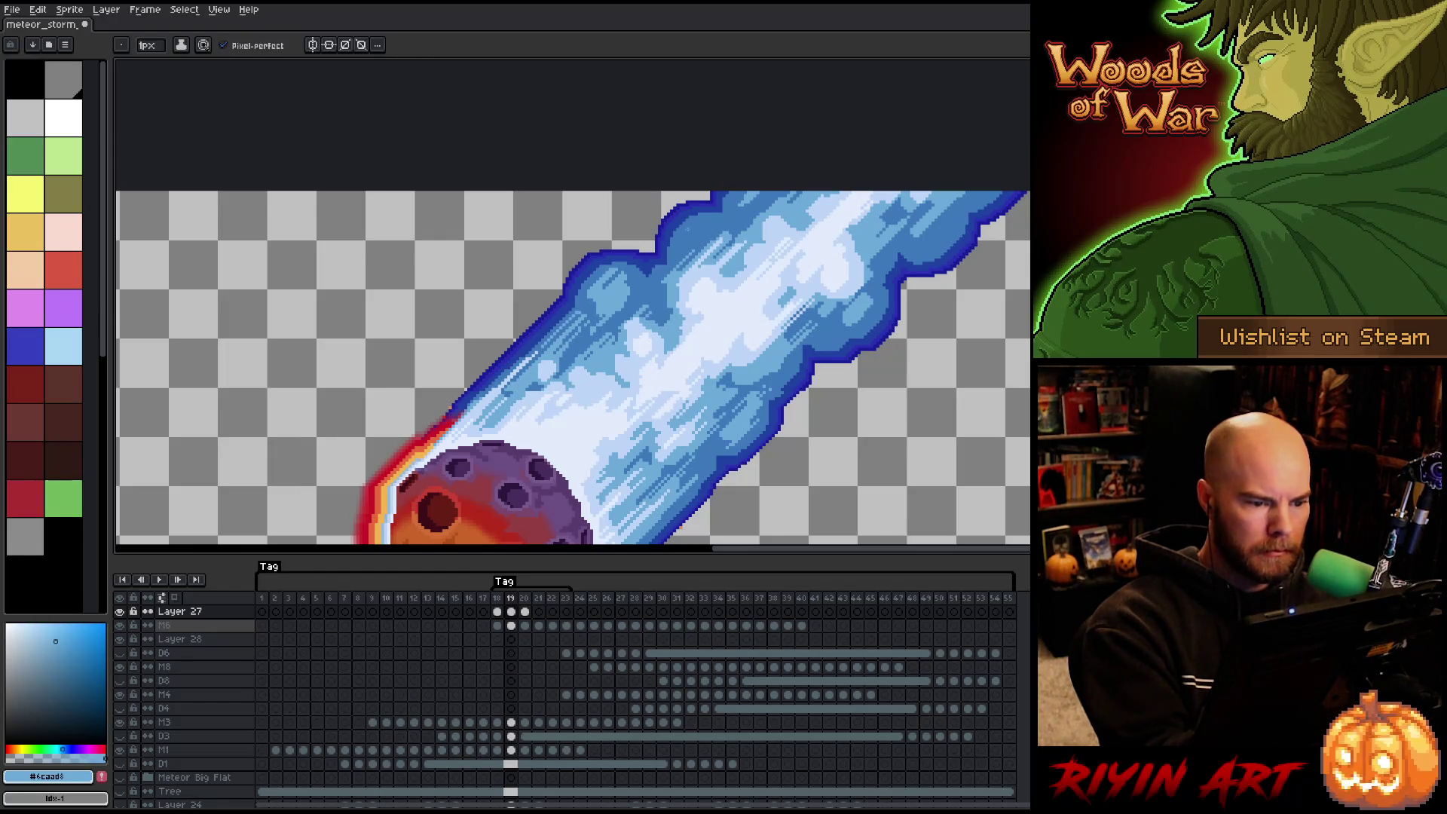
pyautogui.keyDown('alt'); pyautogui.click(587, 305); pyautogui.keyUp('alt')
pyautogui.keyDown('alt'); pyautogui.click(694, 290); pyautogui.keyUp('alt')
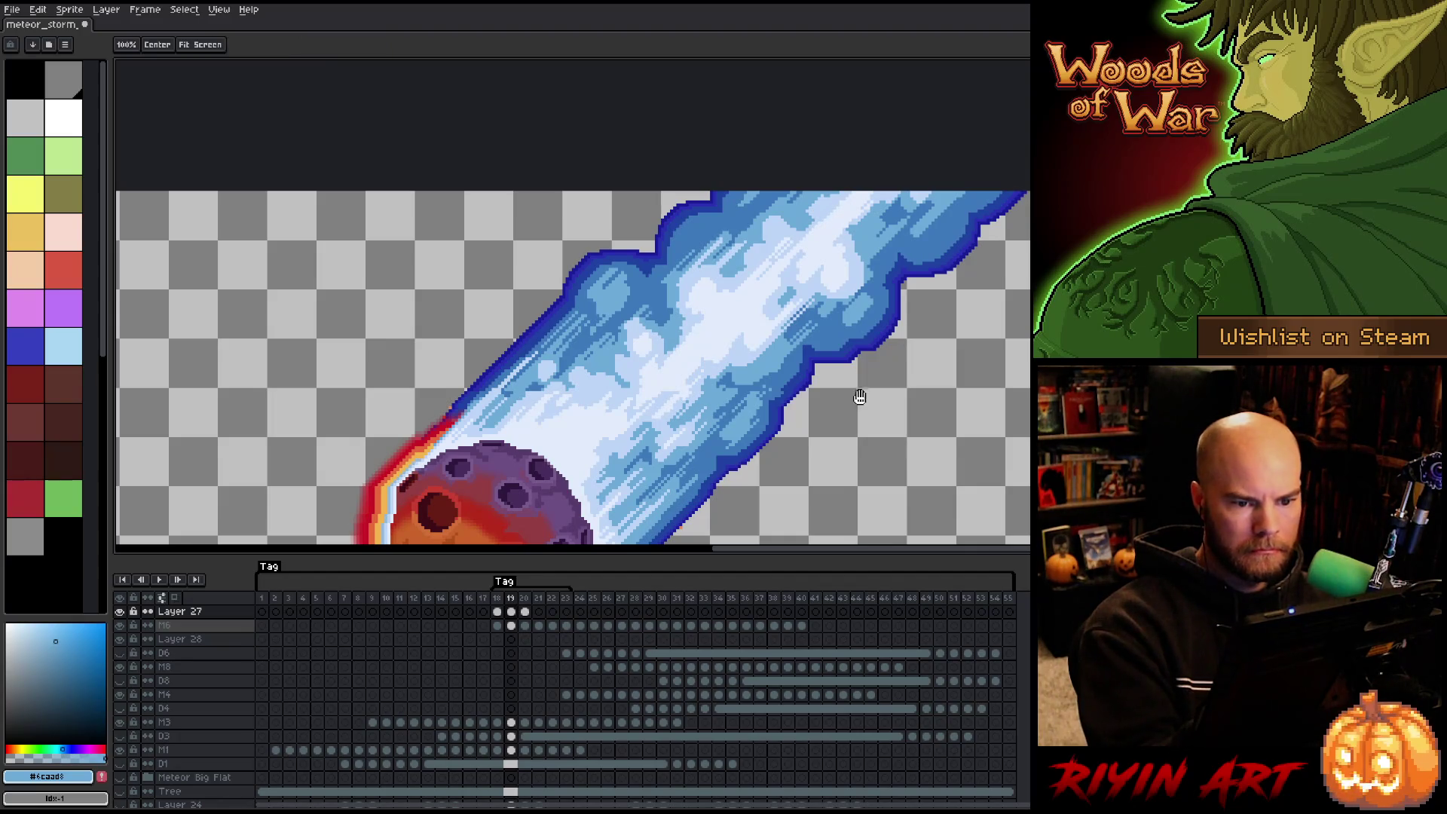
# Go to frame 20 with the whole meteor in view.
pyautogui.moveTo(857, 401); pyautogui.dragTo(863, 298)
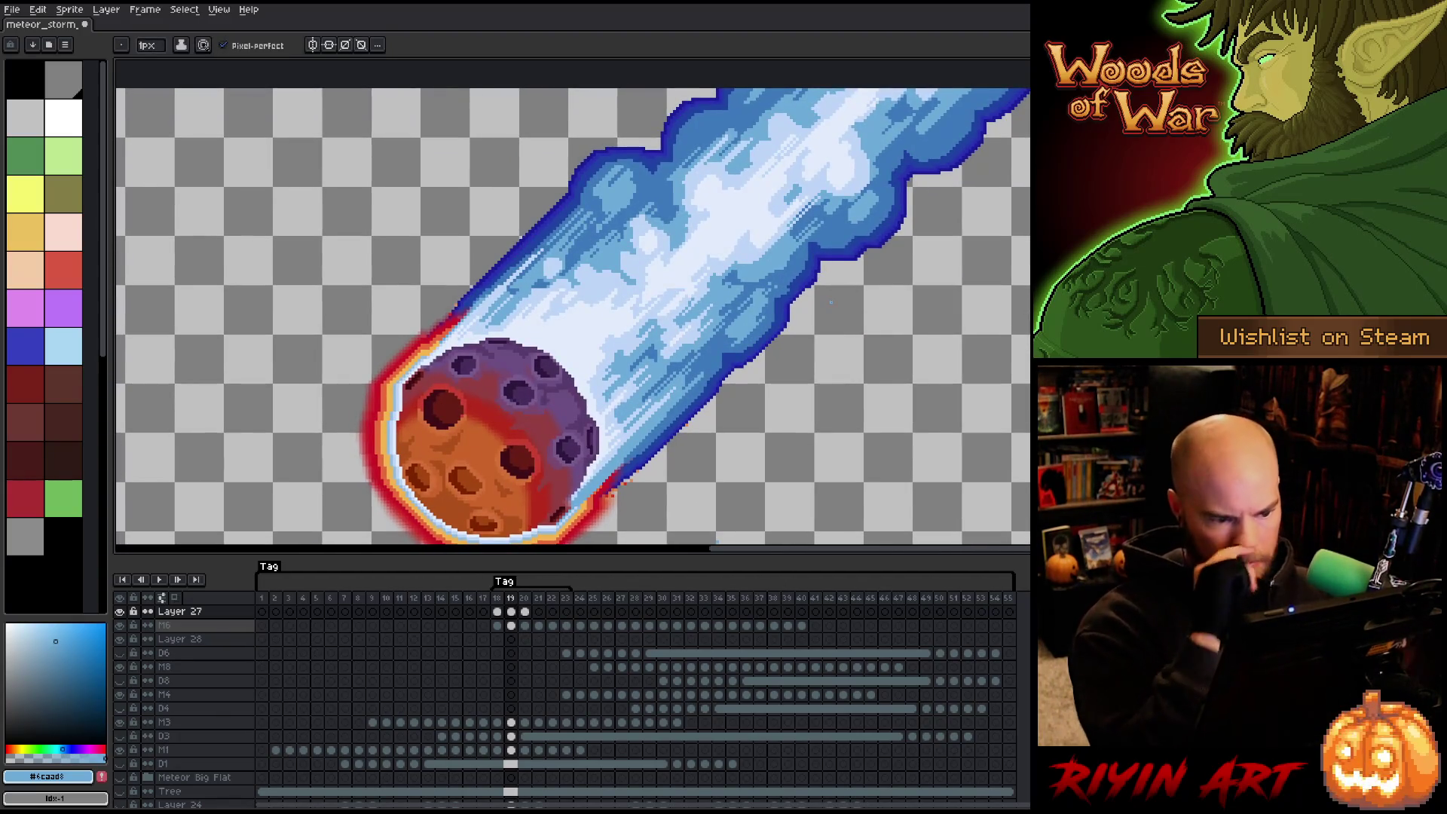
pyautogui.scroll(-3, 809, 356)
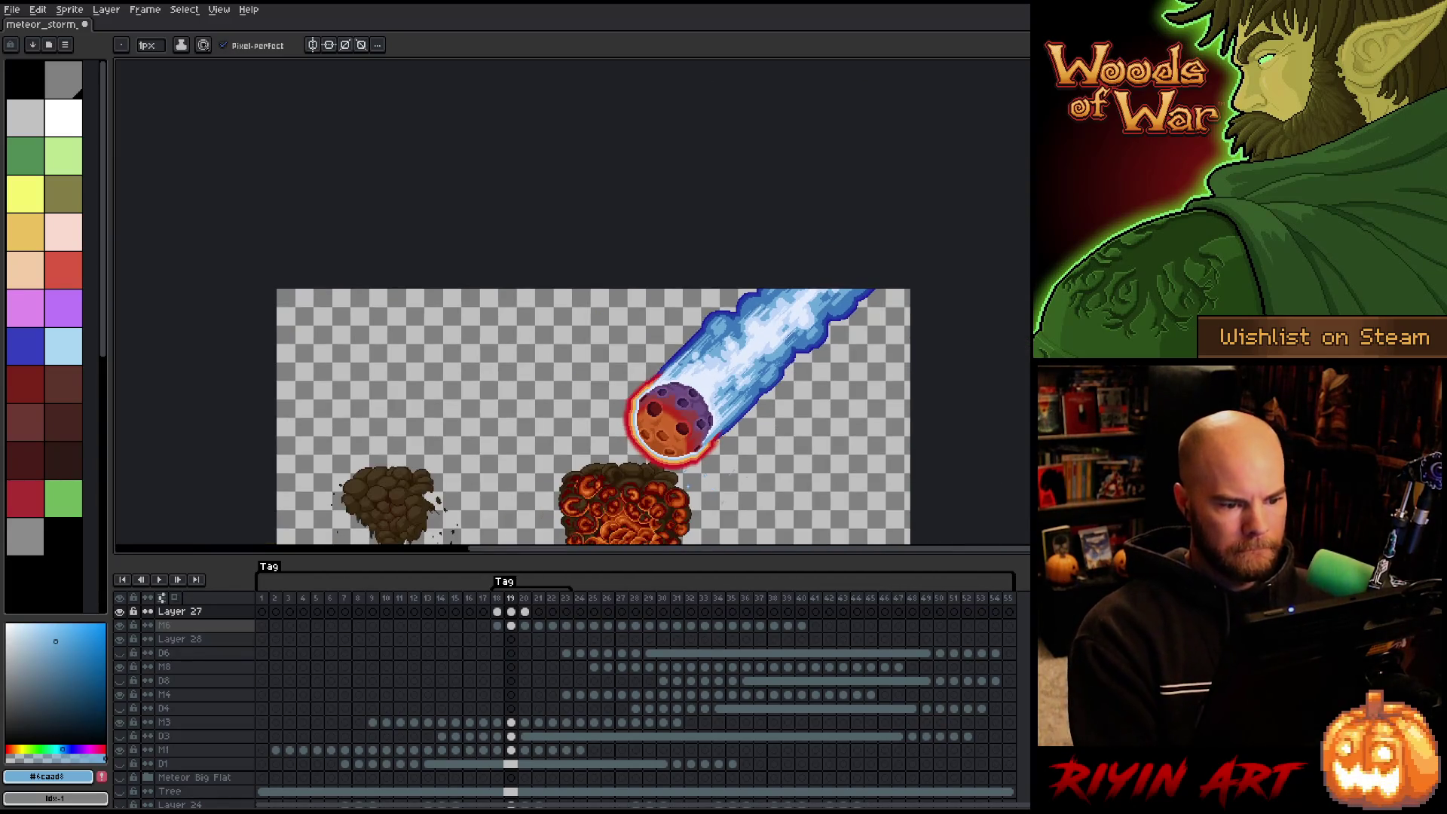
pyautogui.press('Left')
pyautogui.press('Right')
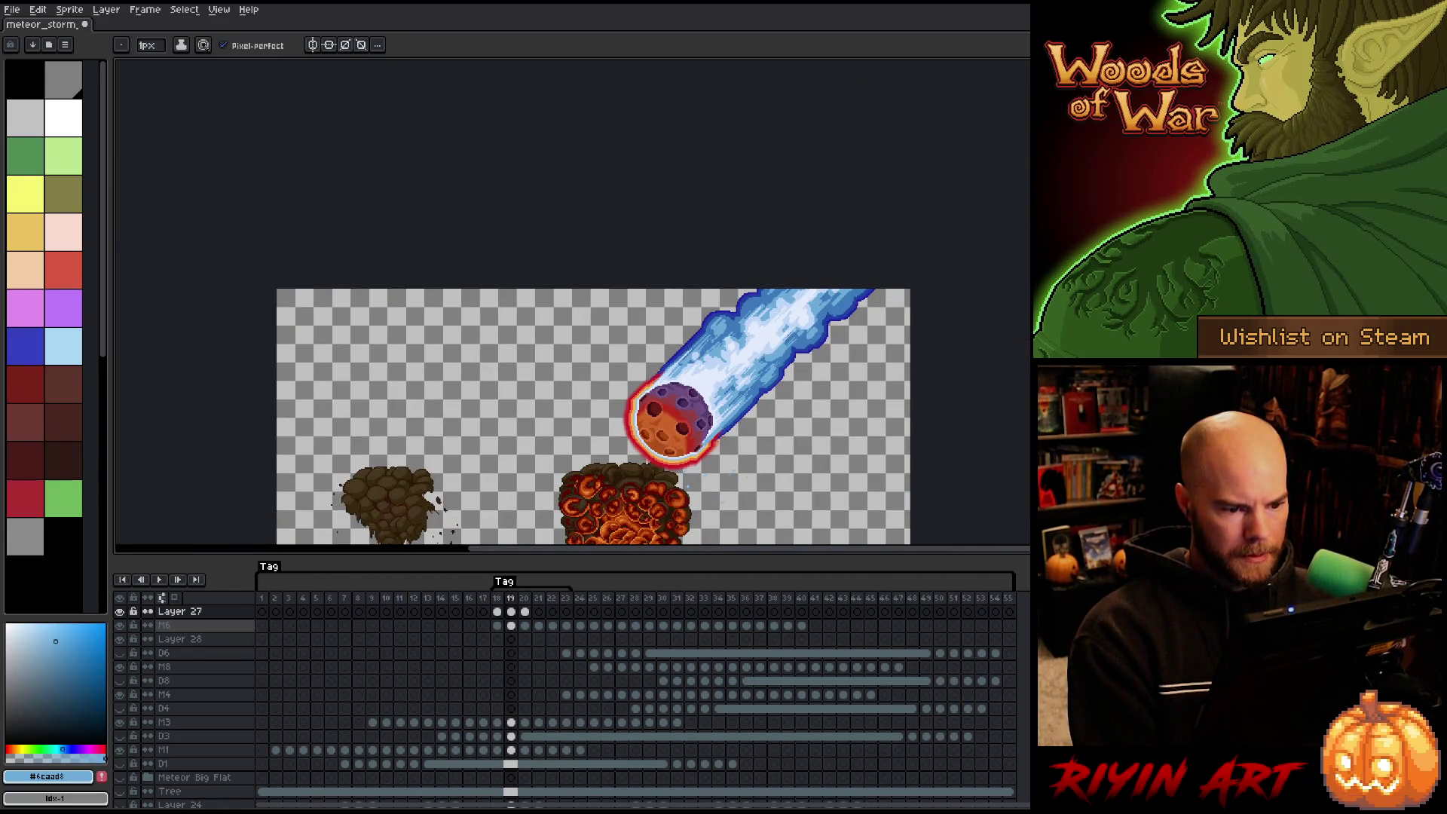
pyautogui.moveTo(602, 377); pyautogui.dragTo(510, 302)
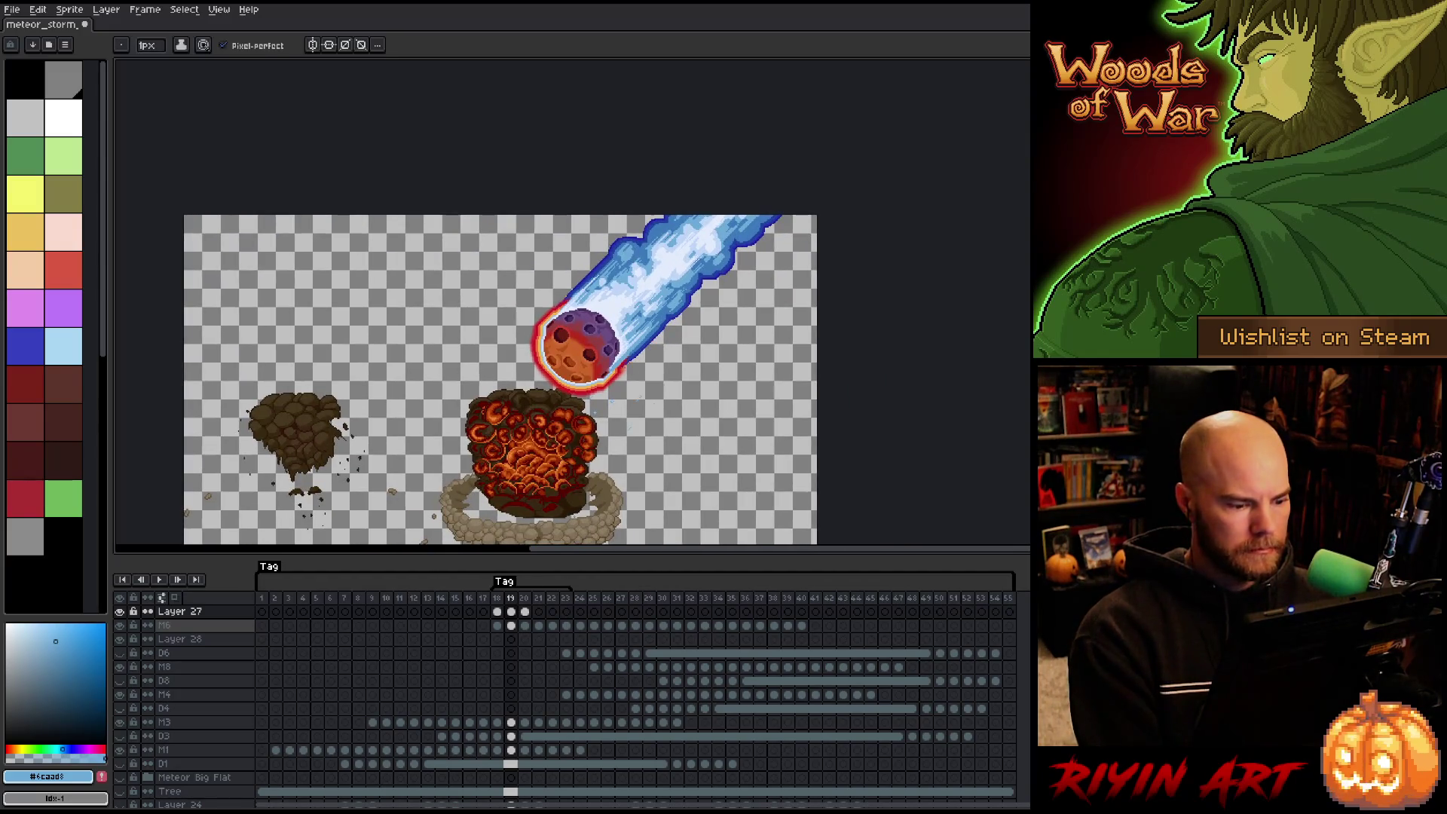
pyautogui.press('Right')
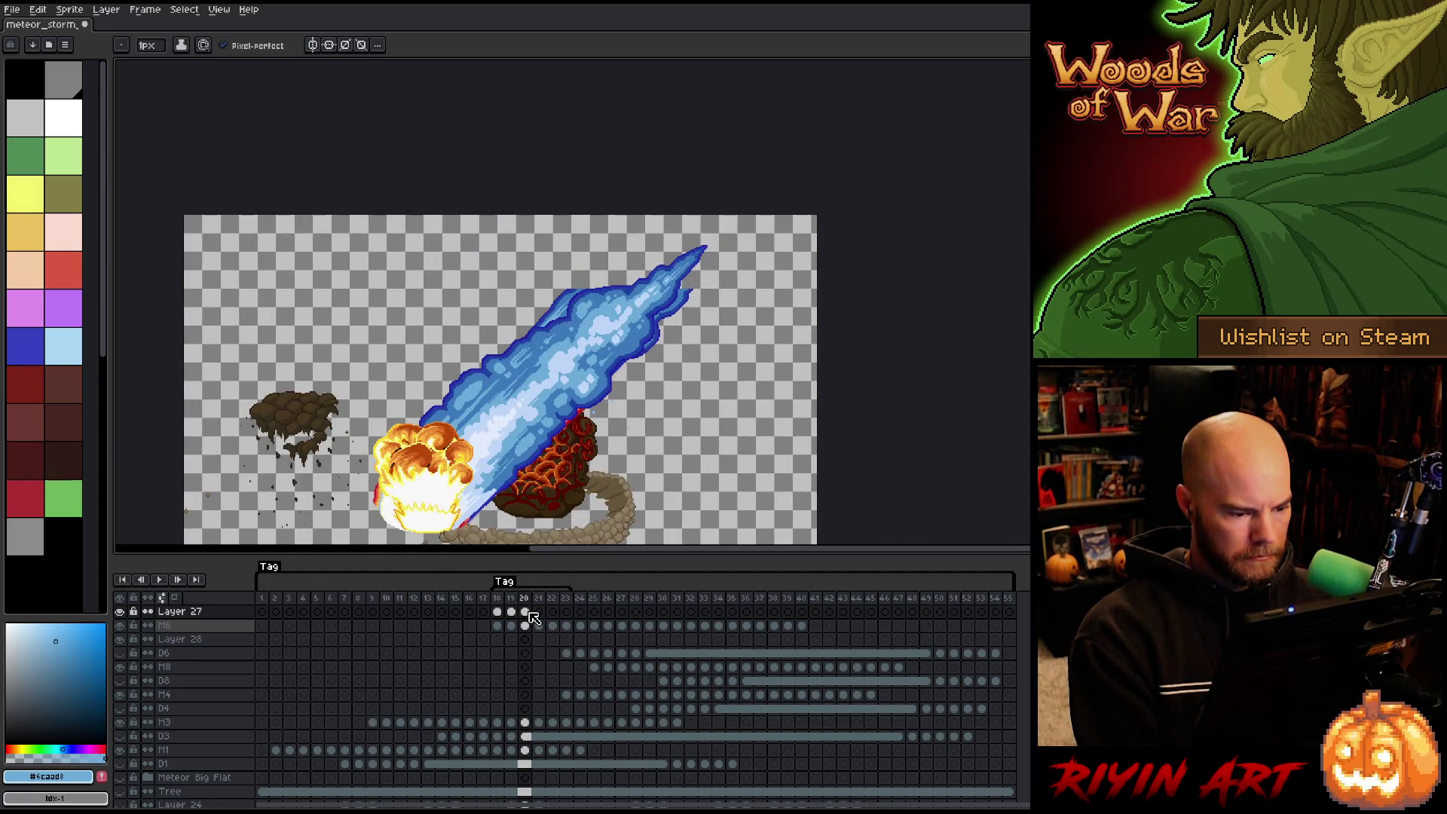
# Move Layer 27's fireball and trail up and right on frame 20, then hide Layer 27.
pyautogui.click(525, 612)
pyautogui.press('v')
pyautogui.moveTo(485, 455)
pyautogui.mouseDown()
pyautogui.moveTo(575, 346)
pyautogui.moveTo(684, 263)
pyautogui.moveTo(536, 305)
pyautogui.moveTo(545, 323)
pyautogui.moveTo(668, 352)
pyautogui.moveTo(611, 334)
pyautogui.mouseUp()
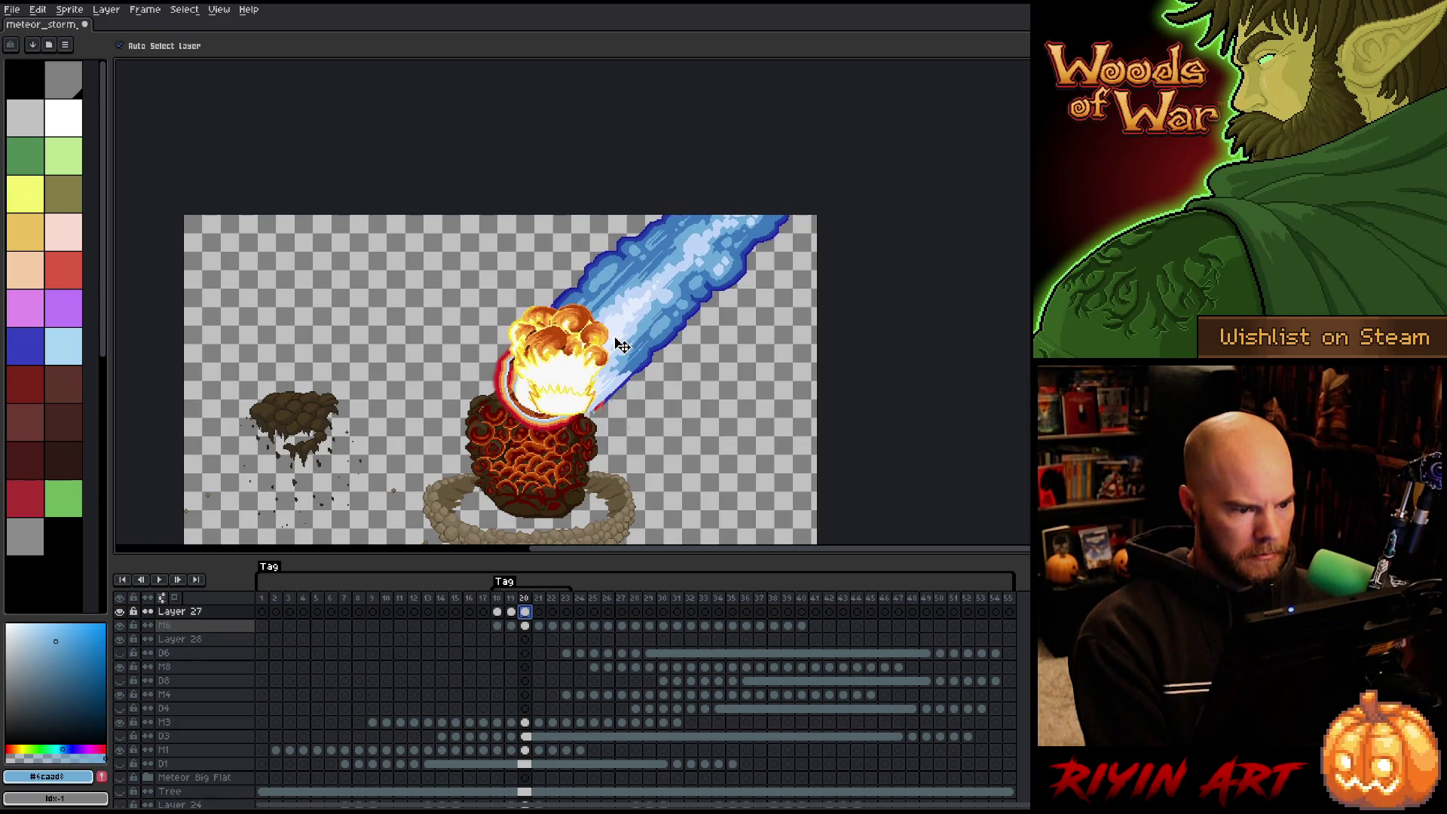
pyautogui.moveTo(621, 344); pyautogui.dragTo(620, 344)
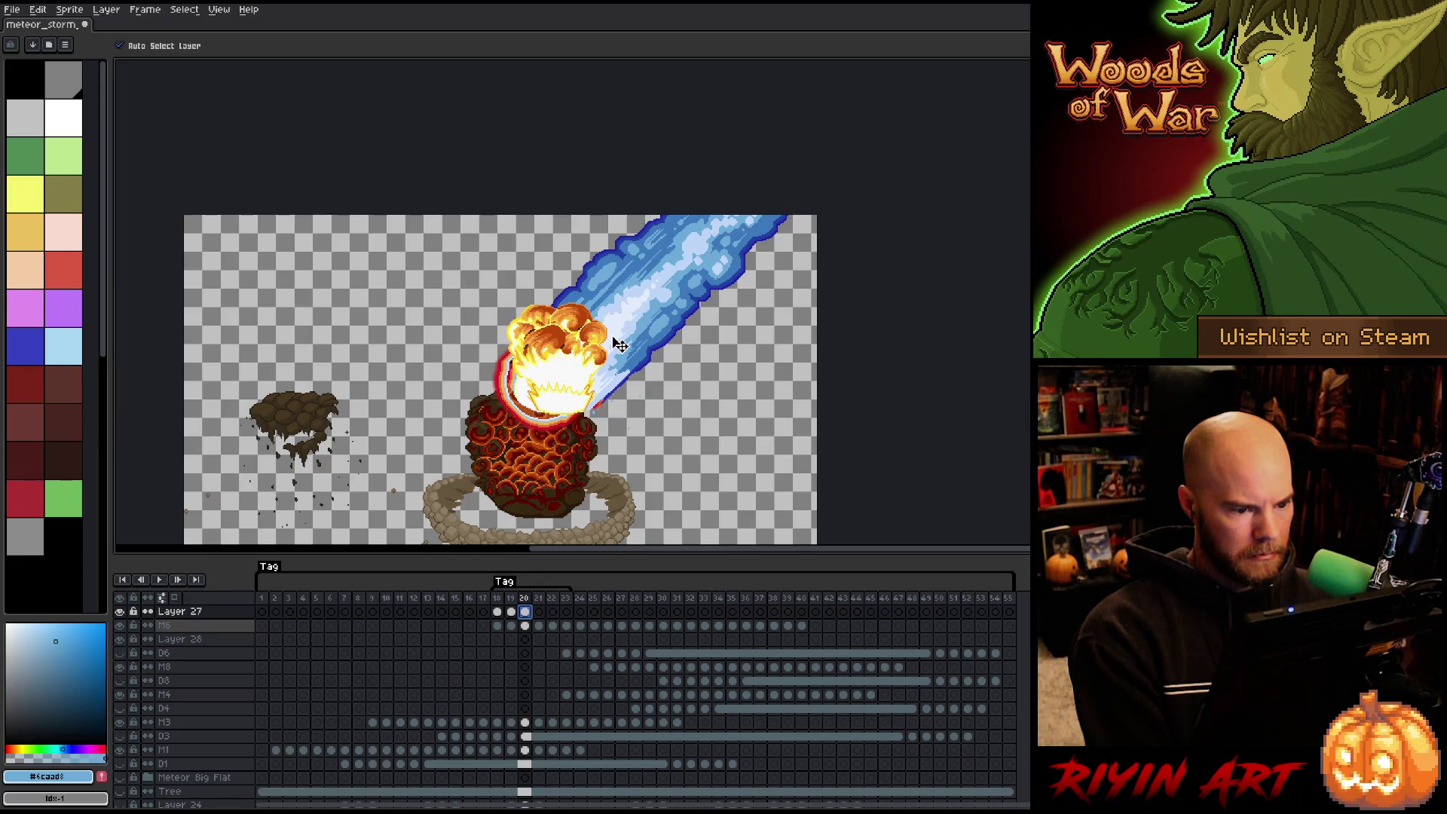
pyautogui.click(121, 612)
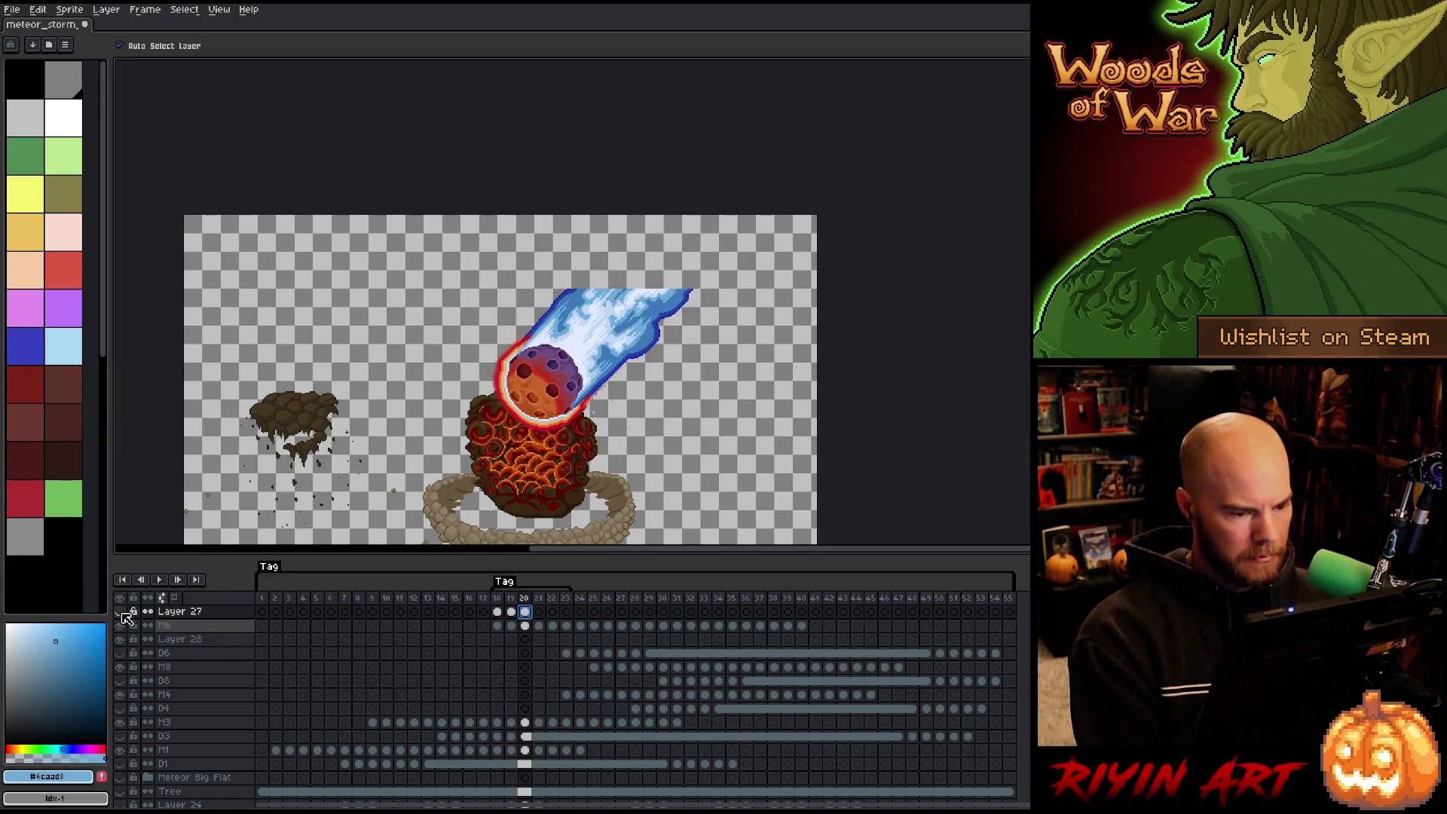
# Zoom to the trail's edge with Layer 27 showing and eyedrop its dark-blue outline #2042a2.
pyautogui.press('m')
pyautogui.moveTo(477, 169); pyautogui.dragTo(789, 283)
pyautogui.scroll(3, 788, 282)
pyautogui.scroll(-3, 655, 303)
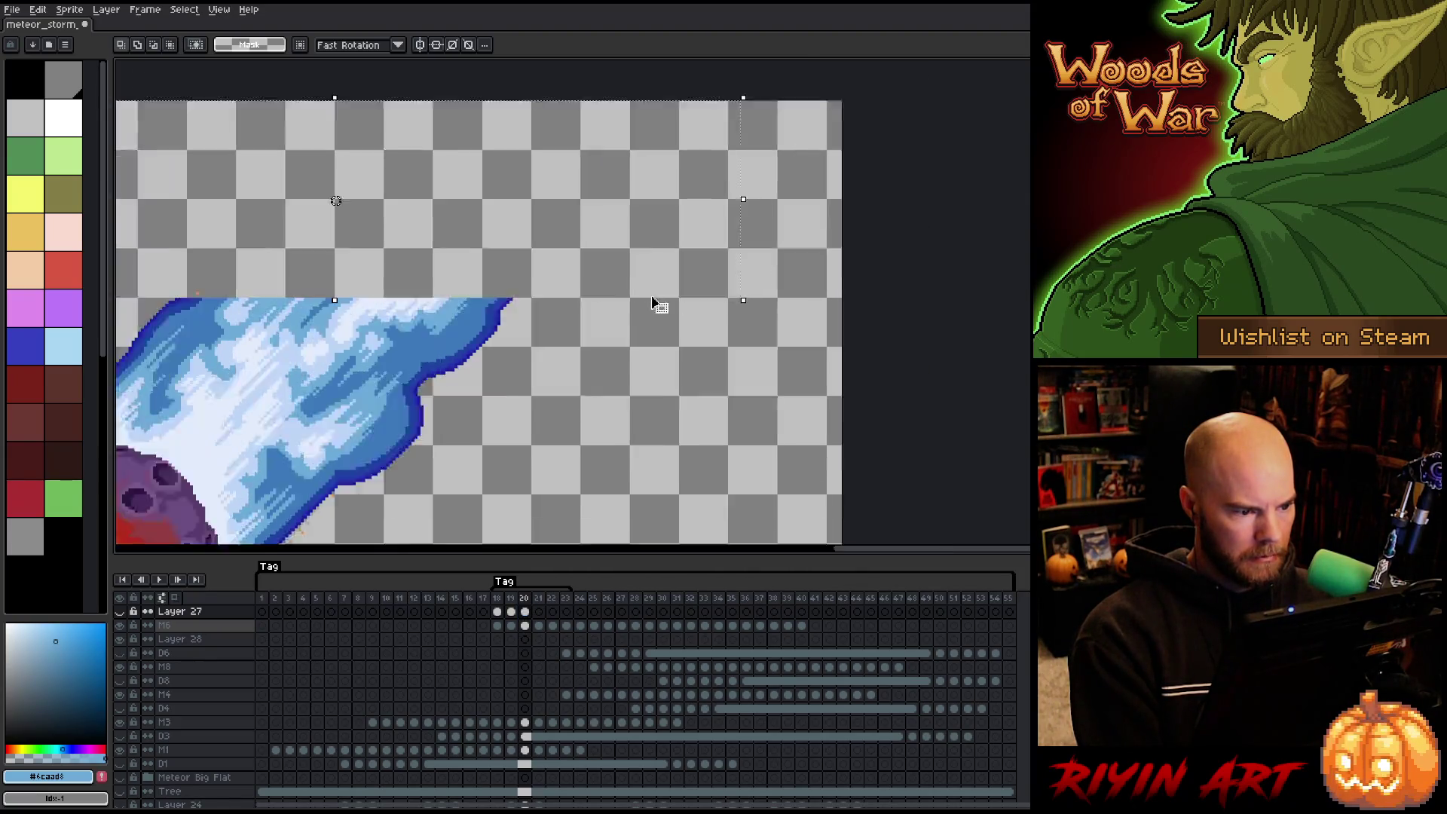
pyautogui.click(120, 611)
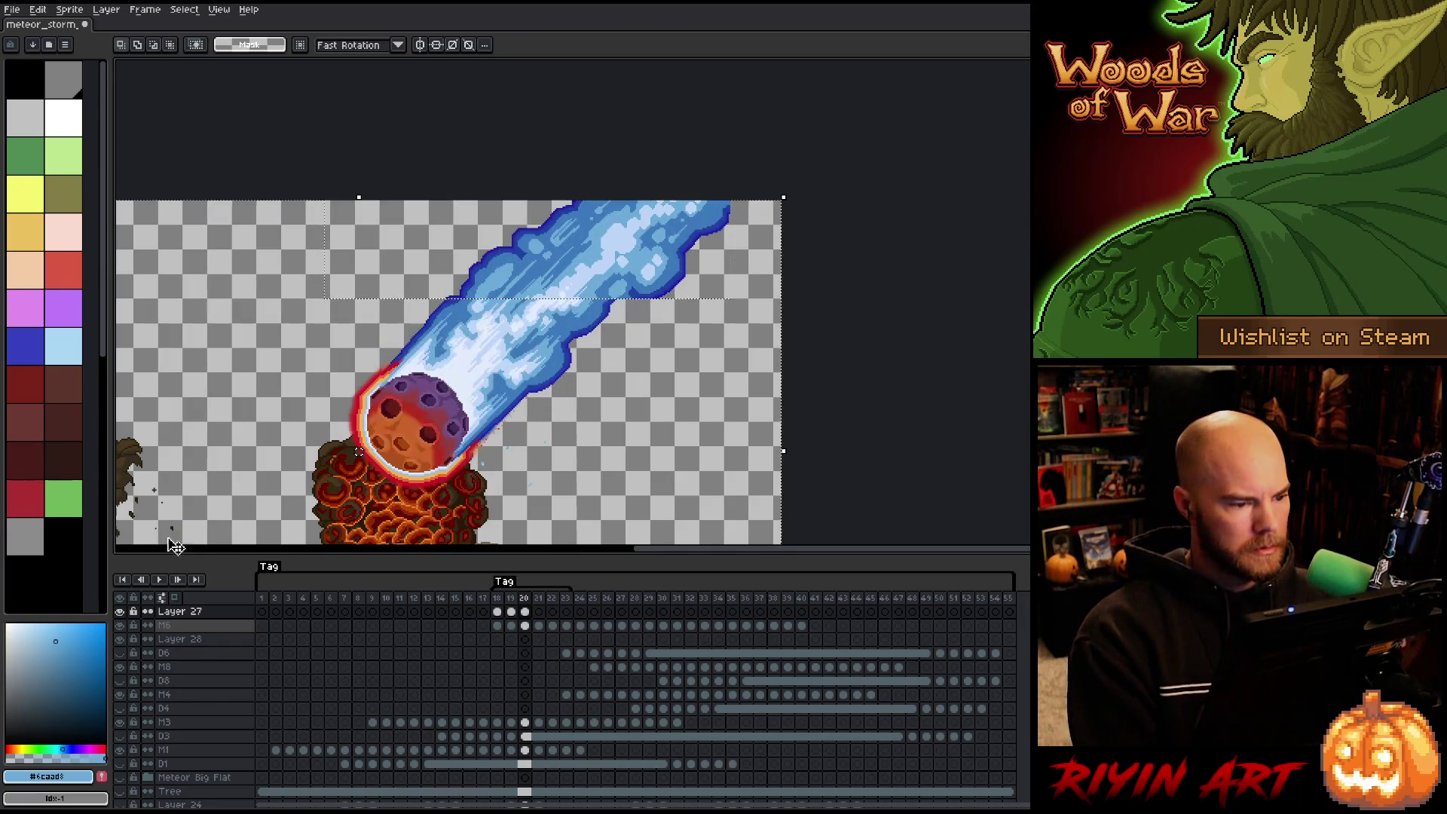
pyautogui.moveTo(541, 327); pyautogui.dragTo(676, 376)
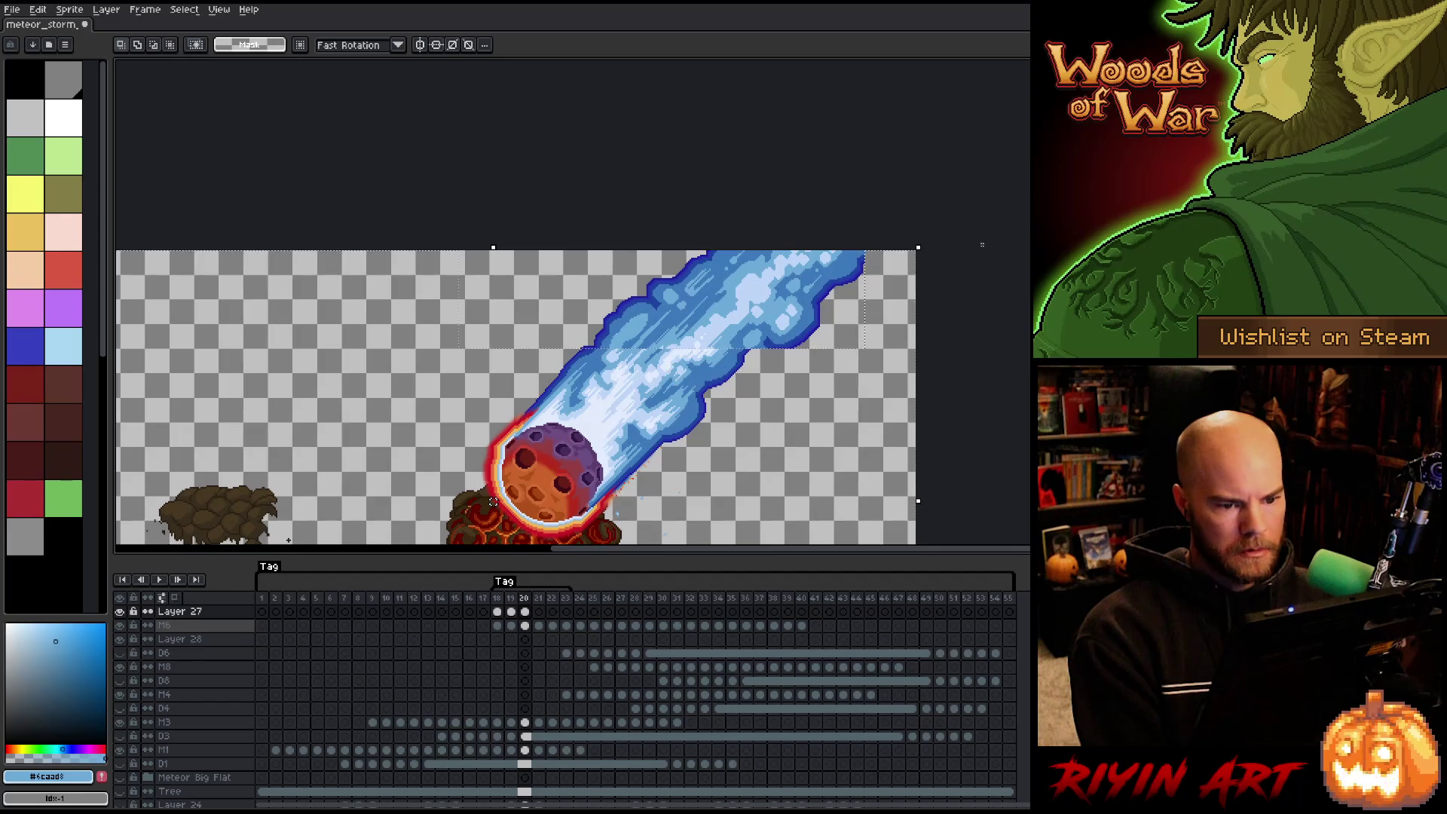
pyautogui.scroll(2, 706, 325)
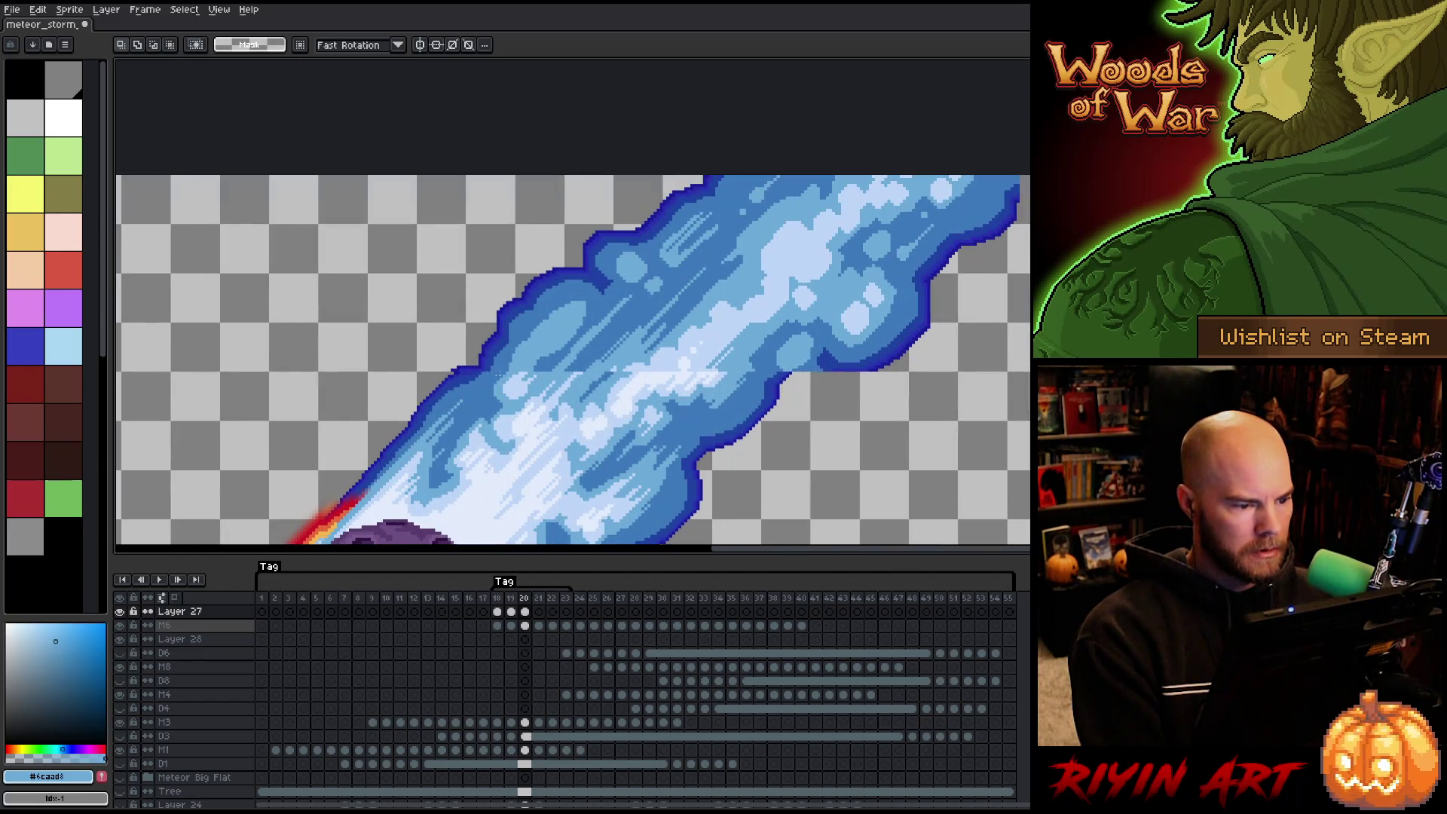
pyautogui.moveTo(461, 367); pyautogui.dragTo(475, 375)
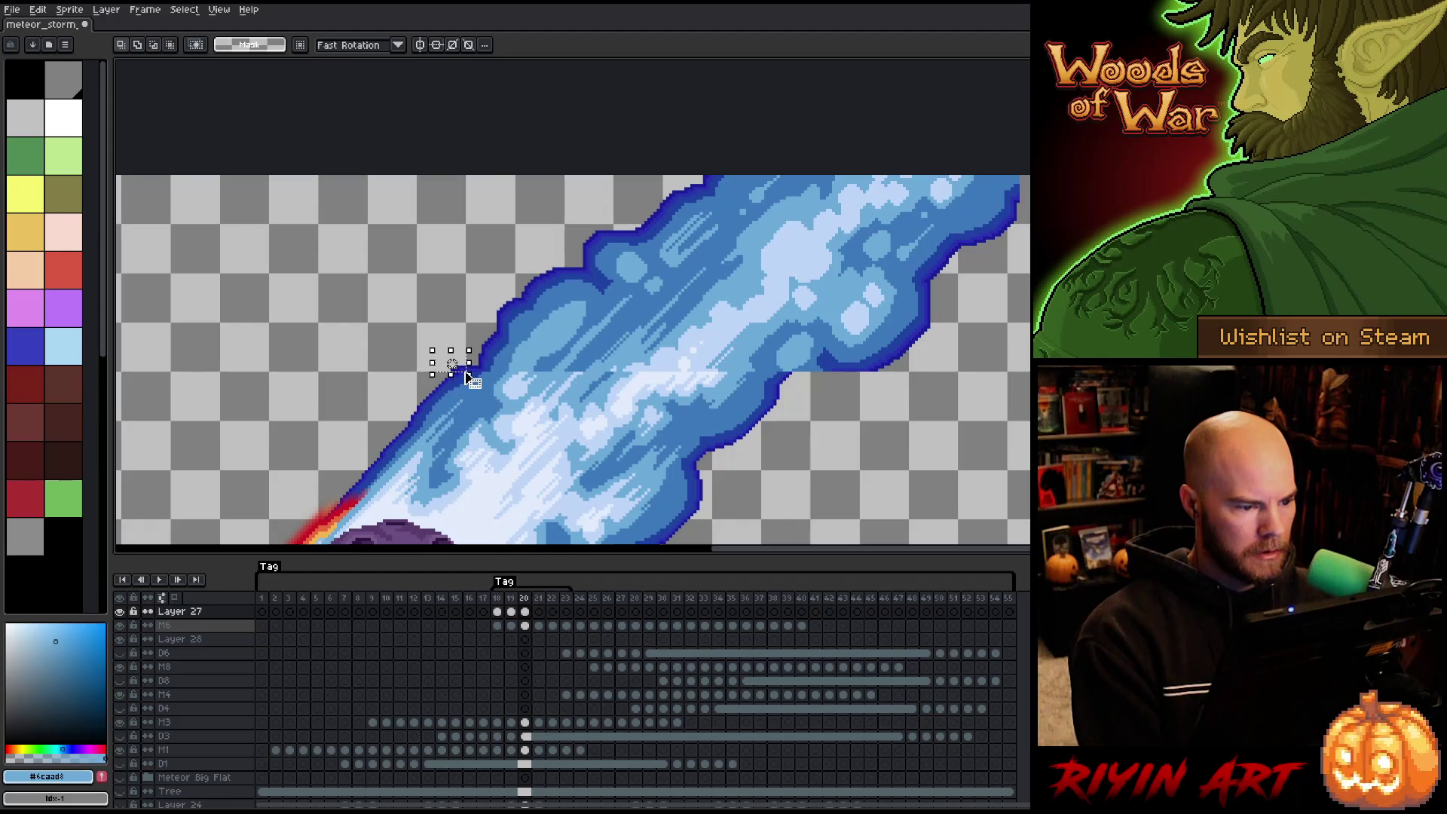
pyautogui.hotkey('ctrl', 'd')
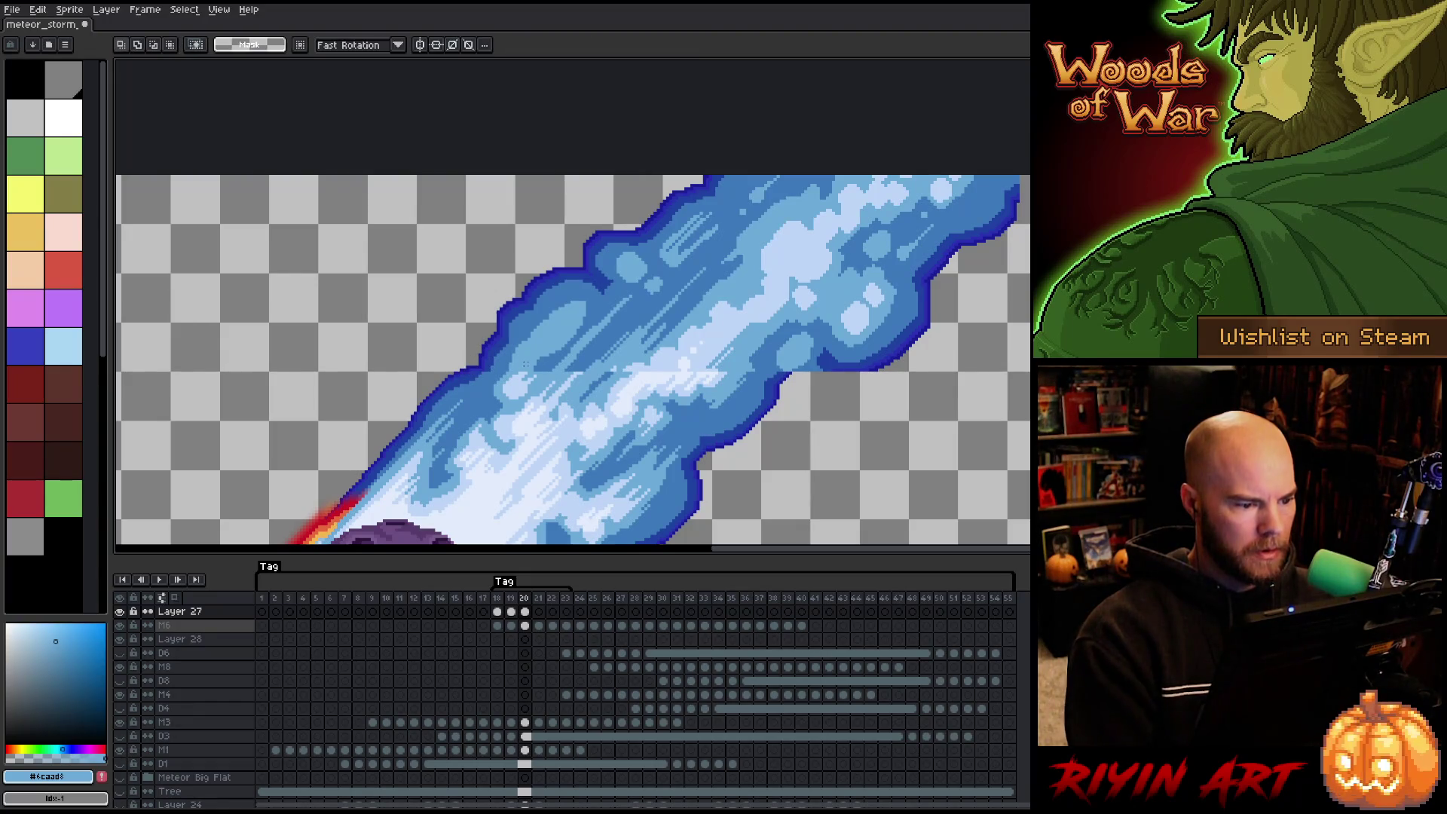
pyautogui.press('i')
pyautogui.click(494, 354)
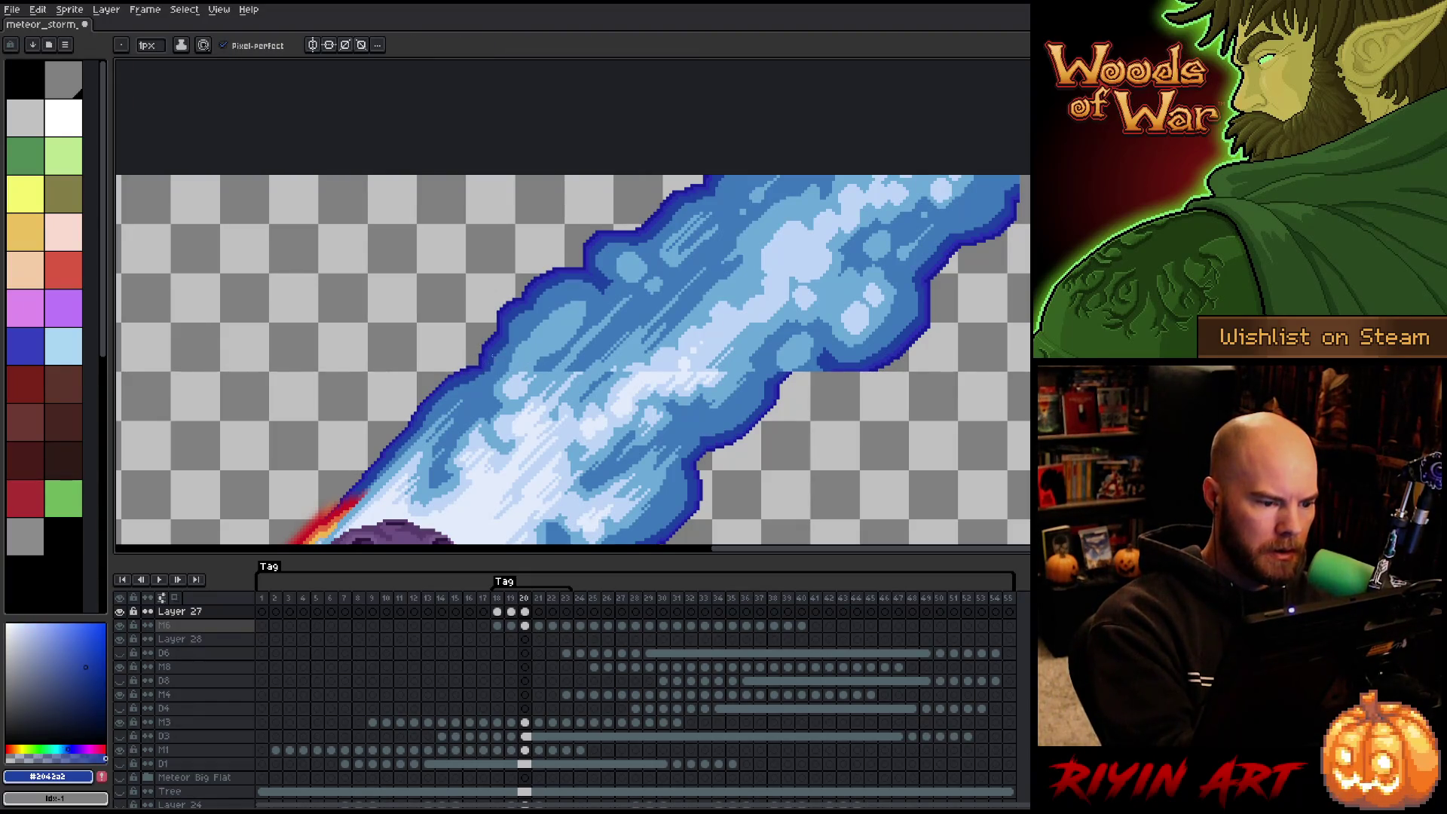
# Sample the trail's mid blue #3d79ba and return to the 1px pencil.
pyautogui.moveTo(858, 354); pyautogui.dragTo(710, 443)
pyautogui.press('i')
pyautogui.click(661, 452)
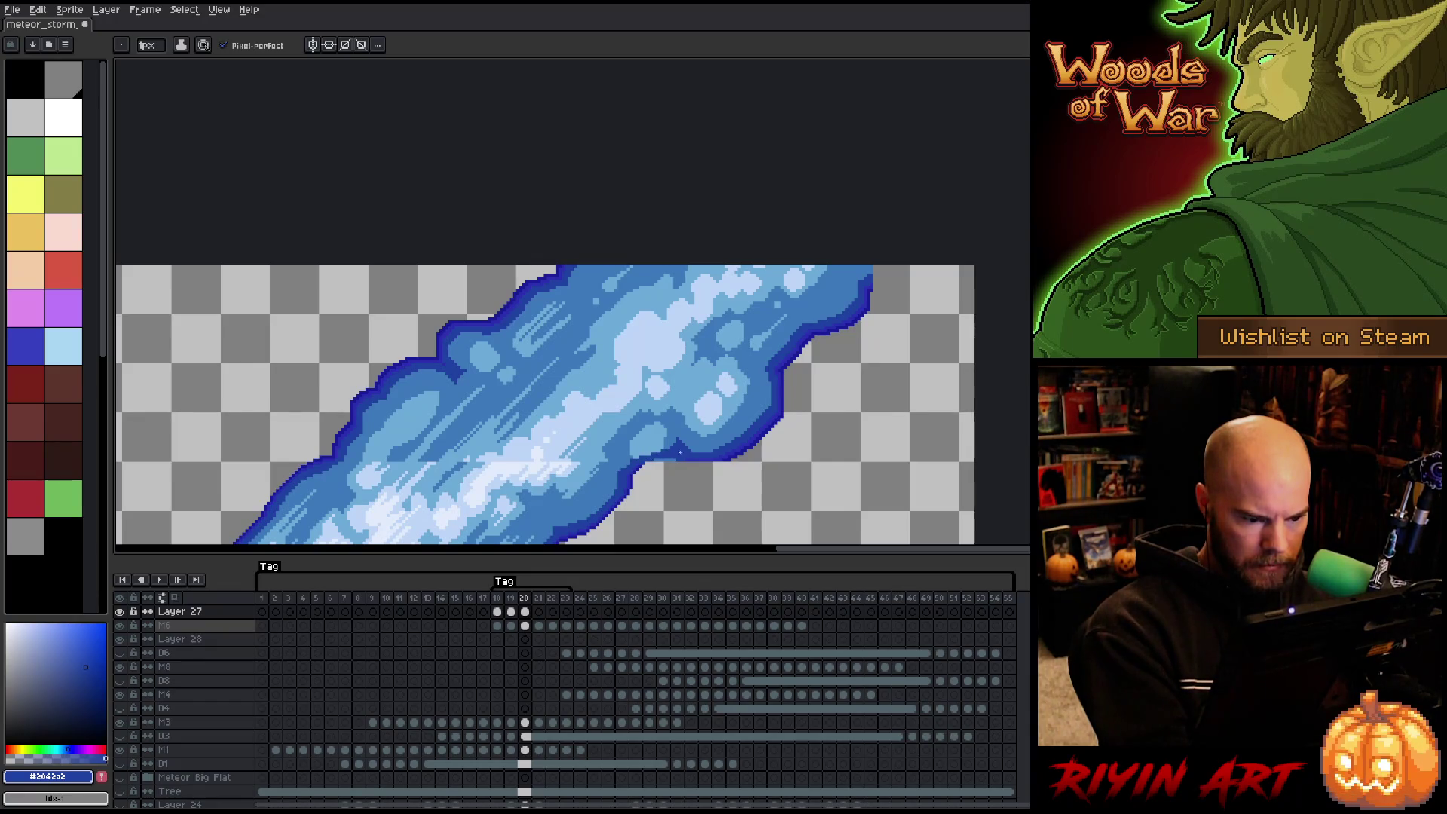
pyautogui.keyDown('alt'); pyautogui.click(666, 443); pyautogui.keyUp('alt')
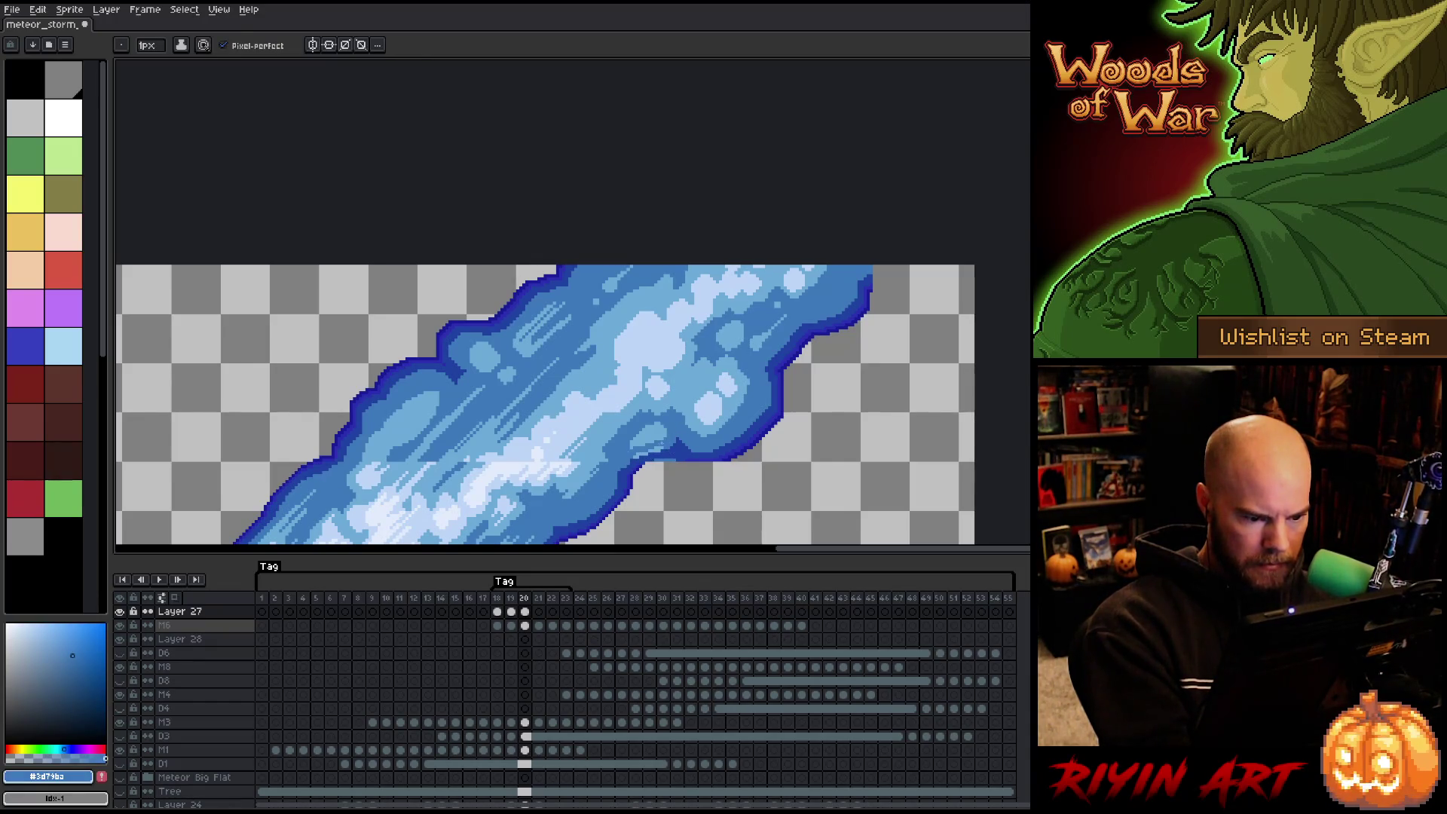
pyautogui.press('g')
pyautogui.press('b')
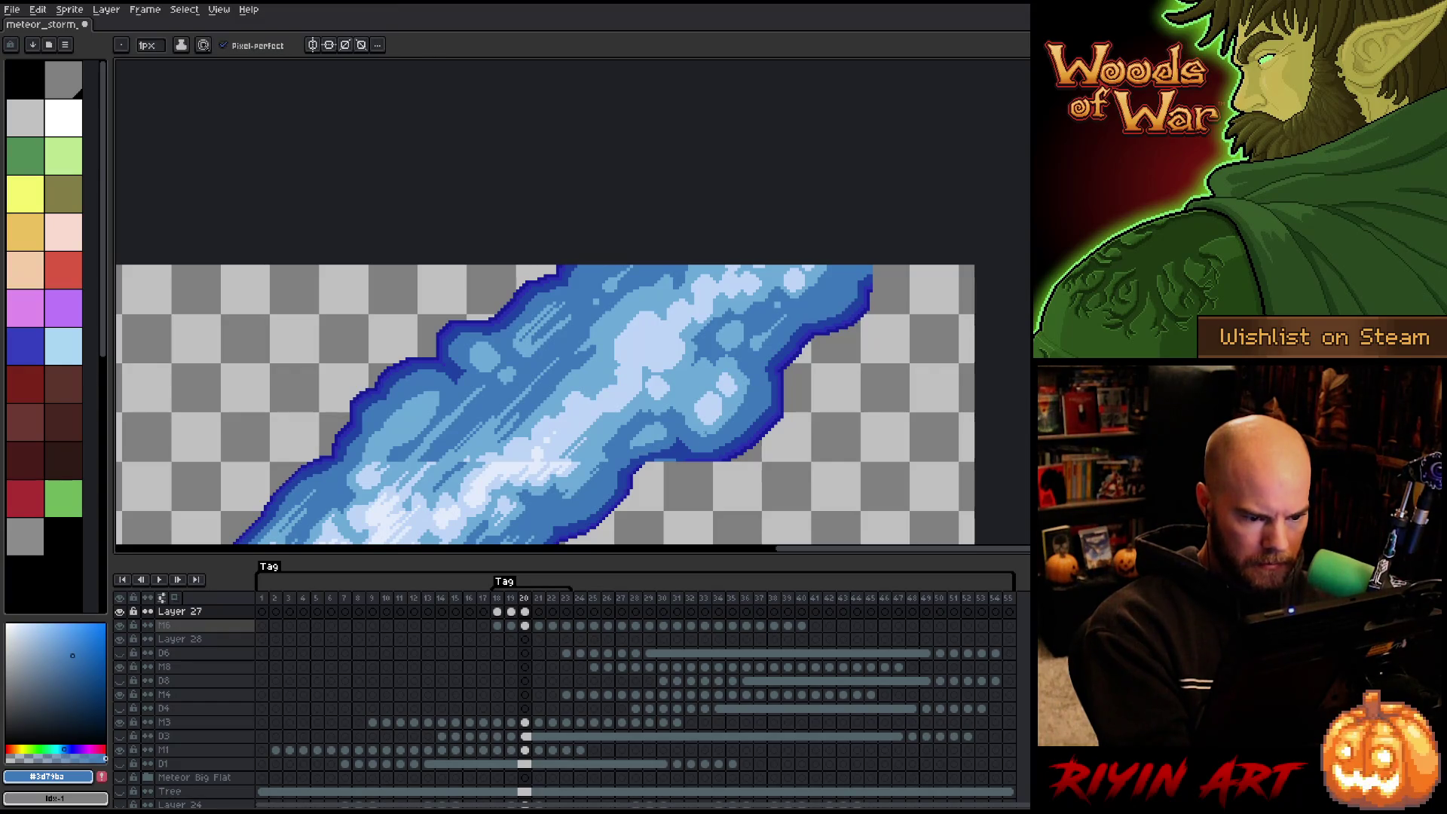
pyautogui.scroll(4, 699, 468)
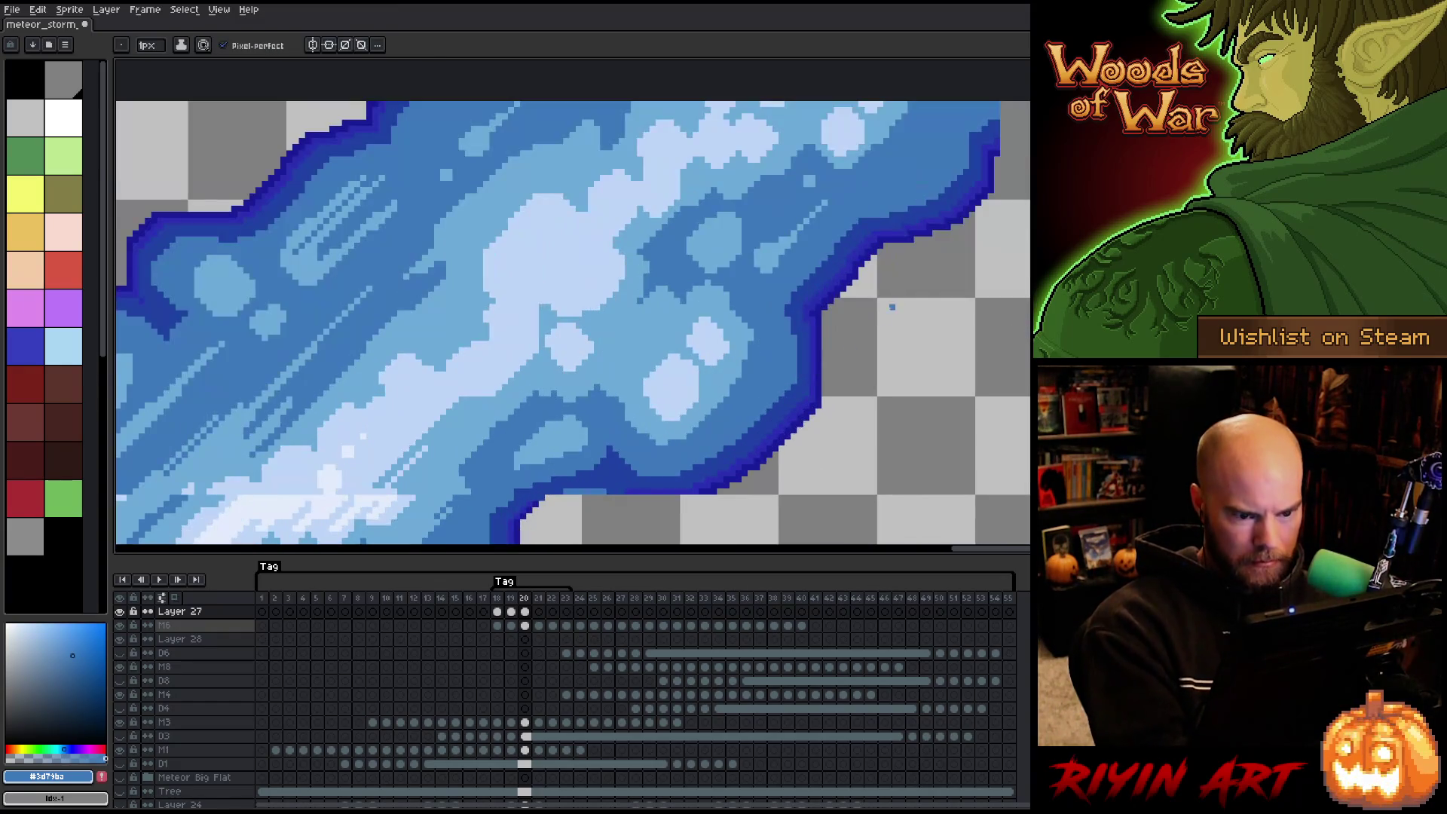
# Touch up the trail pixels using its blues #2042a2, #3d79ba, #2a2fb1 and #181d98.
pyautogui.keyDown('alt'); pyautogui.click(799, 329); pyautogui.keyUp('alt')
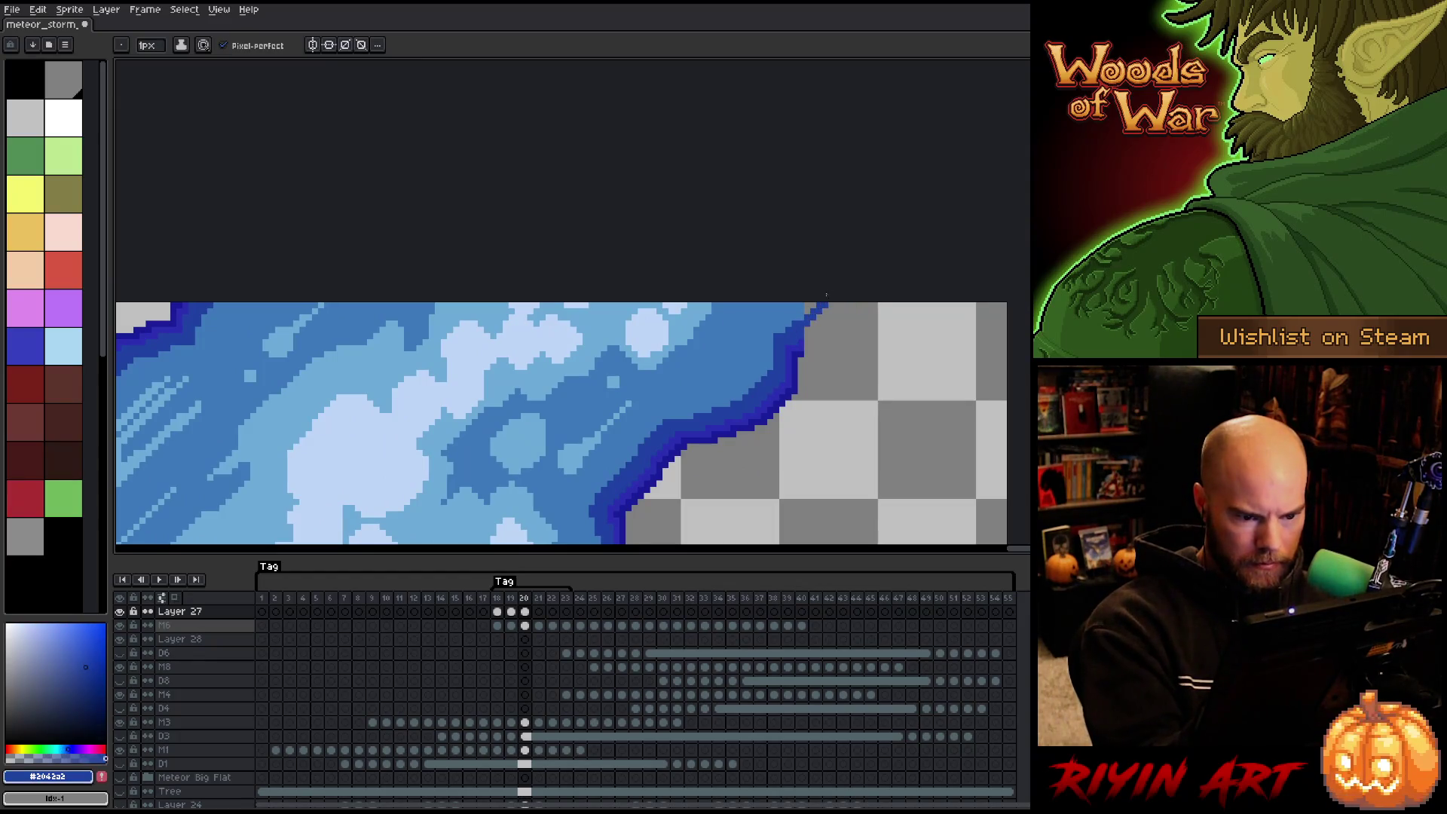
pyautogui.keyDown('alt'); pyautogui.click(807, 309); pyautogui.keyUp('alt')
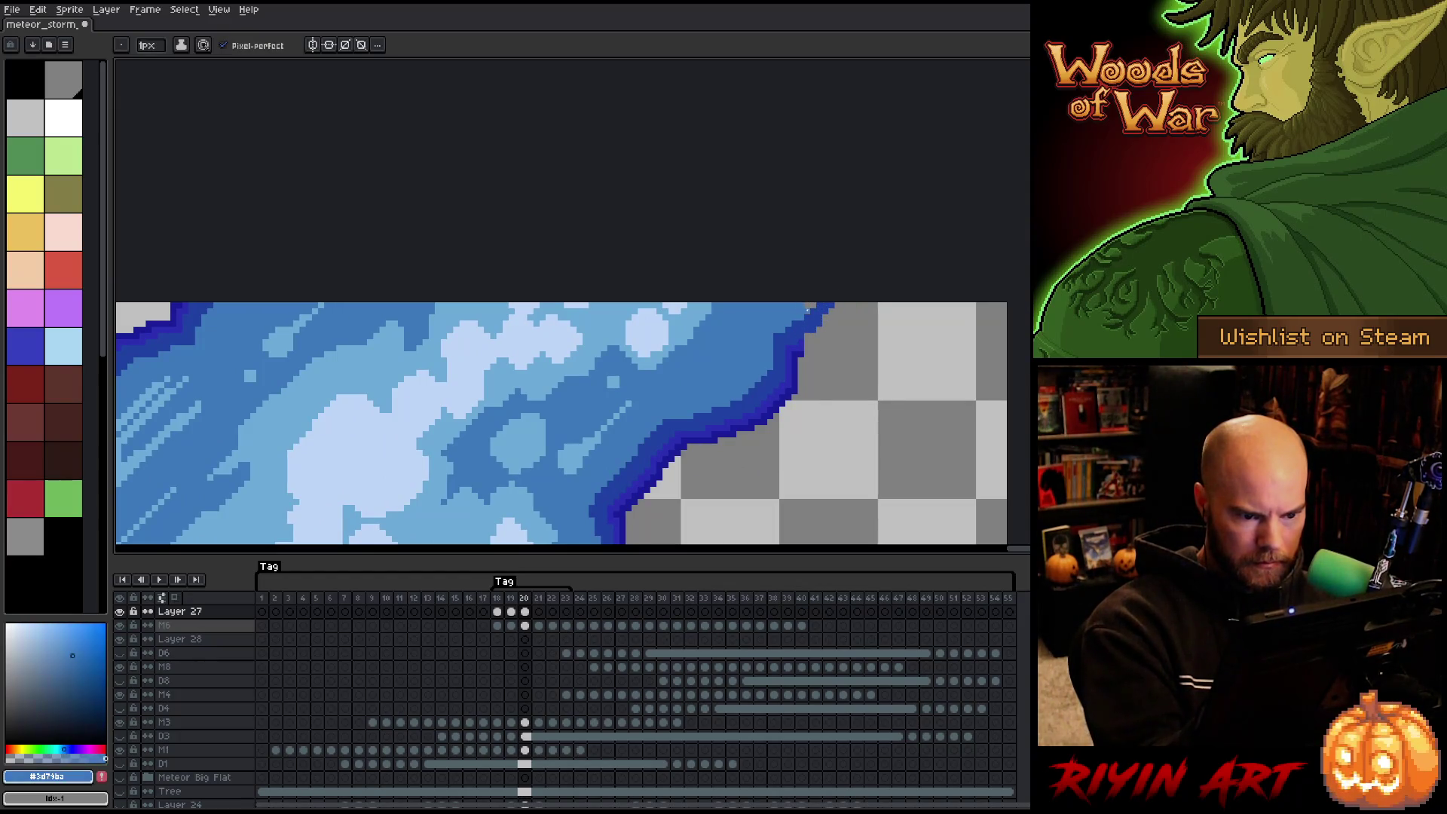
pyautogui.keyDown('alt'); pyautogui.click(807, 339); pyautogui.keyUp('alt')
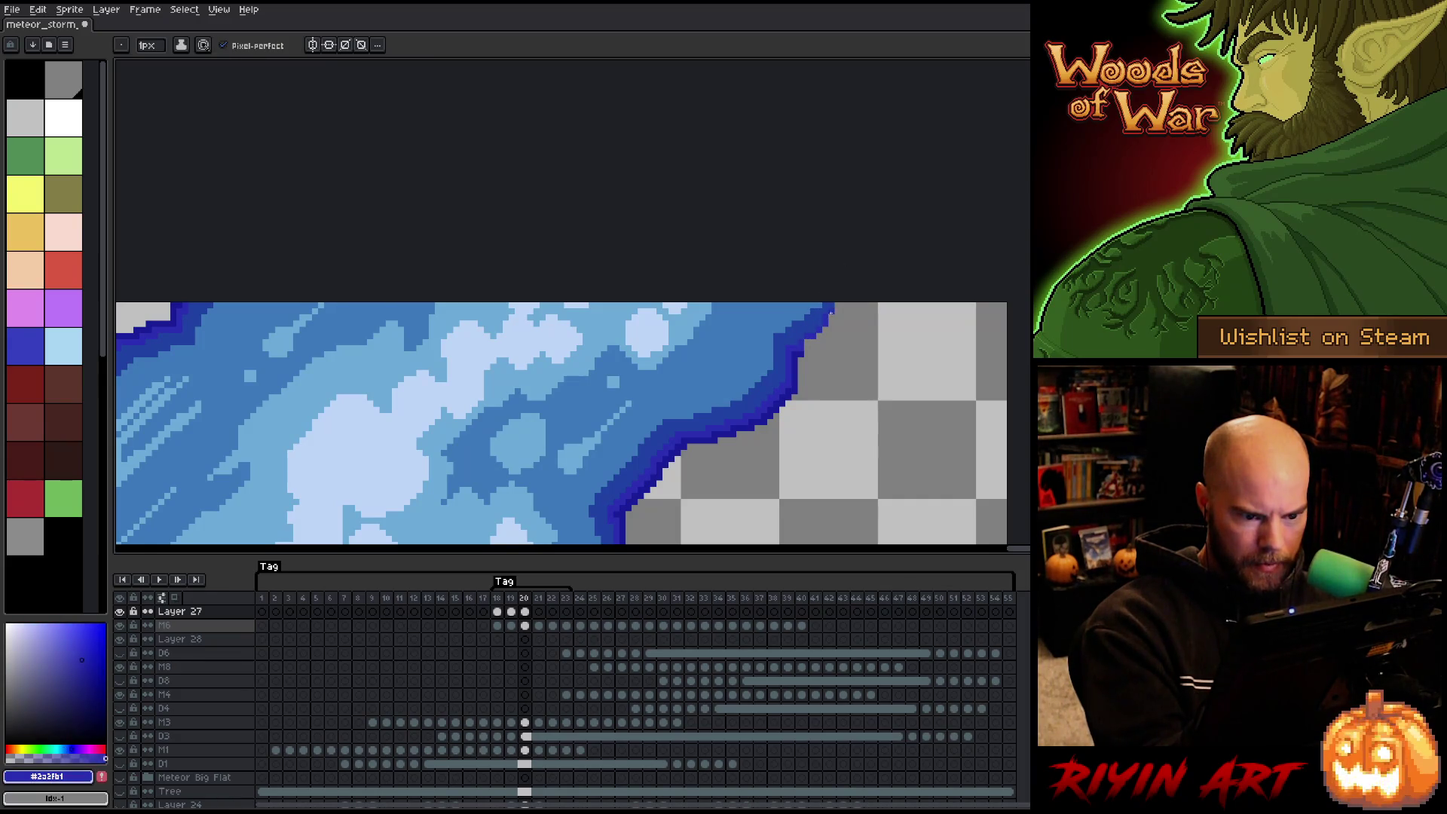
pyautogui.keyDown('alt'); pyautogui.click(806, 348); pyautogui.keyUp('alt')
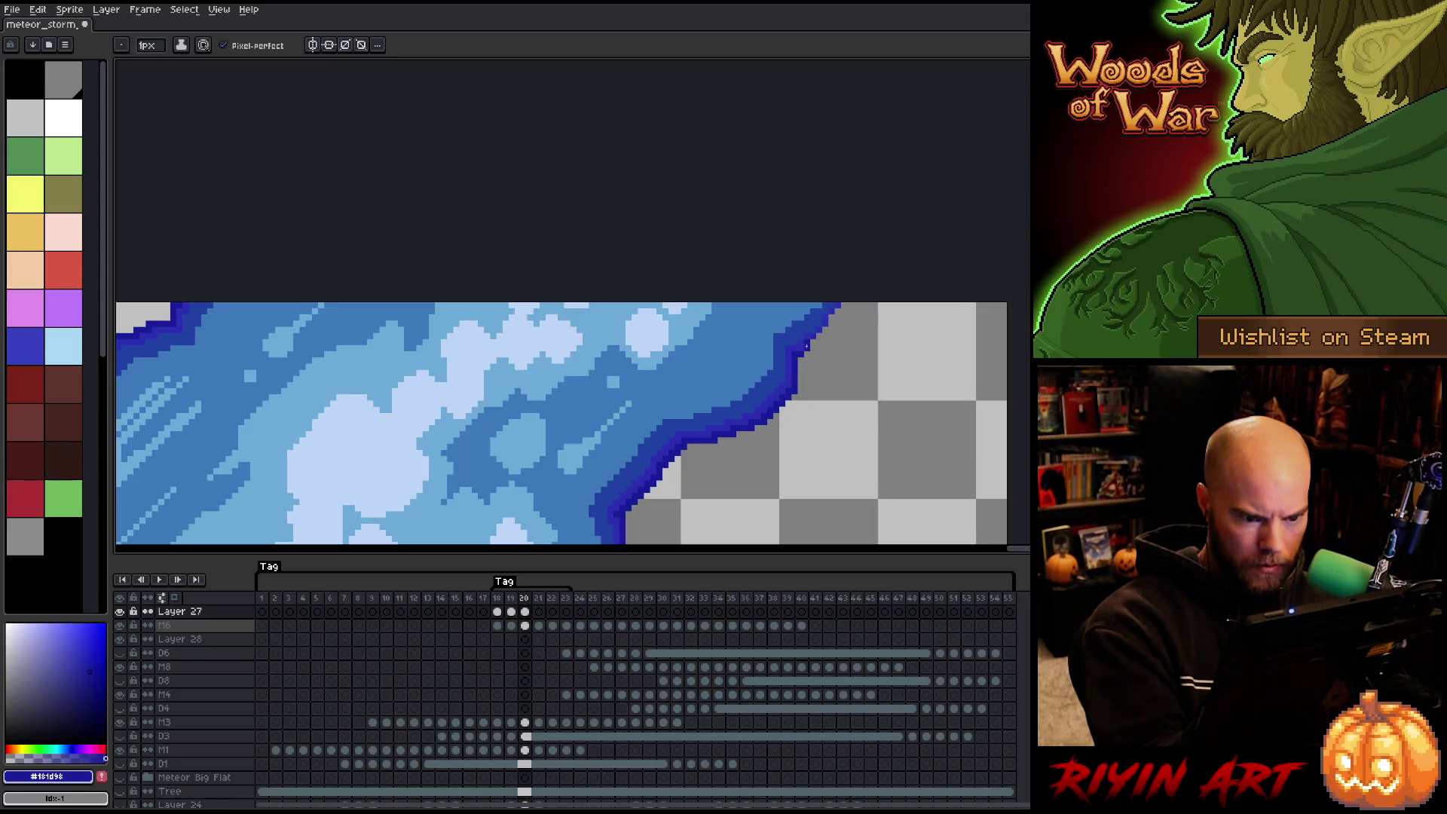
pyautogui.keyDown('alt'); pyautogui.click(803, 353); pyautogui.keyUp('alt')
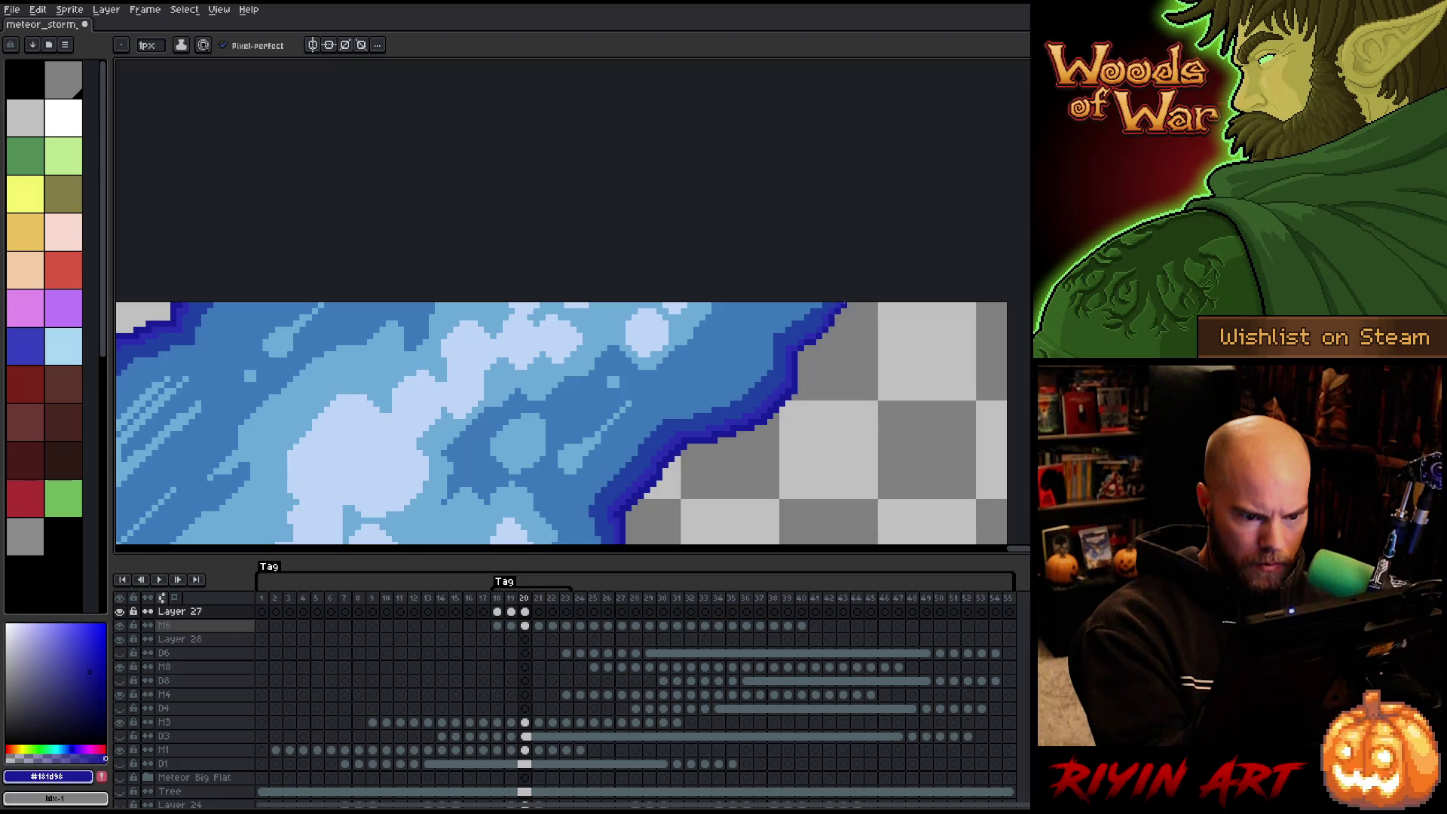
pyautogui.scroll(3, 889, 258)
pyautogui.scroll(1, 937, 314)
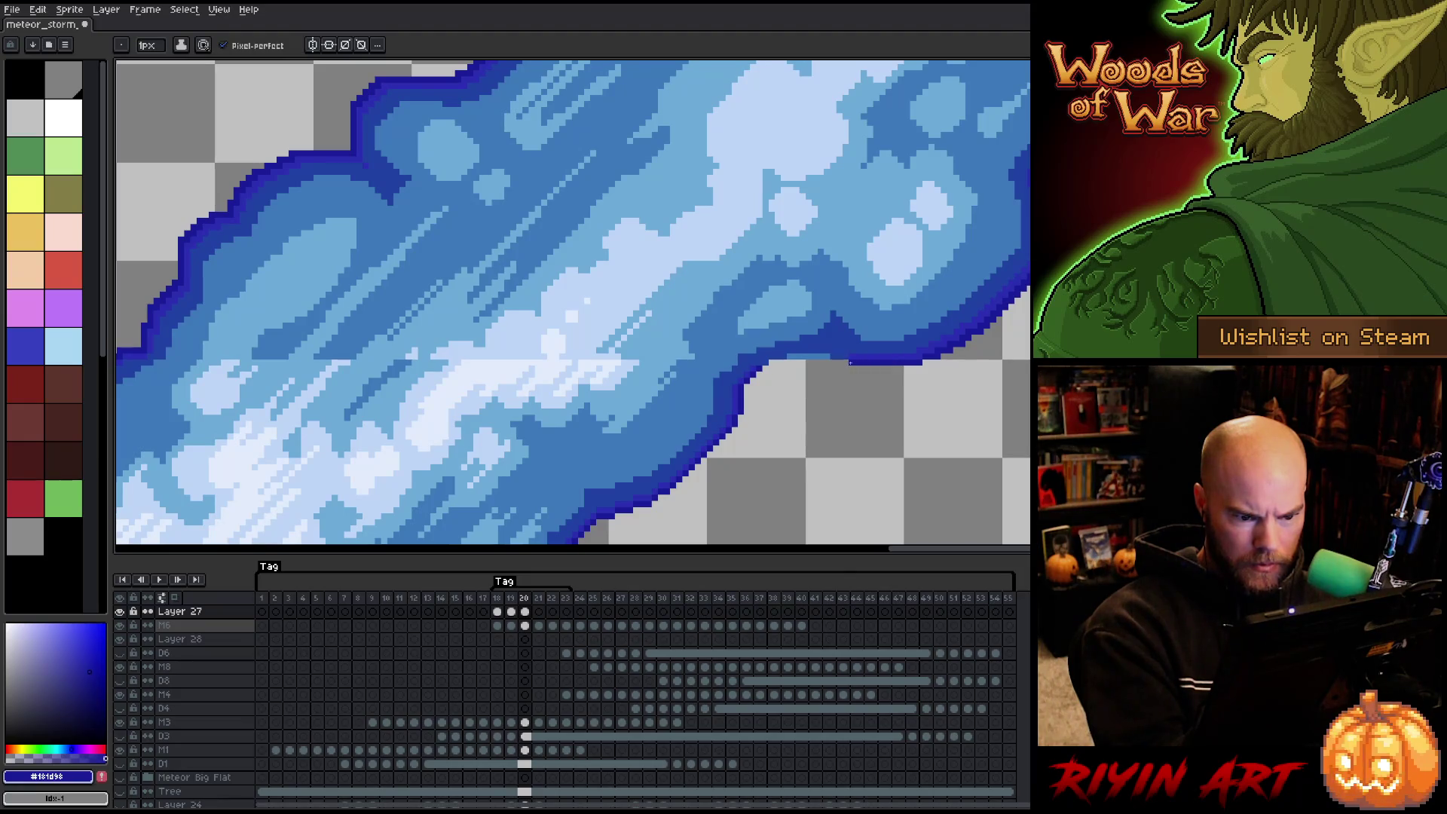
pyautogui.keyDown('alt'); pyautogui.click(846, 355); pyautogui.keyUp('alt')
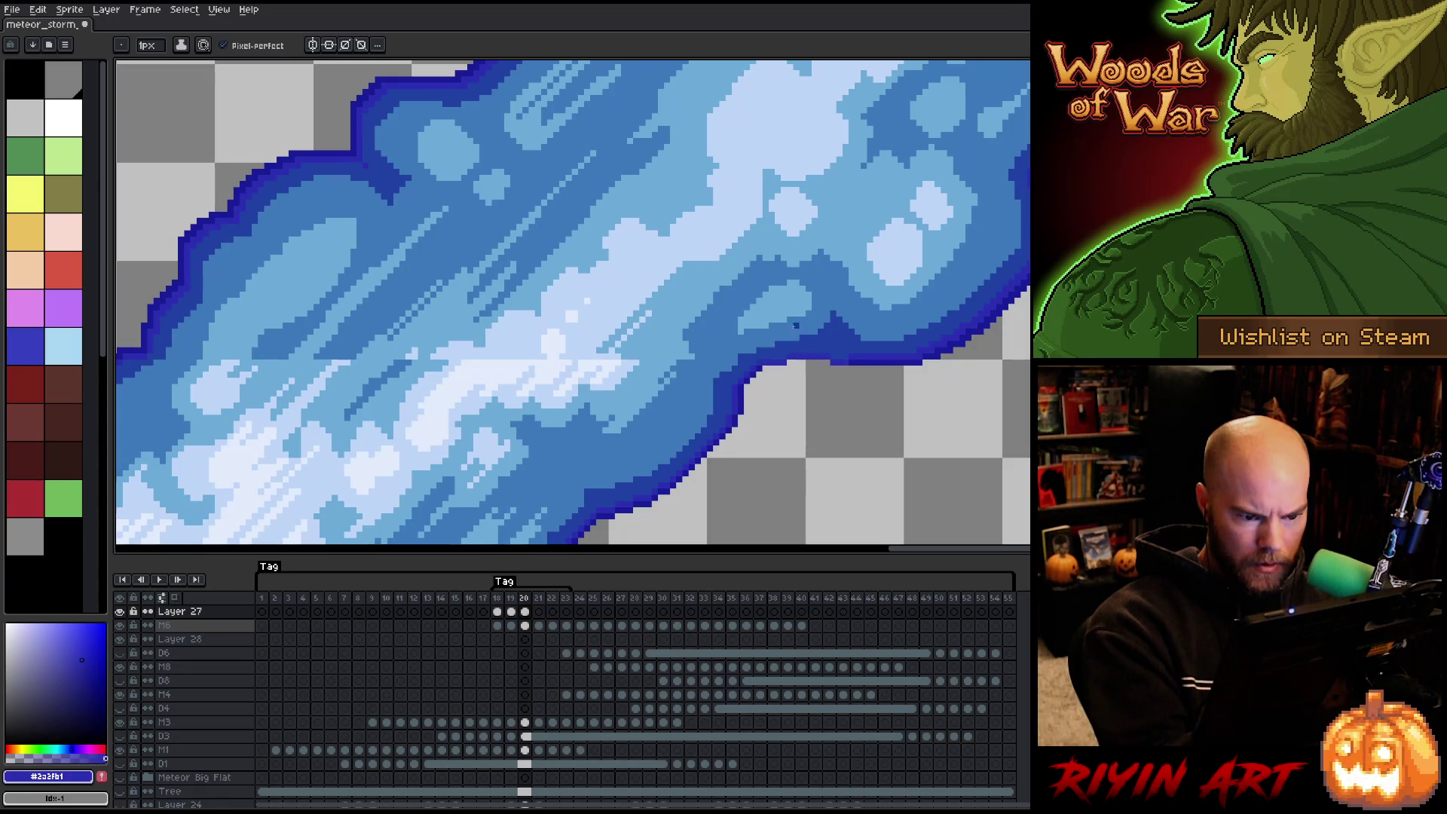
pyautogui.keyDown('alt'); pyautogui.click(784, 367); pyautogui.keyUp('alt')
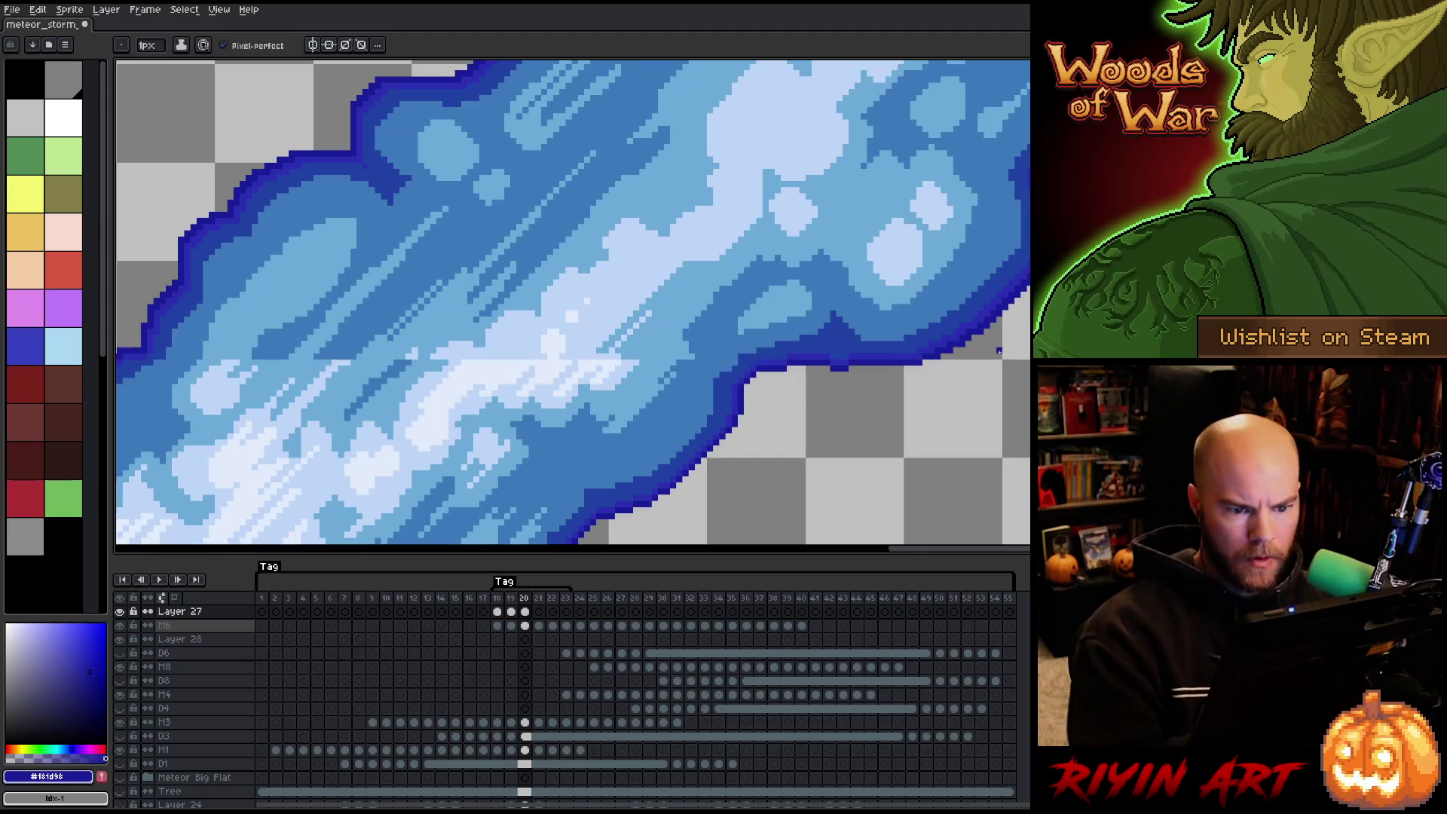
pyautogui.scroll(-3, 999, 352)
pyautogui.moveTo(994, 355); pyautogui.dragTo(839, 333)
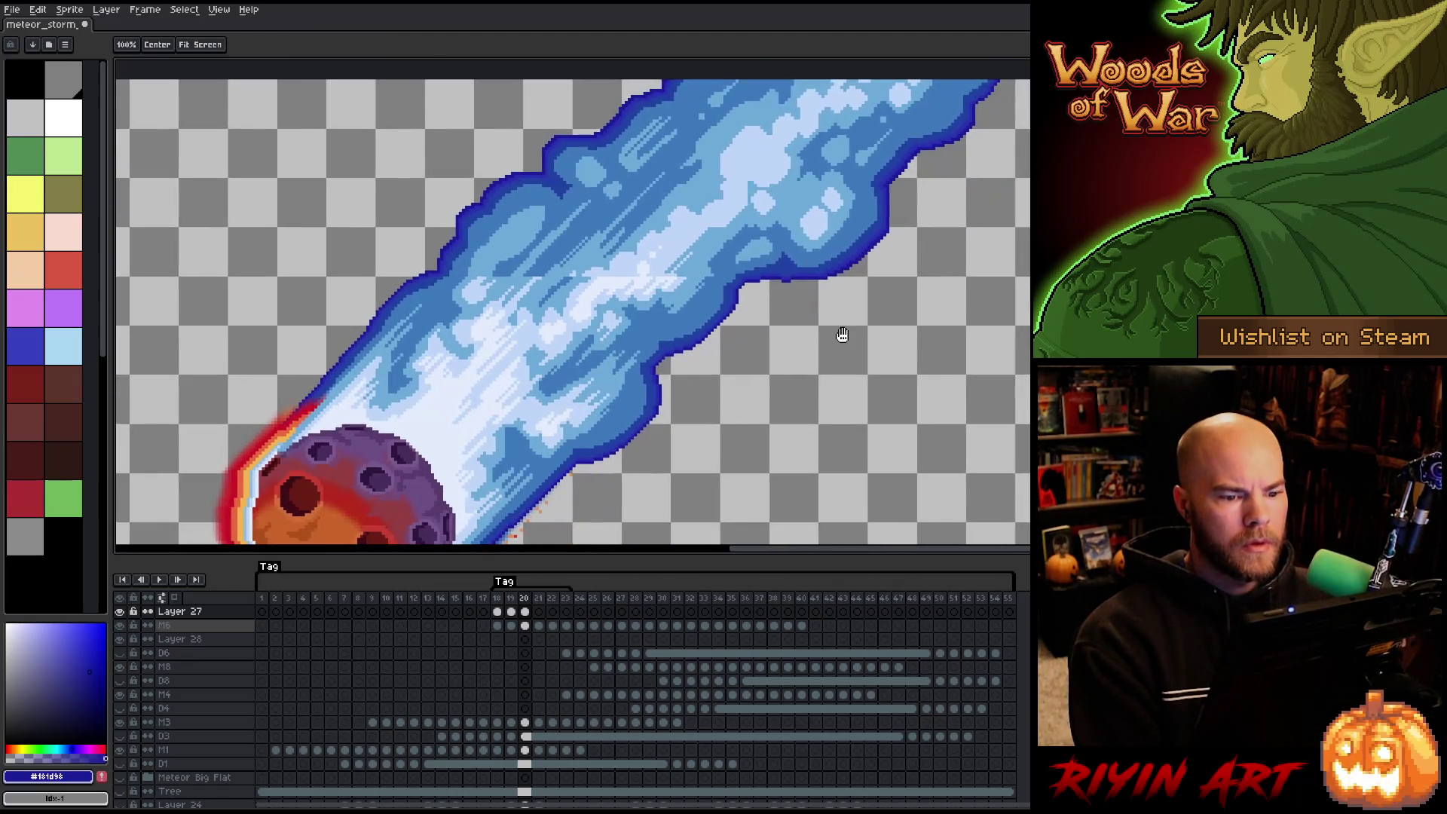
# Sample the trail's pale, medium and dark blues and draw a diagonal pale-blue streak.
pyautogui.scroll(2, 654, 279)
pyautogui.moveTo(654, 279); pyautogui.dragTo(717, 336)
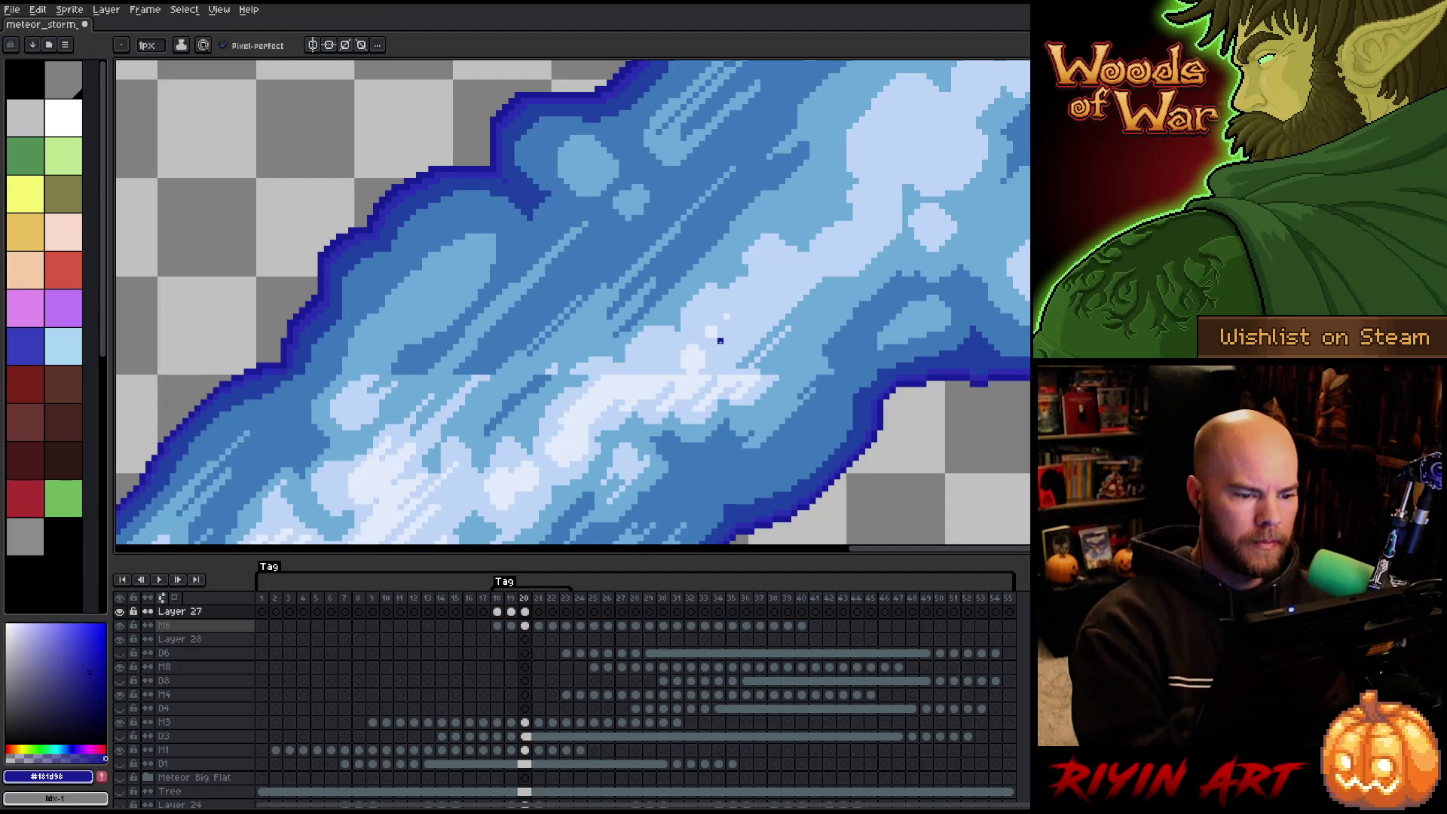
pyautogui.keyDown('alt'); pyautogui.click(691, 377); pyautogui.keyUp('alt')
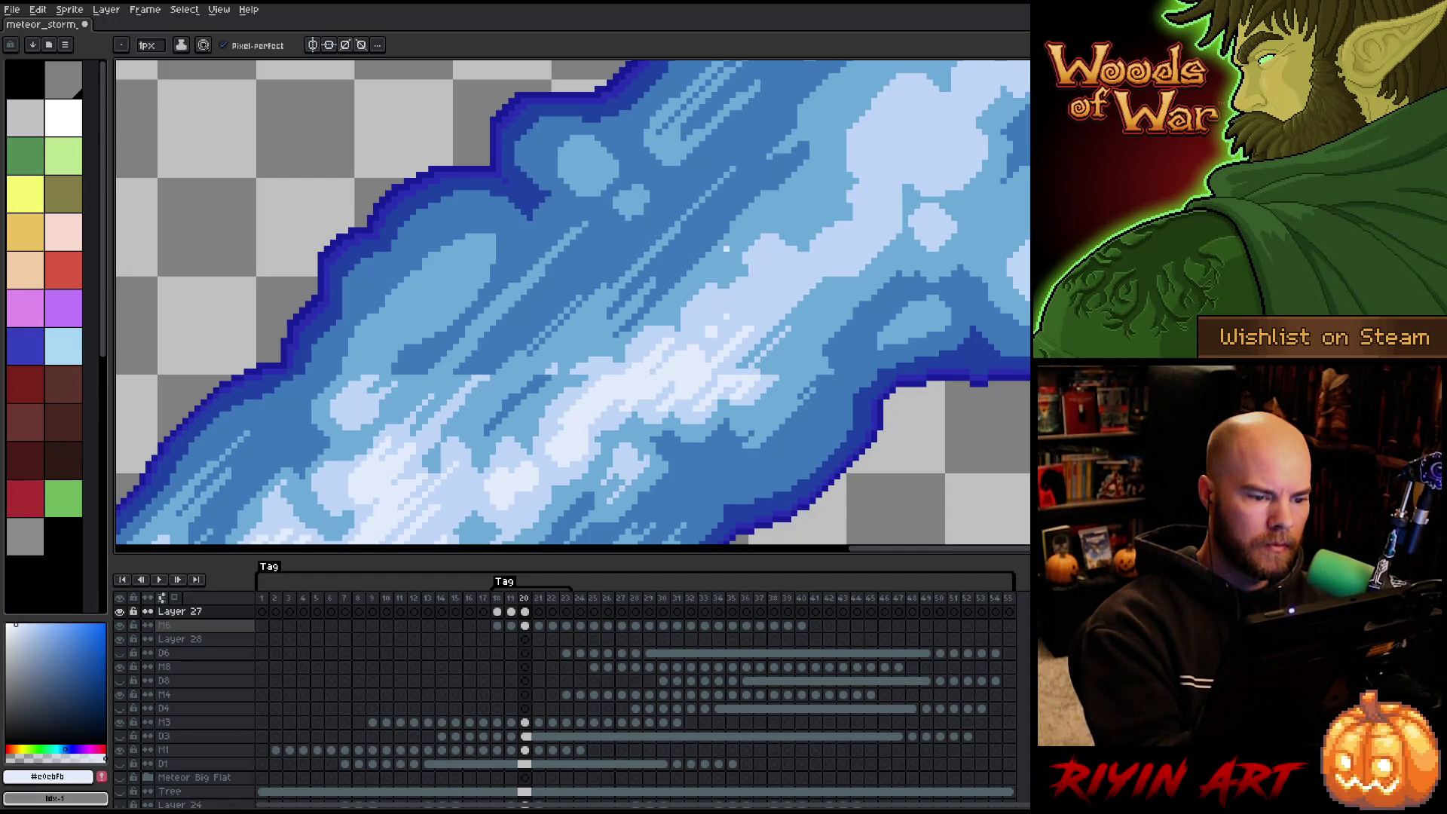
pyautogui.keyDown('alt'); pyautogui.click(577, 371); pyautogui.keyUp('alt')
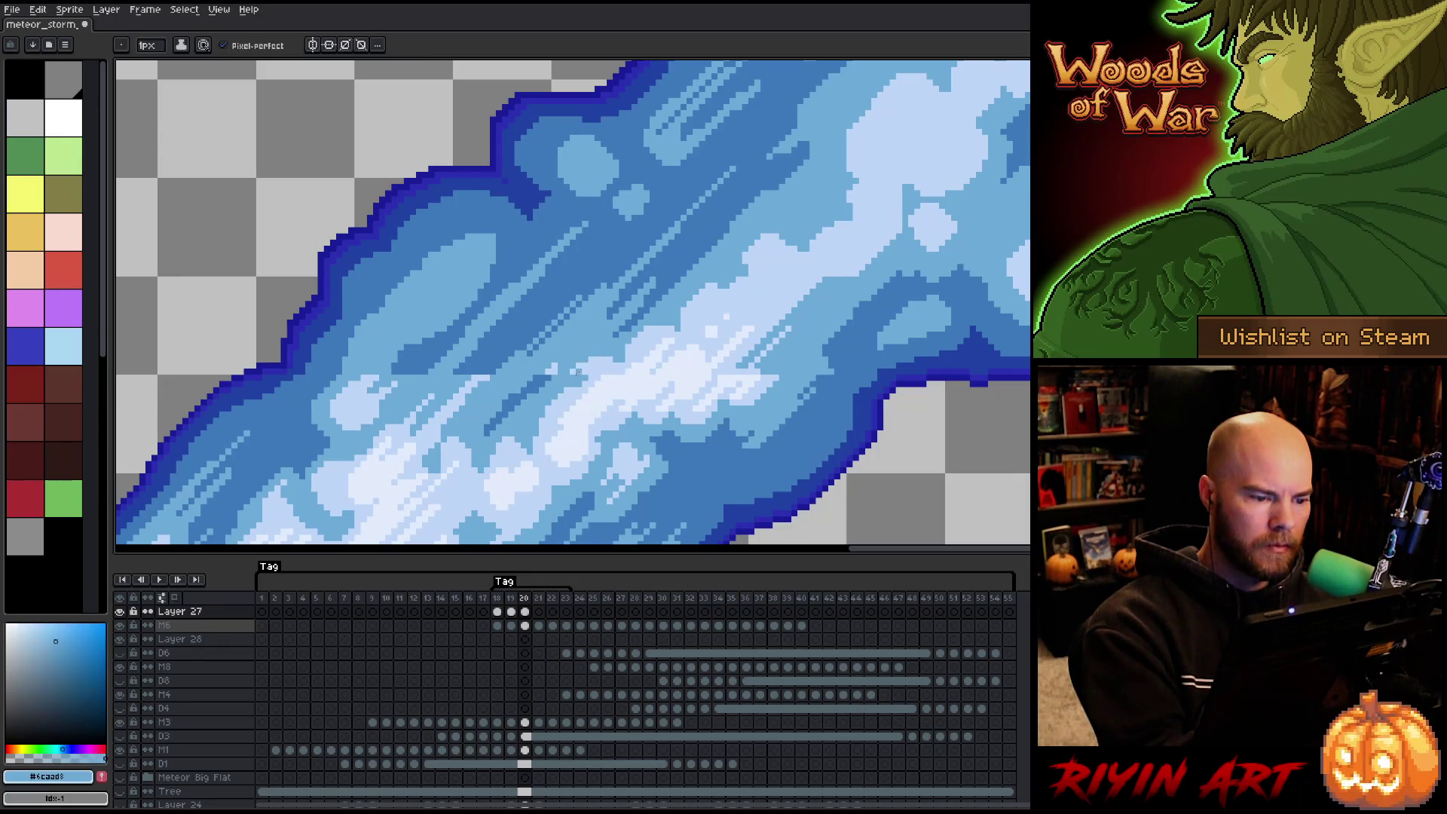
pyautogui.press('alt')
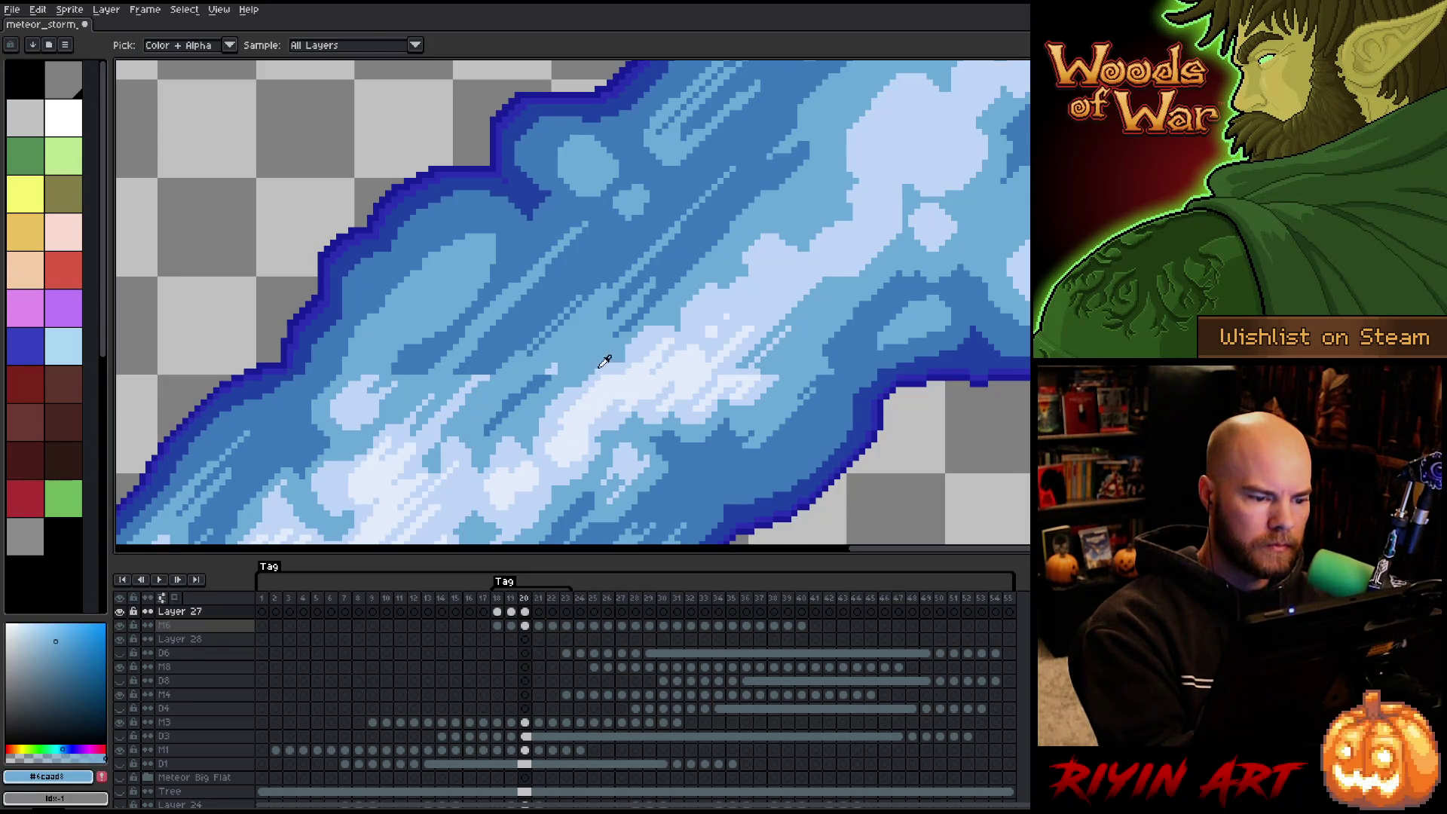
pyautogui.keyDown('alt'); pyautogui.click(601, 366); pyautogui.keyUp('alt')
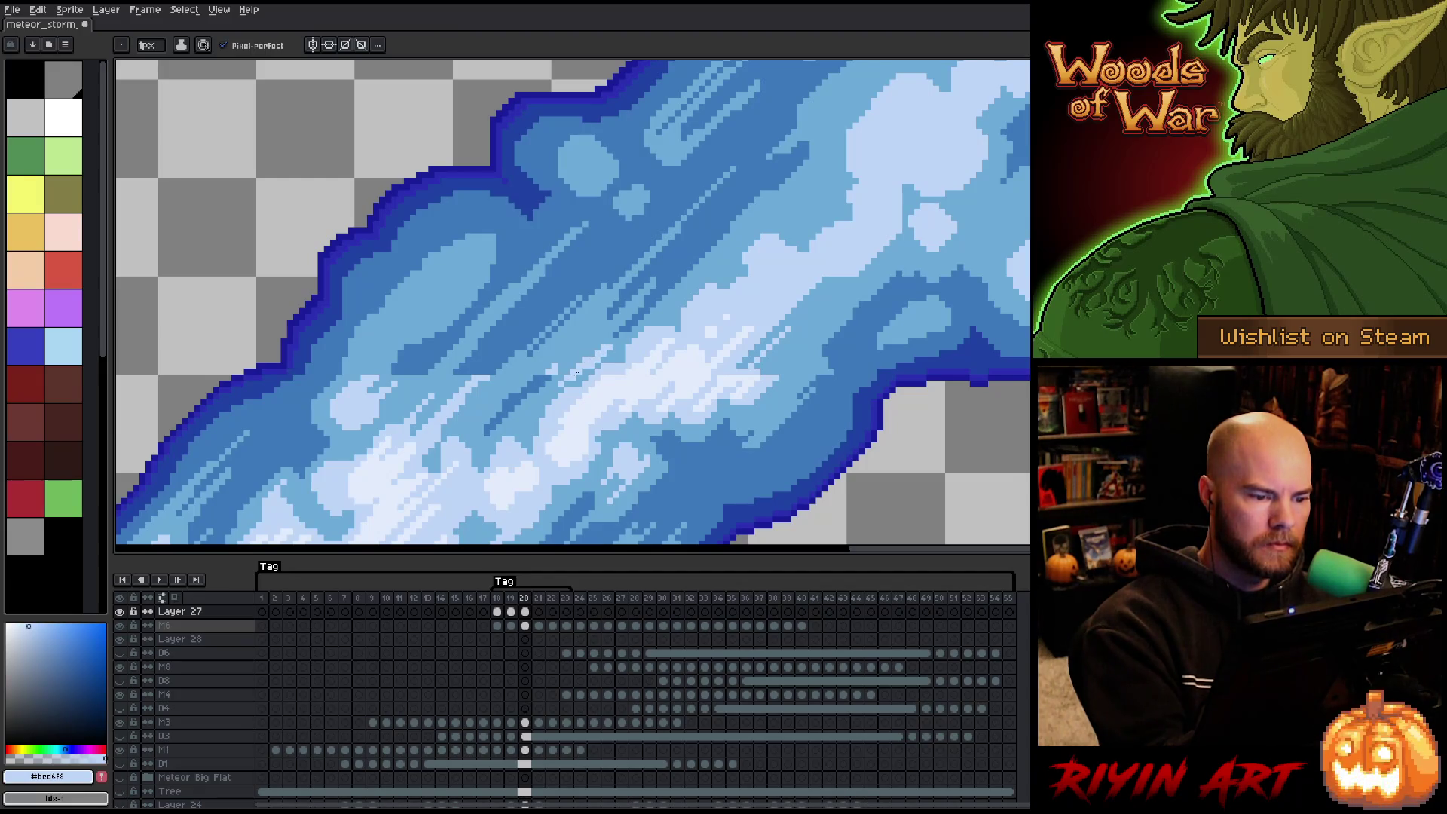
pyautogui.keyDown('alt'); pyautogui.click(549, 371); pyautogui.keyUp('alt')
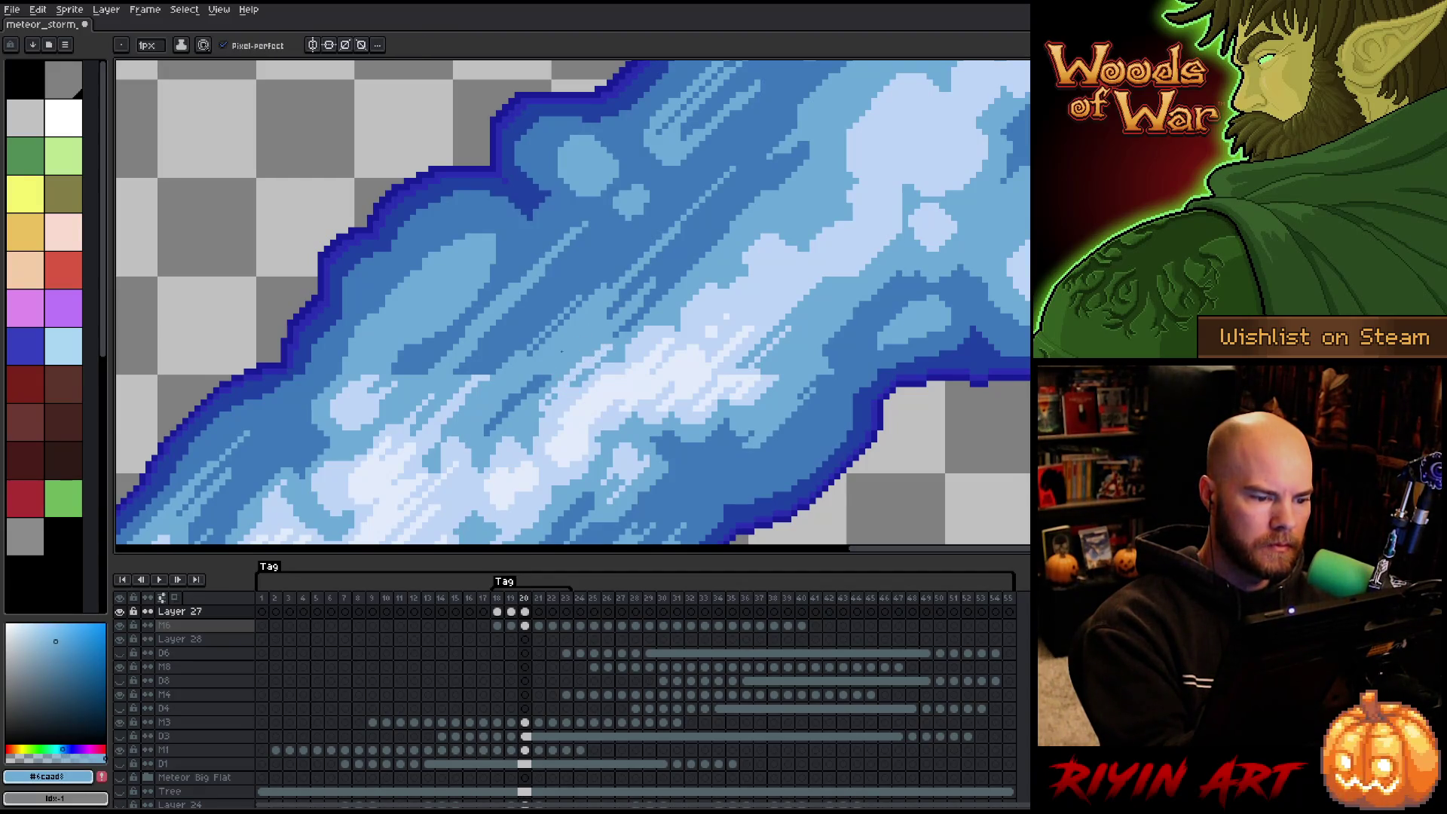
pyautogui.keyDown('alt'); pyautogui.click(536, 383); pyautogui.keyUp('alt')
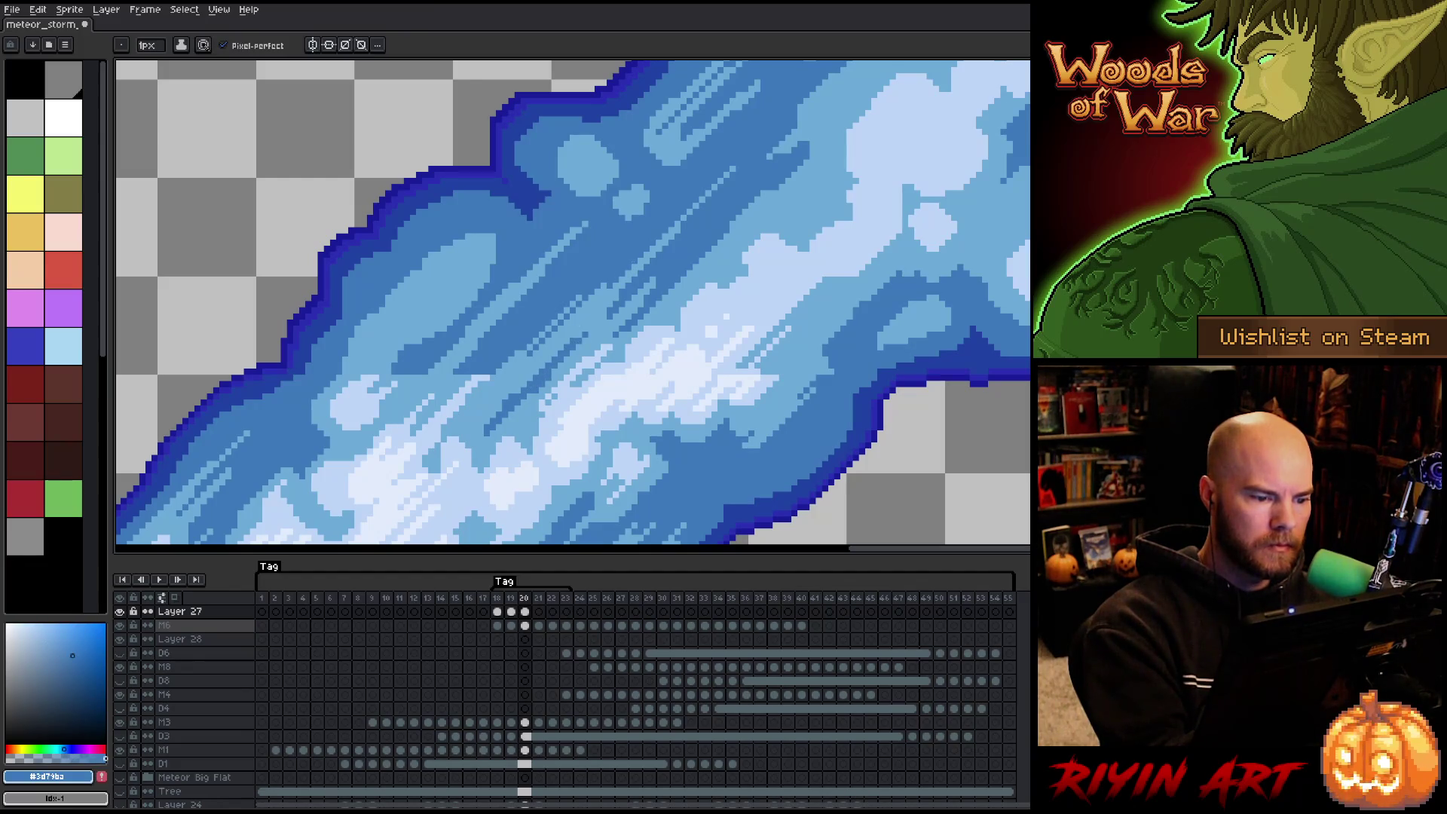
pyautogui.keyDown('alt'); pyautogui.click(494, 374); pyautogui.keyUp('alt')
pyautogui.moveTo(491, 371); pyautogui.dragTo(543, 322)
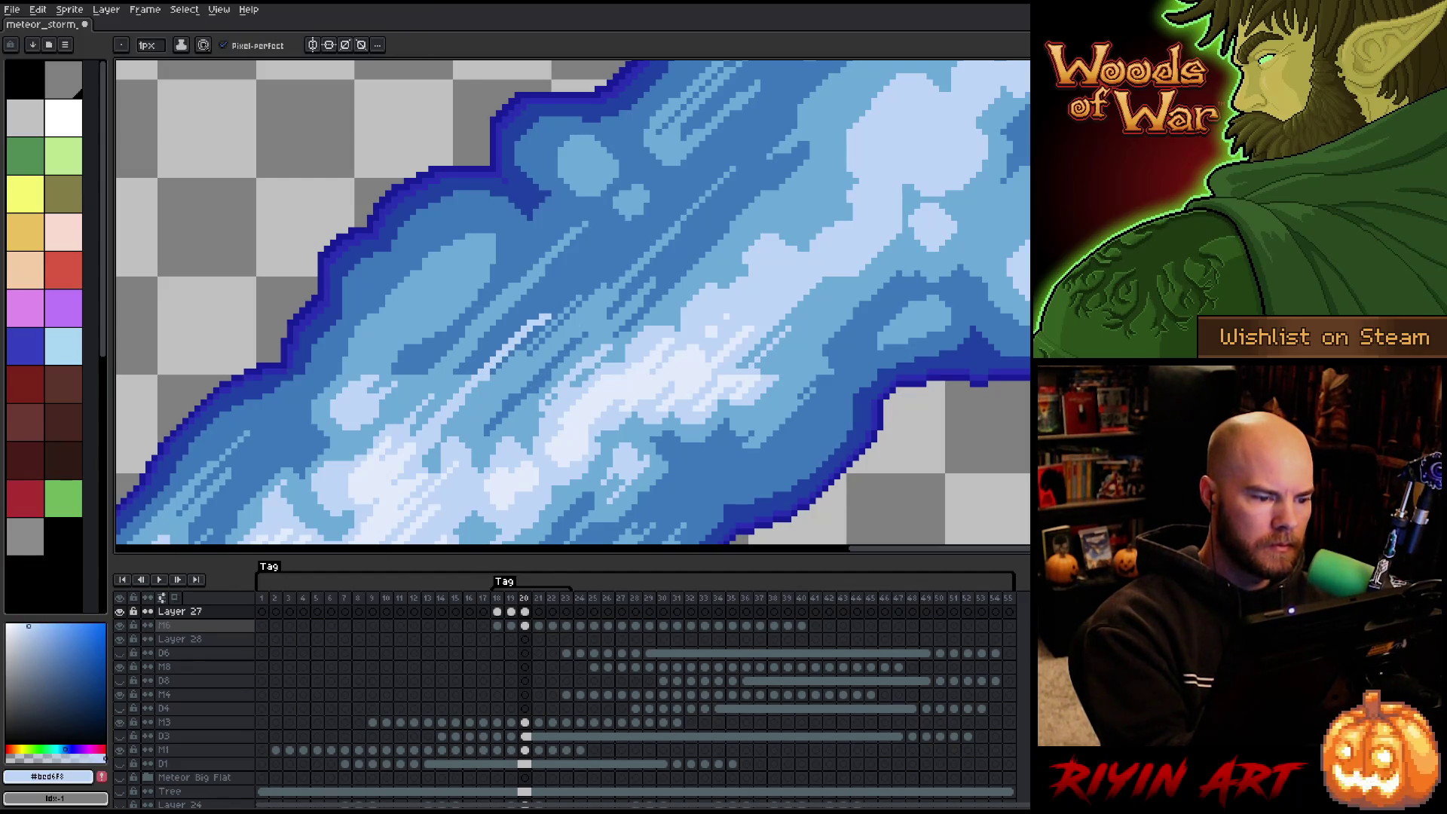
# Add more diagonal streaks along the trail in medium and pale blues, then zoom out to review.
pyautogui.keyDown('alt'); pyautogui.click(490, 375); pyautogui.keyUp('alt')
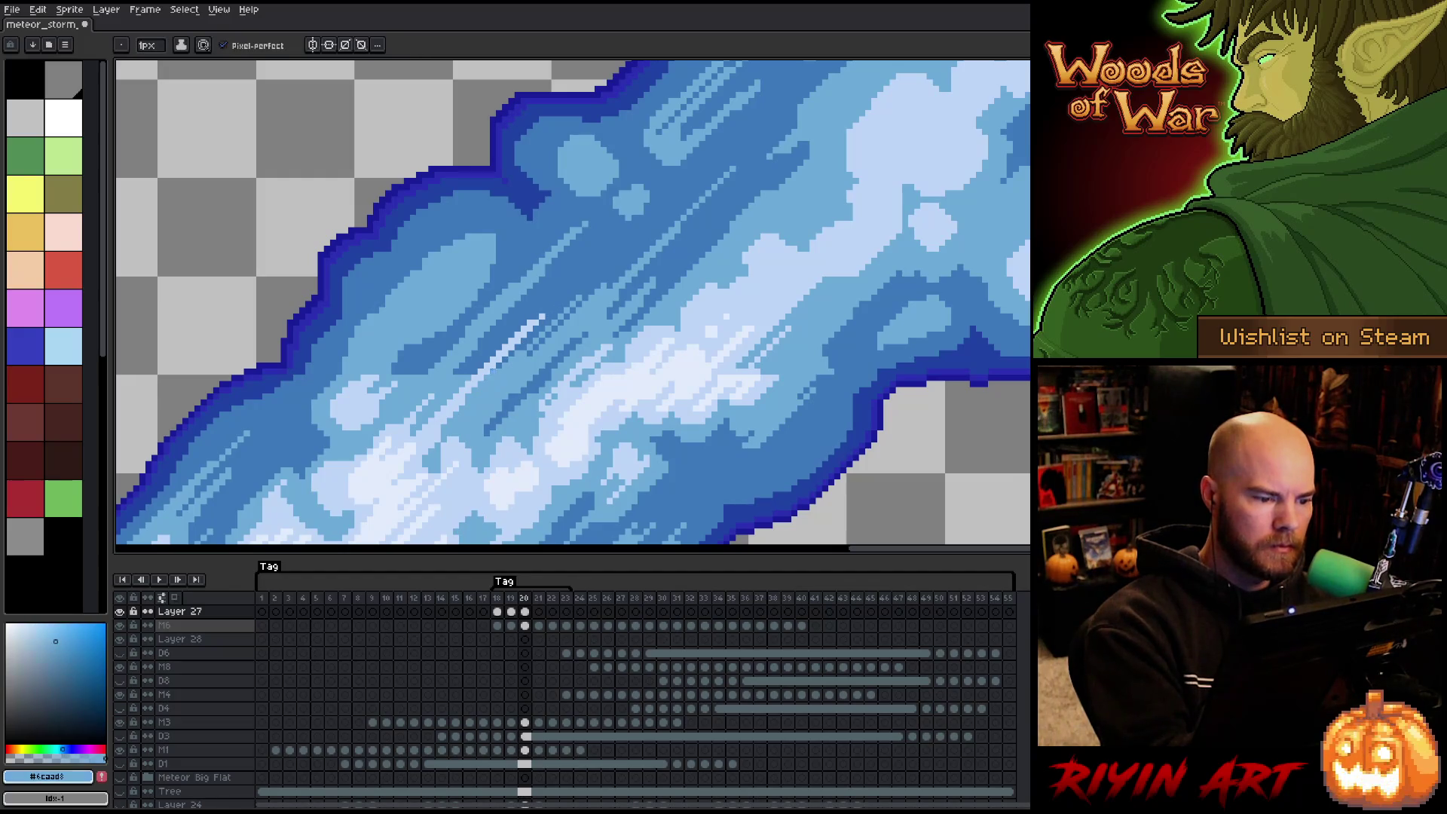
pyautogui.press('space')
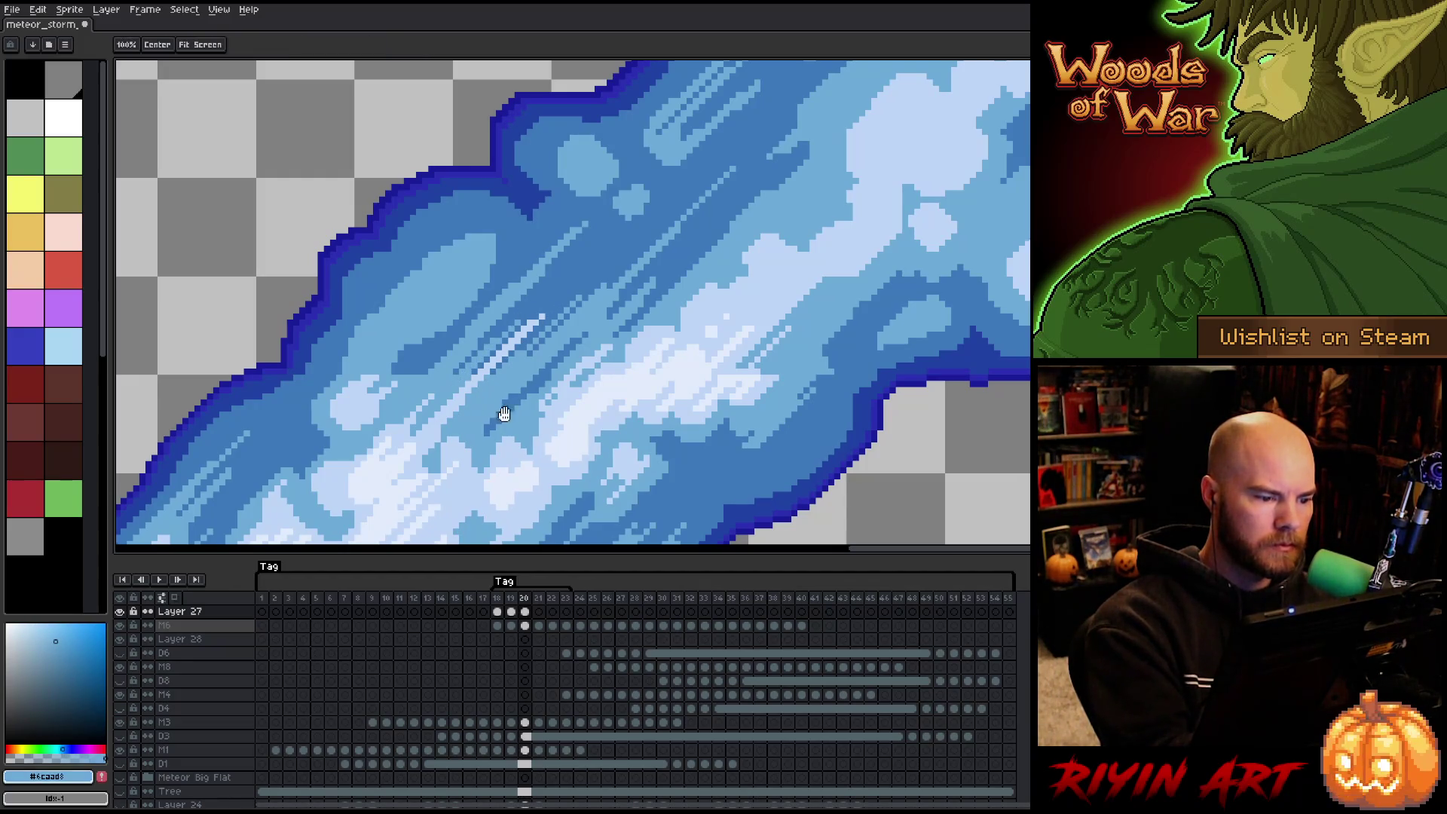
pyautogui.moveTo(504, 414); pyautogui.dragTo(632, 408)
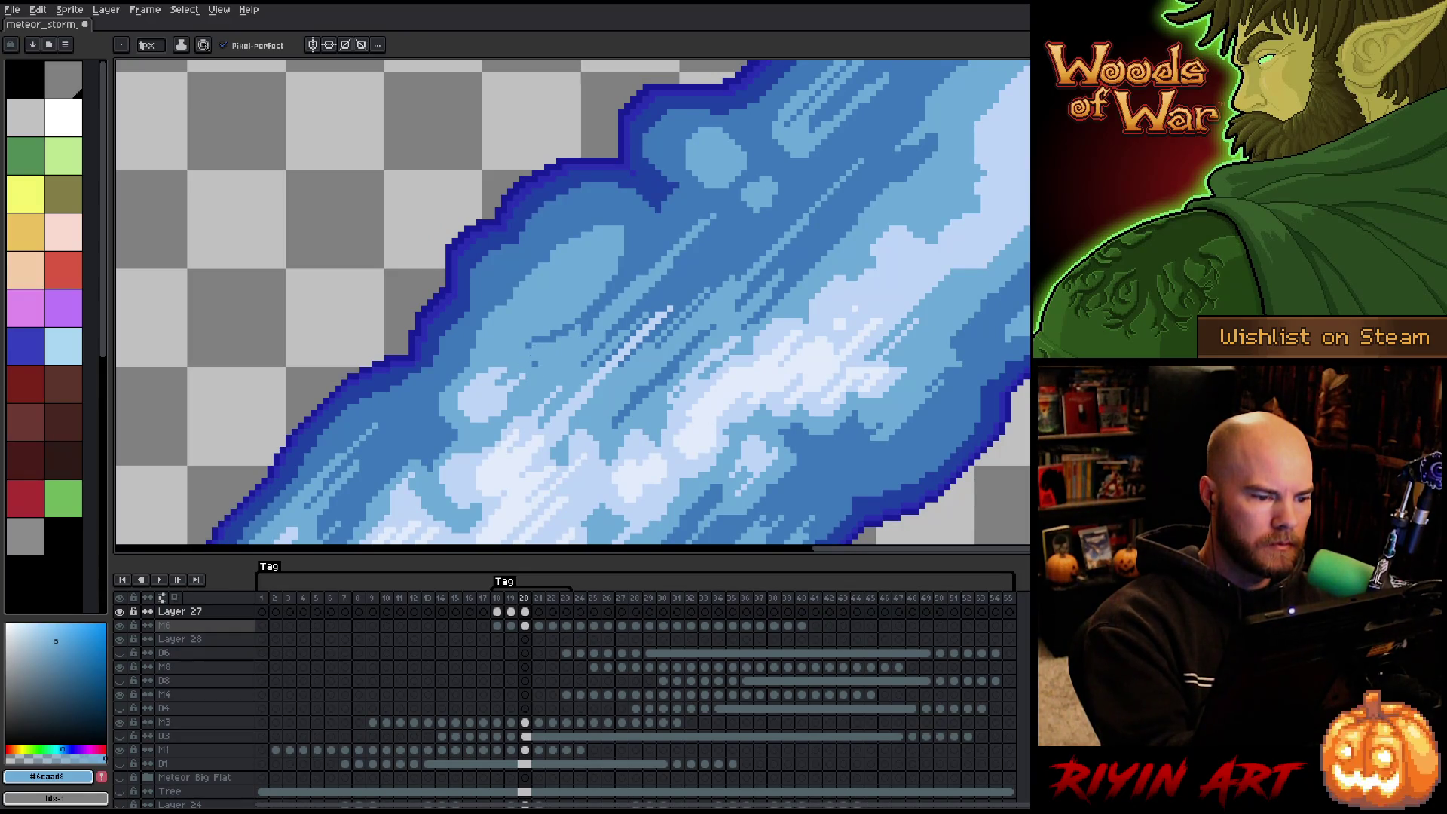
pyautogui.keyDown('alt'); pyautogui.click(529, 339); pyautogui.keyUp('alt')
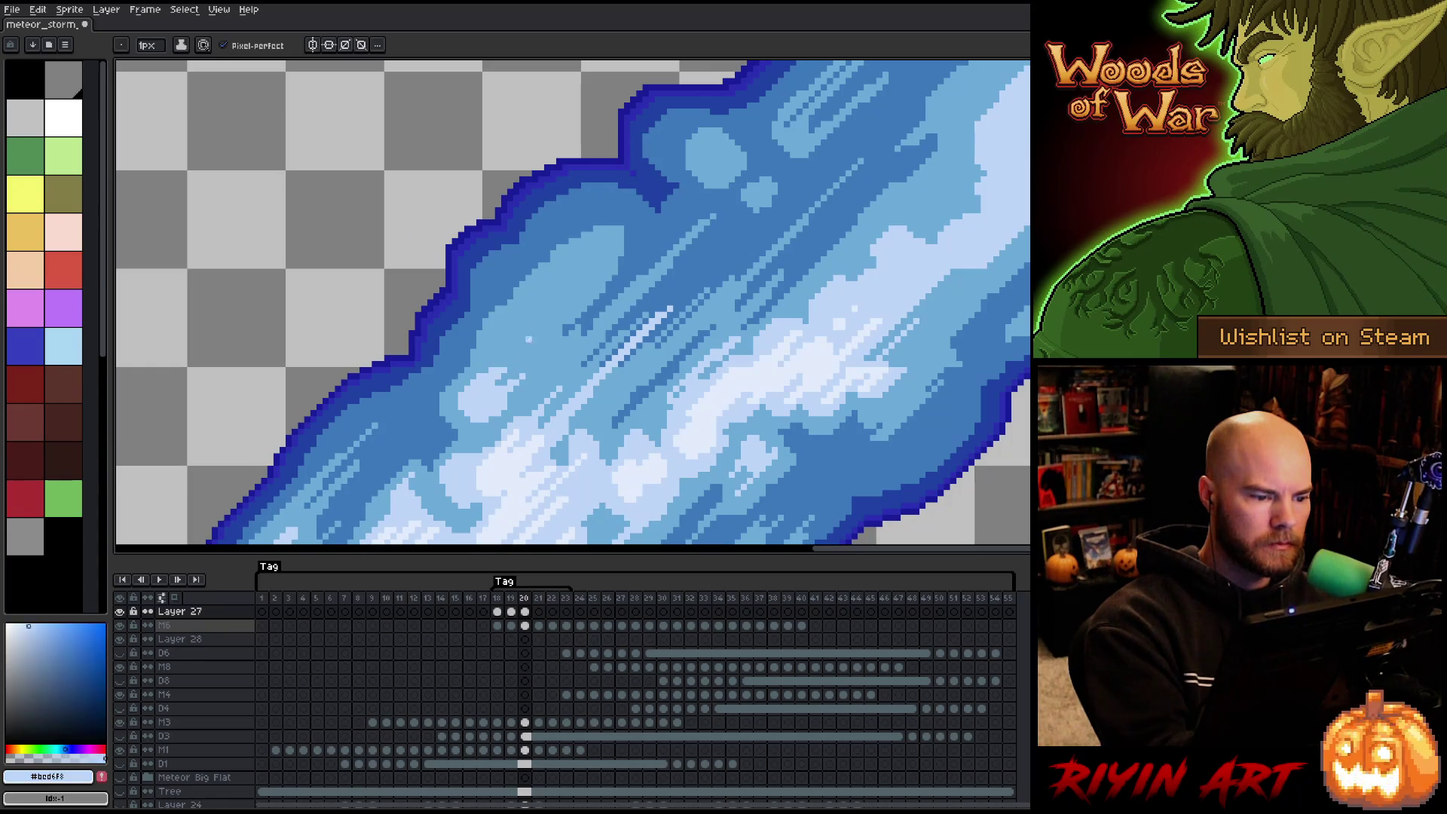
pyautogui.press('space')
pyautogui.moveTo(1001, 252); pyautogui.dragTo(858, 301)
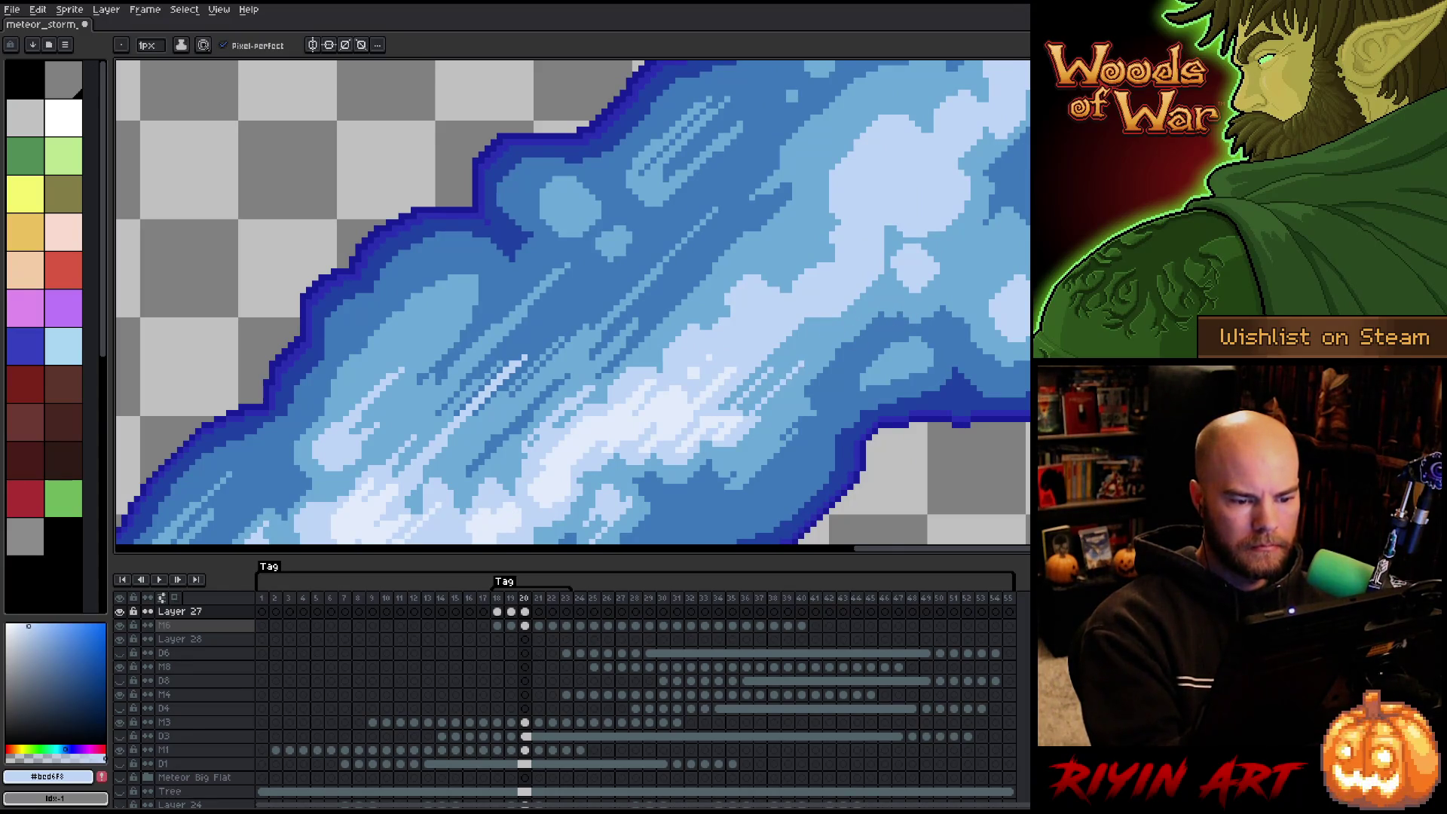
pyautogui.keyDown('alt'); pyautogui.click(738, 407); pyautogui.keyUp('alt')
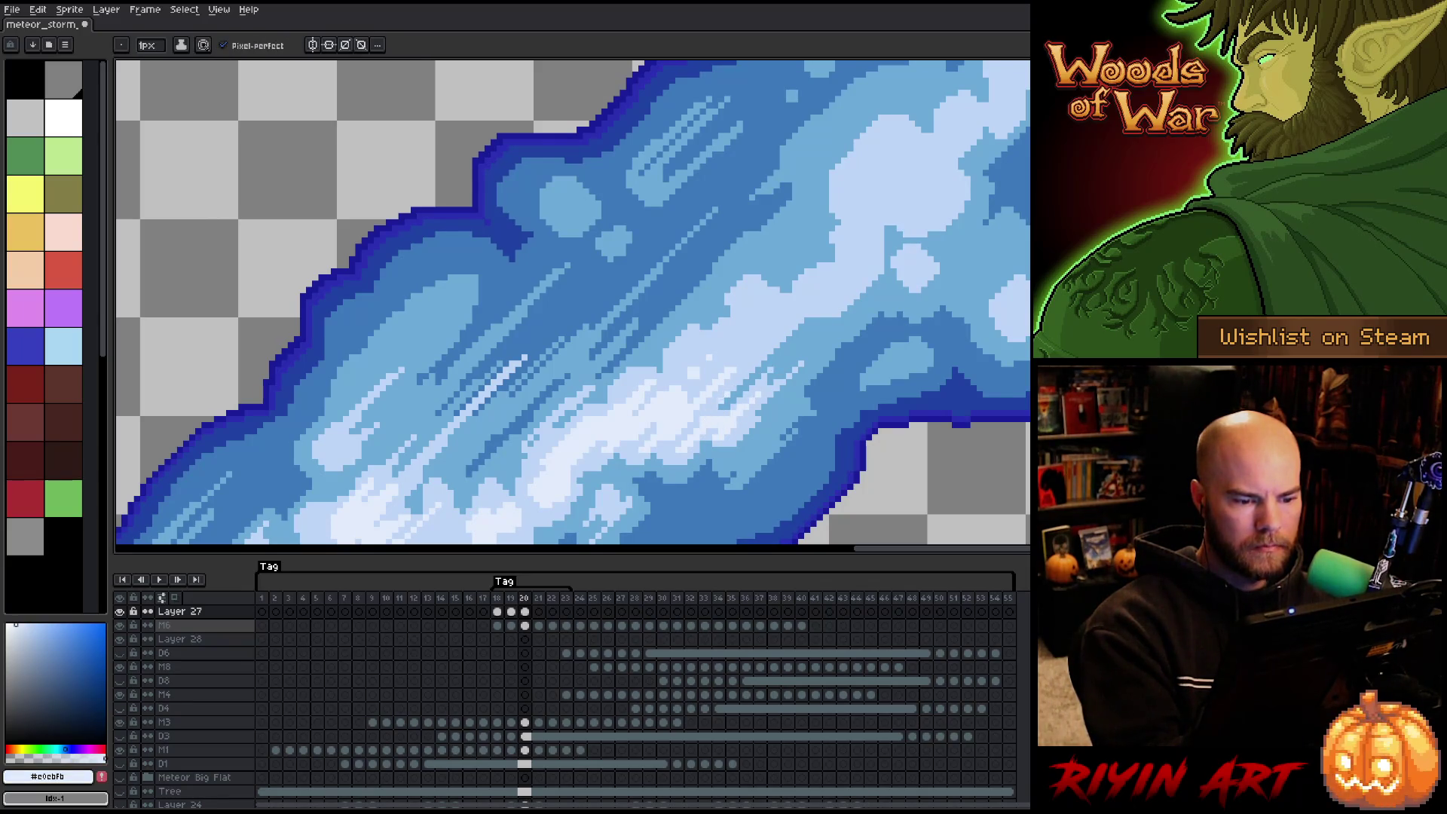
pyautogui.moveTo(878, 313)
pyautogui.mouseDown()
pyautogui.moveTo(765, 433)
pyautogui.moveTo(795, 426)
pyautogui.moveTo(804, 400)
pyautogui.moveTo(730, 452)
pyautogui.mouseUp()
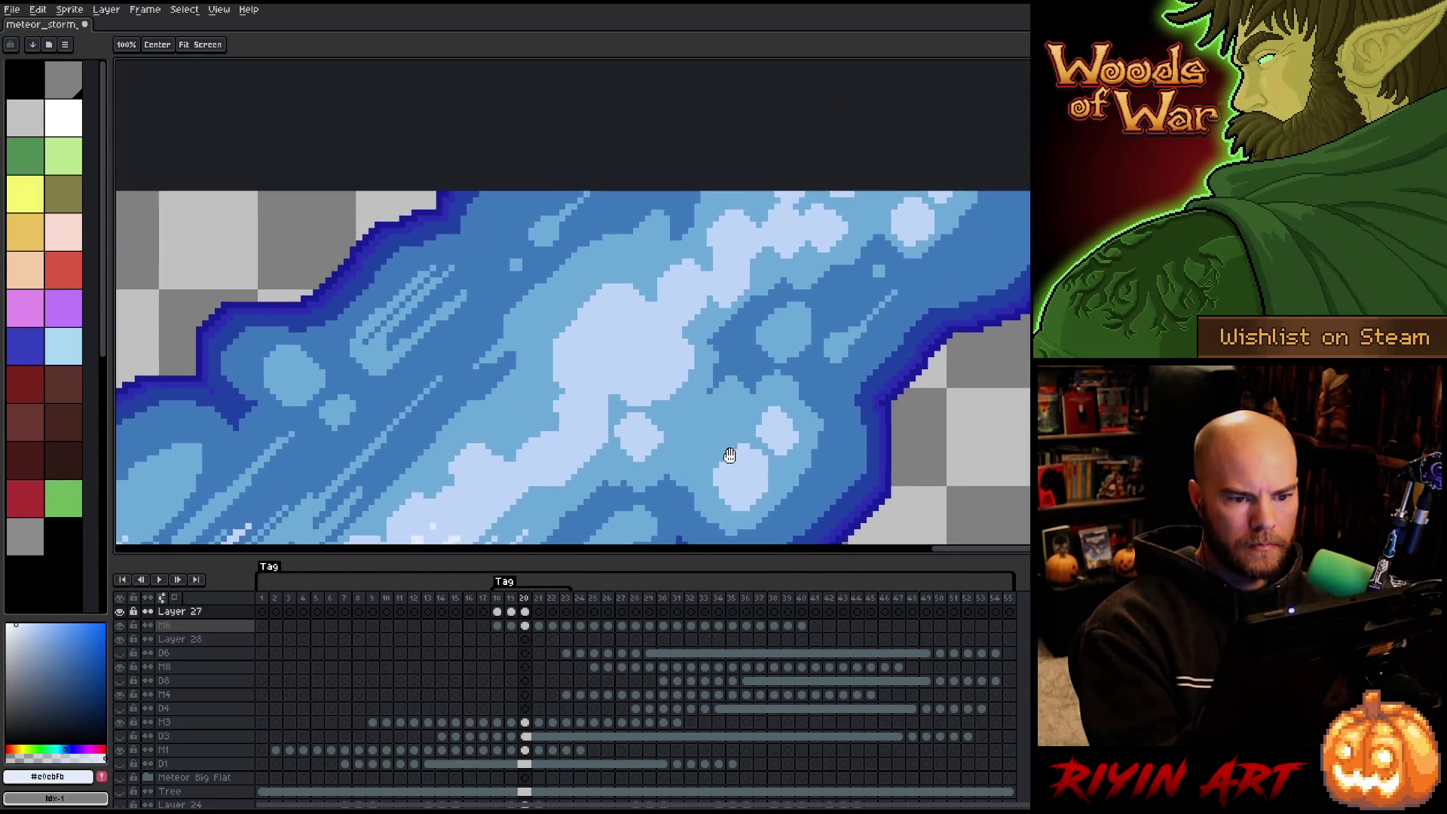
pyautogui.click(871, 206)
pyautogui.scroll(2, 797, 342)
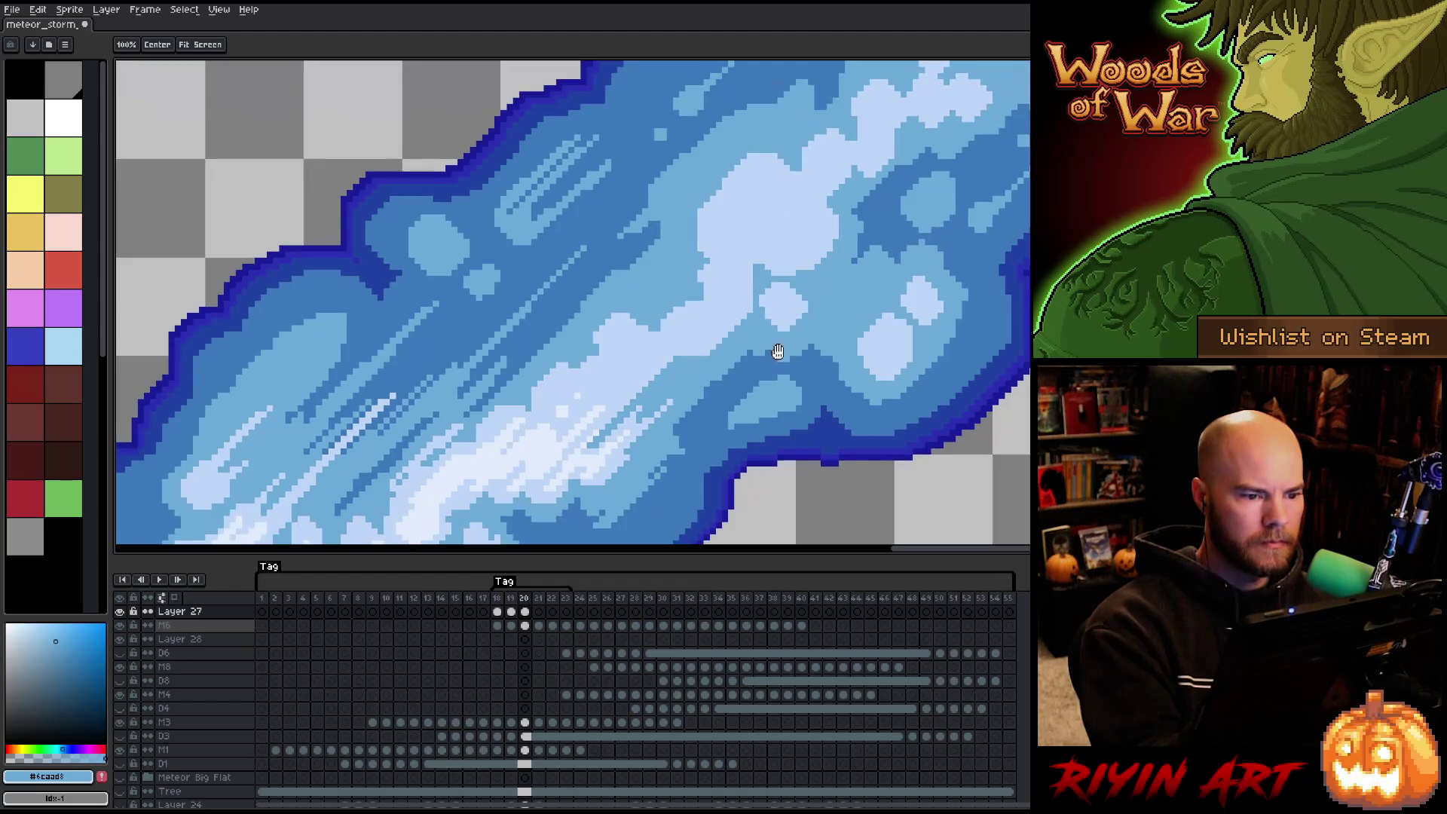
pyautogui.moveTo(817, 313); pyautogui.dragTo(893, 220)
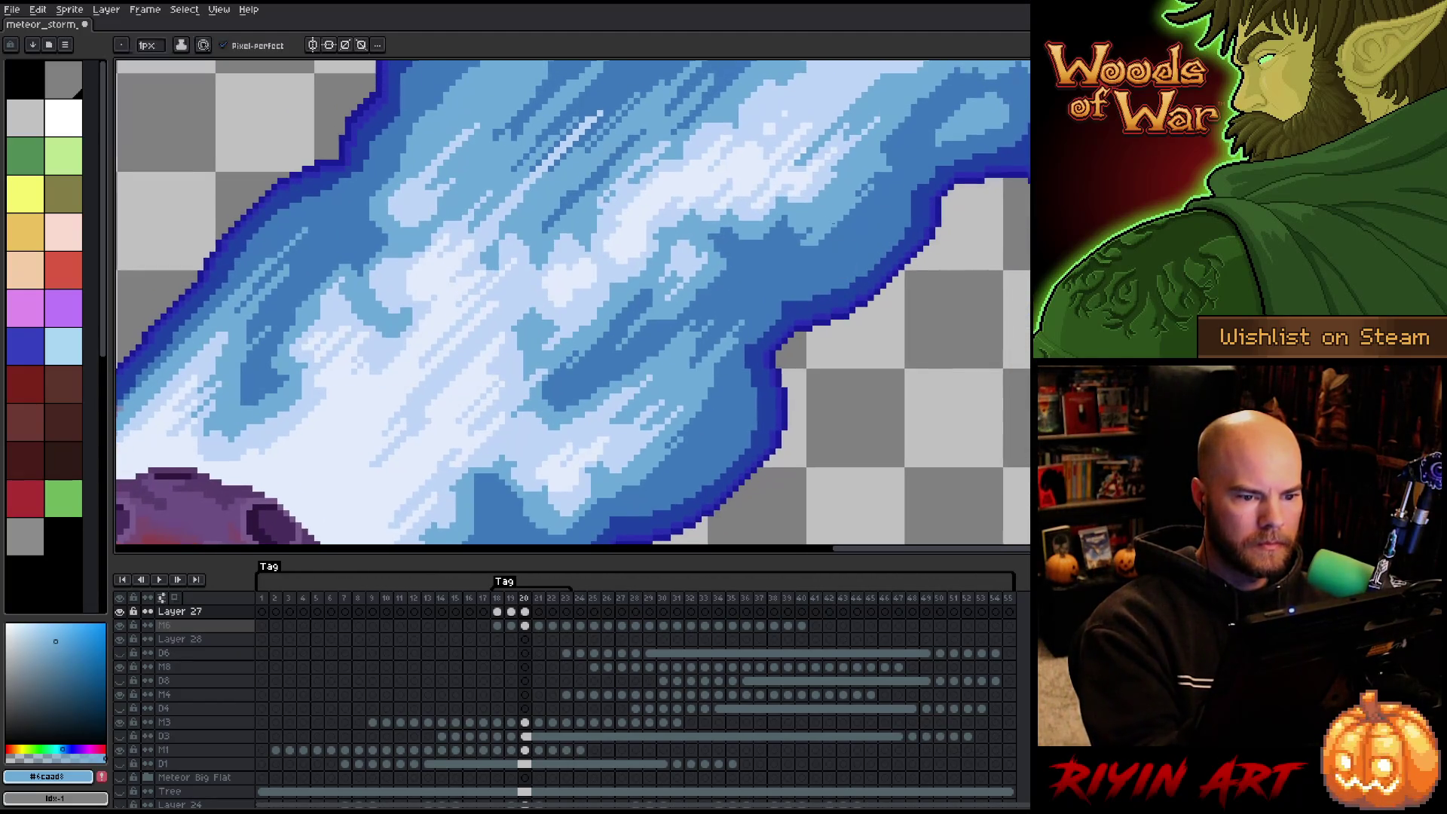
pyautogui.scroll(-3, 775, 314)
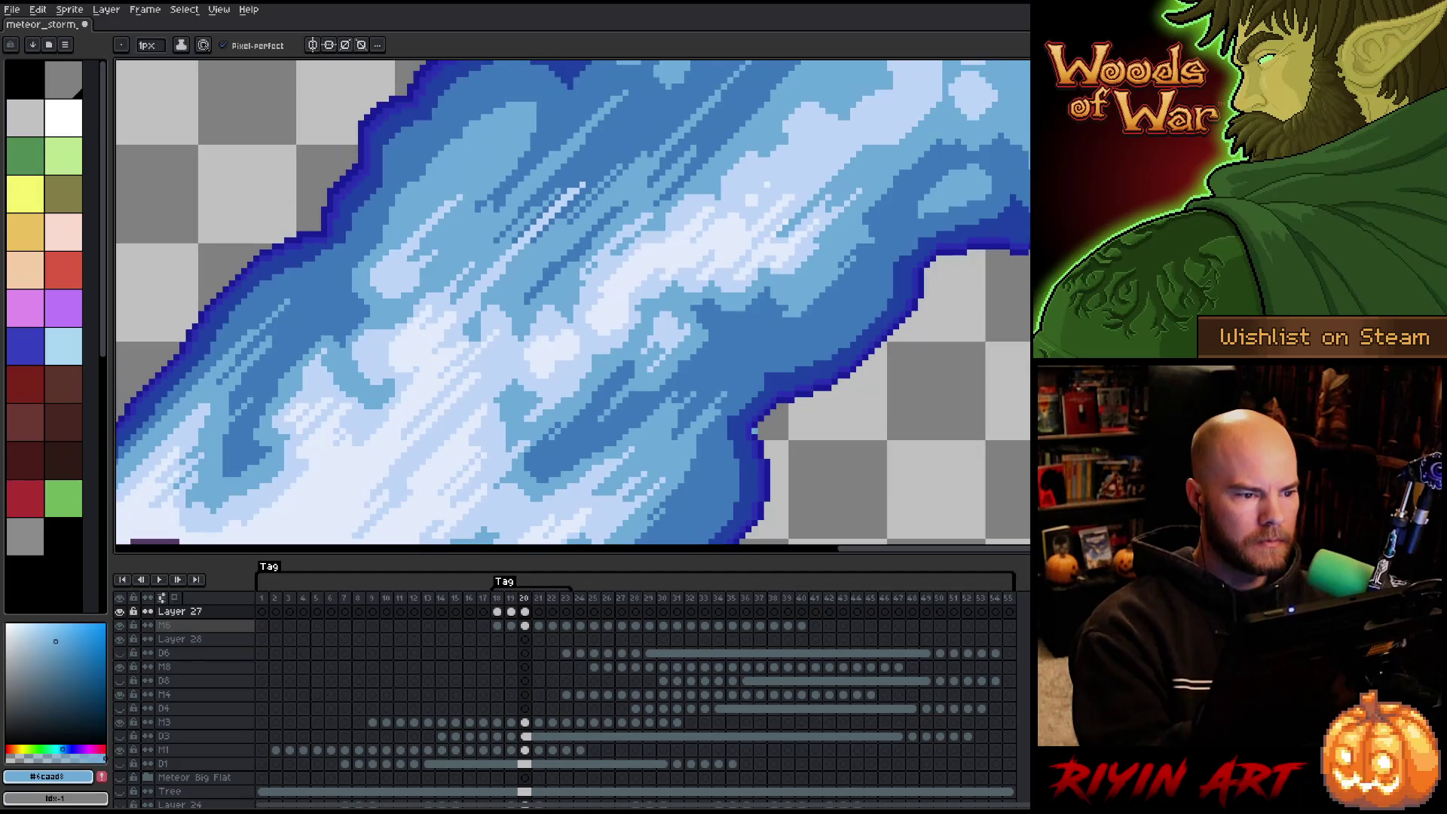
pyautogui.scroll(-2, 573, 377)
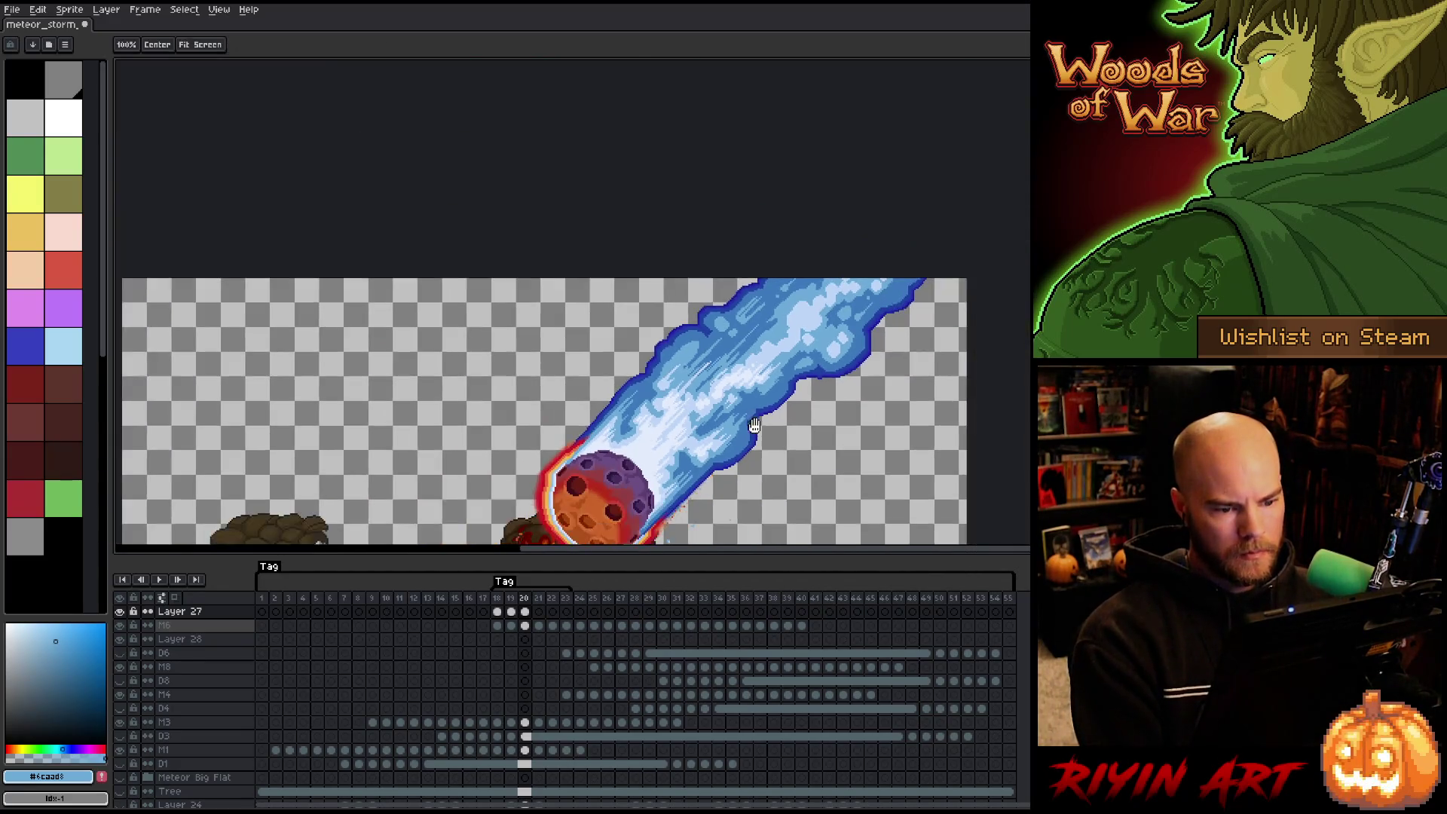
# Play and stop the meteor animation to preview it.
pyautogui.press('Return')
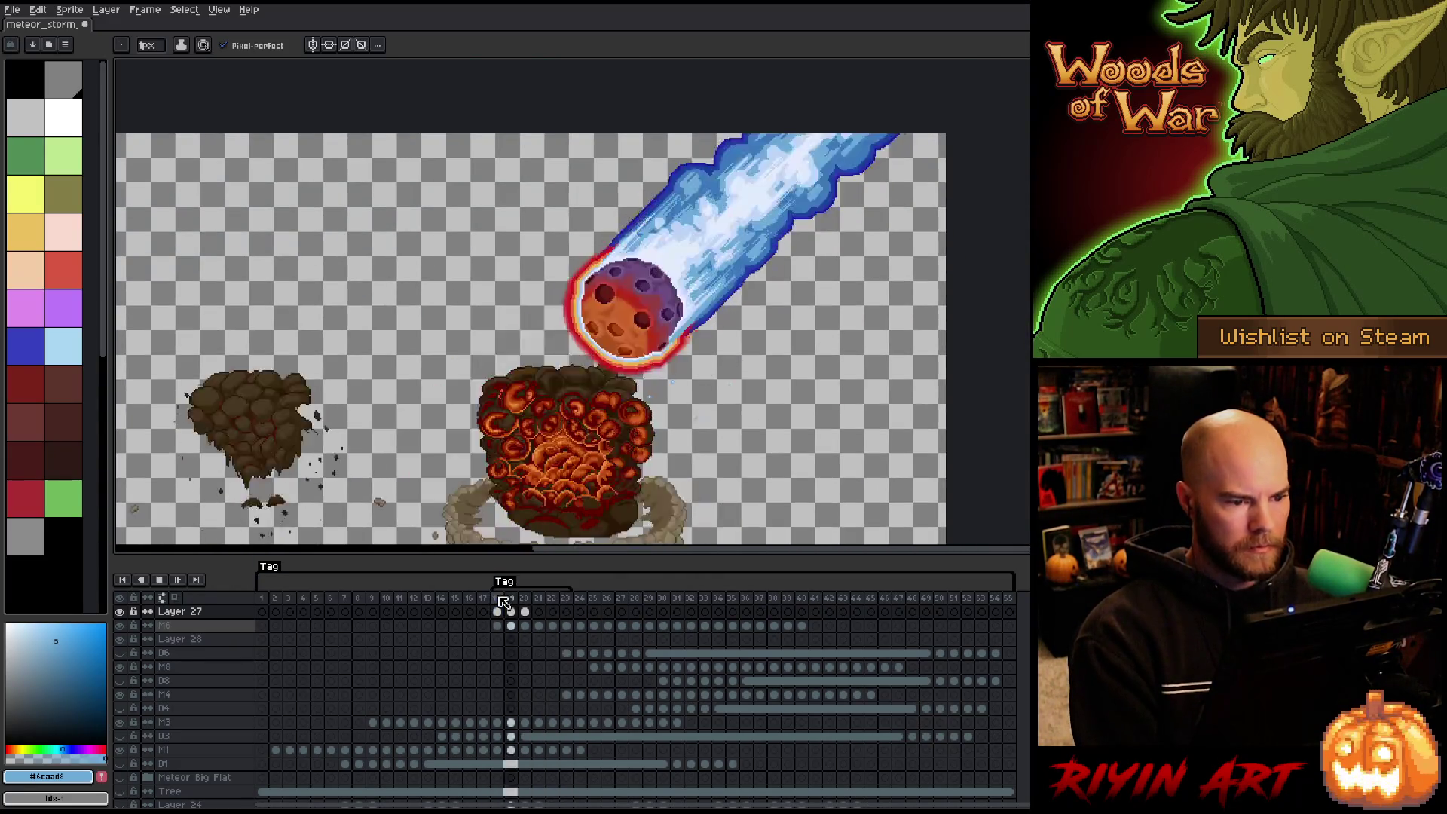
pyautogui.scroll(-1, 621, 316)
pyautogui.scroll(-2, 621, 317)
pyautogui.scroll(2, 625, 325)
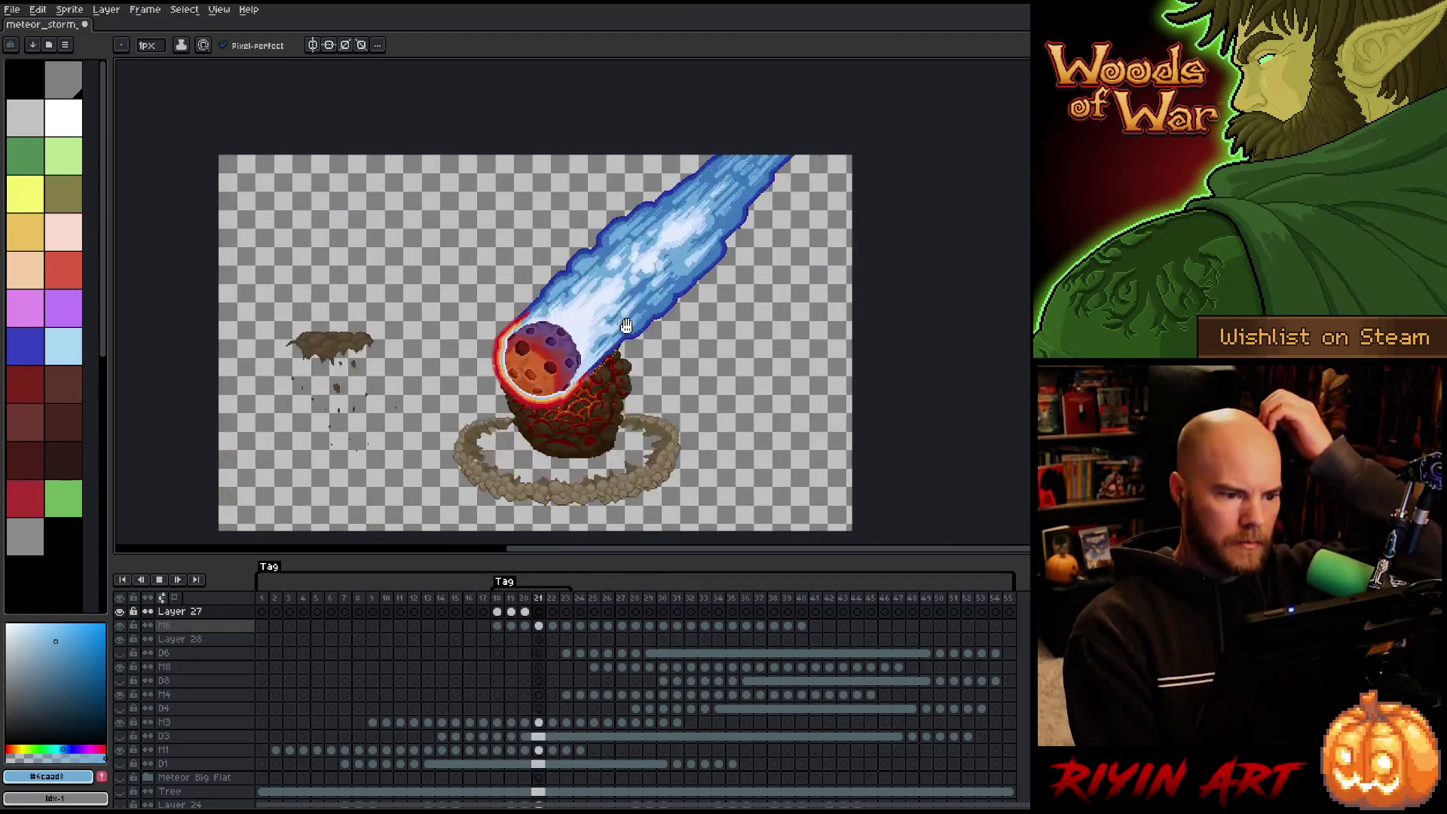
pyautogui.press('Return')
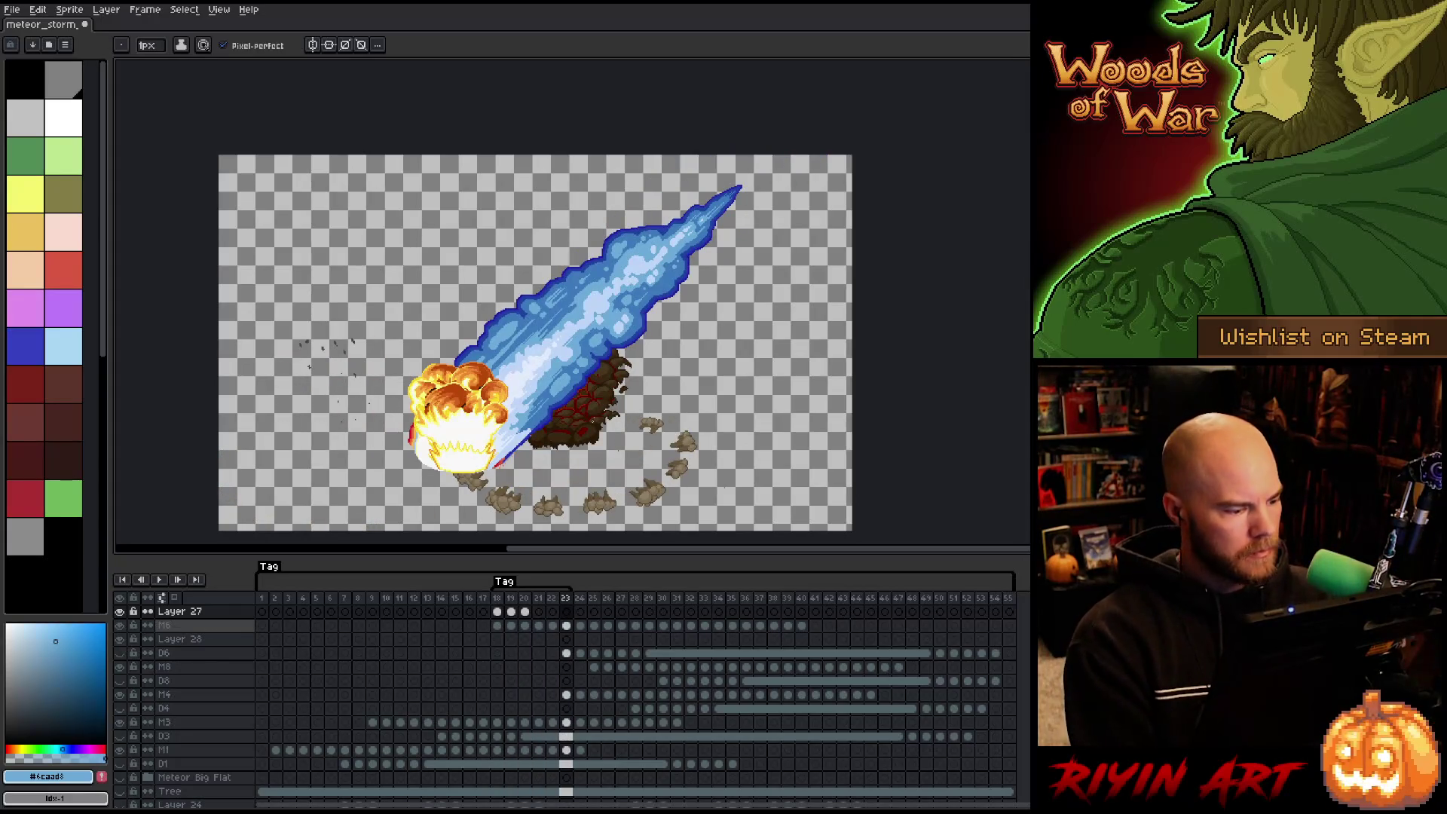
# Delete Layer 27 and step back to frame 18.
pyautogui.click(194, 613)
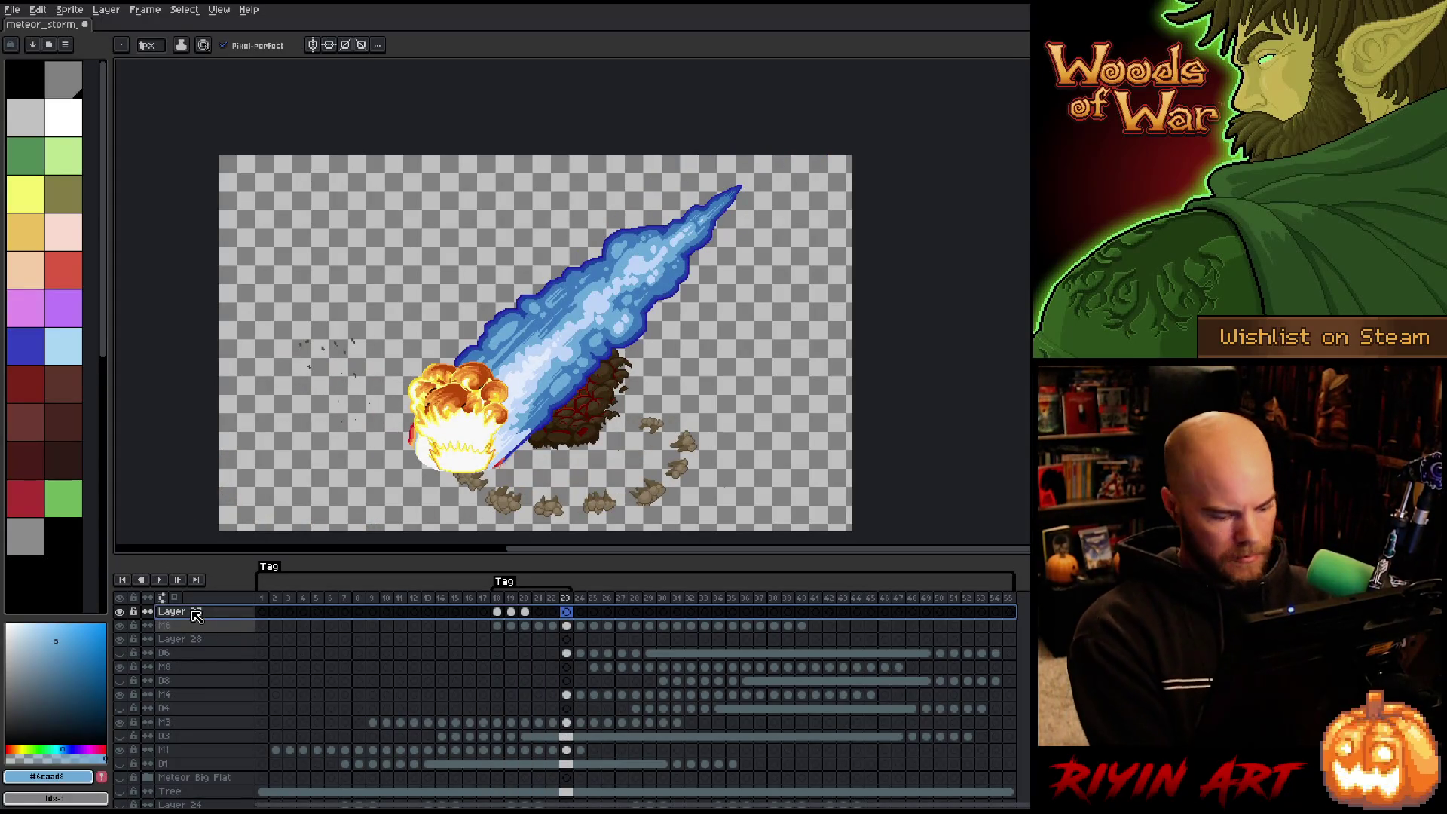
pyautogui.hotkey('ctrl', 'e')
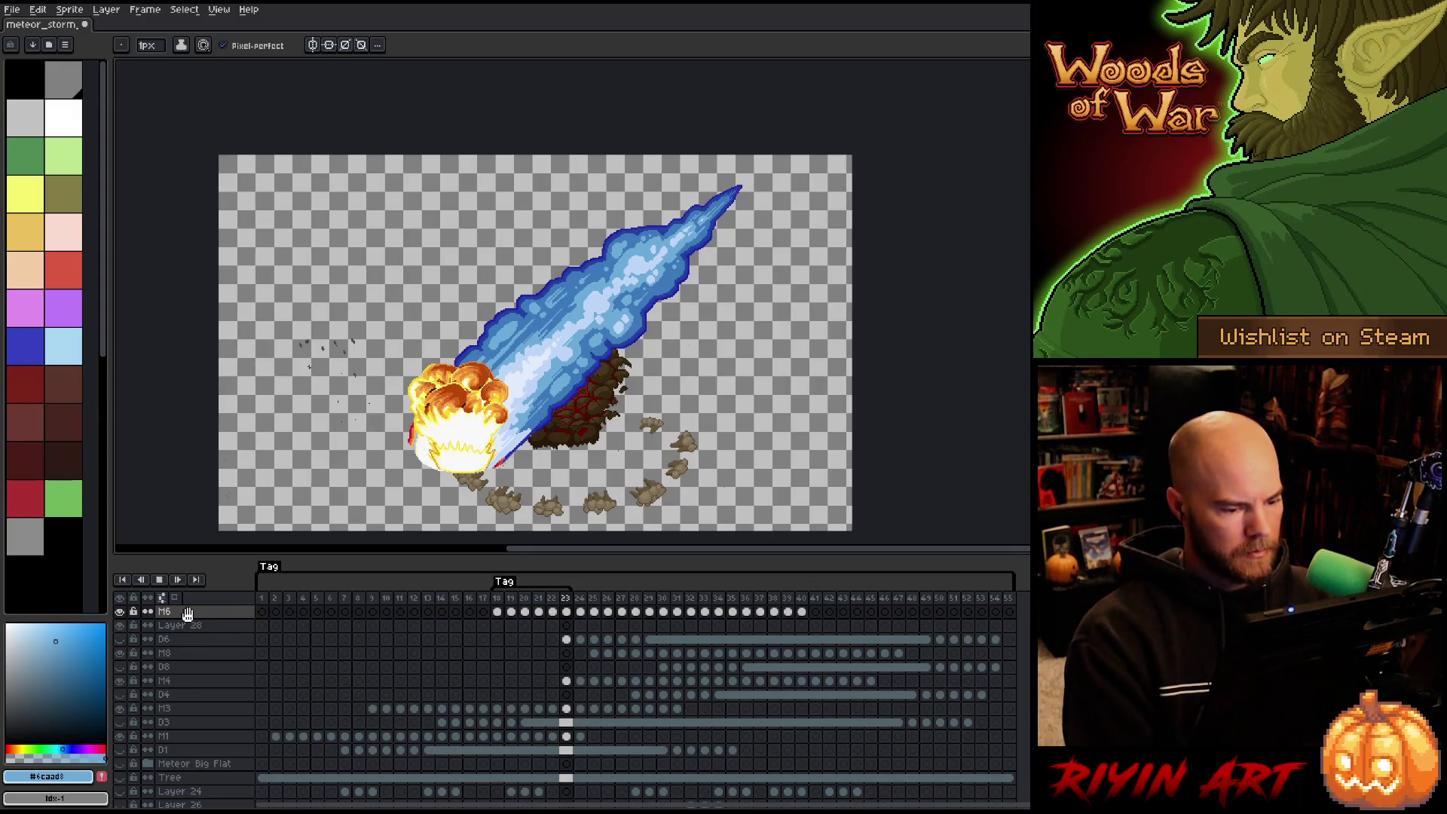
pyautogui.press('Left')
pyautogui.press('Left')
pyautogui.press('Left')
pyautogui.rightClick(503, 590)
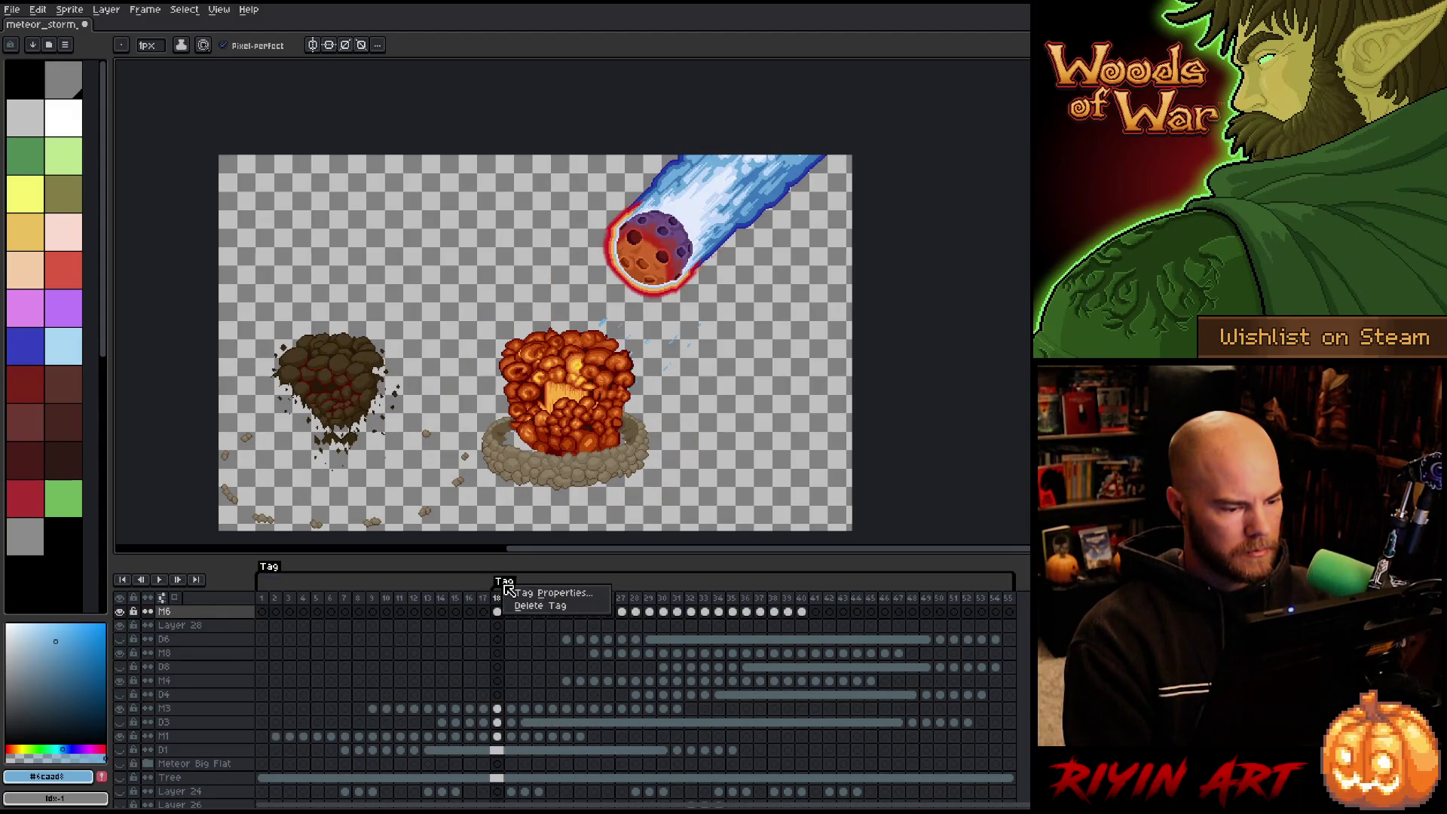
pyautogui.press('Escape')
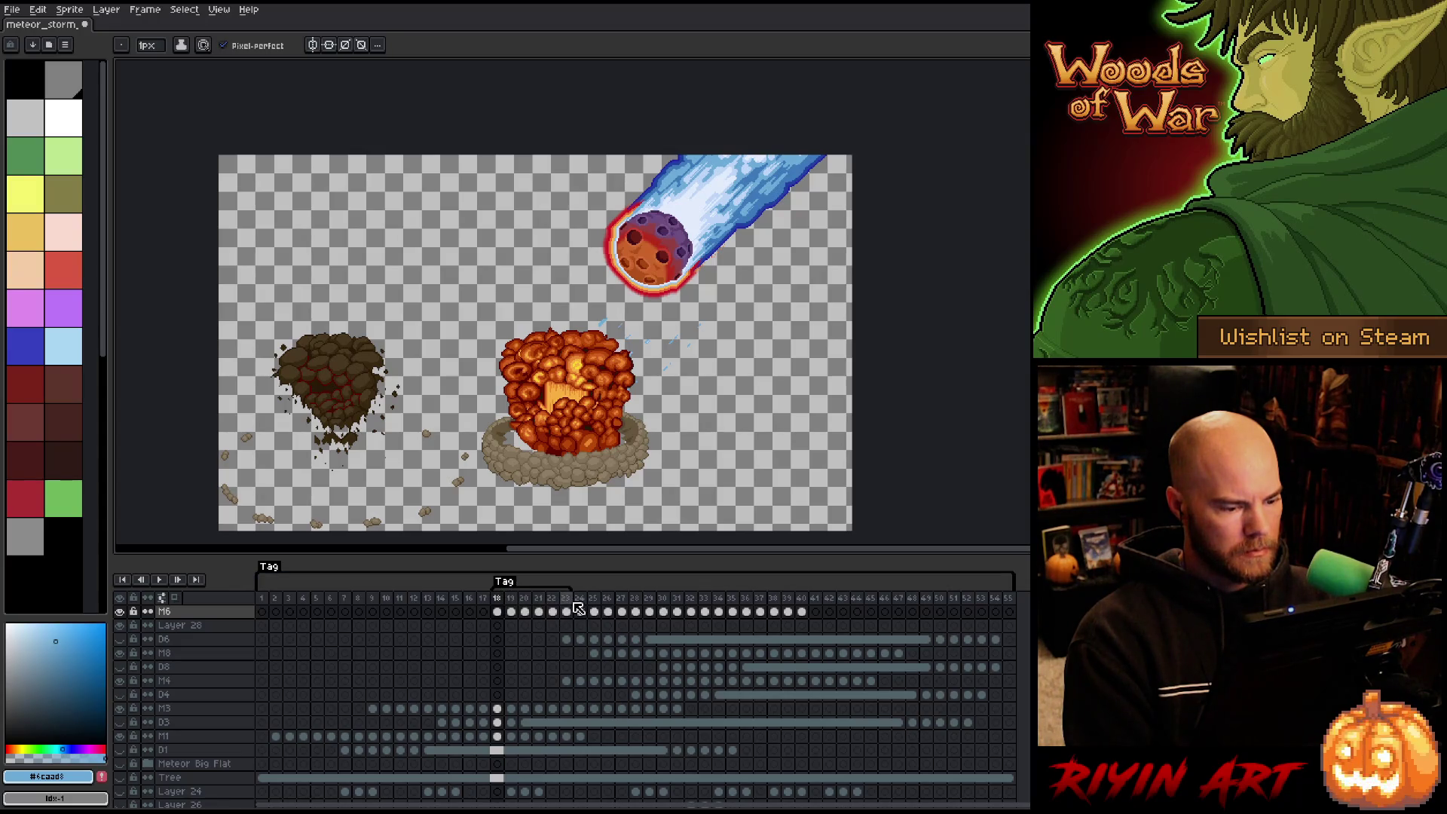
# Insert a new Layer 29 above M3 and move to its frame 9 cel.
pyautogui.moveTo(571, 601); pyautogui.dragTo(501, 599)
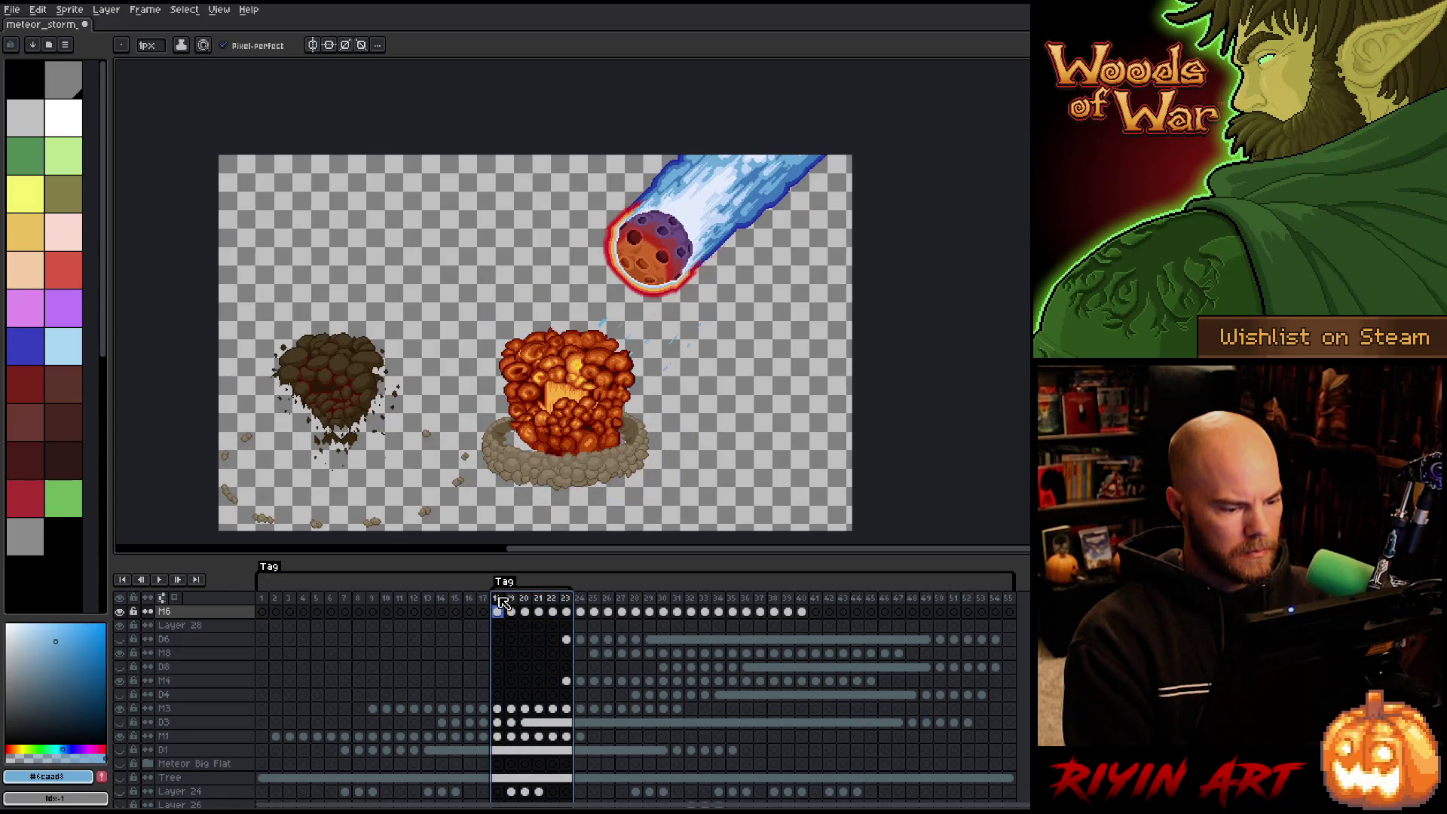
pyautogui.click(580, 611)
pyautogui.moveTo(497, 598)
pyautogui.mouseDown()
pyautogui.moveTo(741, 587)
pyautogui.moveTo(497, 599)
pyautogui.mouseUp()
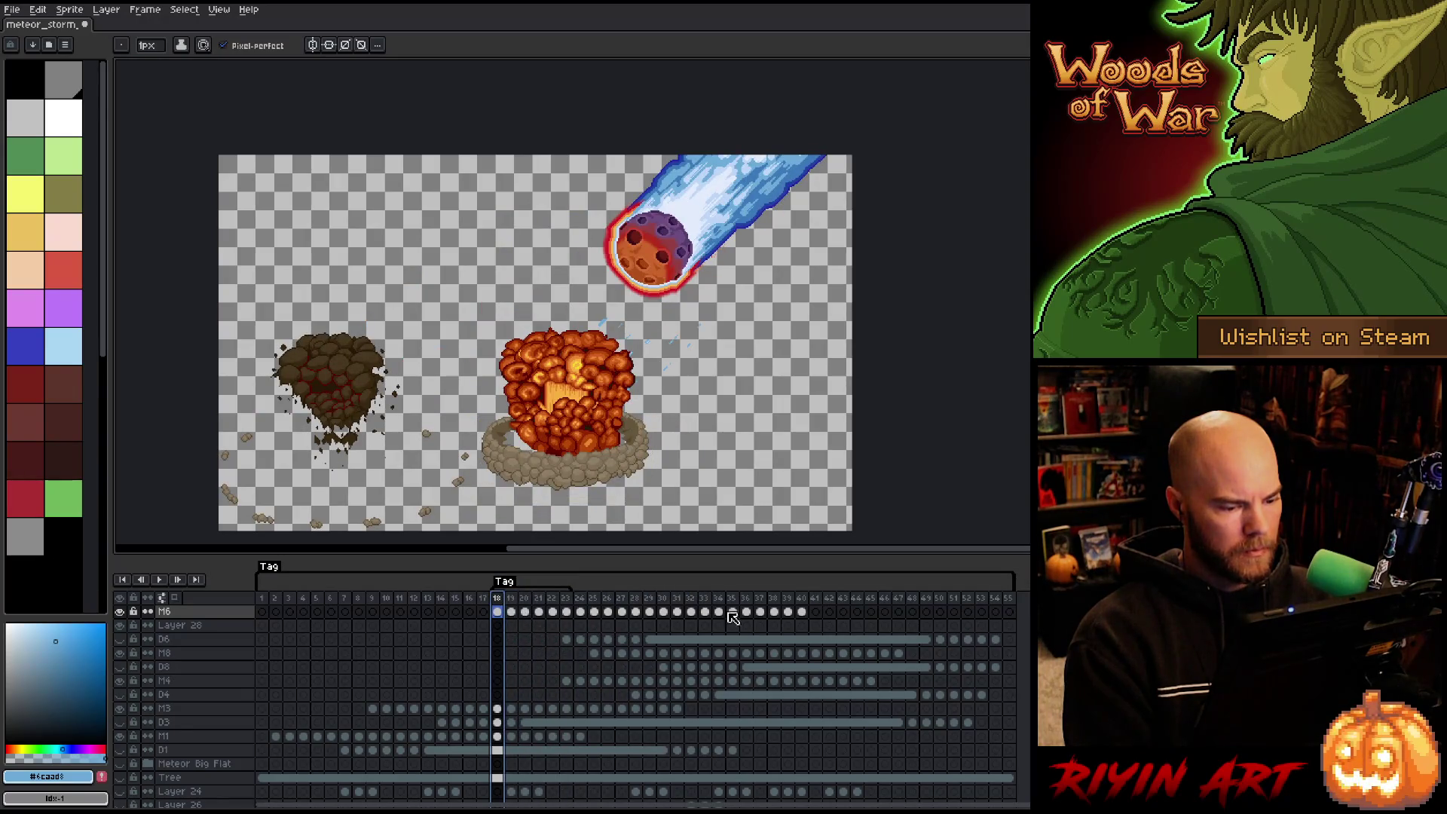
pyautogui.moveTo(795, 616); pyautogui.dragTo(503, 612)
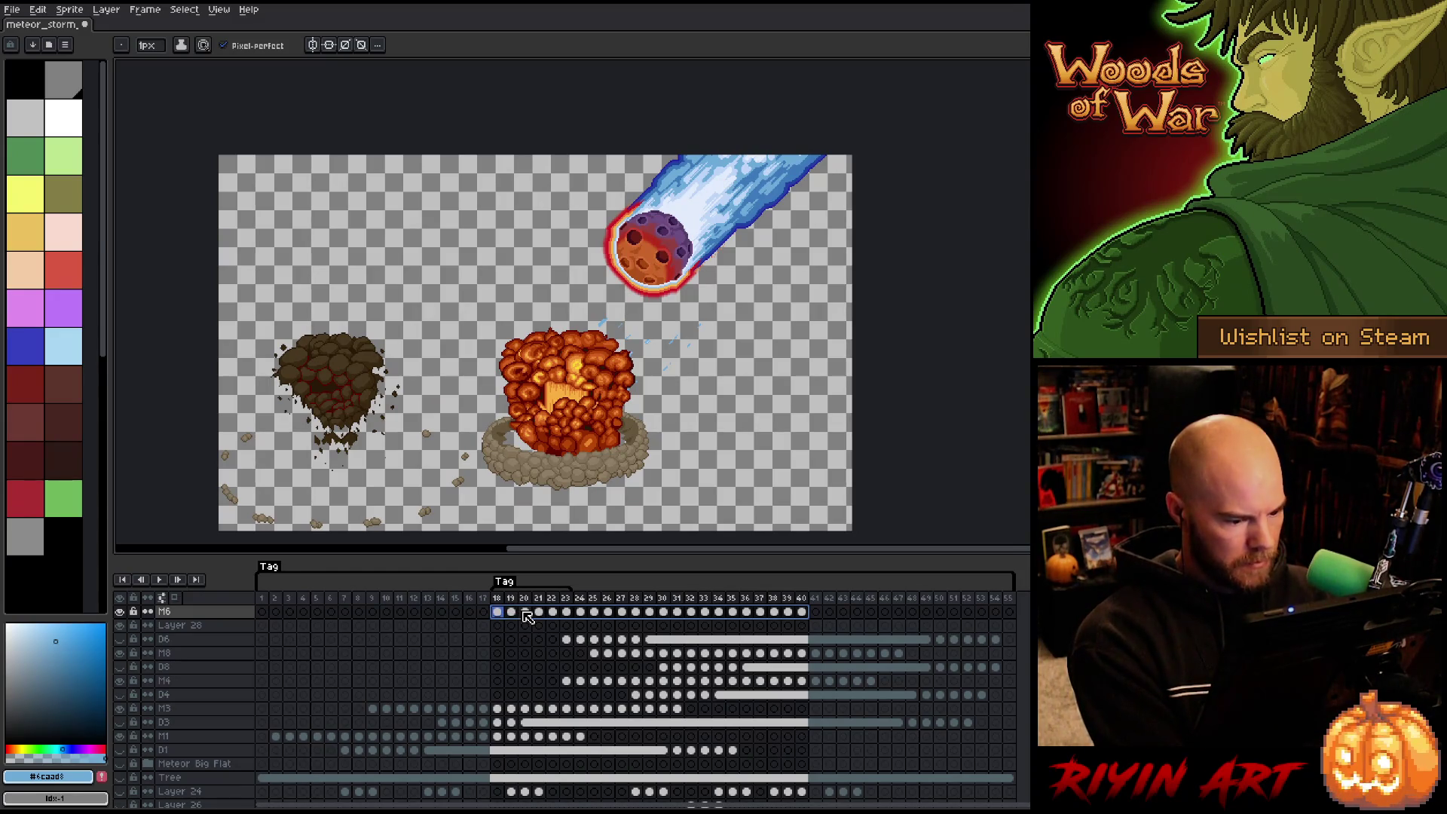
pyautogui.click(199, 712)
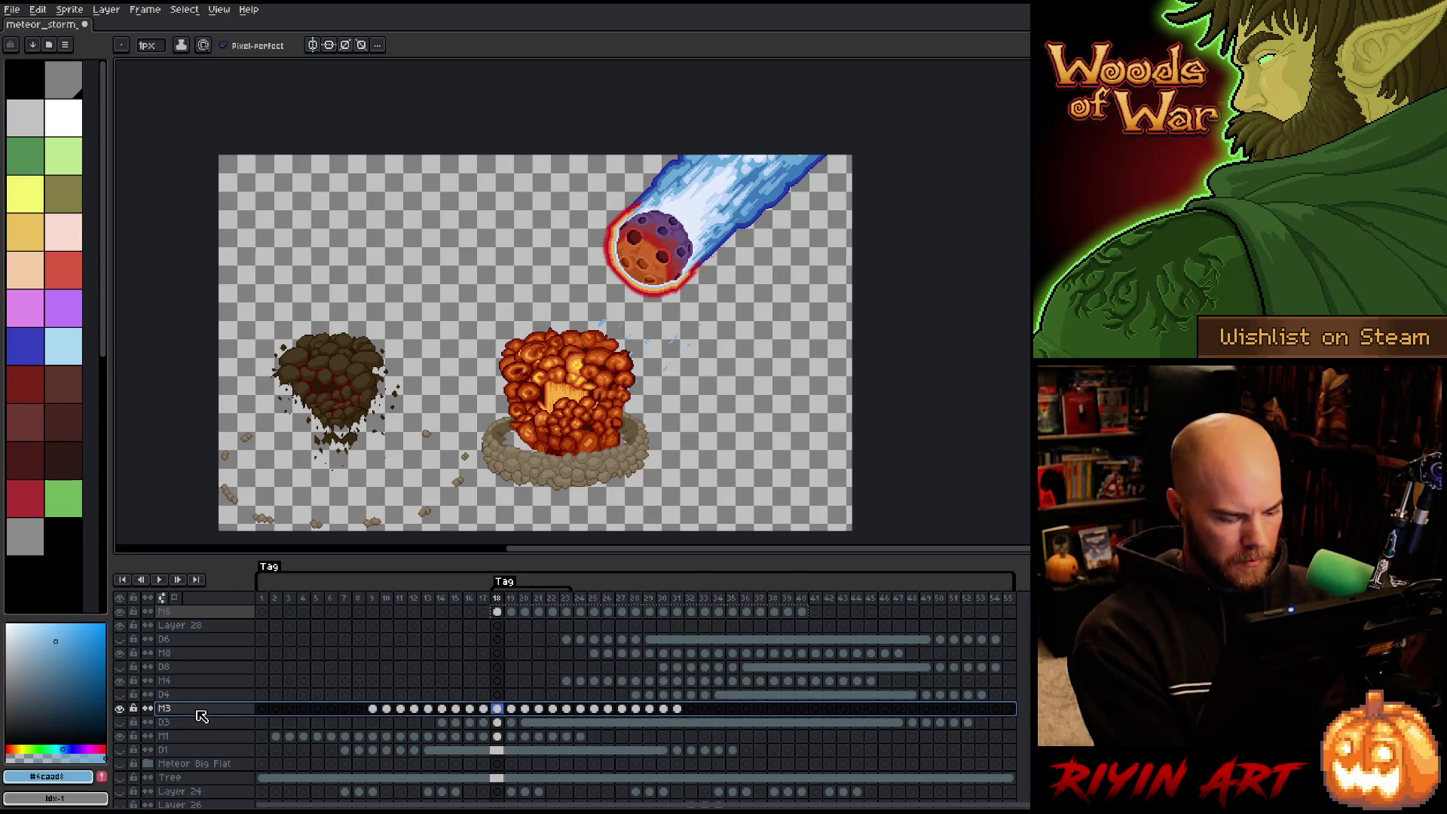
pyautogui.hotkey('shift', 'n')
pyautogui.click(373, 709)
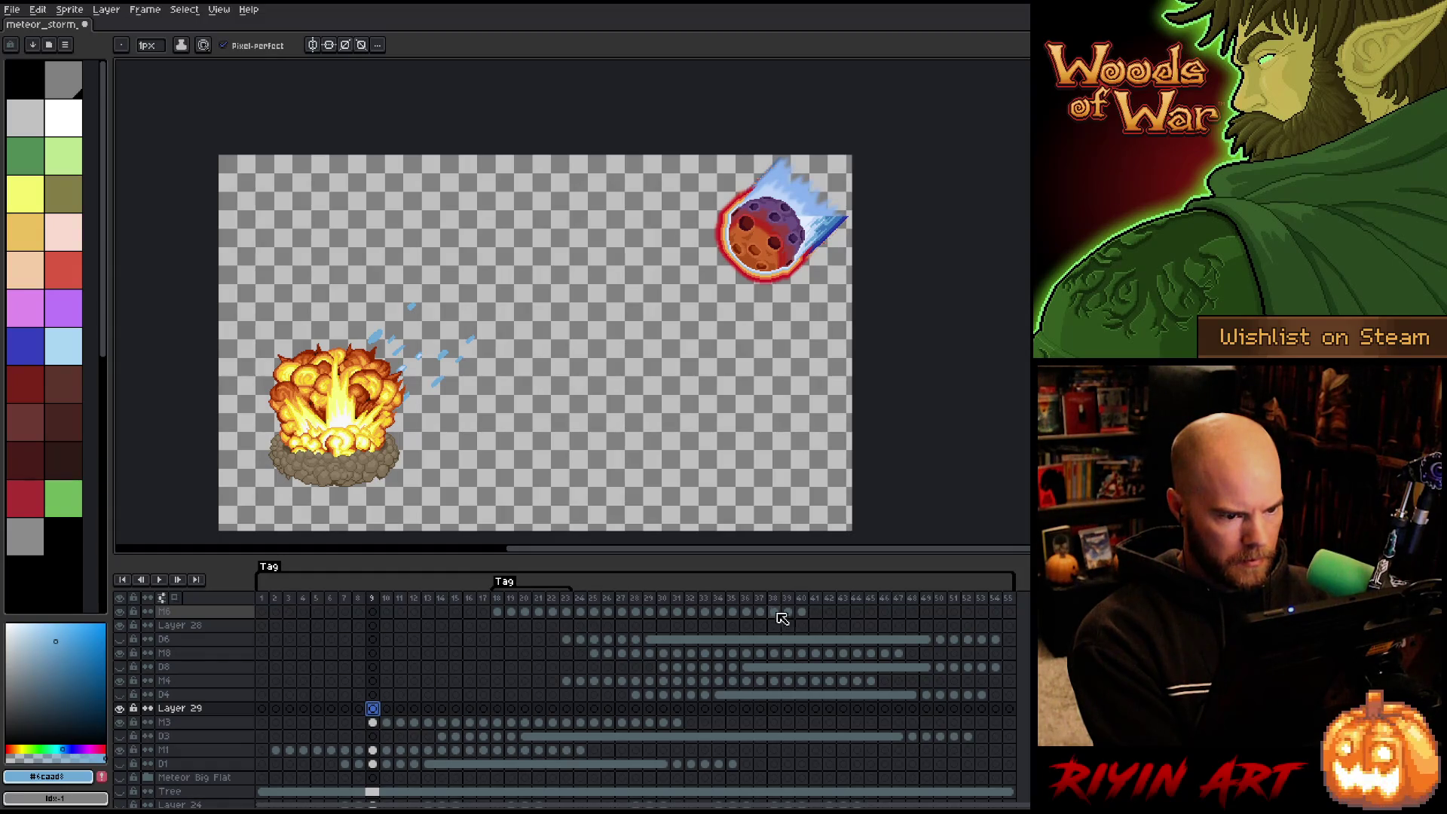
# Copy M6's frame 18–23 meteor cels to Layer 29 frames 9–14 and shift them up-right.
pyautogui.moveTo(575, 614); pyautogui.dragTo(505, 614)
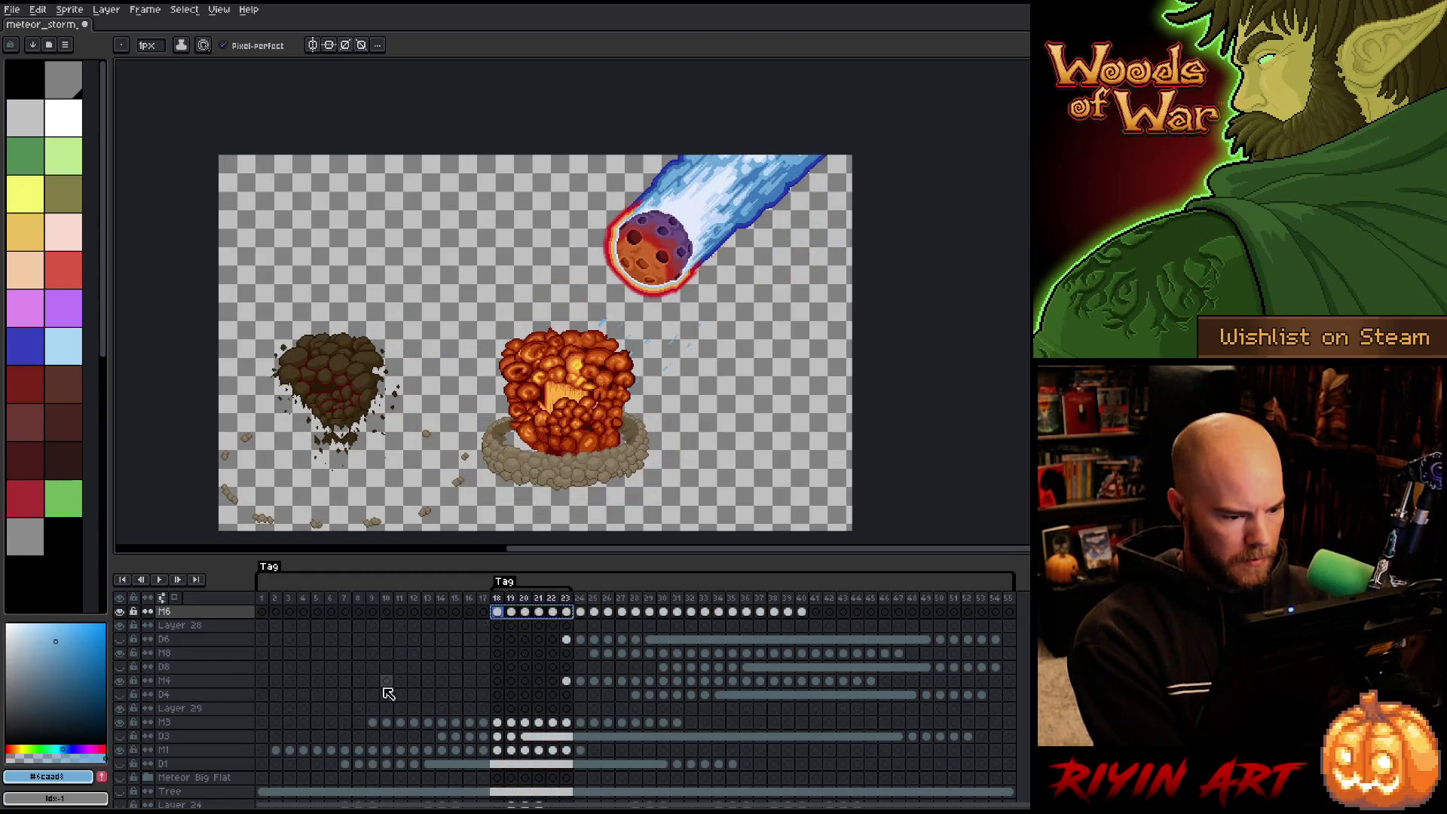
pyautogui.click(373, 710)
pyautogui.moveTo(374, 716)
pyautogui.mouseDown()
pyautogui.moveTo(403, 701)
pyautogui.moveTo(447, 714)
pyautogui.moveTo(373, 708)
pyautogui.mouseUp()
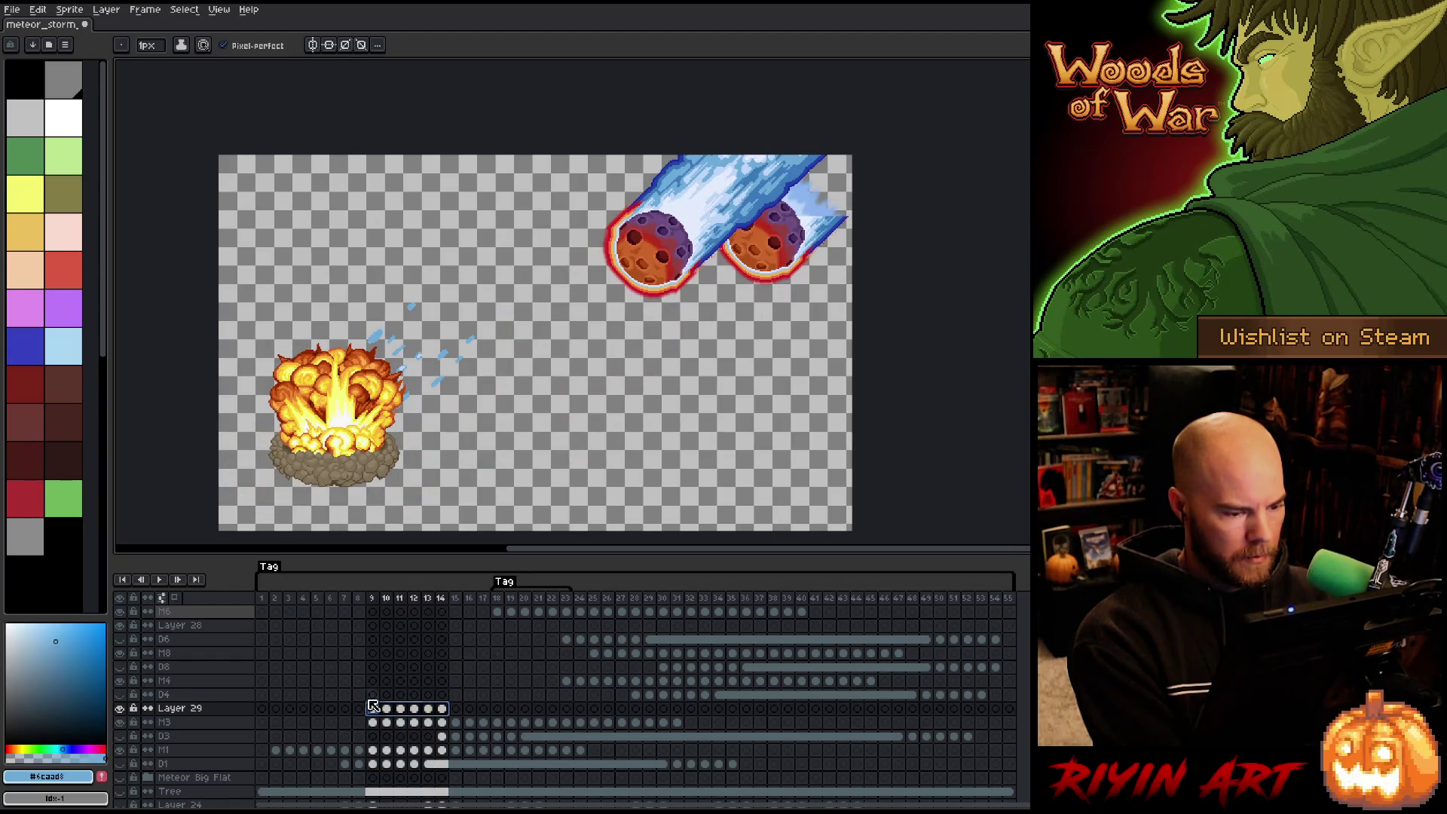
pyautogui.scroll(3, 405, 366)
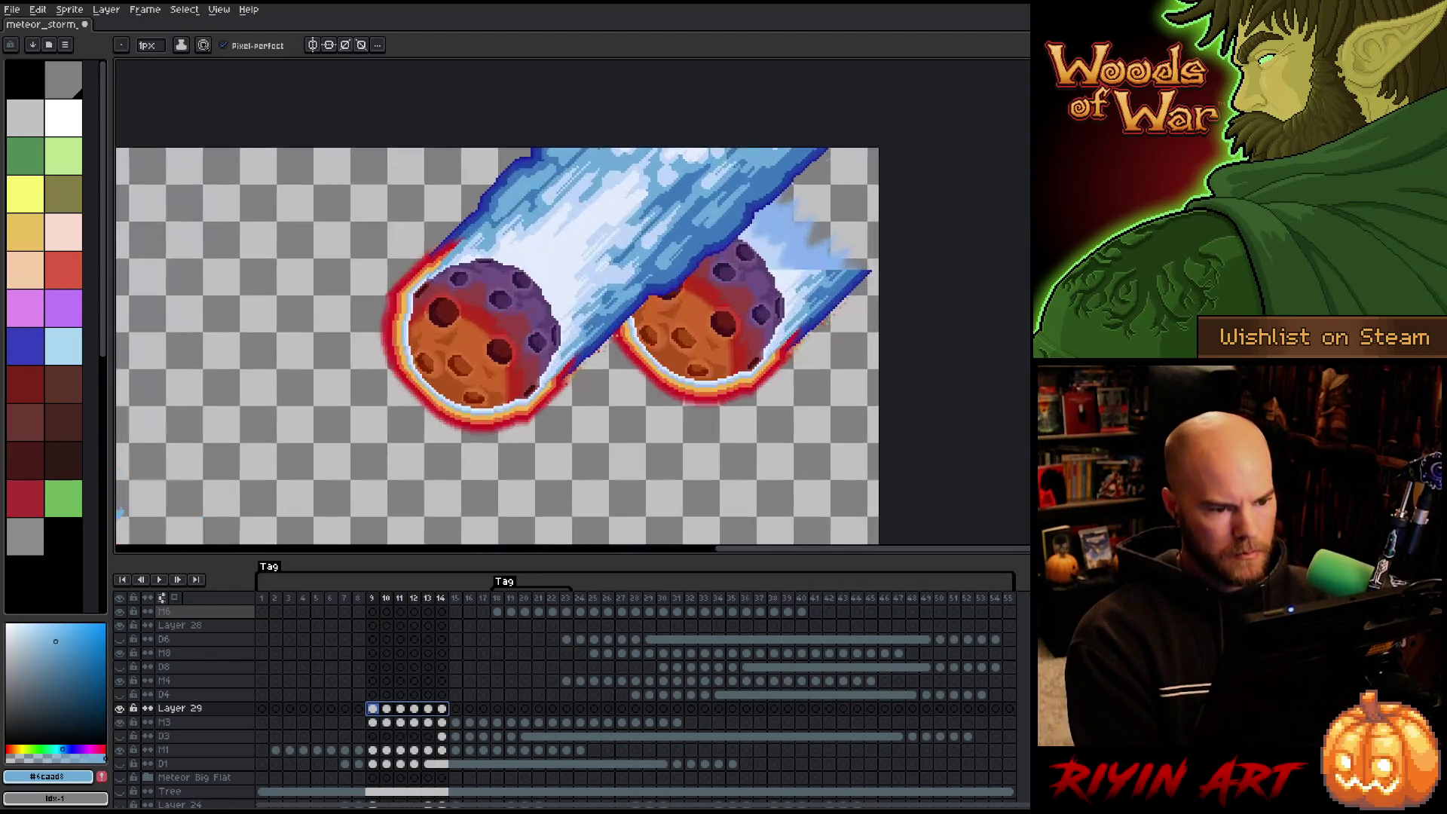
pyautogui.press('v')
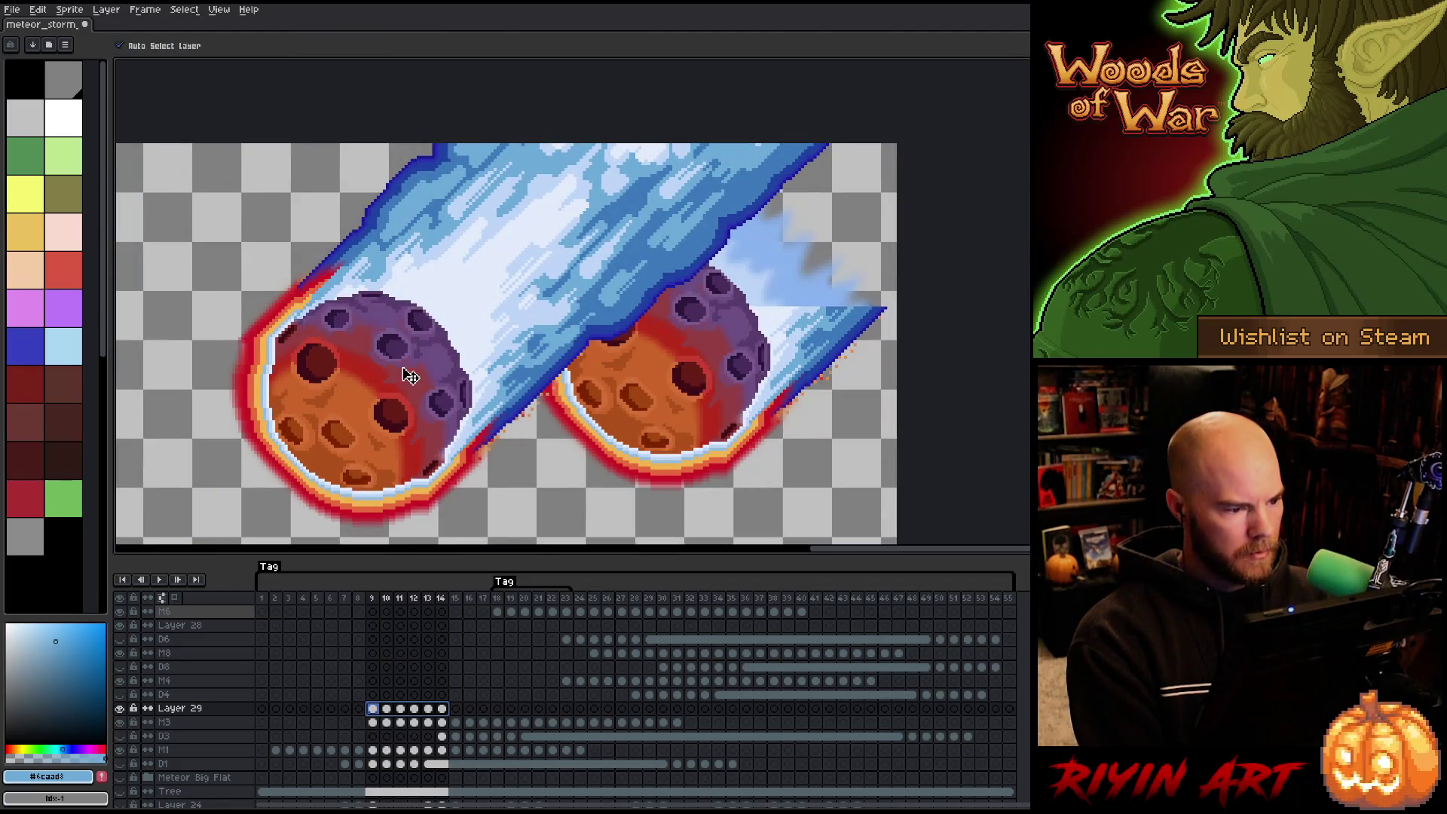
pyautogui.moveTo(317, 387)
pyautogui.mouseDown()
pyautogui.moveTo(635, 332)
pyautogui.moveTo(592, 331)
pyautogui.moveTo(573, 335)
pyautogui.moveTo(609, 357)
pyautogui.moveTo(614, 332)
pyautogui.moveTo(626, 336)
pyautogui.moveTo(623, 358)
pyautogui.mouseUp()
# Compare Layer 29 with M3, try moving M3's frame 9–14 cels onto it, then undo.
pyautogui.click(121, 709)
pyautogui.click(120, 708)
pyautogui.click(122, 709)
pyautogui.click(123, 708)
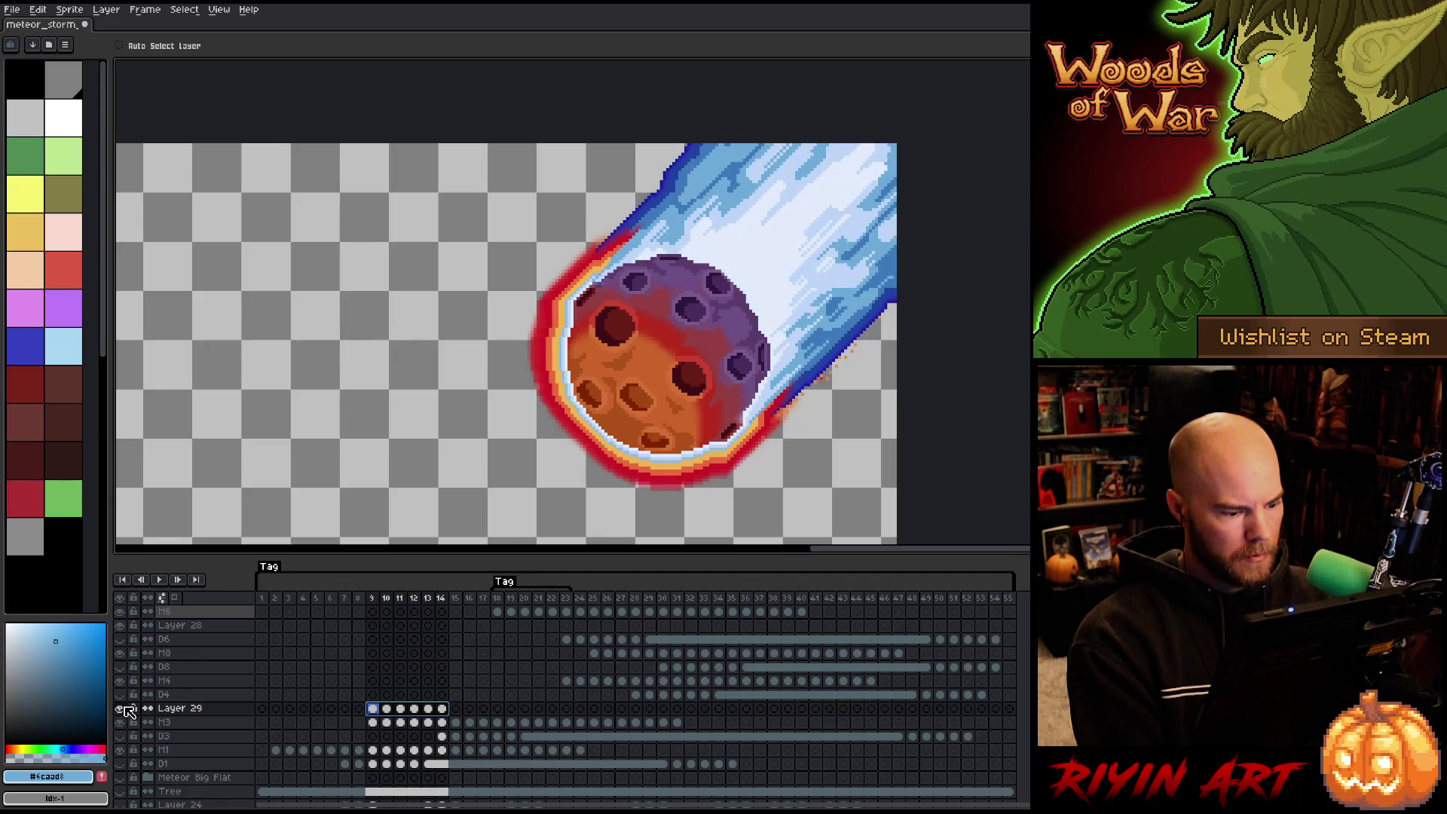
pyautogui.click(434, 724)
pyautogui.moveTo(434, 726); pyautogui.dragTo(378, 725)
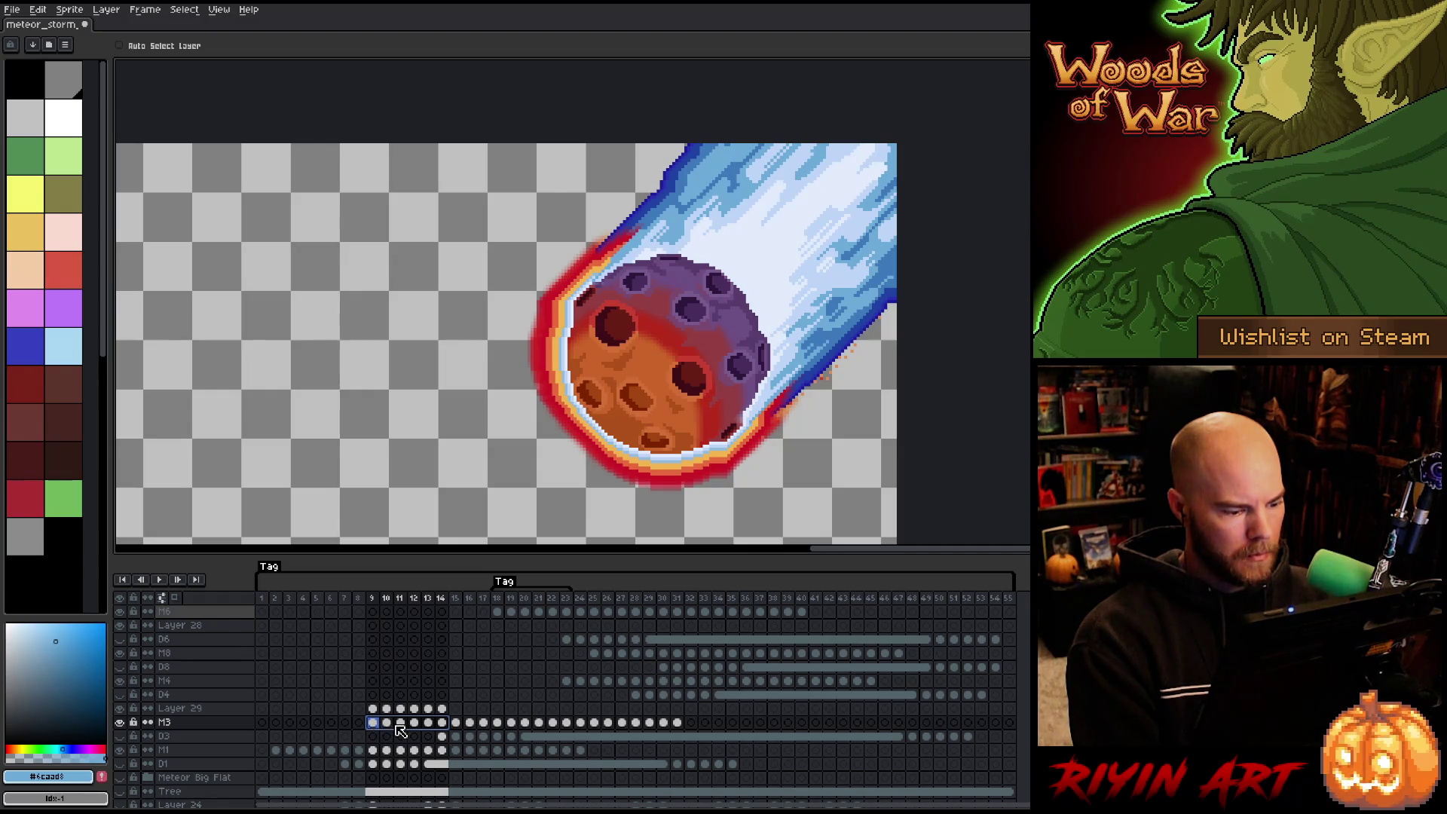
pyautogui.moveTo(400, 728); pyautogui.dragTo(379, 712)
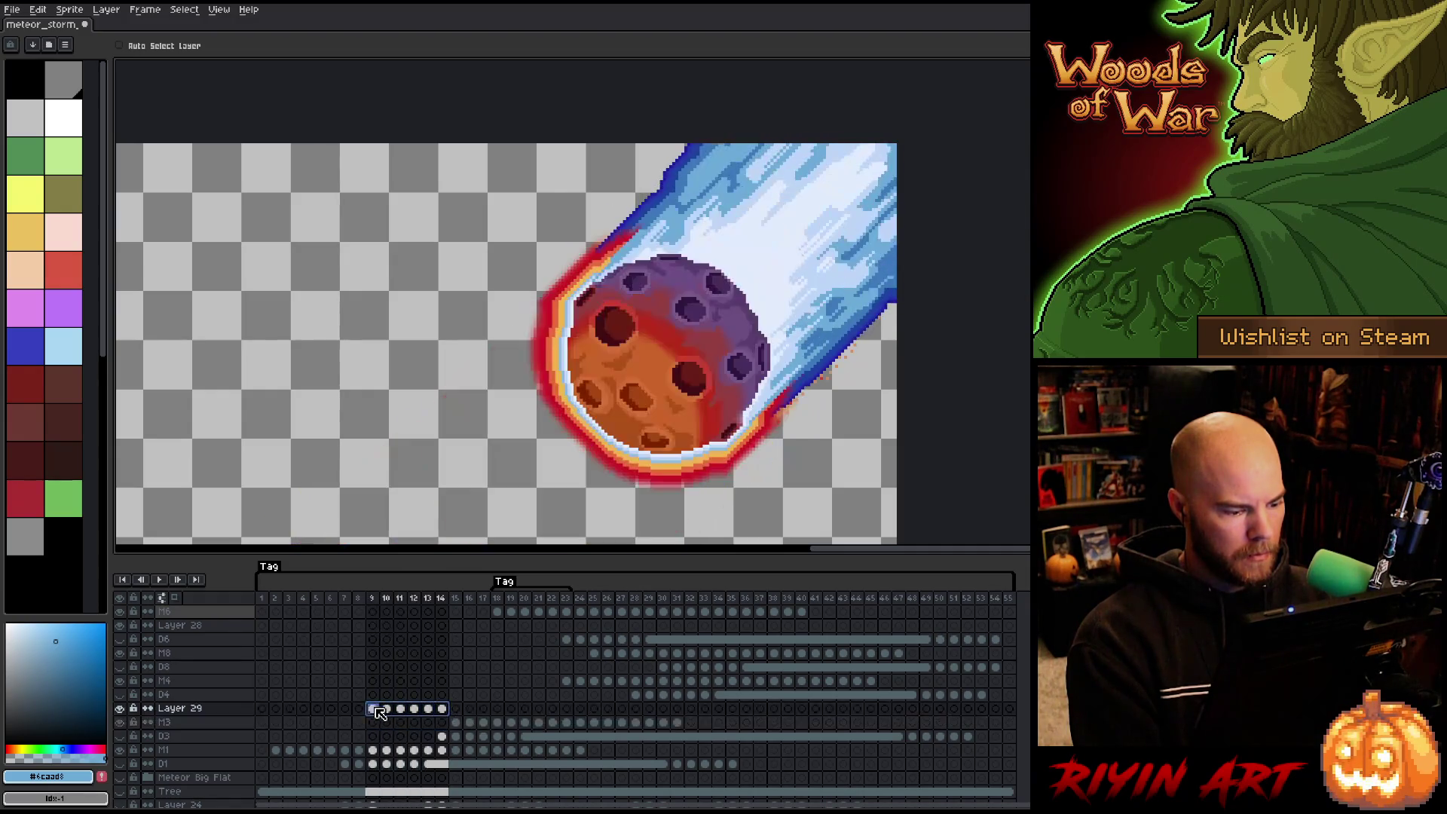
pyautogui.hotkey('ctrl', 'z')
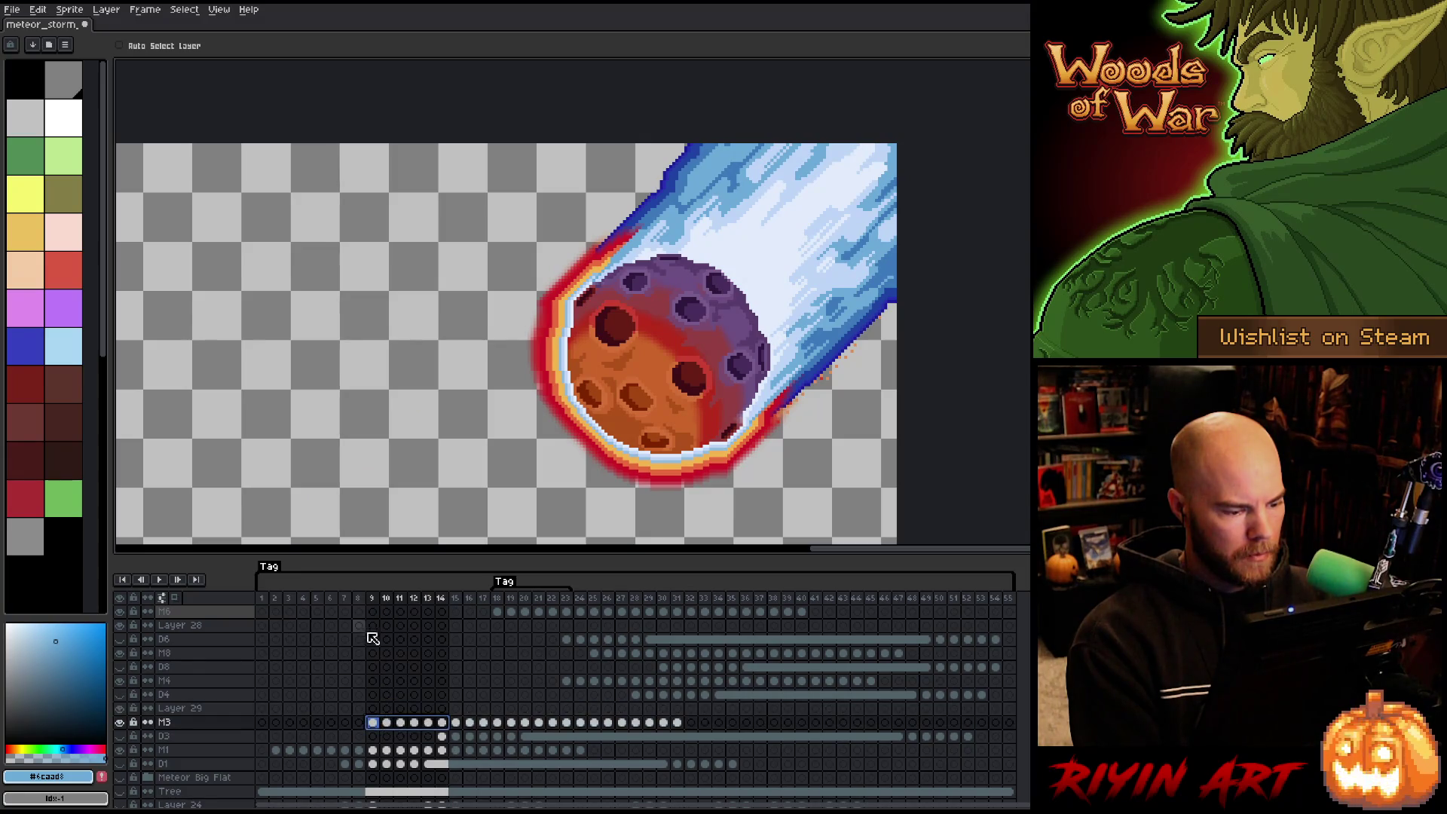
pyautogui.click(373, 597)
pyautogui.scroll(-2, 441, 451)
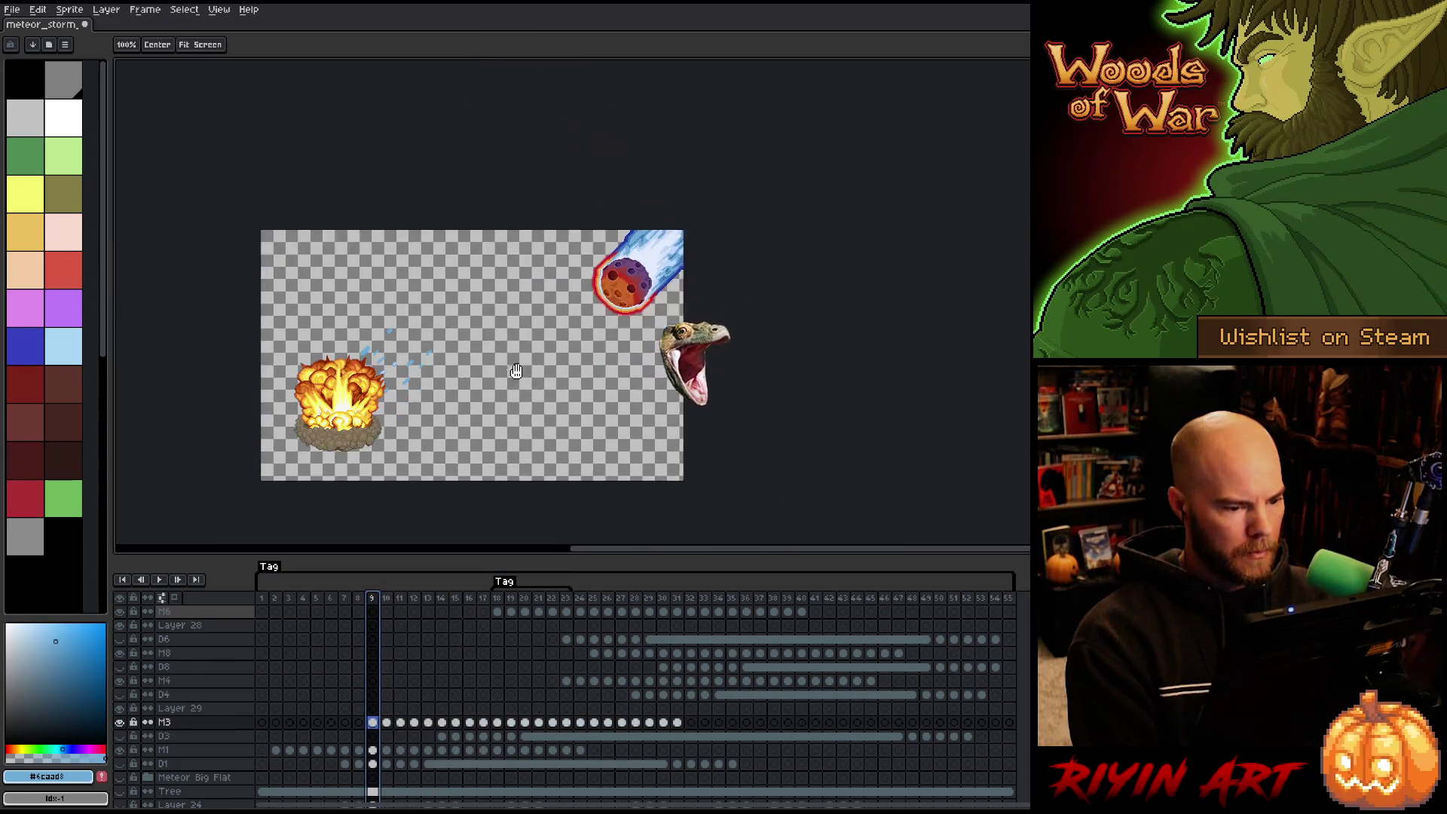
# Run the meteor storm playback to watch the meteor crash into the molten mound.
pyautogui.press('Return')
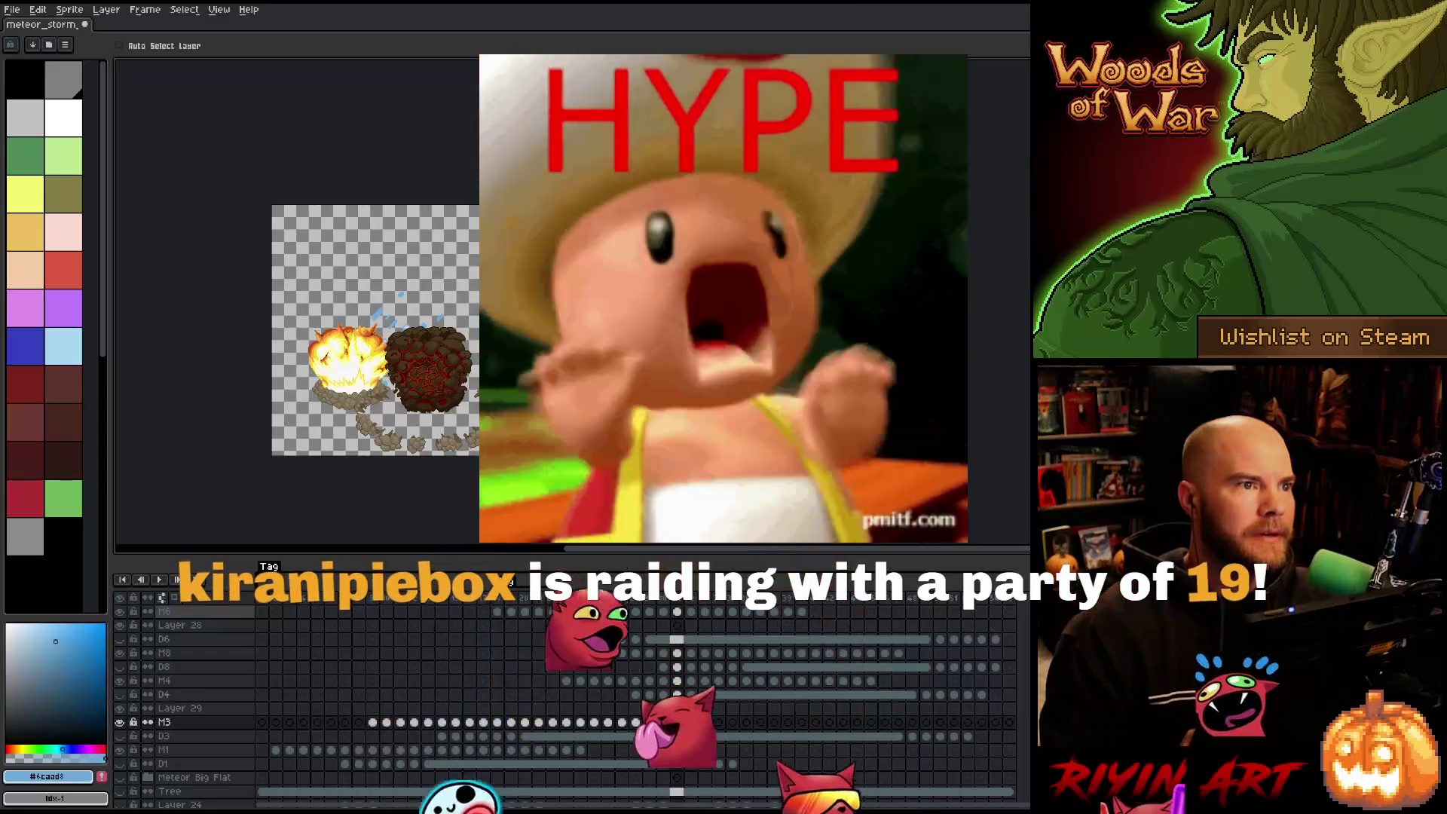
pyautogui.press('Return')
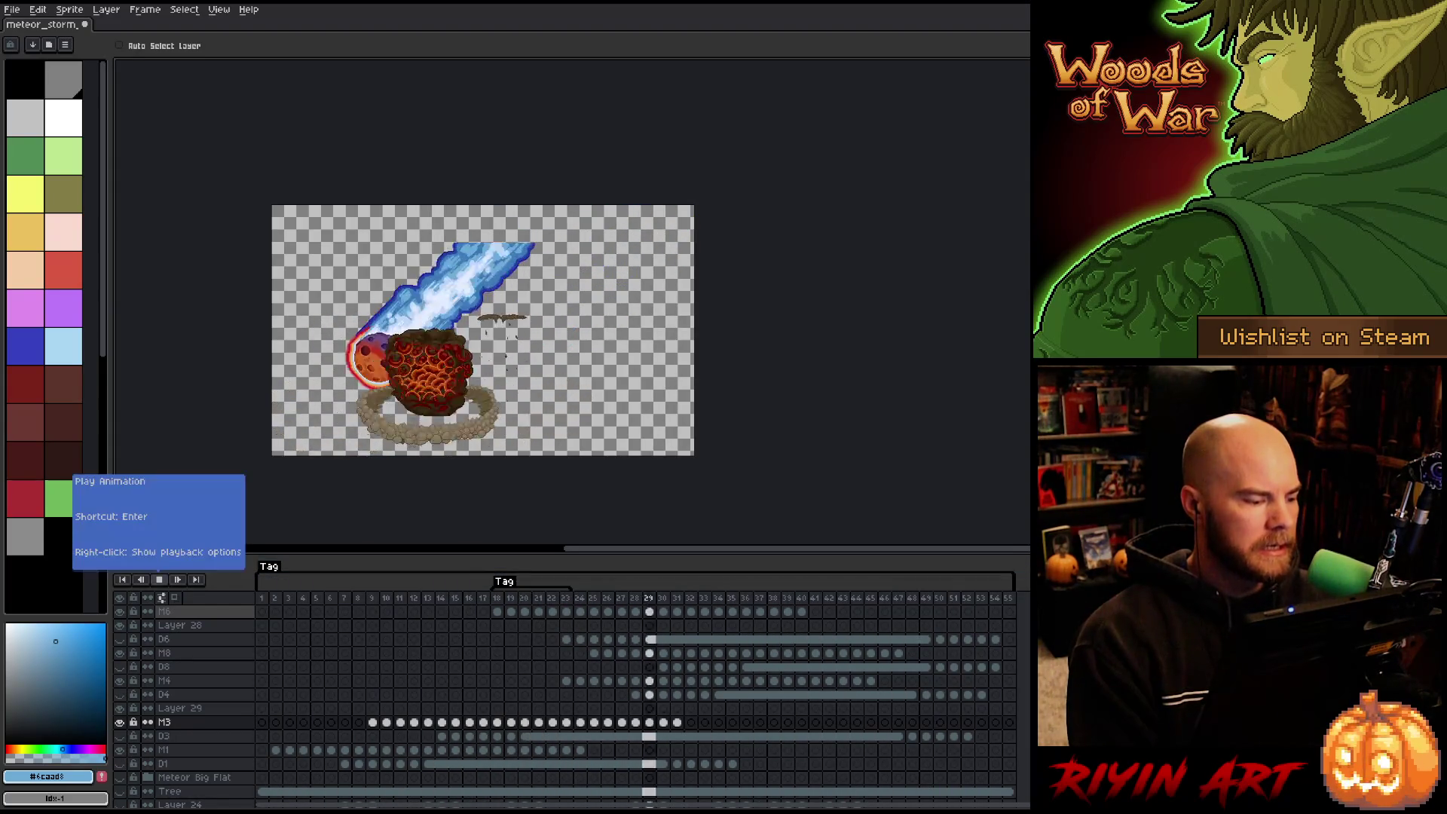
# Stop playback and loop frames 18–20 to review the meteor.
pyautogui.click(160, 581)
pyautogui.click(346, 601)
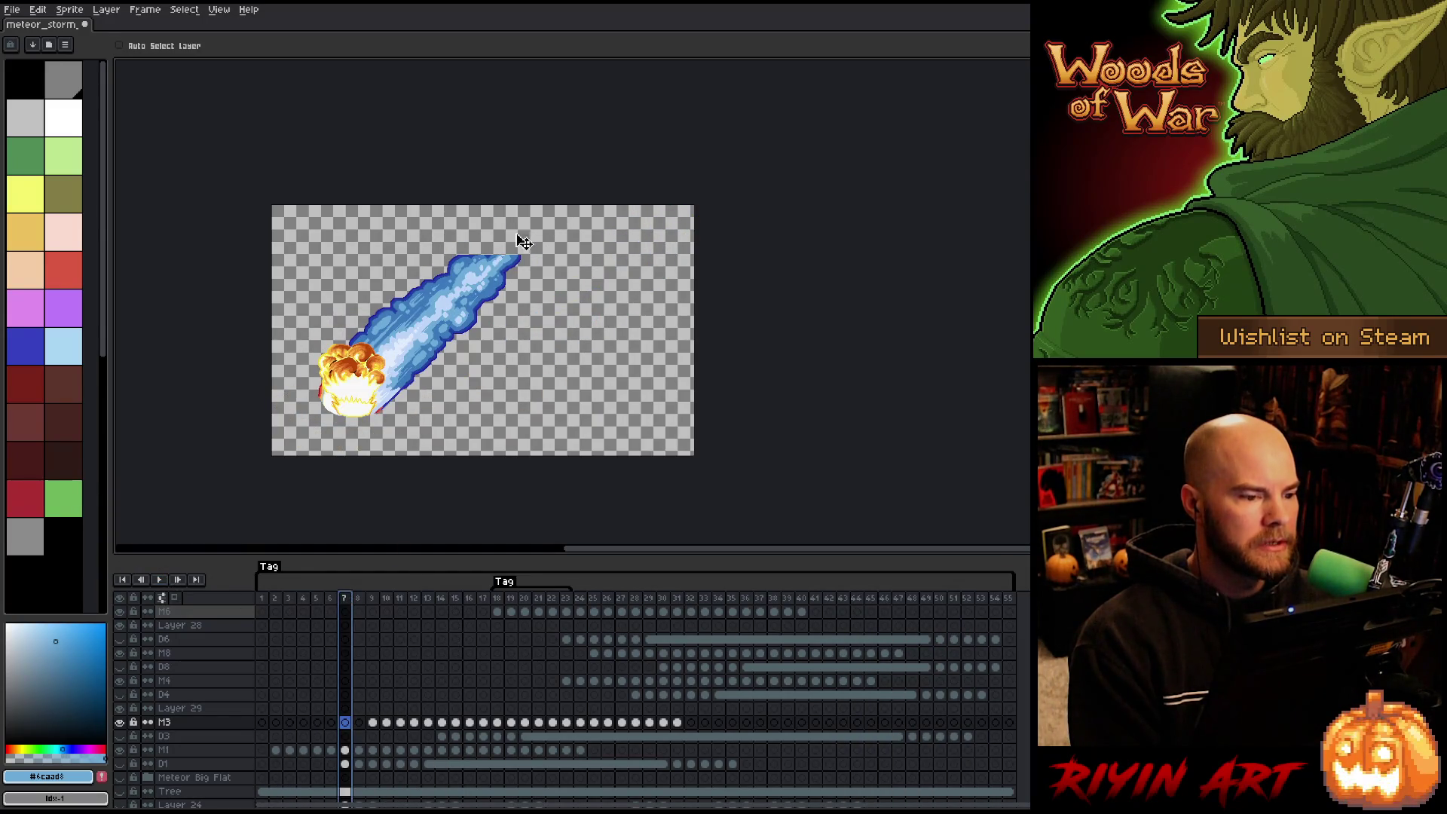
pyautogui.scroll(4, 524, 242)
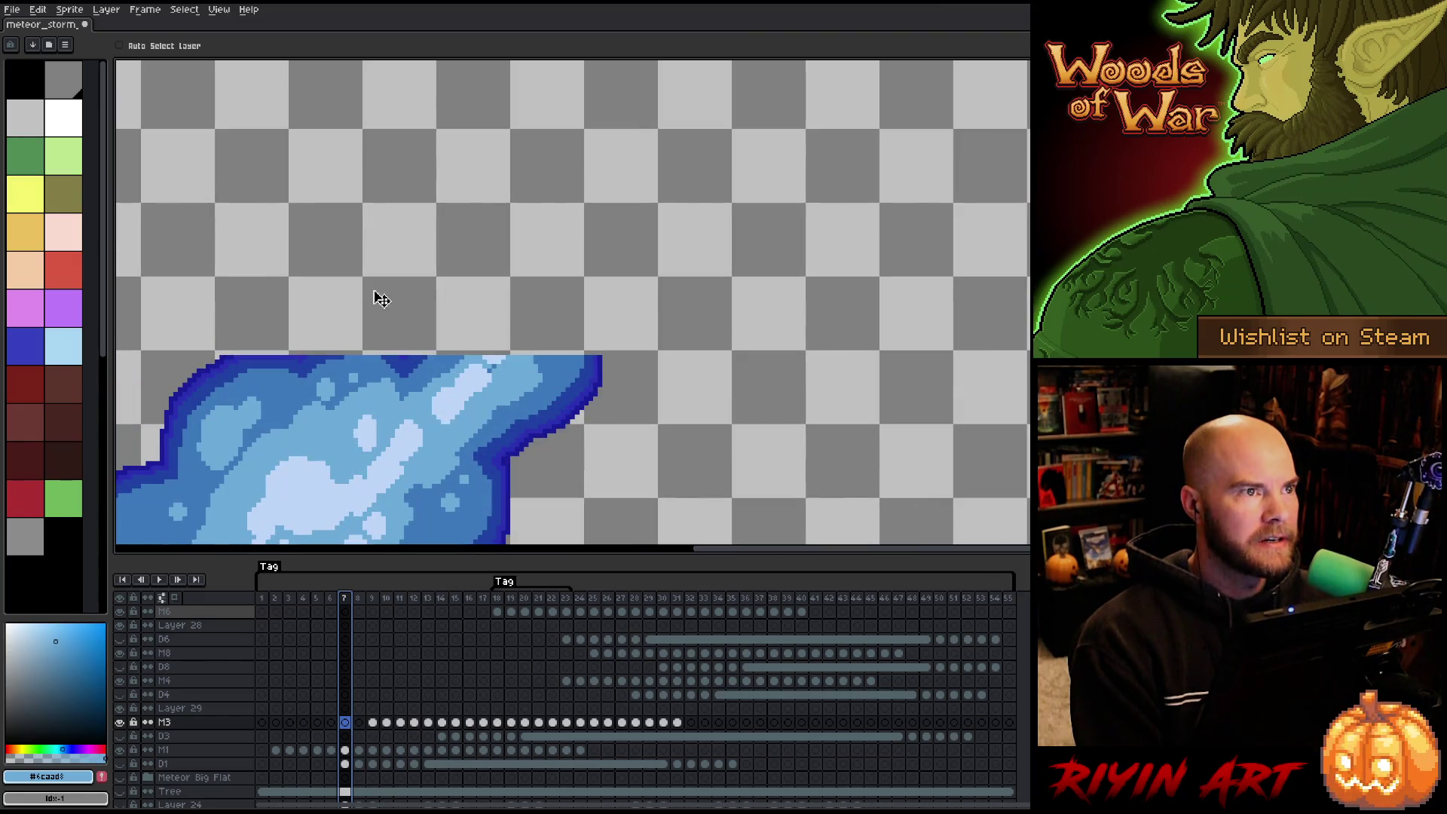
pyautogui.scroll(-3, 381, 299)
pyautogui.moveTo(498, 598); pyautogui.dragTo(552, 610)
pyautogui.press('Return')
pyautogui.moveTo(365, 438); pyautogui.dragTo(444, 465)
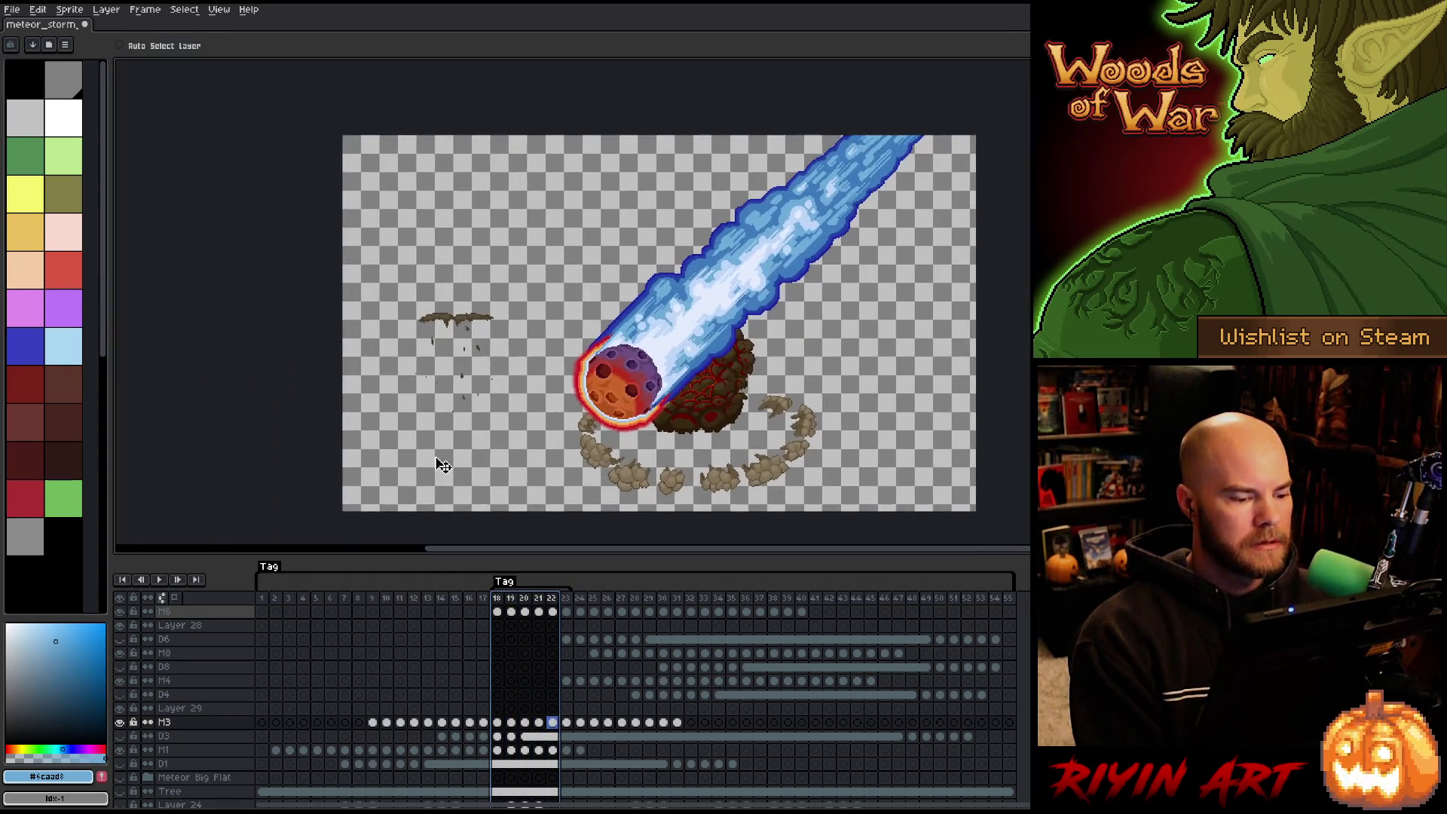
# Add Layer 30 above M1 and place M6's frame 18–23 meteor cels there from frame 2.
pyautogui.click(498, 614)
pyautogui.moveTo(566, 613); pyautogui.dragTo(501, 616)
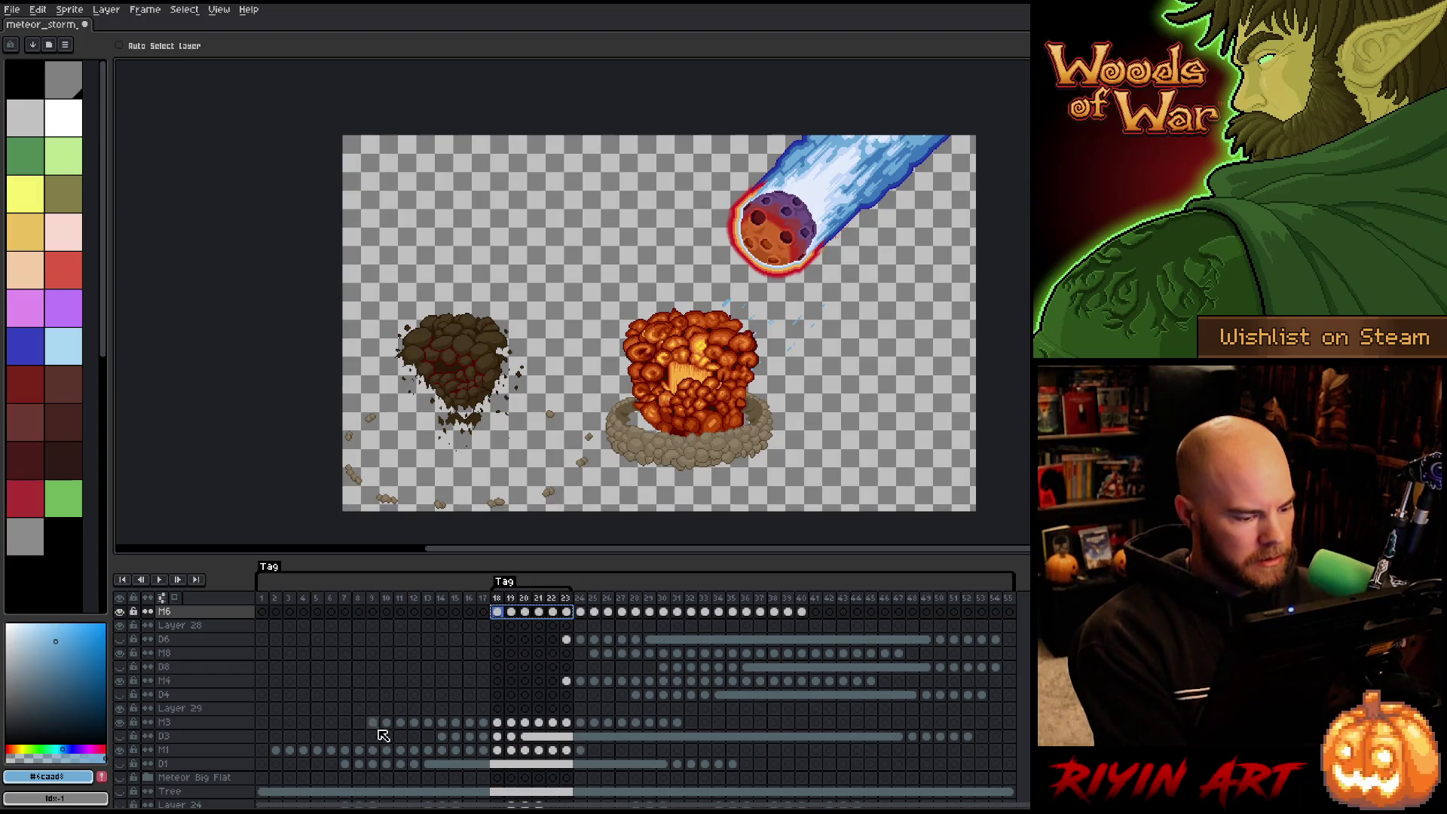
pyautogui.click(210, 753)
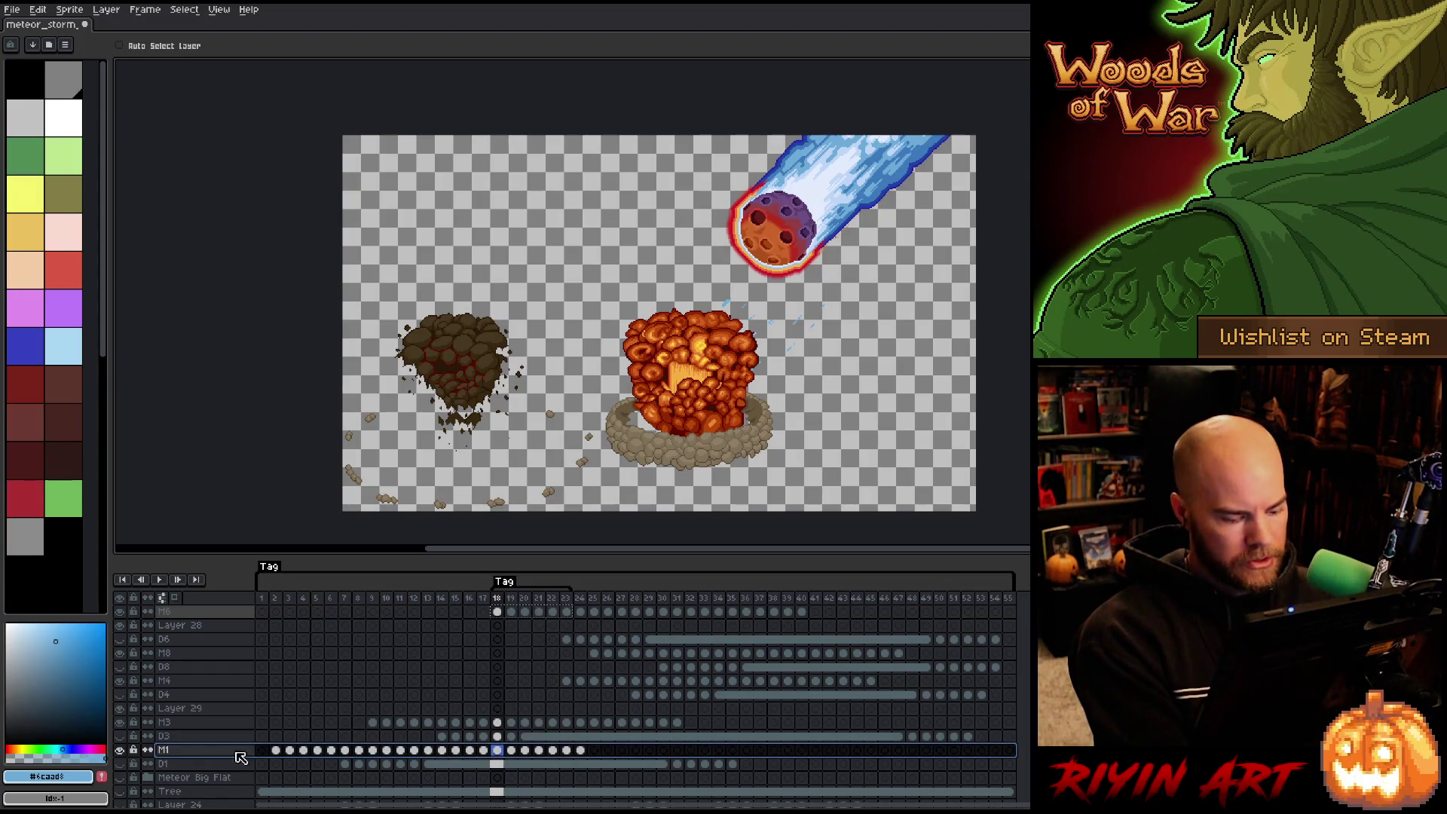
pyautogui.hotkey('shift', 'n')
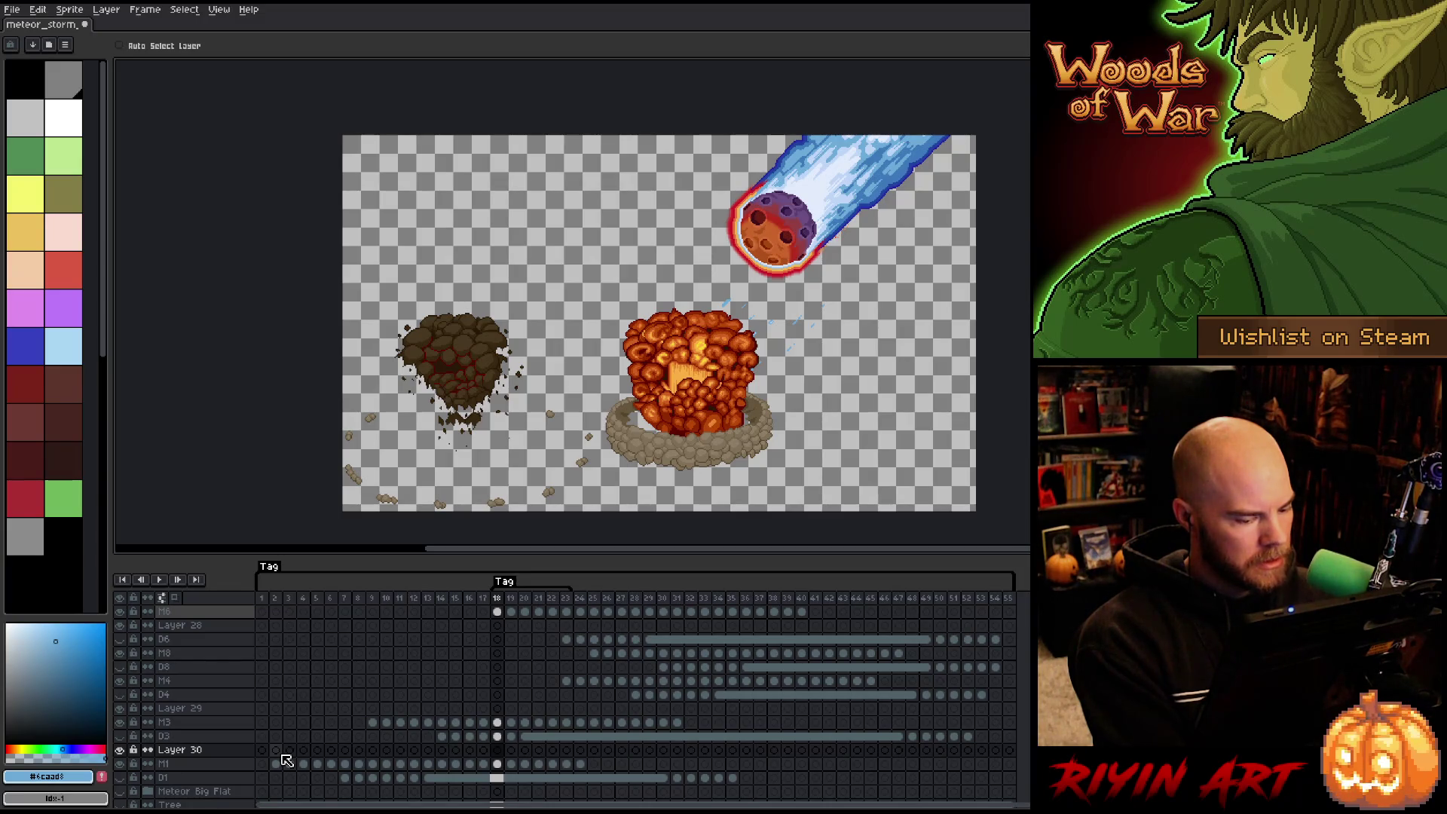
pyautogui.click(279, 752)
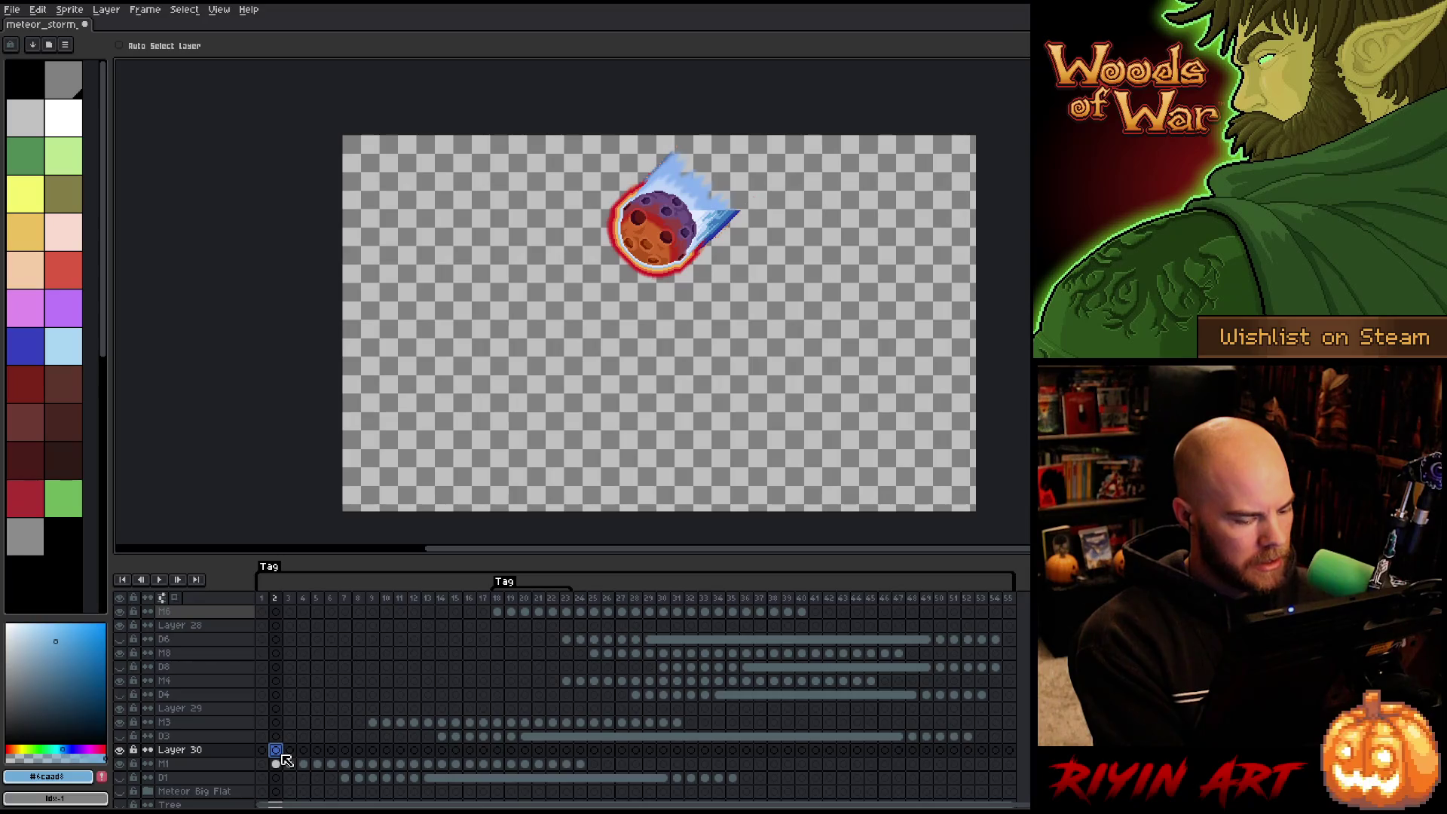
pyautogui.moveTo(505, 614); pyautogui.dragTo(577, 614)
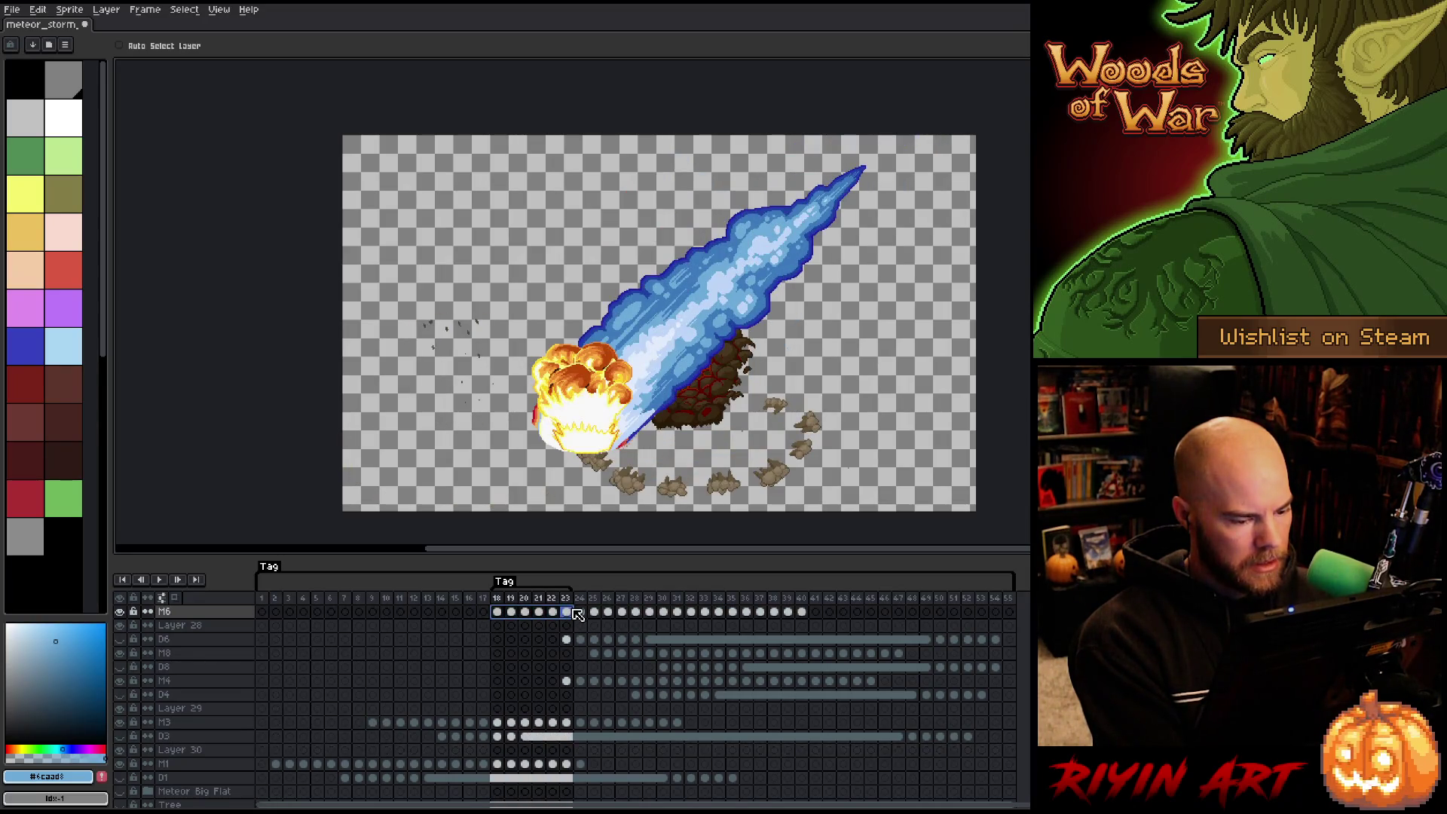
pyautogui.click(276, 750)
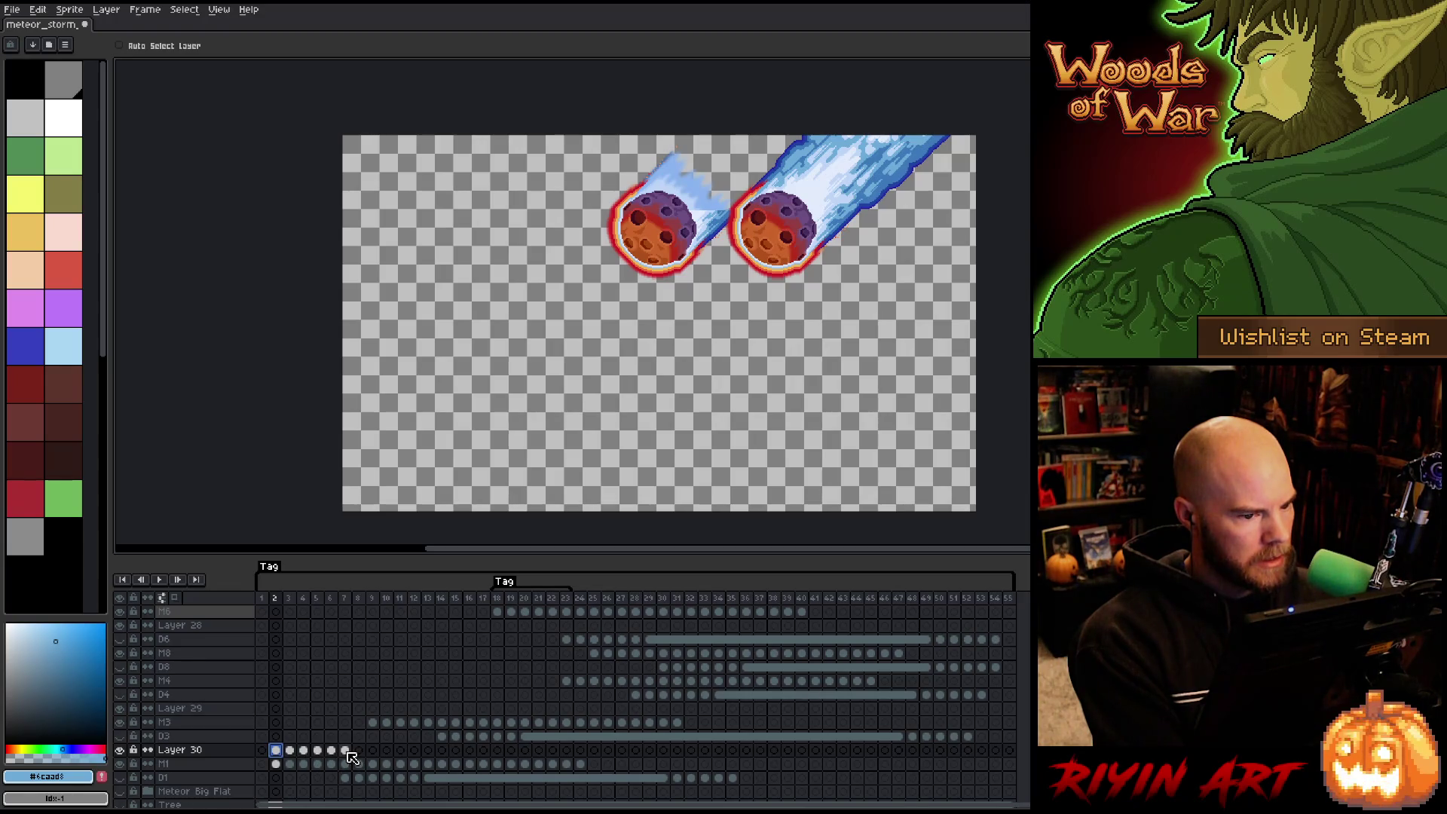
# Delete Layer 29 and select Layer 30's cels for frames 1–7.
pyautogui.rightClick(210, 708)
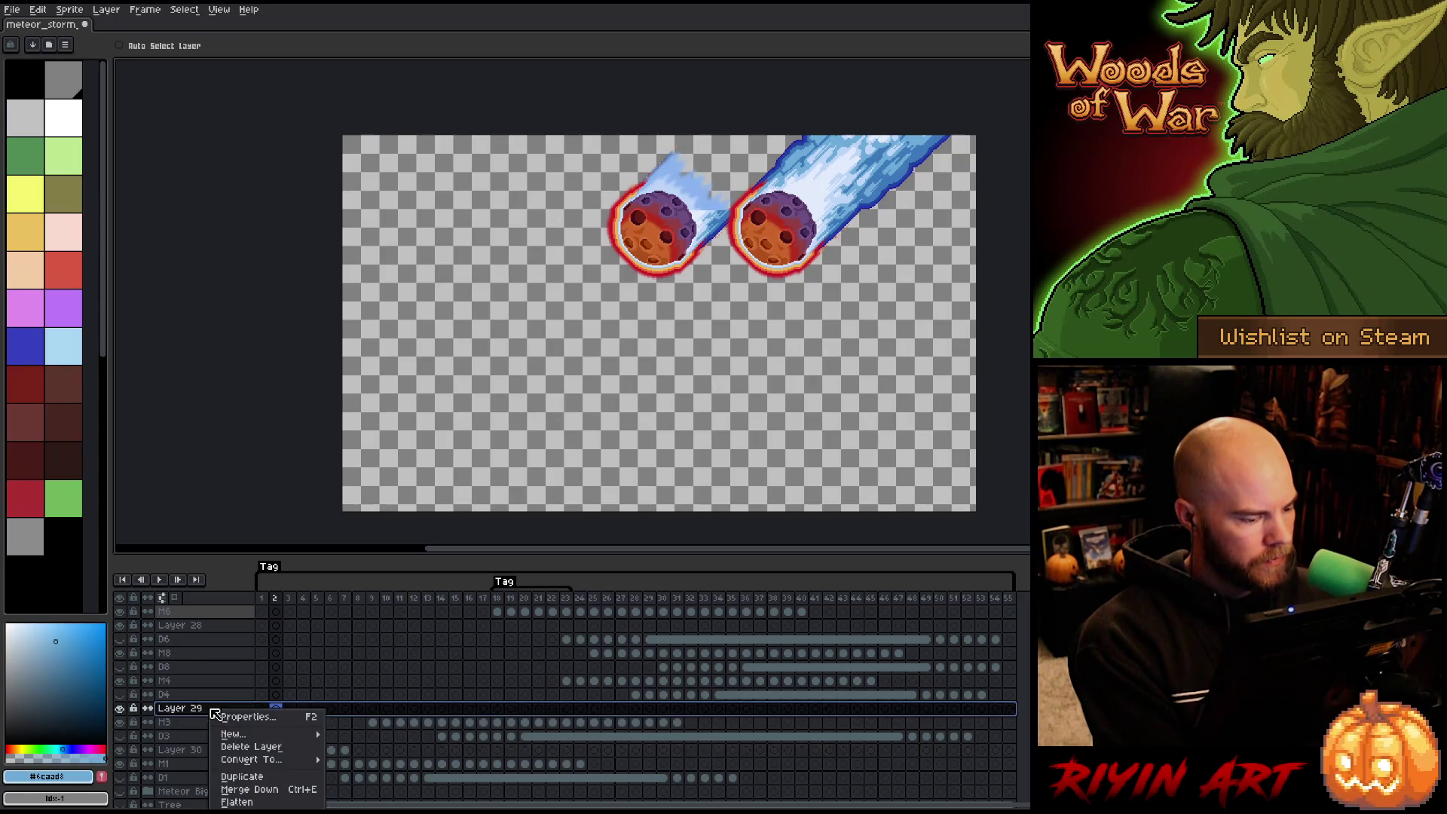
pyautogui.click(248, 748)
pyautogui.moveTo(351, 738); pyautogui.dragTo(276, 736)
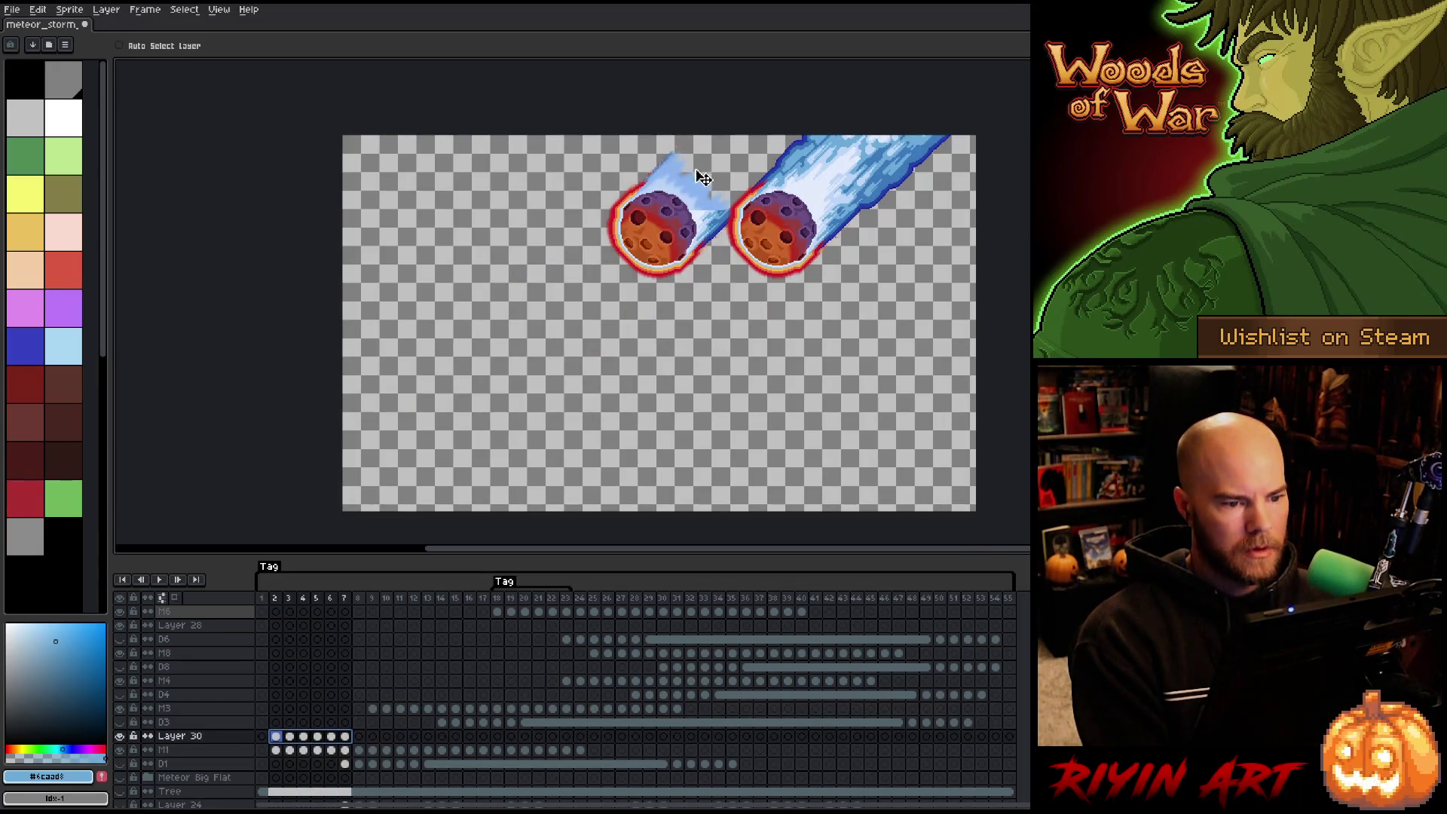
pyautogui.scroll(3, 702, 178)
pyautogui.moveTo(897, 290)
pyautogui.mouseDown()
pyautogui.moveTo(603, 347)
pyautogui.moveTo(571, 313)
pyautogui.moveTo(593, 325)
pyautogui.mouseUp()
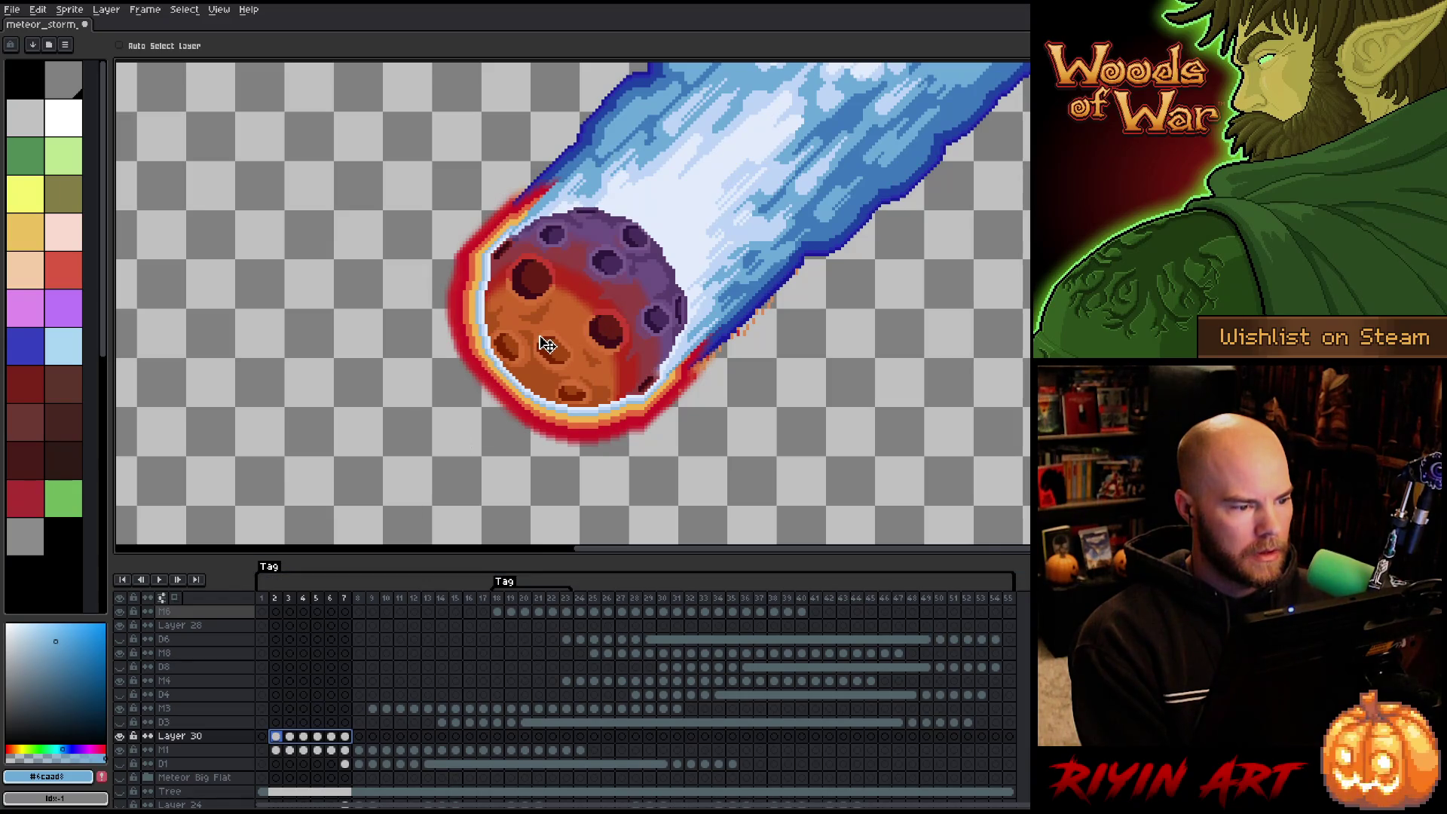
# Toggle Layer 30 to compare, then select M1's cels for frames 1–7.
pyautogui.click(123, 735)
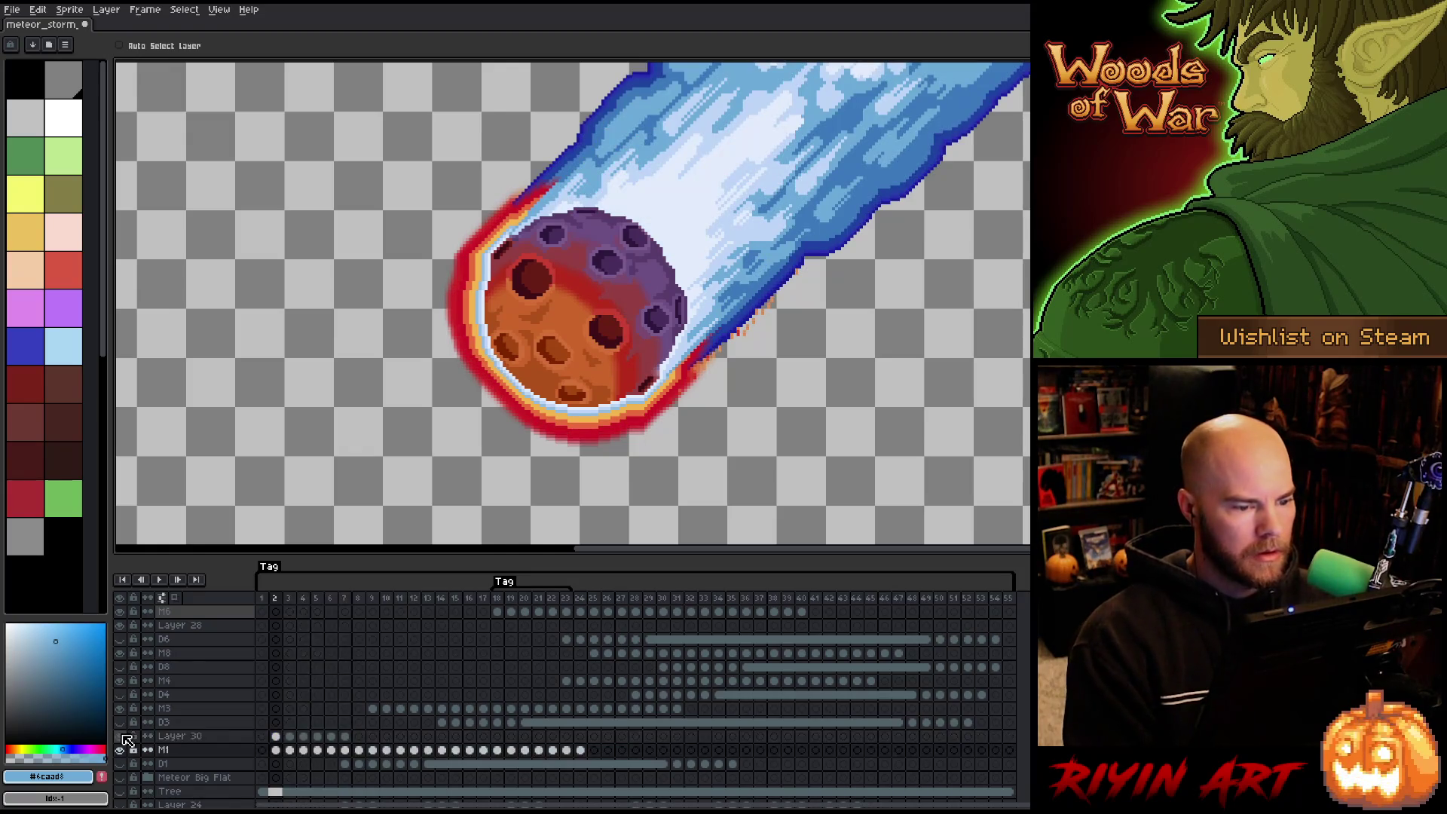
pyautogui.click(123, 736)
pyautogui.moveTo(349, 737); pyautogui.dragTo(278, 736)
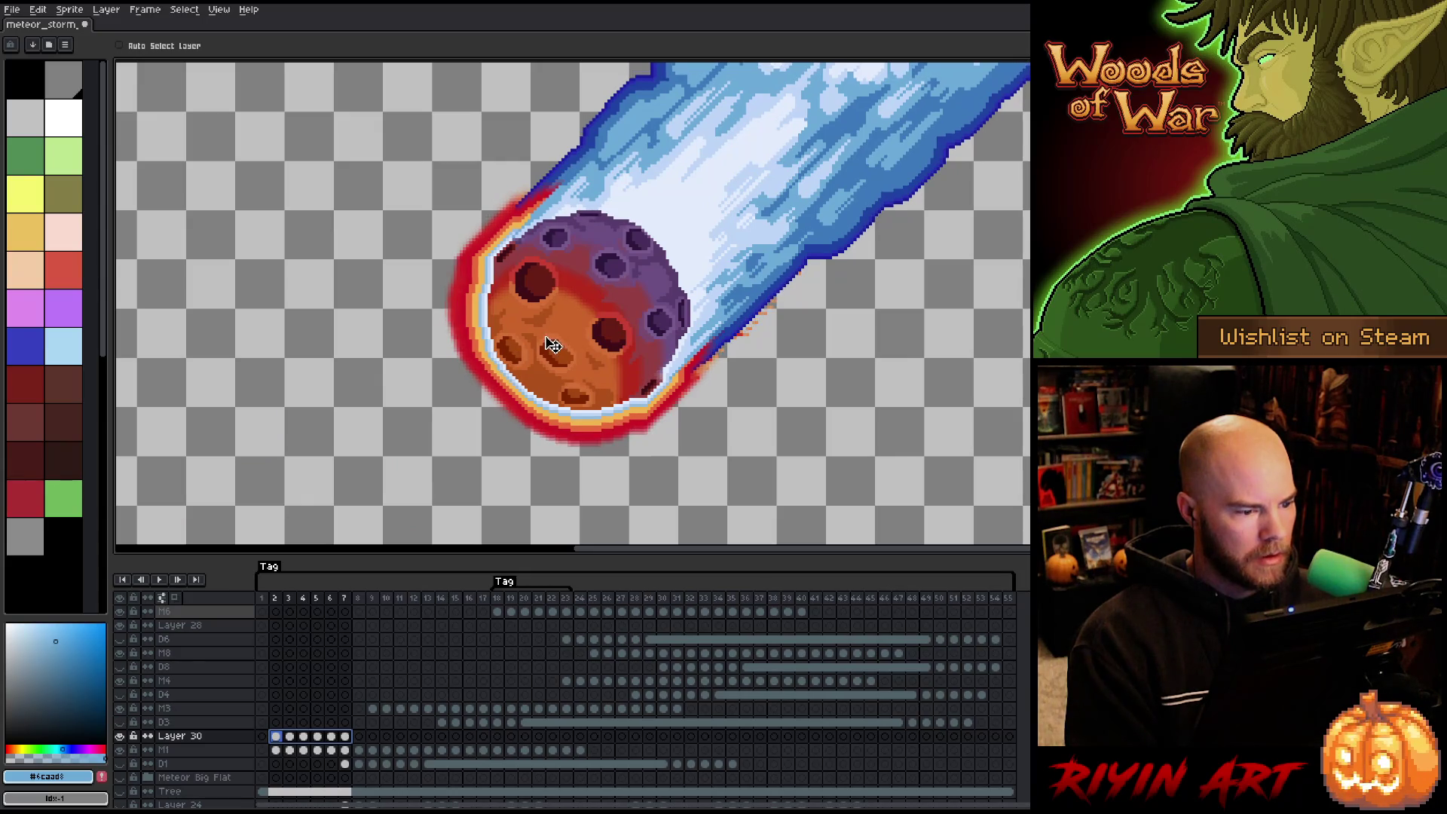
pyautogui.click(121, 736)
pyautogui.click(120, 736)
pyautogui.moveTo(346, 750)
pyautogui.mouseDown()
pyautogui.moveTo(275, 750)
pyautogui.moveTo(301, 736)
pyautogui.moveTo(280, 739)
pyautogui.moveTo(295, 751)
pyautogui.mouseUp()
# Play the animation centred on the meteor, stop it, select frames 4–11, then go to frame 23.
pyautogui.scroll(-2, 595, 346)
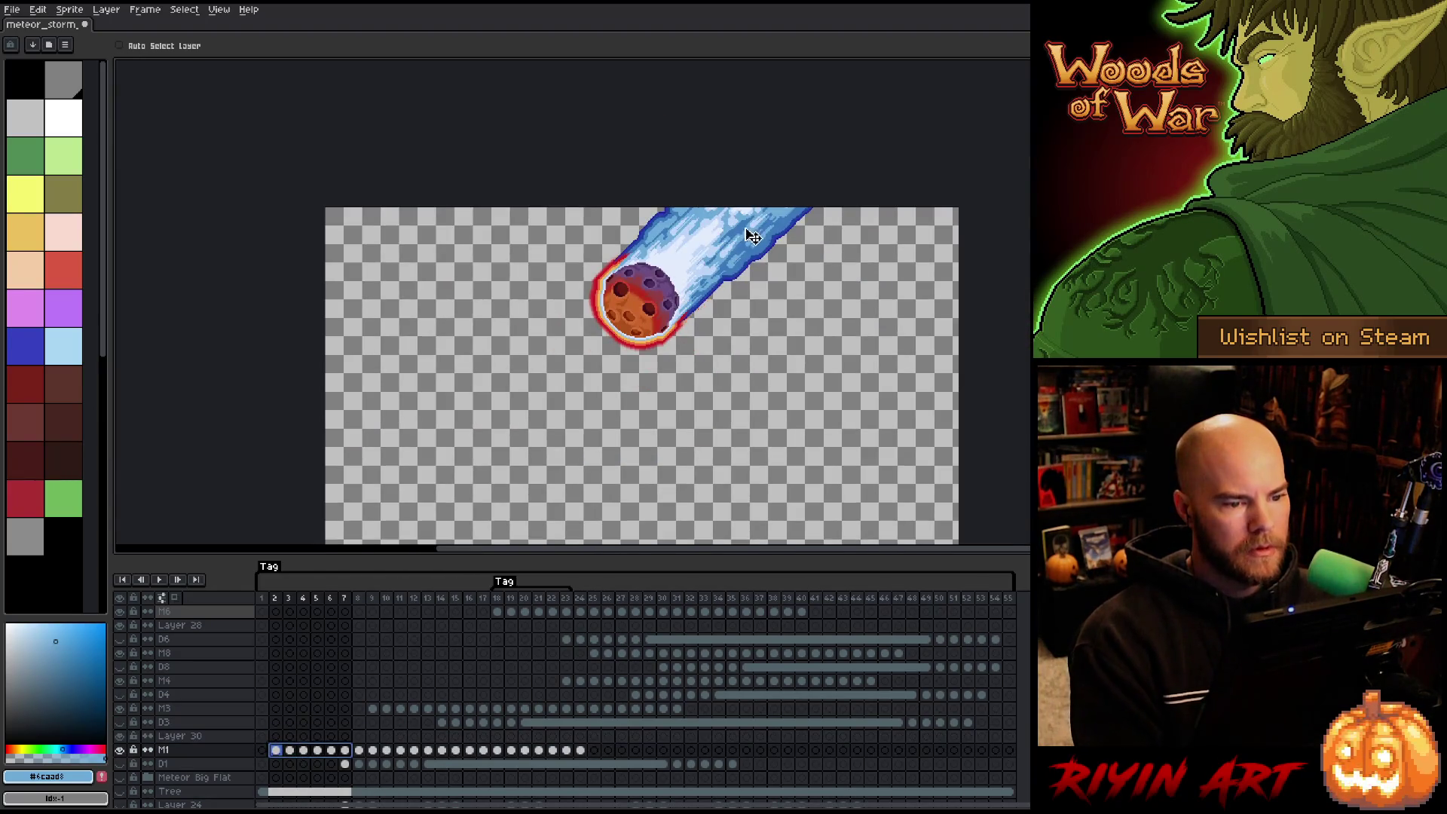
pyautogui.scroll(3, 801, 183)
pyautogui.scroll(2, 801, 183)
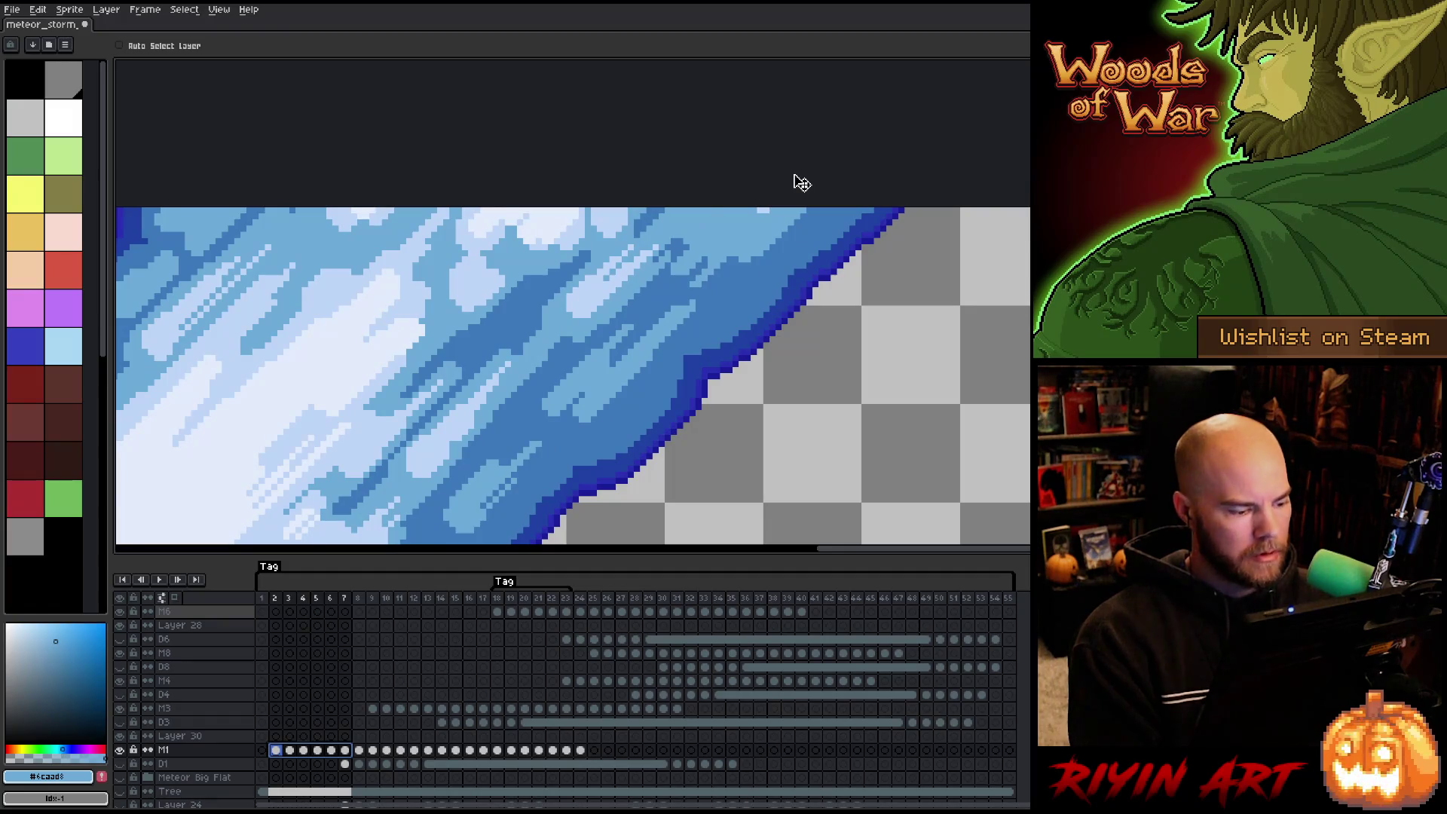
pyautogui.press('Right')
pyautogui.press('Right')
pyautogui.press('Right')
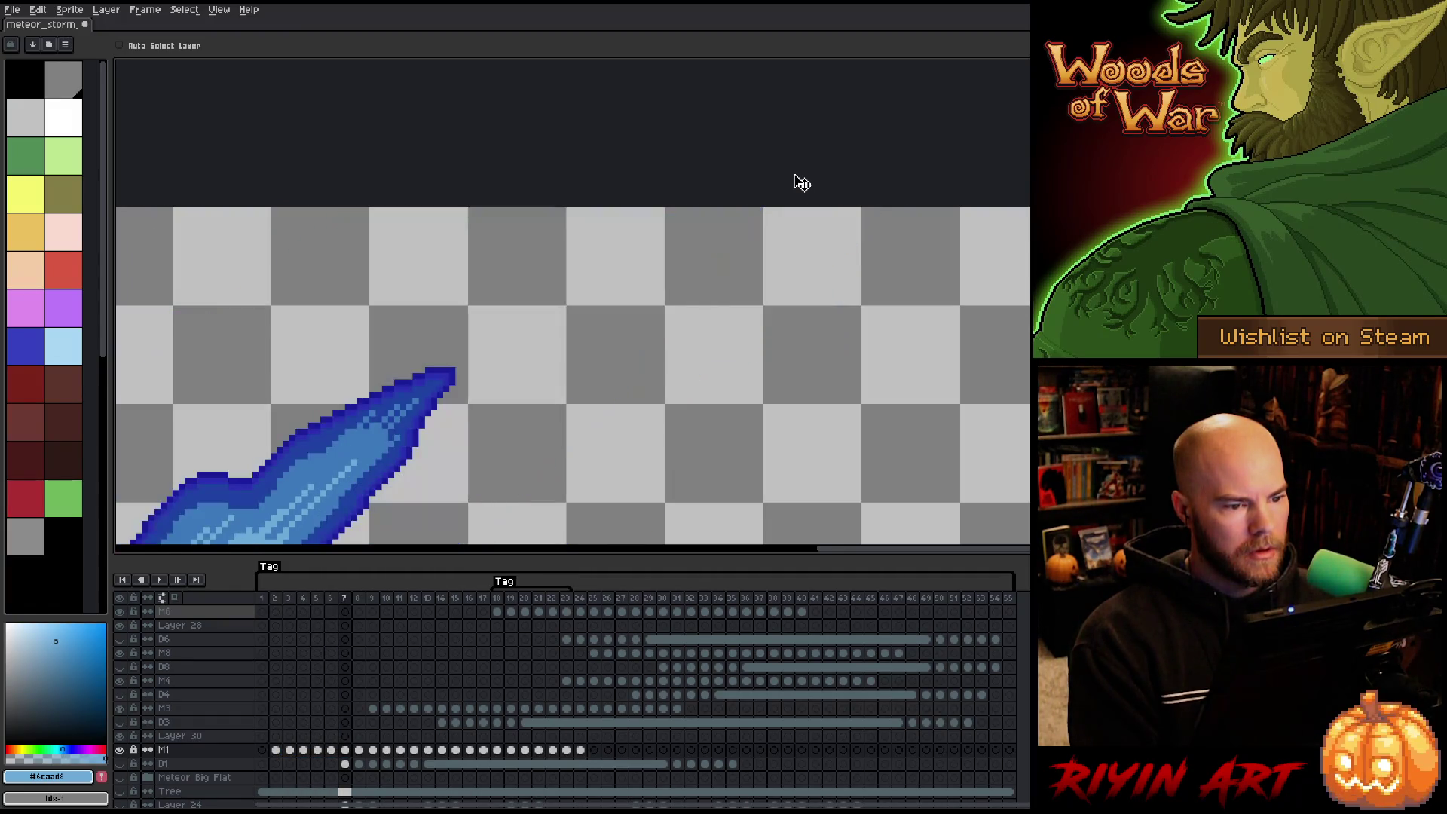
pyautogui.scroll(-5, 791, 204)
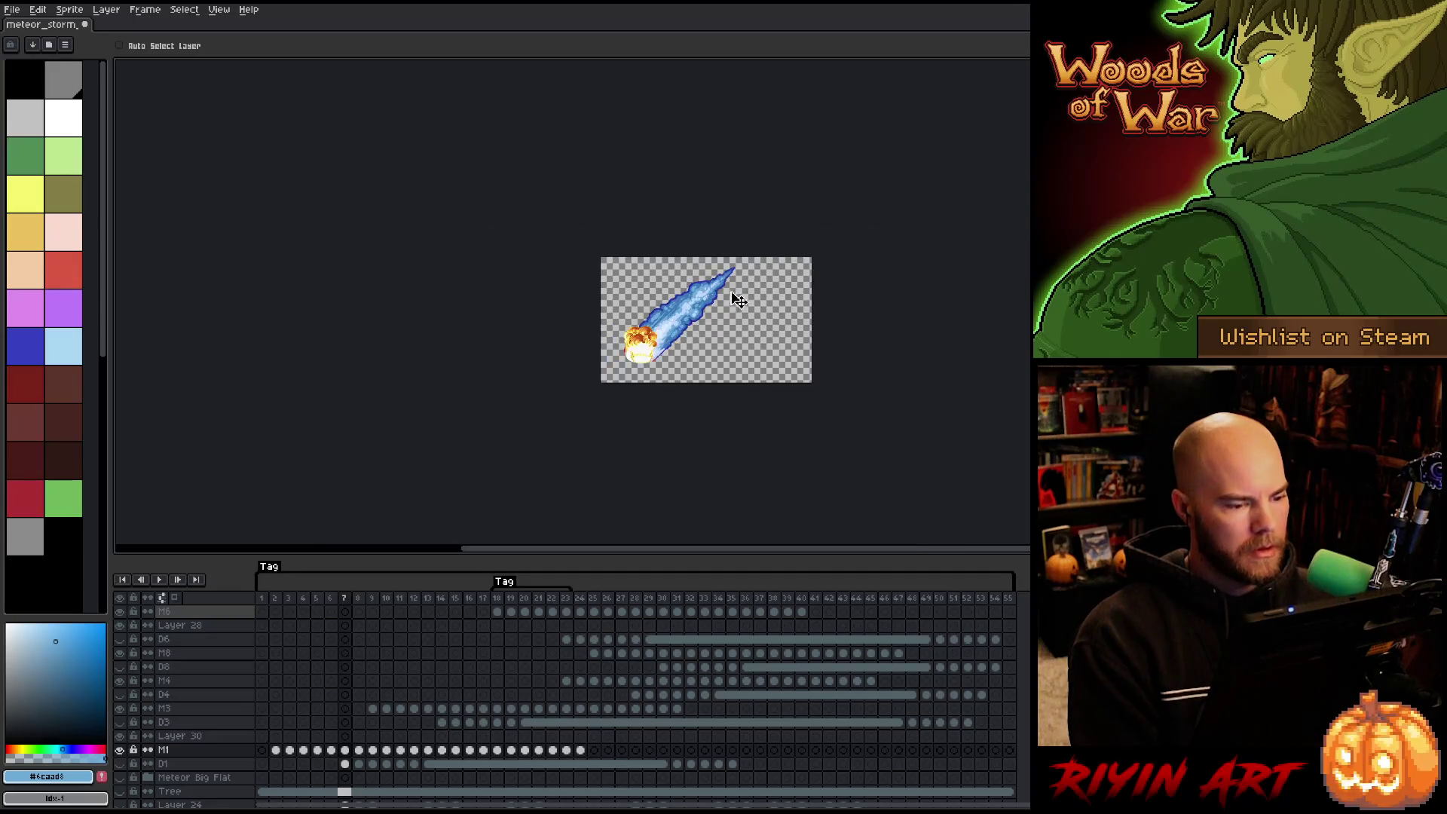
pyautogui.press('Return')
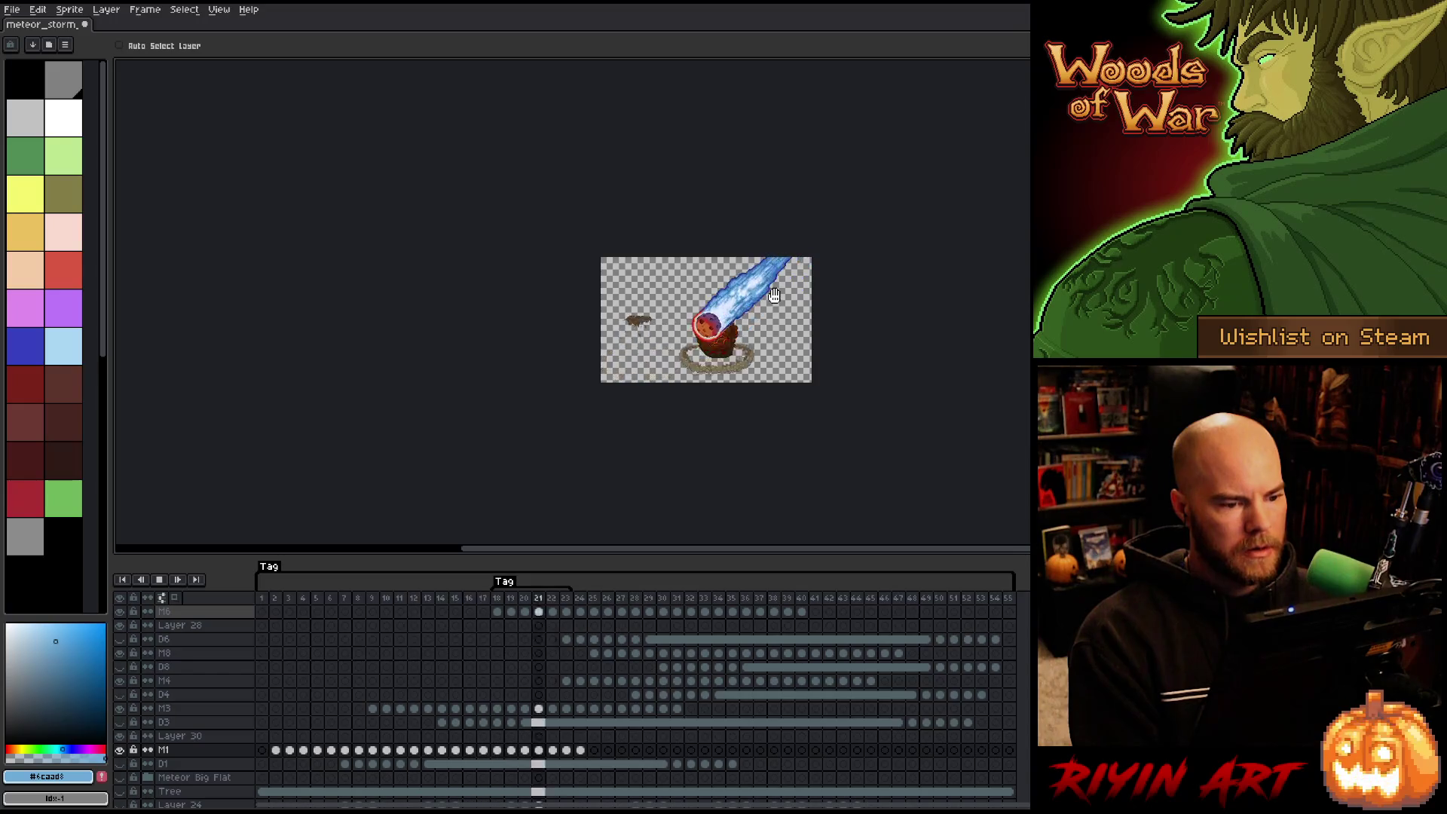
pyautogui.scroll(3, 776, 297)
pyautogui.moveTo(741, 349)
pyautogui.mouseDown()
pyautogui.moveTo(708, 249)
pyautogui.moveTo(668, 310)
pyautogui.mouseUp()
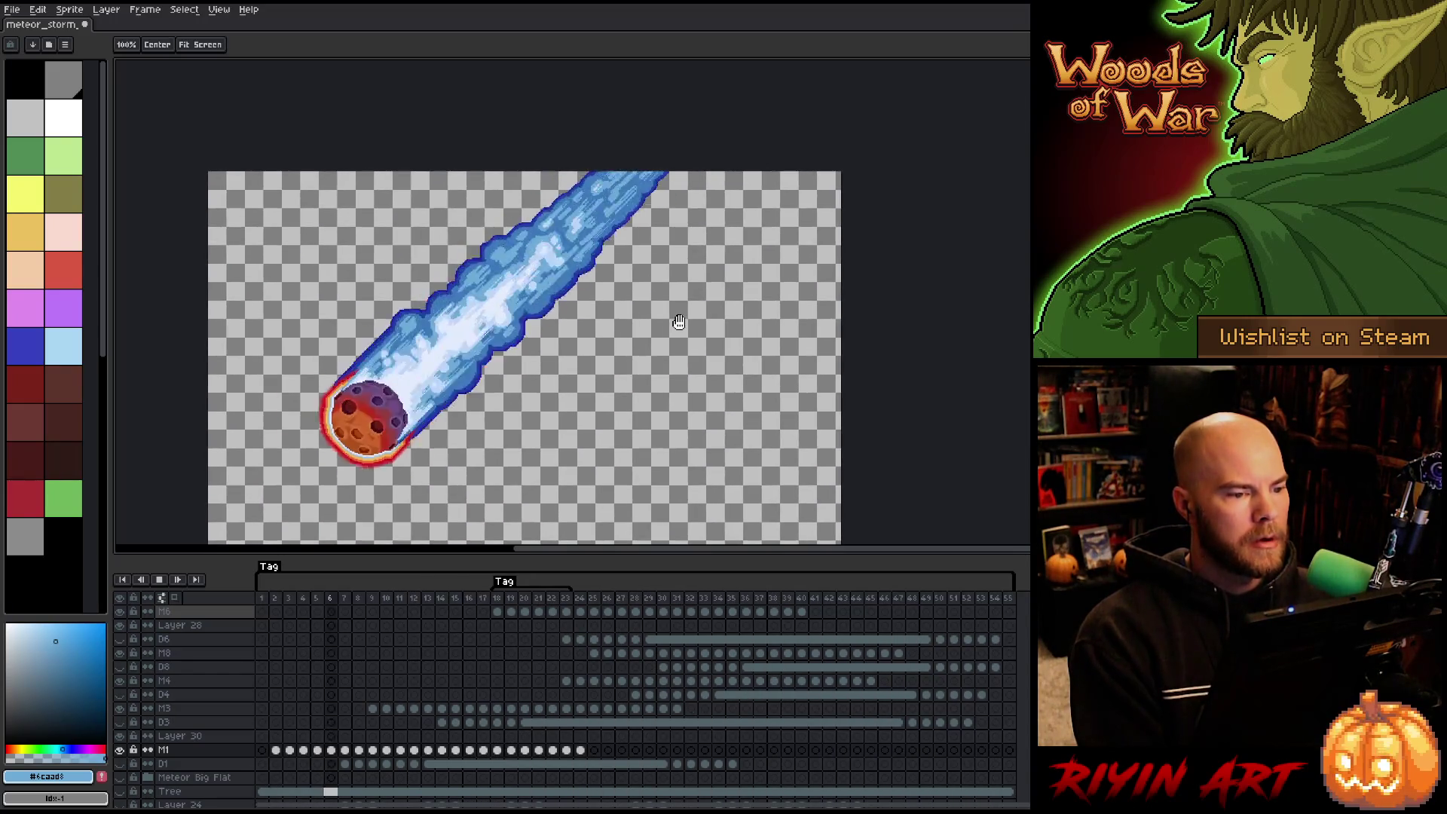
pyautogui.press('Return')
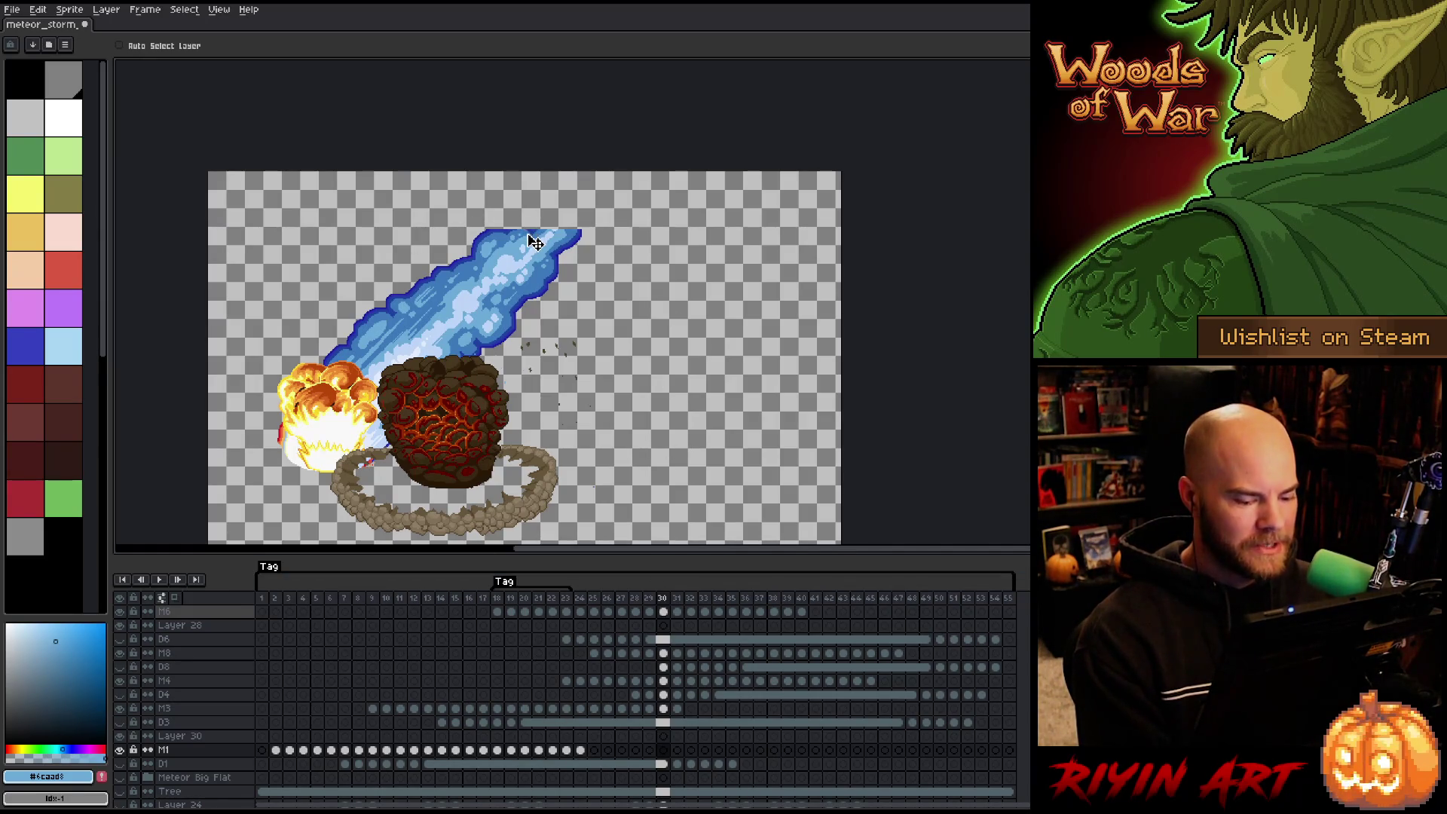
pyautogui.moveTo(302, 600)
pyautogui.mouseDown()
pyautogui.moveTo(905, 555)
pyautogui.moveTo(712, 584)
pyautogui.moveTo(566, 581)
pyautogui.mouseUp()
pyautogui.click(568, 640)
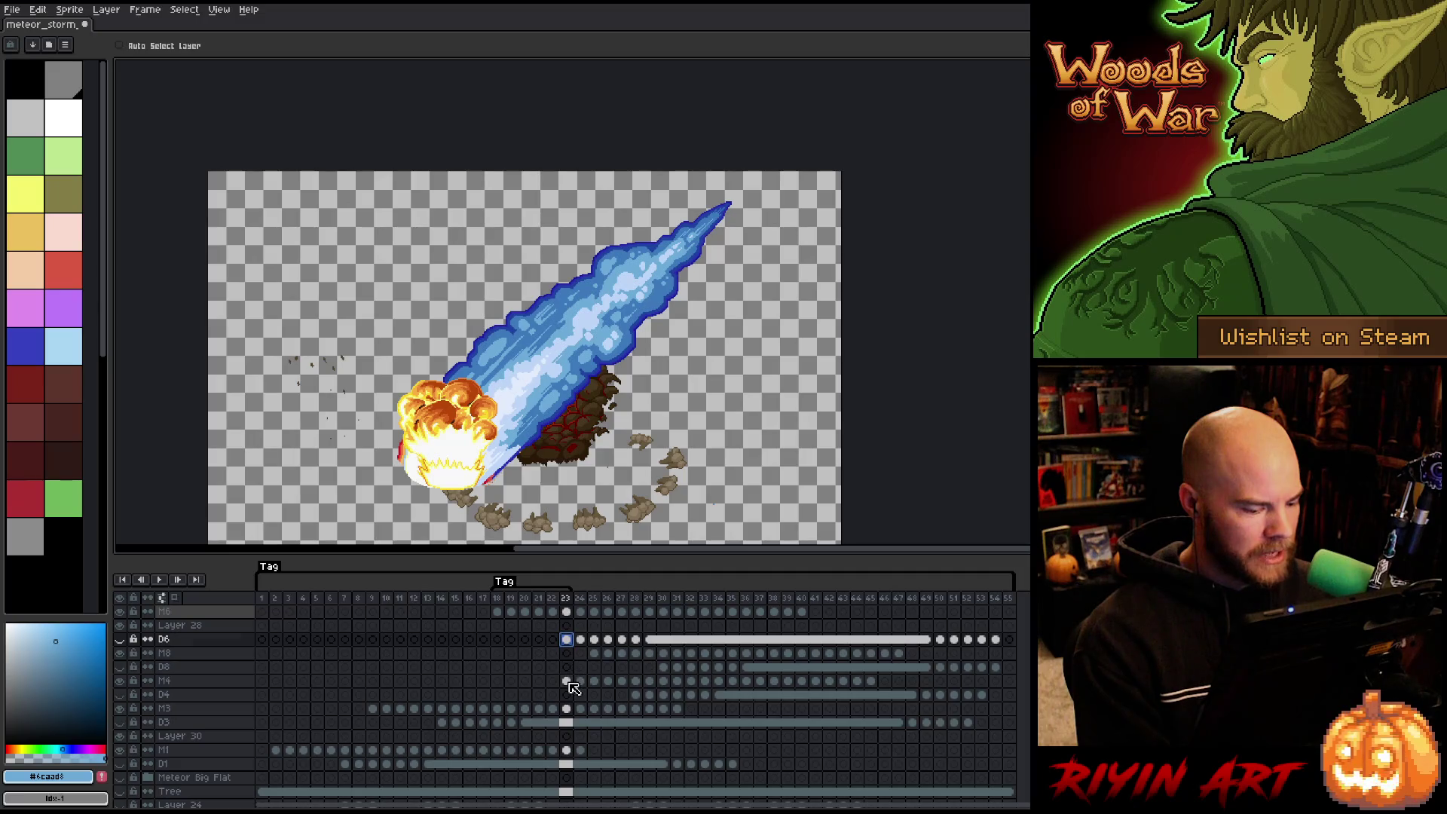
# Check the frame 23 timing, then add a new empty layer above the M8 meteor layer.
pyautogui.click(566, 681)
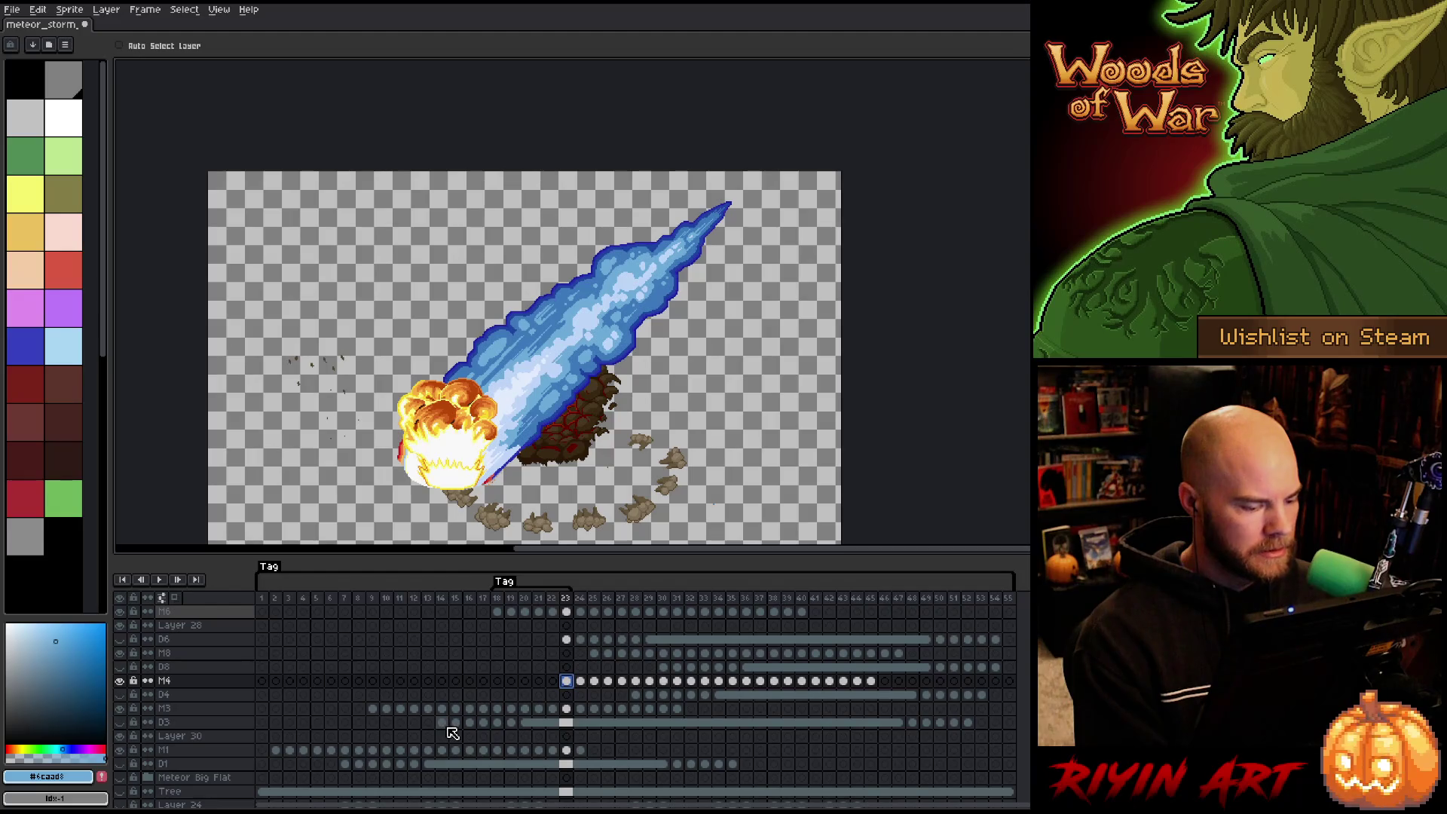
pyautogui.press('Return')
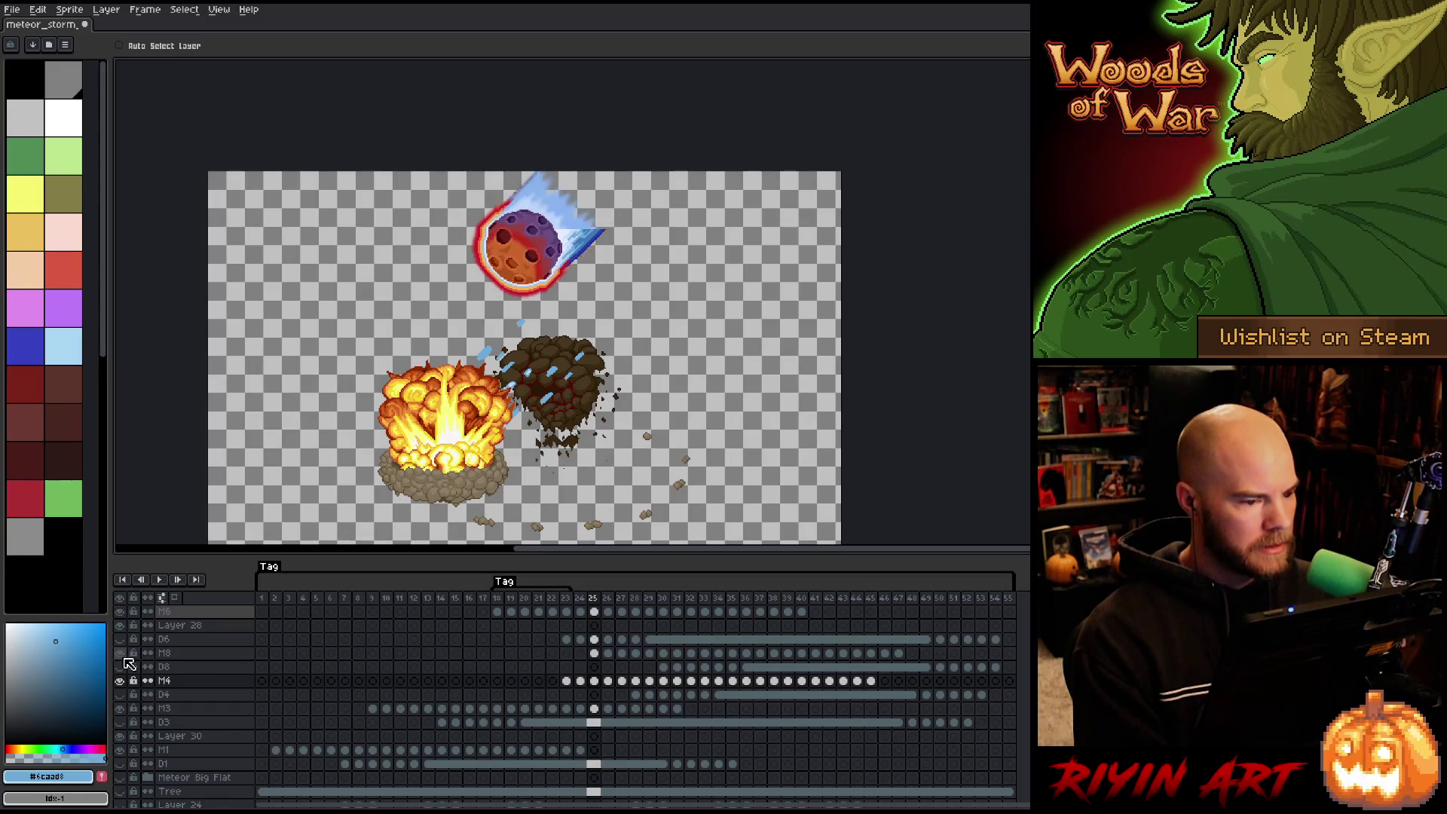
pyautogui.click(201, 654)
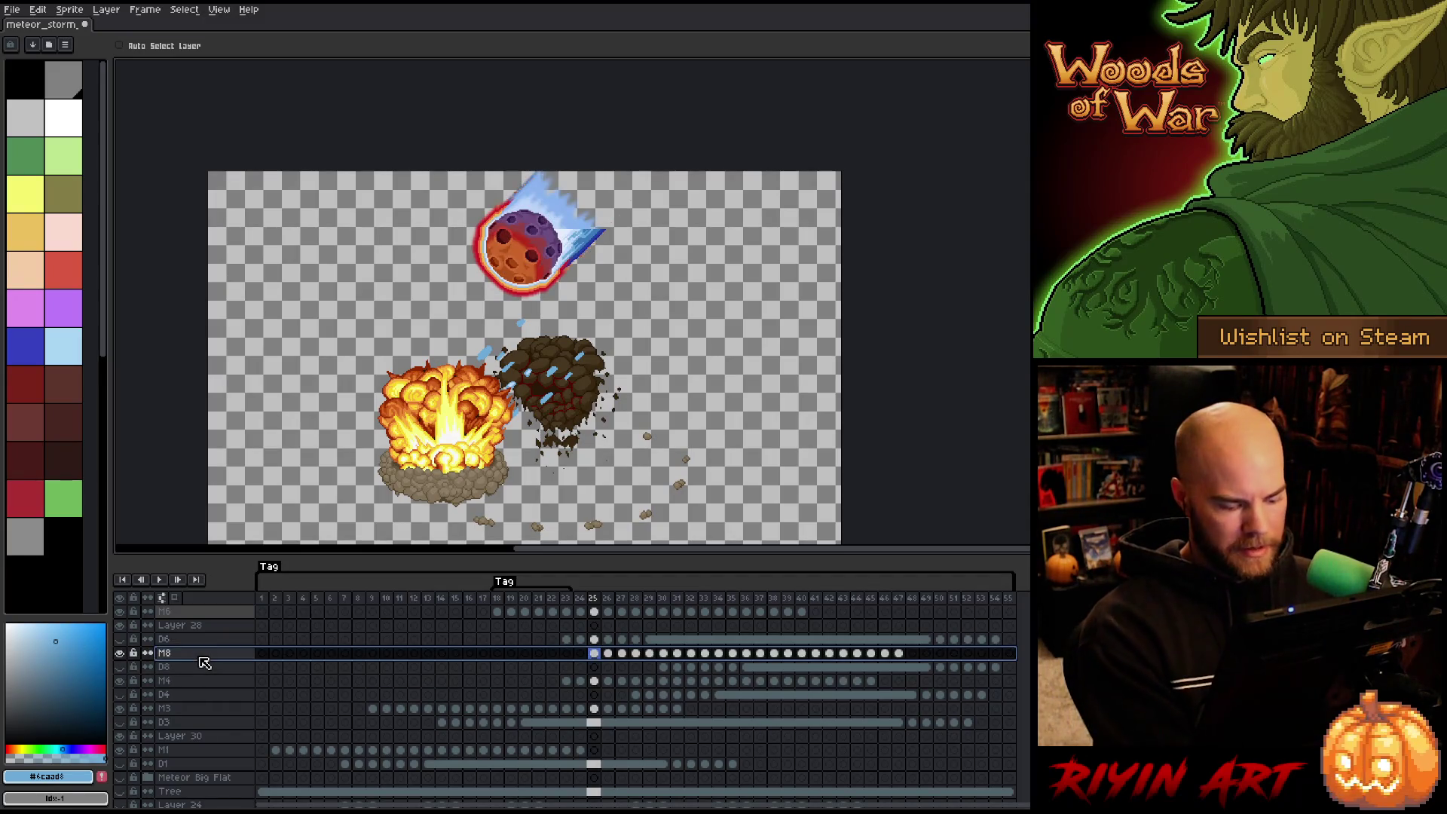
pyautogui.hotkey('shift', 'n')
# Paste the M6 meteor cels (frames 18–23) into Layer 28, then clear them again.
pyautogui.moveTo(497, 612); pyautogui.dragTo(567, 612)
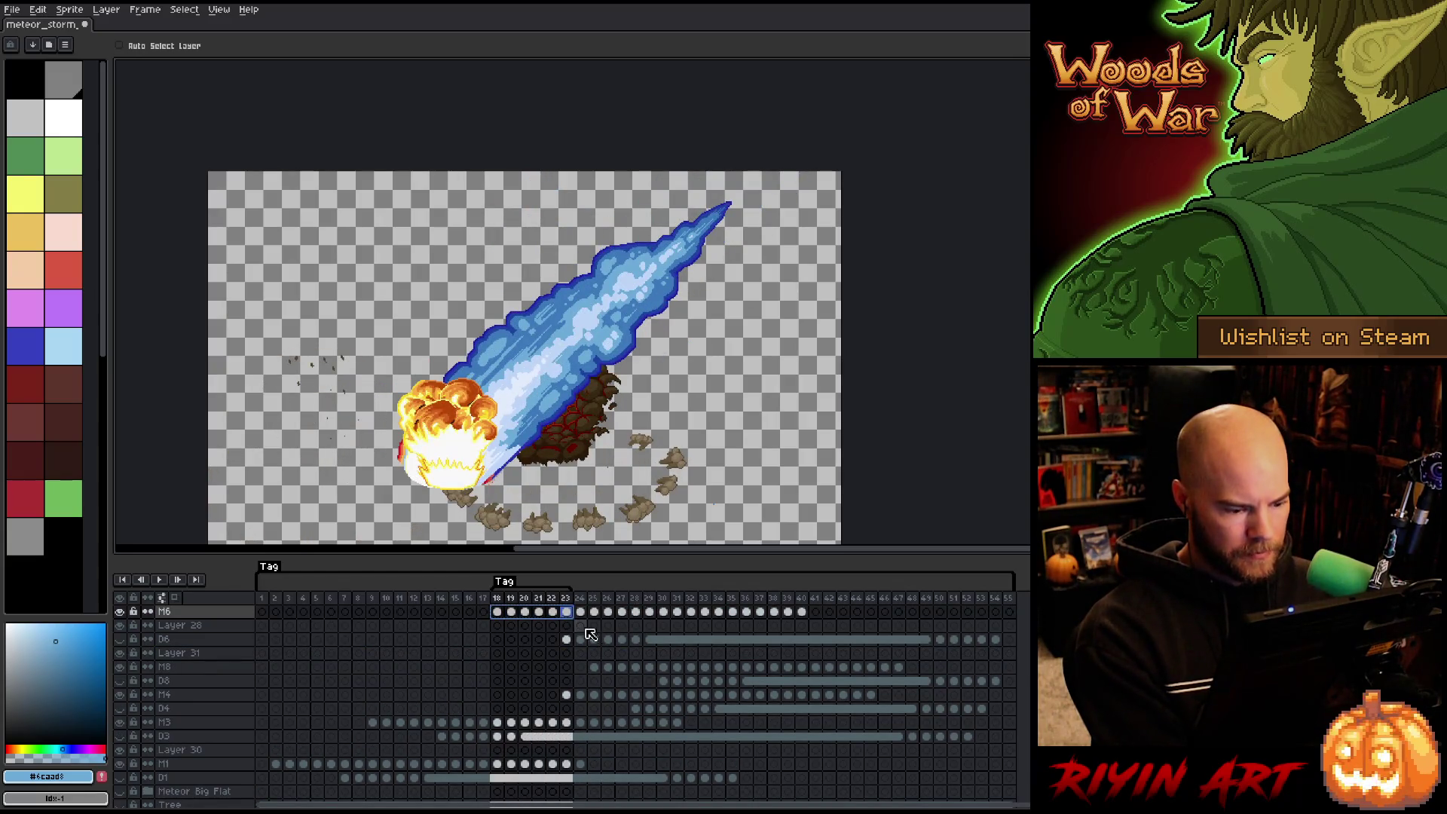
pyautogui.click(568, 626)
pyautogui.hotkey('ctrl', 'v')
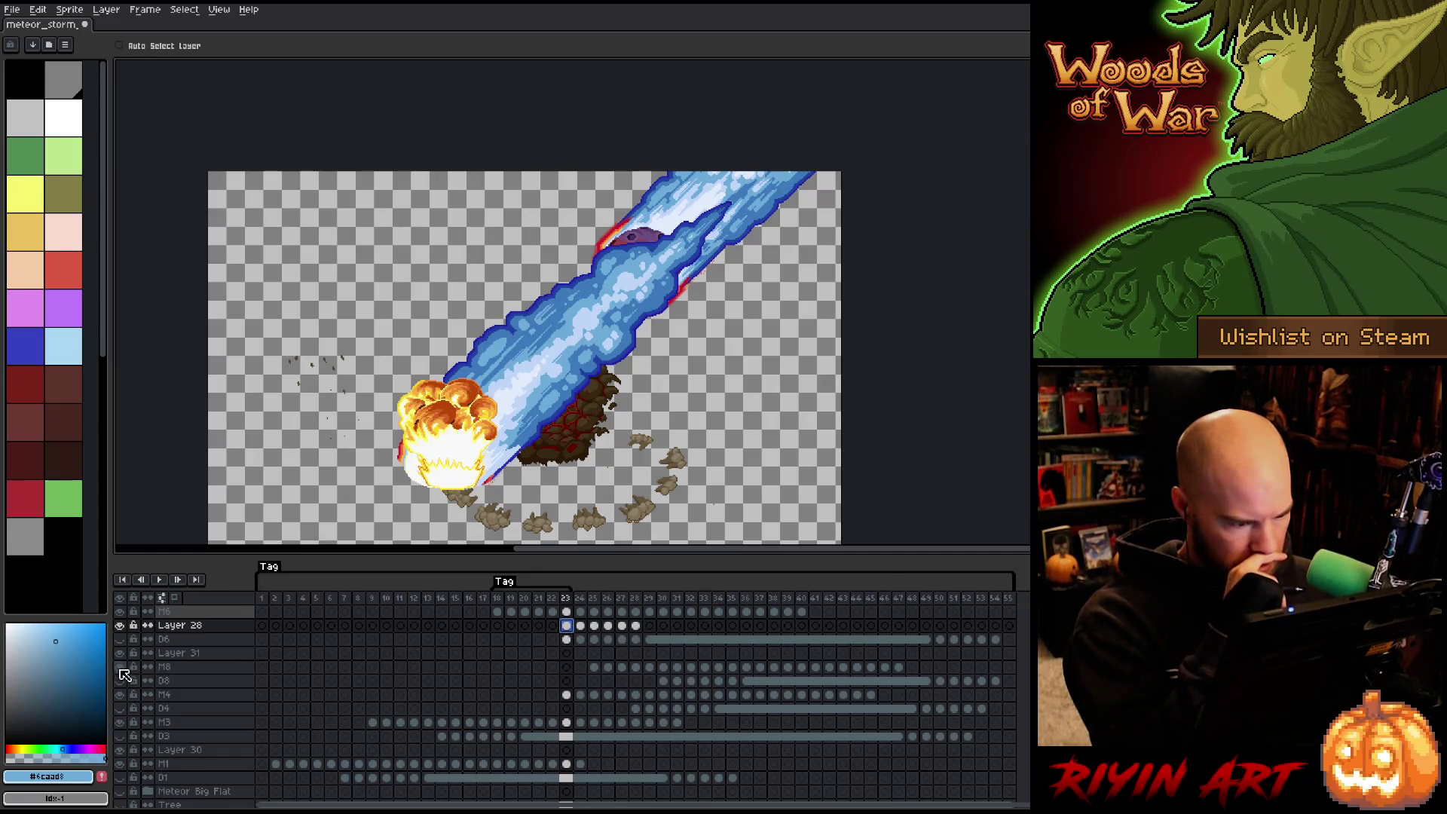
pyautogui.click(177, 625)
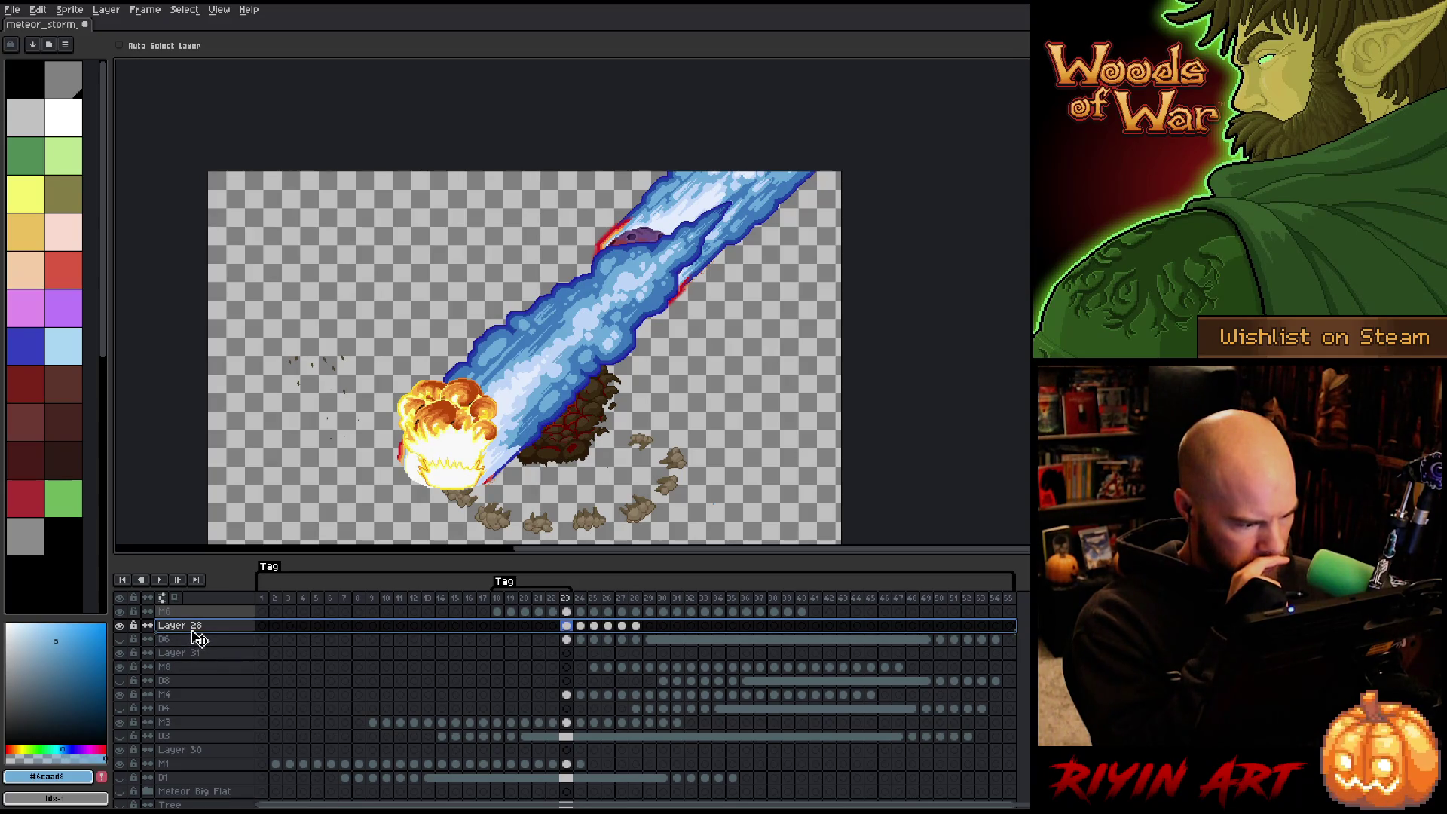
pyautogui.press('Delete')
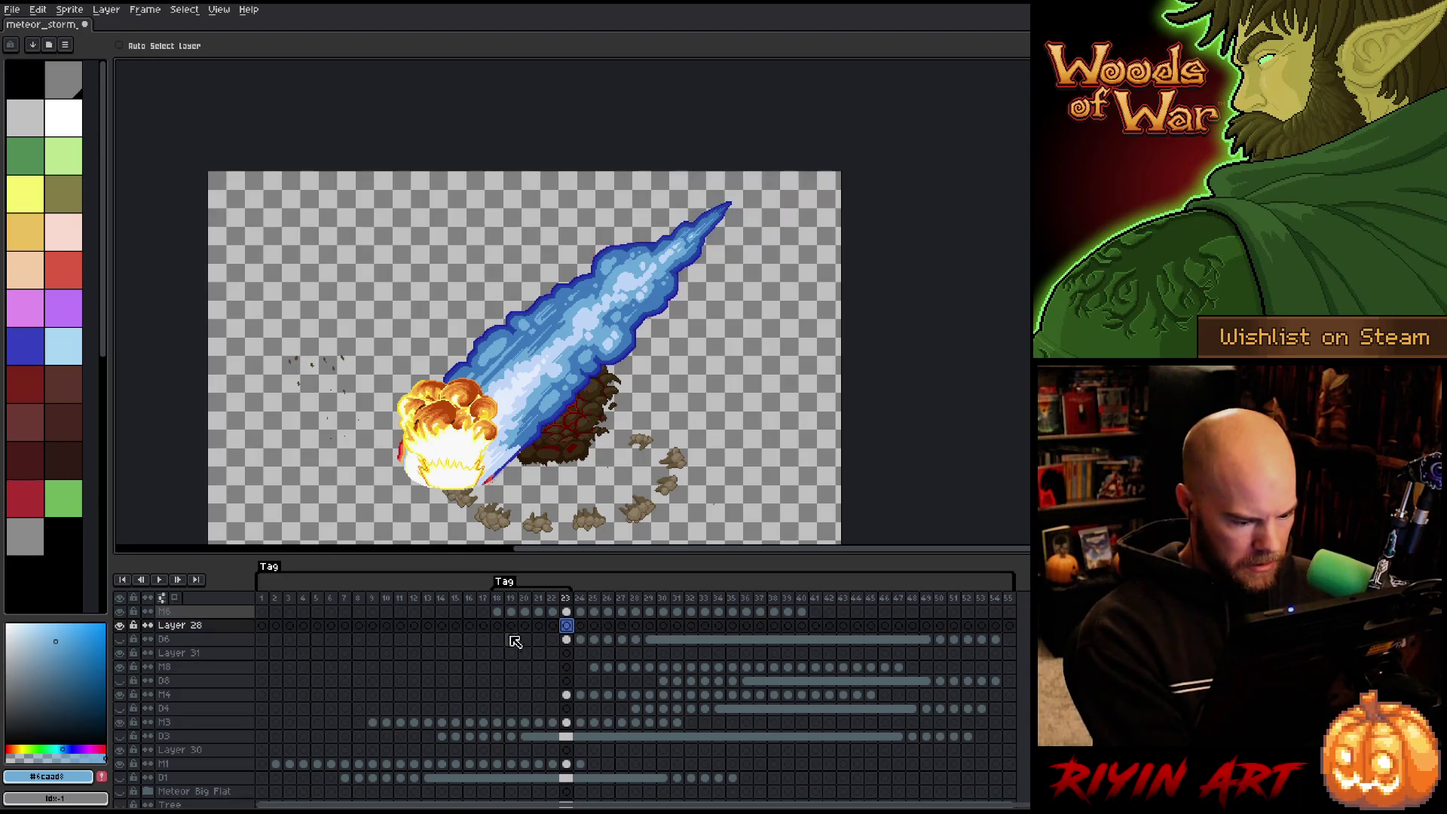
pyautogui.click(565, 654)
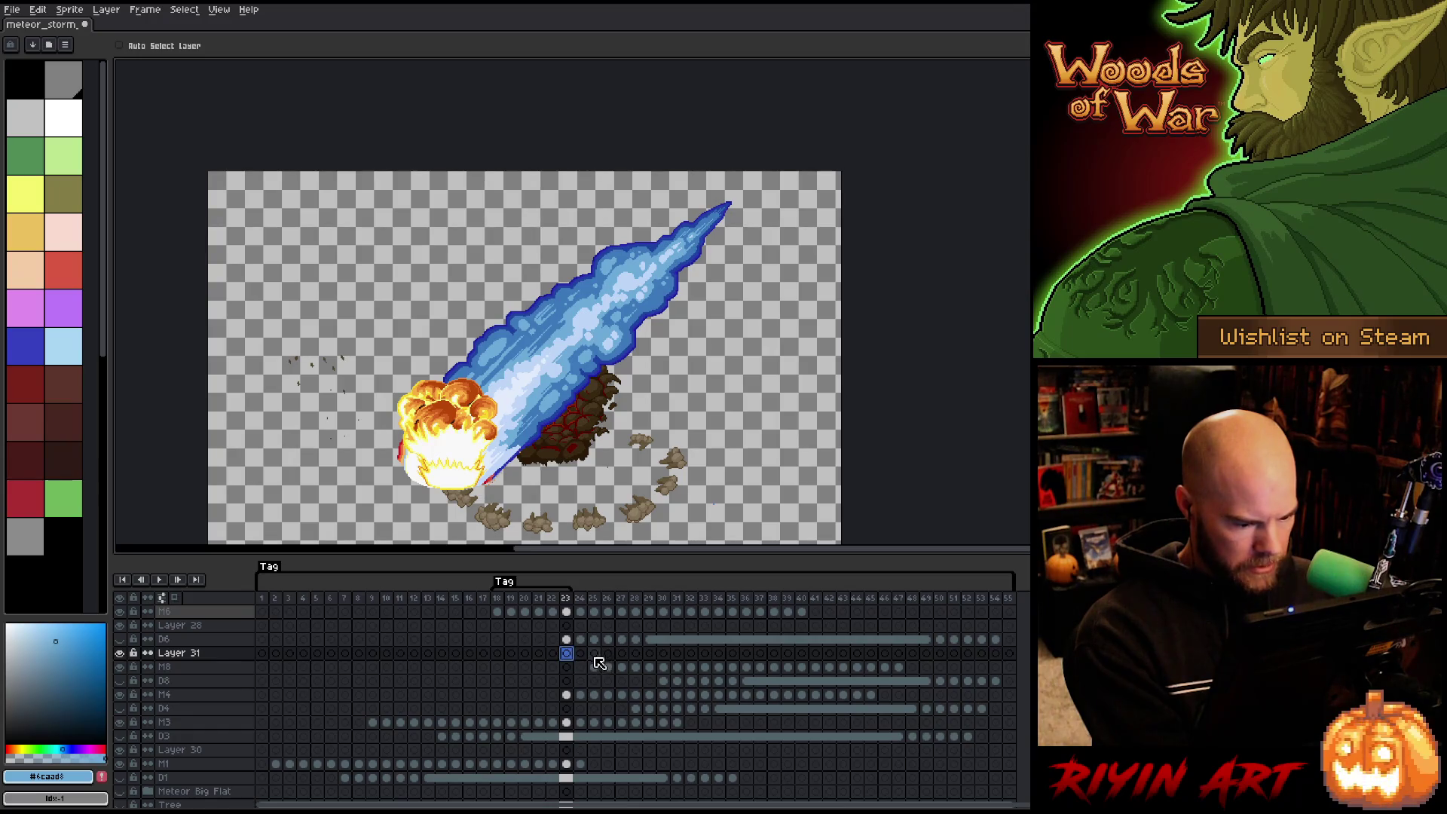
# Paste the meteor cels into Layer 31 at frame 25 and try aligning them with the first meteor.
pyautogui.click(594, 654)
pyautogui.hotkey('ctrl', 'v')
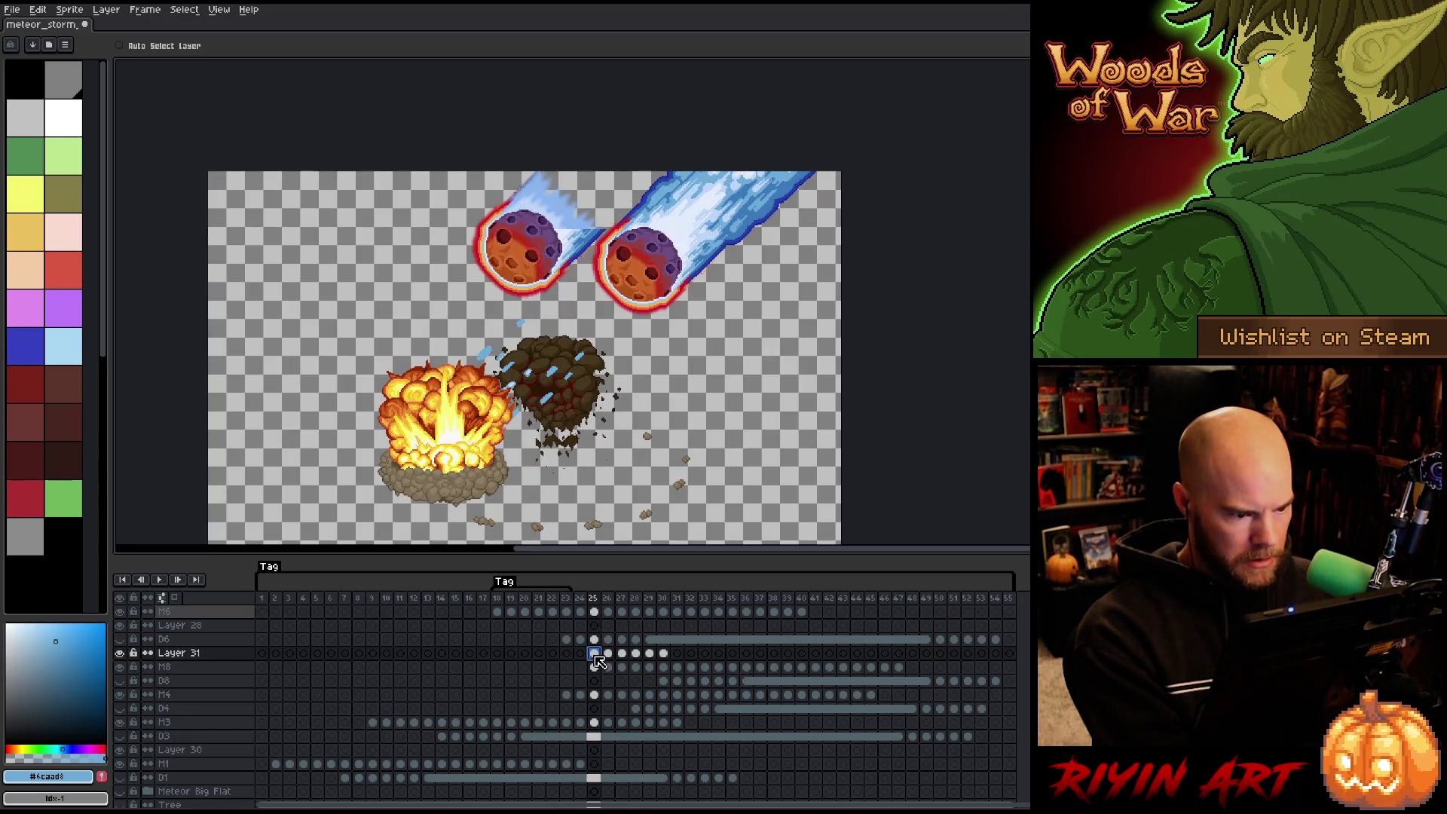
pyautogui.moveTo(667, 658); pyautogui.dragTo(597, 660)
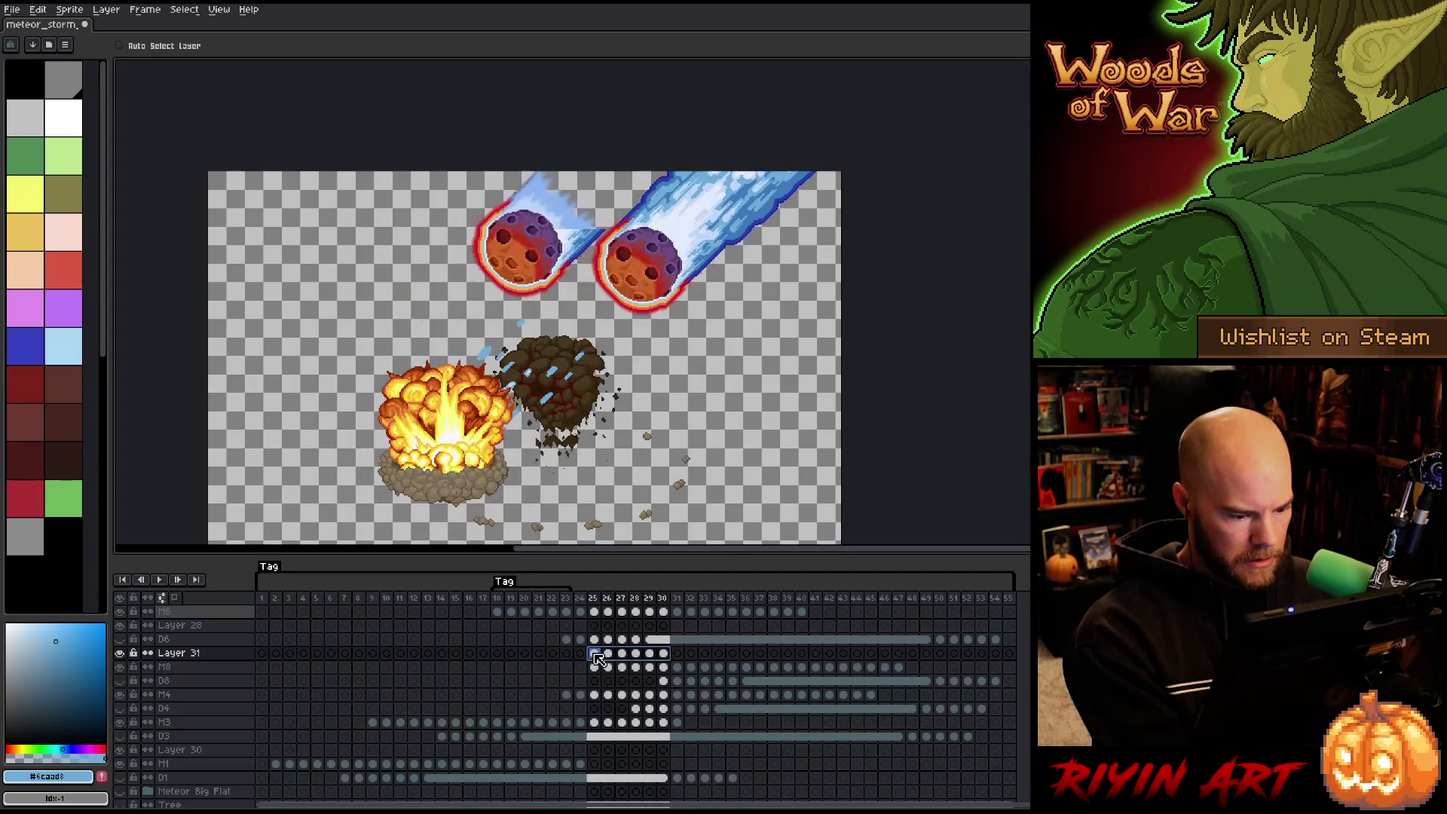
pyautogui.scroll(3, 601, 277)
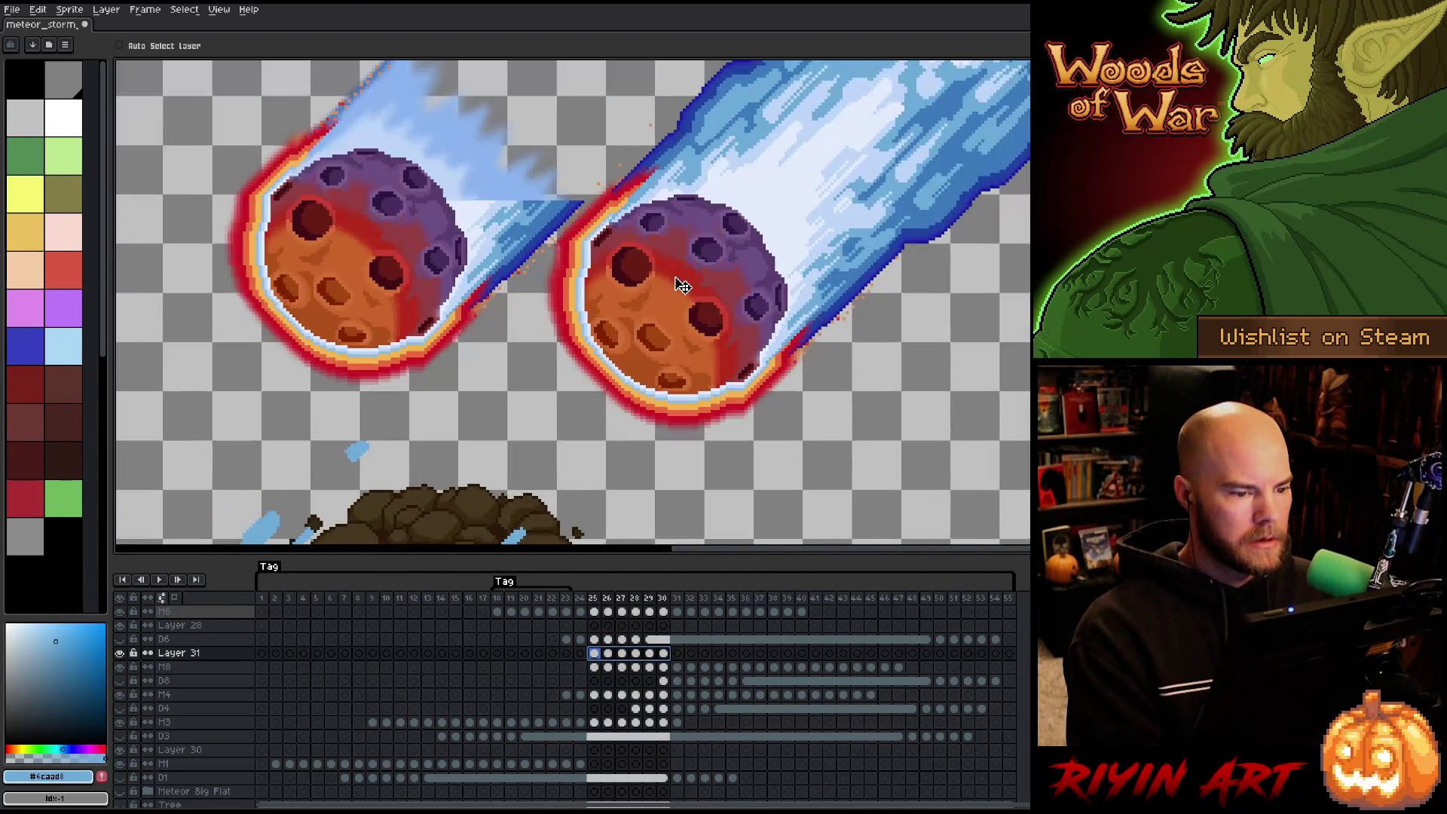
pyautogui.moveTo(693, 300); pyautogui.dragTo(369, 255)
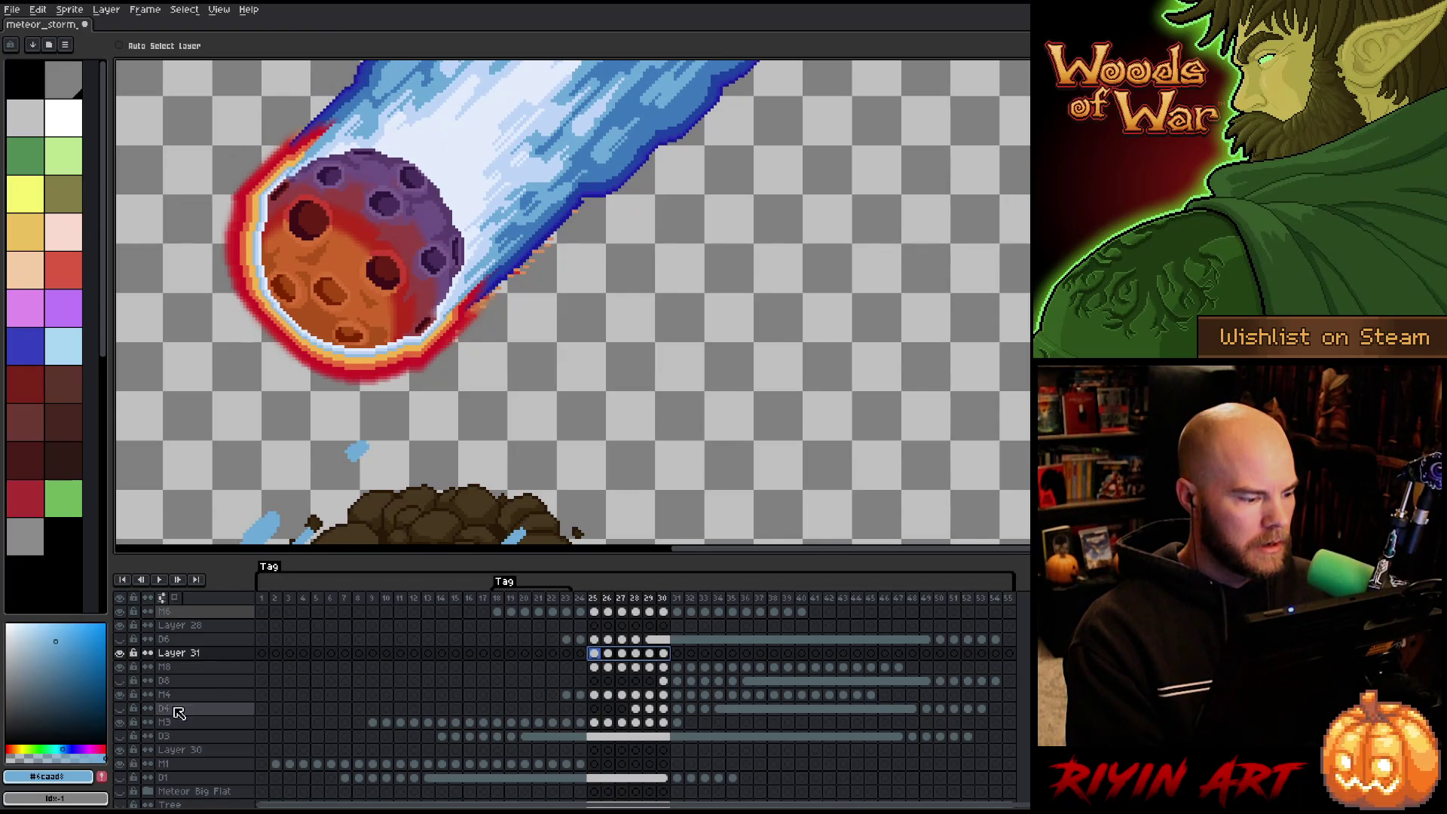
pyautogui.click(121, 653)
pyautogui.press('Right')
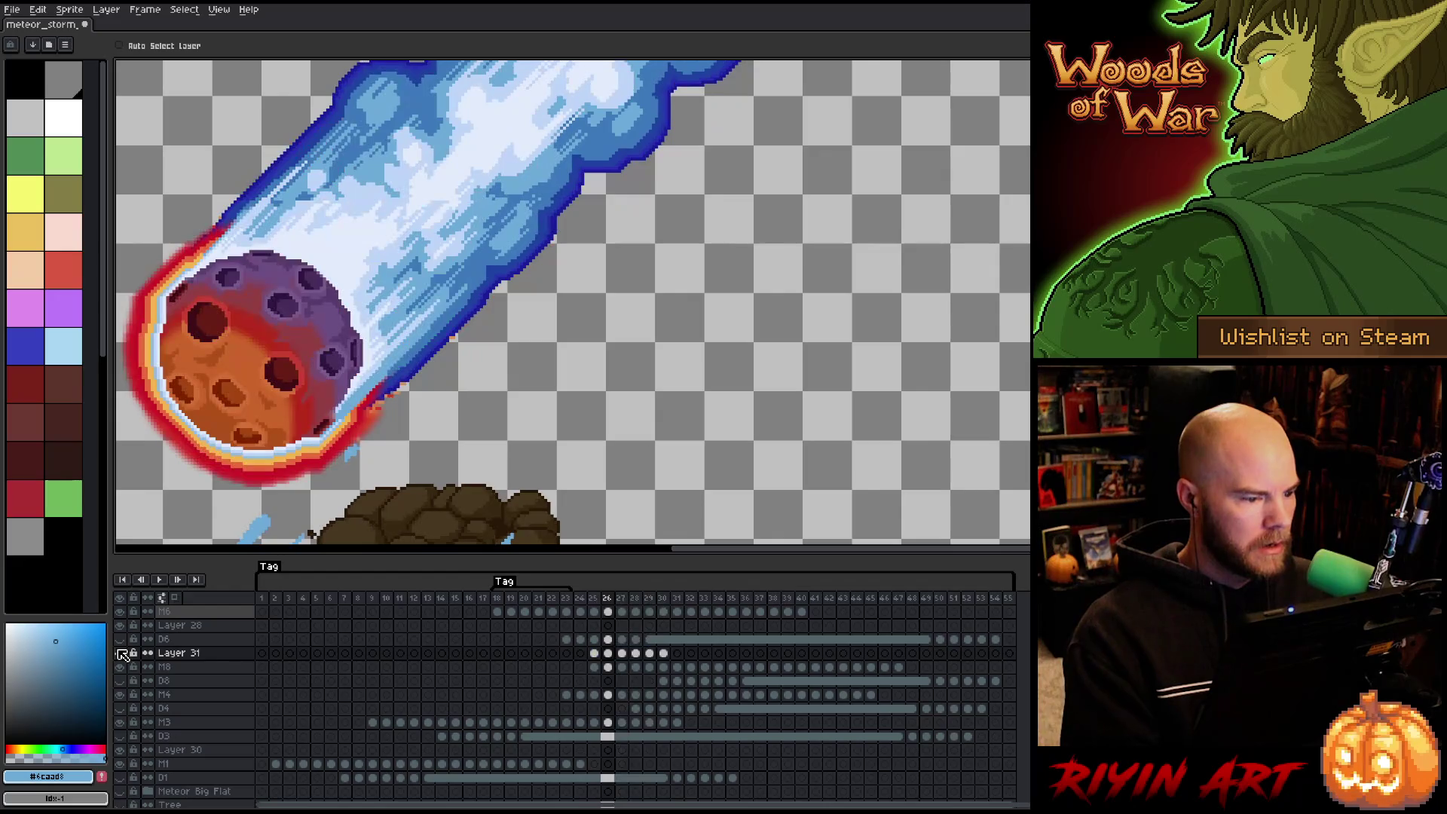
# Nudge Layer 31's frames 25–29 a few pixels right and compare against the original.
pyautogui.moveTo(650, 653); pyautogui.dragTo(601, 659)
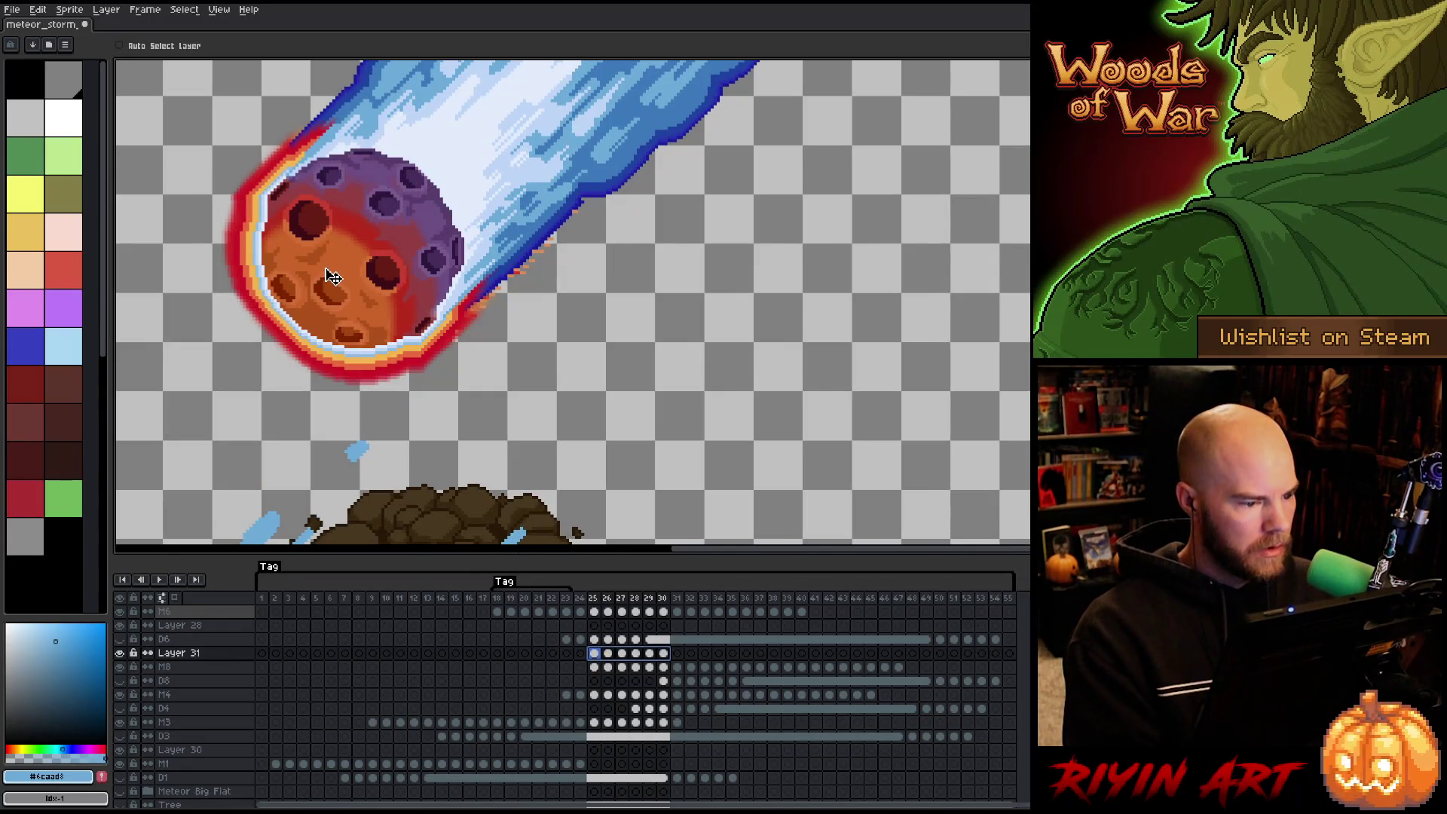
pyautogui.moveTo(333, 277); pyautogui.dragTo(335, 278)
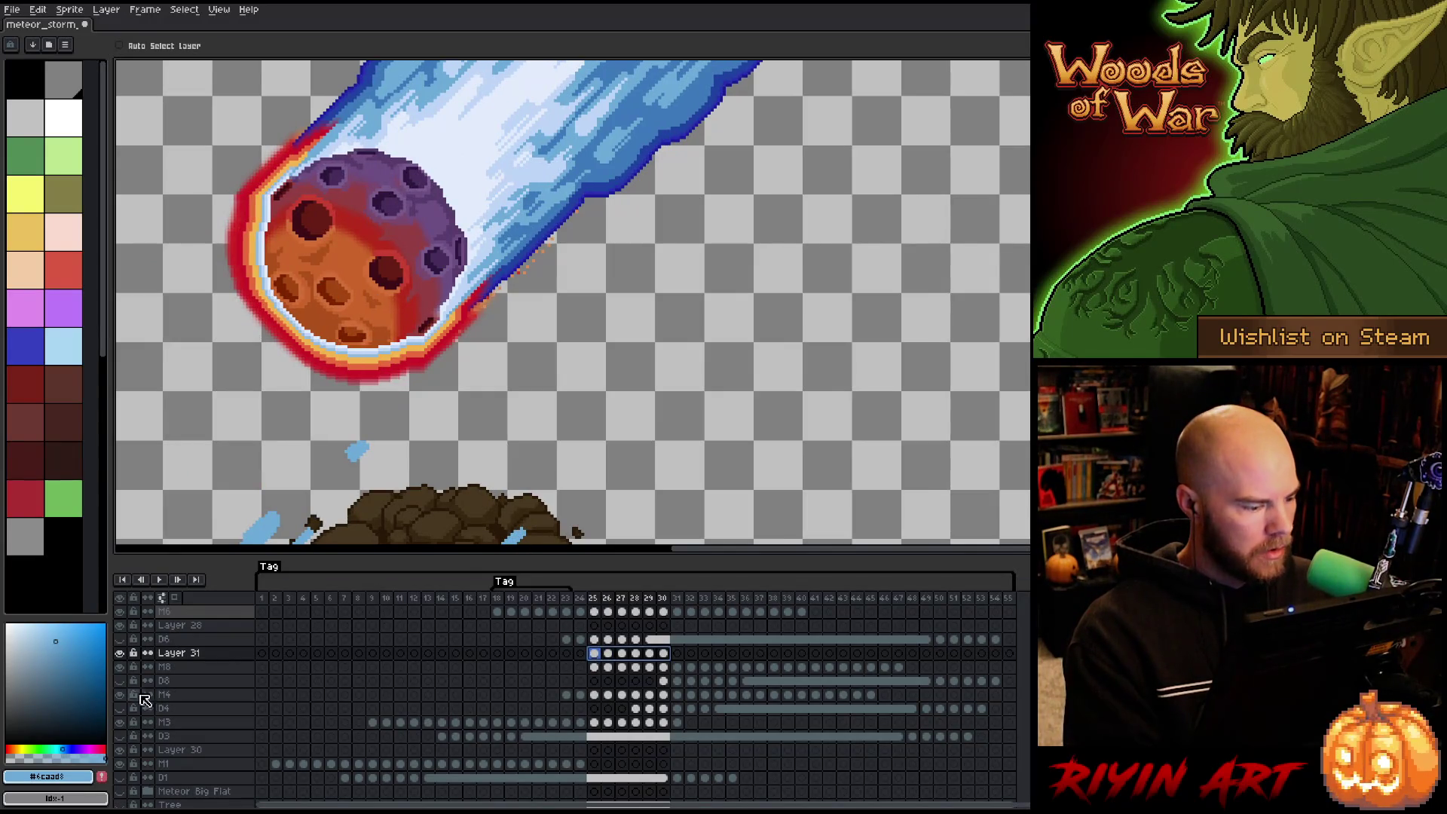
pyautogui.click(125, 655)
pyautogui.click(124, 655)
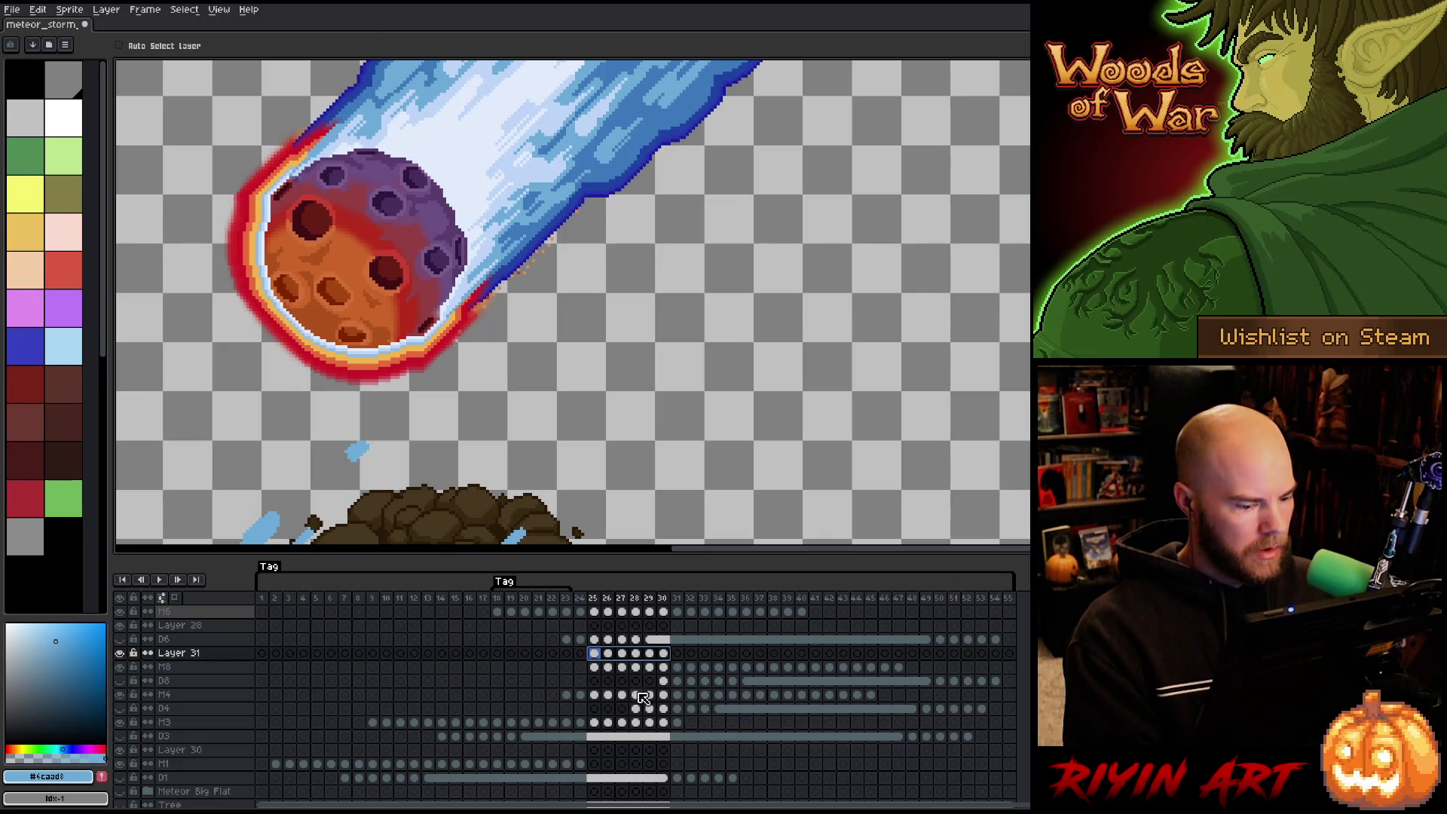
# Move Layer 31's frames 28–30 onto the M8 layer and save the meteor storm file.
pyautogui.moveTo(663, 653)
pyautogui.mouseDown()
pyautogui.moveTo(600, 658)
pyautogui.moveTo(617, 669)
pyautogui.mouseUp()
pyautogui.scroll(-3, 640, 397)
pyautogui.moveTo(640, 397); pyautogui.dragTo(651, 328)
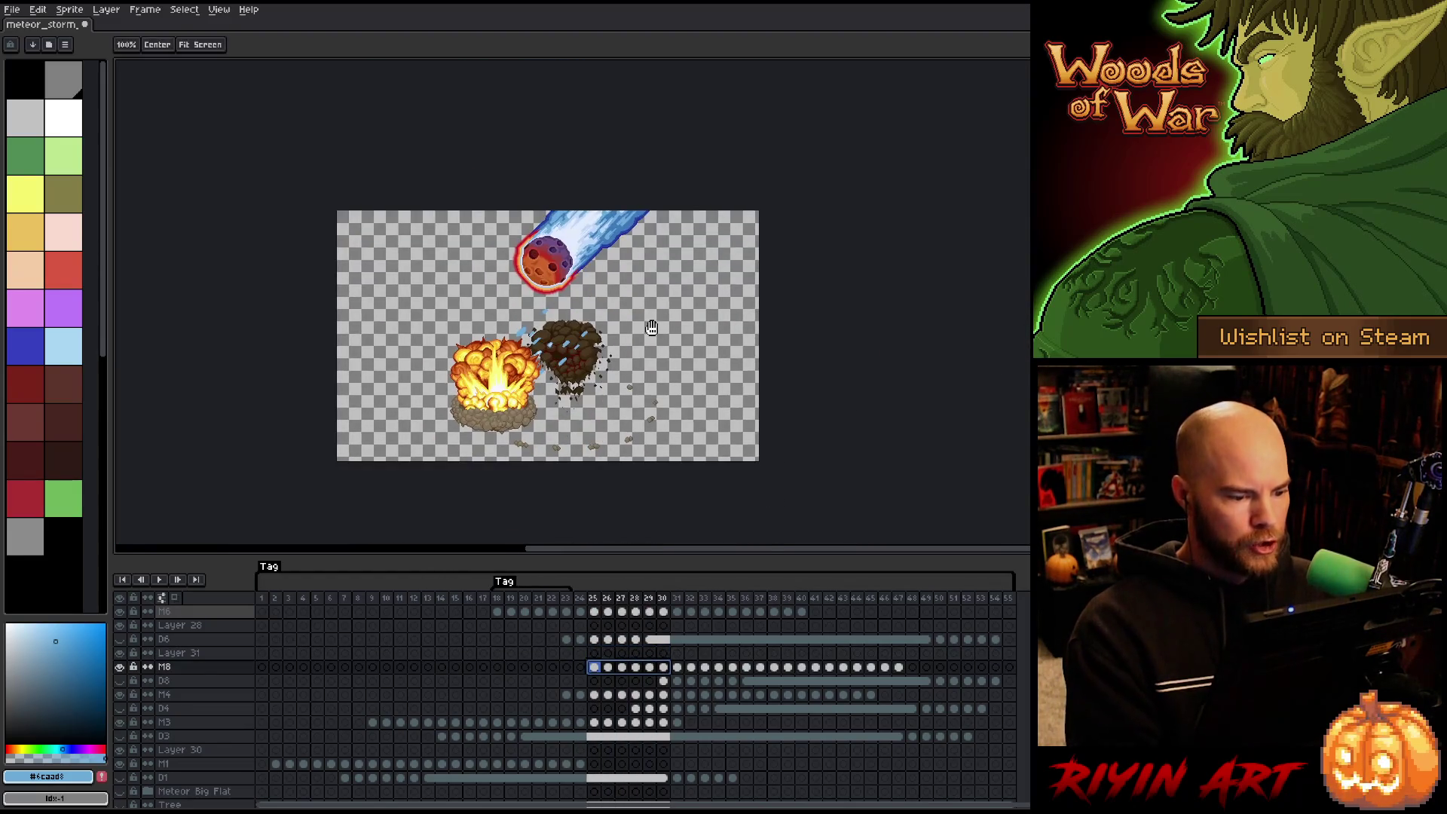
pyautogui.rightClick(660, 336)
pyautogui.press('Escape')
pyautogui.press('Return')
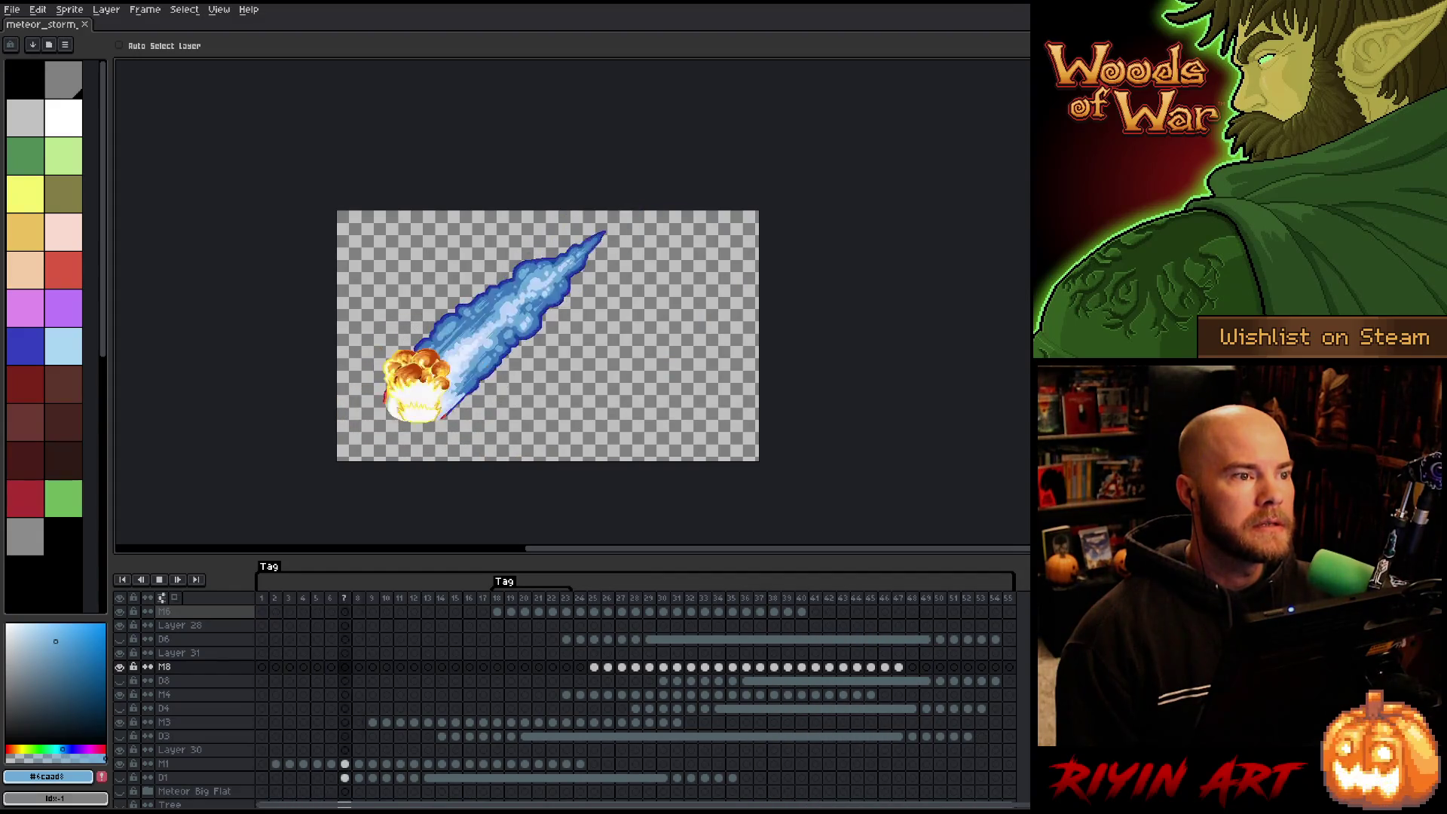
# Stop the meteor storm animation playback after it ends on frame 44.
pyautogui.press('space')
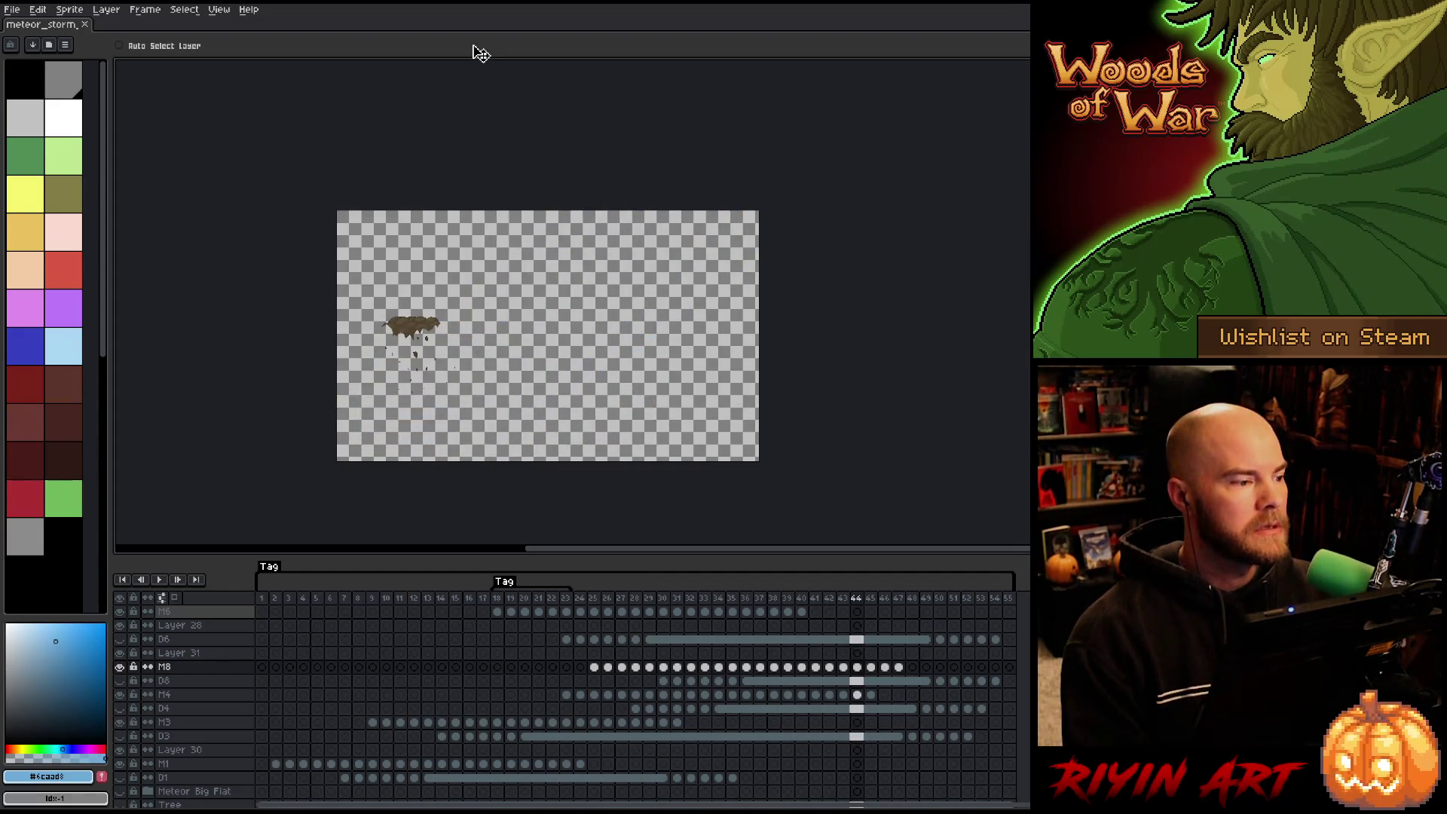
# Open meteor_storm_meteors.png from the images/specials/meteor_storm folder.
pyautogui.click(14, 12)
pyautogui.click(16, 42)
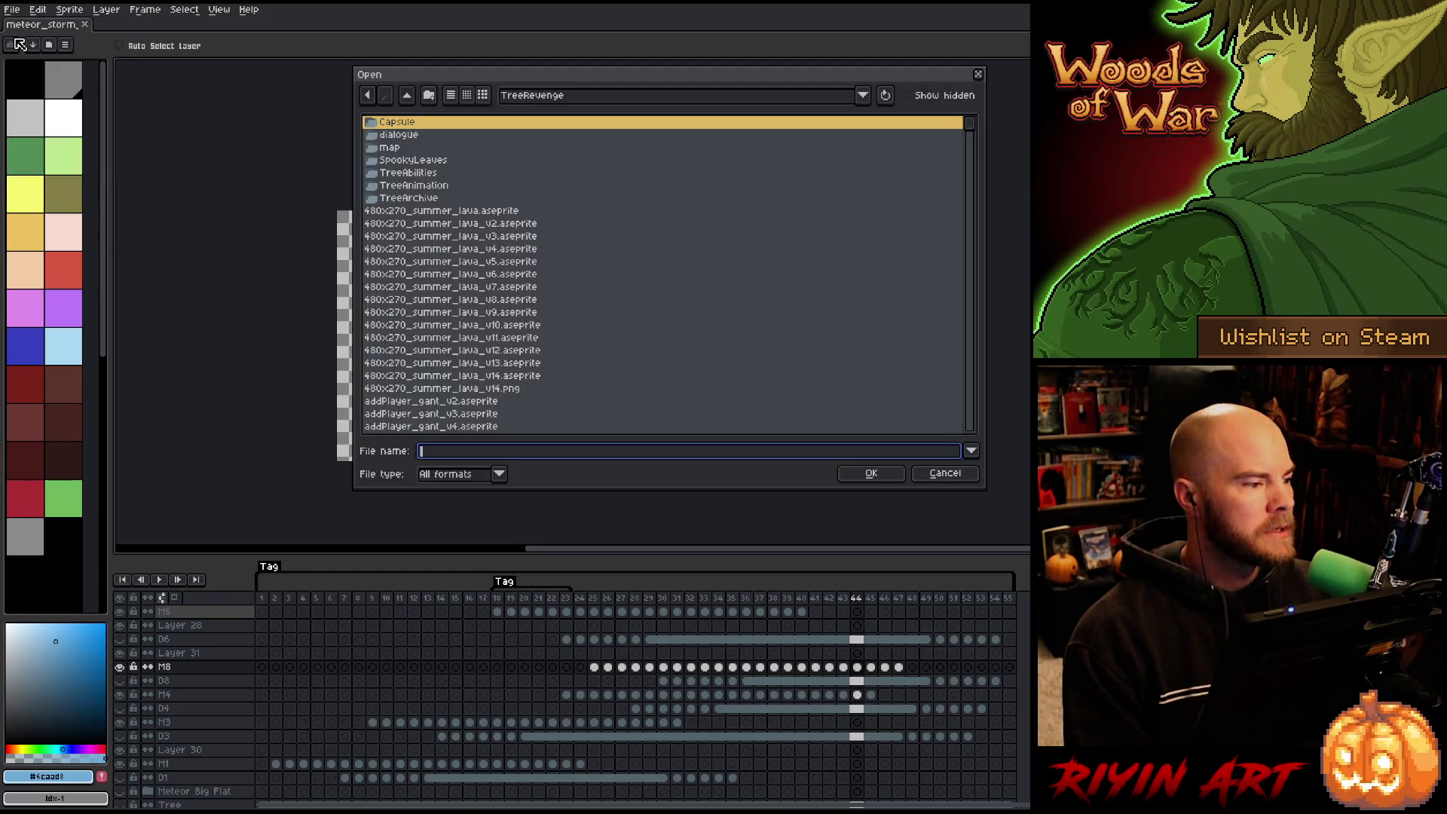
pyautogui.click(562, 97)
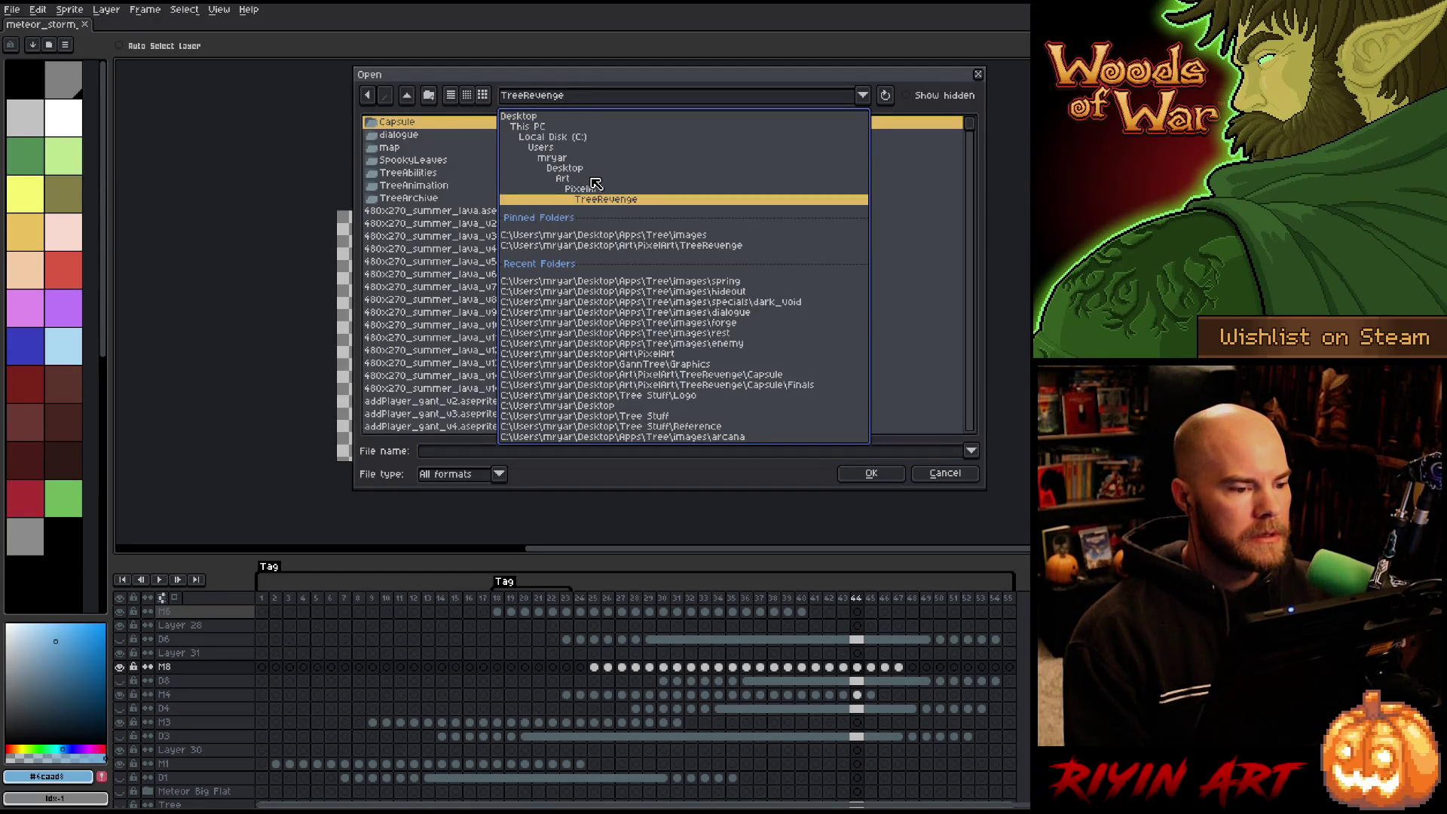
pyautogui.click(607, 236)
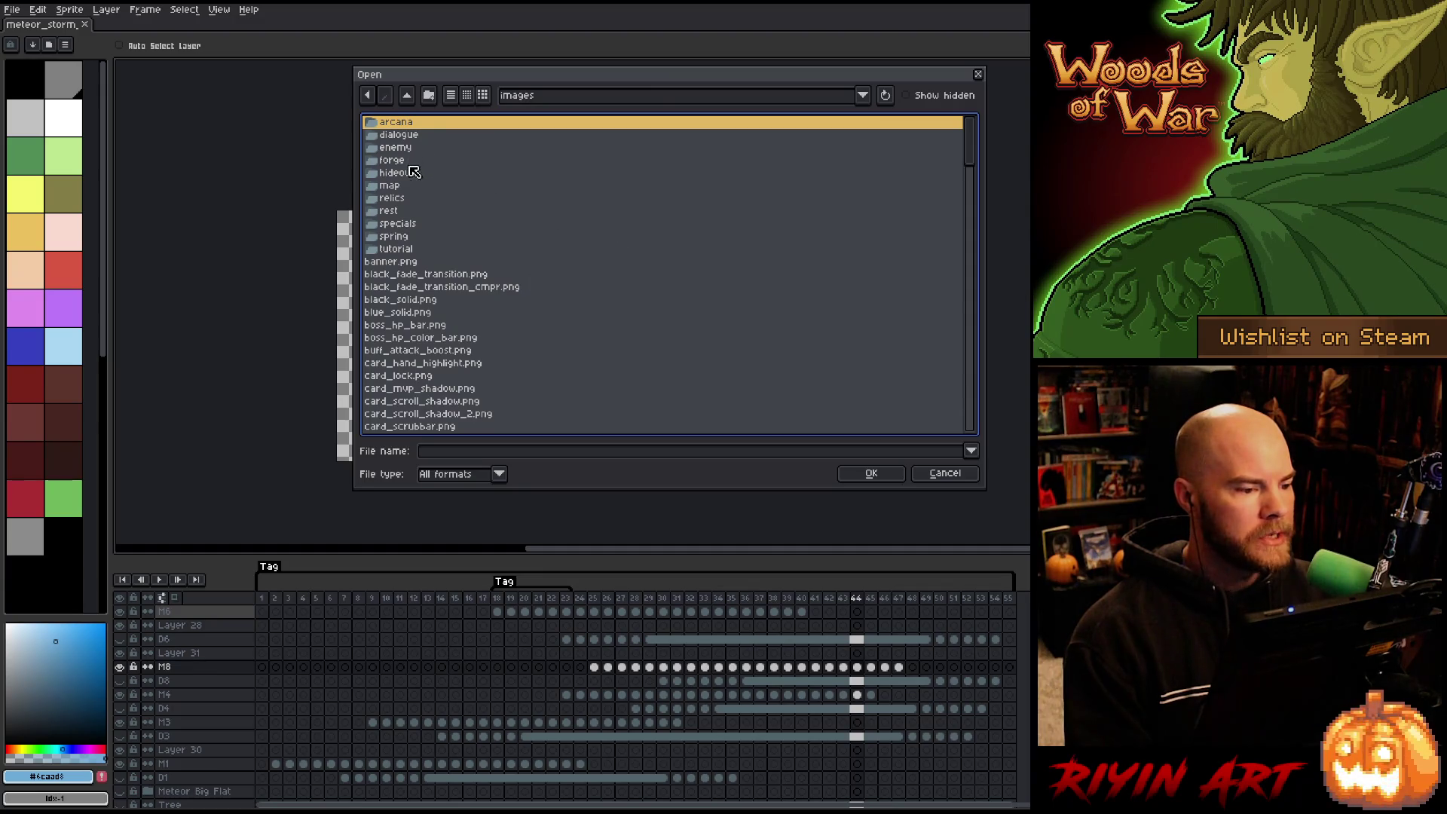
pyautogui.doubleClick(408, 223)
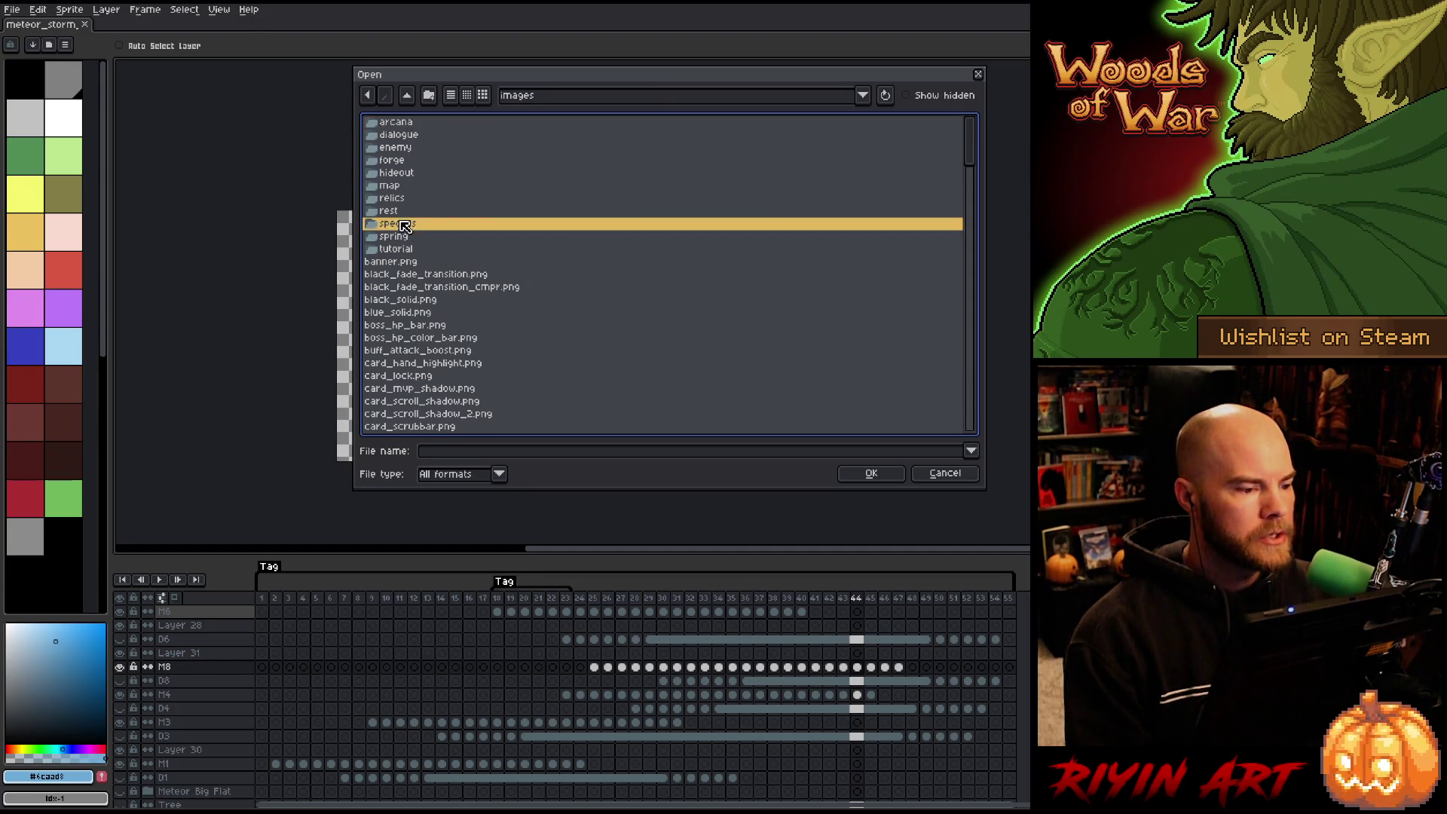
pyautogui.doubleClick(408, 187)
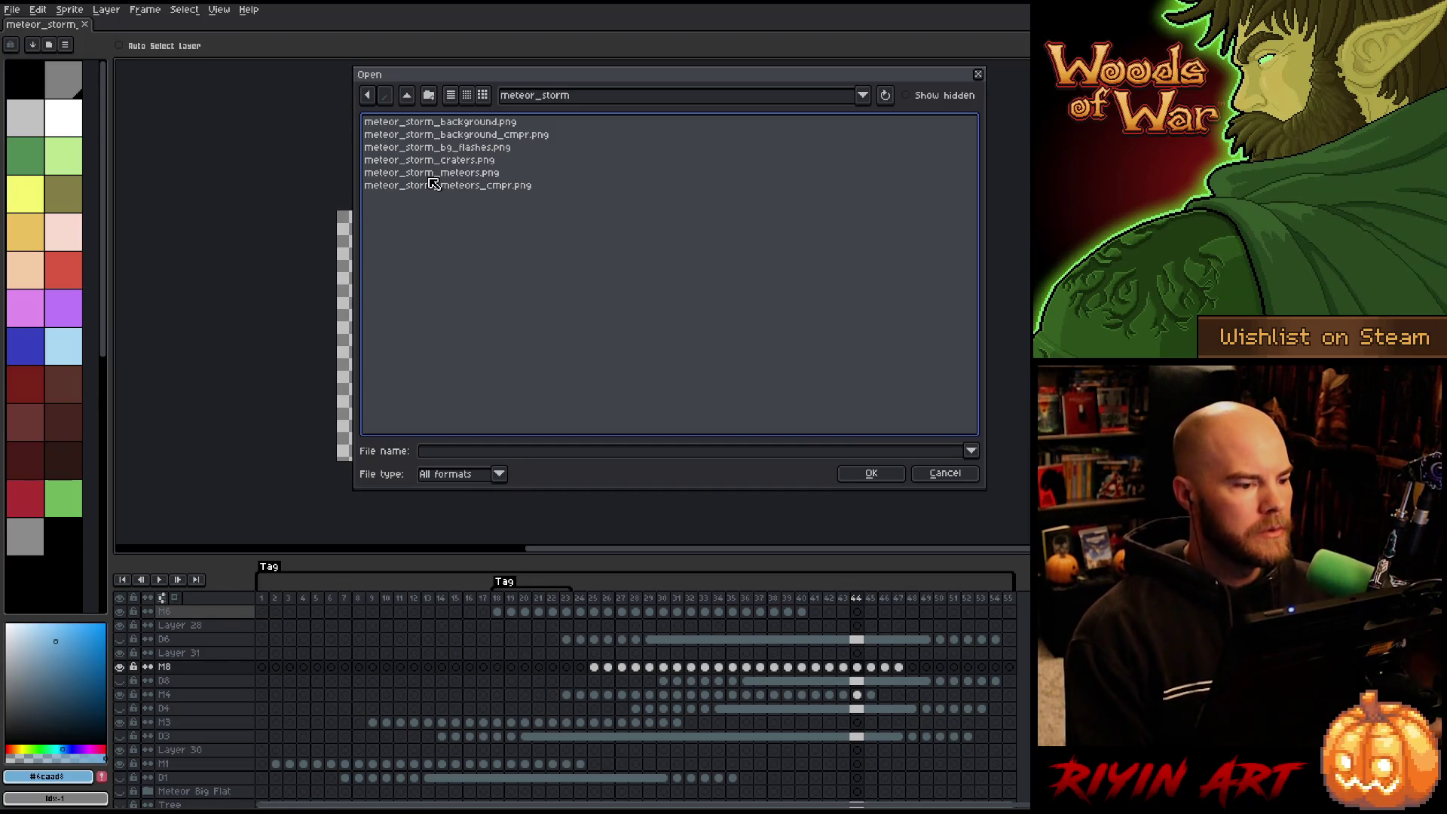
pyautogui.click(431, 177)
pyautogui.click(870, 472)
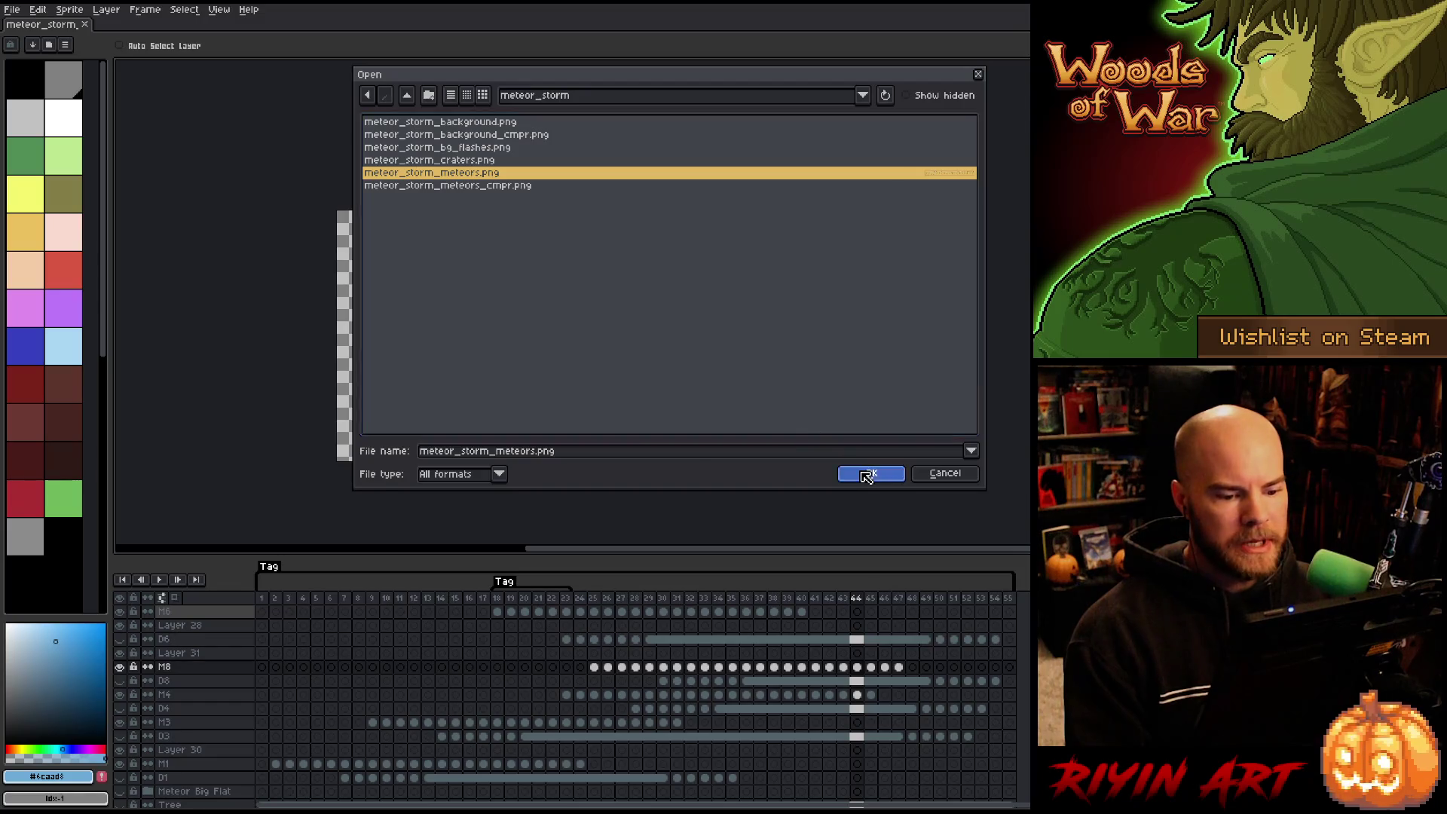
pyautogui.scroll(-2, 701, 377)
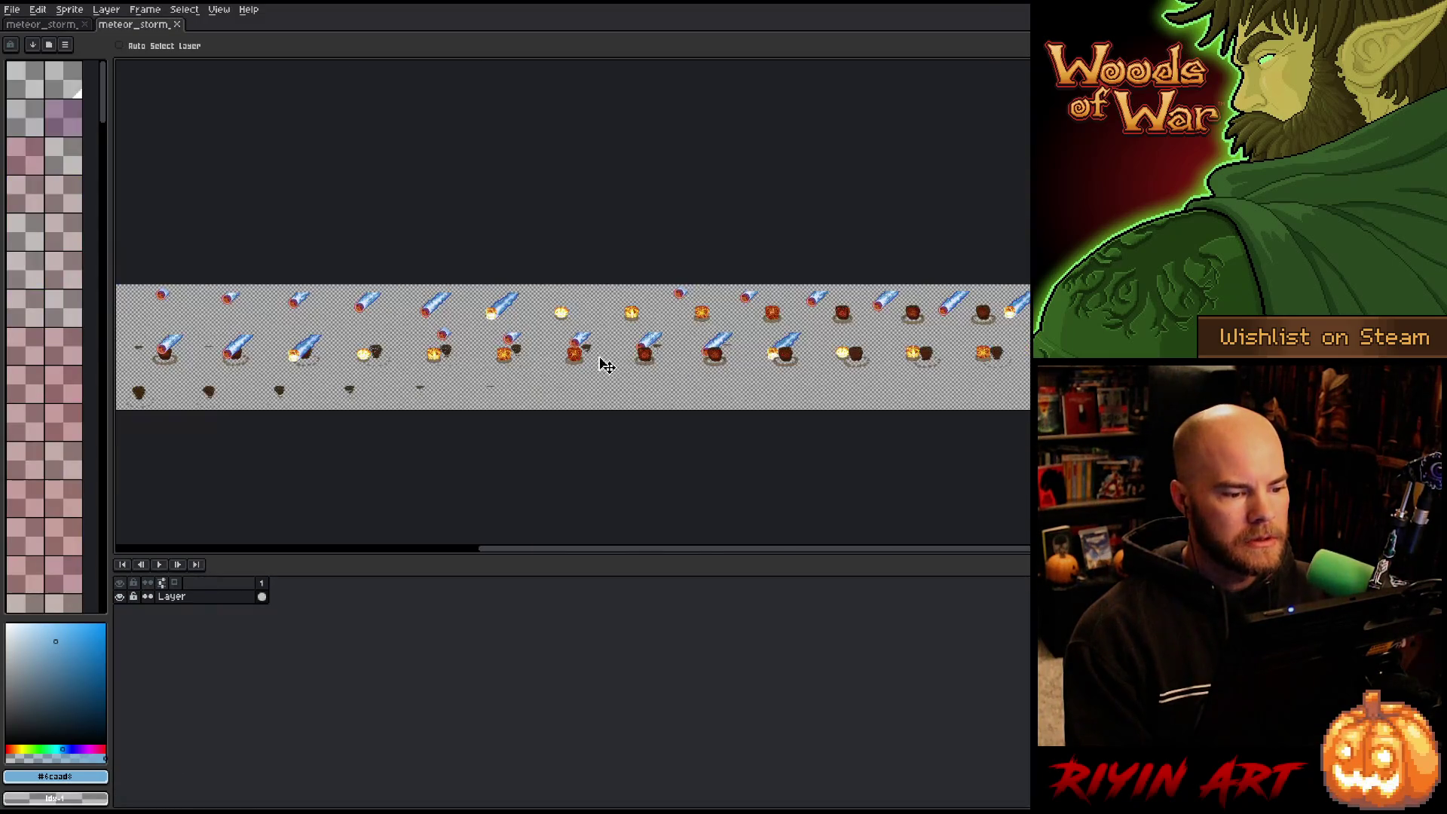
# Zoom and pan around the meteors sprite strip, then close its tab.
pyautogui.scroll(-1, 604, 365)
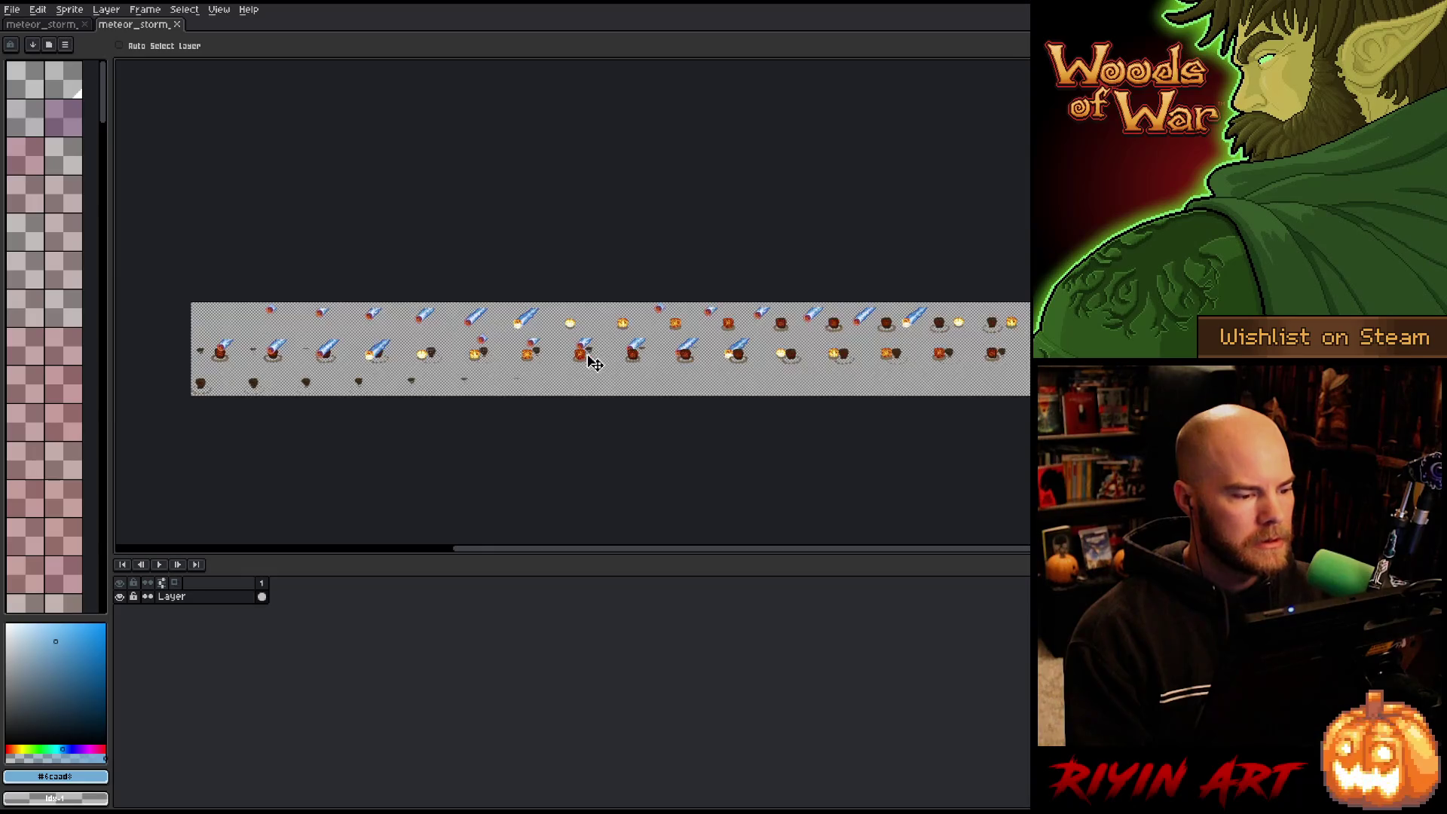
pyautogui.scroll(3, 539, 322)
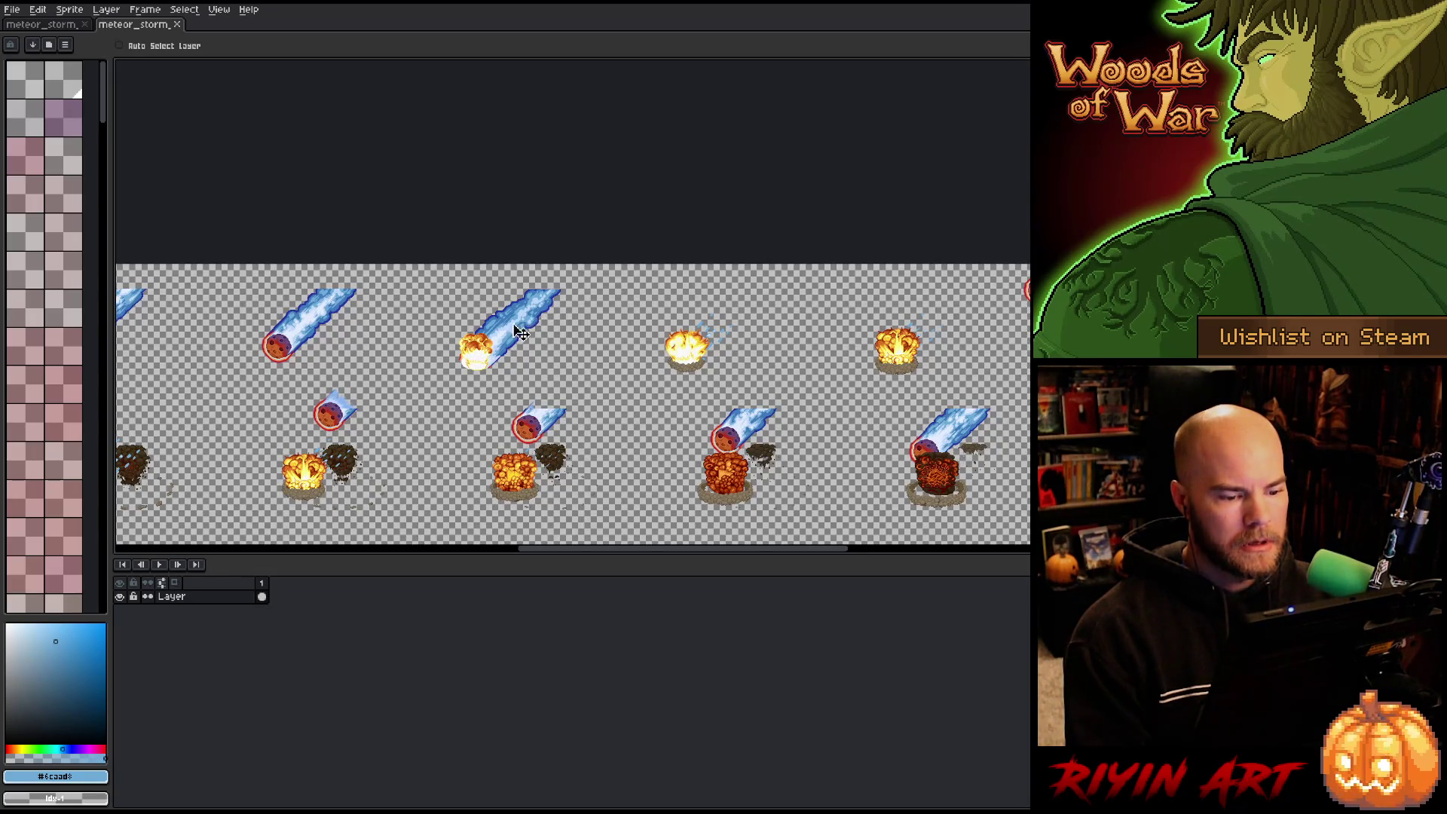
pyautogui.scroll(3, 520, 332)
pyautogui.scroll(-3, 506, 338)
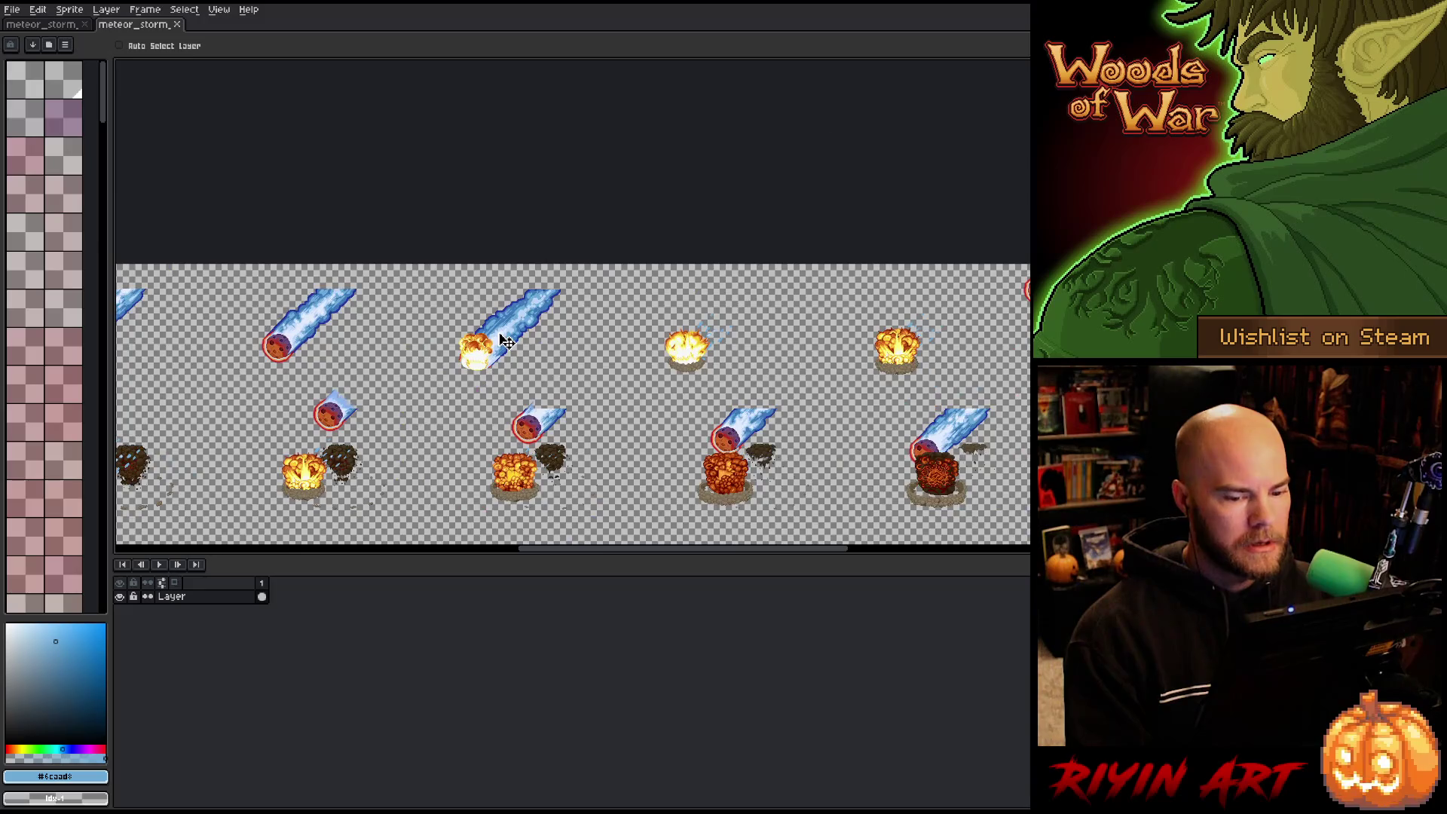
pyautogui.scroll(-3, 506, 341)
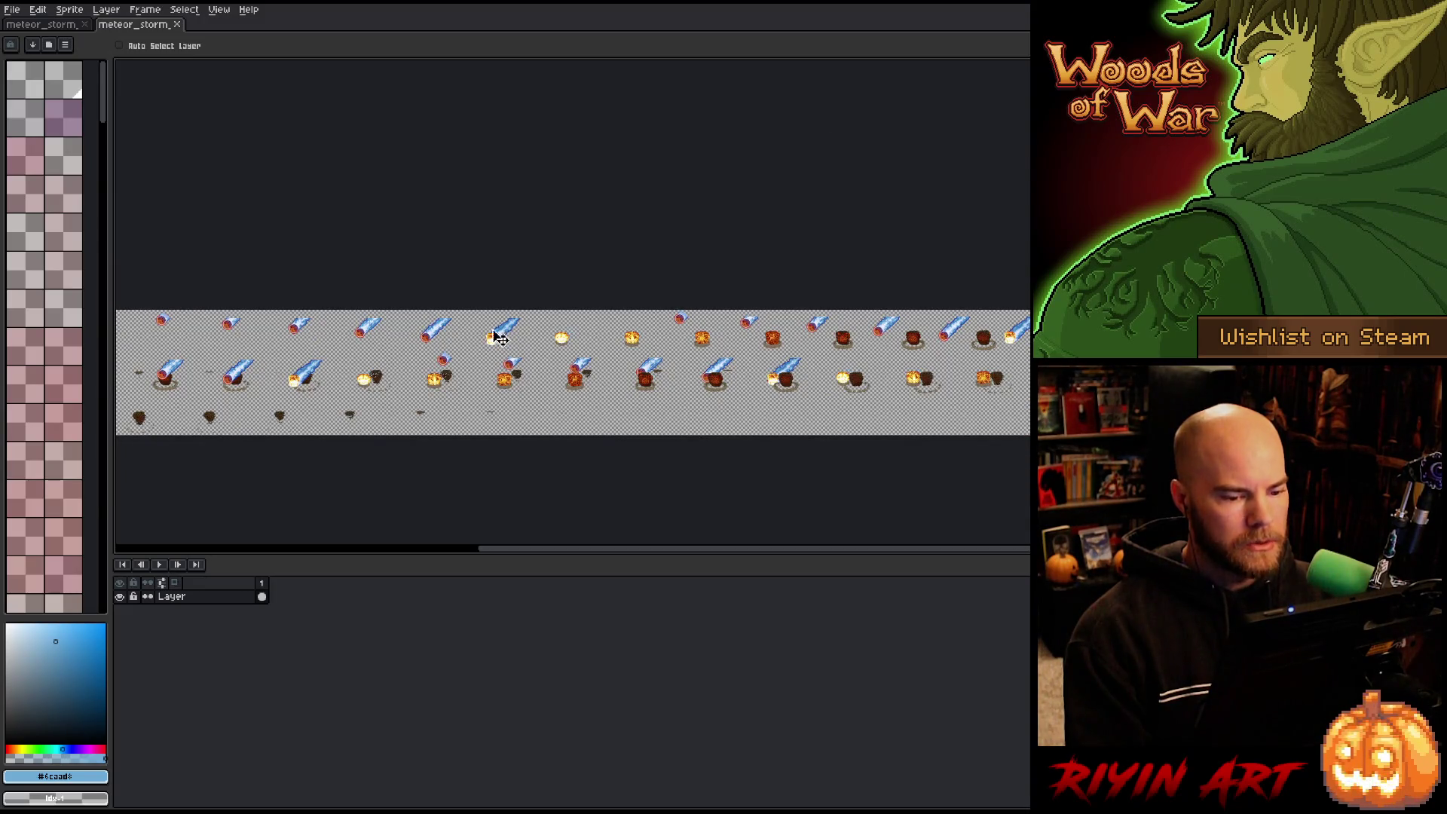
pyautogui.scroll(-2, 141, 332)
pyautogui.scroll(2, 265, 344)
pyautogui.press('h')
pyautogui.scroll(-2, 266, 344)
pyautogui.press('v')
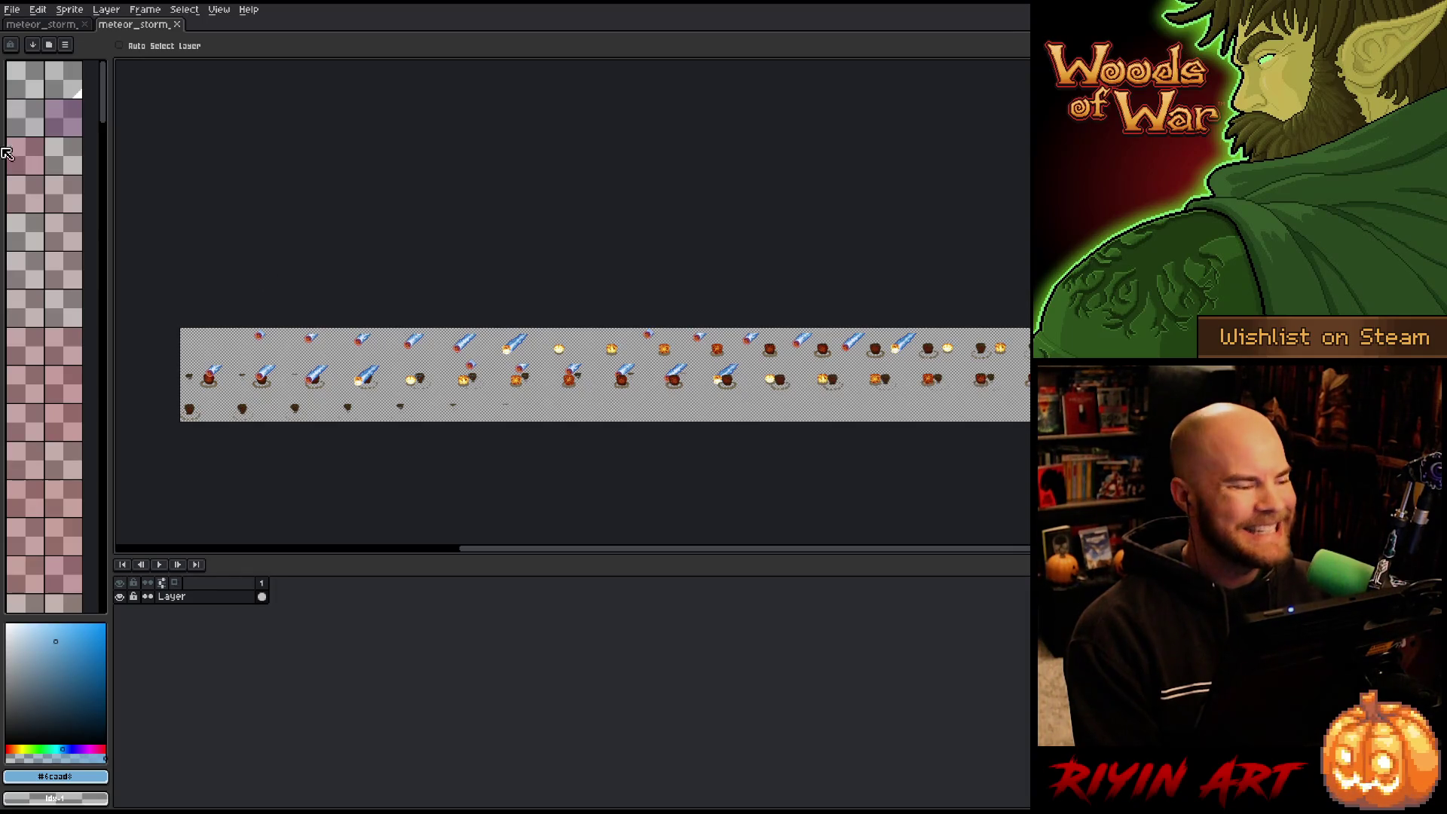
pyautogui.click(177, 24)
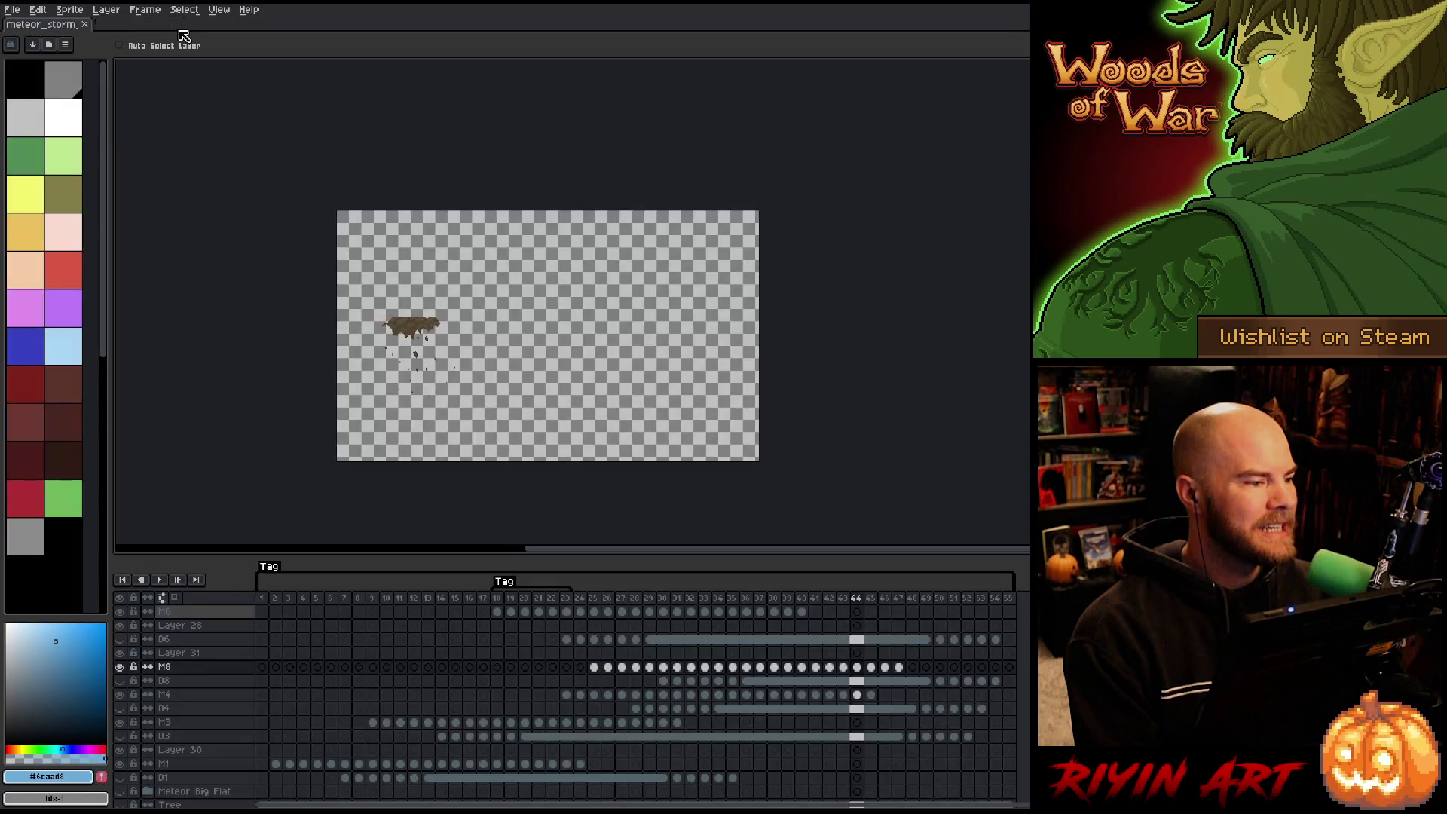
# Open the Export Sprite Sheet dialog for the meteor_storm animation.
pyautogui.click(15, 14)
pyautogui.moveTo(121, 128)
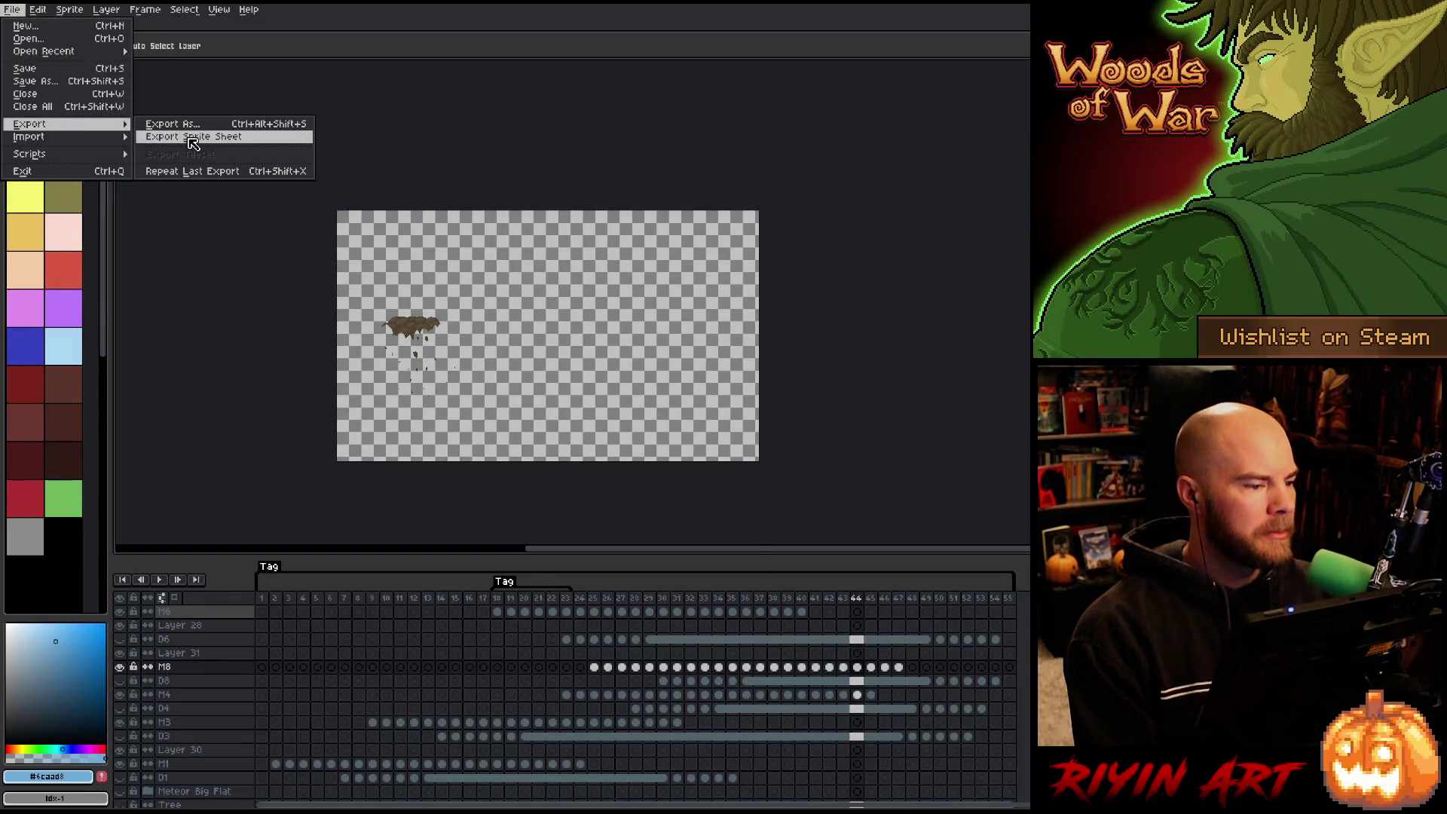
pyautogui.click(189, 139)
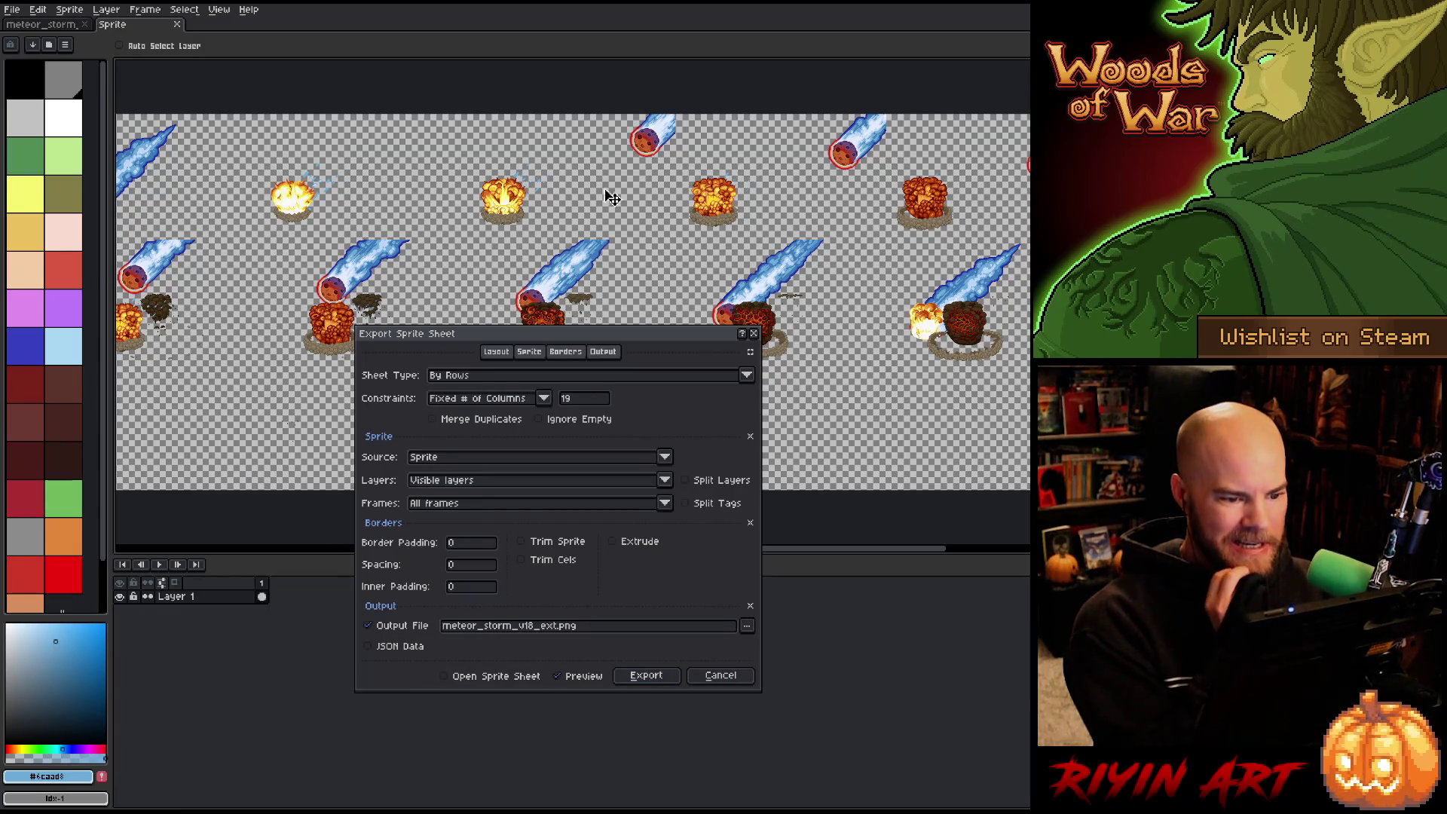
pyautogui.scroll(-2, 832, 256)
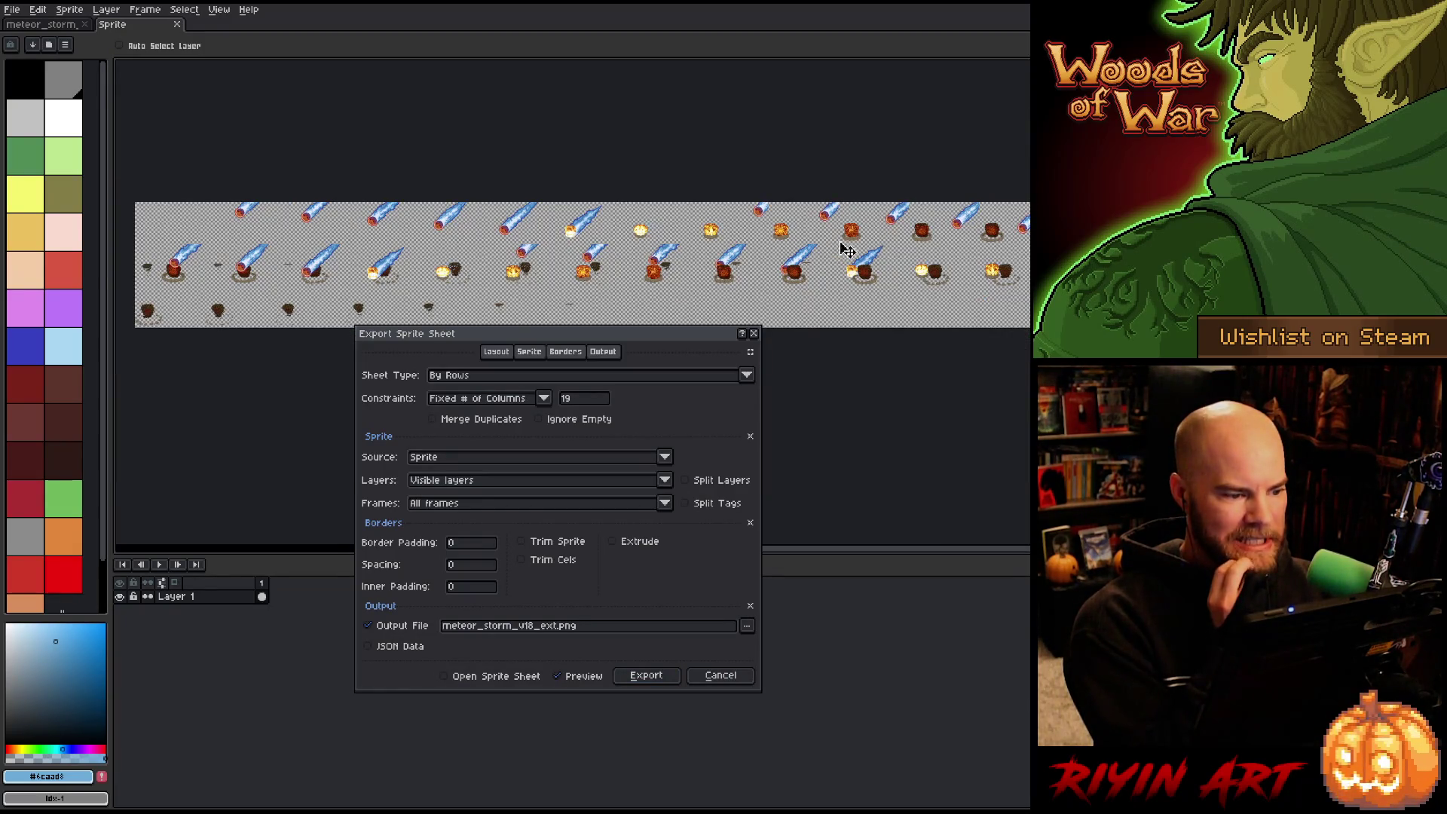
pyautogui.scroll(-1, 847, 249)
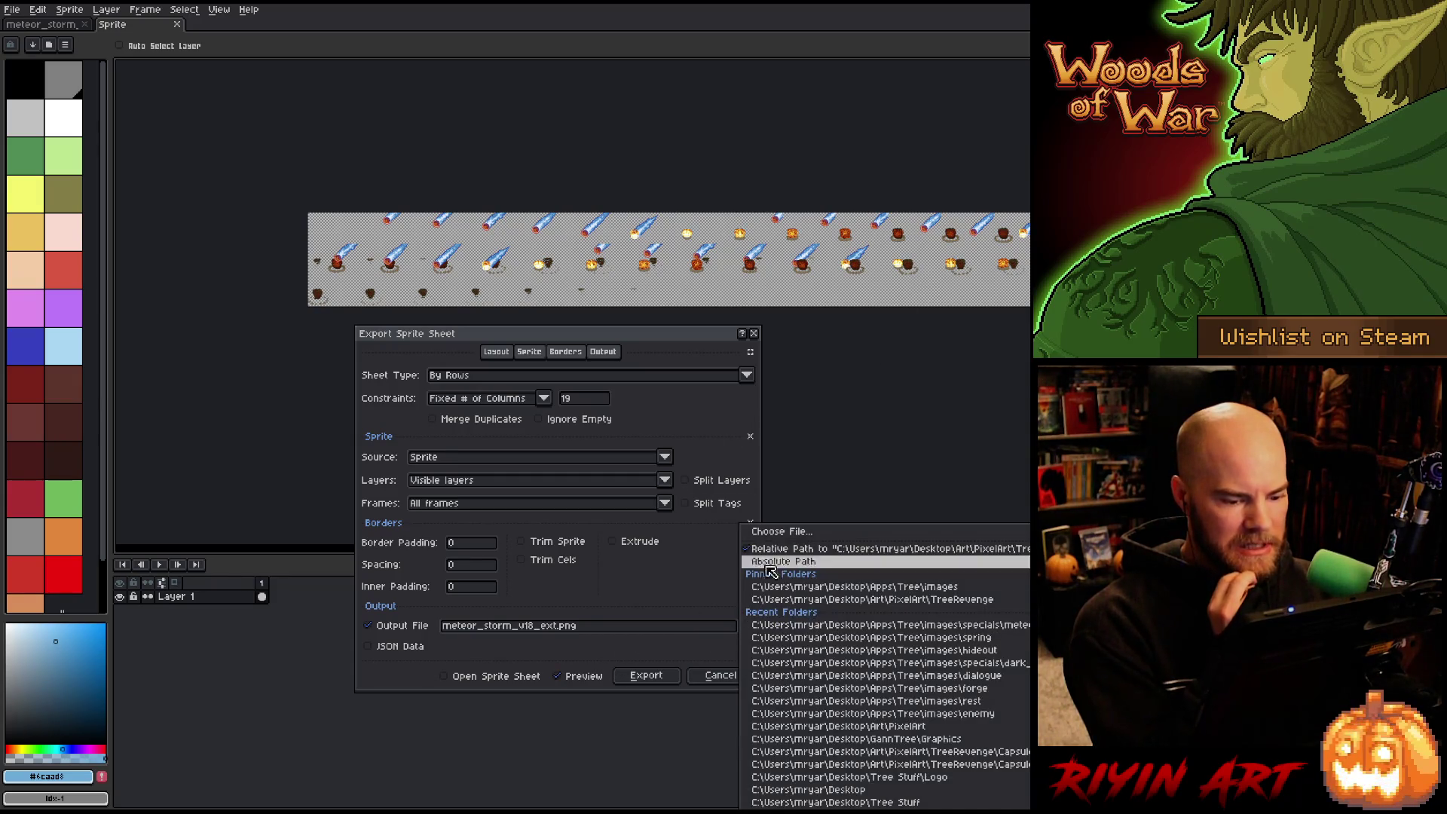
# Export to specials/meteor_storm/meteor_storm_meteors.png, overwriting the existing sheet.
pyautogui.click(749, 627)
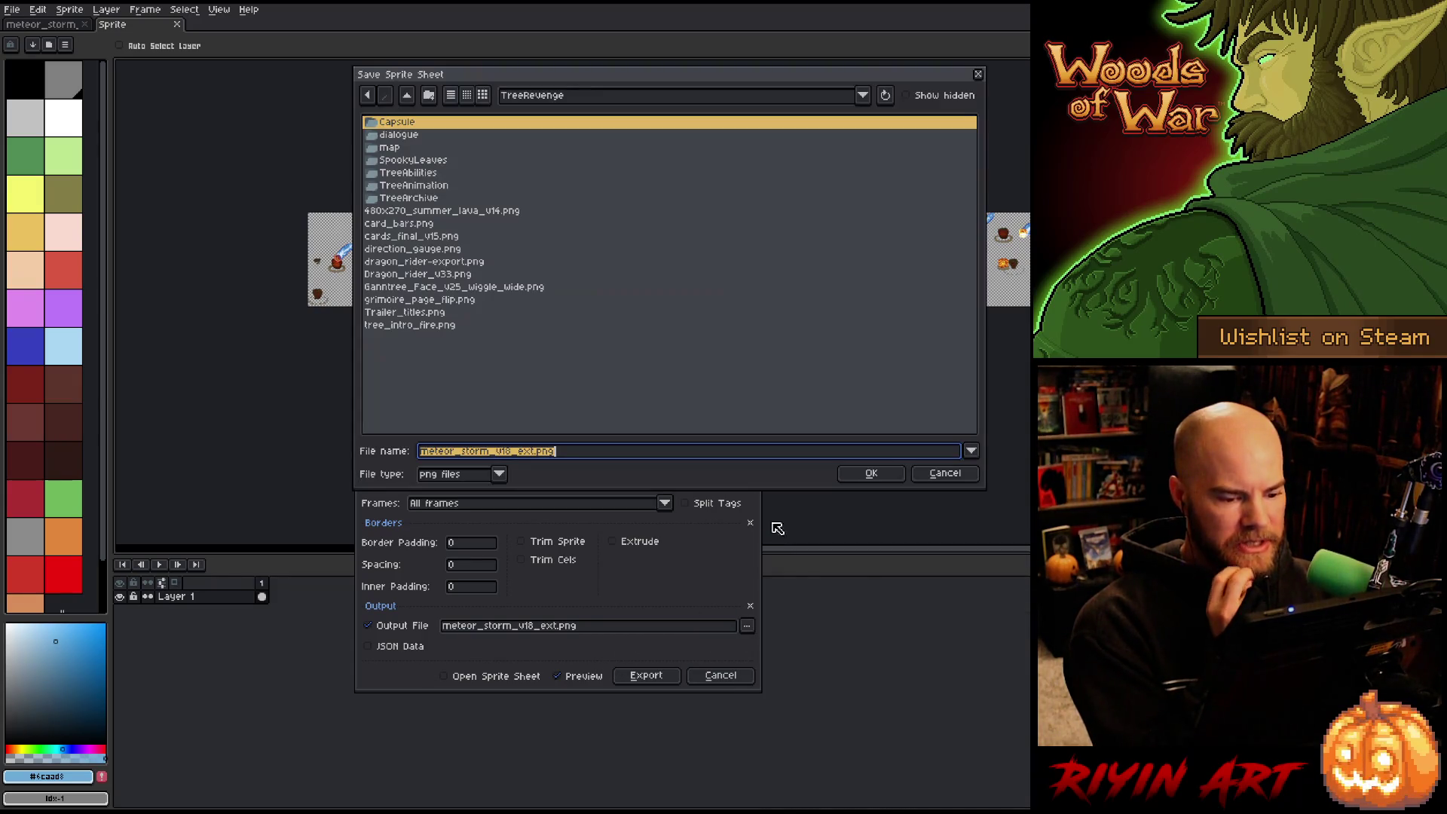
pyautogui.click(543, 99)
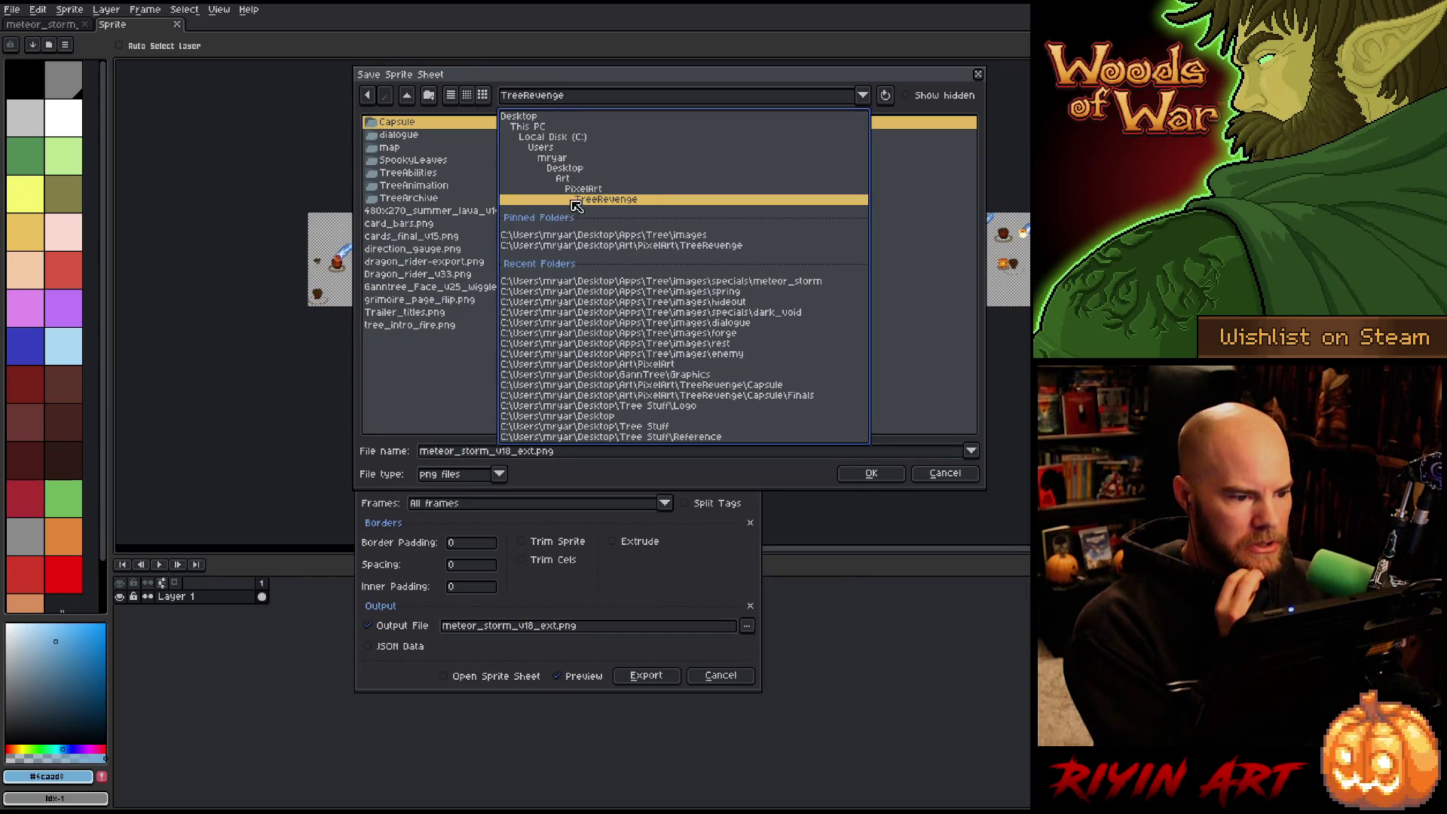
pyautogui.click(585, 237)
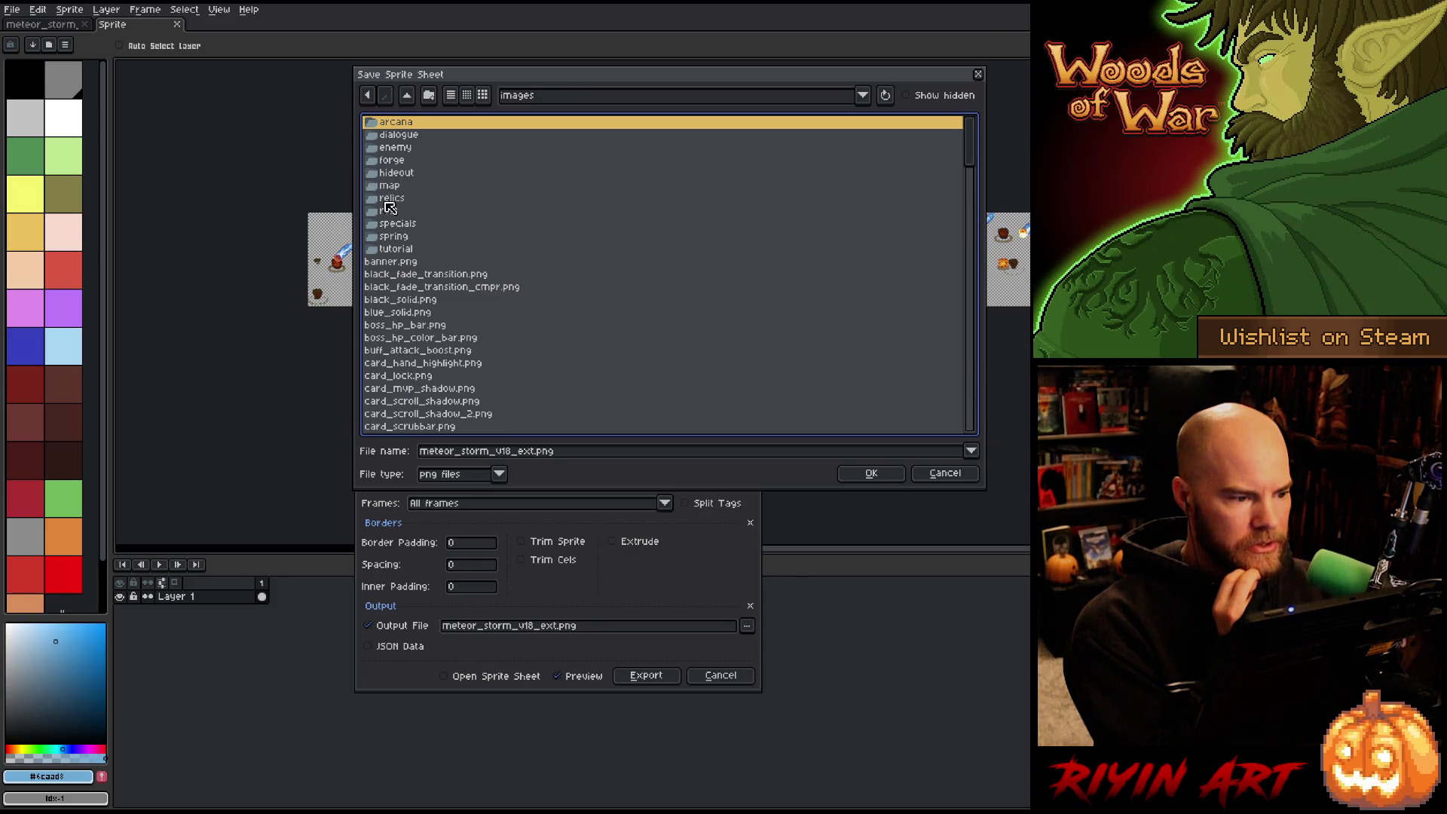
pyautogui.doubleClick(407, 223)
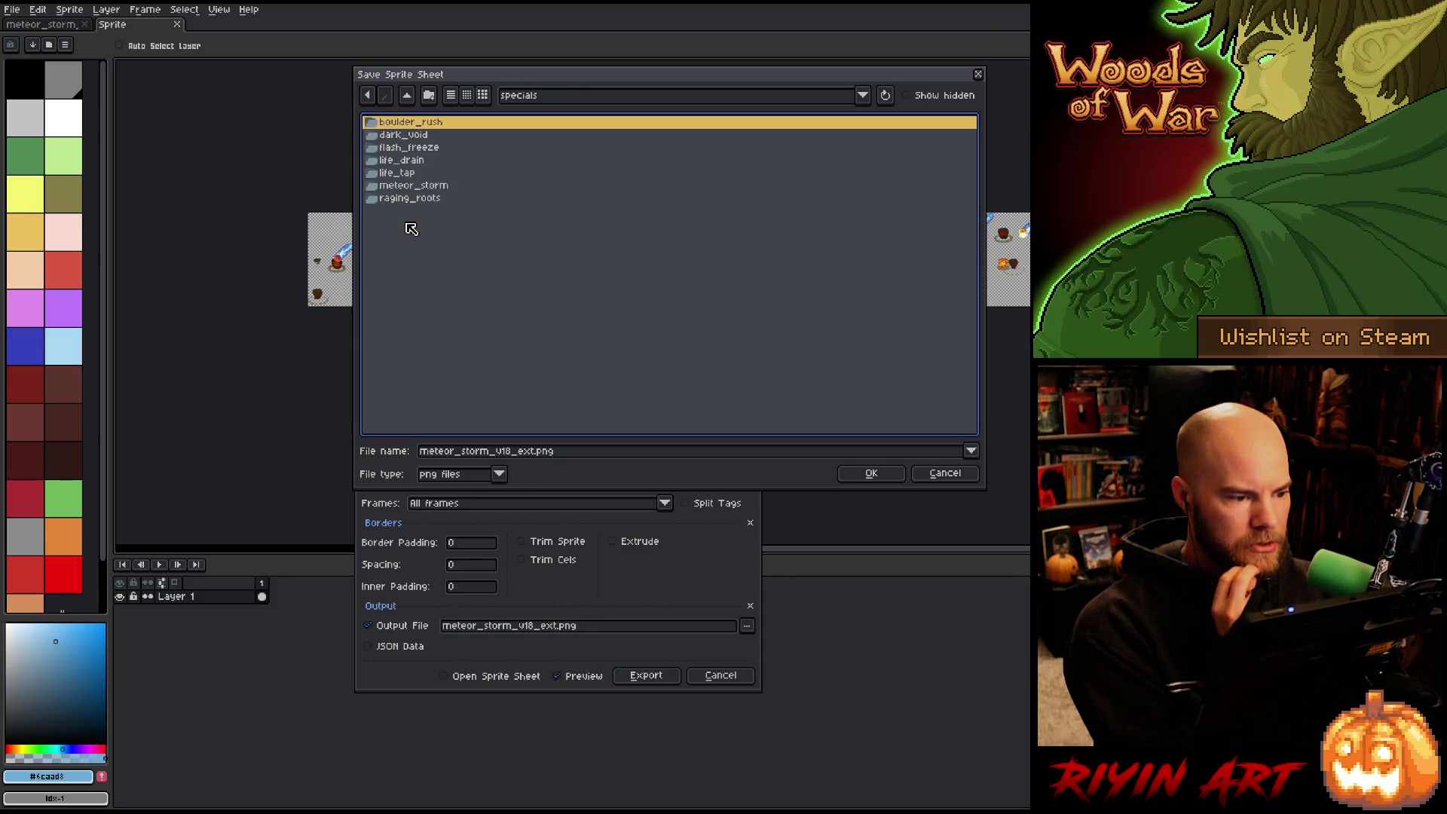
pyautogui.doubleClick(420, 186)
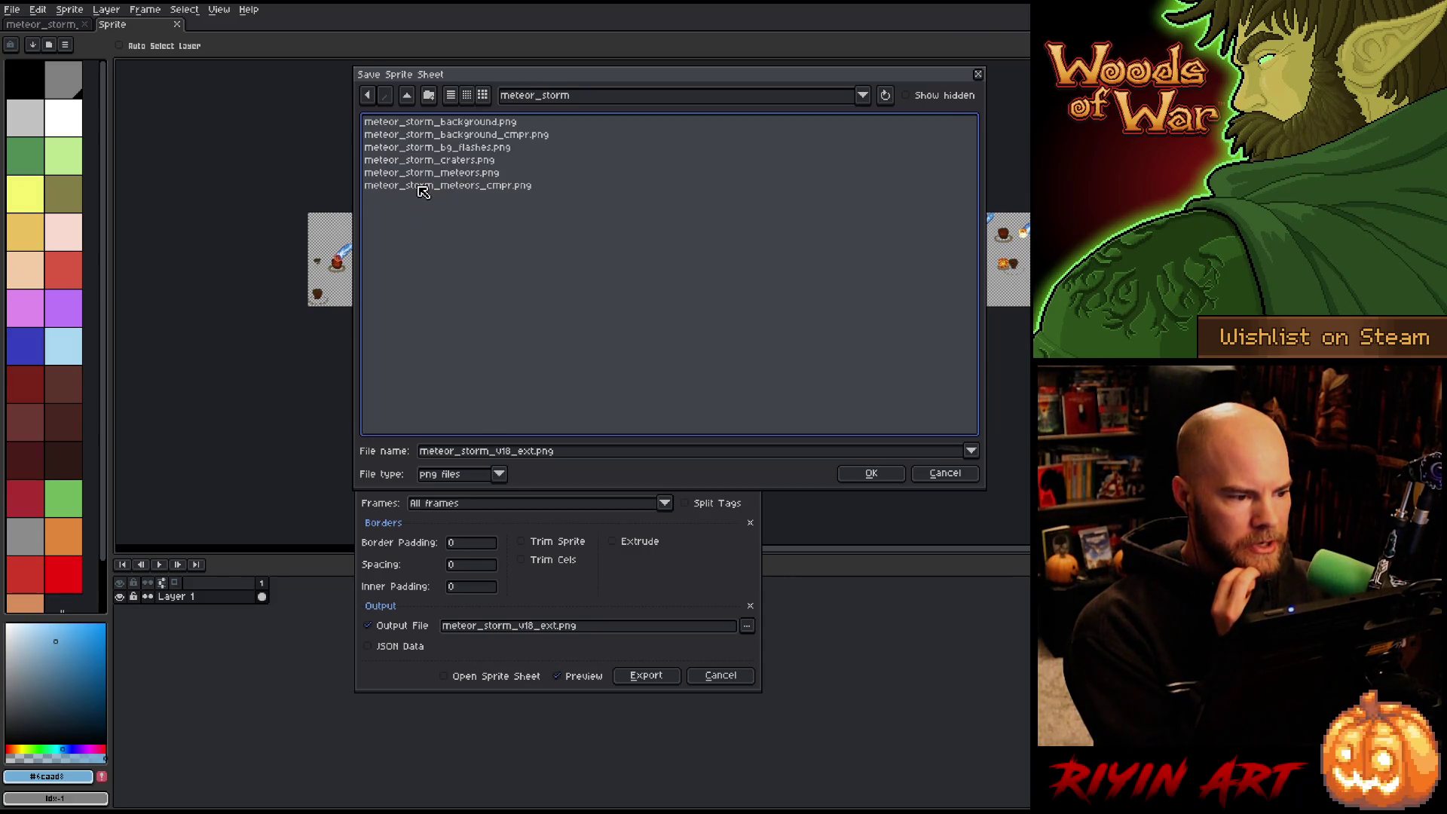
pyautogui.doubleClick(457, 173)
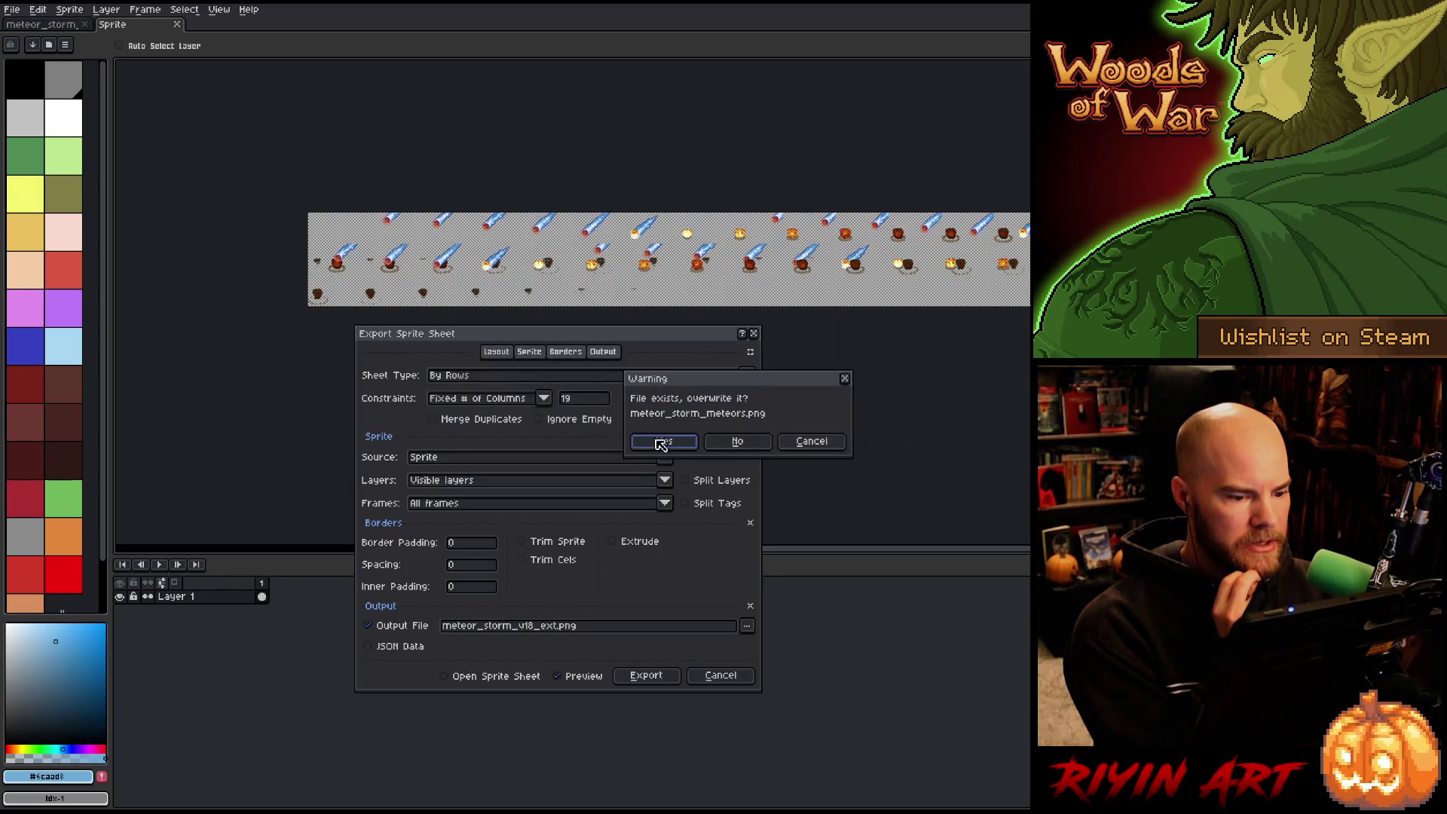
pyautogui.click(664, 442)
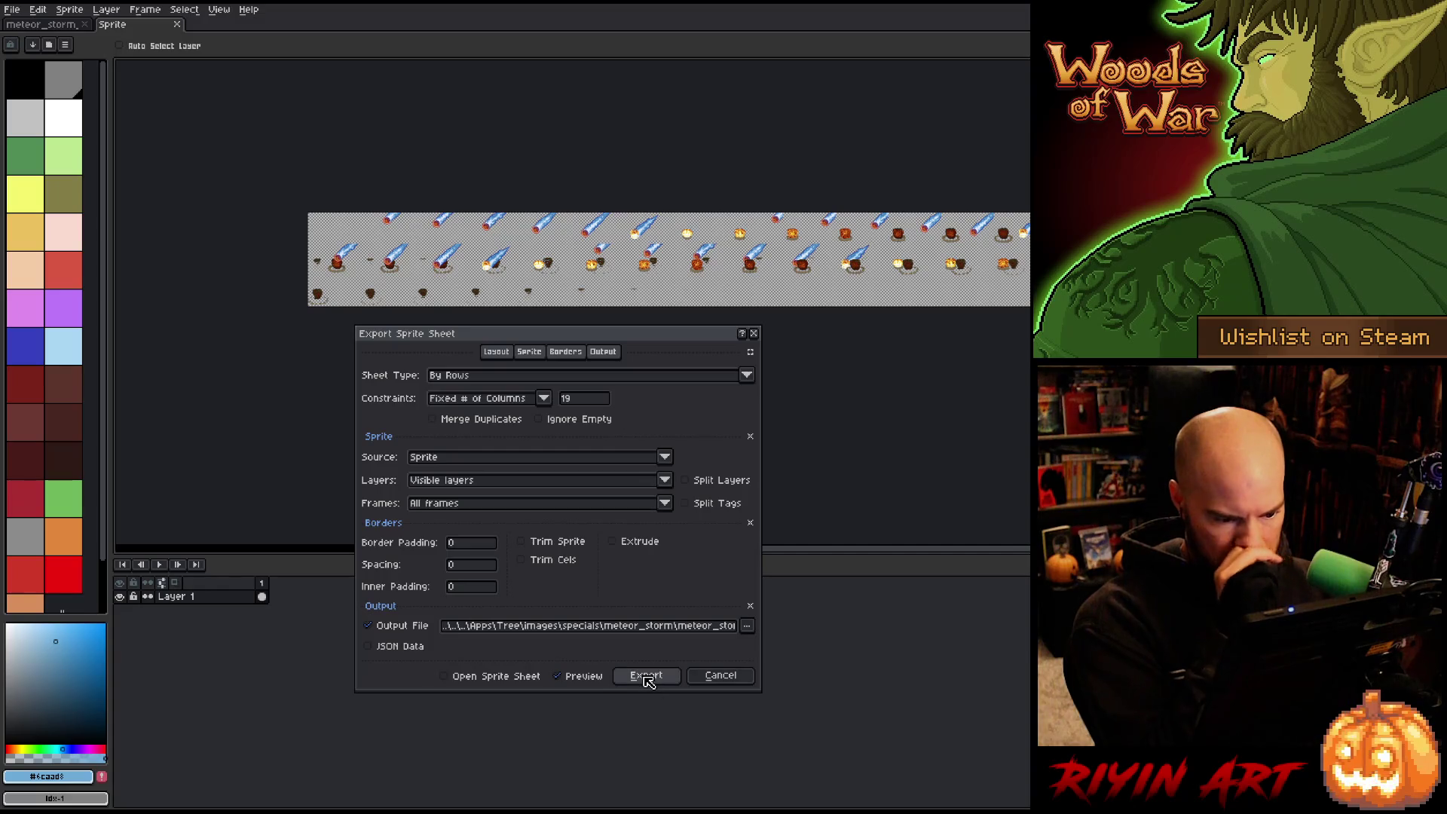
pyautogui.moveTo(655, 631); pyautogui.dragTo(798, 611)
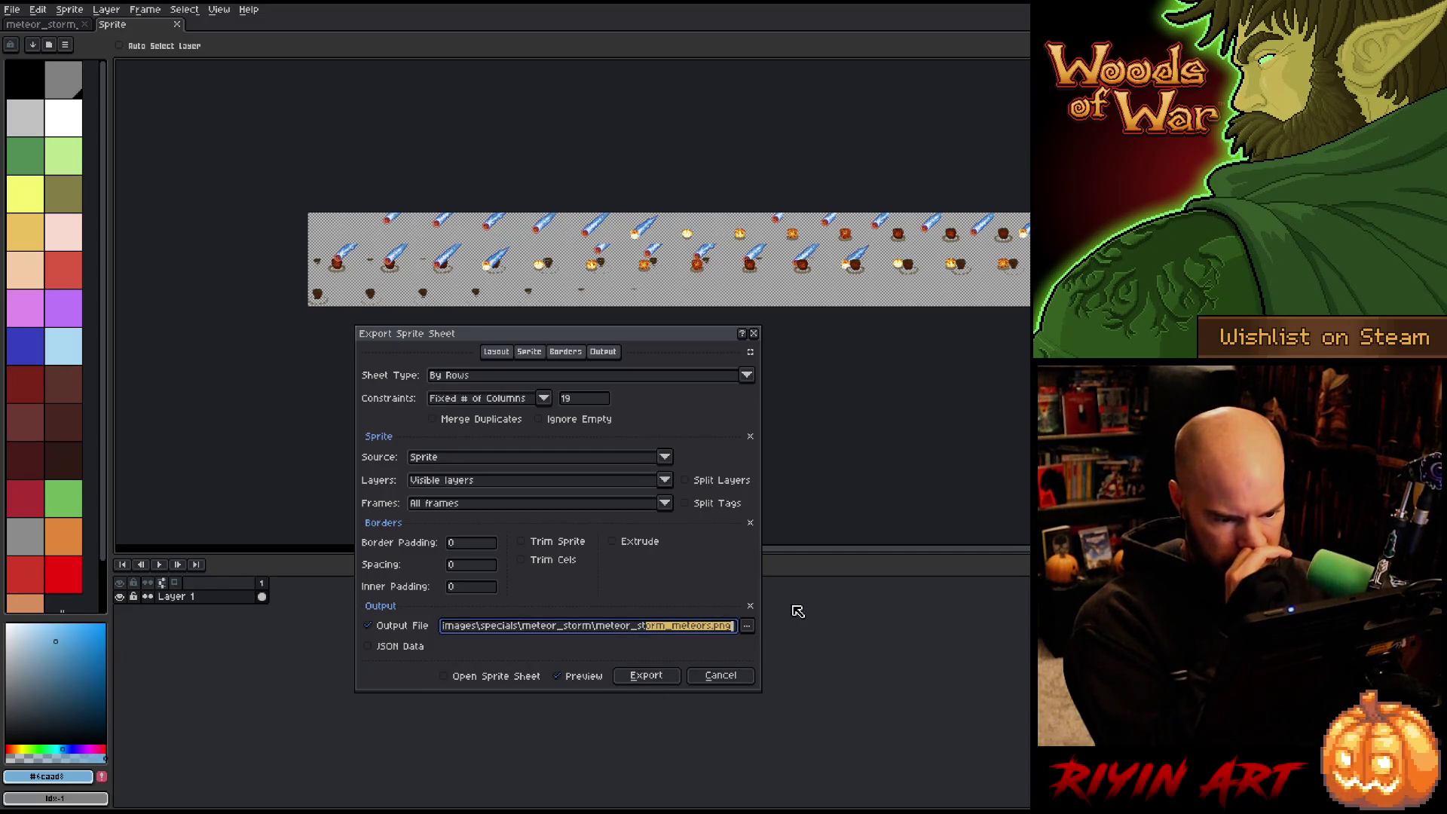
pyautogui.click(653, 677)
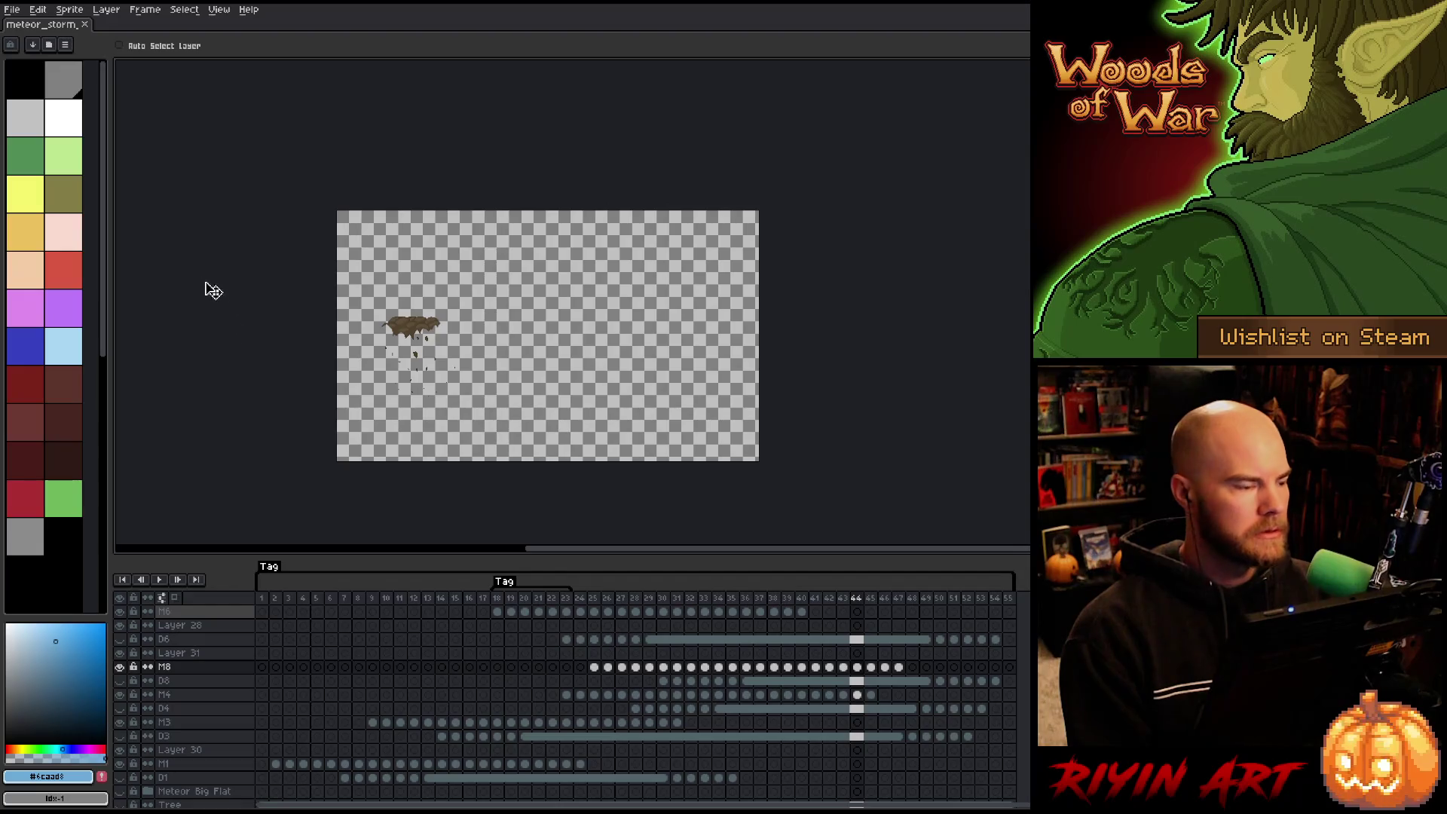
# Play the meteor_storm animation and delete the second tag from its timeline.
pyautogui.click(276, 601)
pyautogui.press('Return')
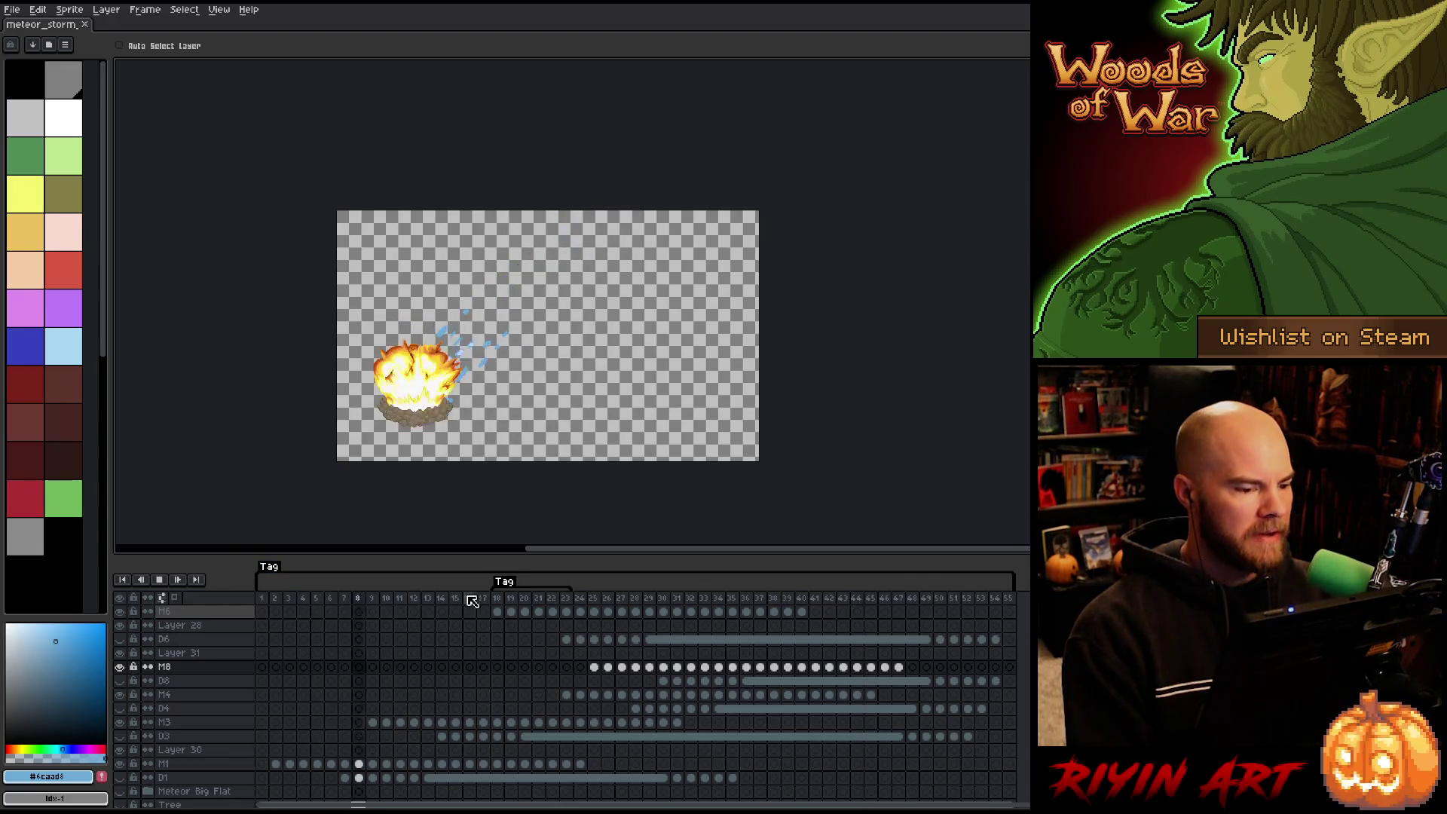
pyautogui.rightClick(506, 595)
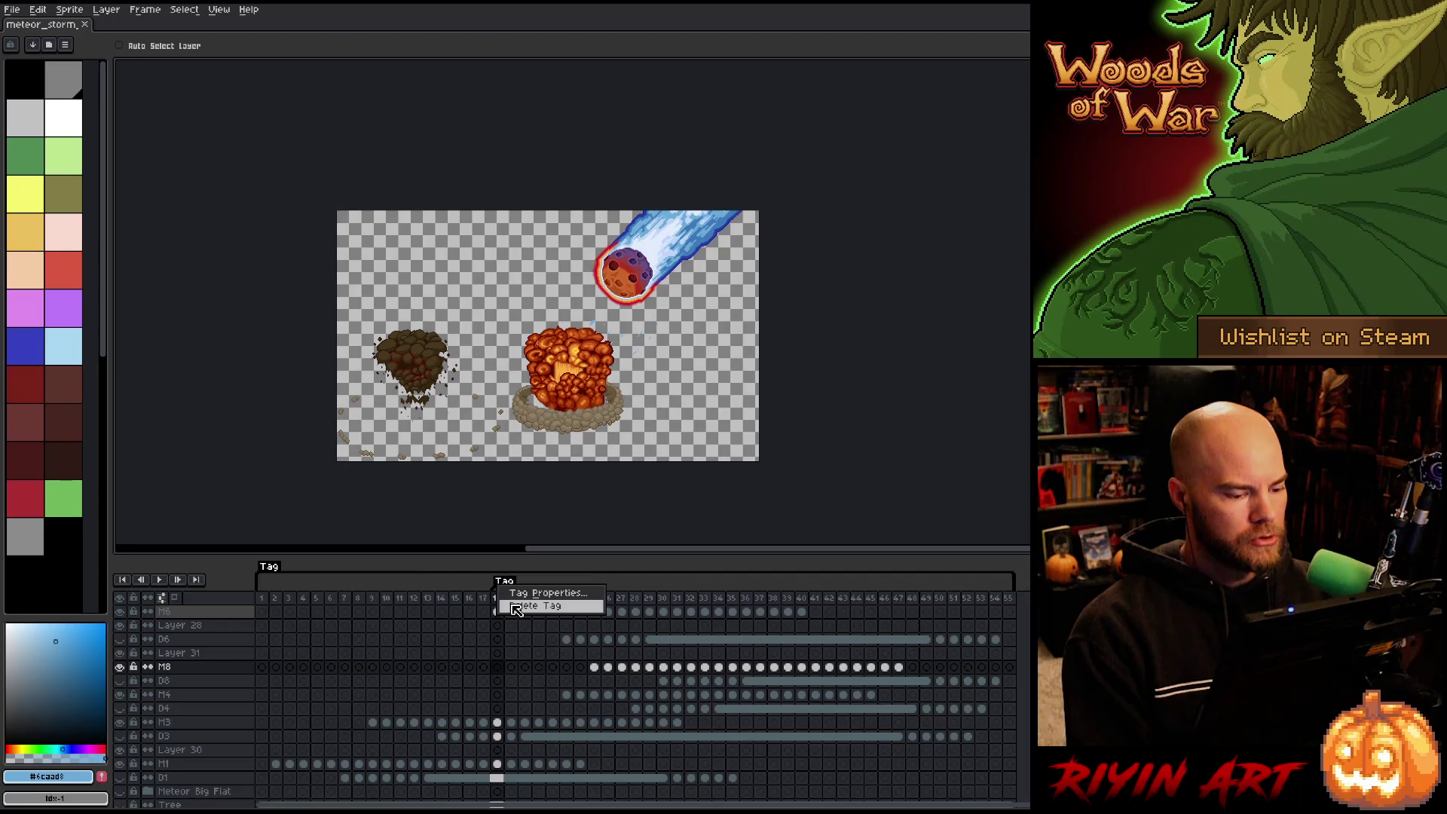
pyautogui.click(516, 609)
# Save the meteor_storm project, stop playback, and close the document.
pyautogui.press('Return')
pyautogui.hotkey('ctrl', 's')
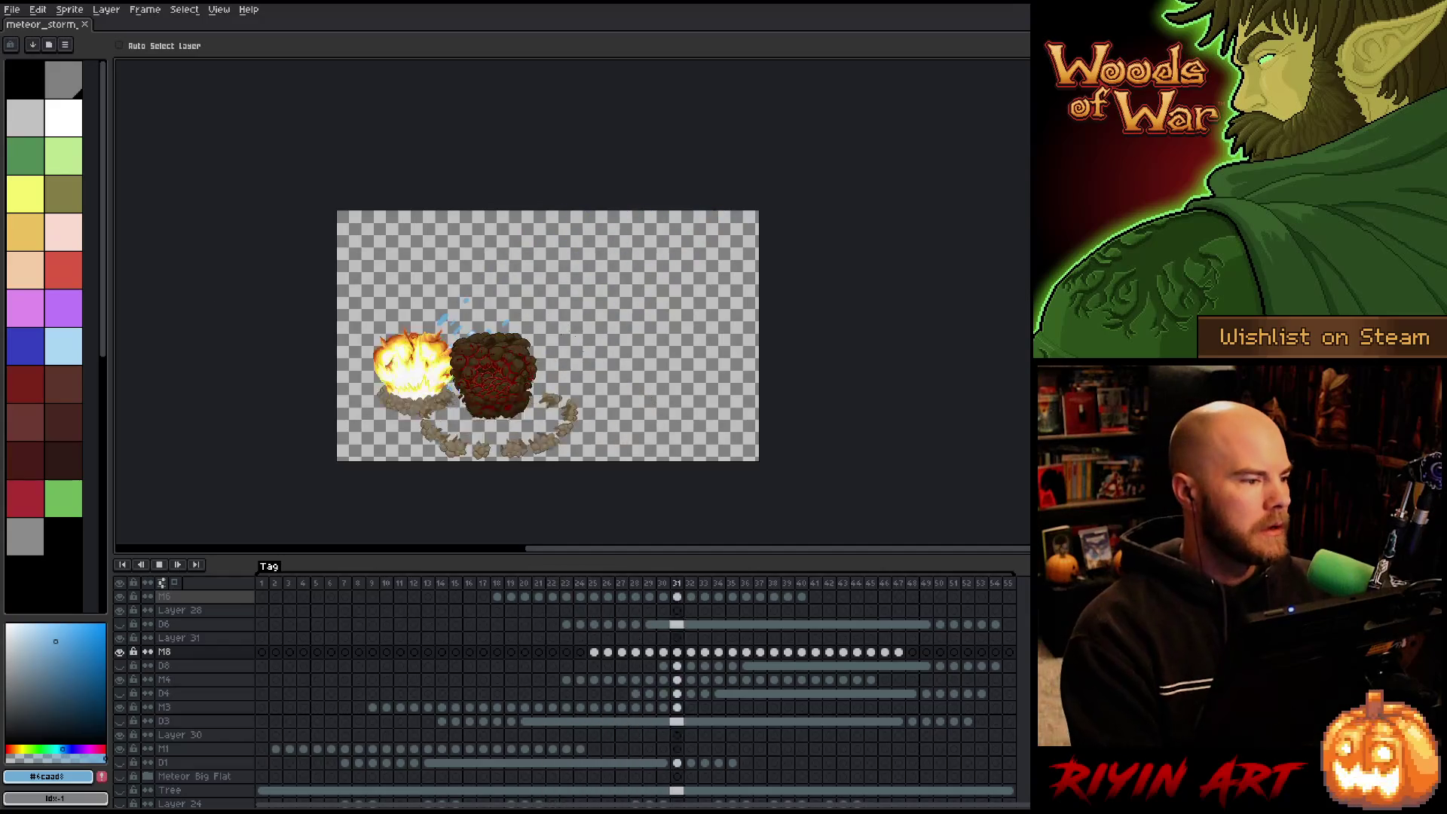
pyautogui.press('Return')
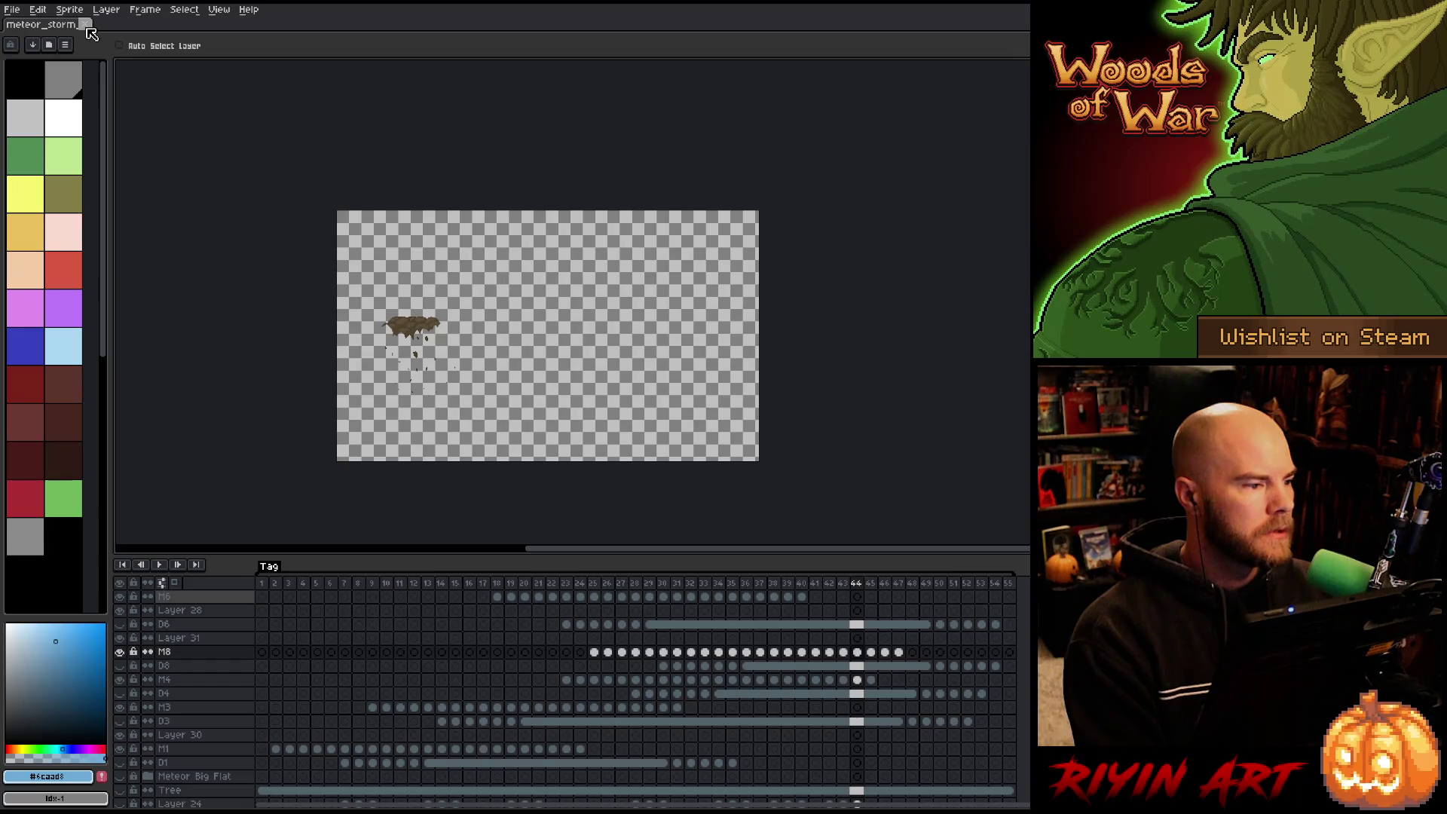
pyautogui.click(87, 30)
# Reopen frog_lord_boss_v35_ext.aseprite from recent files and start its animation.
pyautogui.click(12, 9)
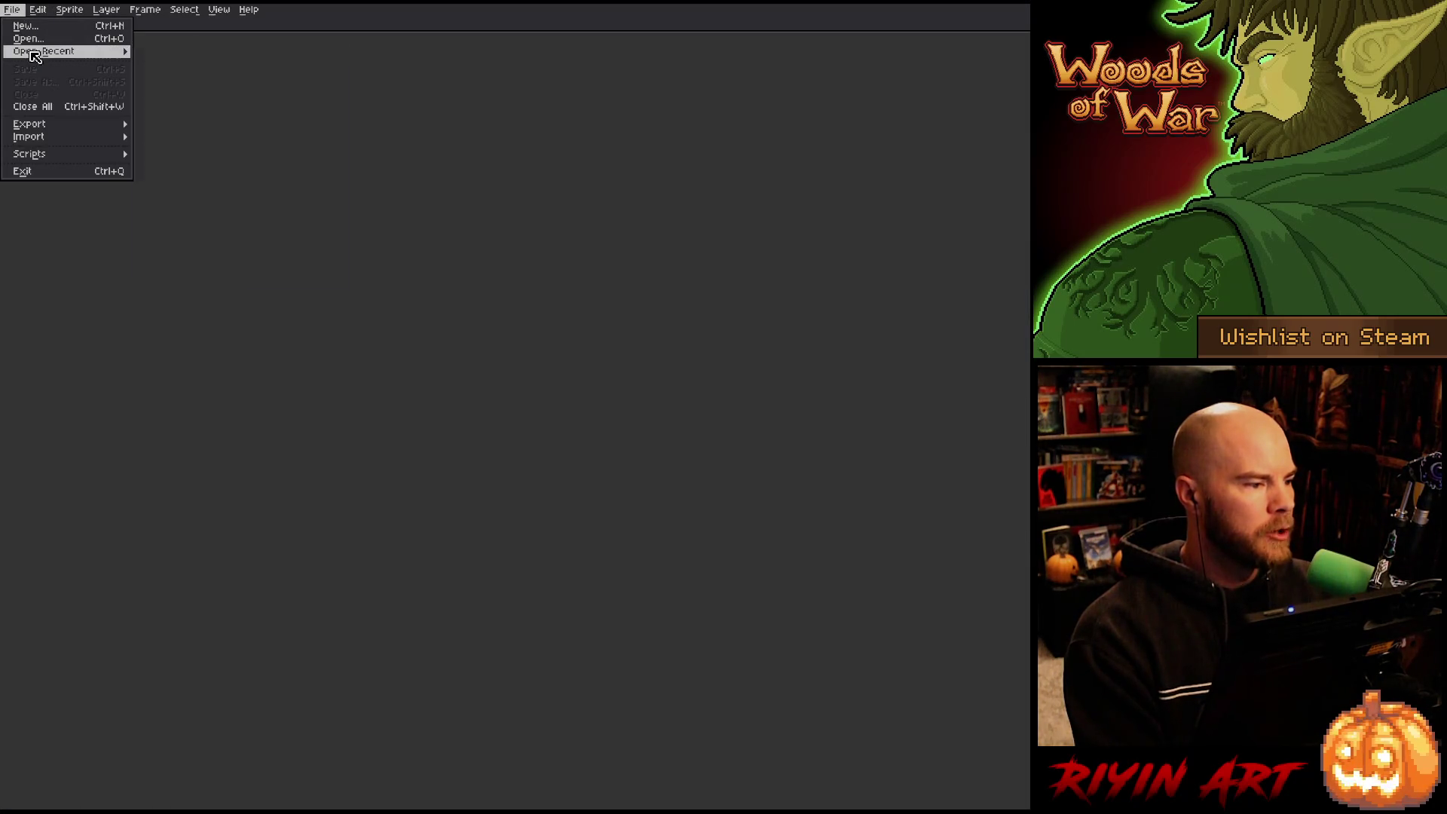
pyautogui.moveTo(34, 52)
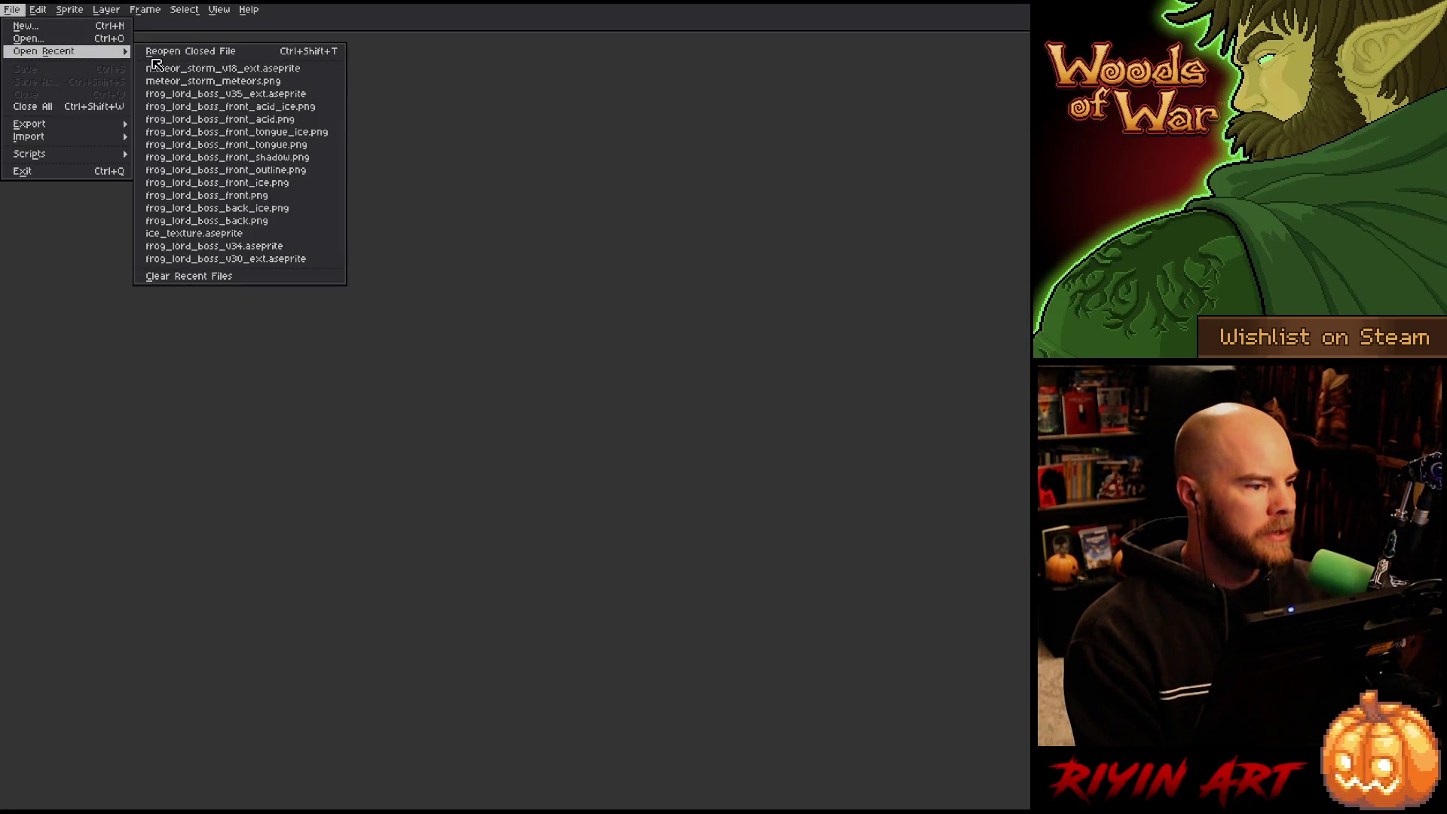
pyautogui.click(322, 96)
pyautogui.scroll(3, 788, 266)
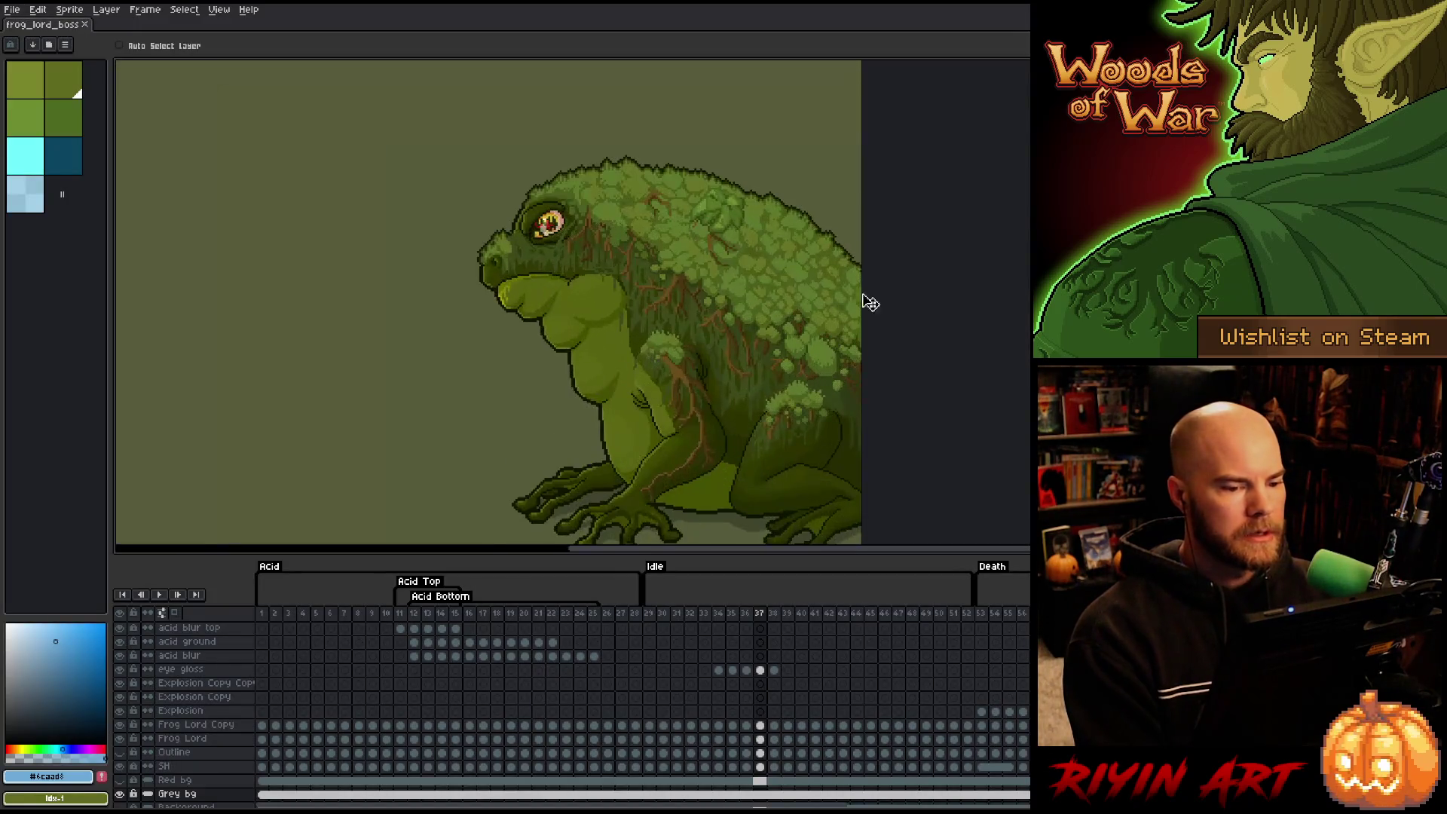
pyautogui.scroll(-2, 866, 297)
pyautogui.moveTo(803, 341)
pyautogui.mouseDown()
pyautogui.moveTo(647, 284)
pyautogui.moveTo(607, 346)
pyautogui.moveTo(552, 376)
pyautogui.mouseUp()
pyautogui.press('Return')
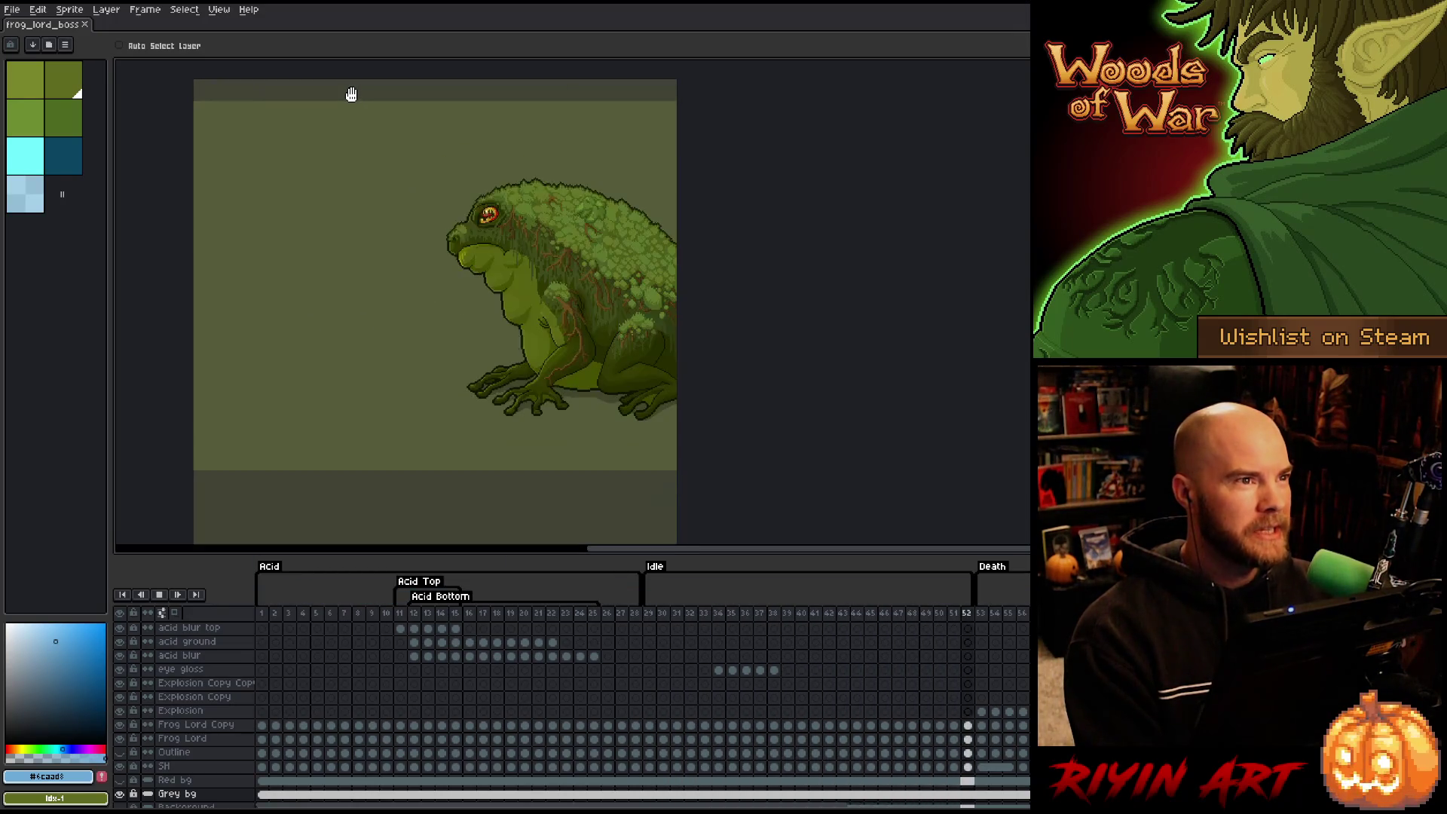
# Stop playback on frame 30 and zoom in to inspect the frog sprite up close.
pyautogui.press('h')
pyautogui.moveTo(381, 385); pyautogui.dragTo(385, 377)
pyautogui.press('v')
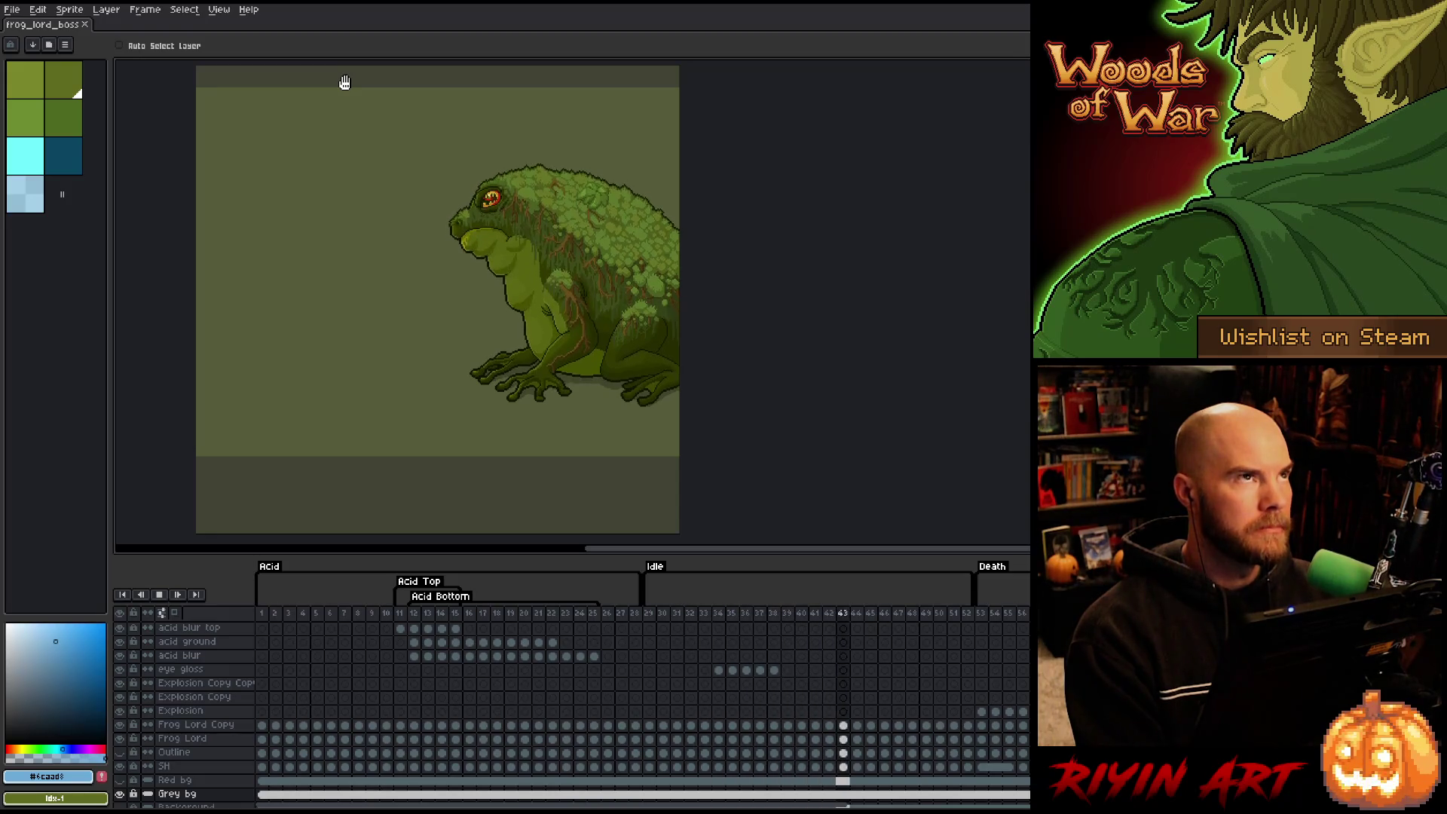
pyautogui.press('Return')
pyautogui.scroll(1, 366, 96)
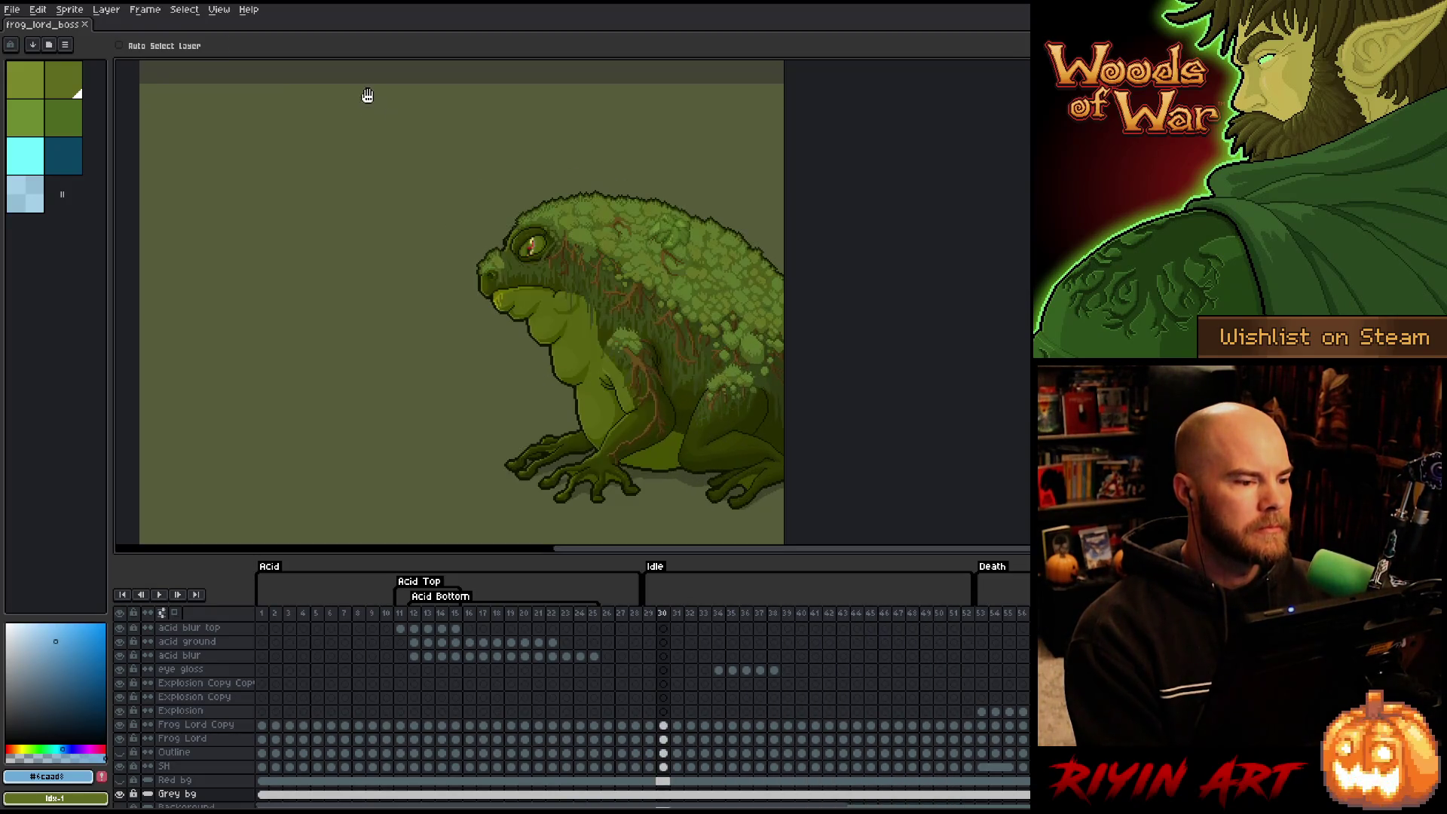
pyautogui.moveTo(365, 96); pyautogui.dragTo(448, 313)
pyautogui.scroll(1, 448, 314)
pyautogui.press('m')
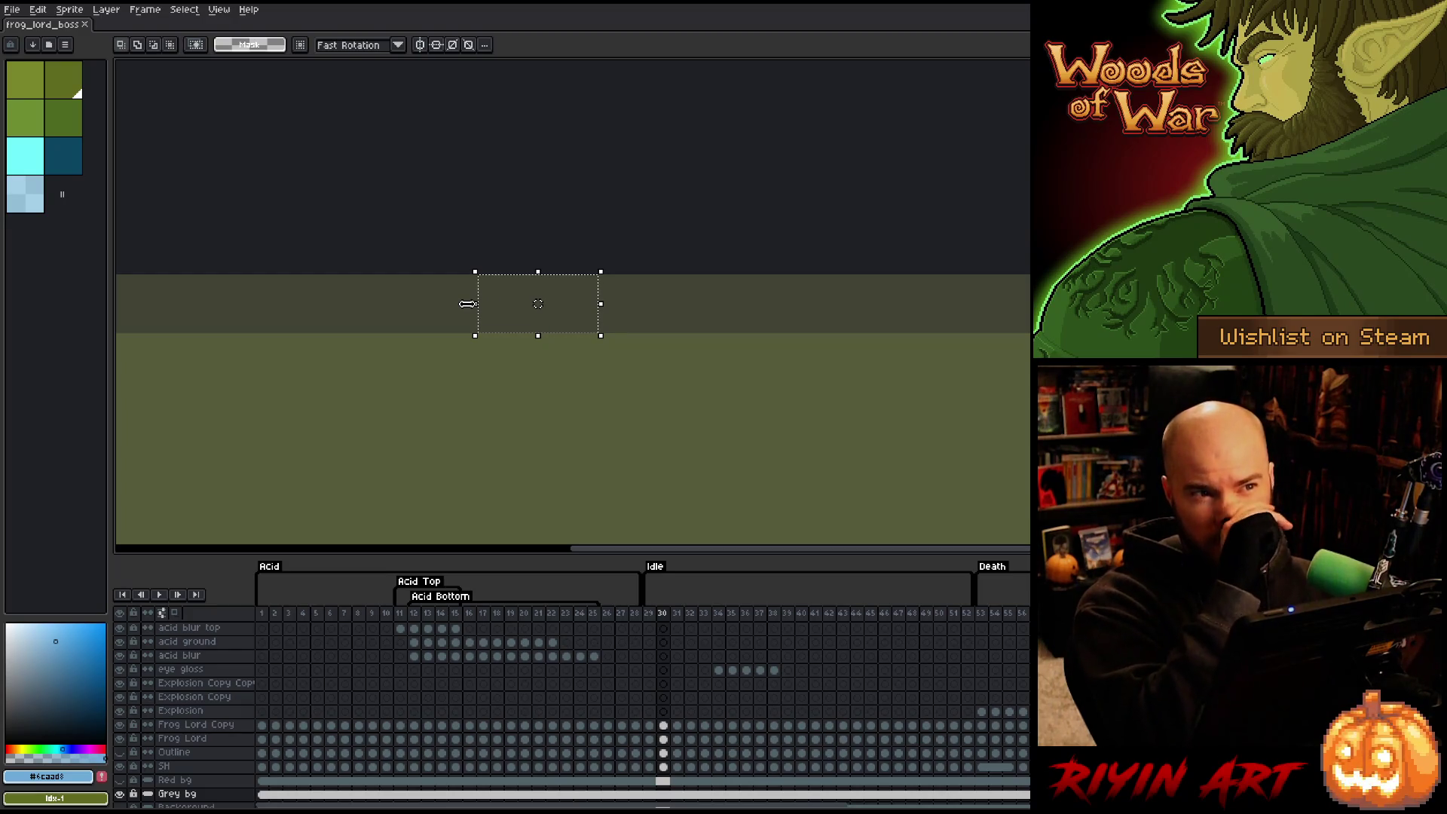
pyautogui.scroll(-2, 465, 305)
pyautogui.moveTo(491, 340); pyautogui.dragTo(482, 229)
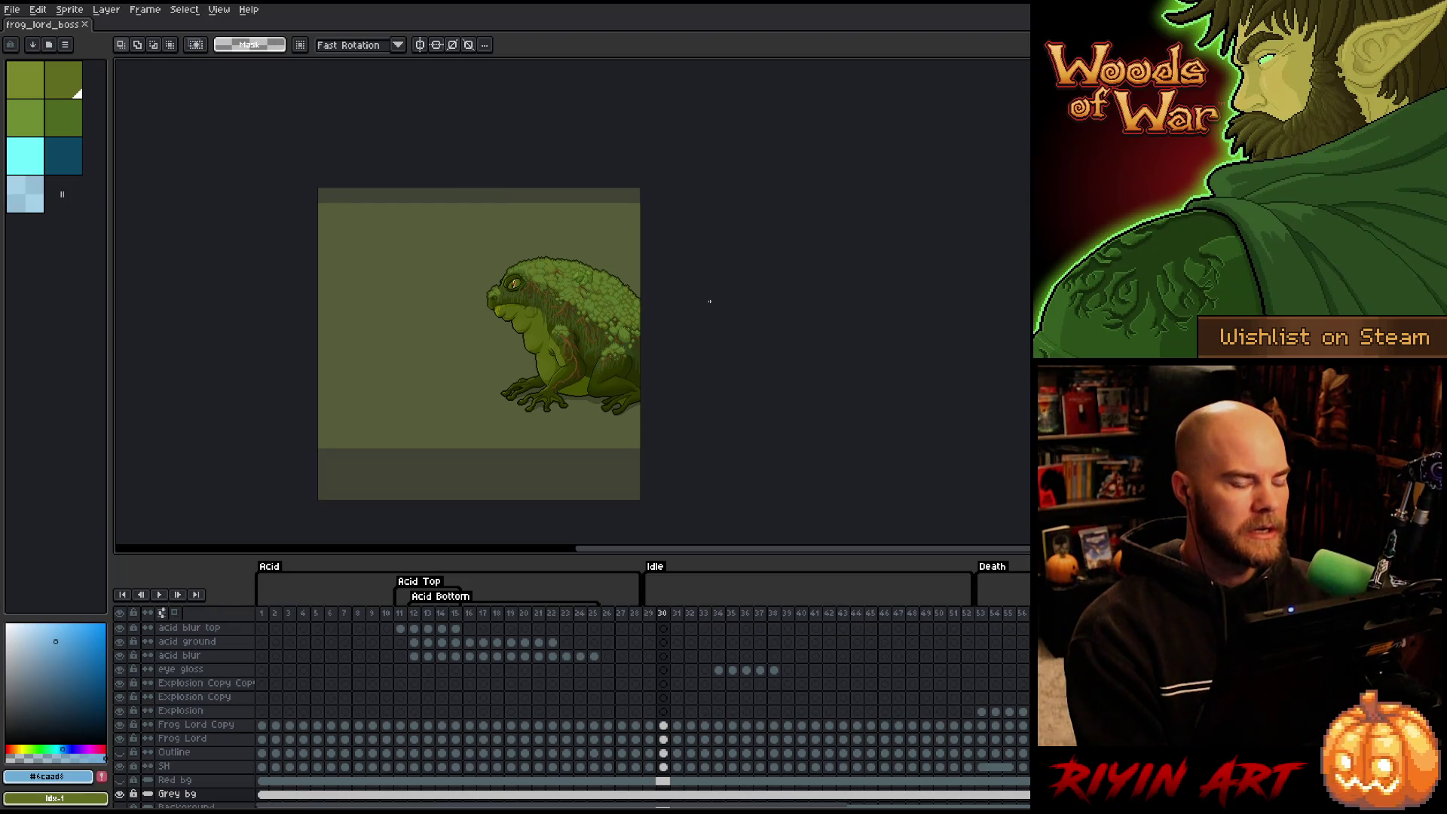
pyautogui.moveTo(675, 339); pyautogui.dragTo(648, 323)
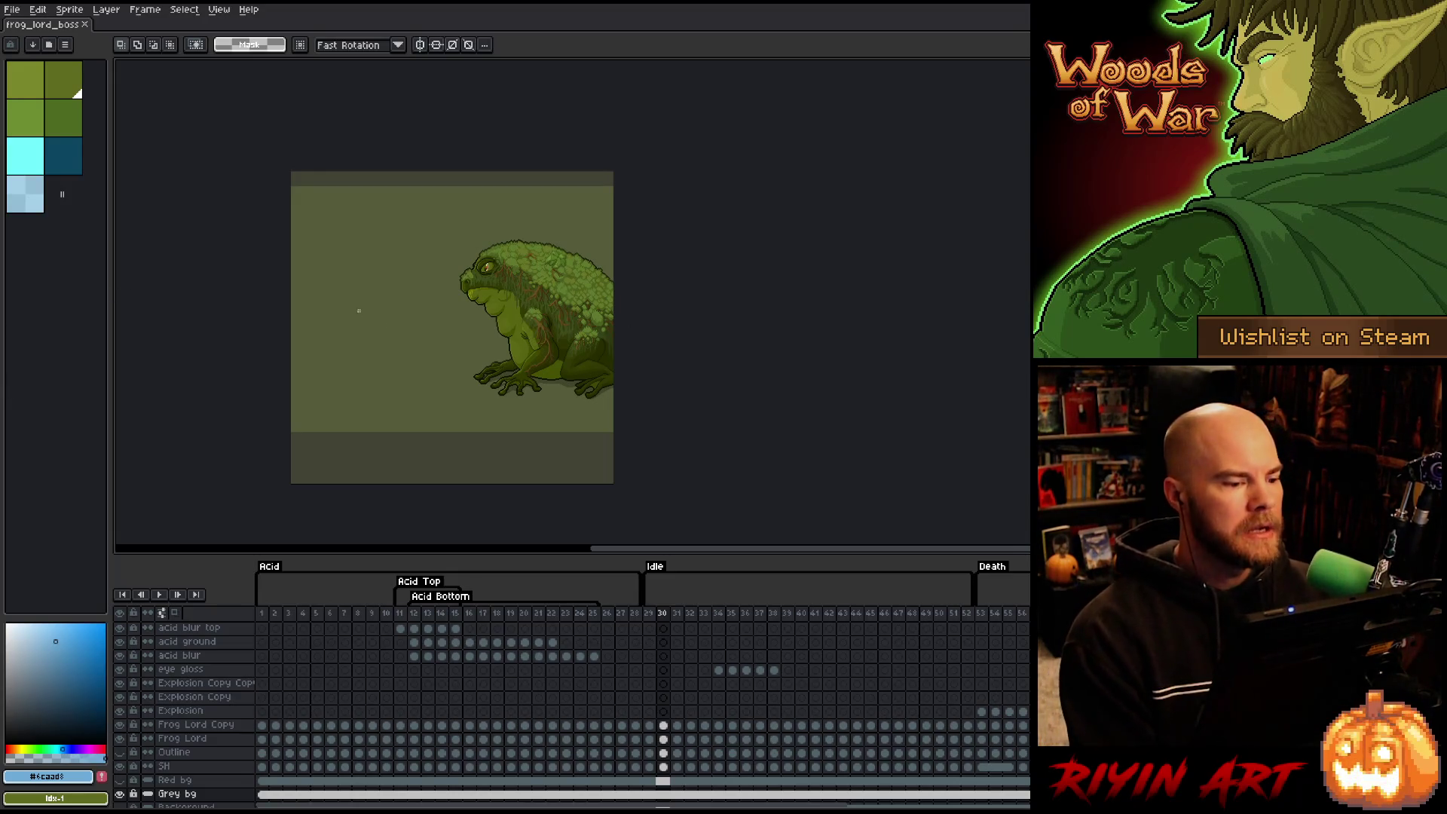
# Replay the frog animation, examine its body closely, then switch back to FrogLord.cpp.
pyautogui.press('Return')
pyautogui.scroll(-1, 359, 311)
pyautogui.scroll(3, 437, 387)
pyautogui.moveTo(436, 387); pyautogui.dragTo(333, 397)
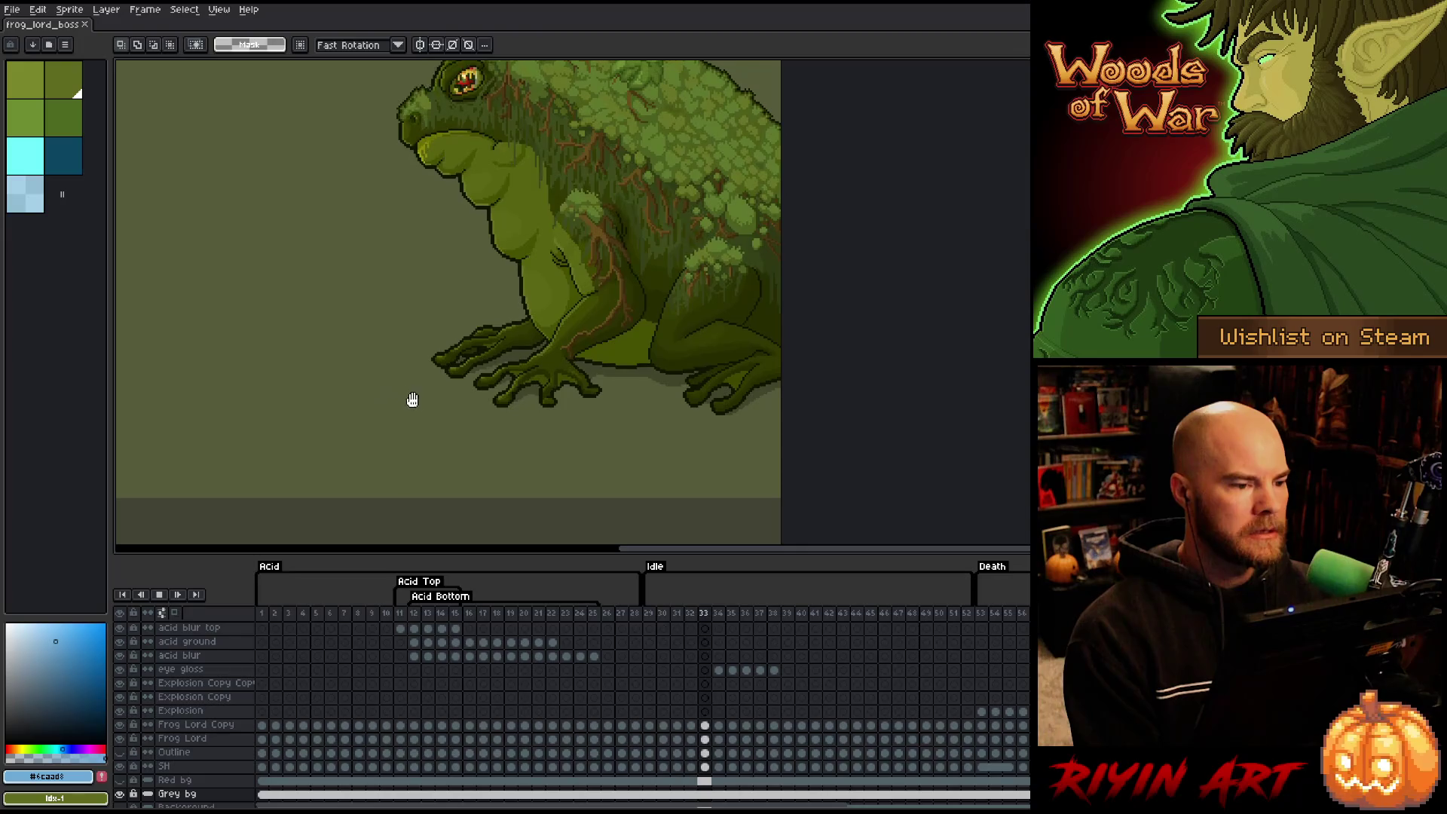
pyautogui.moveTo(507, 336); pyautogui.dragTo(533, 349)
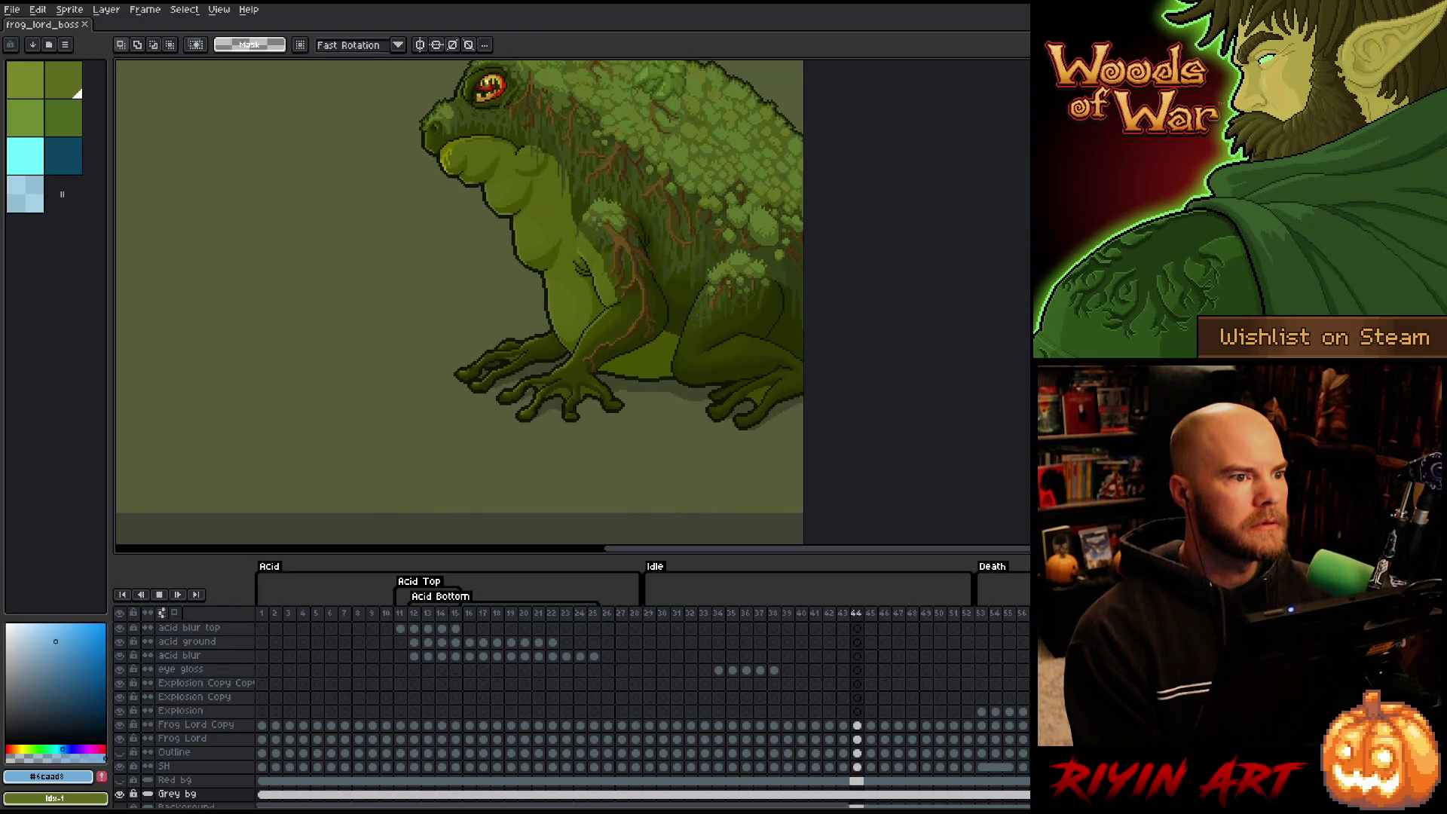
pyautogui.hotkey('alt', 'Tab')
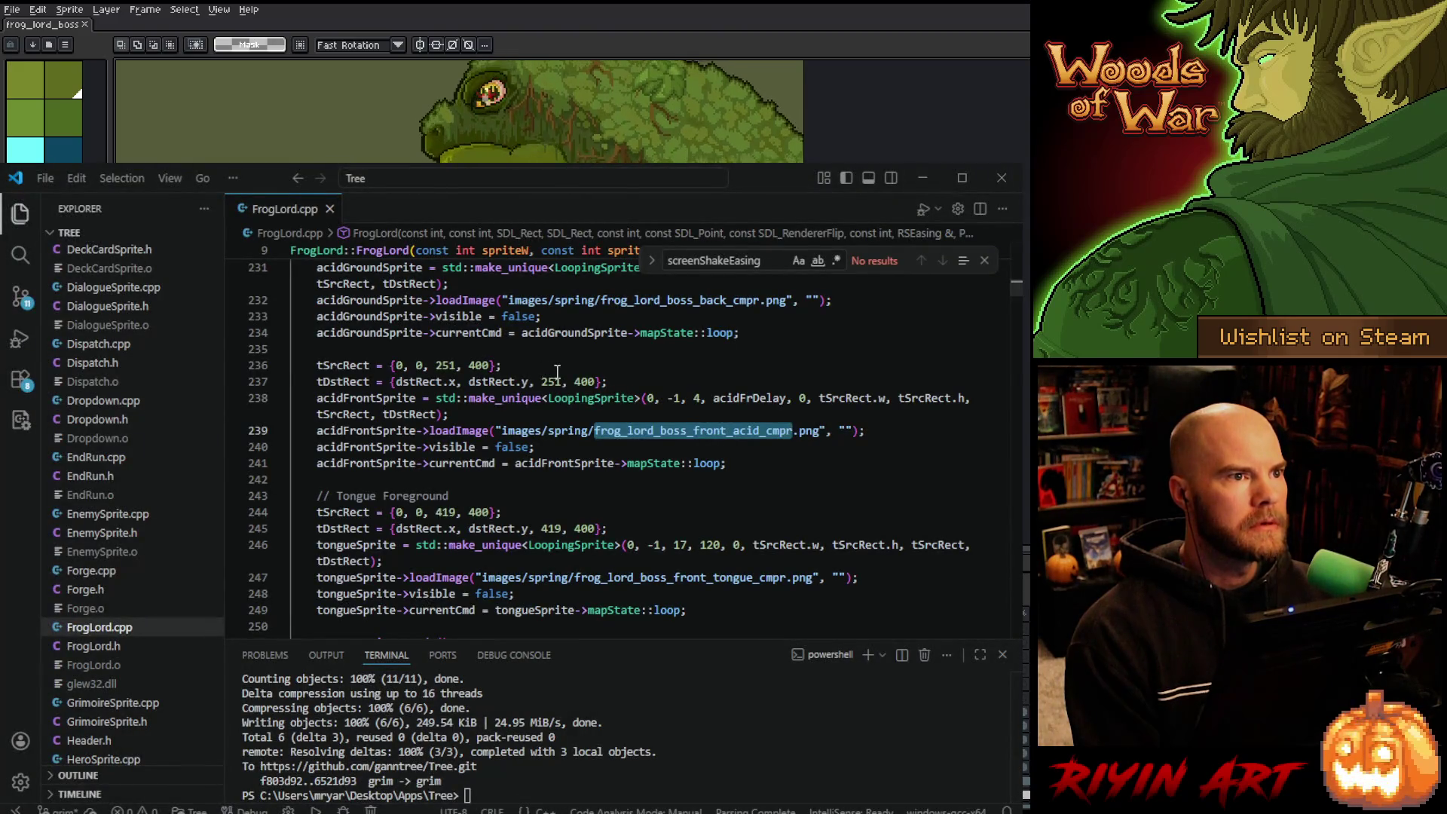
# Close the terminal and search box, and highlight cropMarginHeight in the FrogLord constructor.
pyautogui.click(556, 371)
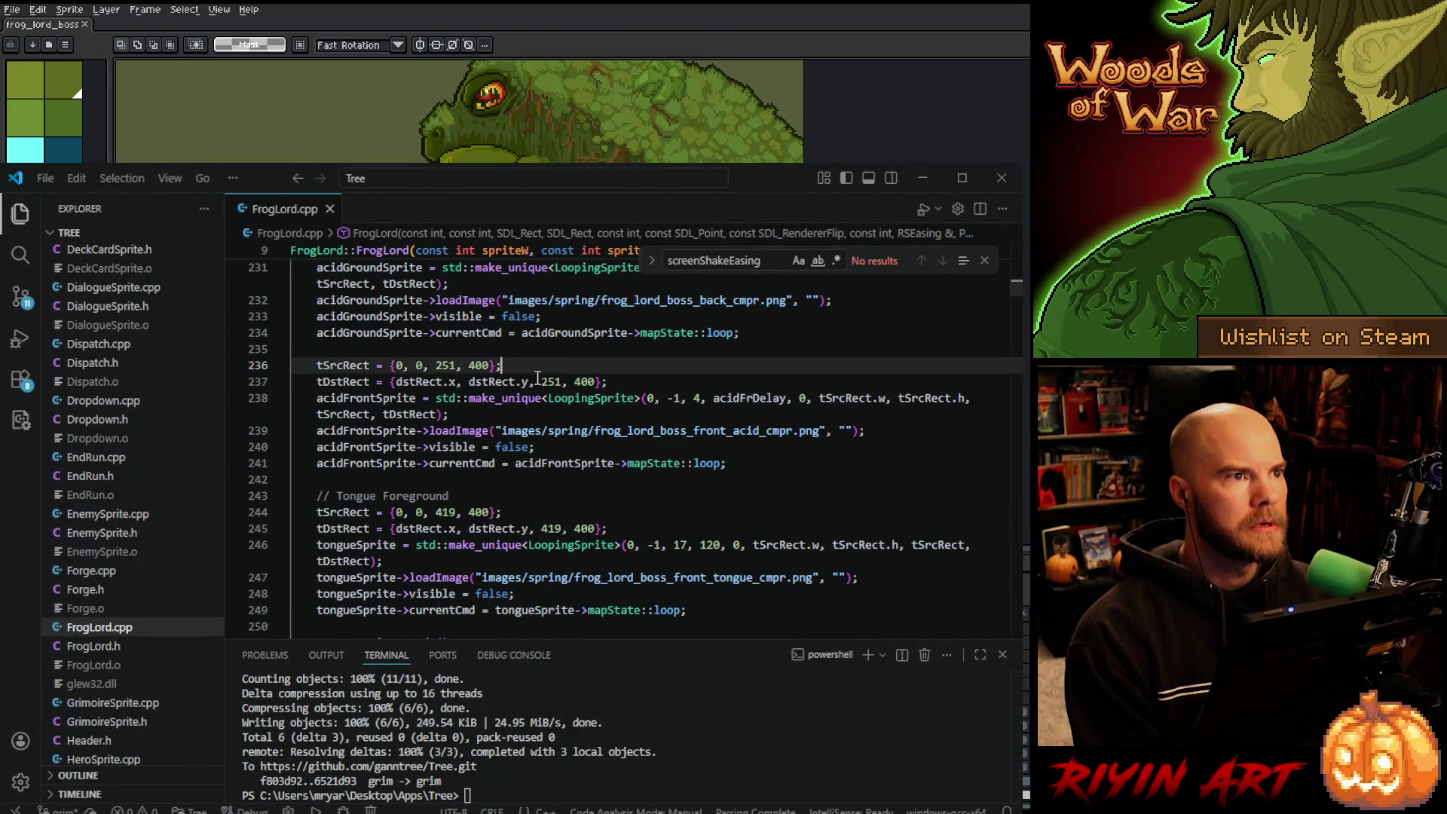
pyautogui.click(1000, 655)
pyautogui.click(983, 262)
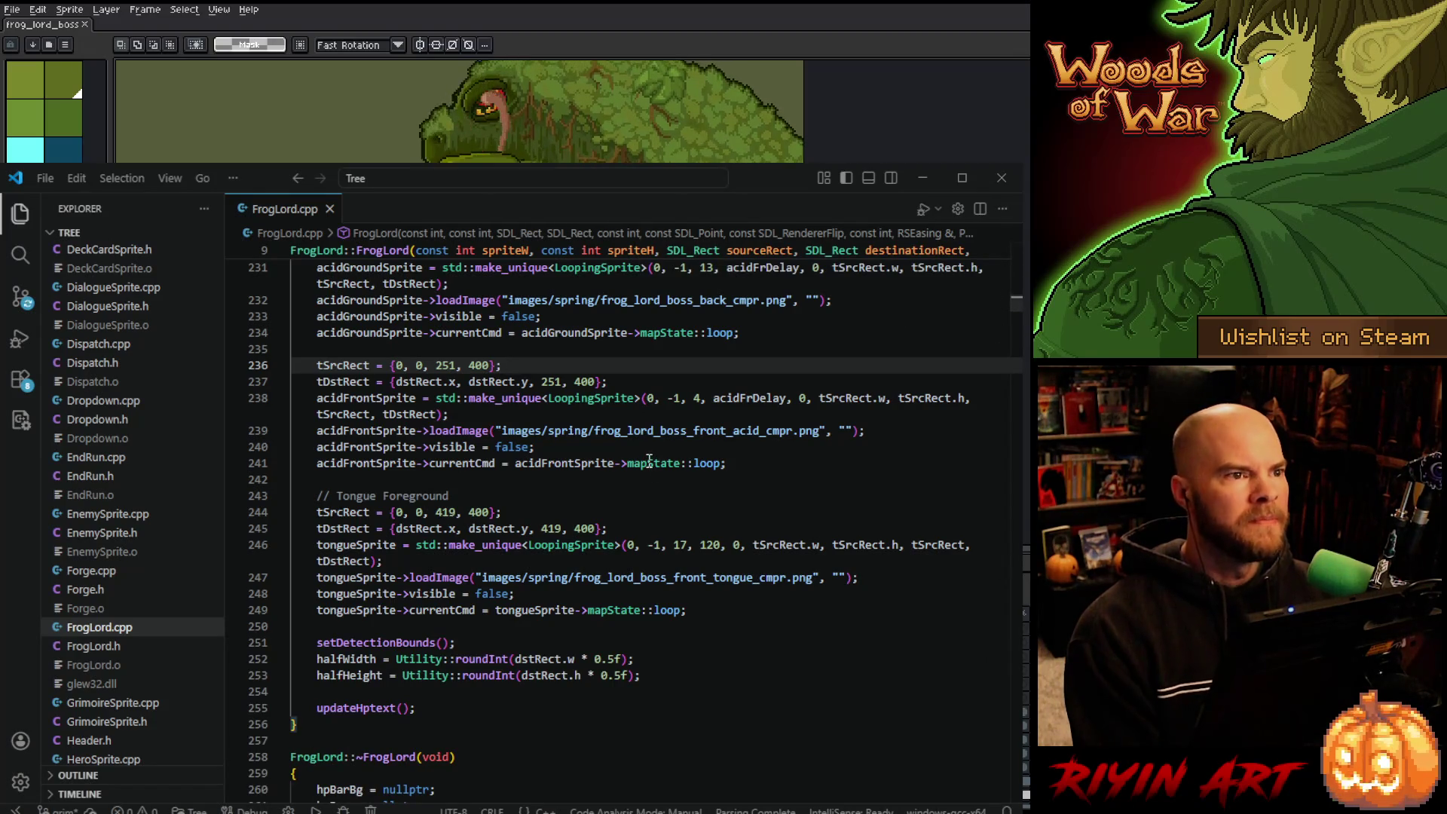
pyautogui.scroll(2, 589, 430)
pyautogui.click(395, 253)
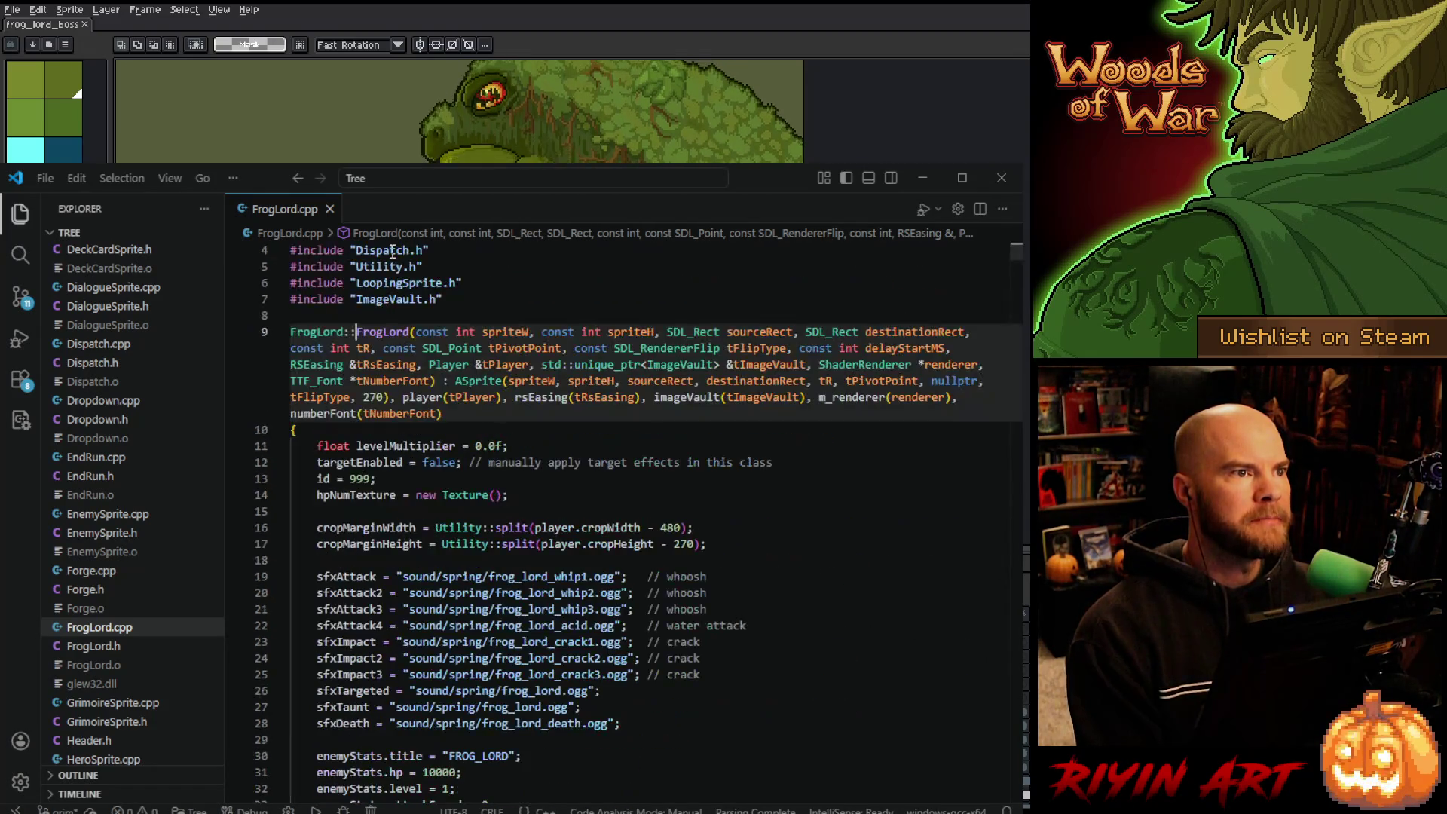
pyautogui.scroll(-3, 577, 476)
pyautogui.doubleClick(373, 329)
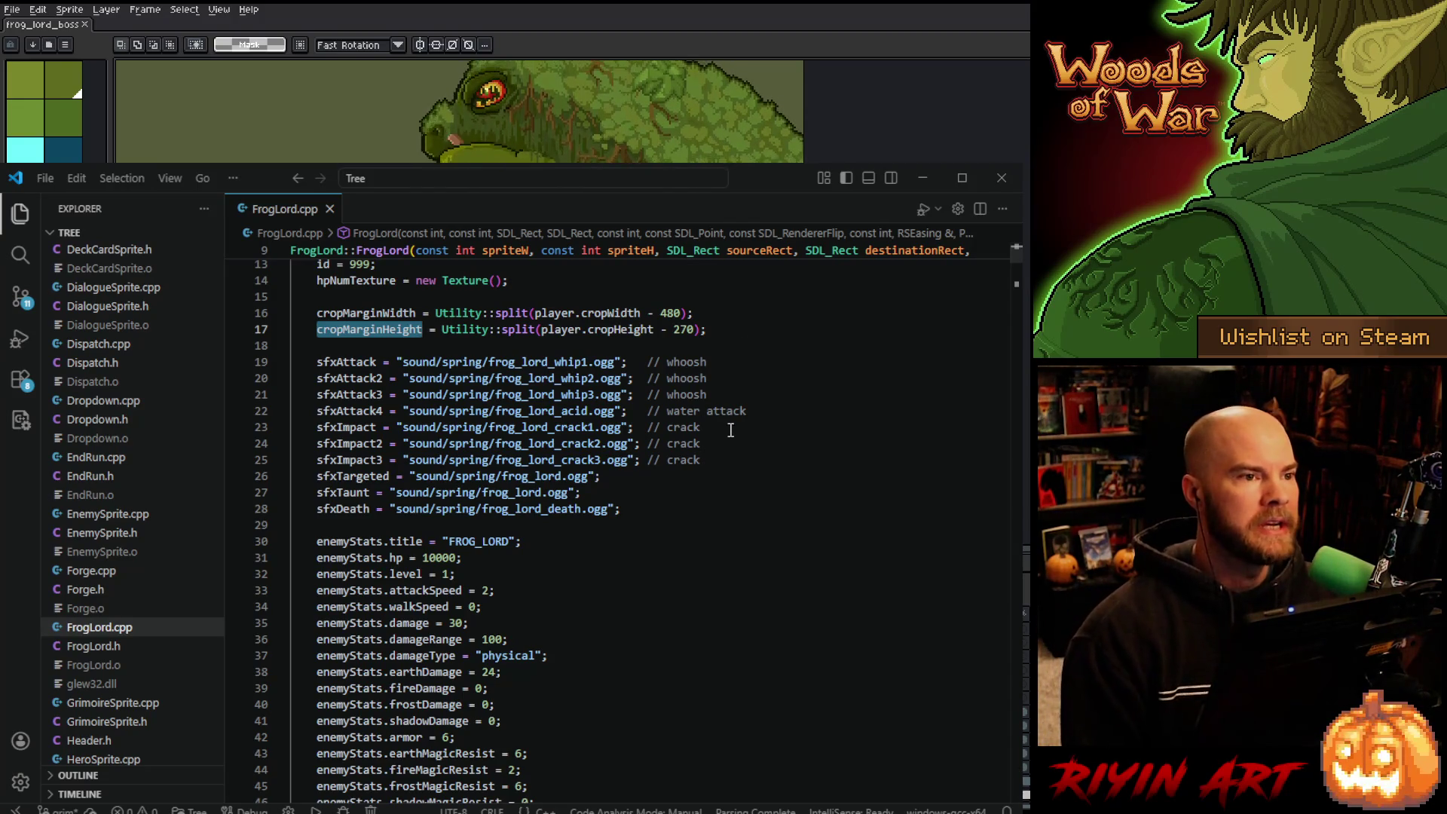
# Scroll through the constructor and highlight every use of detectionOffsetTopMargin.
pyautogui.scroll(-15, 729, 428)
pyautogui.scroll(-19, 729, 427)
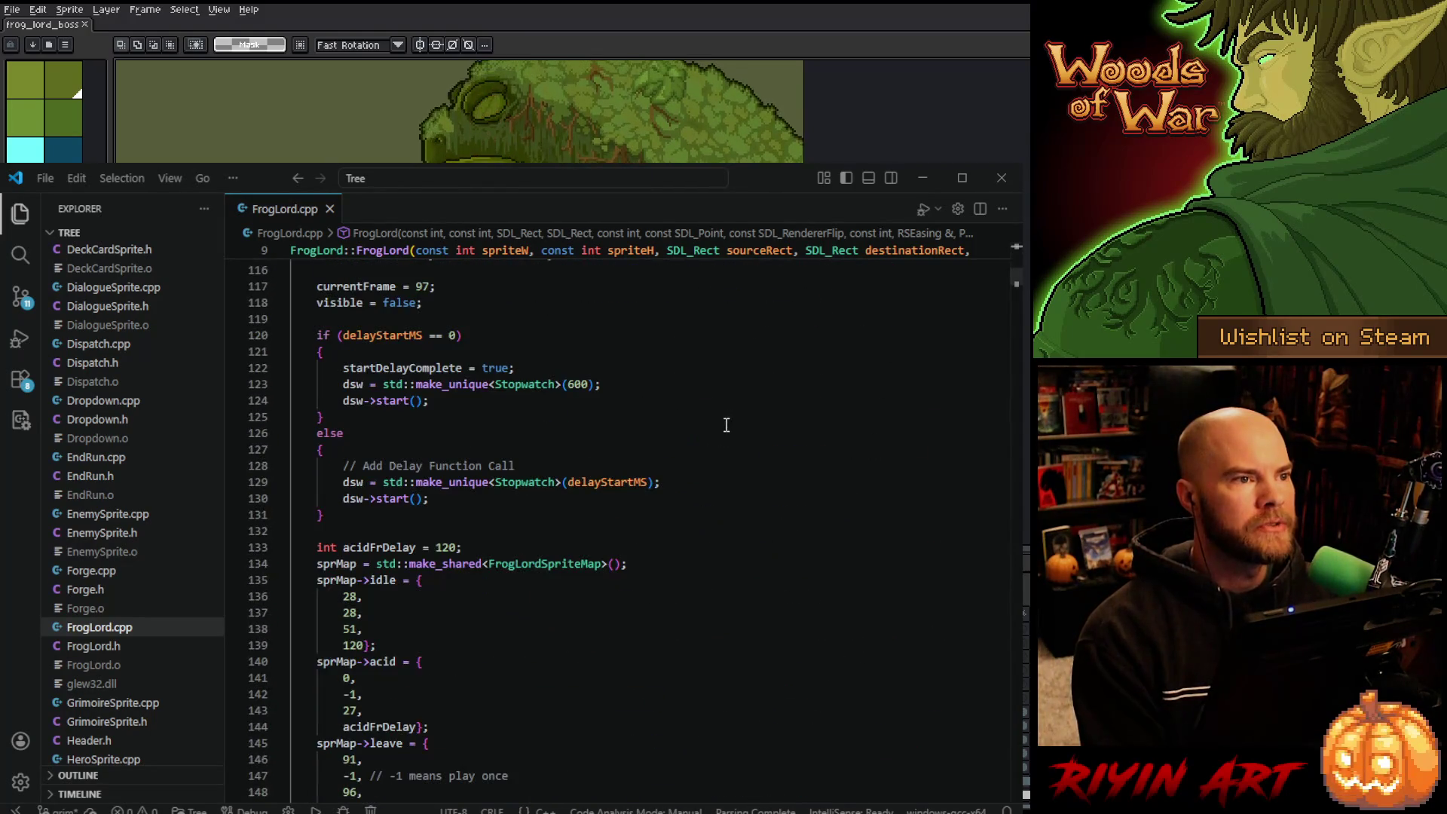
pyautogui.scroll(5, 725, 425)
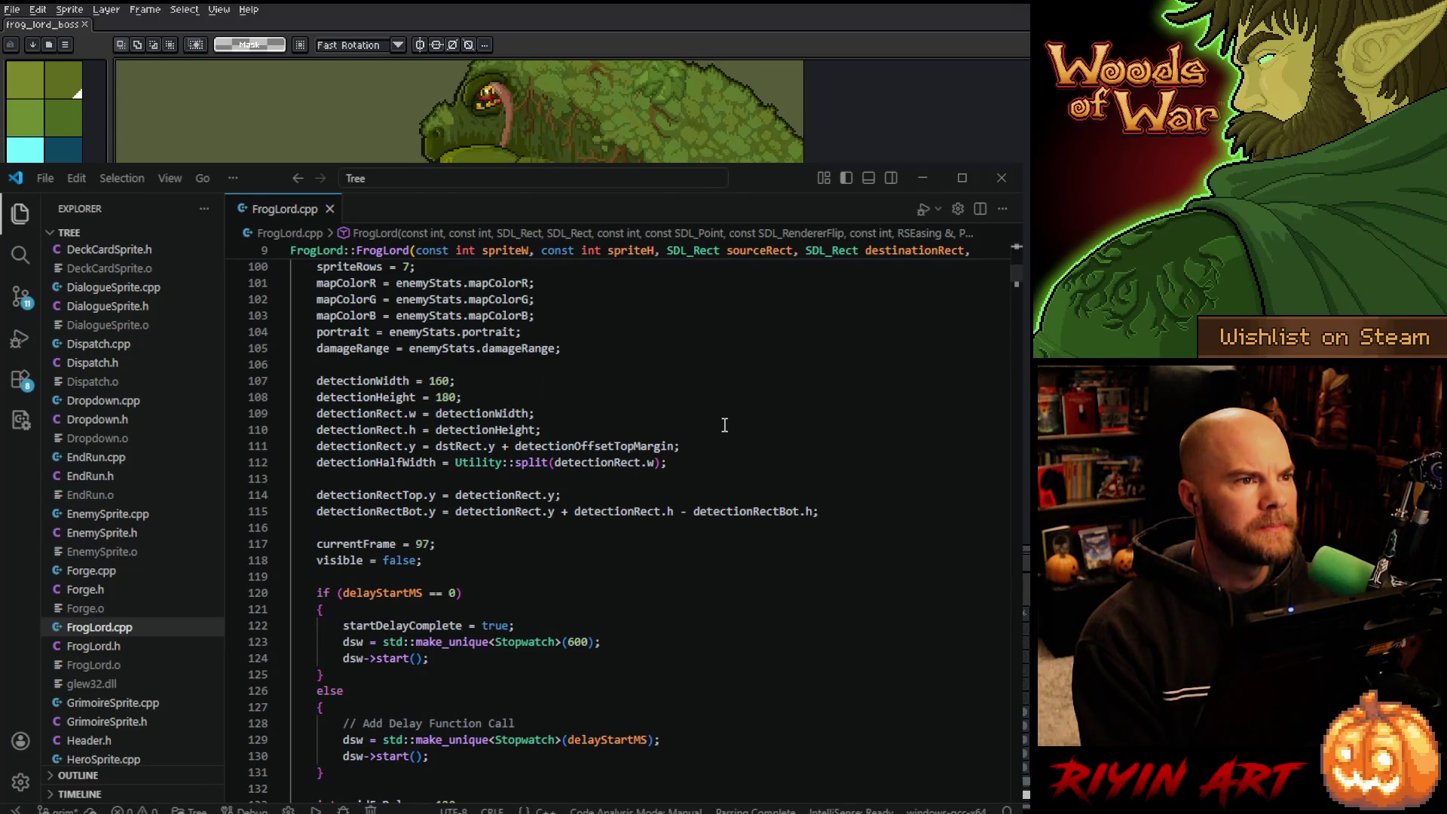
pyautogui.scroll(-11, 724, 424)
pyautogui.scroll(10, 724, 425)
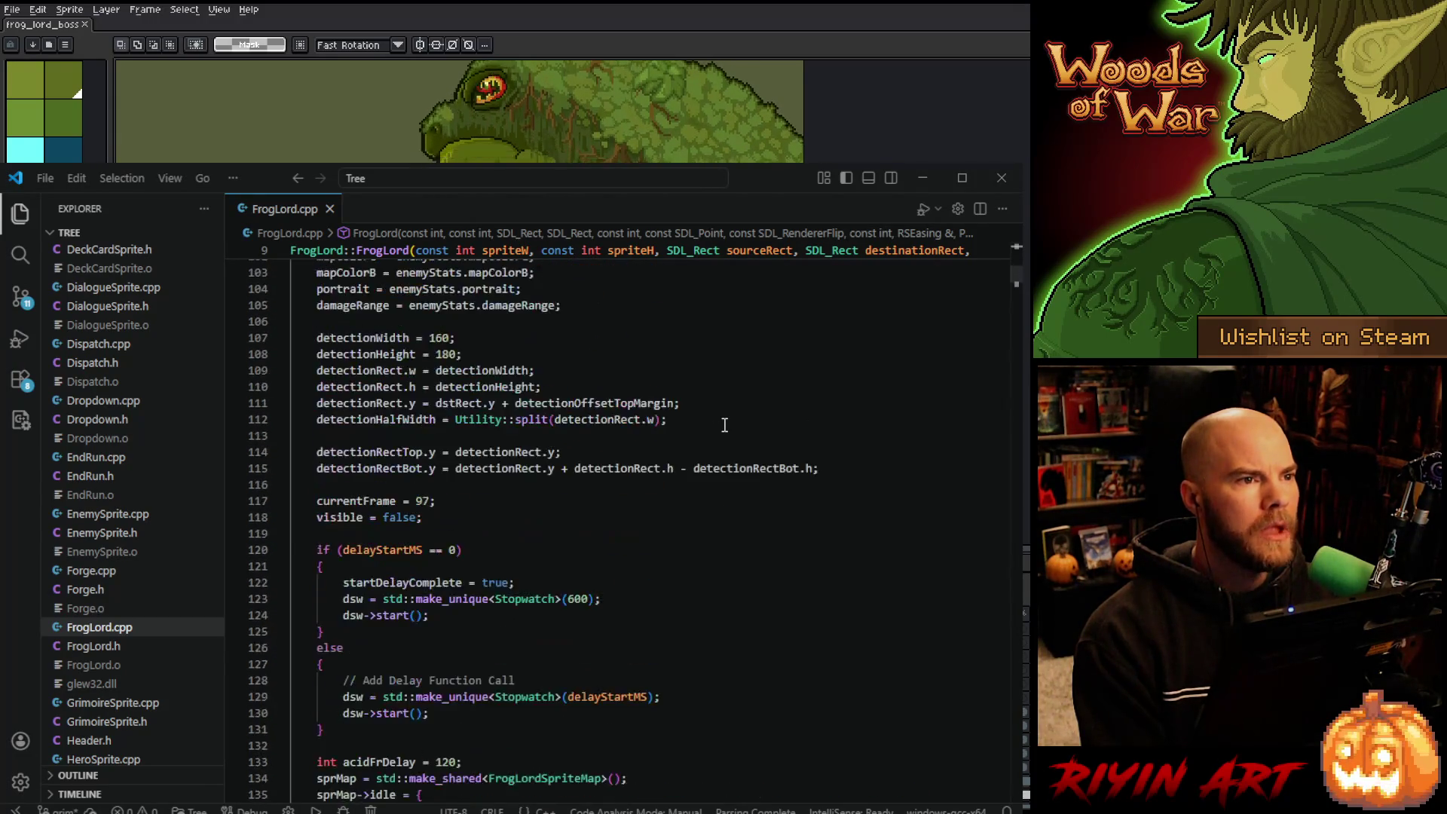
pyautogui.scroll(3, 582, 452)
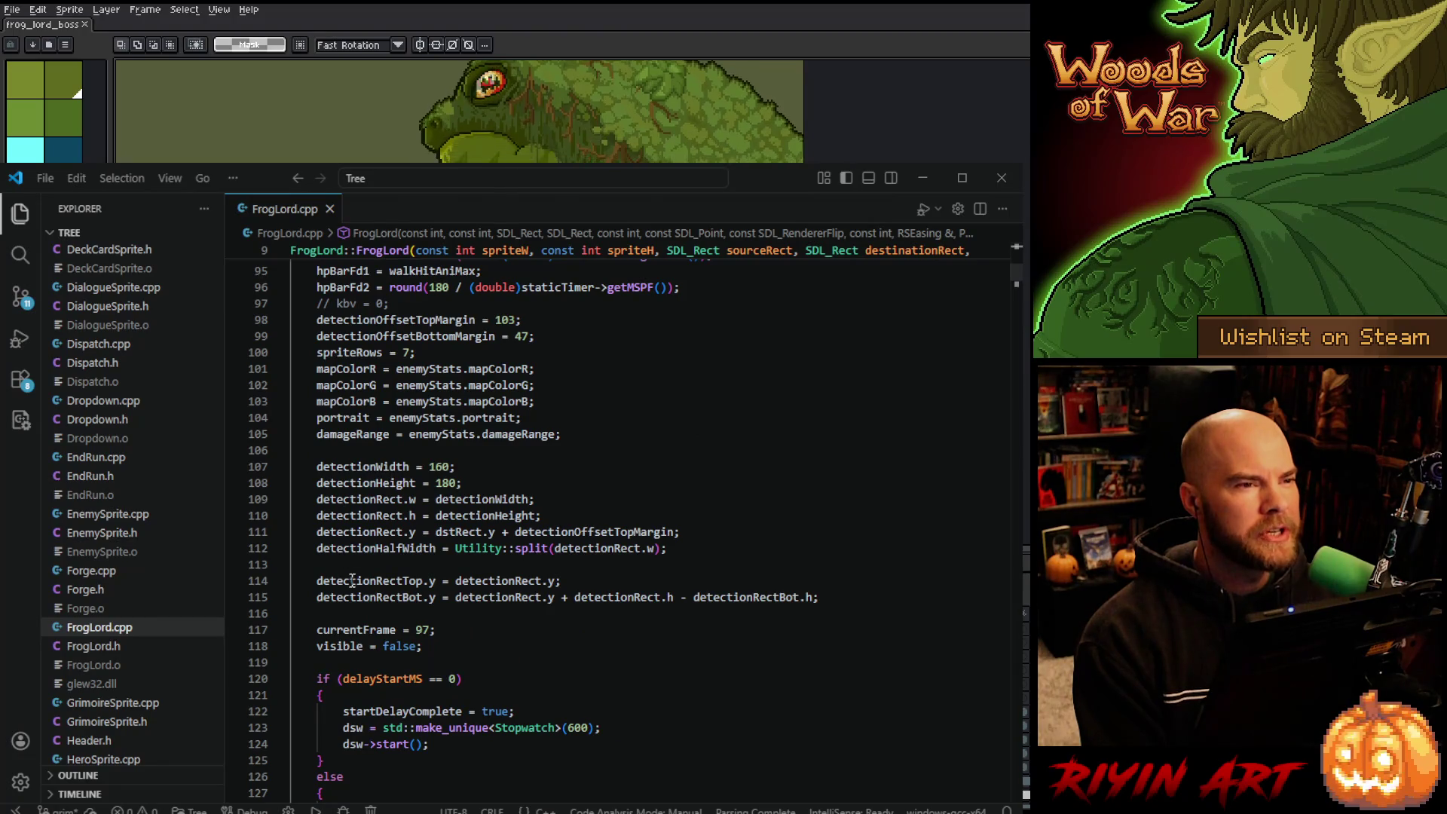
pyautogui.doubleClick(566, 530)
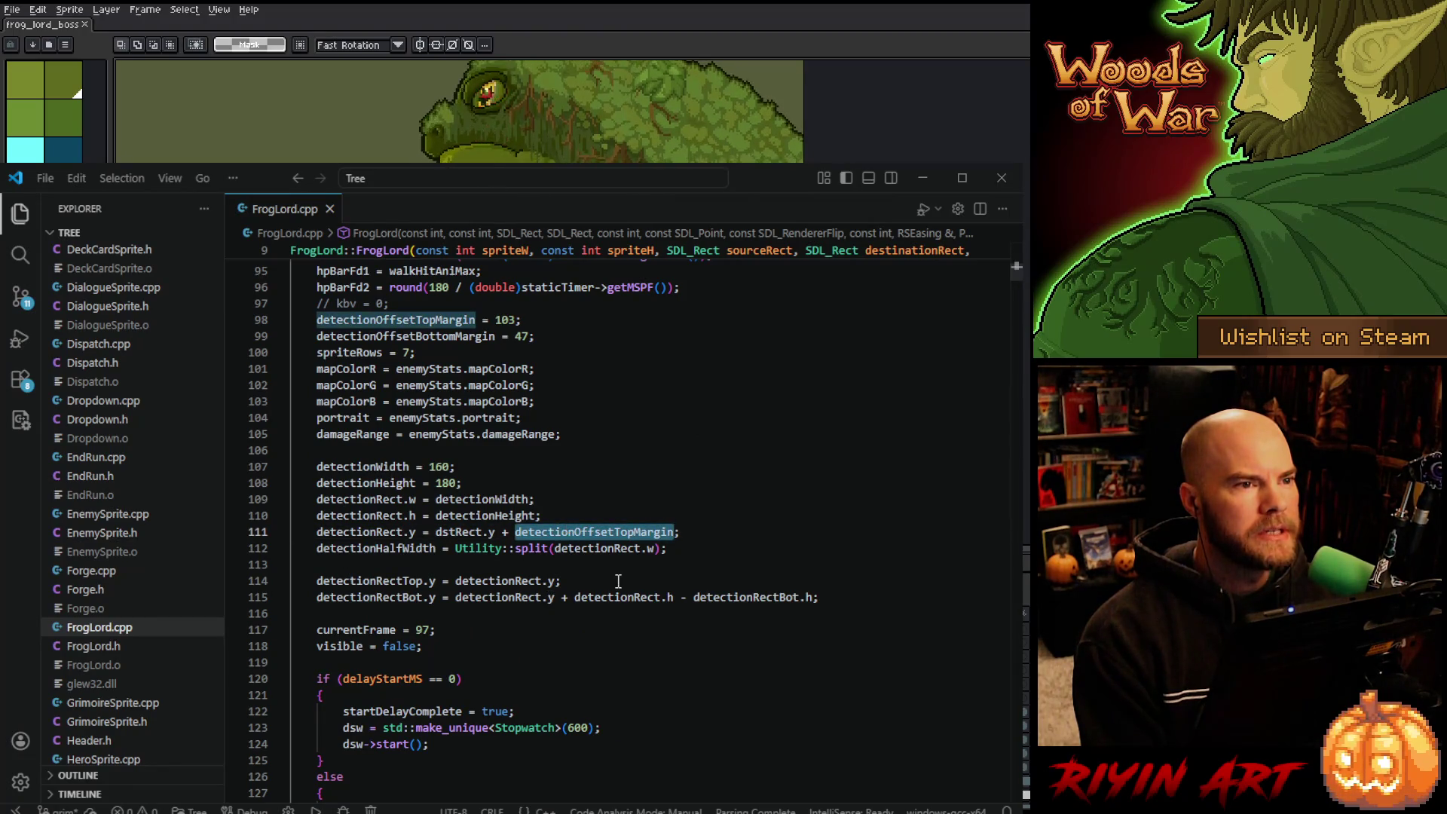
pyautogui.scroll(4, 618, 580)
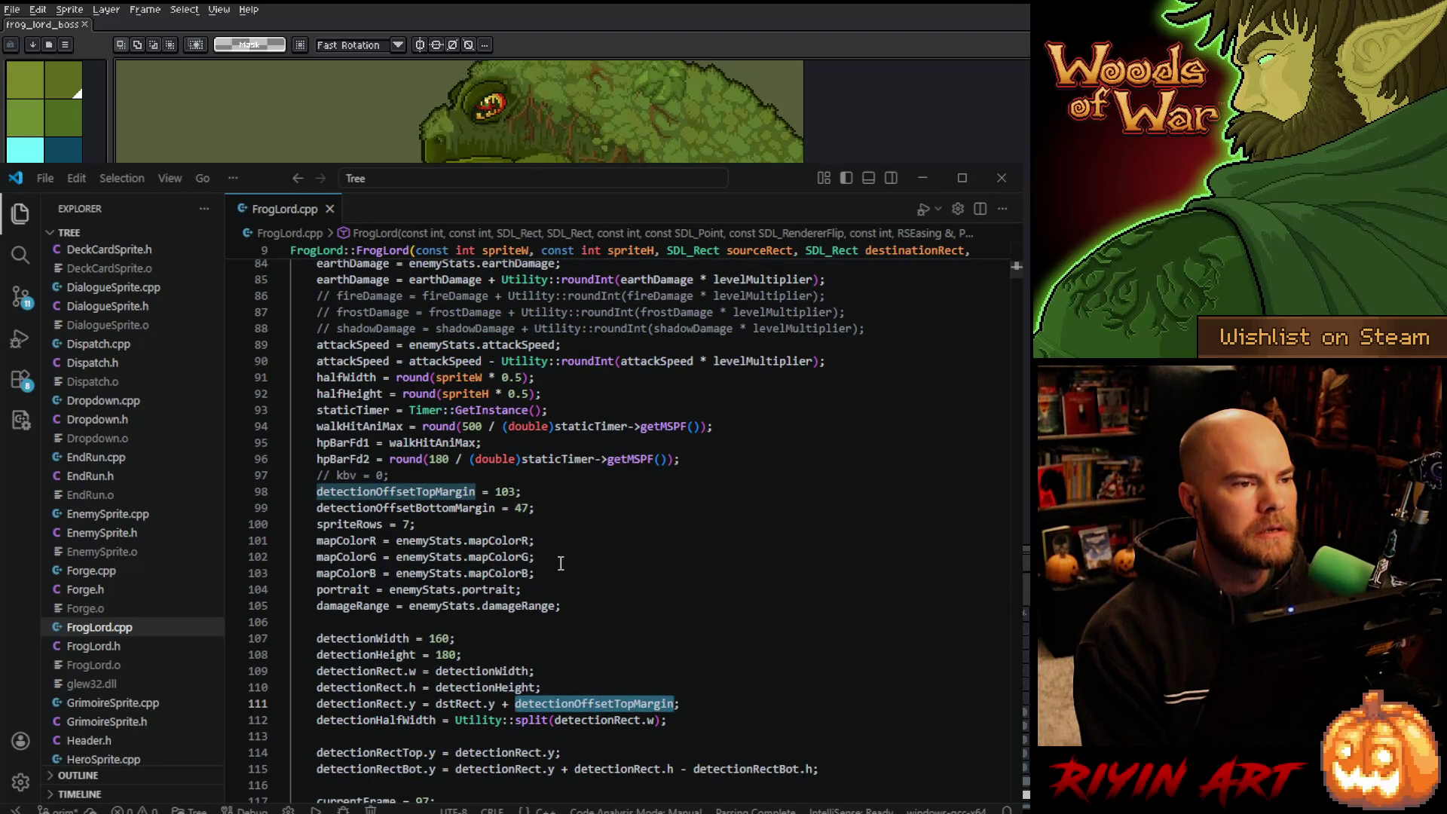
# Change detectionOffsetTopMargin to 103 + 19 and detectionOffsetBottomMargin to 47 + 114.
pyautogui.click(519, 494)
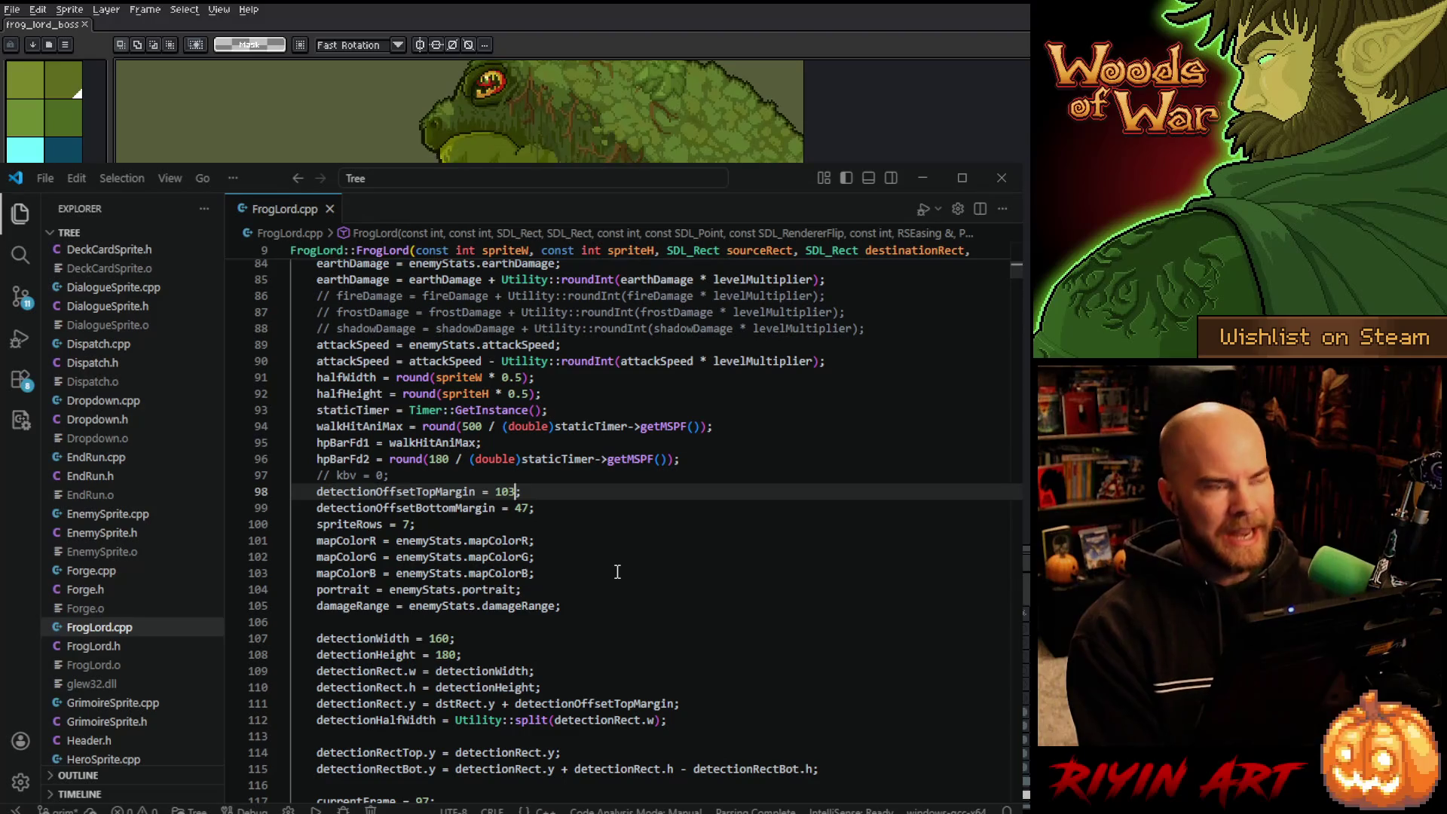
pyautogui.write('+ 19')
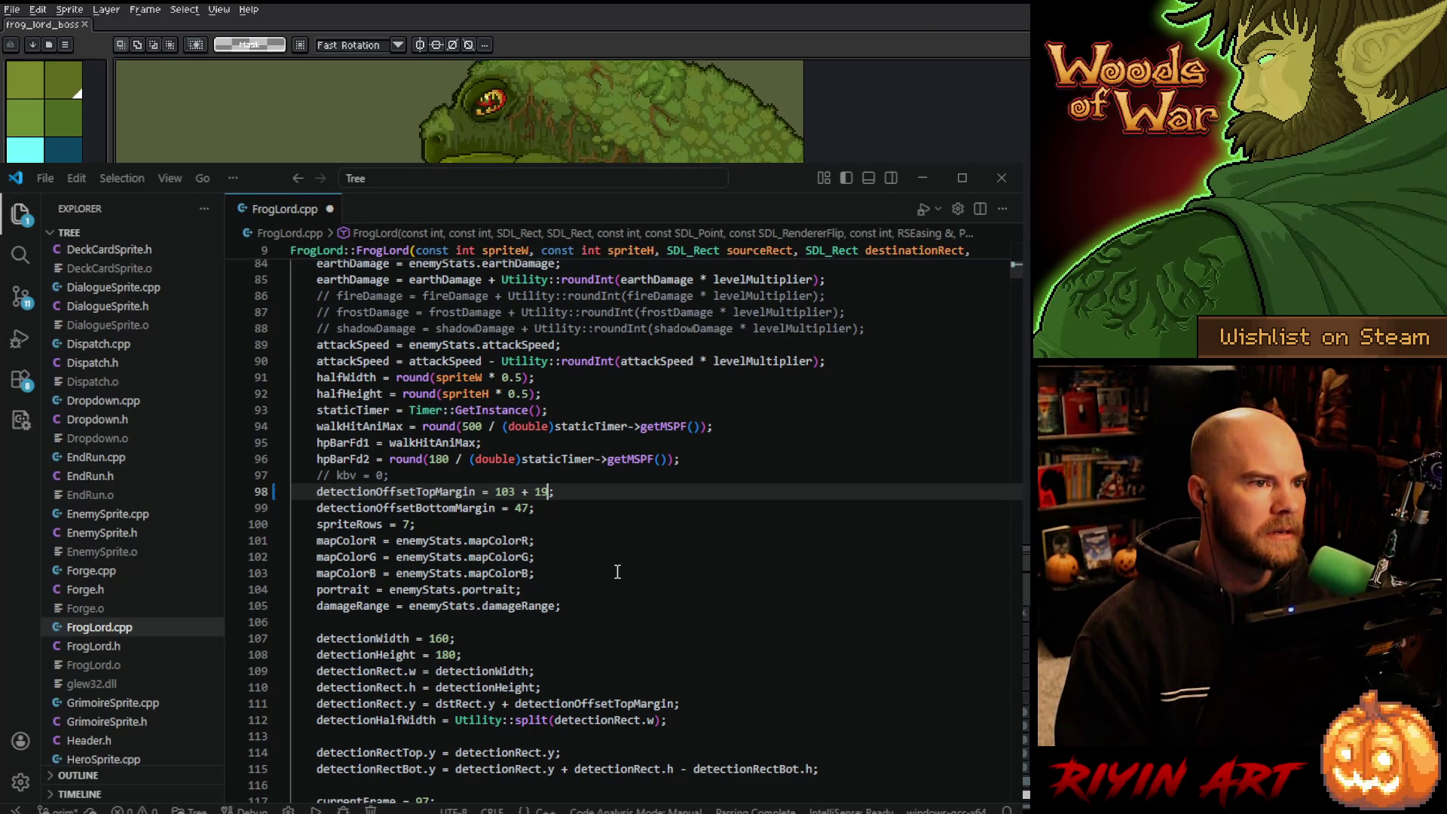
pyautogui.click(529, 507)
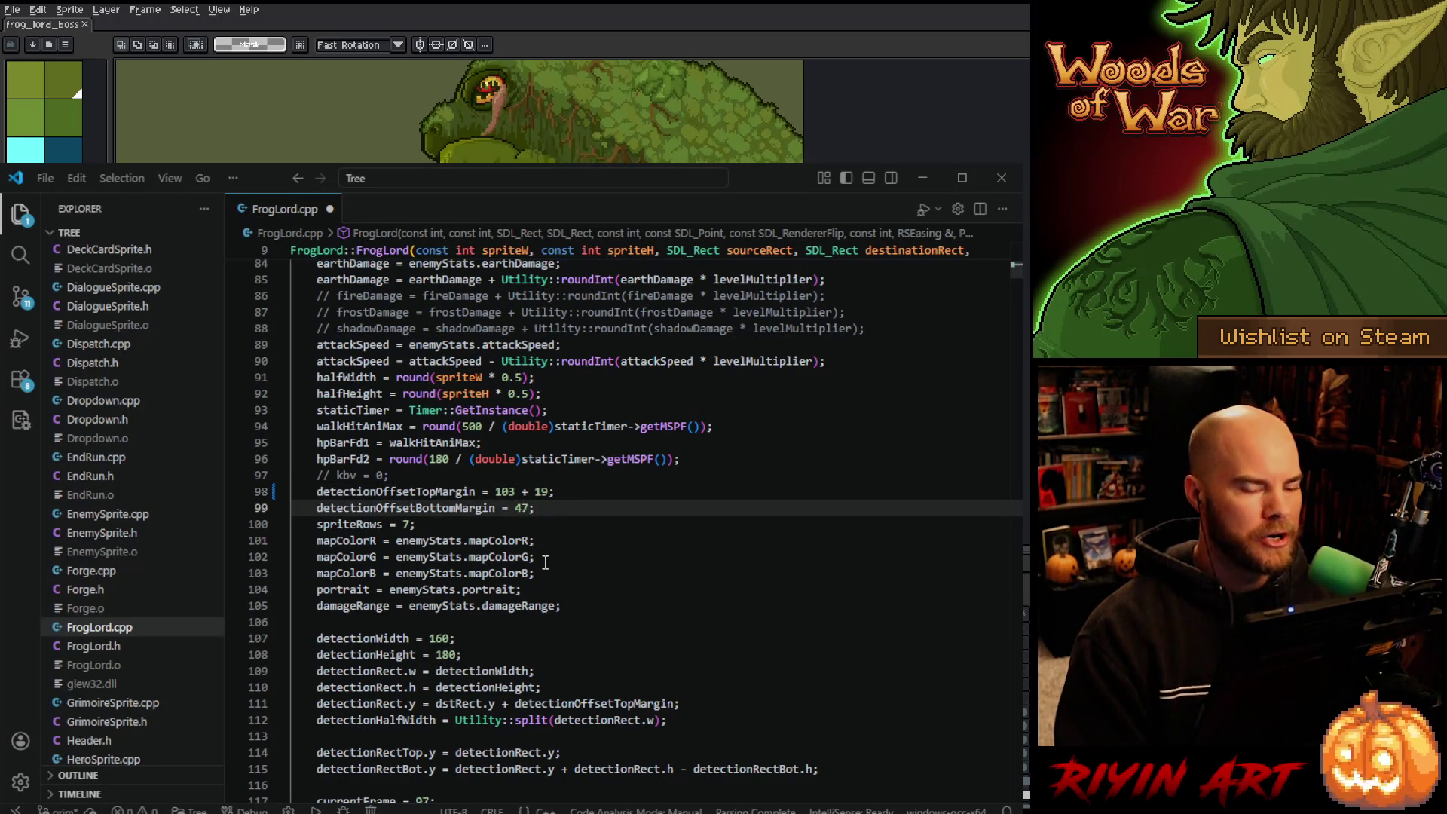
pyautogui.write('+ ')
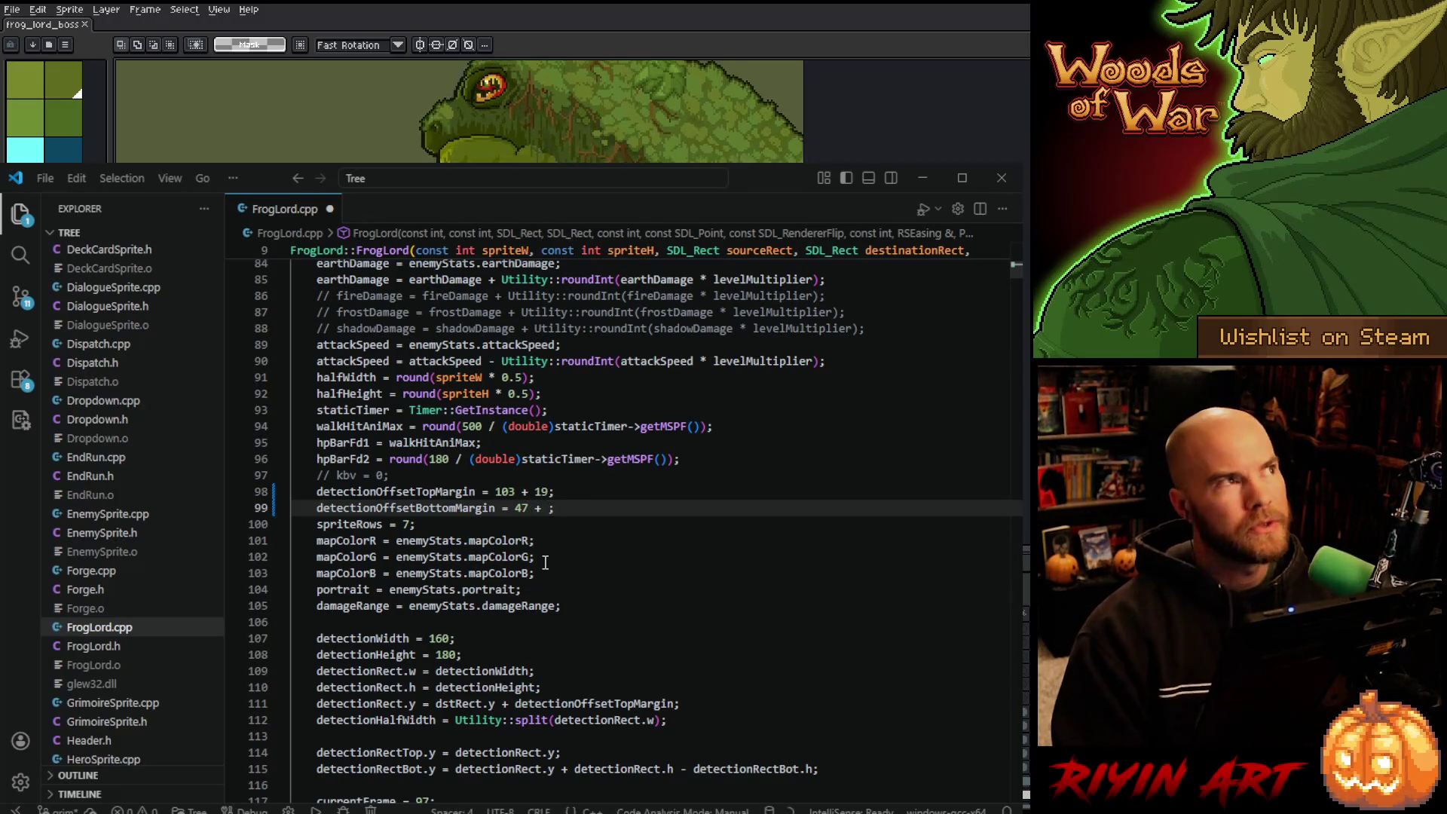
pyautogui.write('114')
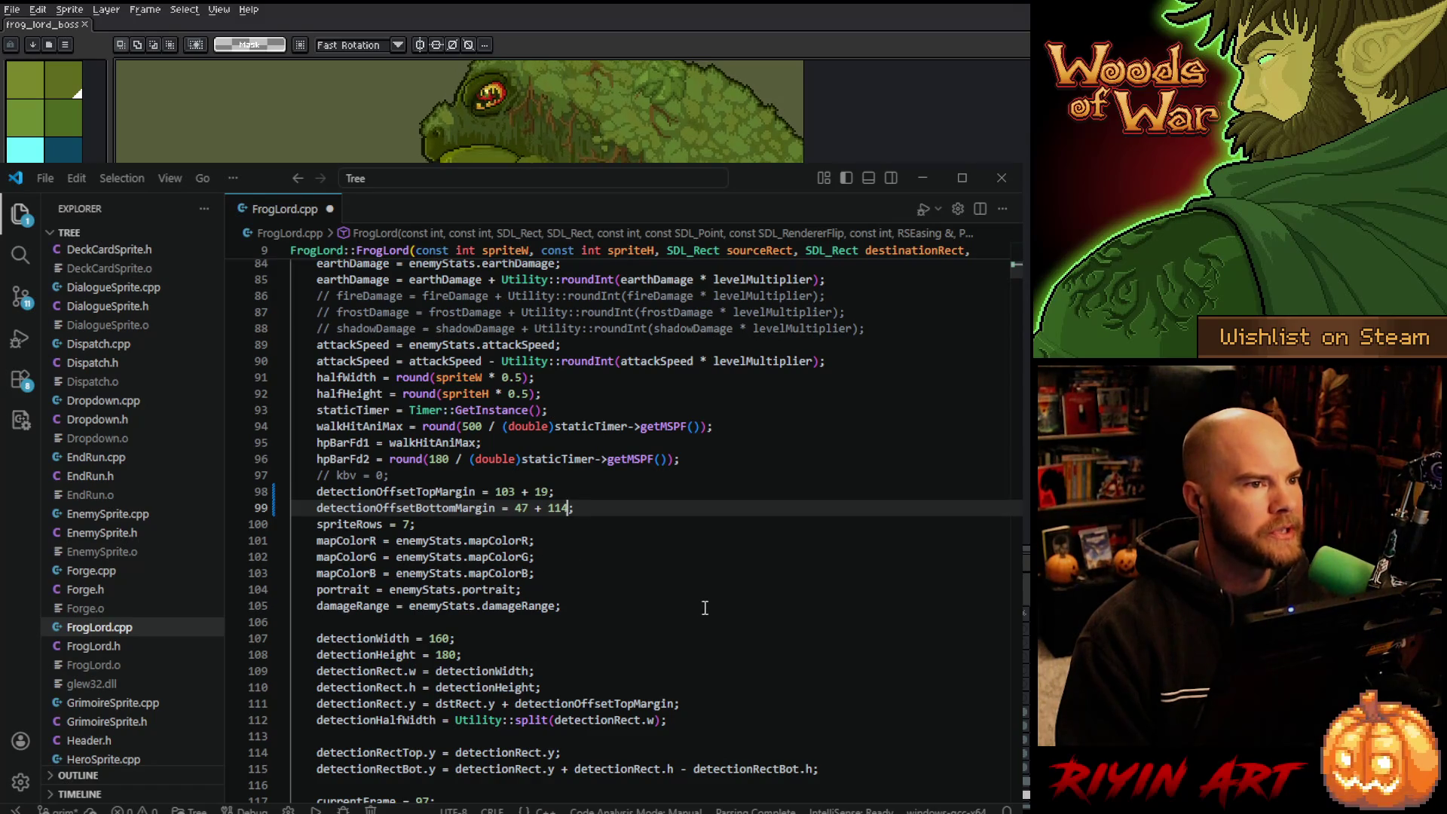
pyautogui.scroll(-2, 705, 609)
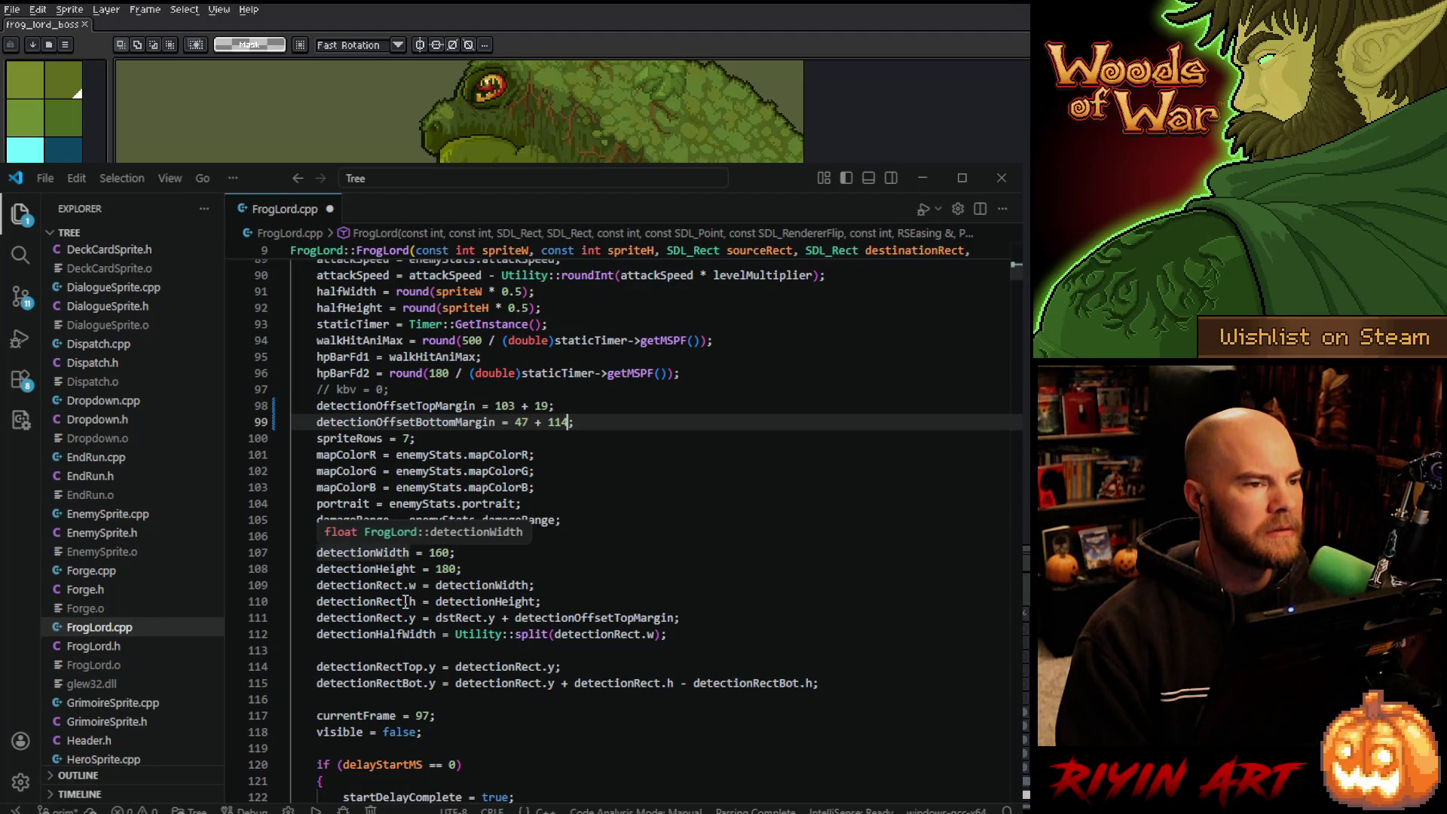
pyautogui.scroll(-3, 527, 603)
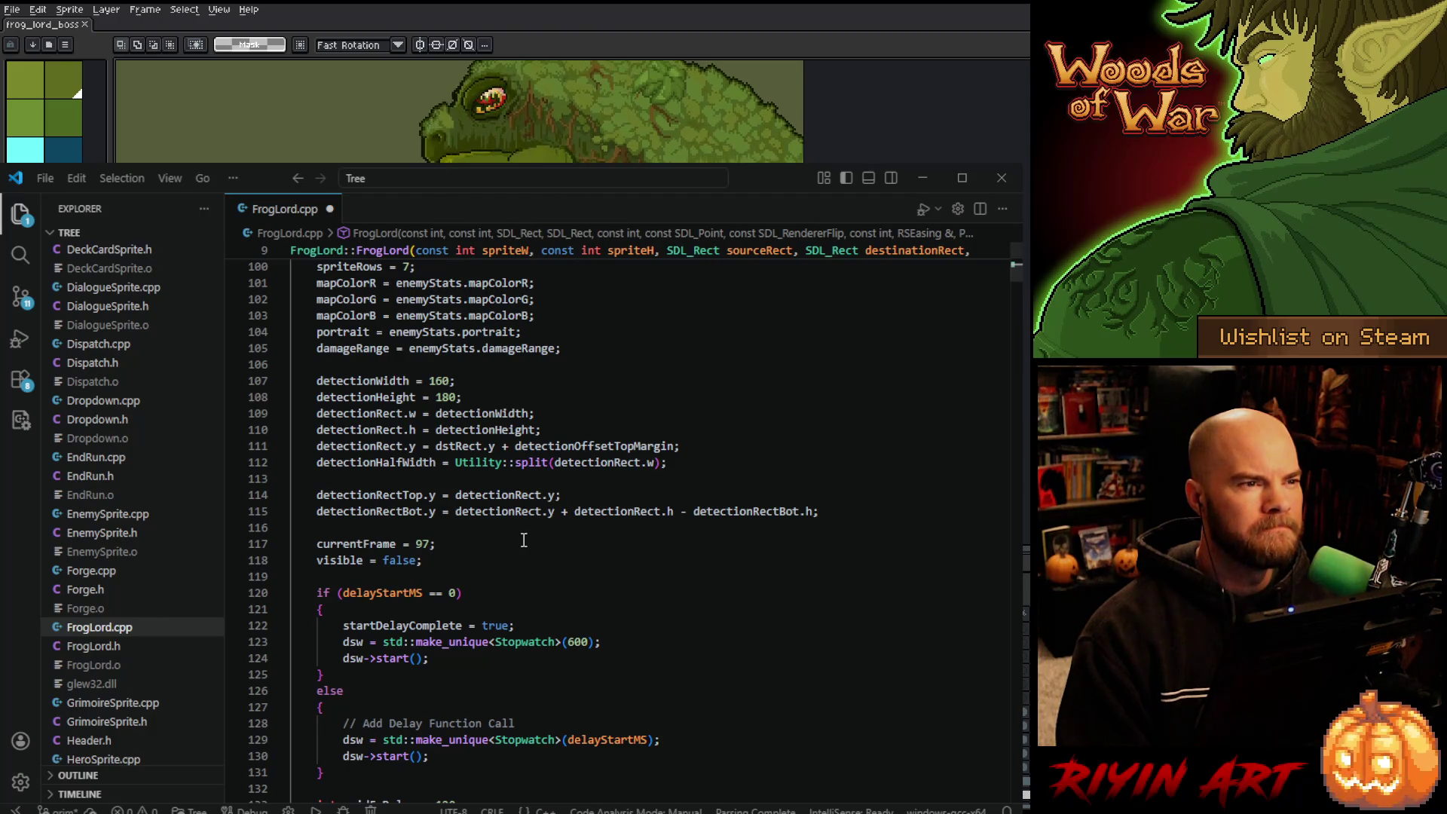
pyautogui.scroll(-5, 524, 540)
pyautogui.scroll(-3, 553, 548)
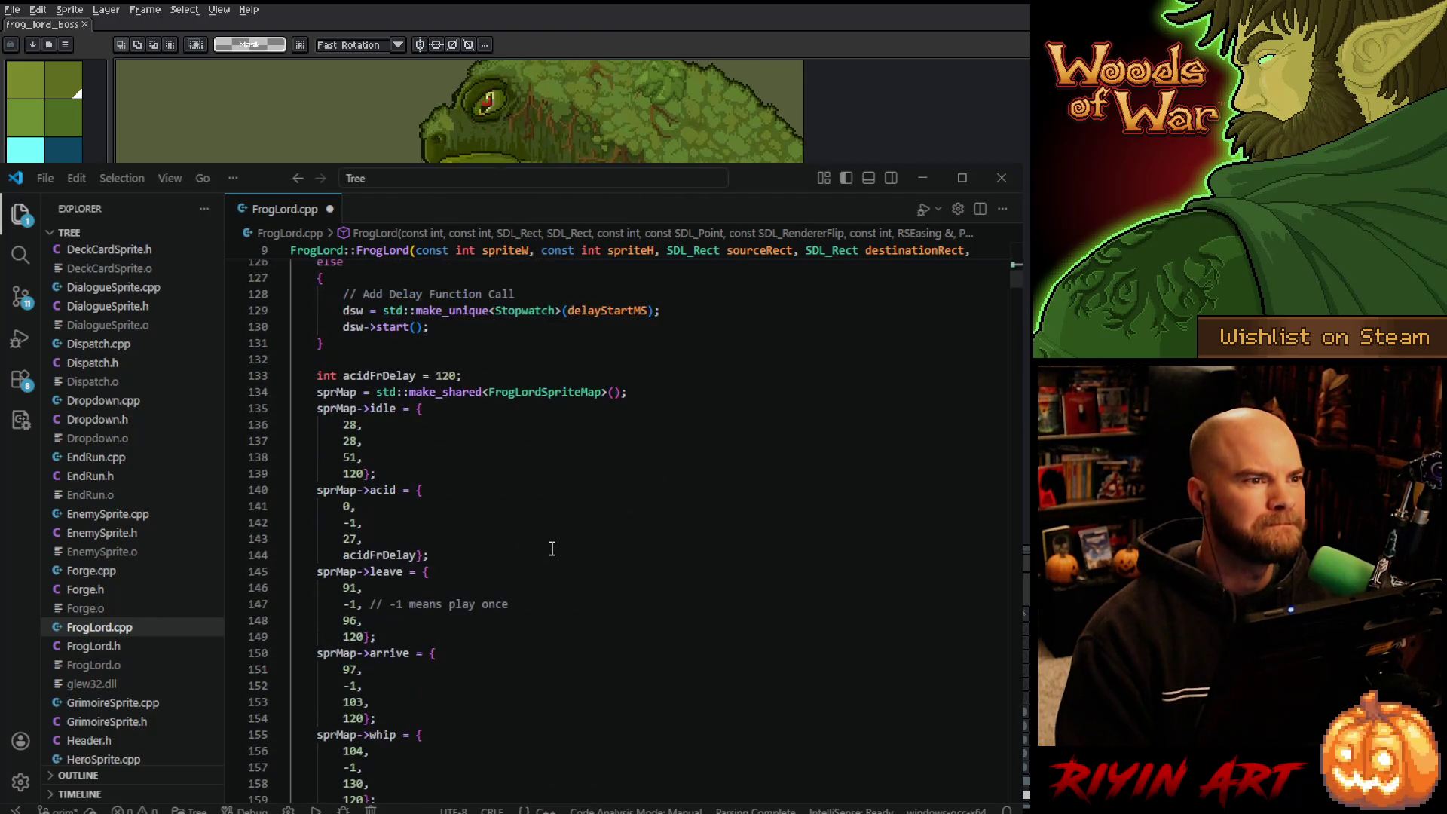
pyautogui.hotkey('ctrl', 's')
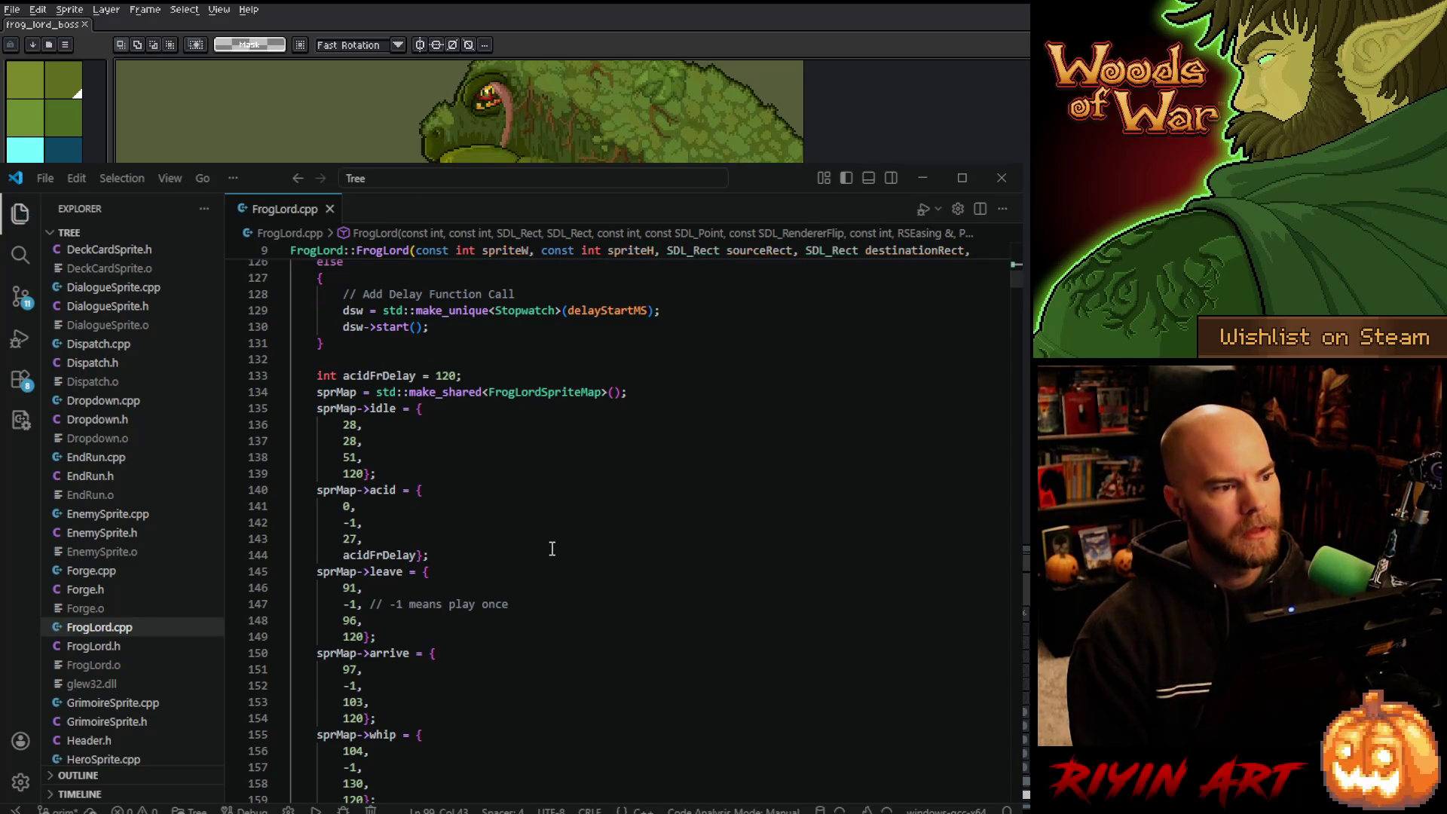
pyautogui.scroll(-10, 552, 547)
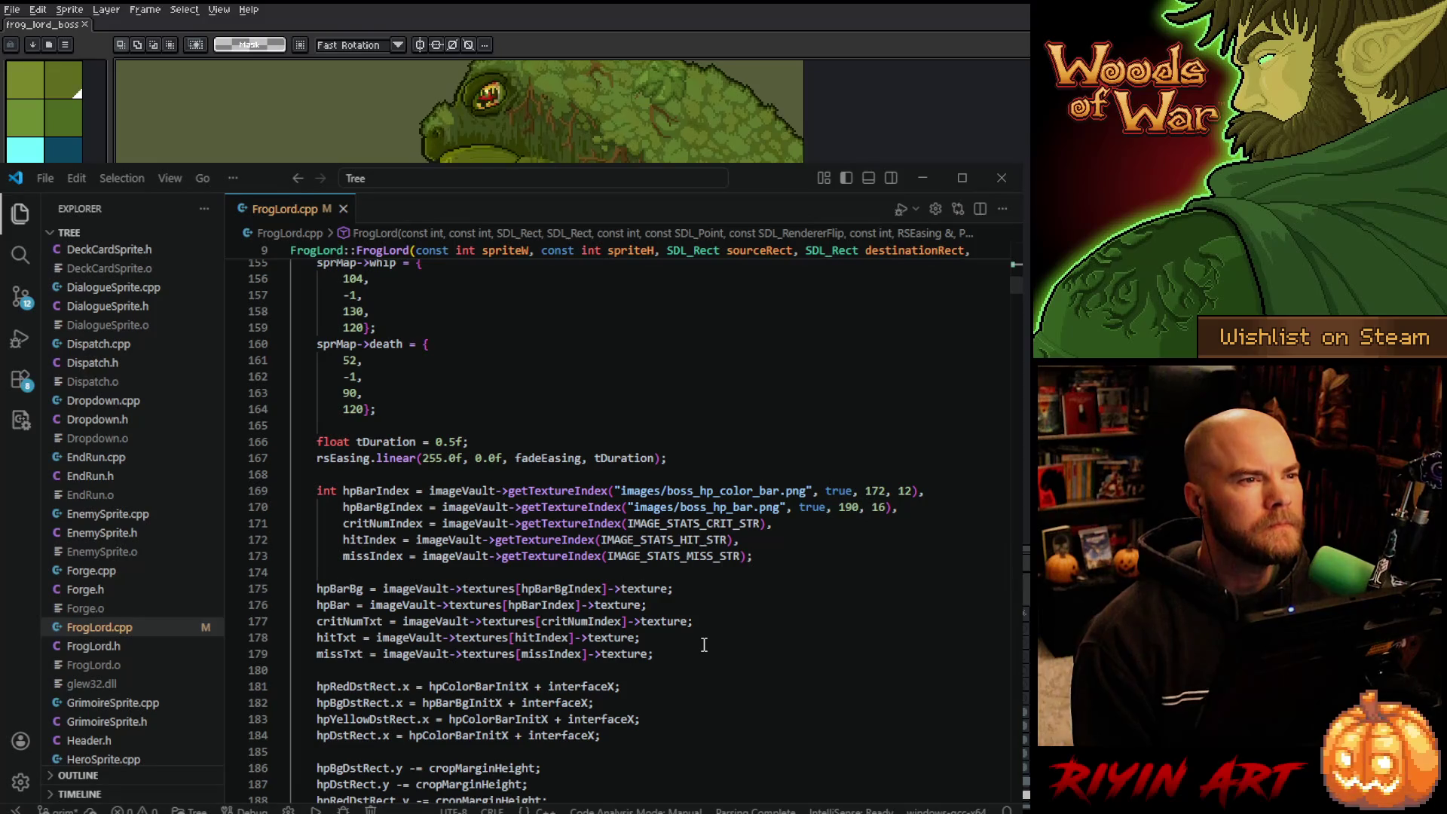
pyautogui.scroll(-5, 704, 645)
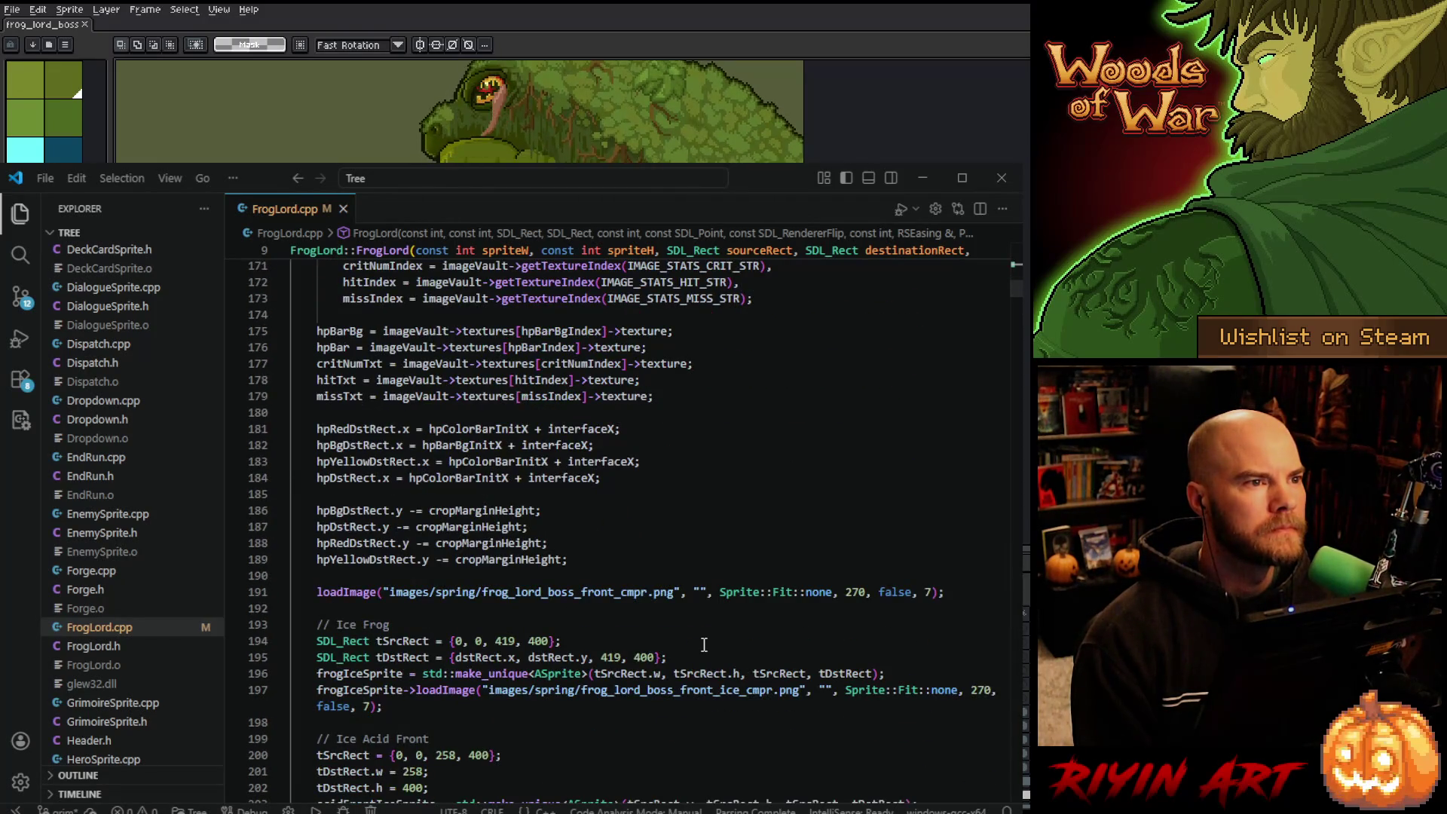
pyautogui.scroll(-1, 703, 645)
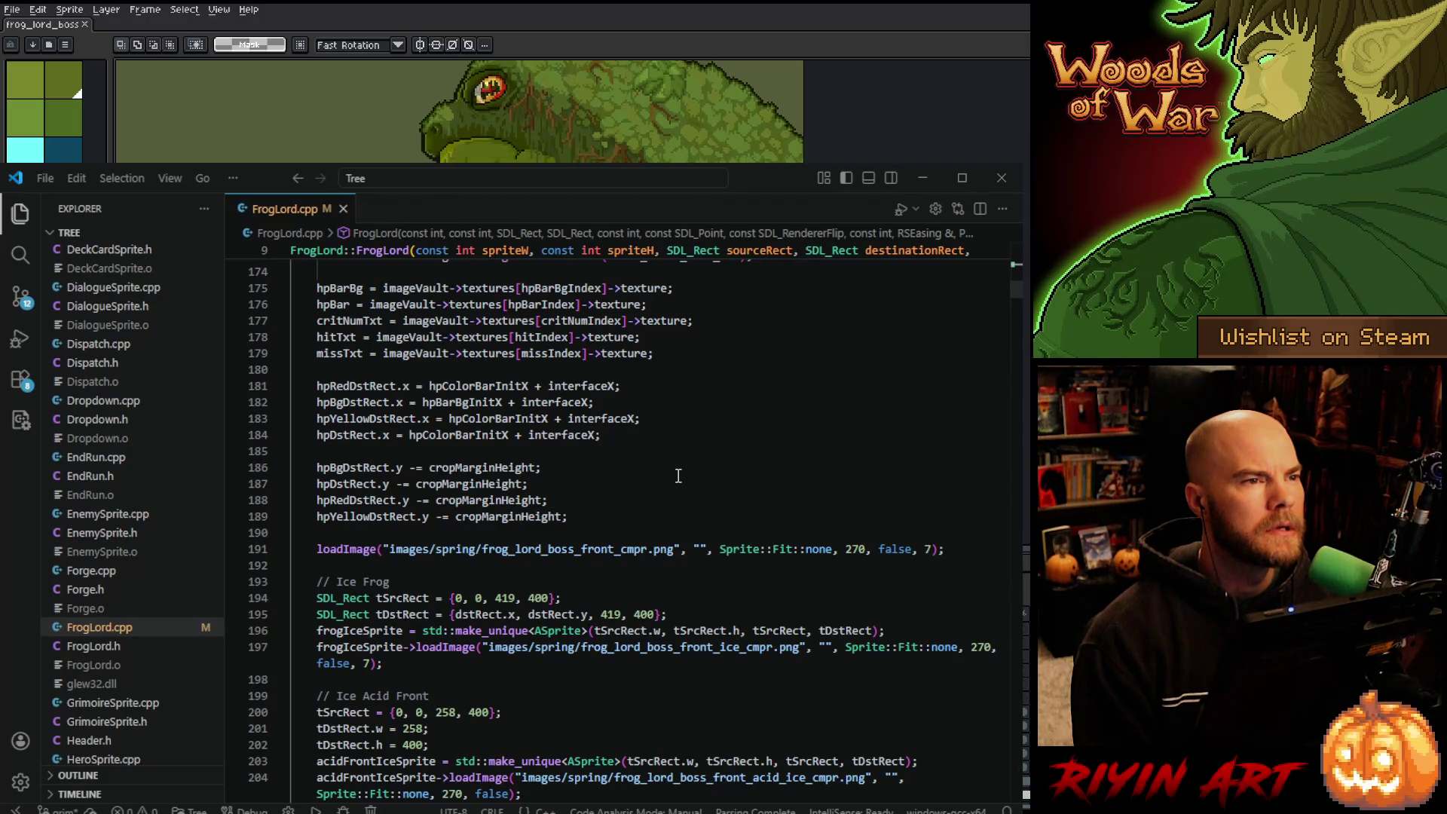
pyautogui.doubleClick(364, 468)
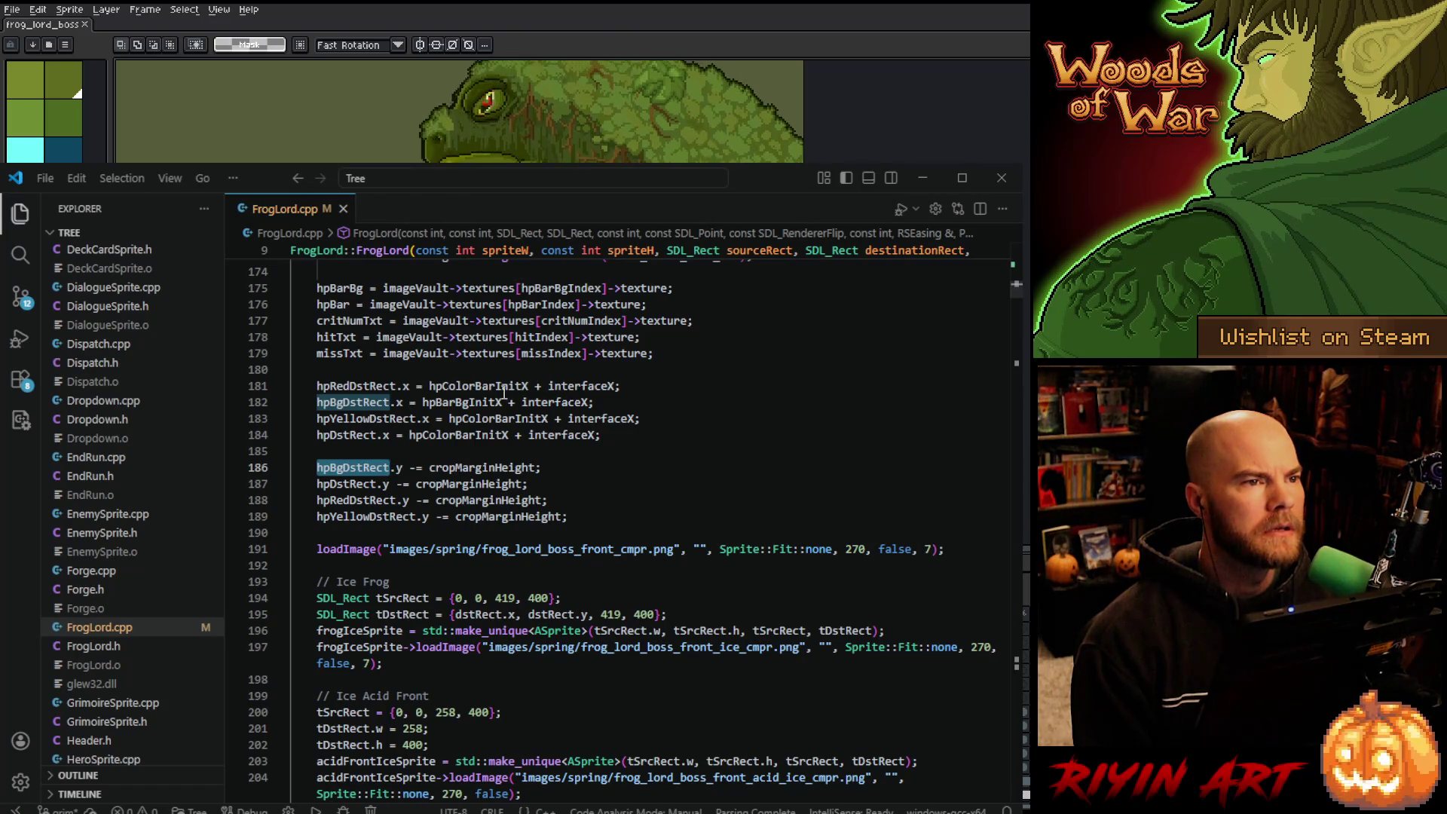
pyautogui.doubleClick(483, 387)
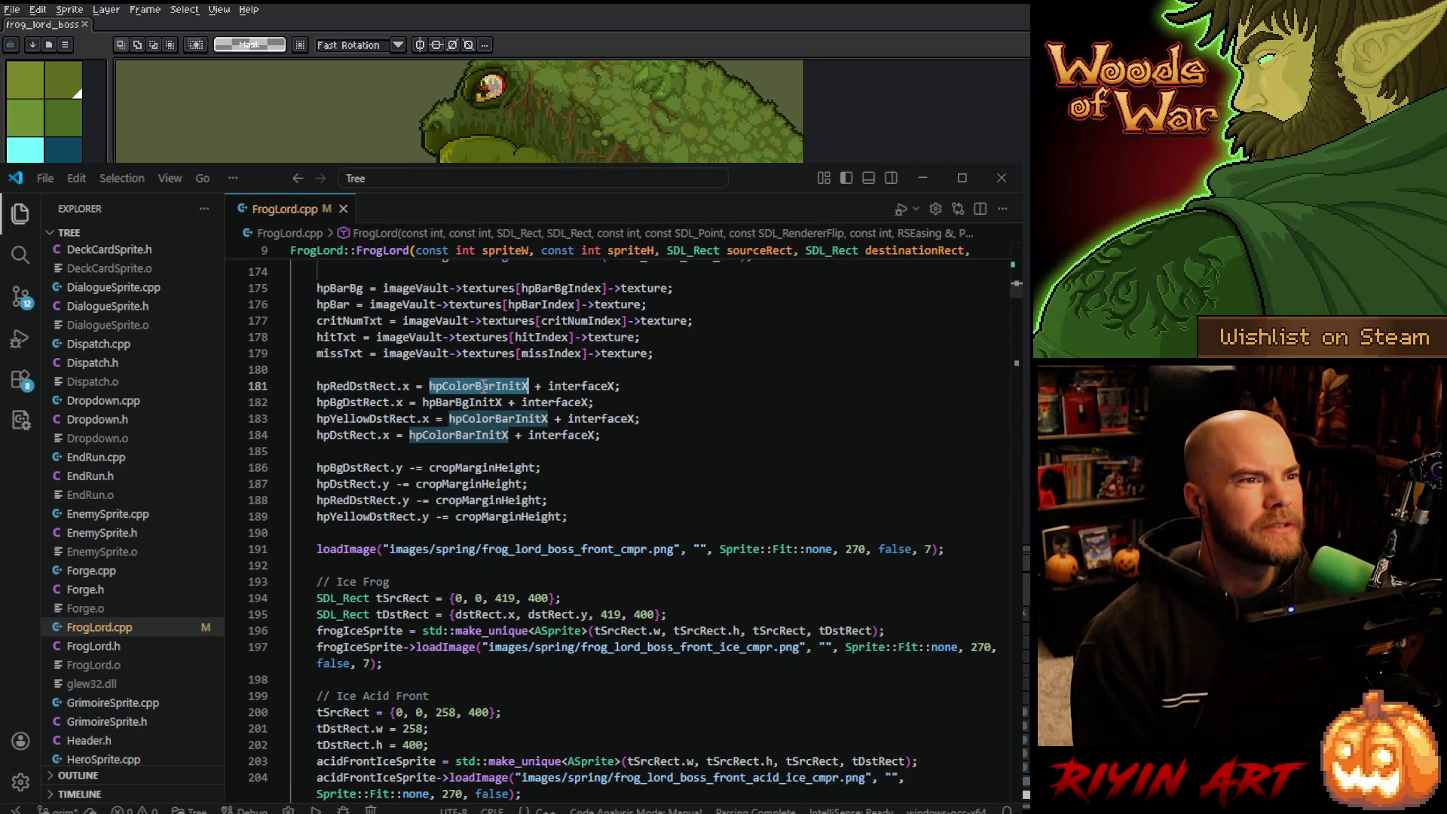
pyautogui.click(637, 385)
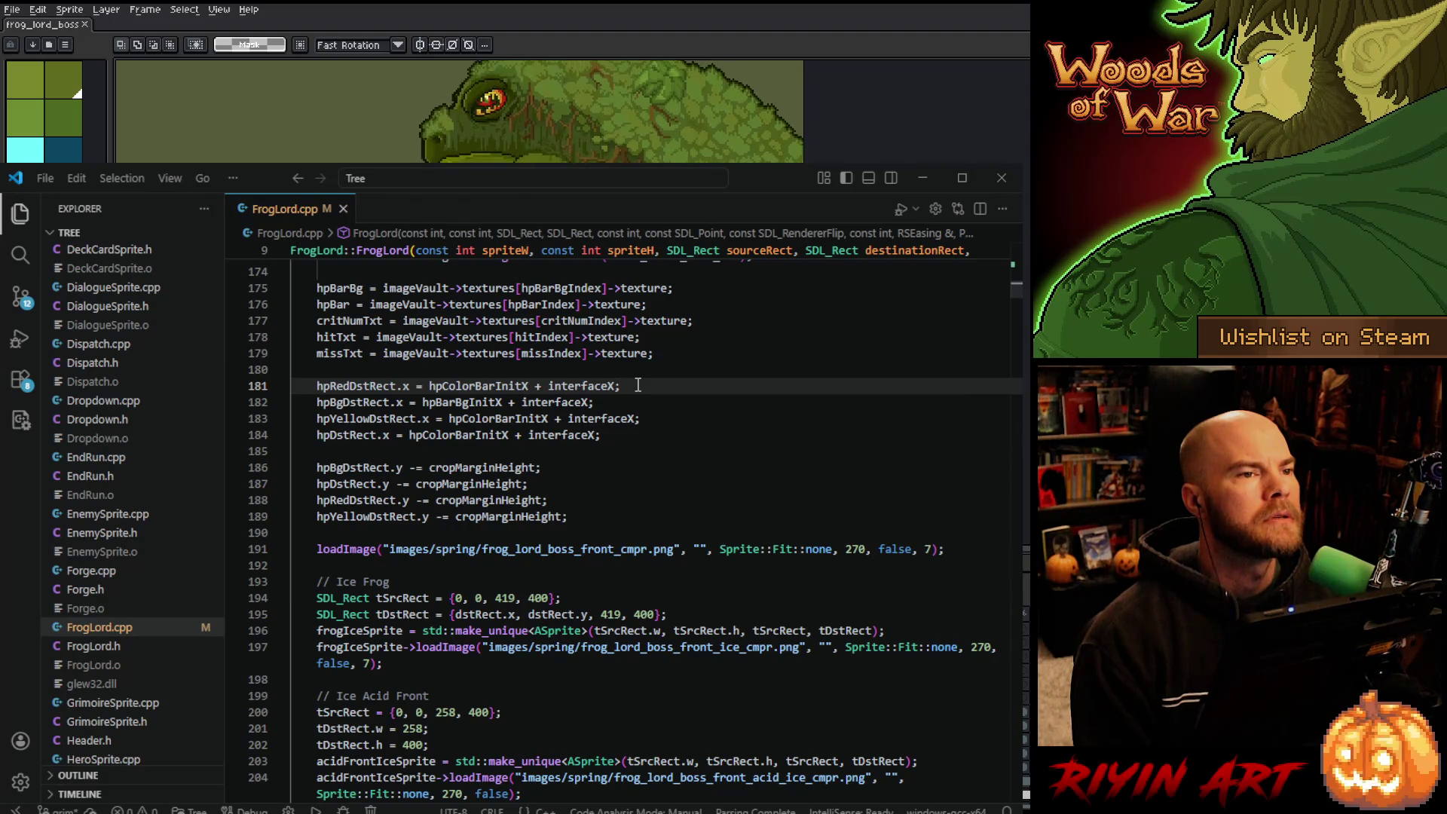
pyautogui.scroll(-2, 635, 422)
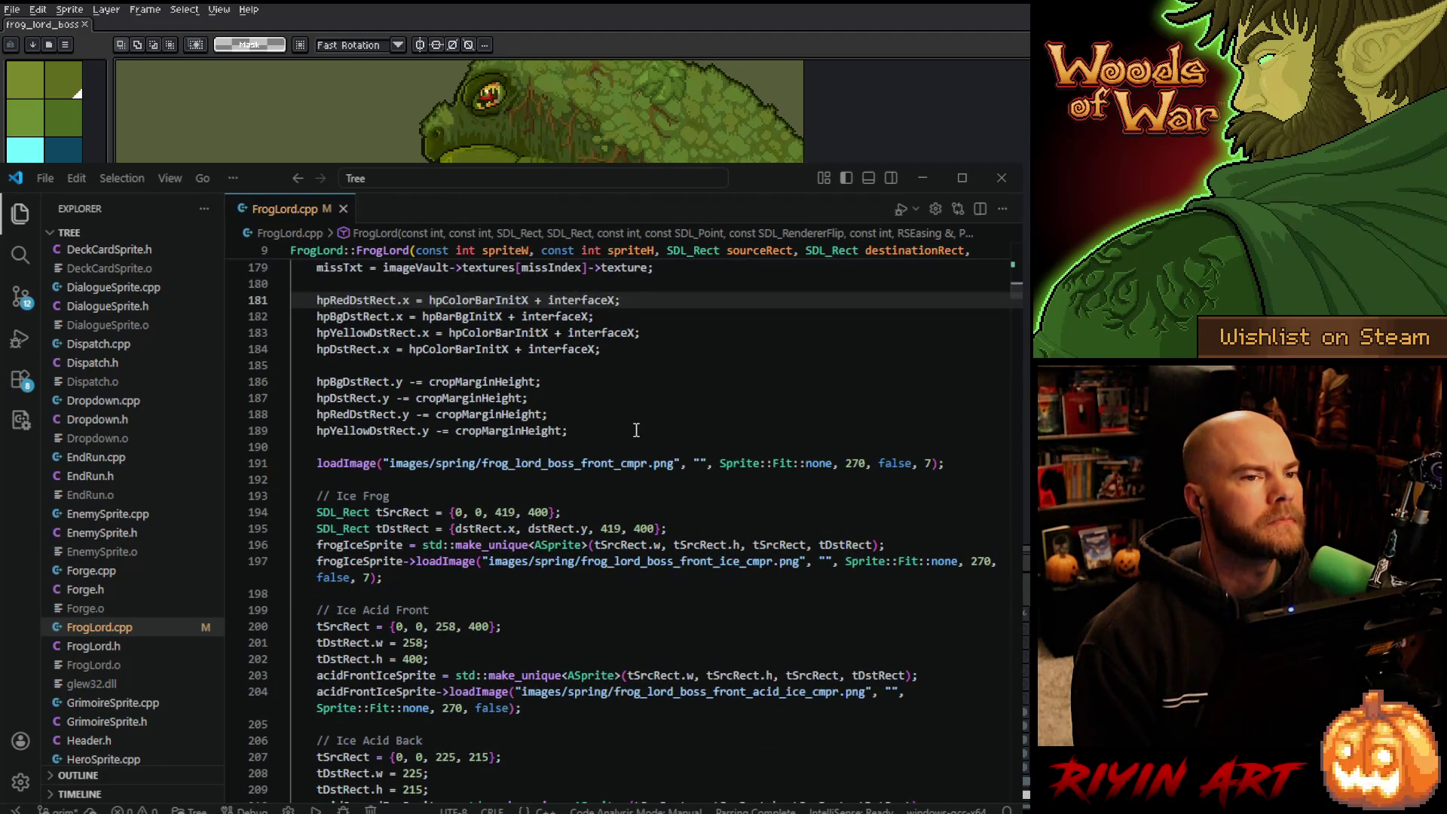
pyautogui.scroll(-2, 636, 429)
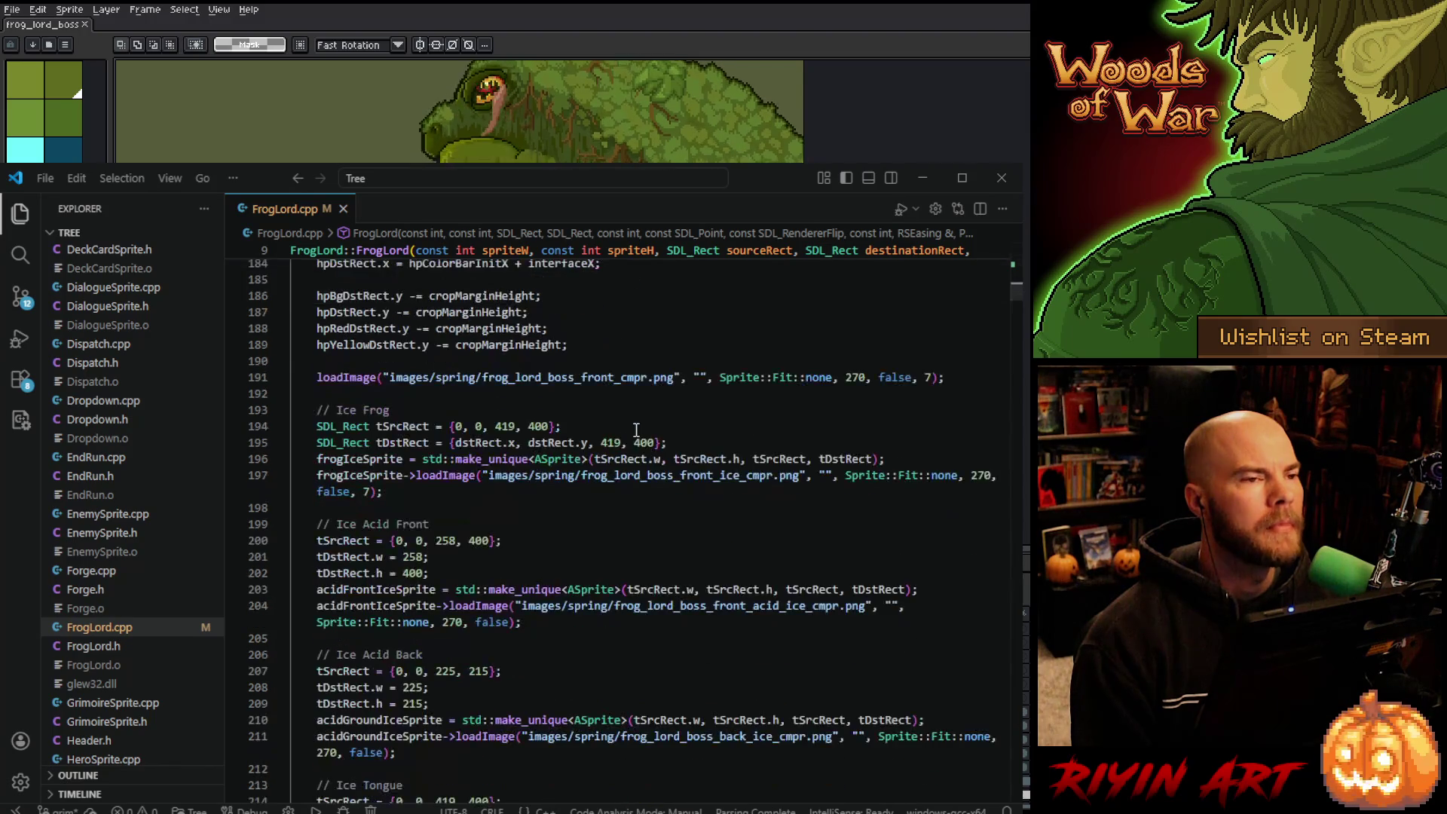
pyautogui.scroll(1, 637, 422)
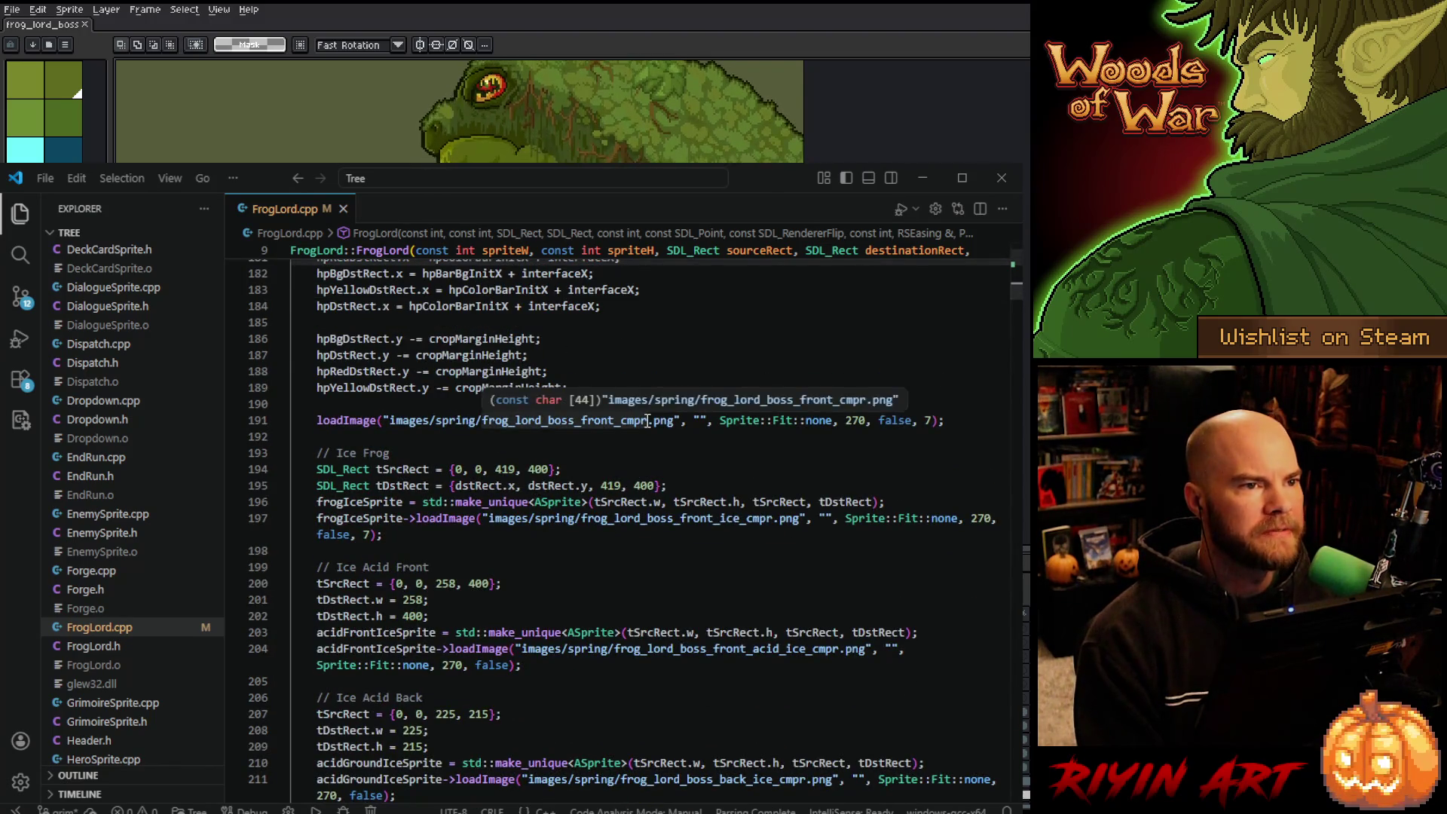
# Remove _cmpr so the front image loads frog_lord_boss_front.png, then review the Ice Frog rect sizes.
pyautogui.click(644, 419)
pyautogui.press('BackSpace')
pyautogui.press('BackSpace')
pyautogui.press('BackSpace')
pyautogui.press('BackSpace')
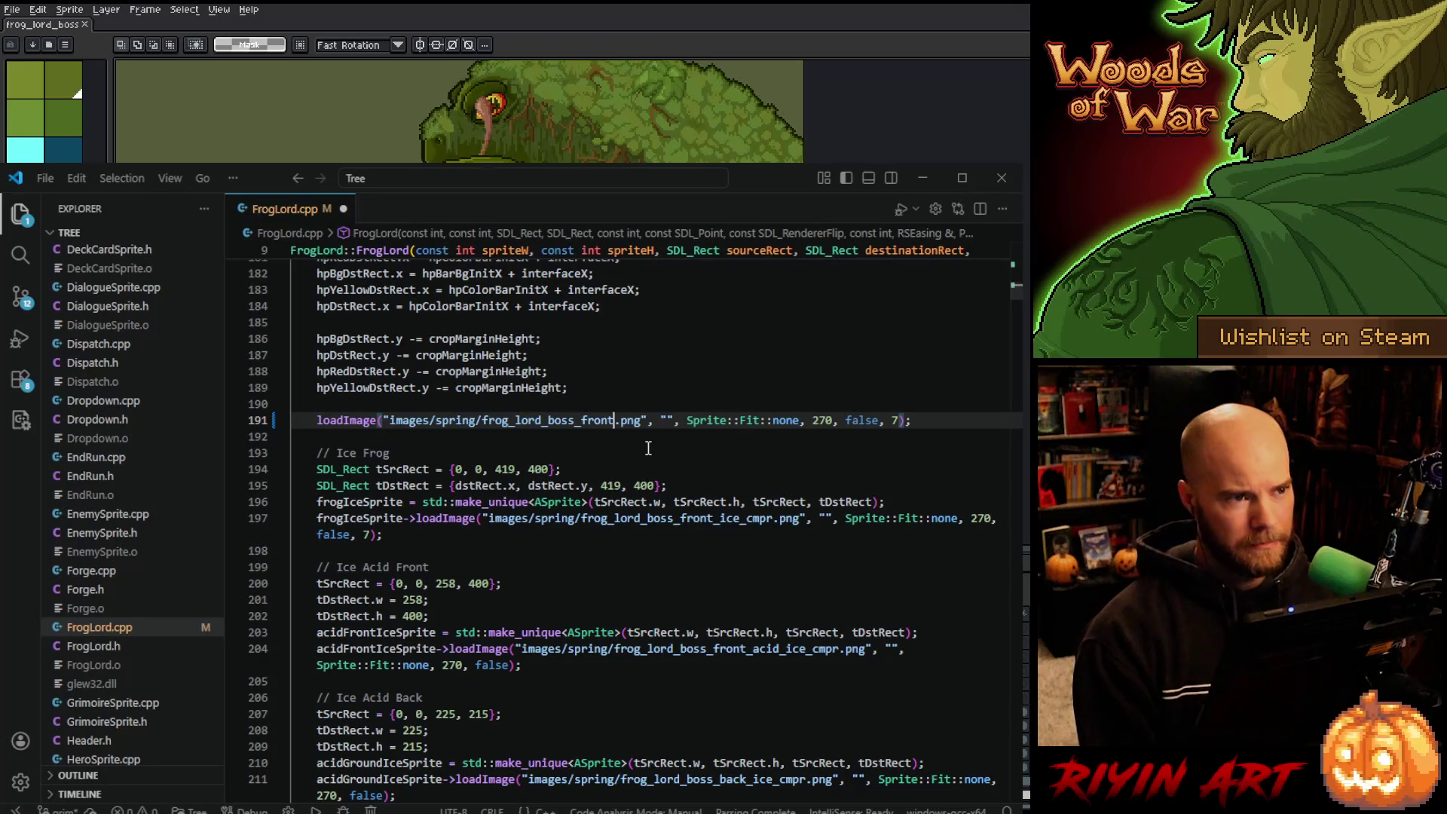
pyautogui.click(501, 468)
pyautogui.doubleClick(503, 469)
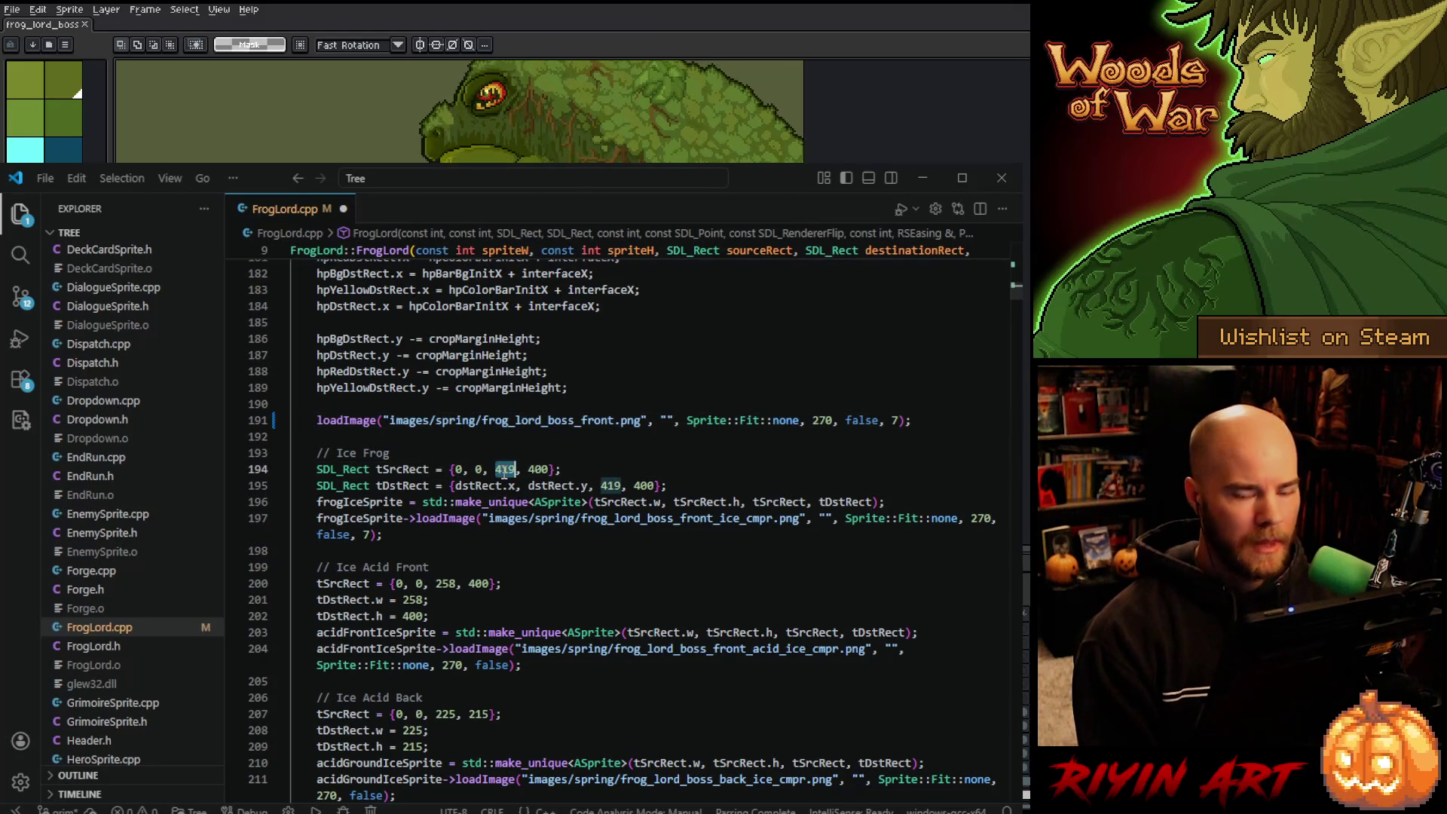
pyautogui.press('Right')
pyautogui.press('Right')
pyautogui.press('Right')
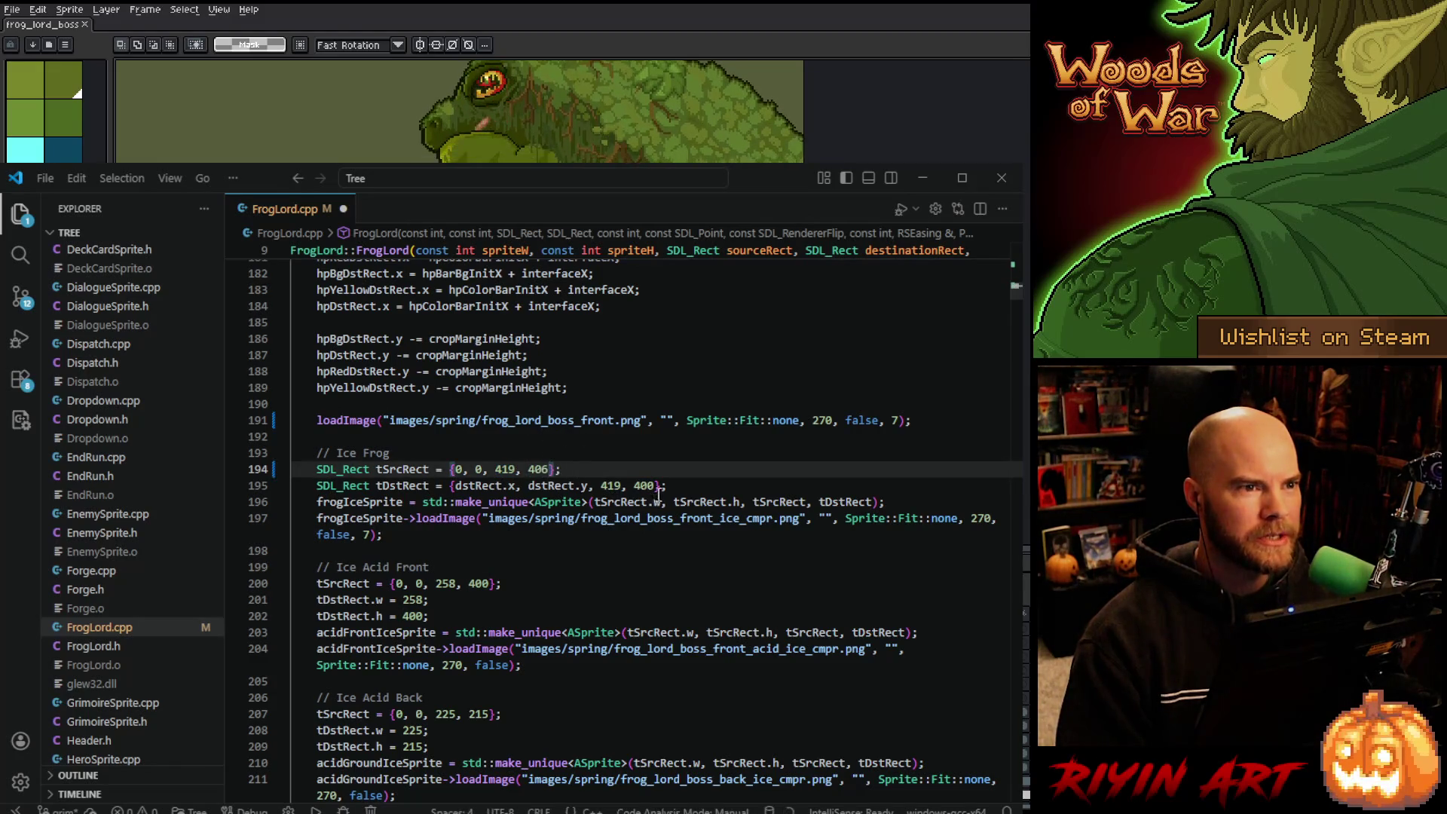
pyautogui.moveTo(600, 485); pyautogui.dragTo(654, 485)
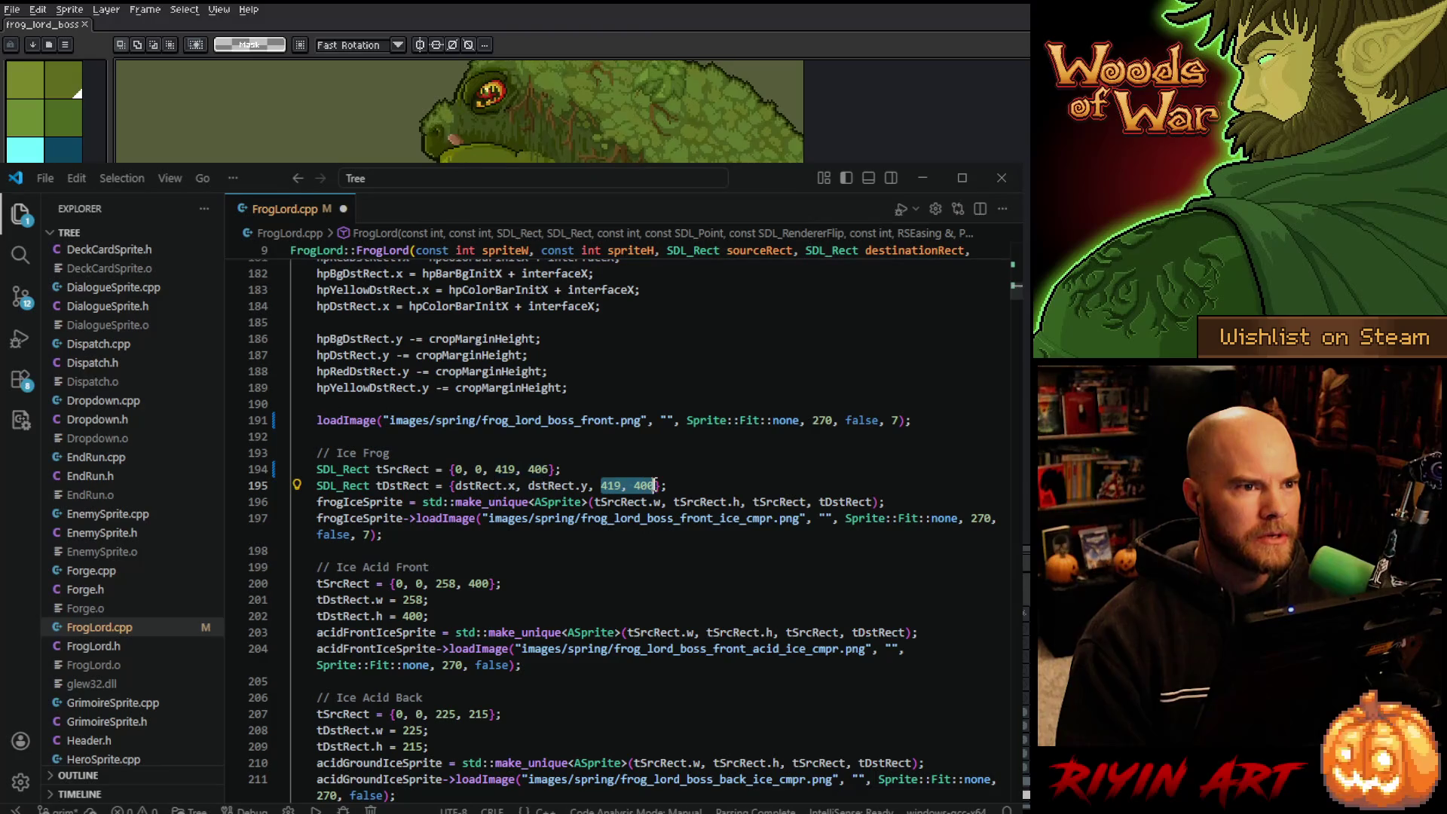
# Replace every 419, 400 with 419, 406 in FrogLord.cpp.
pyautogui.hotkey('ctrl', 'f')
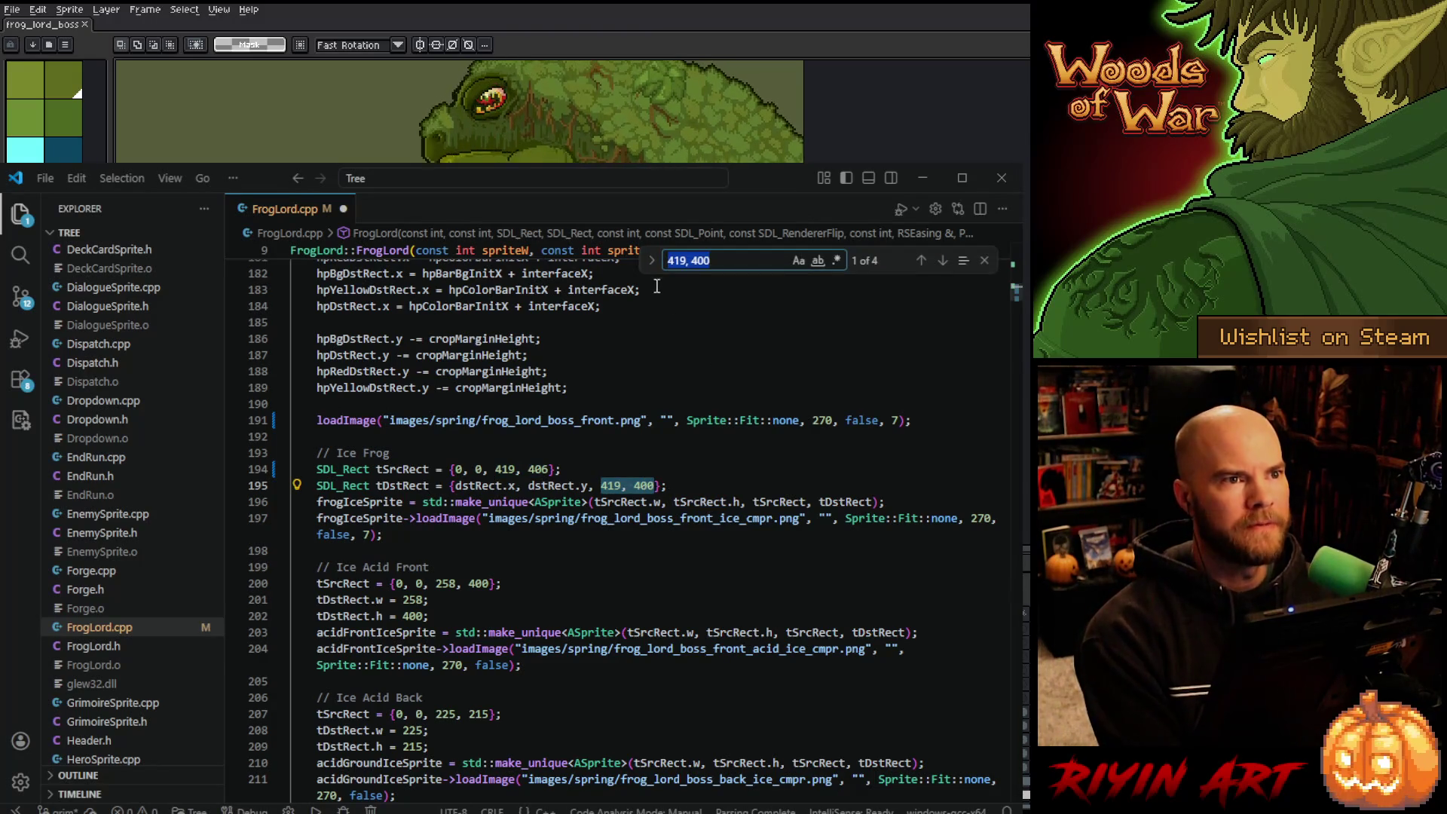
pyautogui.click(652, 261)
pyautogui.click(692, 284)
pyautogui.write('419, 400')
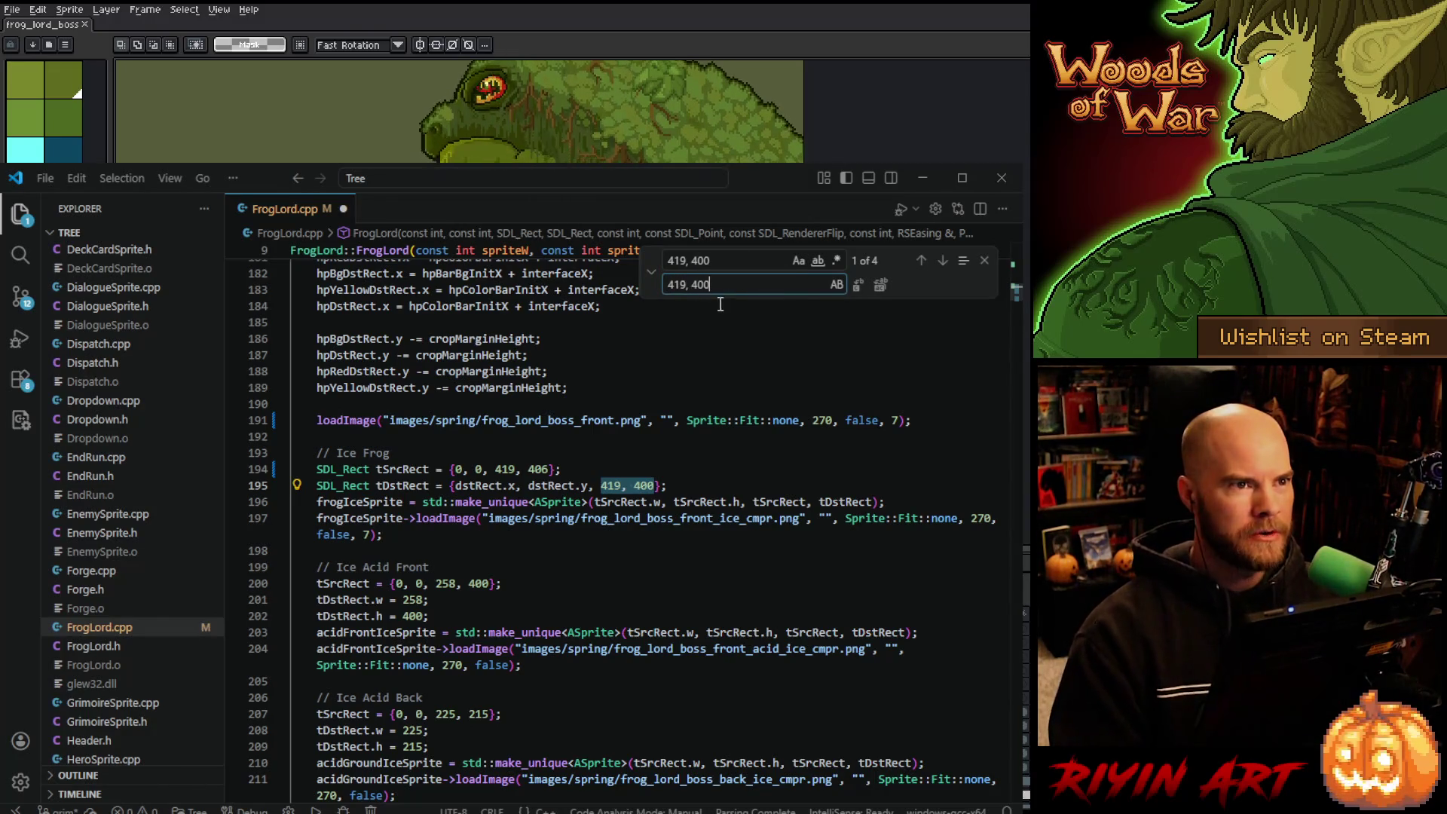
pyautogui.press('BackSpace')
pyautogui.write('6')
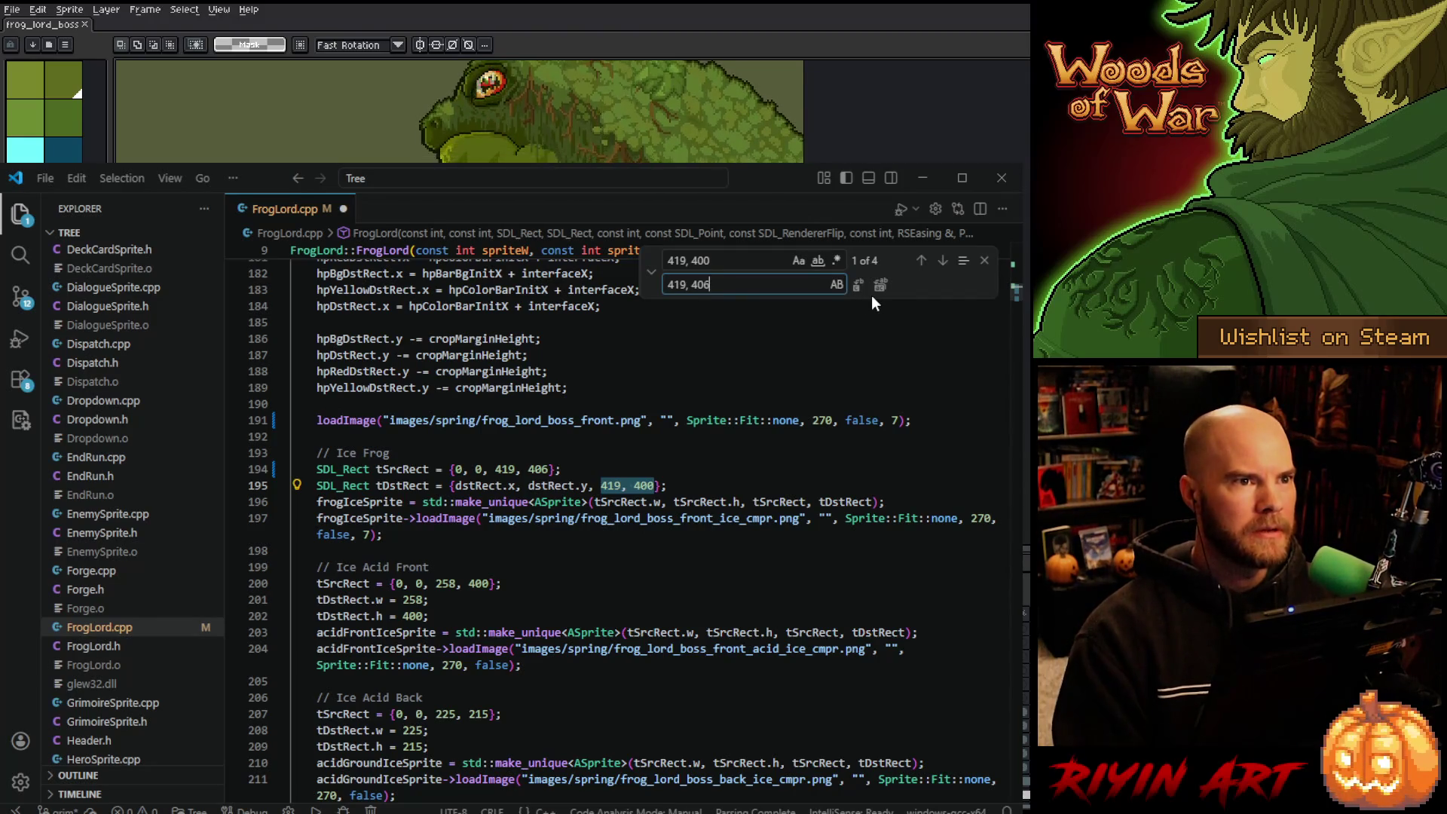
pyautogui.click(881, 286)
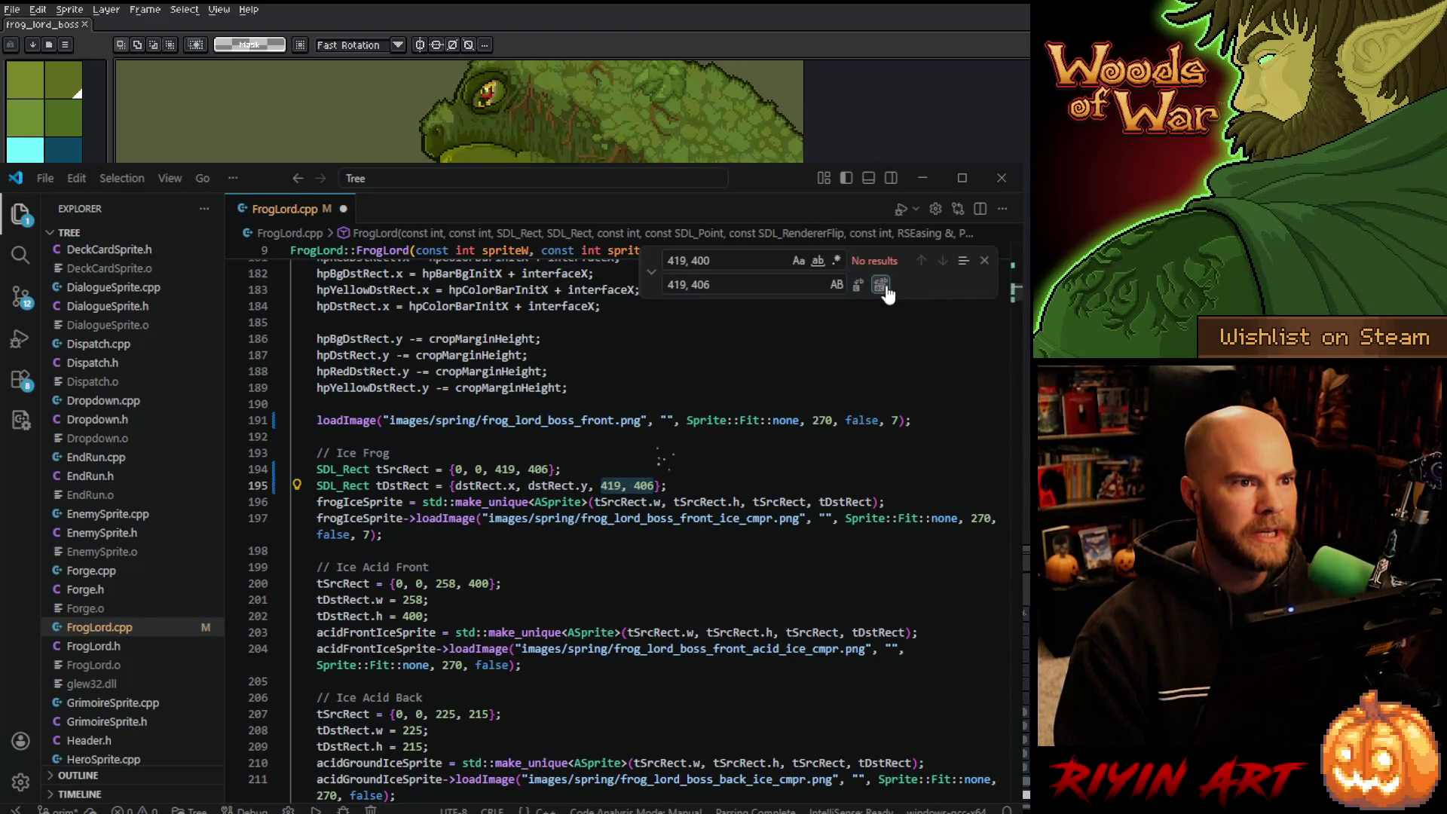
pyautogui.click(984, 264)
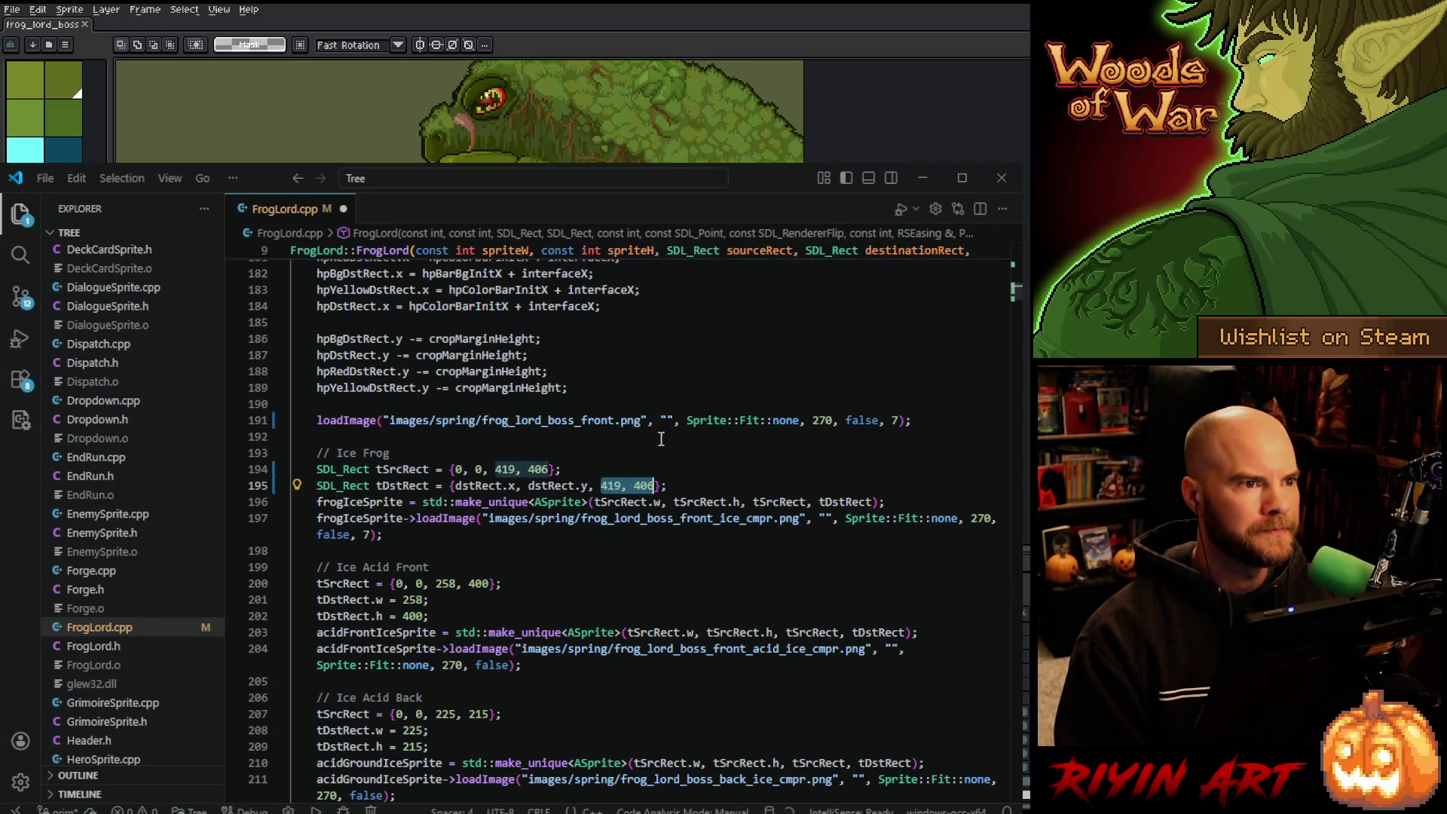
pyautogui.click(615, 473)
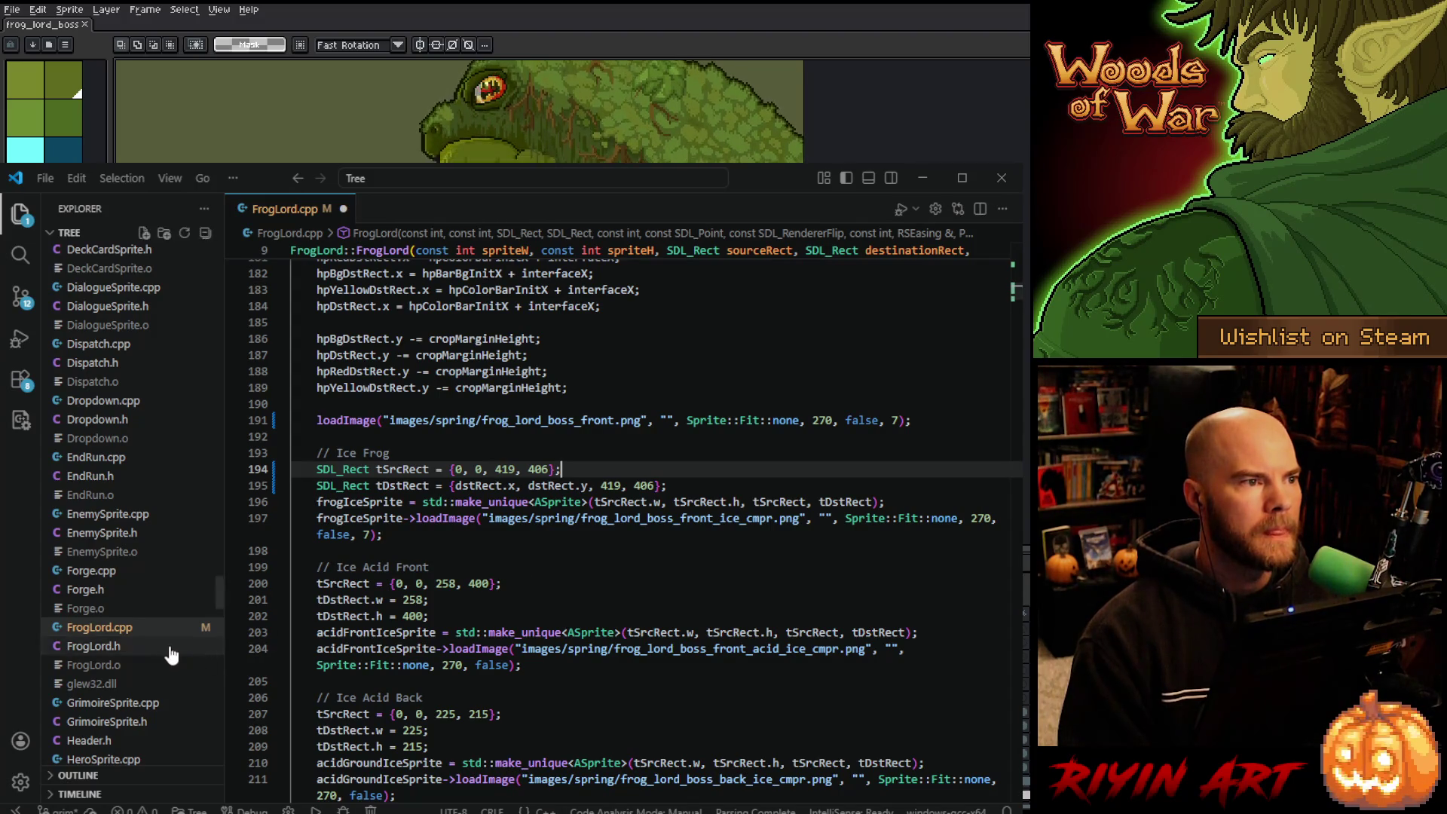
# Find Level.cpp in the Explorer and open it in the editor.
pyautogui.scroll(3, 206, 644)
pyautogui.scroll(-5, 173, 652)
pyautogui.scroll(-4, 169, 654)
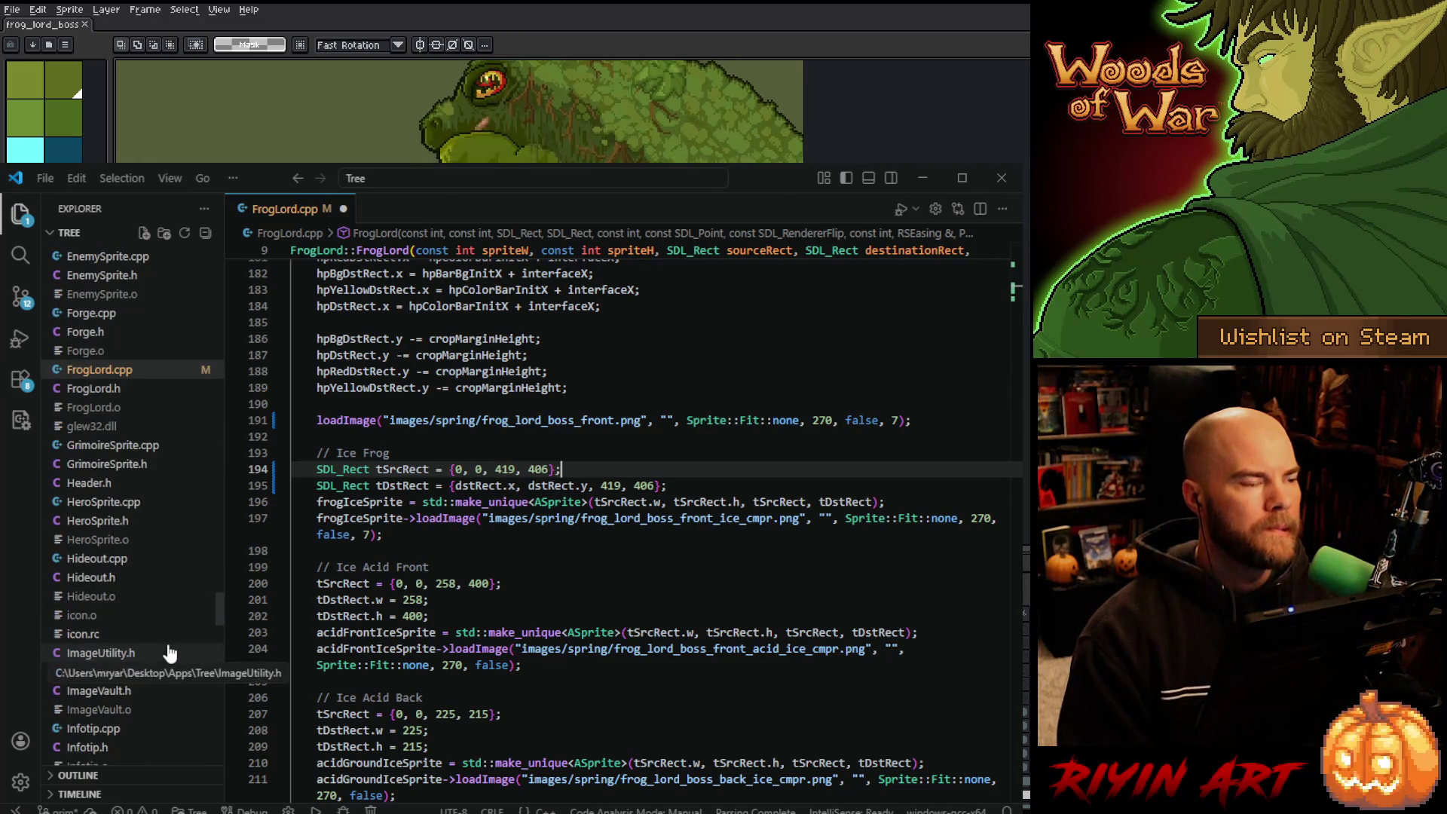
pyautogui.scroll(-4, 170, 654)
pyautogui.scroll(-2, 170, 654)
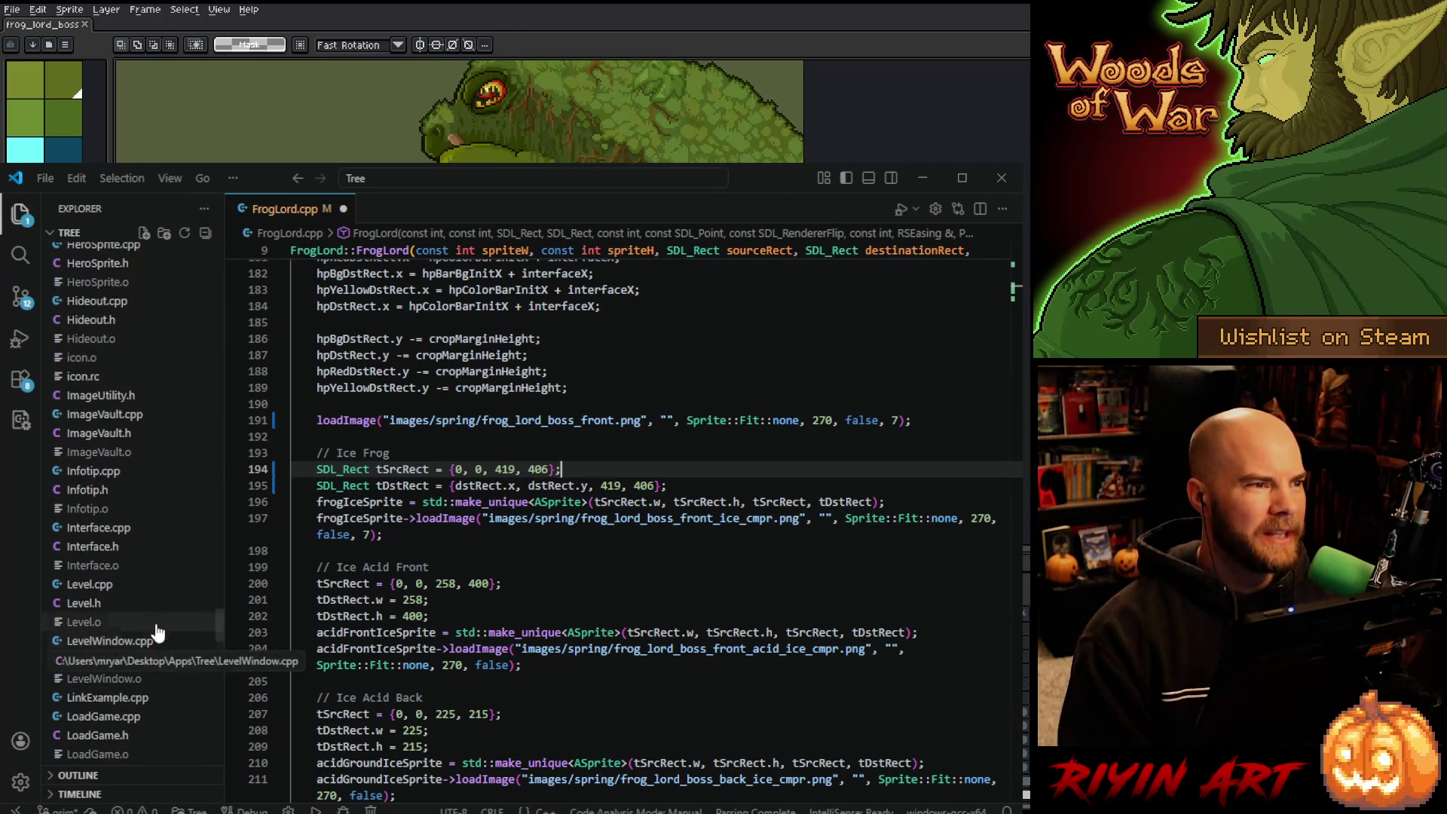
pyautogui.click(127, 585)
pyautogui.click(548, 305)
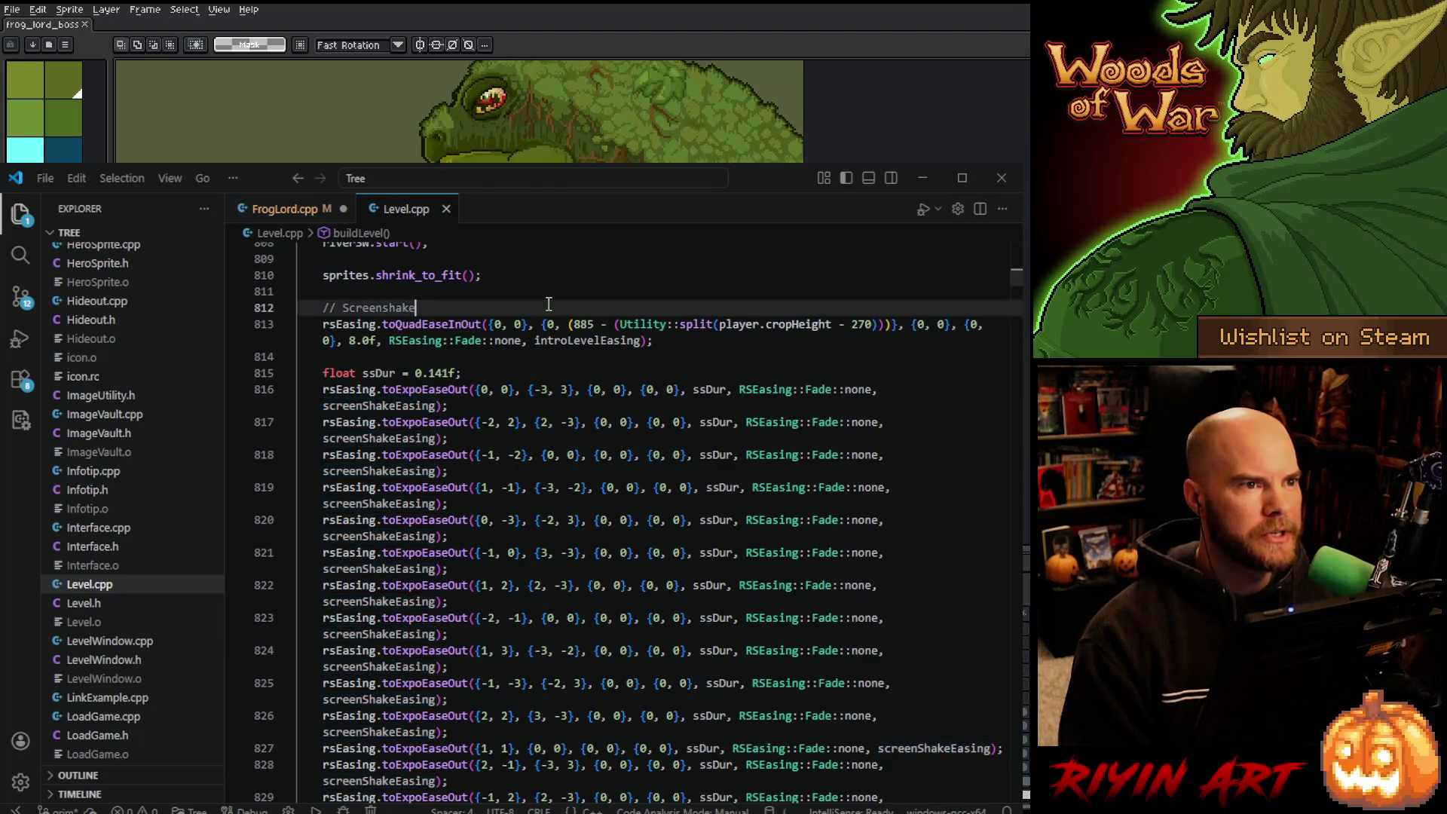
# Search Level.cpp for 'froglord' to reach the Frog Lord boss setup.
pyautogui.hotkey('ctrl', 'f')
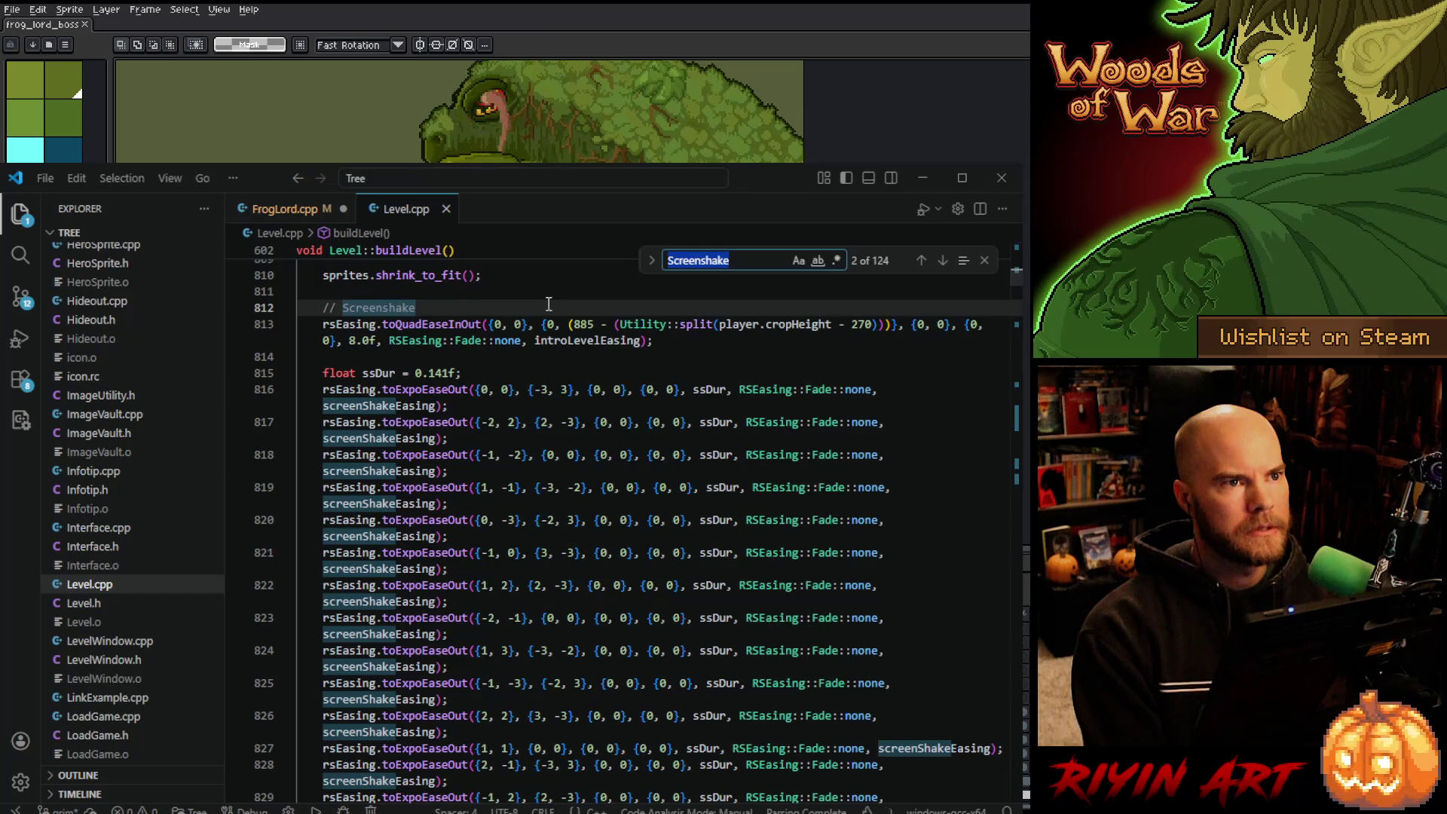
pyautogui.write('froplo')
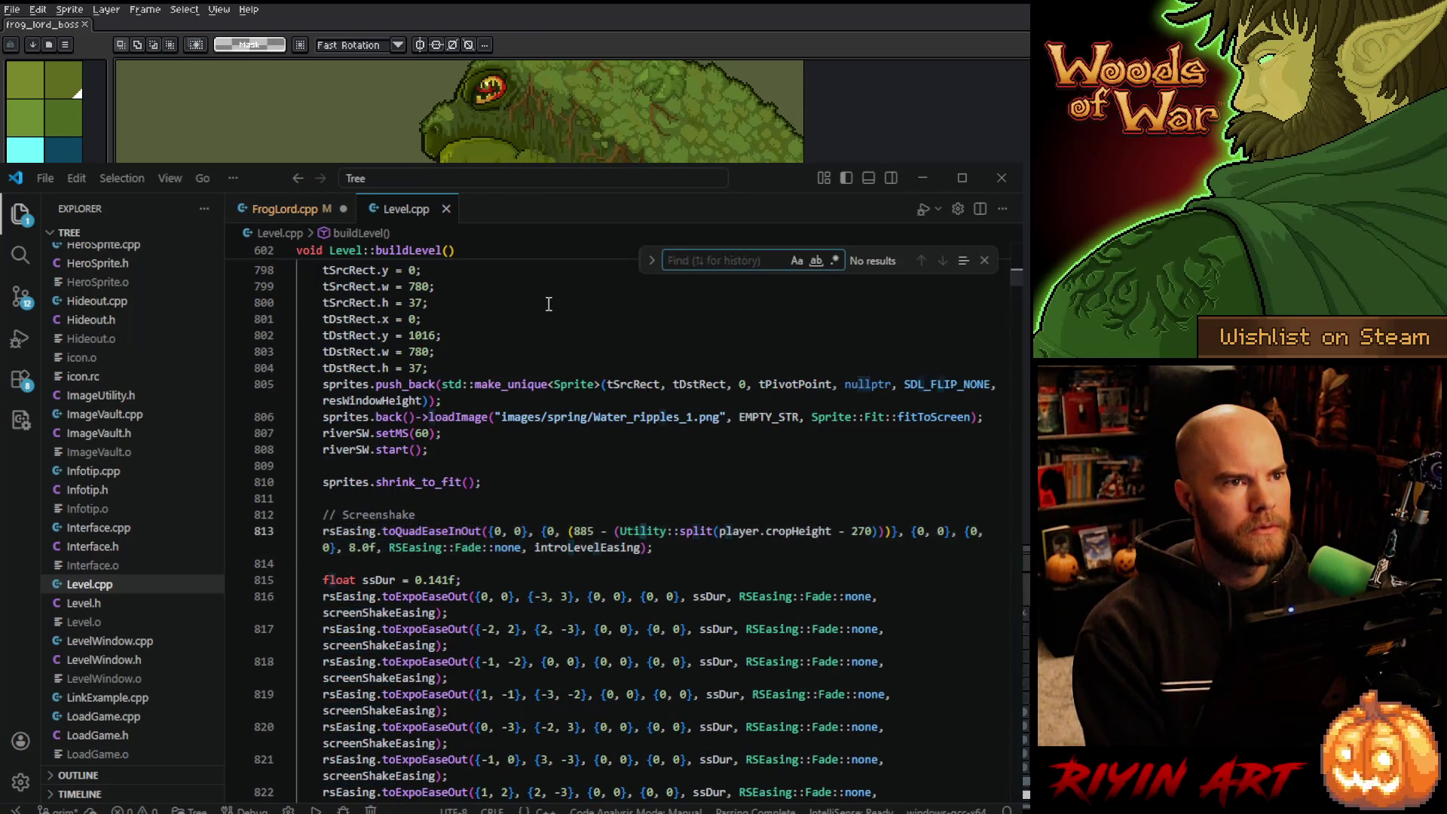
pyautogui.write('r')
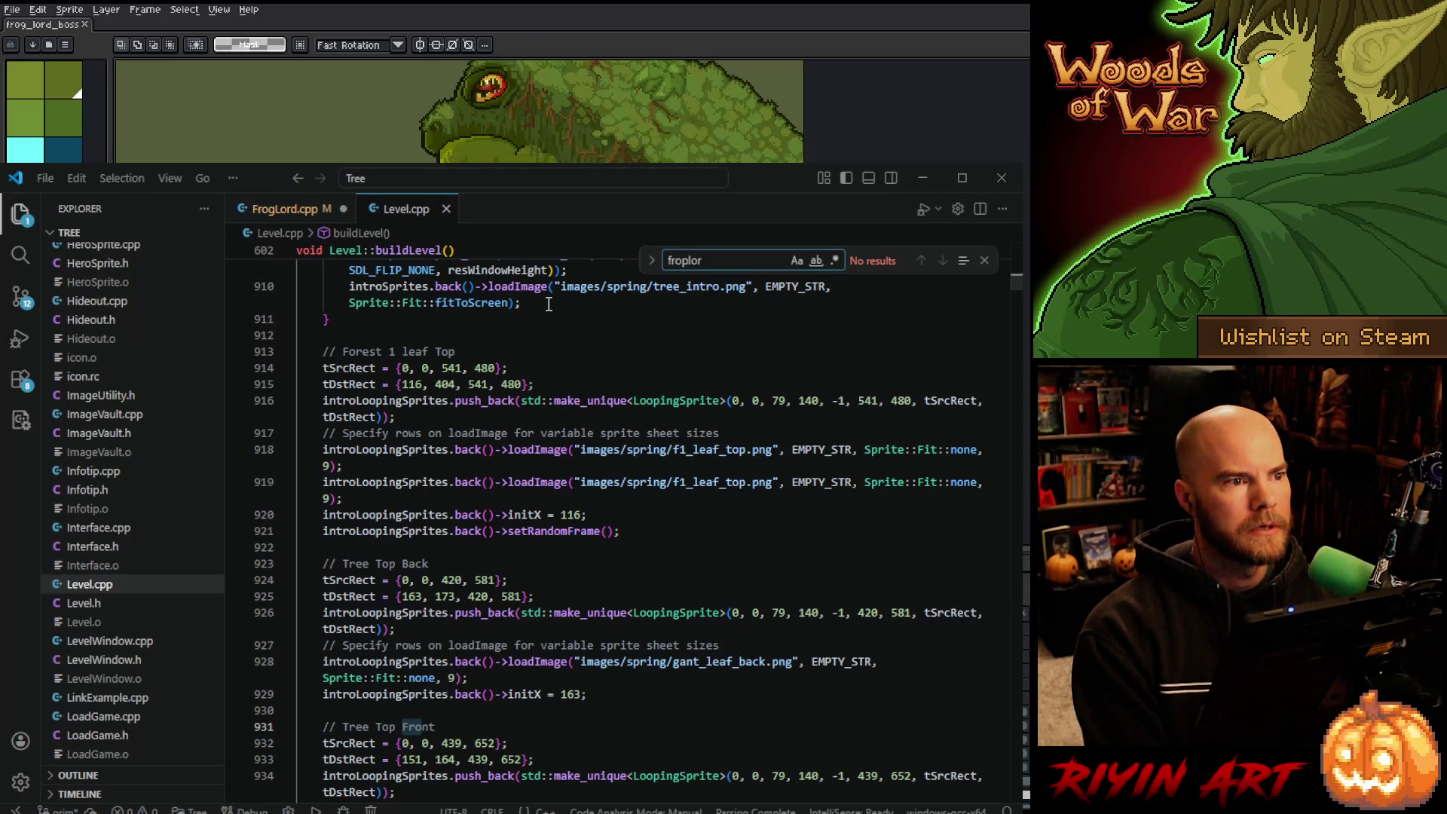
pyautogui.press('BackSpace')
pyautogui.press('BackSpace')
pyautogui.press('BackSpace')
pyautogui.write('glor')
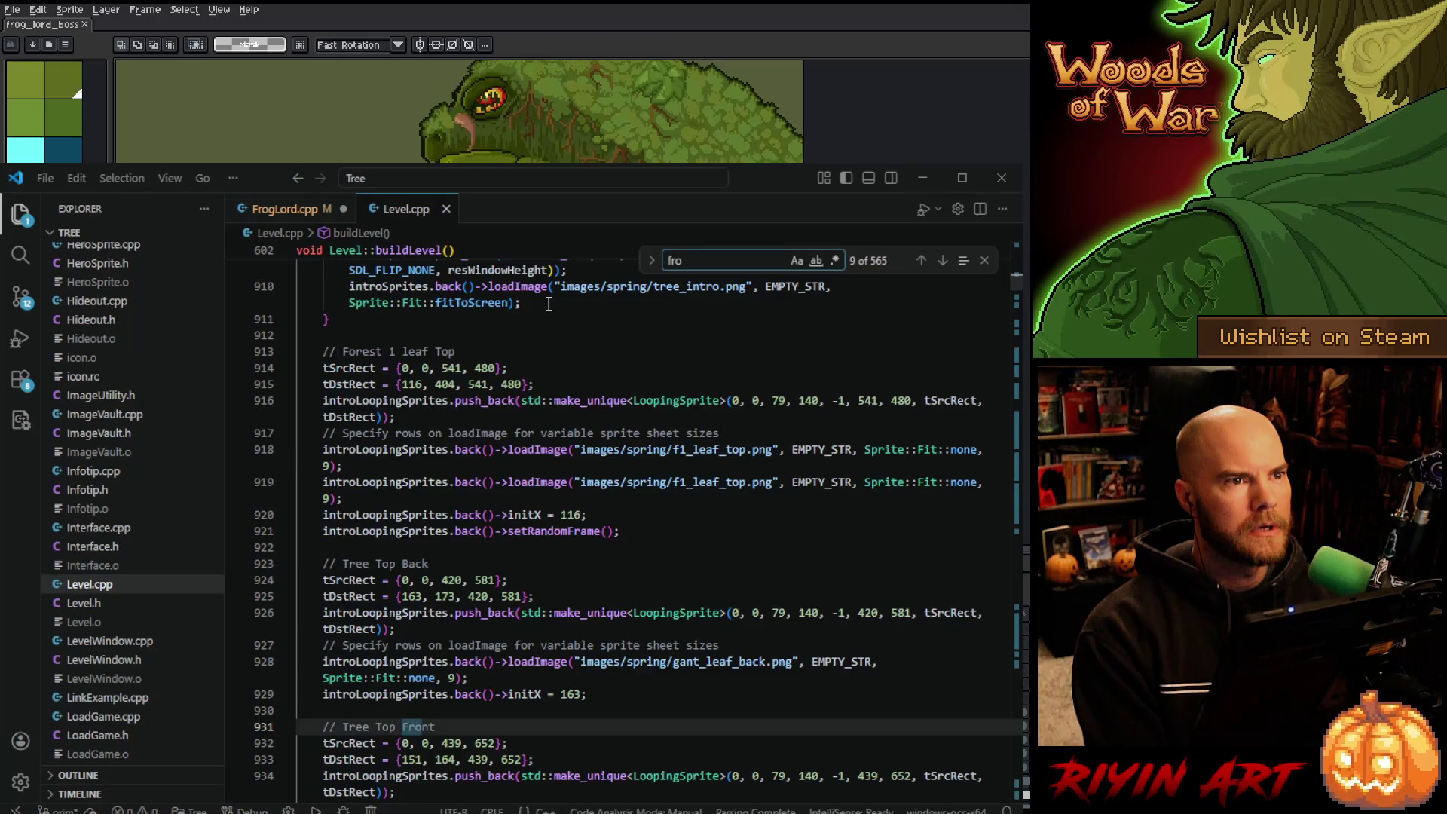
pyautogui.write('d')
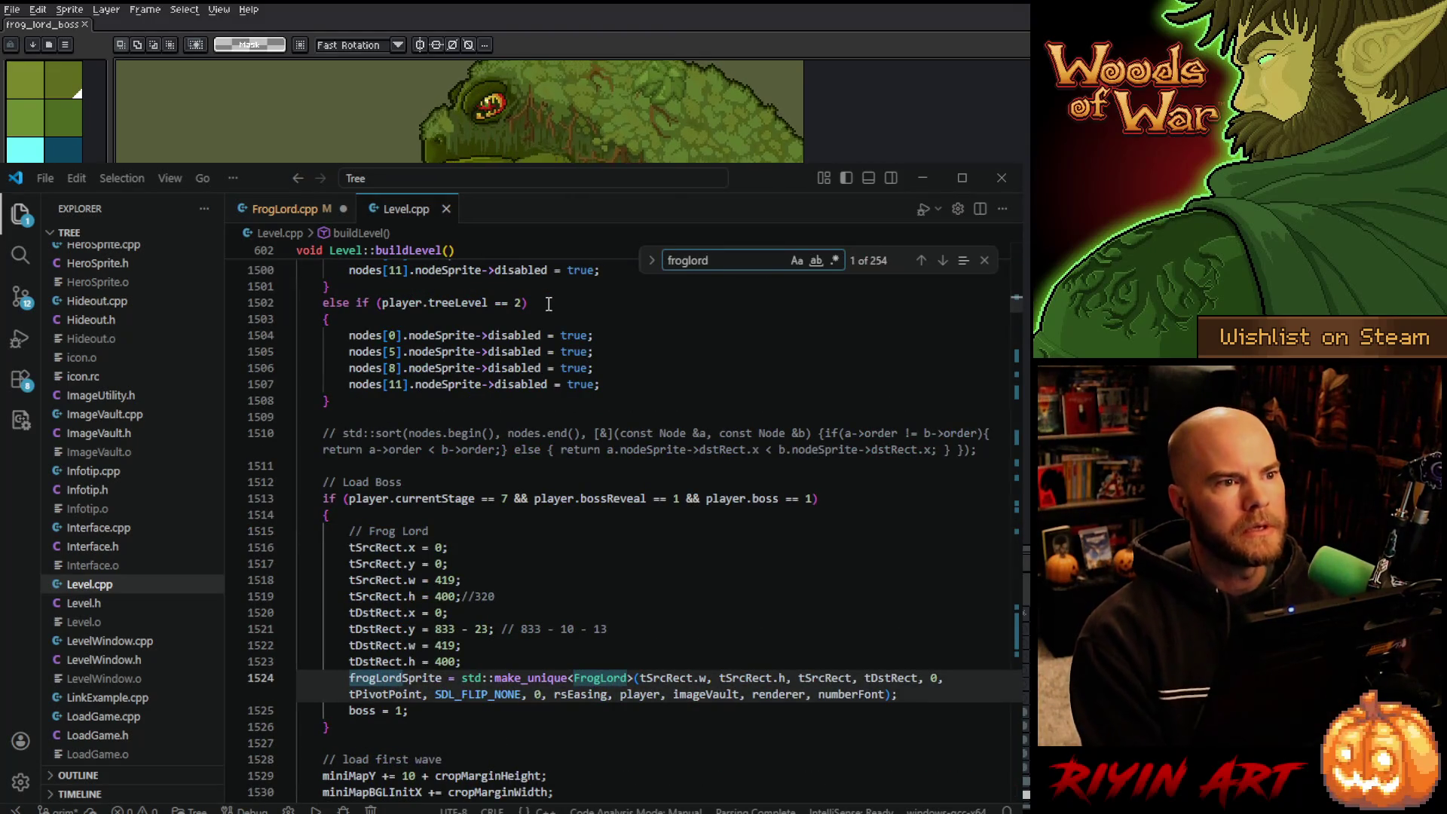
# Change the Frog Lord source height to 406 and destination height to 406.
pyautogui.scroll(-1, 494, 546)
pyautogui.click(452, 553)
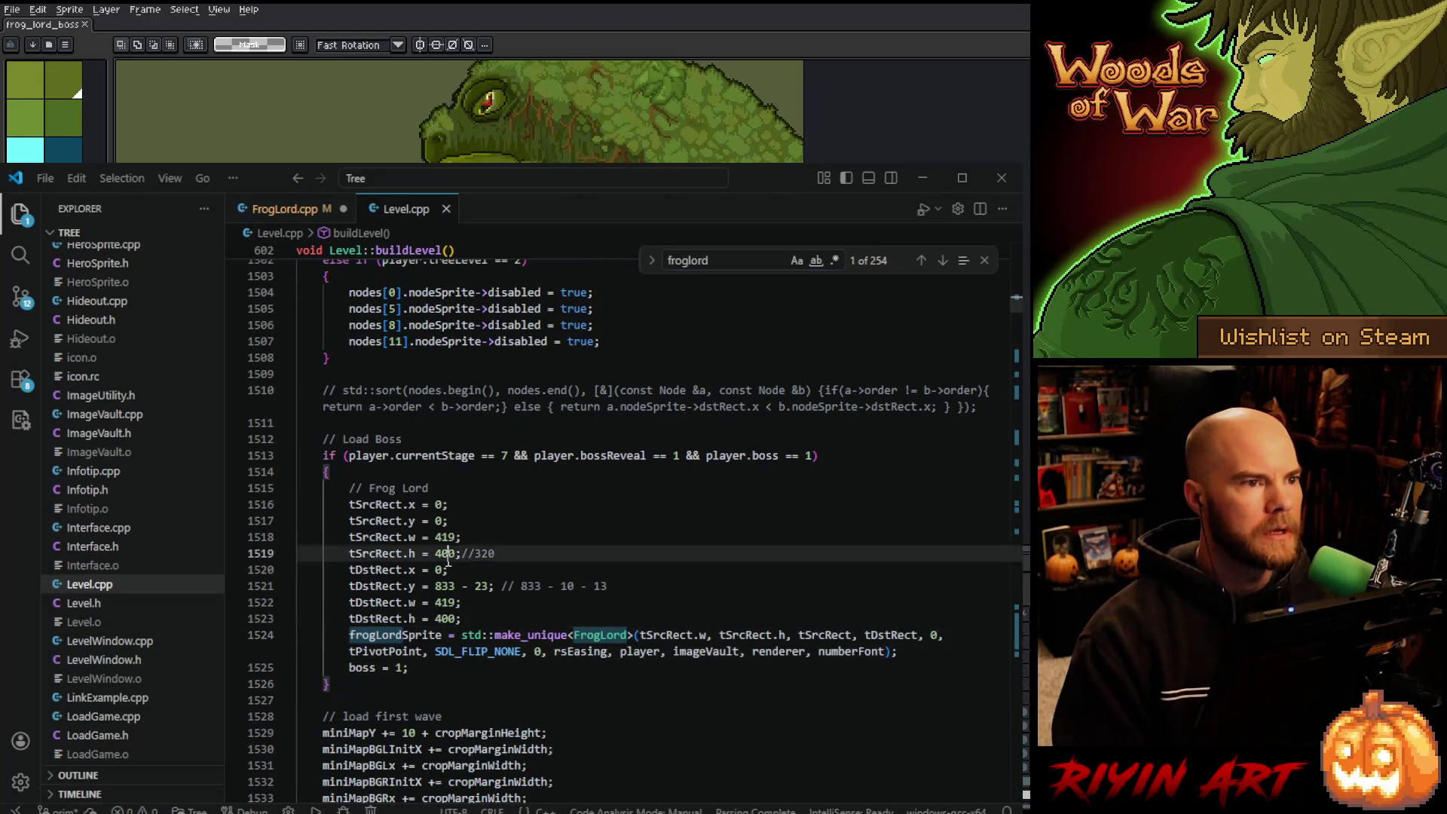
pyautogui.press('BackSpace')
pyautogui.write('6')
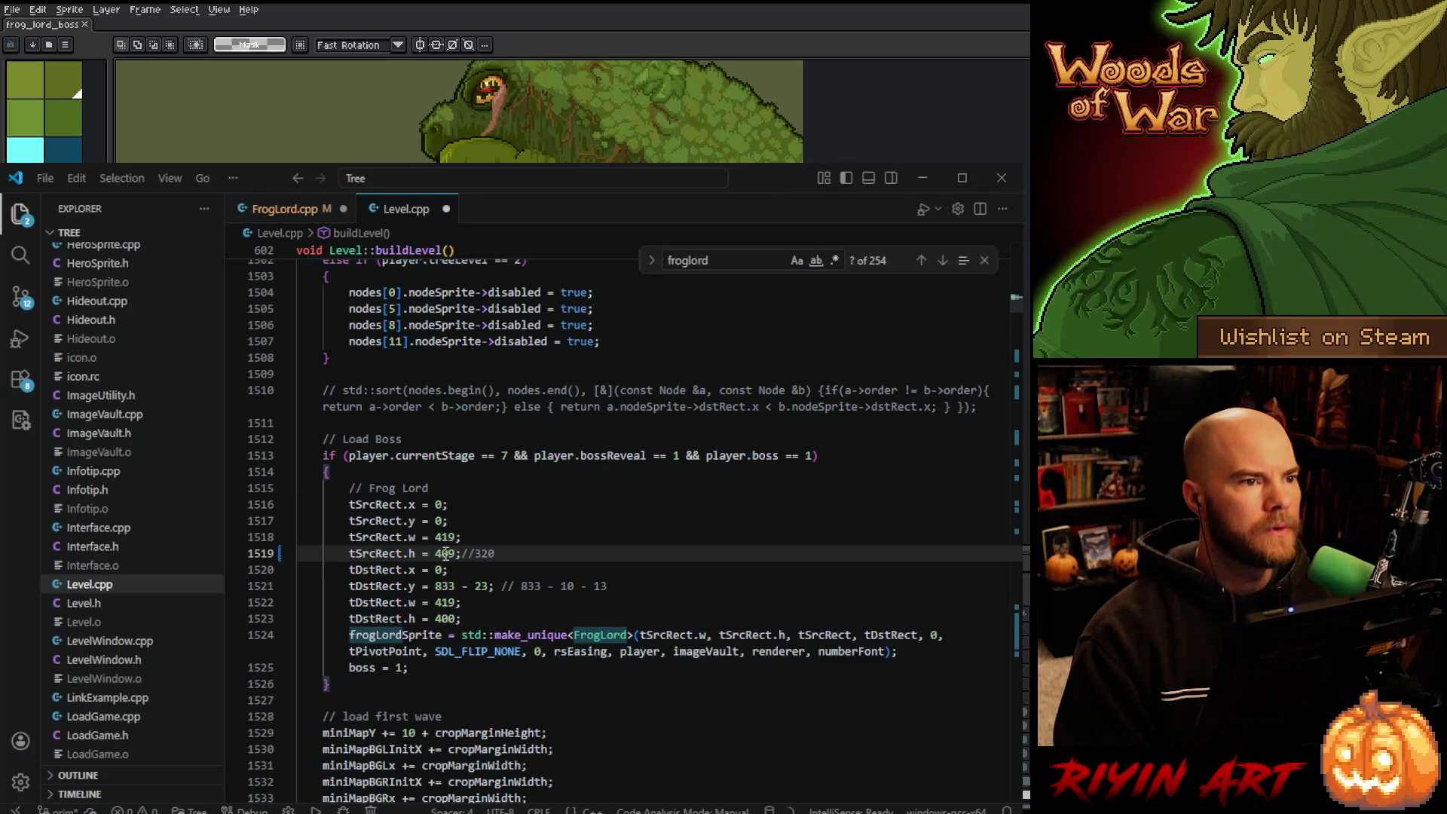
pyautogui.doubleClick(444, 603)
pyautogui.click(461, 661)
pyautogui.doubleClick(448, 619)
pyautogui.write('406')
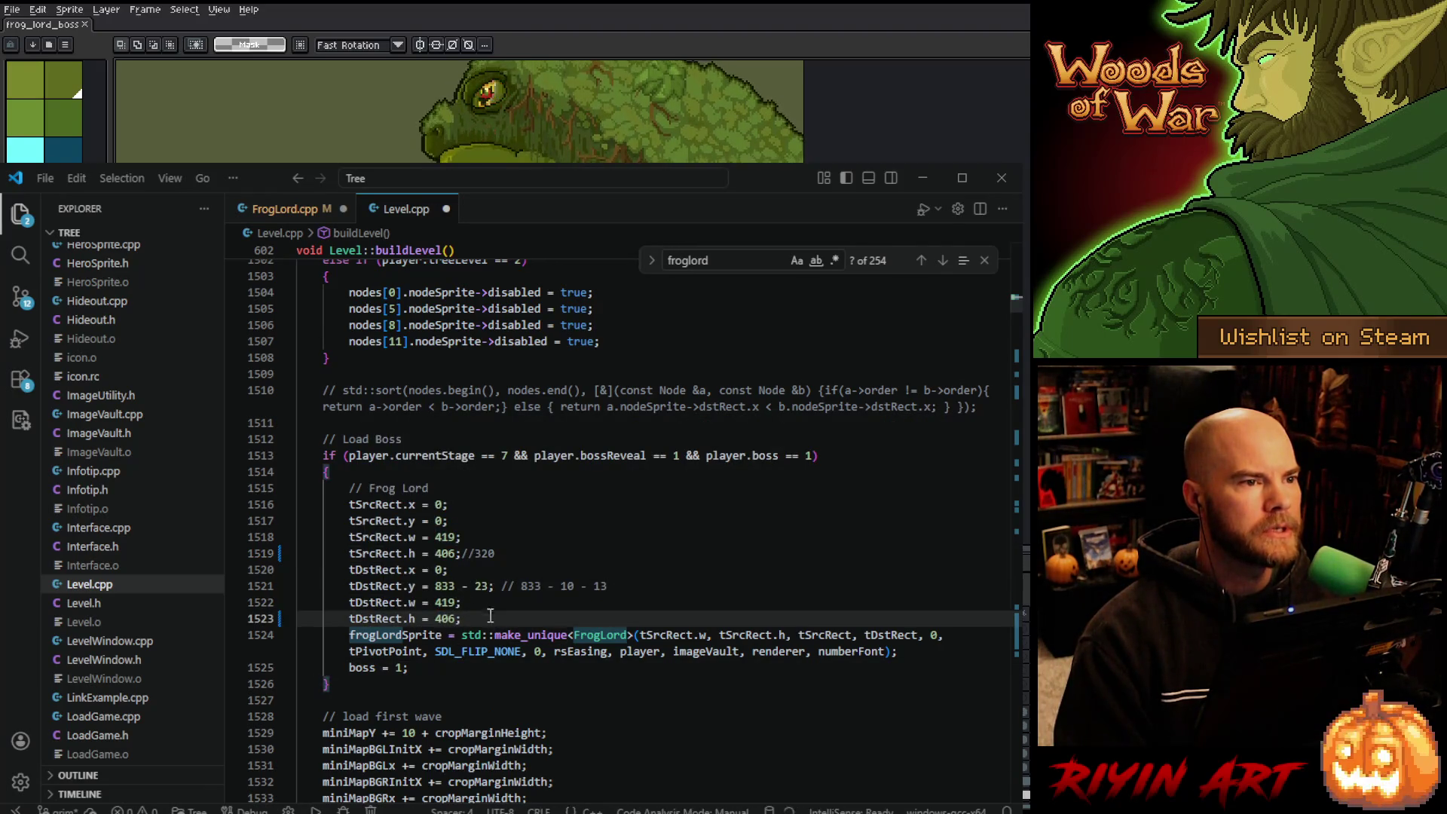
# Replace the 23 y offset on line 1521 with 10 - 13.
pyautogui.click(488, 586)
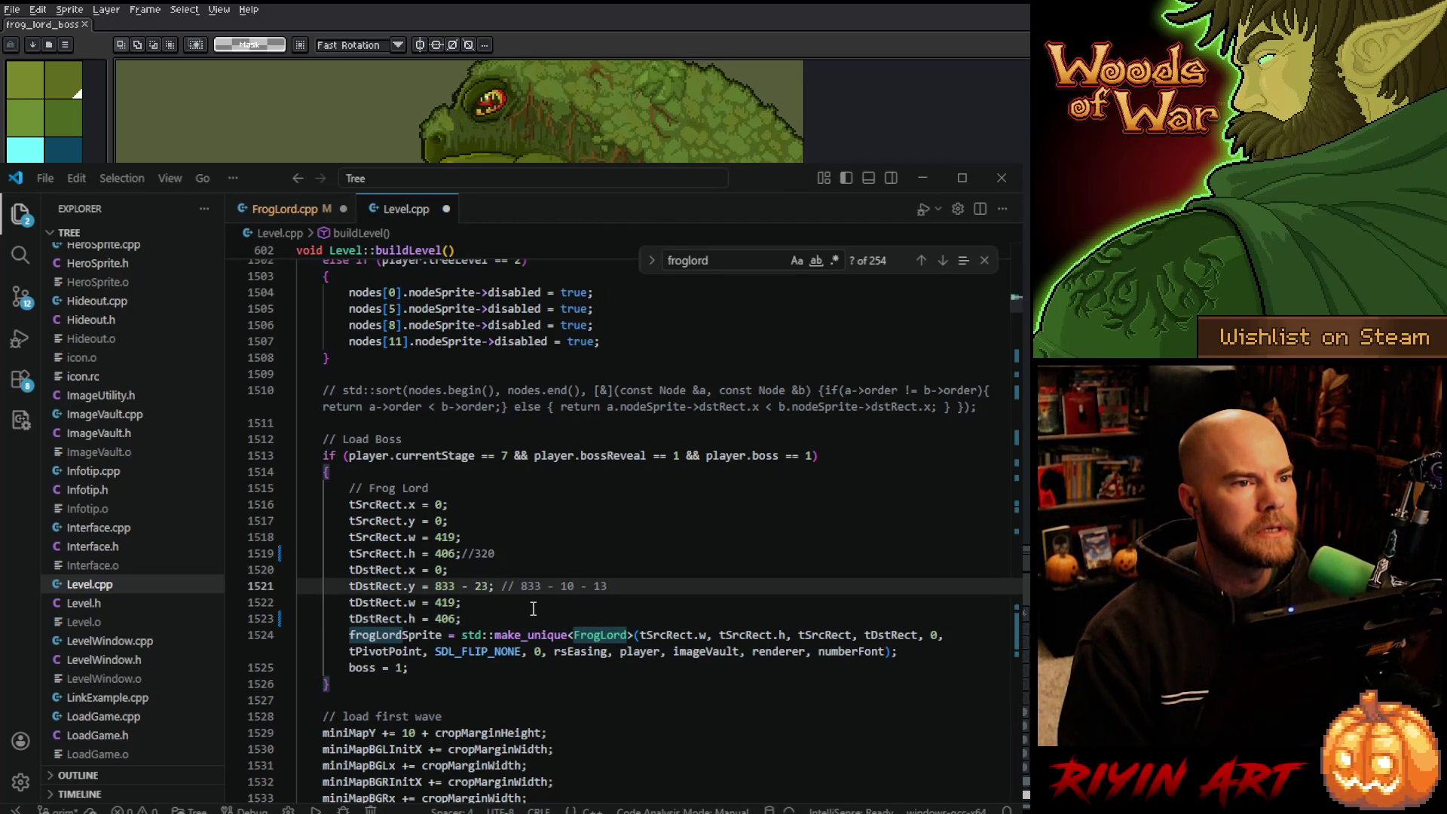
pyautogui.press('BackSpace')
pyautogui.press('BackSpace')
pyautogui.write('10 ')
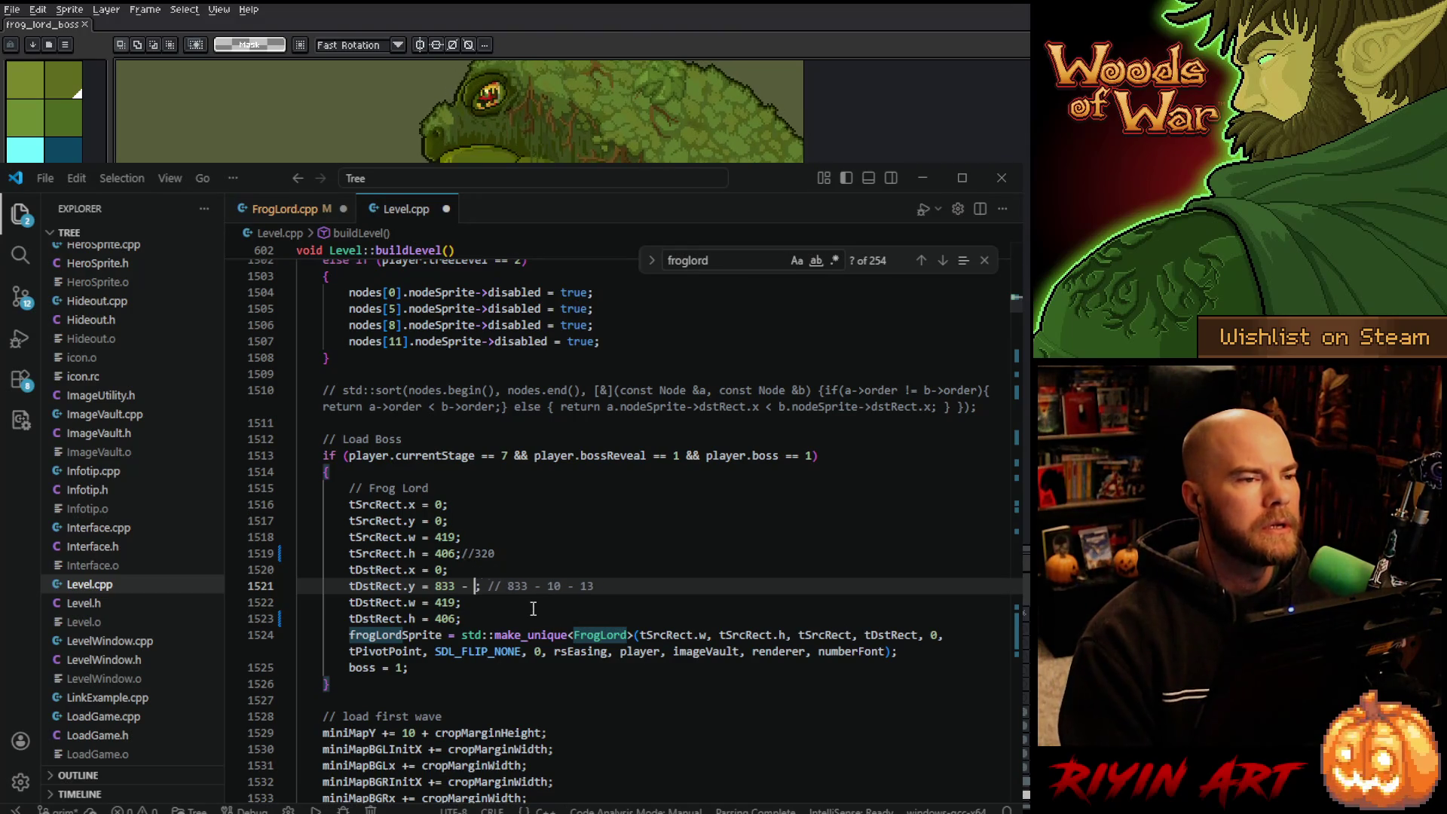
pyautogui.write('- 19')
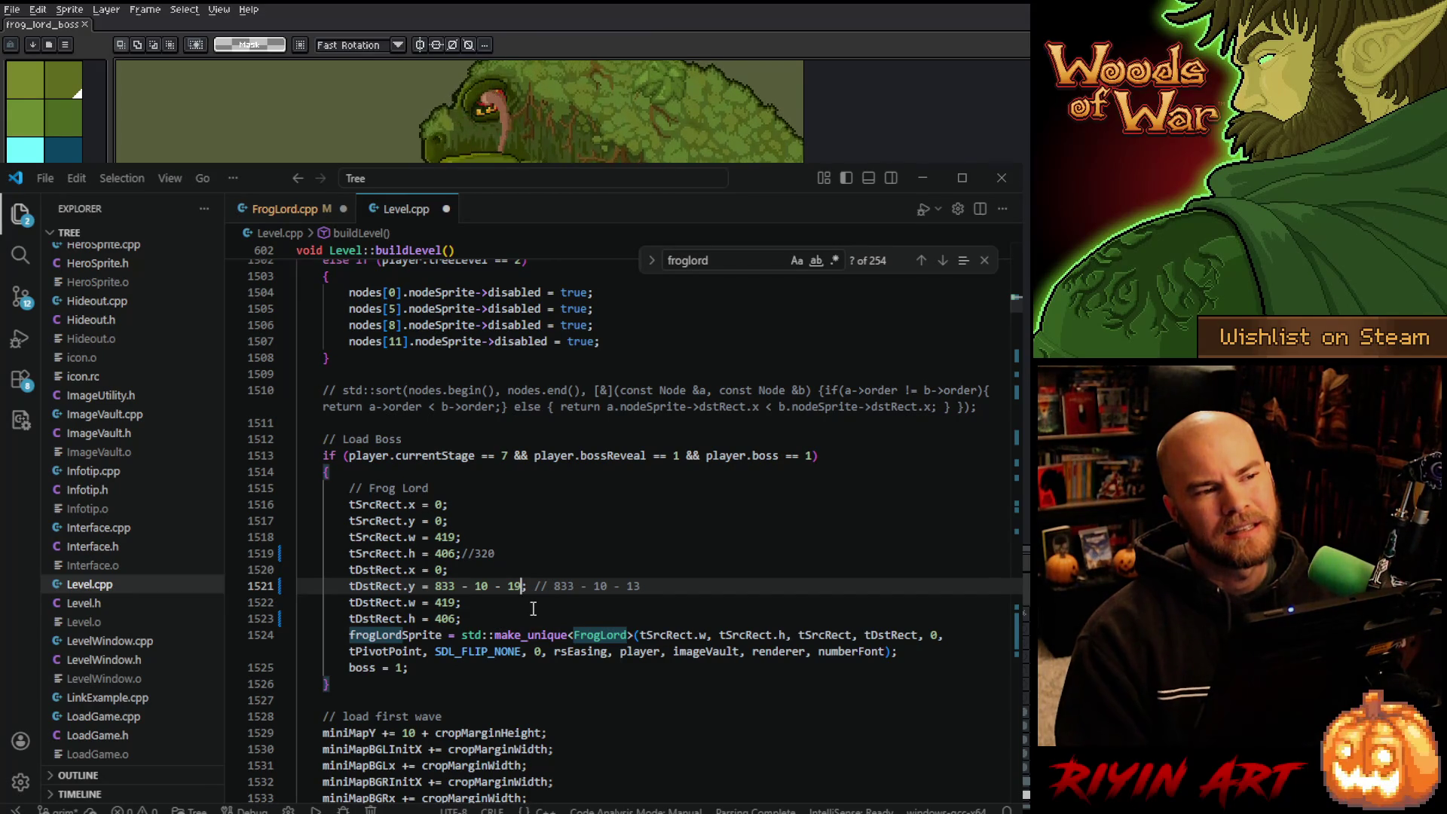
pyautogui.hotkey('ctrl', 'shift', 'Left')
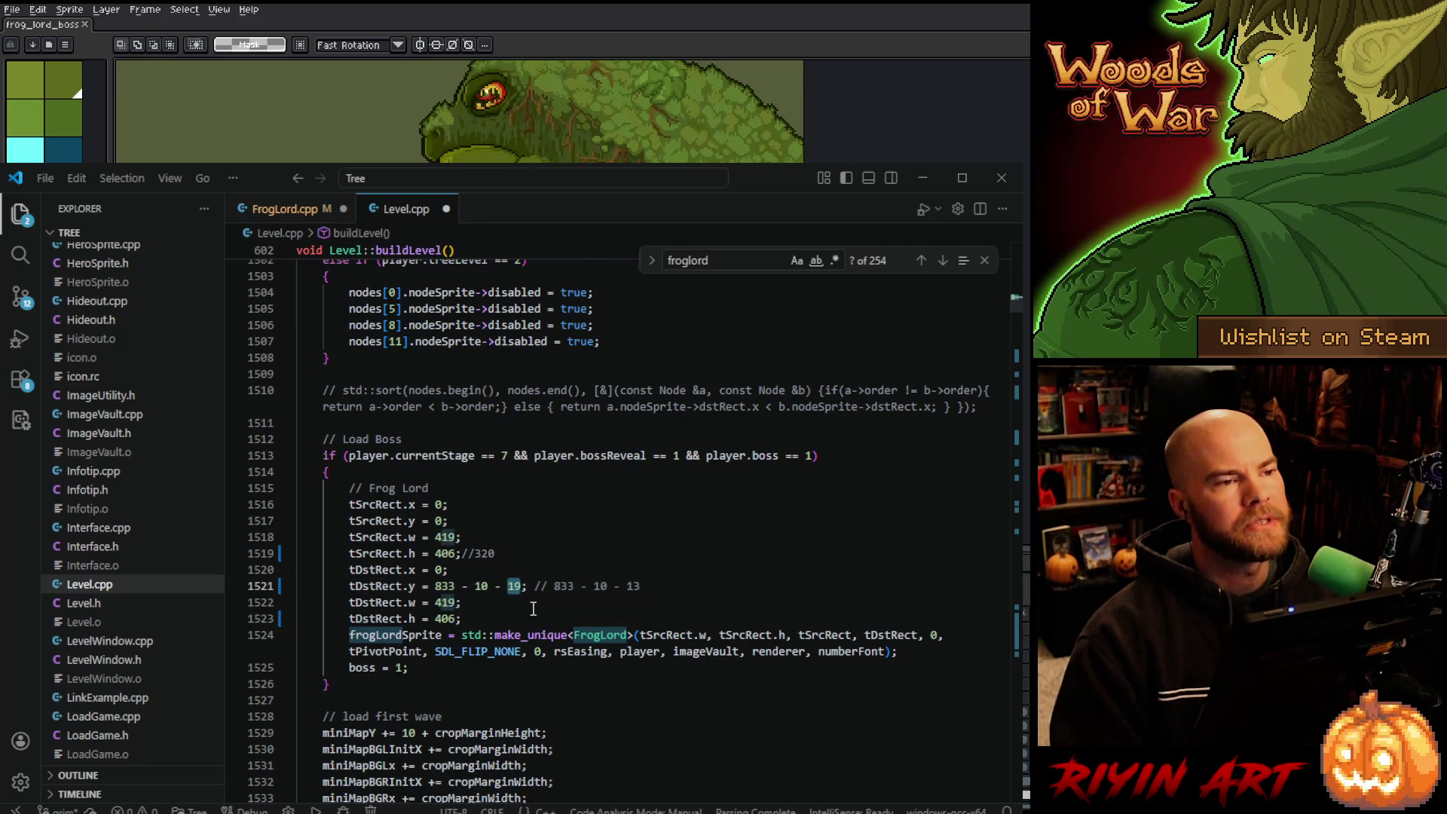
pyautogui.write('13')
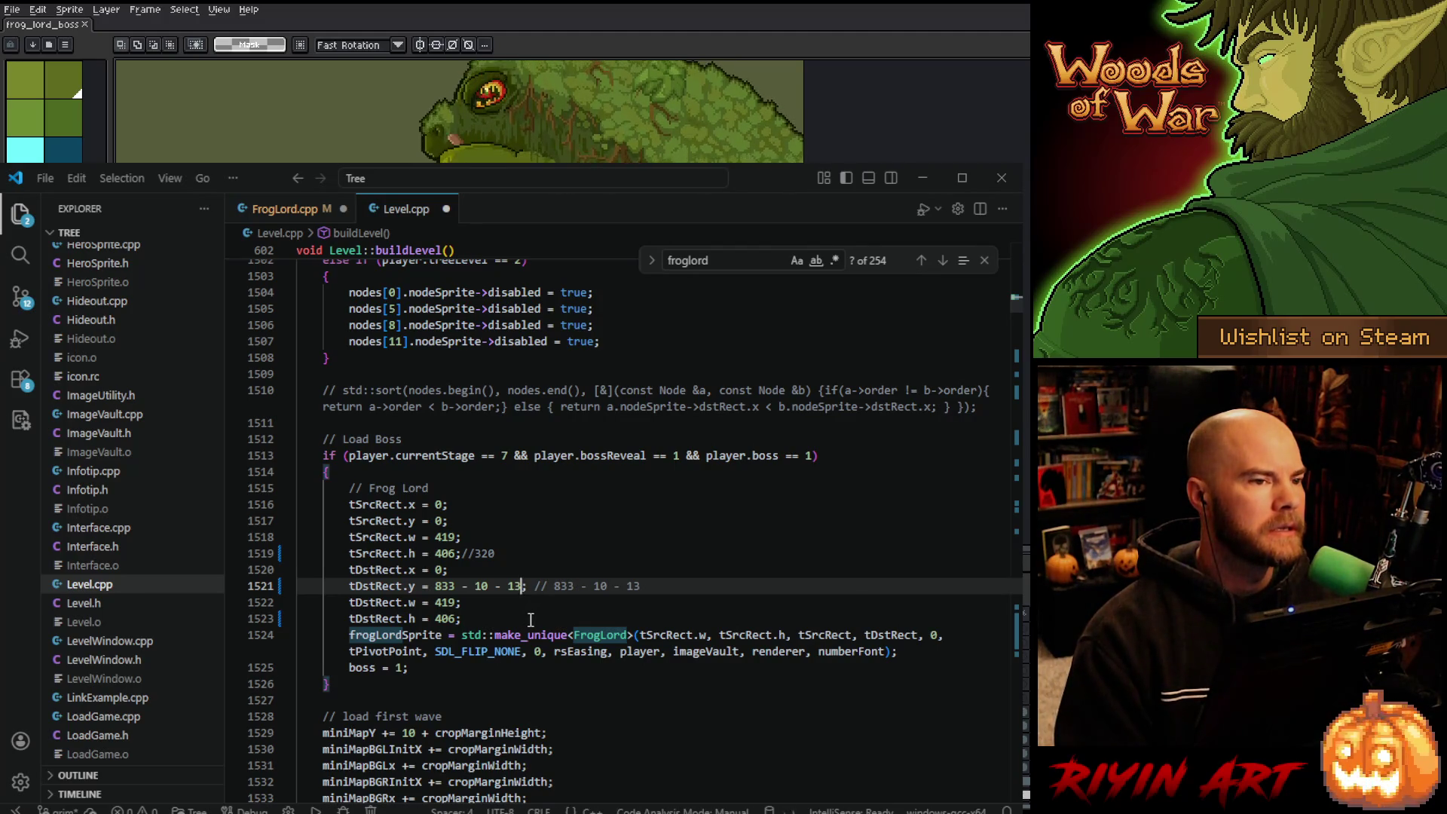
# Save the Level.cpp changes.
pyautogui.scroll(-2, 530, 620)
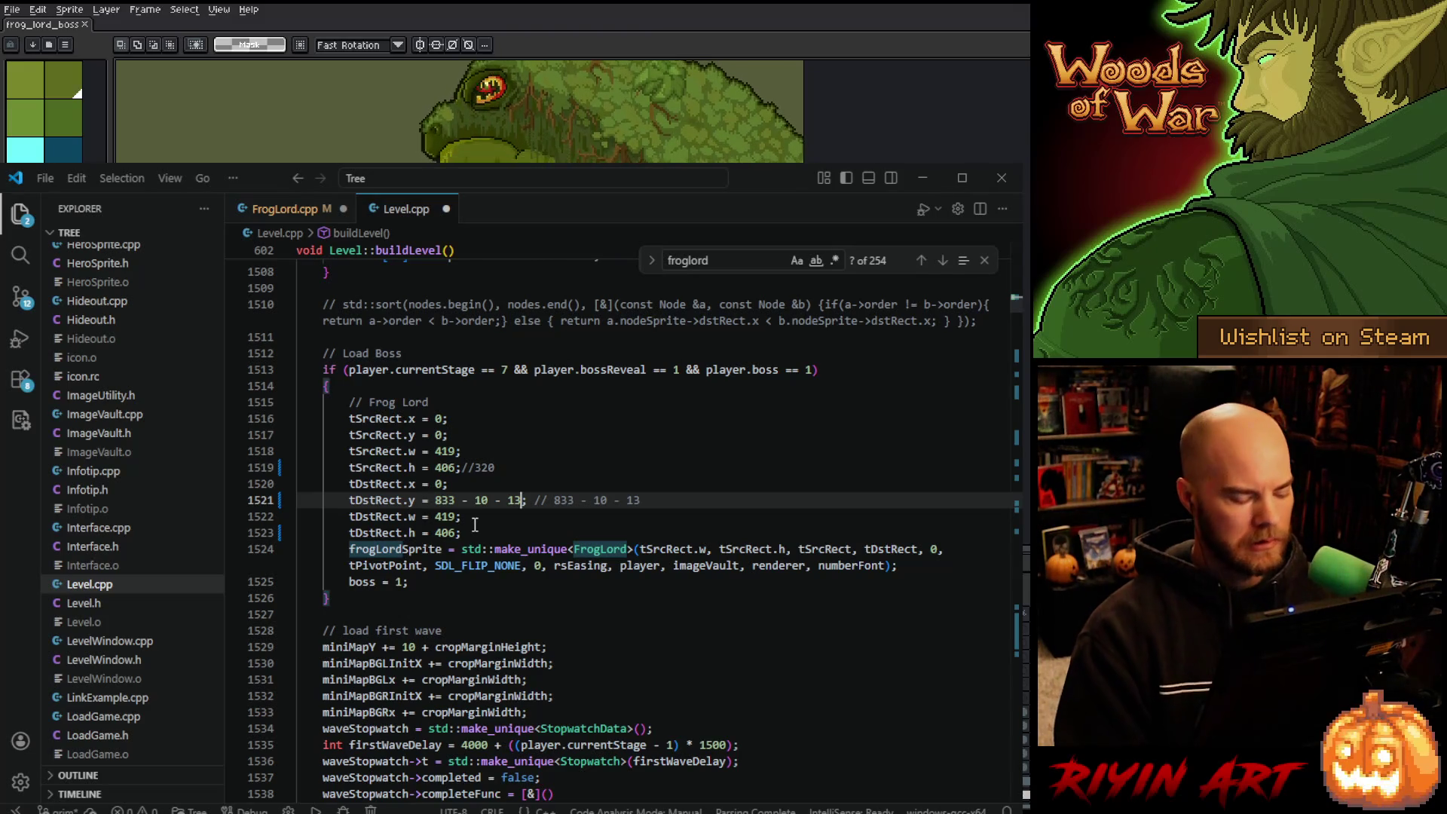
pyautogui.hotkey('ctrl', 's')
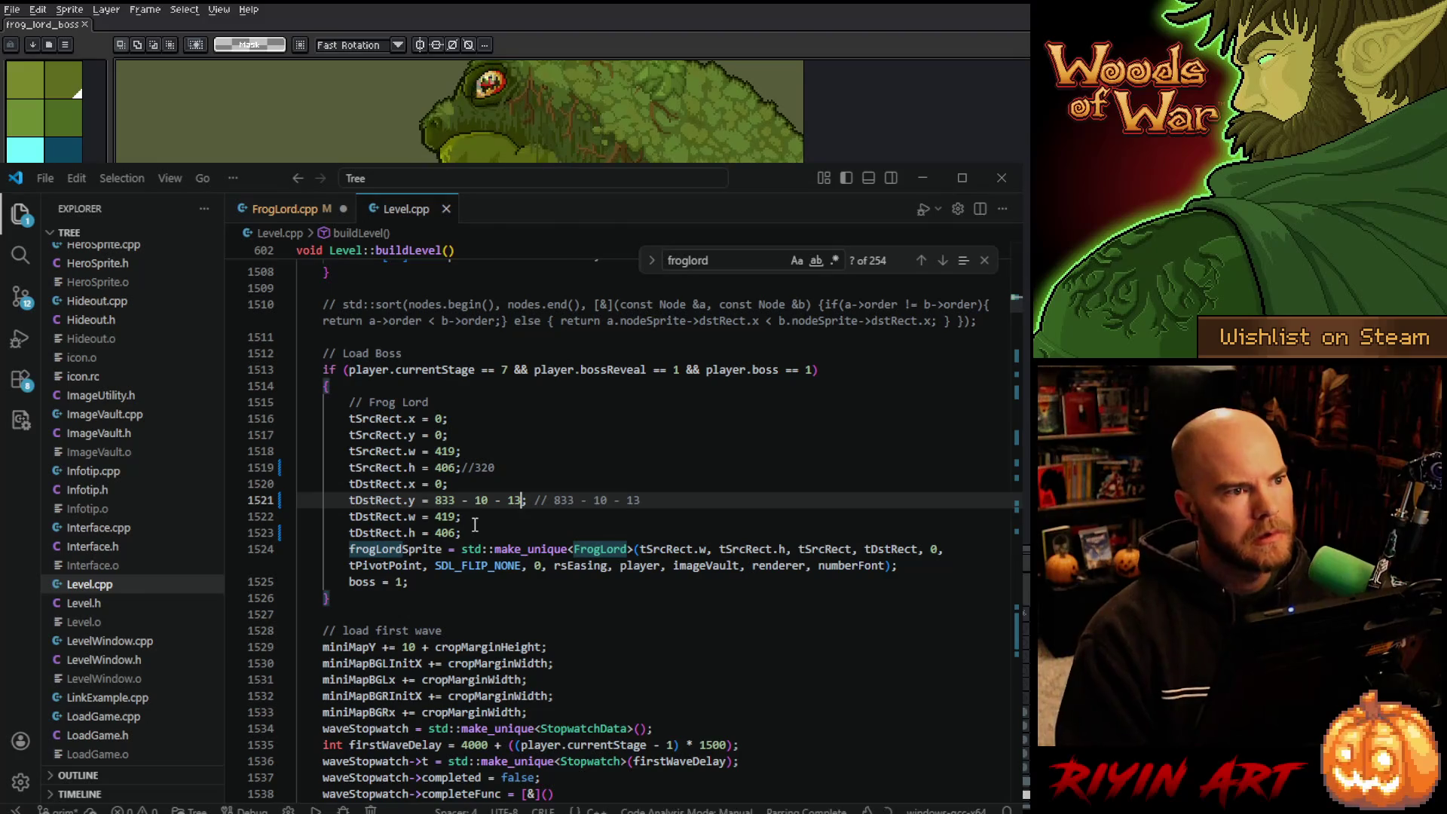
pyautogui.scroll(-2, 474, 520)
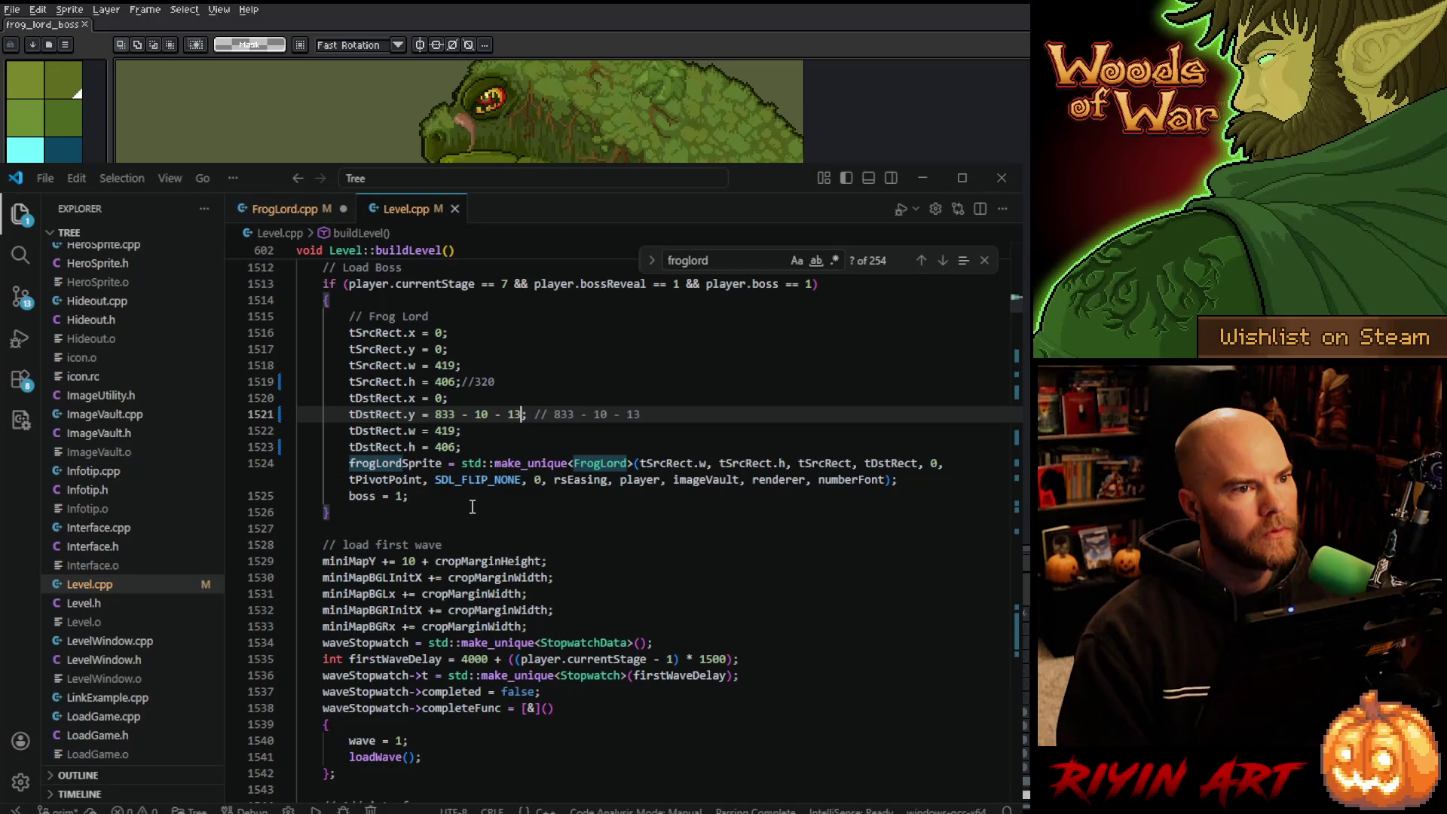
pyautogui.scroll(2, 473, 506)
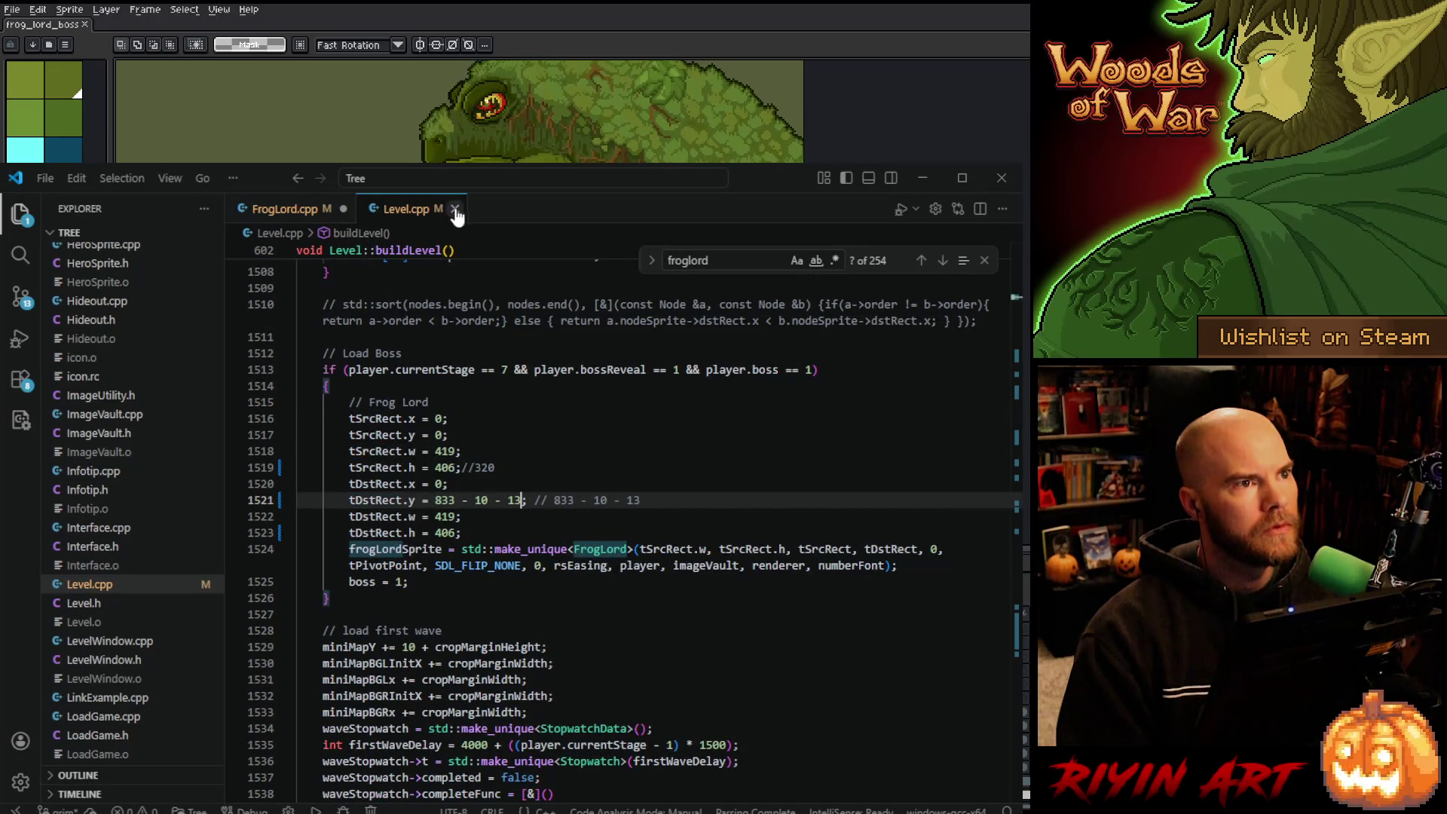
# Close Level.cpp and save FrogLord.cpp.
pyautogui.click(455, 210)
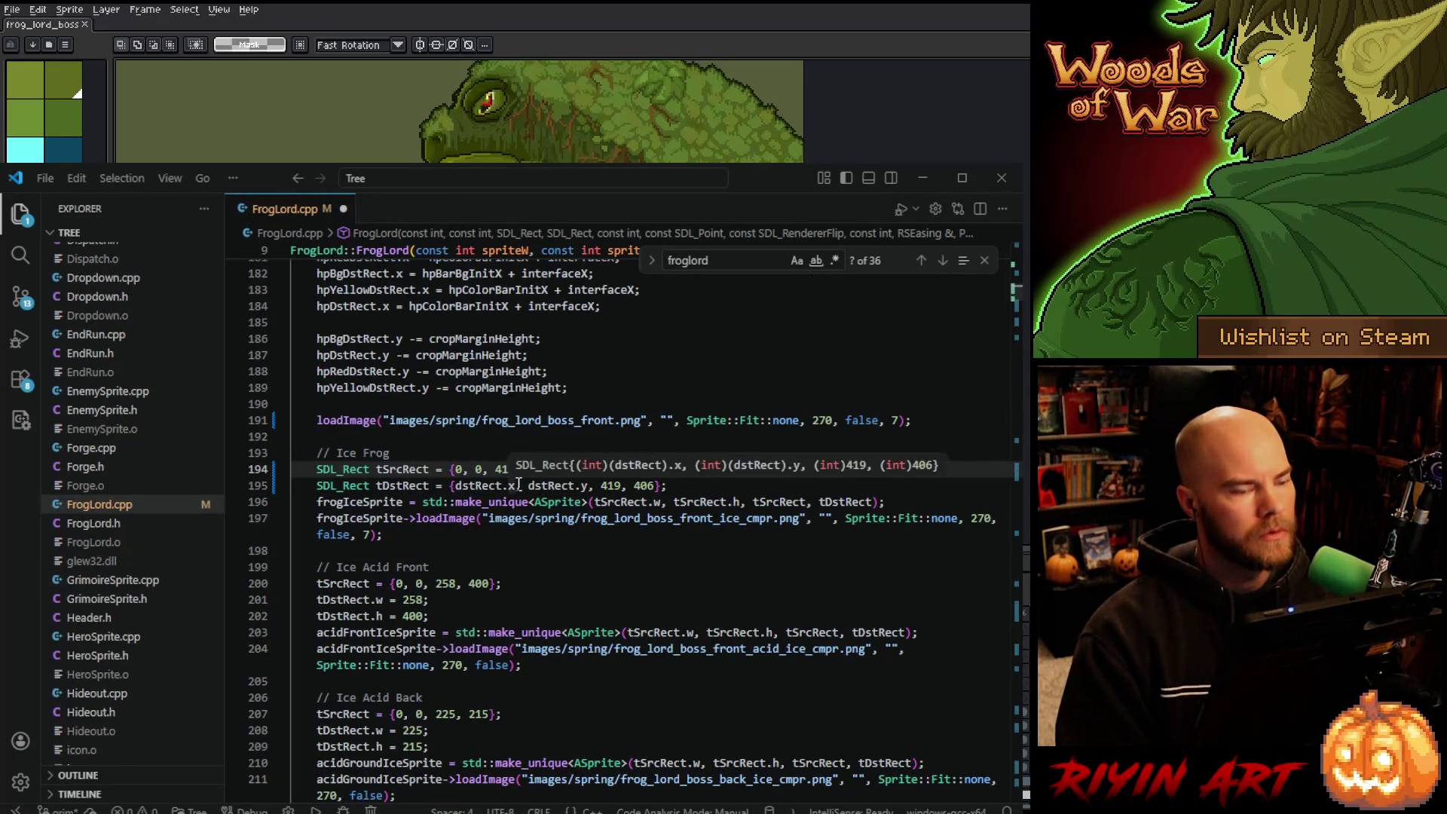
pyautogui.hotkey('ctrl', 's')
pyautogui.scroll(-2, 569, 494)
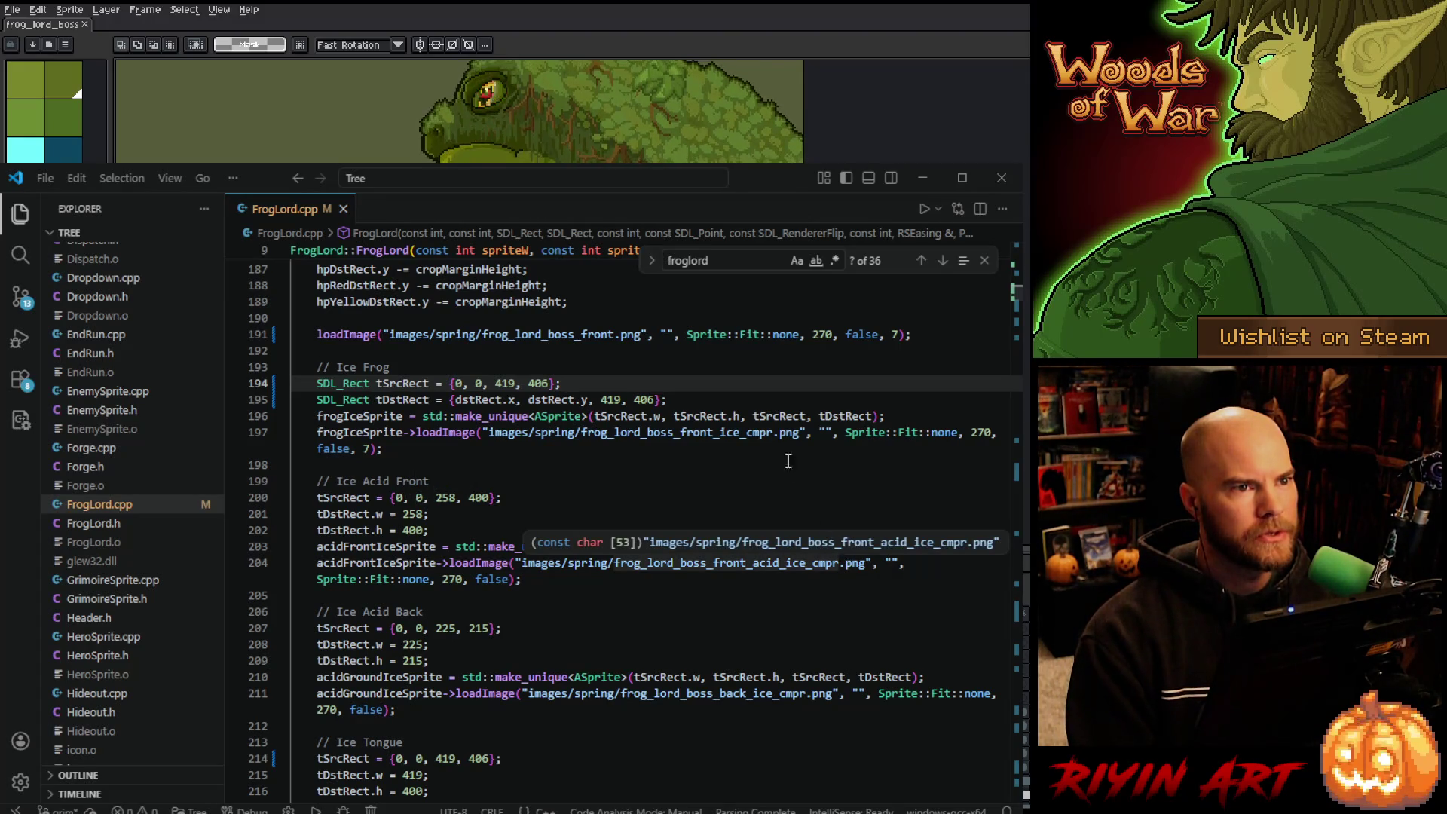
# Remove '_cmpr' from every frog boss image path with Replace All.
pyautogui.click(773, 436)
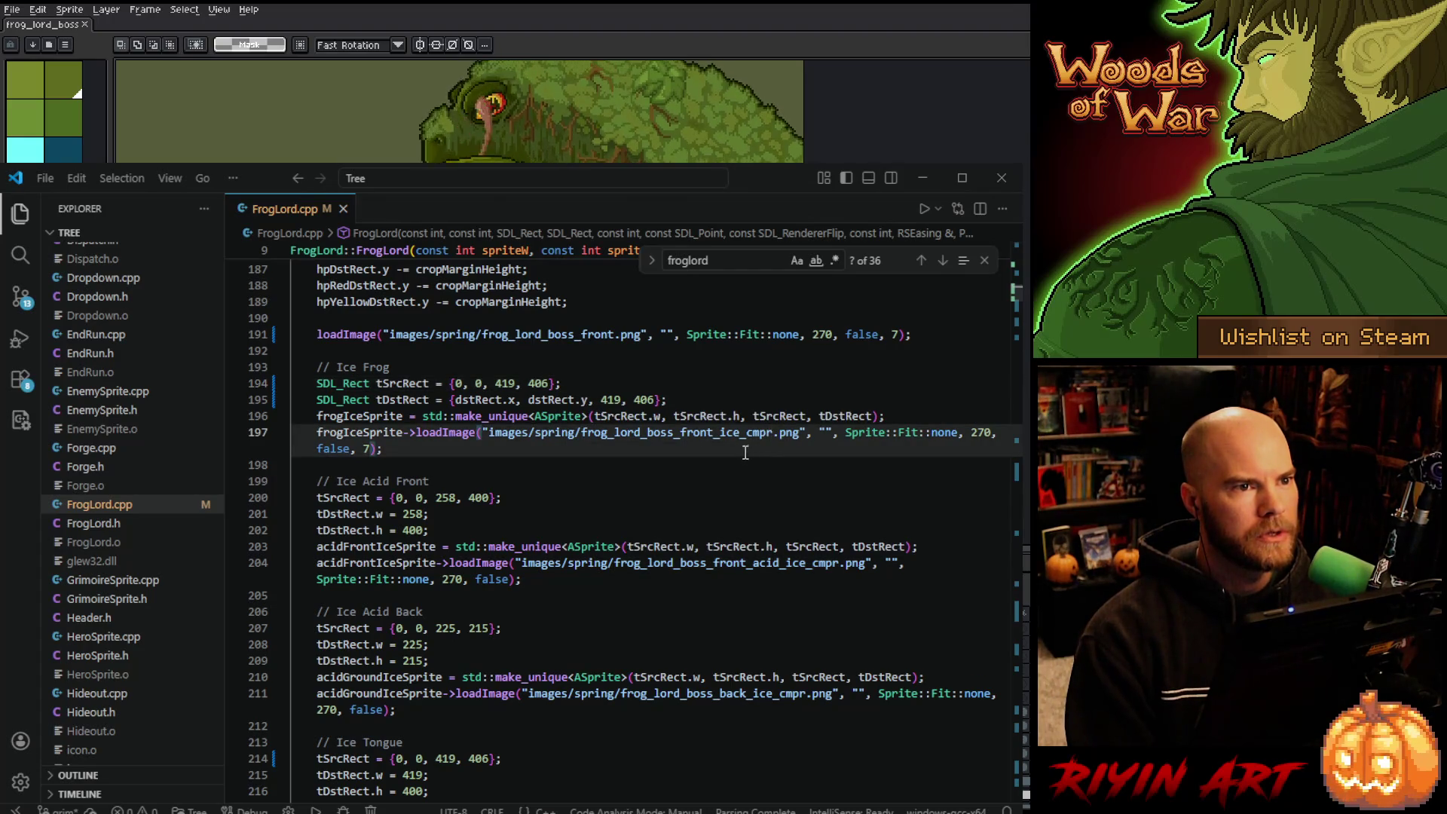
pyautogui.keyDown('shift'); pyautogui.click(740, 440); pyautogui.keyUp('shift')
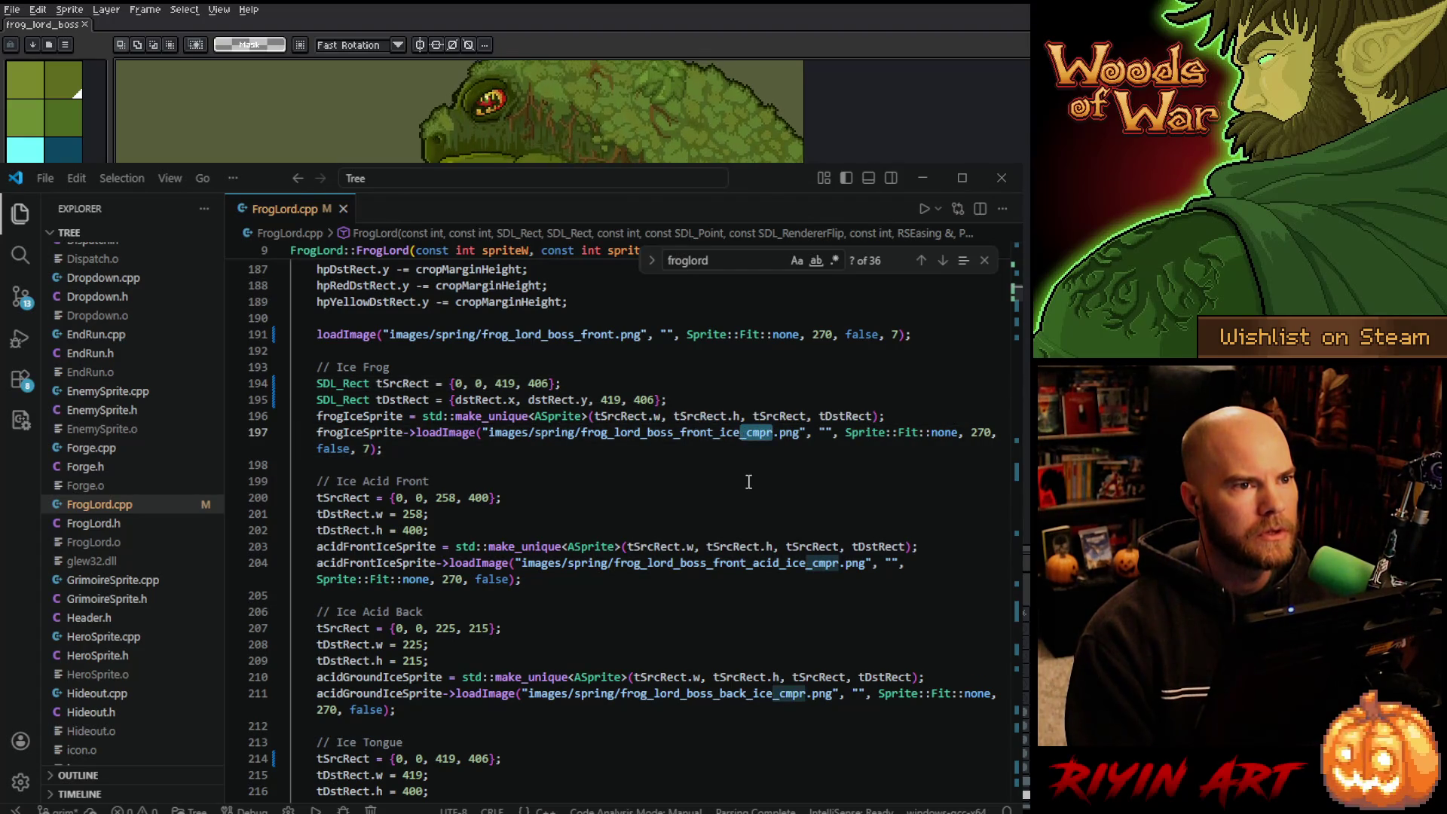
pyautogui.hotkey('ctrl', 'f')
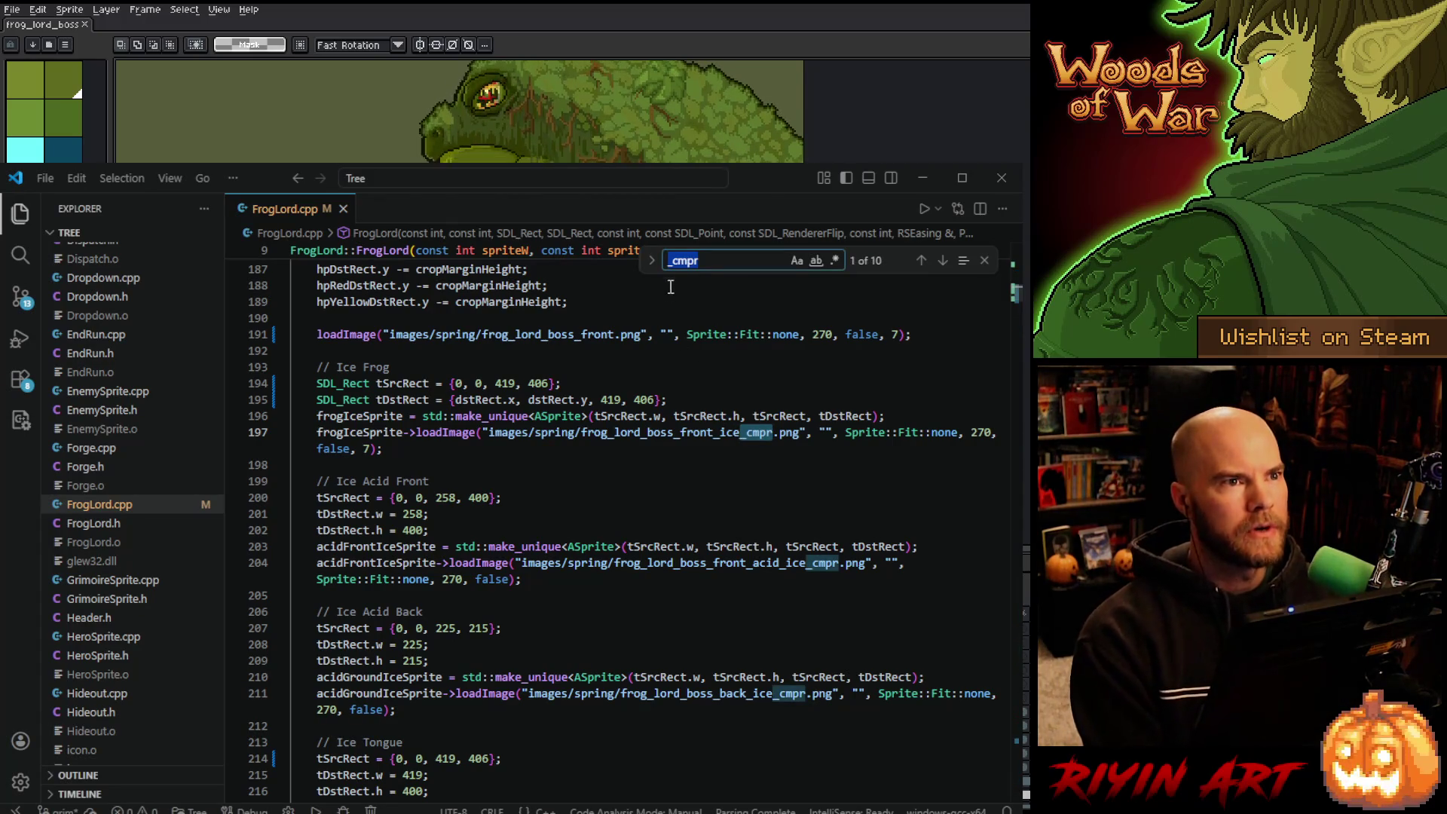
pyautogui.click(653, 262)
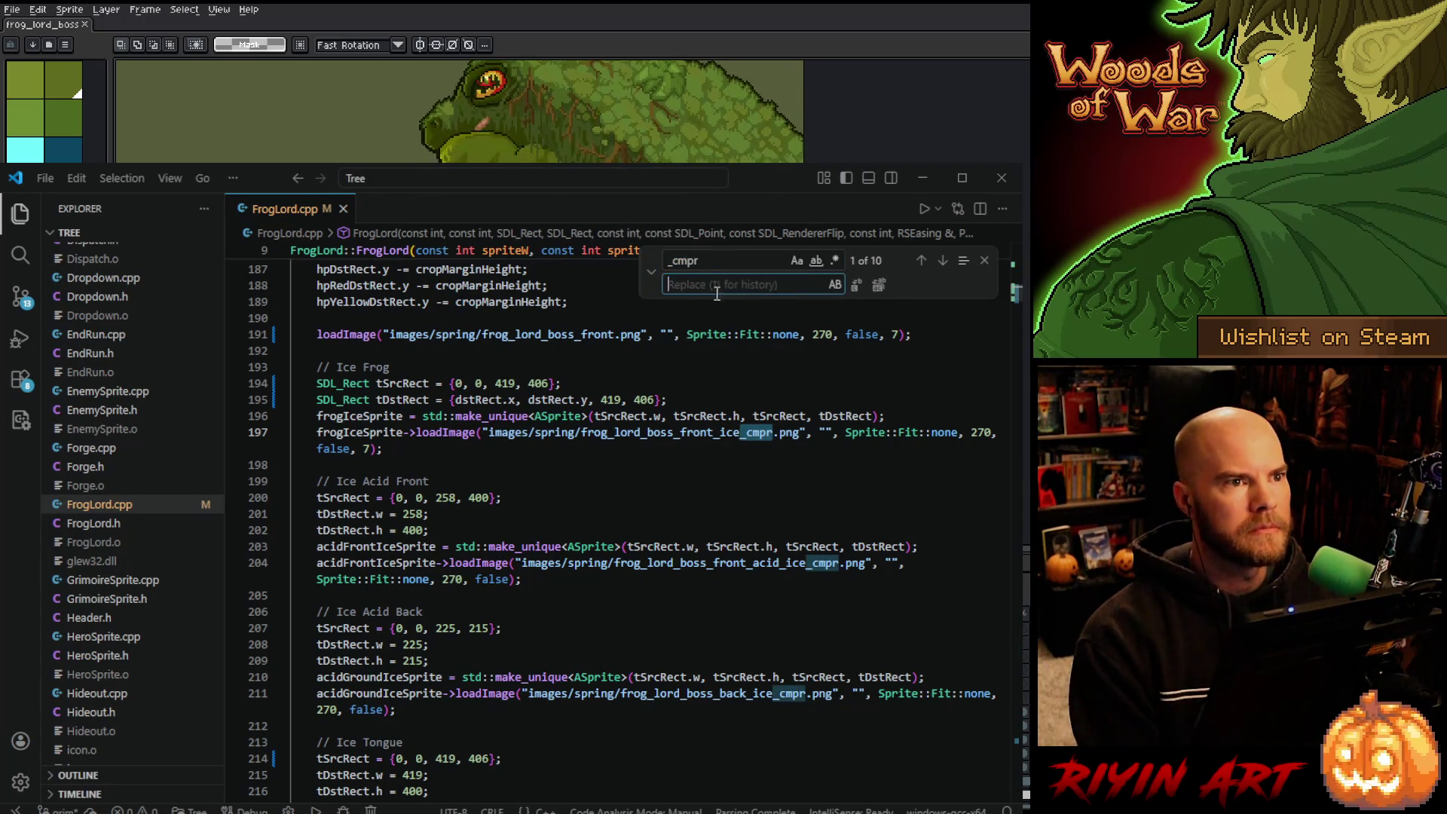
pyautogui.click(878, 287)
pyautogui.click(984, 261)
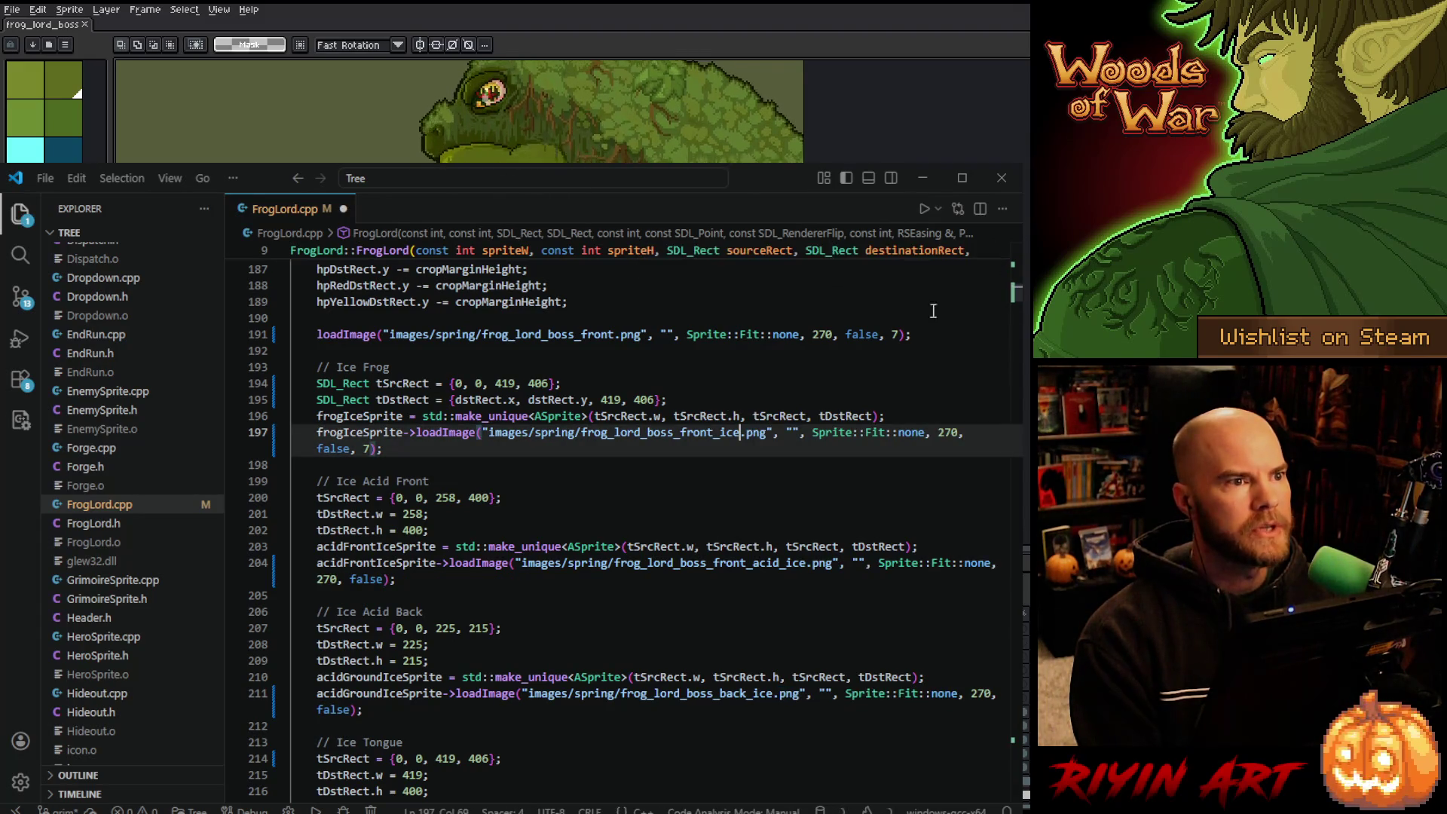
pyautogui.click(562, 455)
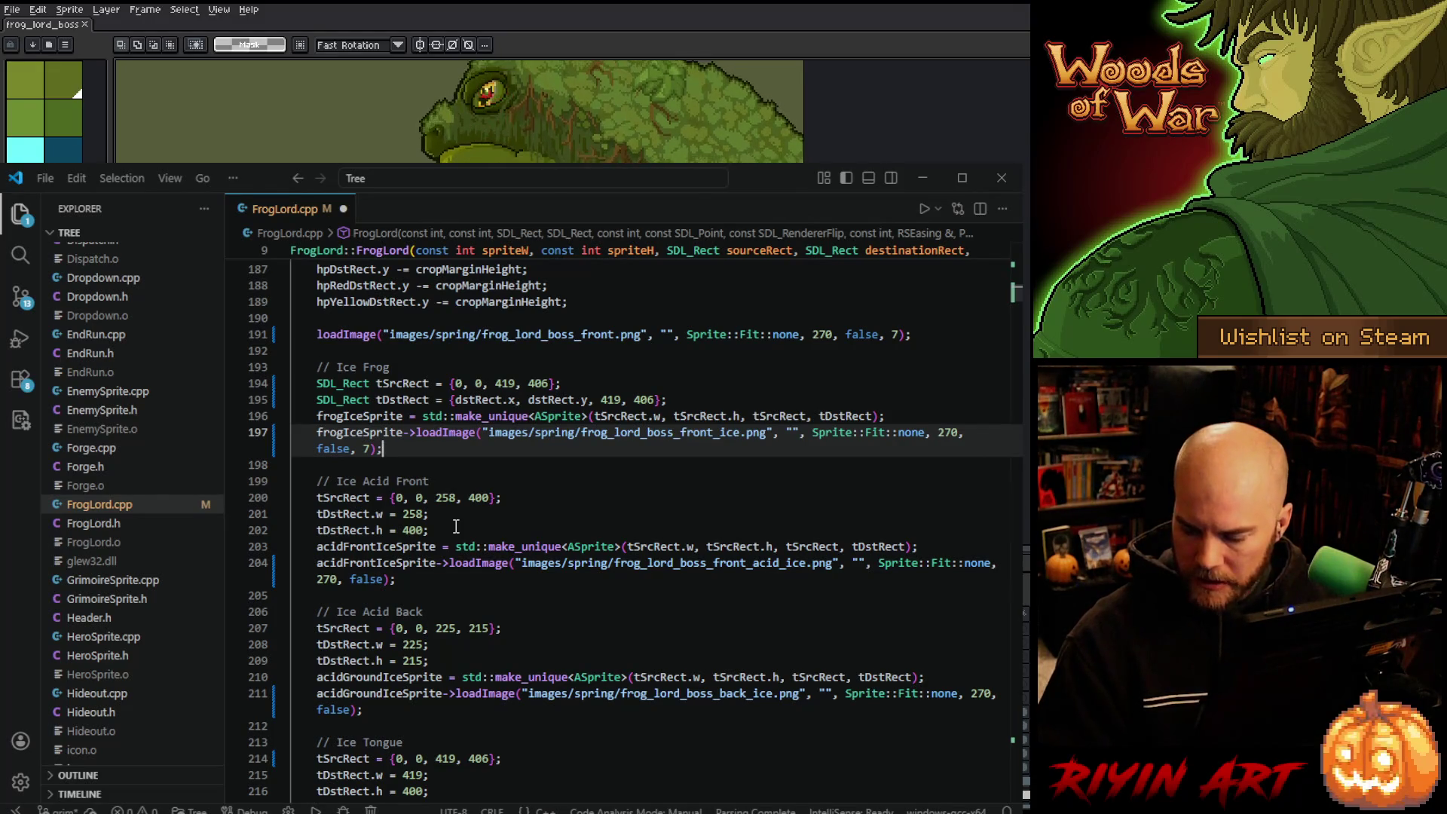
# Overtype the Ice Acid Front width 258 with 419 and start editing its 400 height.
pyautogui.doubleClick(445, 499)
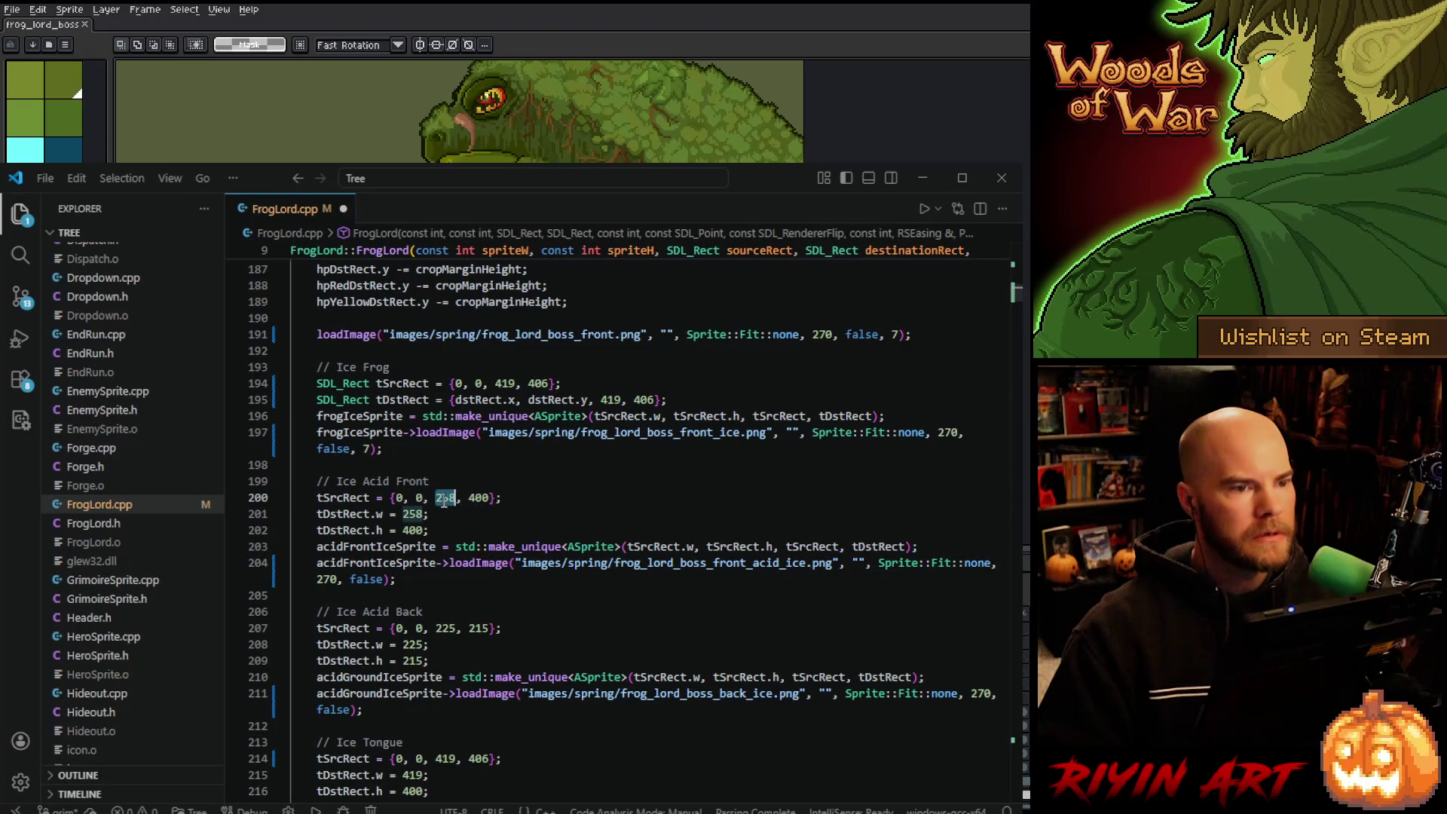
pyautogui.write('419')
pyautogui.doubleClick(474, 499)
pyautogui.write('4')
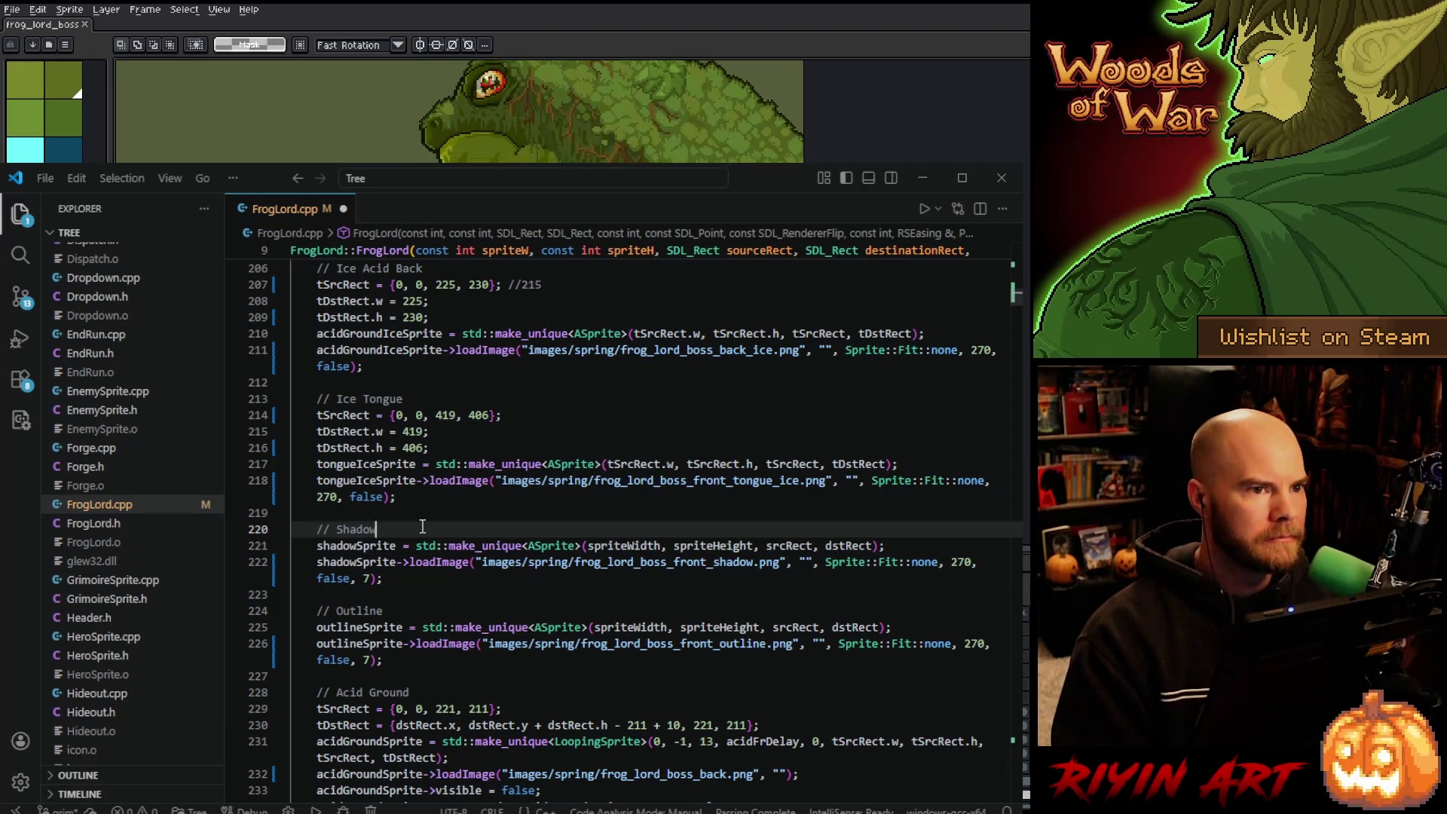
pyautogui.scroll(-1, 422, 526)
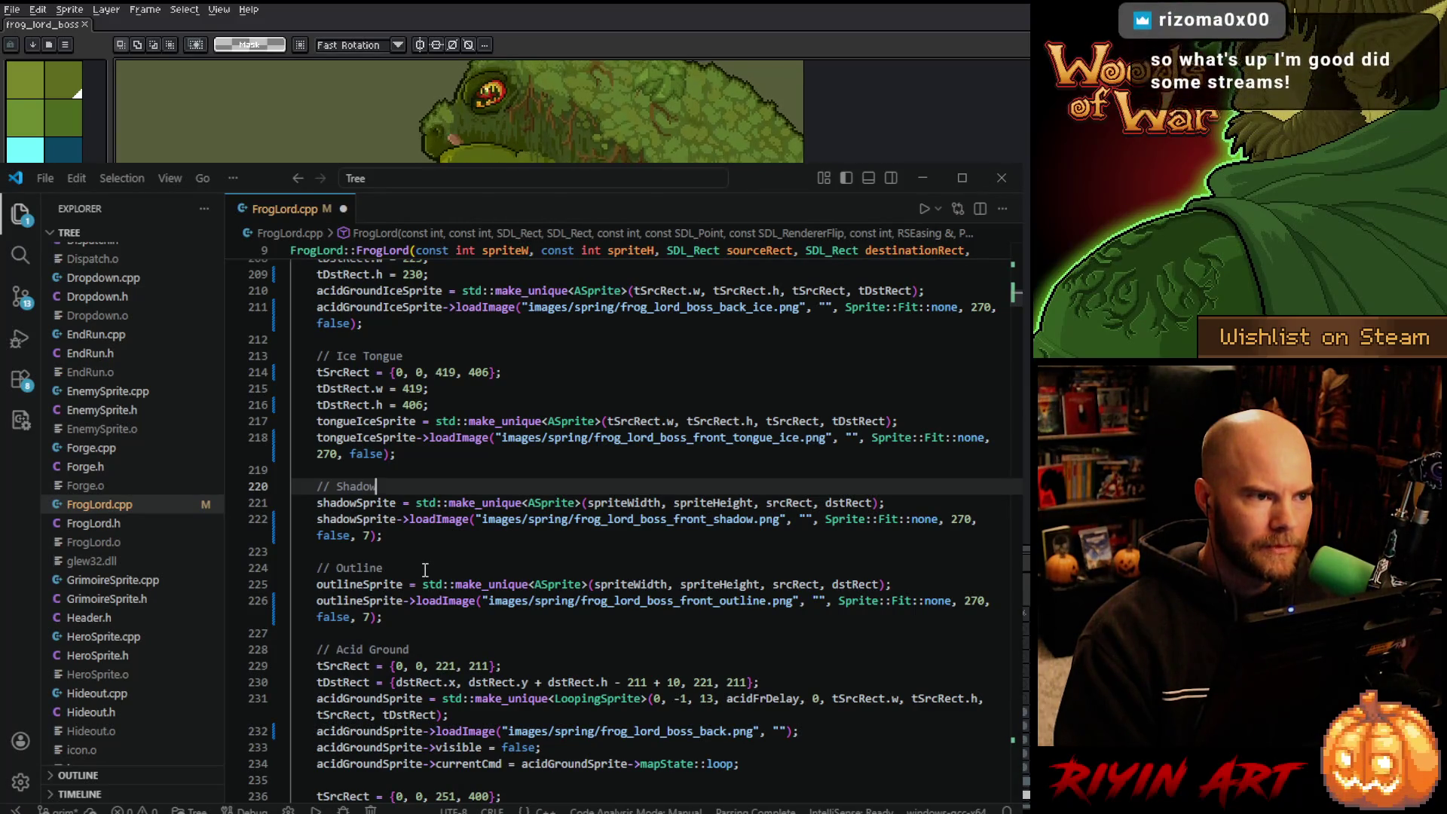
pyautogui.scroll(6, 425, 569)
pyautogui.scroll(1, 426, 569)
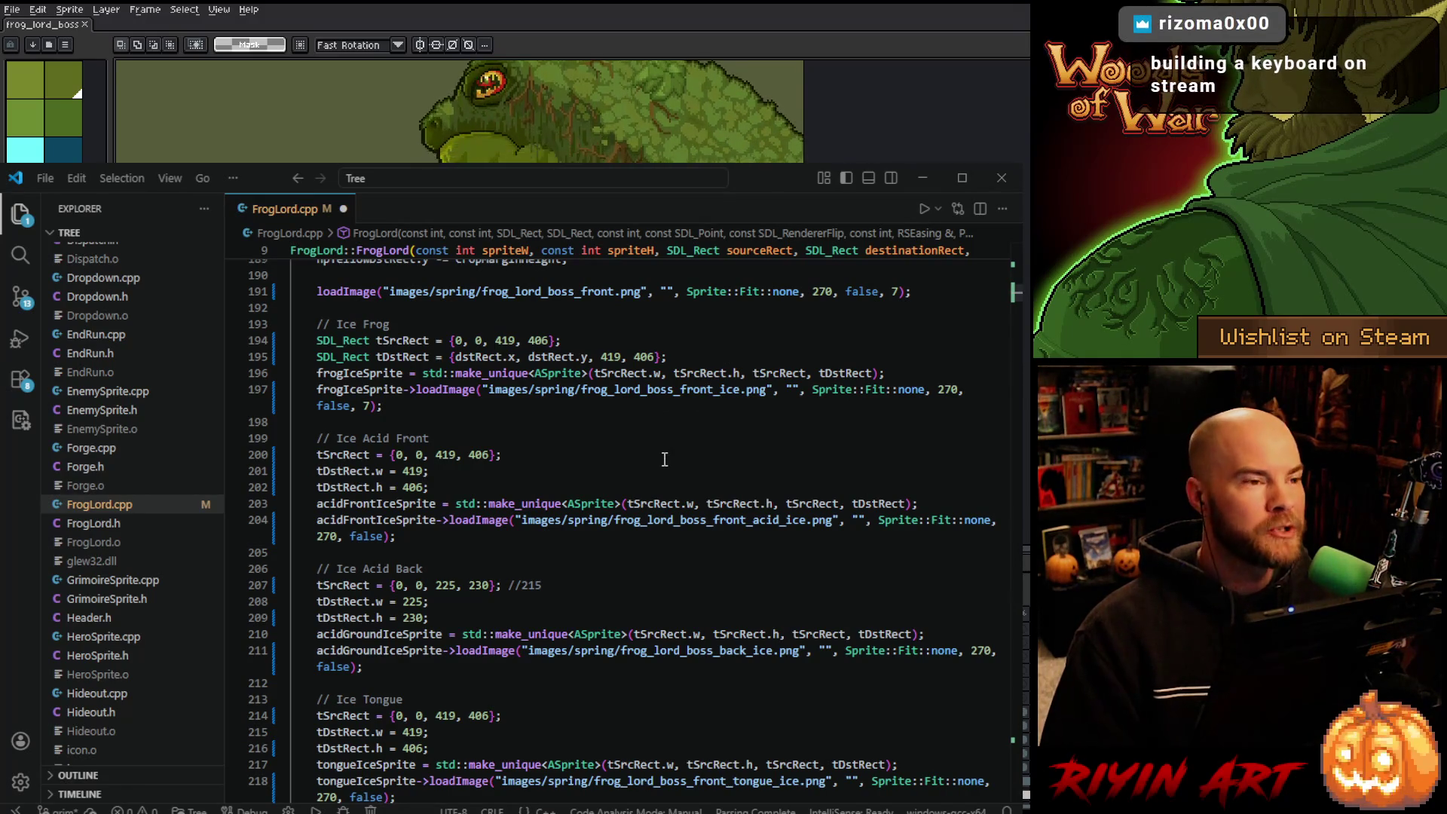
pyautogui.moveTo(635, 498)
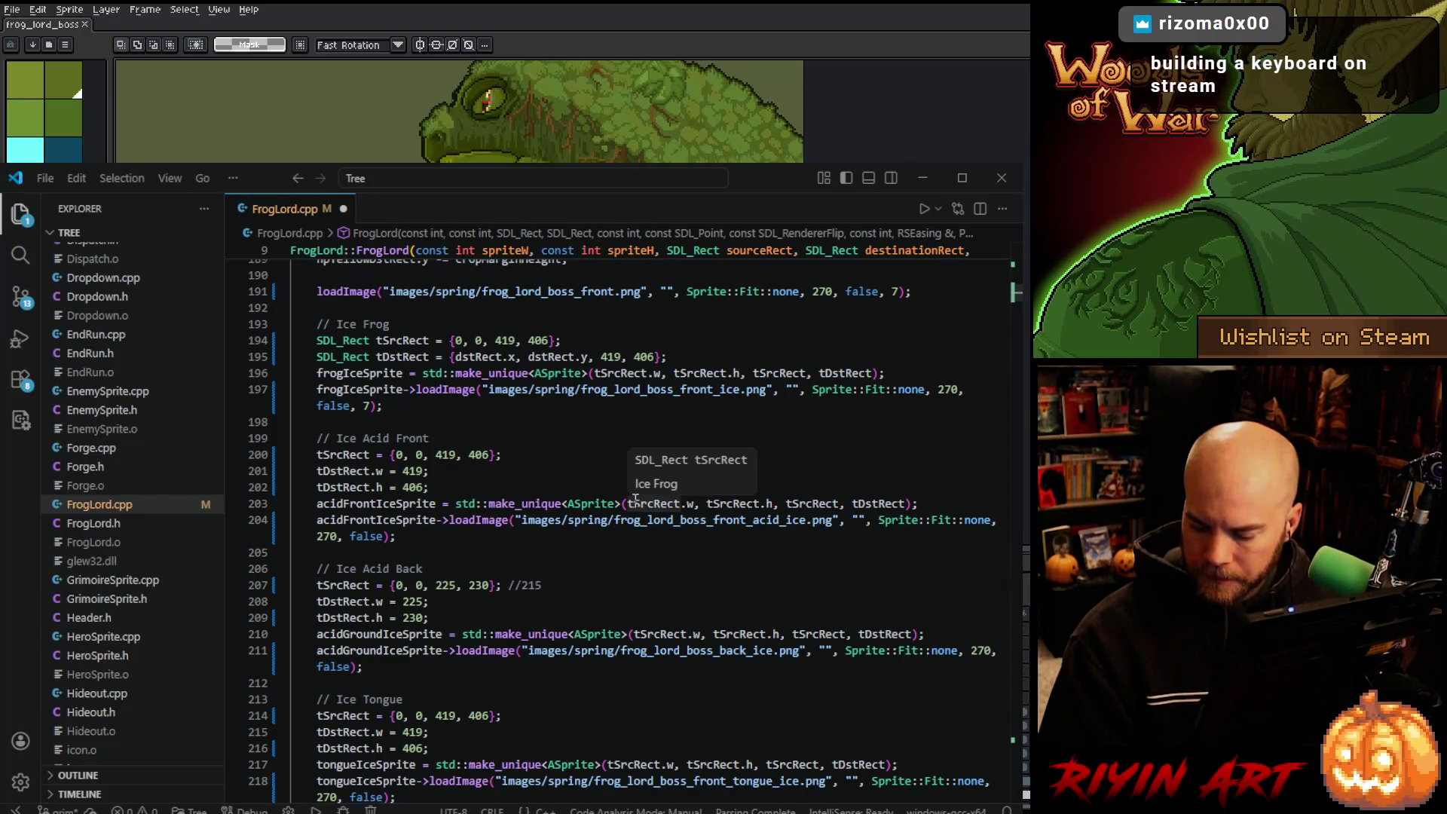
pyautogui.click(567, 585)
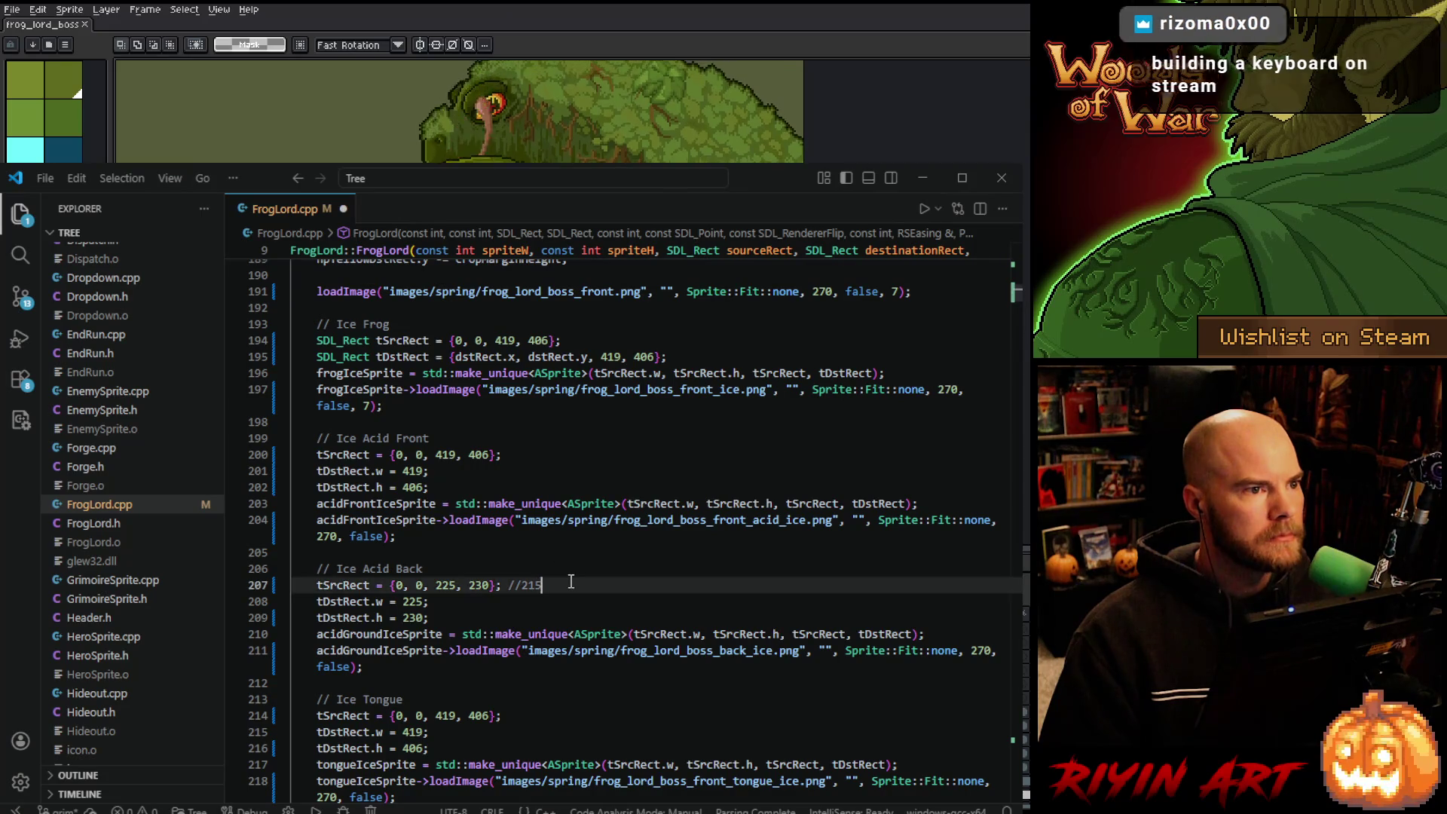
pyautogui.scroll(3, 584, 583)
pyautogui.scroll(4, 585, 583)
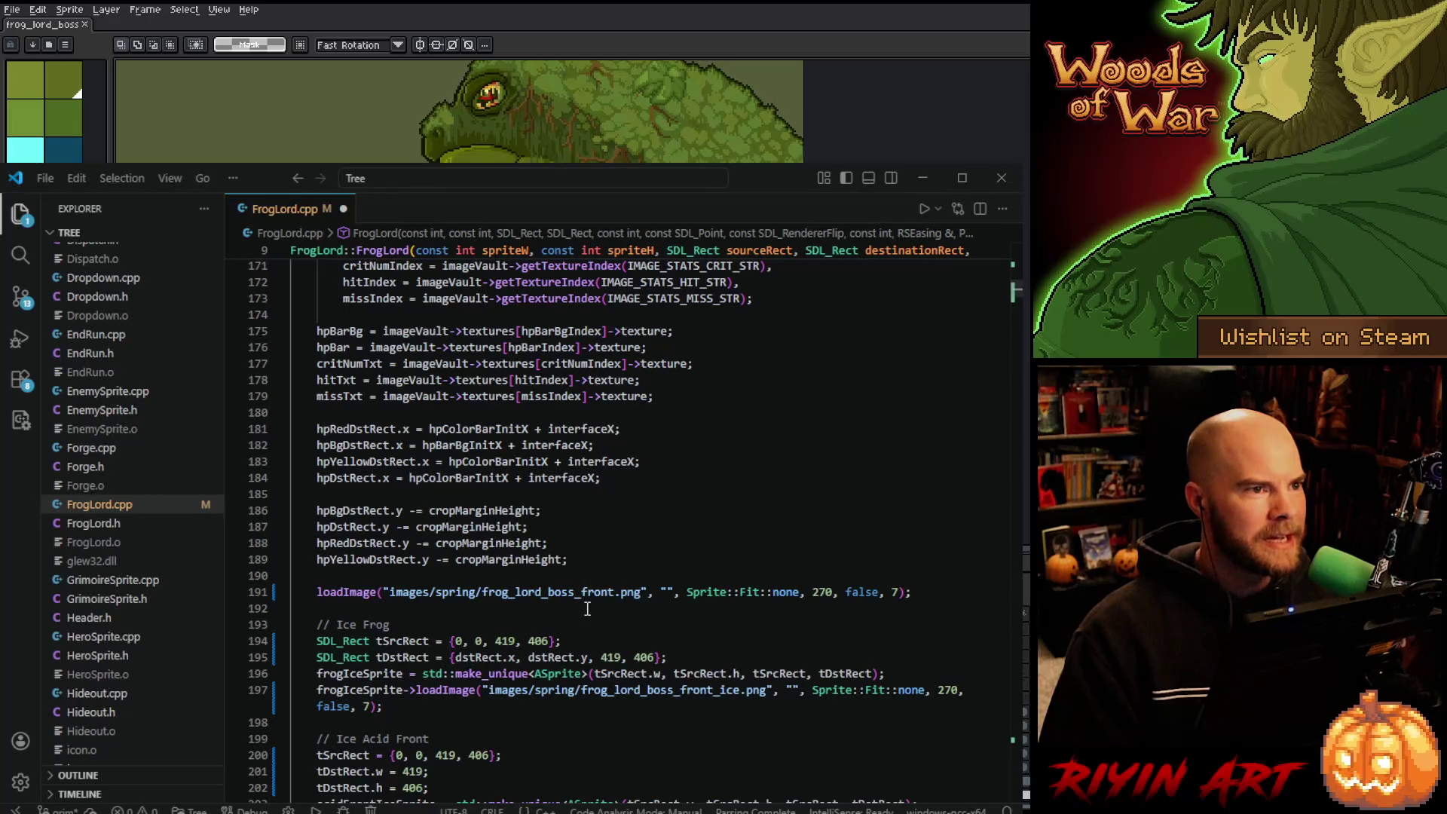
pyautogui.scroll(1, 596, 591)
pyautogui.scroll(-3, 602, 599)
pyautogui.scroll(-2, 610, 607)
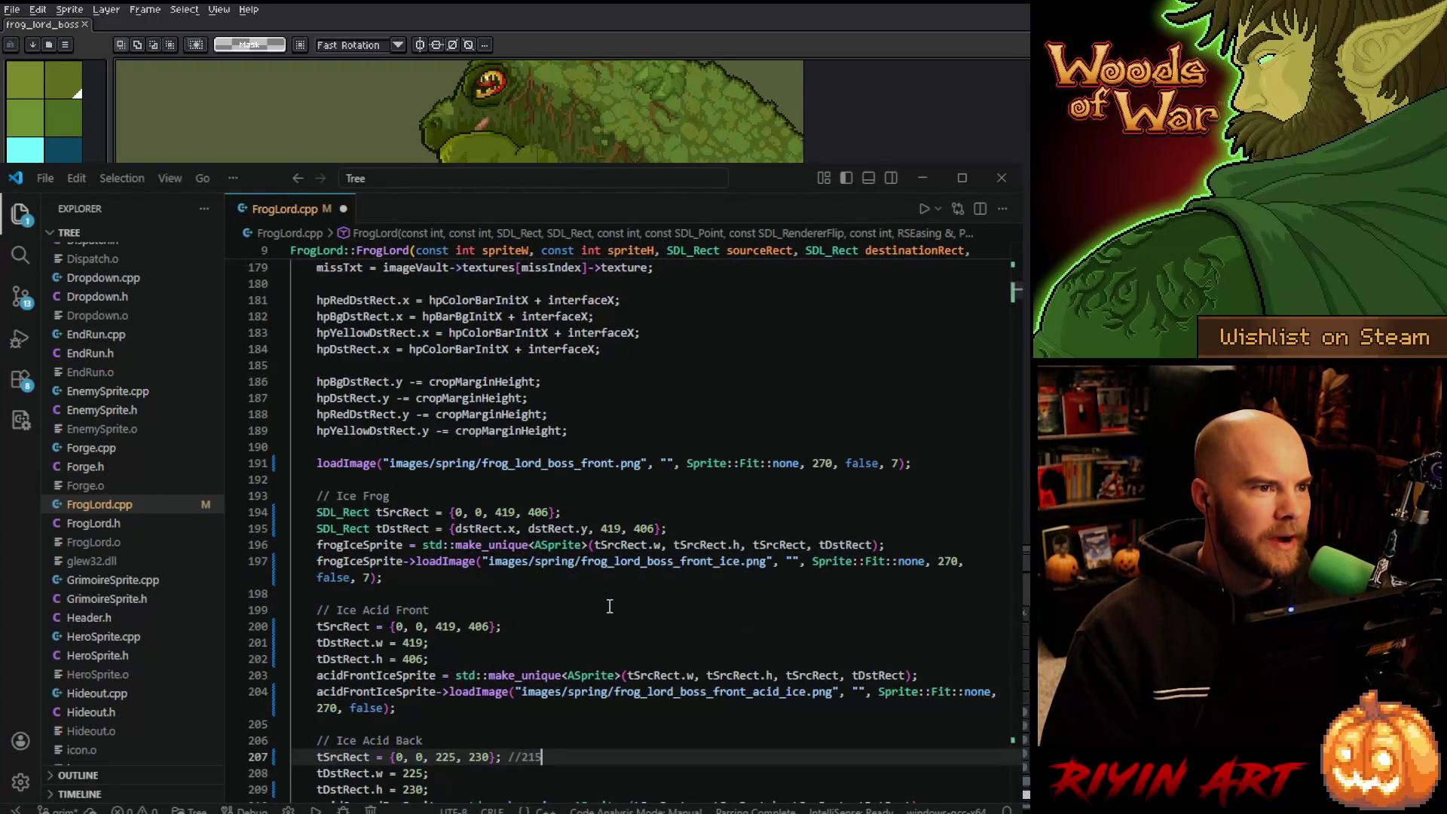
pyautogui.scroll(-2, 611, 606)
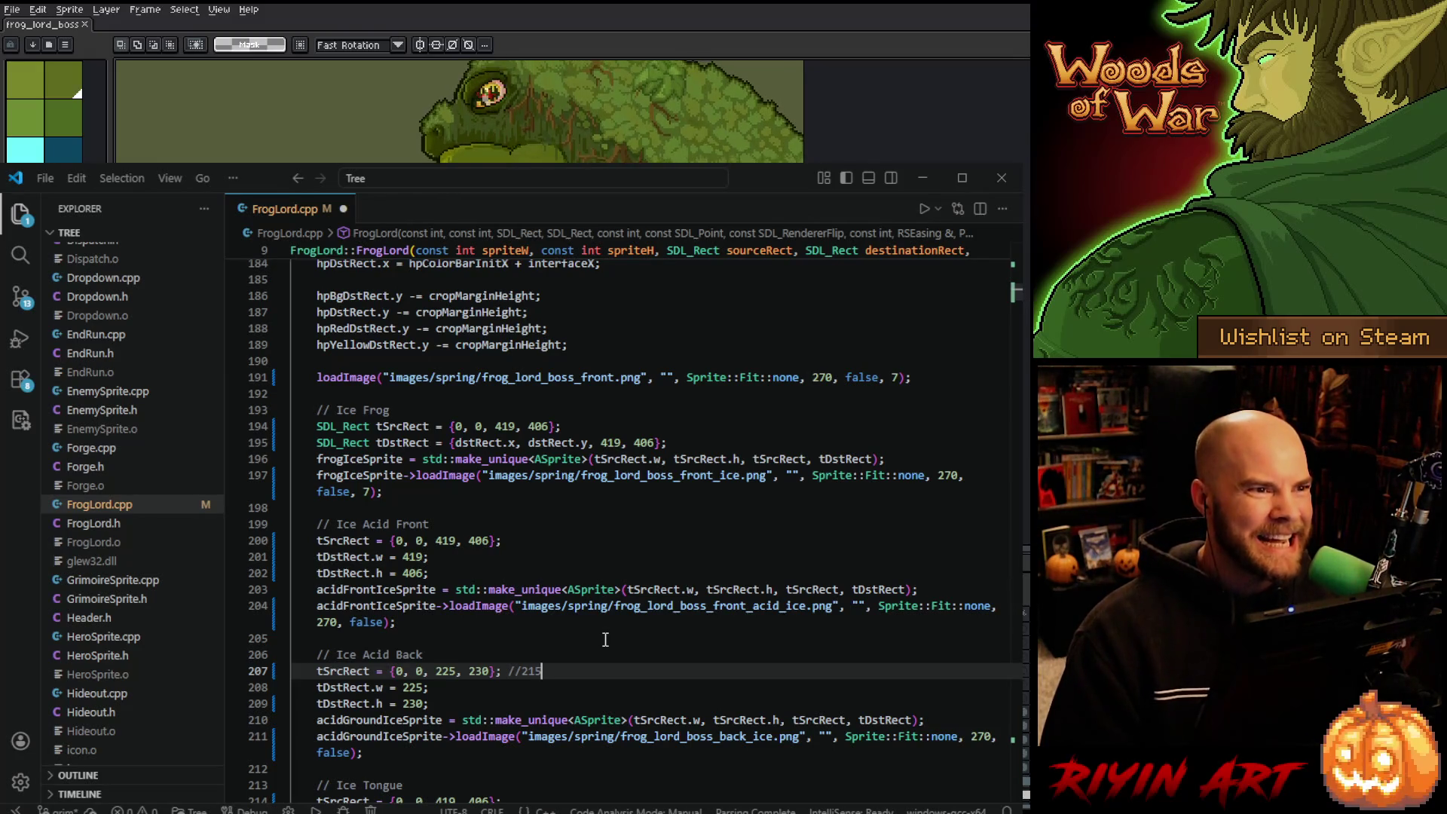
pyautogui.scroll(-1, 605, 639)
pyautogui.scroll(-2, 606, 639)
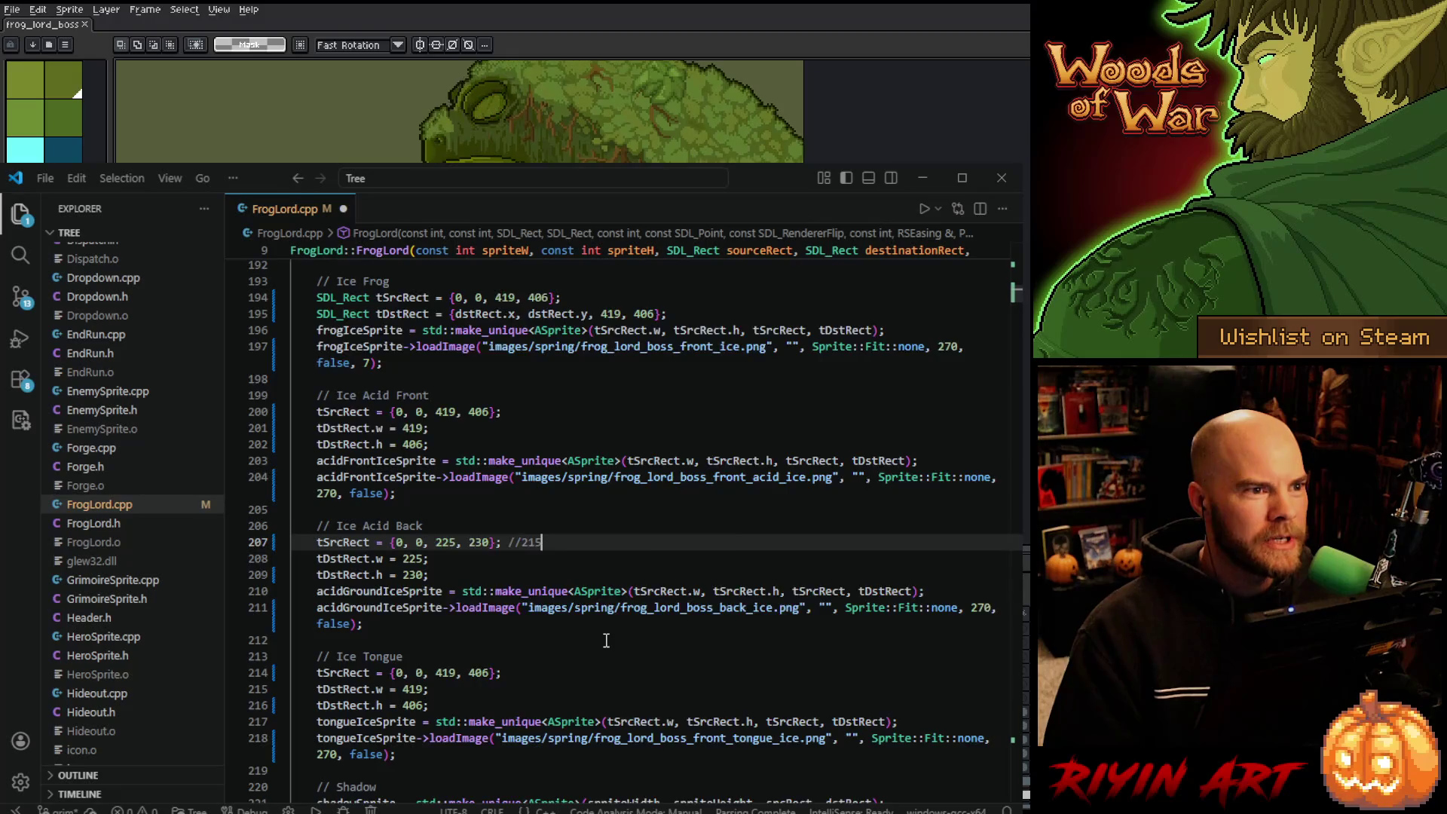
pyautogui.scroll(-1, 606, 640)
pyautogui.scroll(-1, 605, 640)
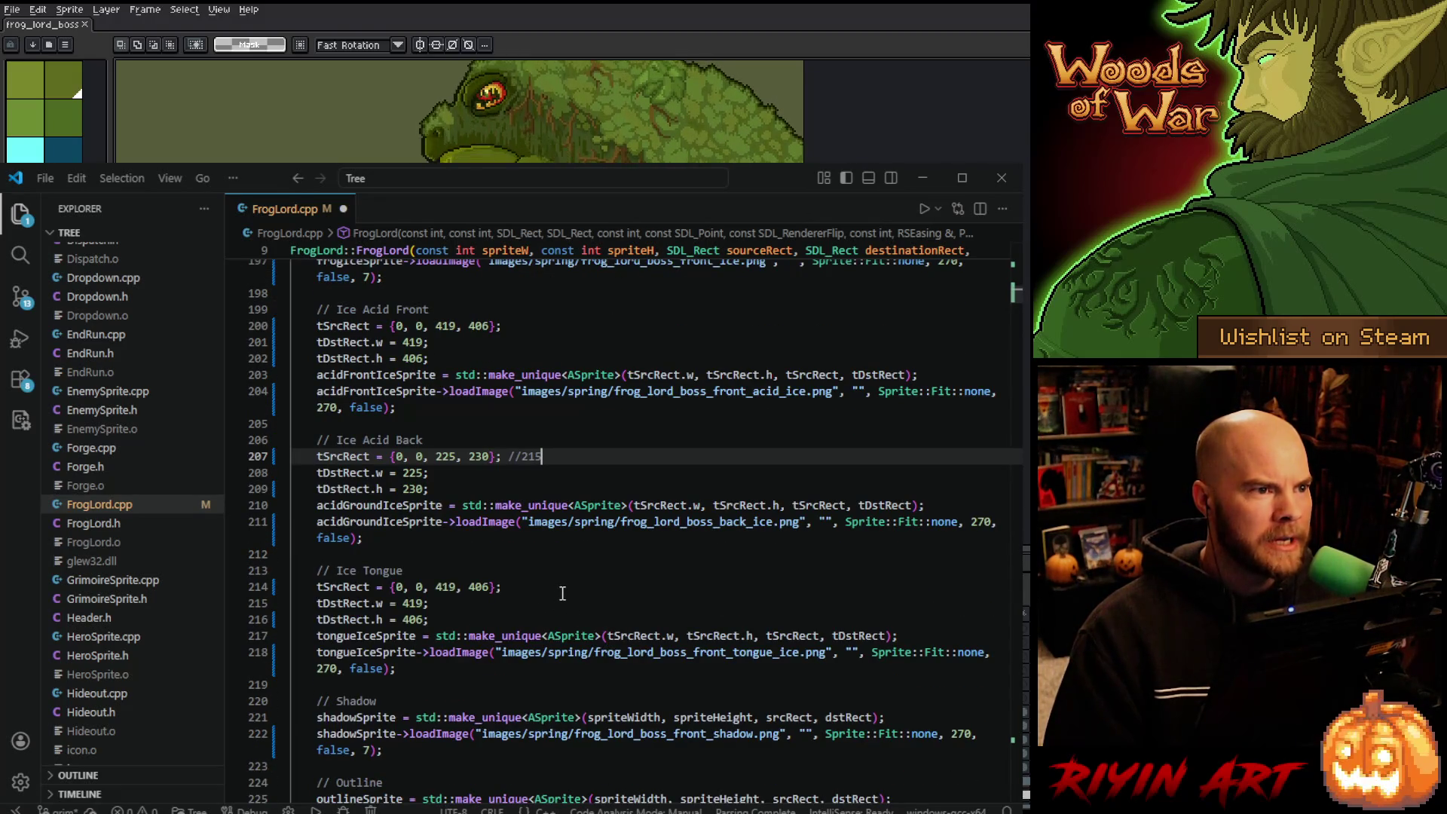
pyautogui.scroll(-1, 571, 596)
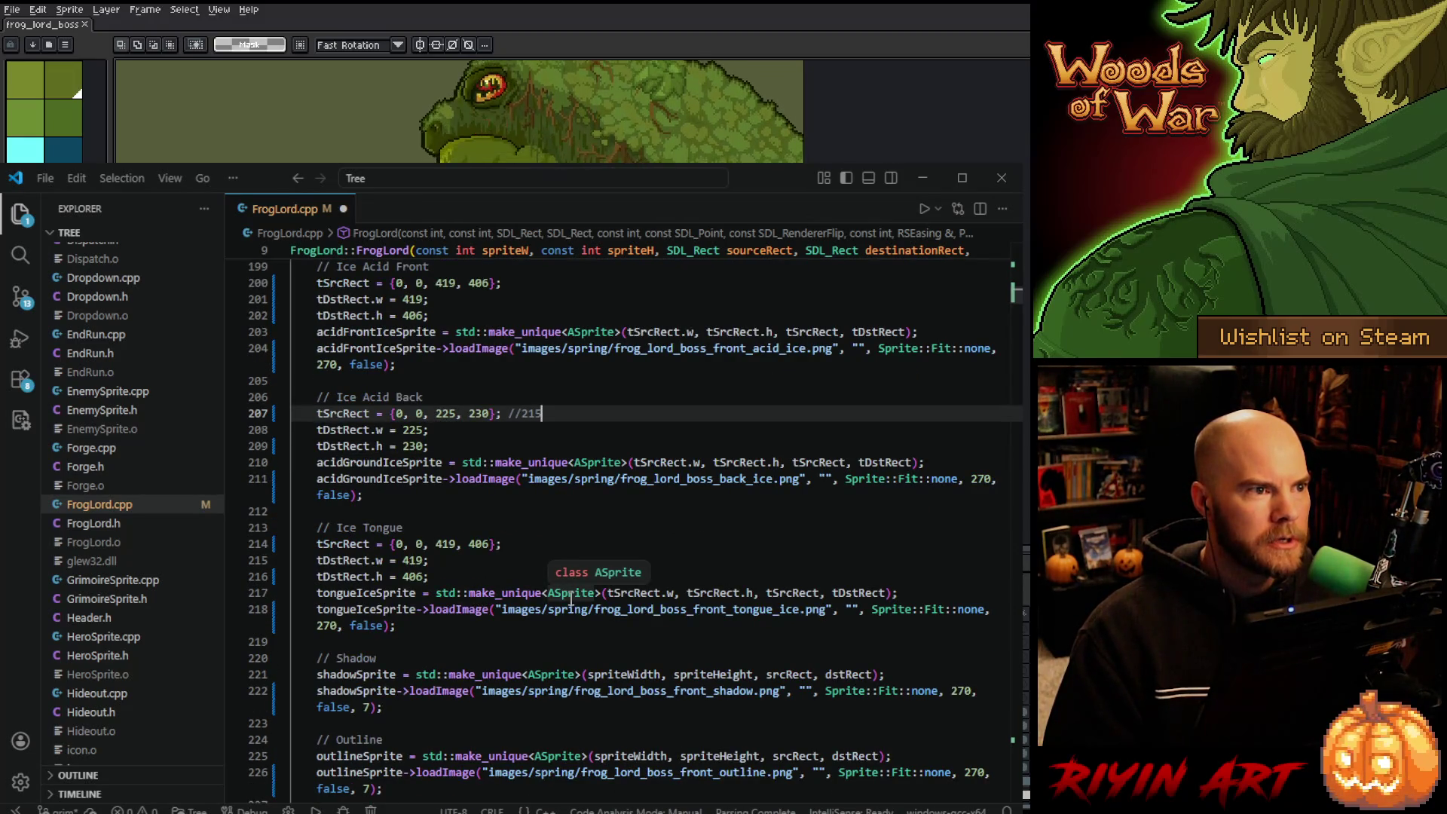
pyautogui.scroll(-1, 570, 598)
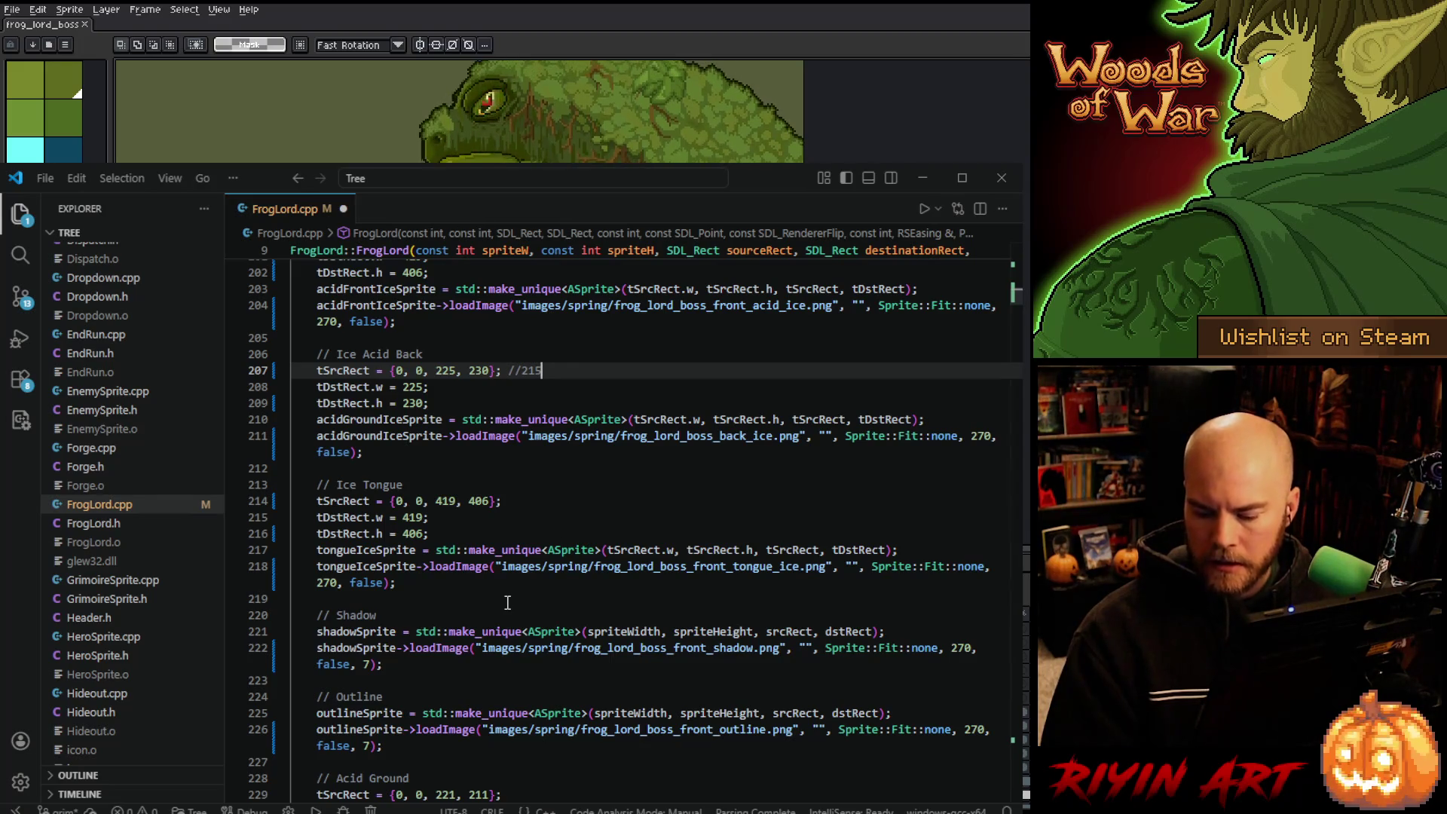
pyautogui.scroll(-1, 507, 602)
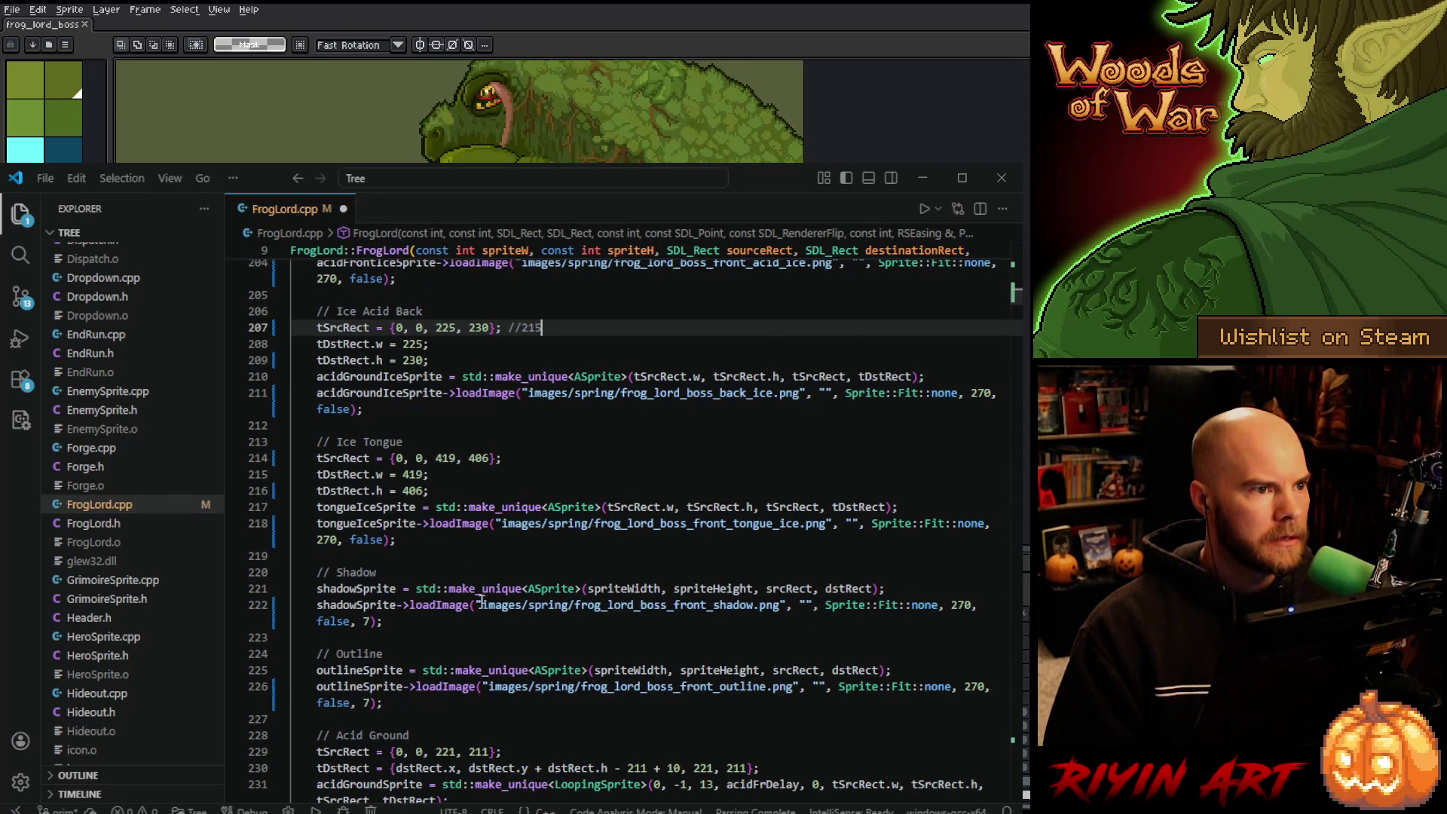
pyautogui.scroll(-3, 480, 600)
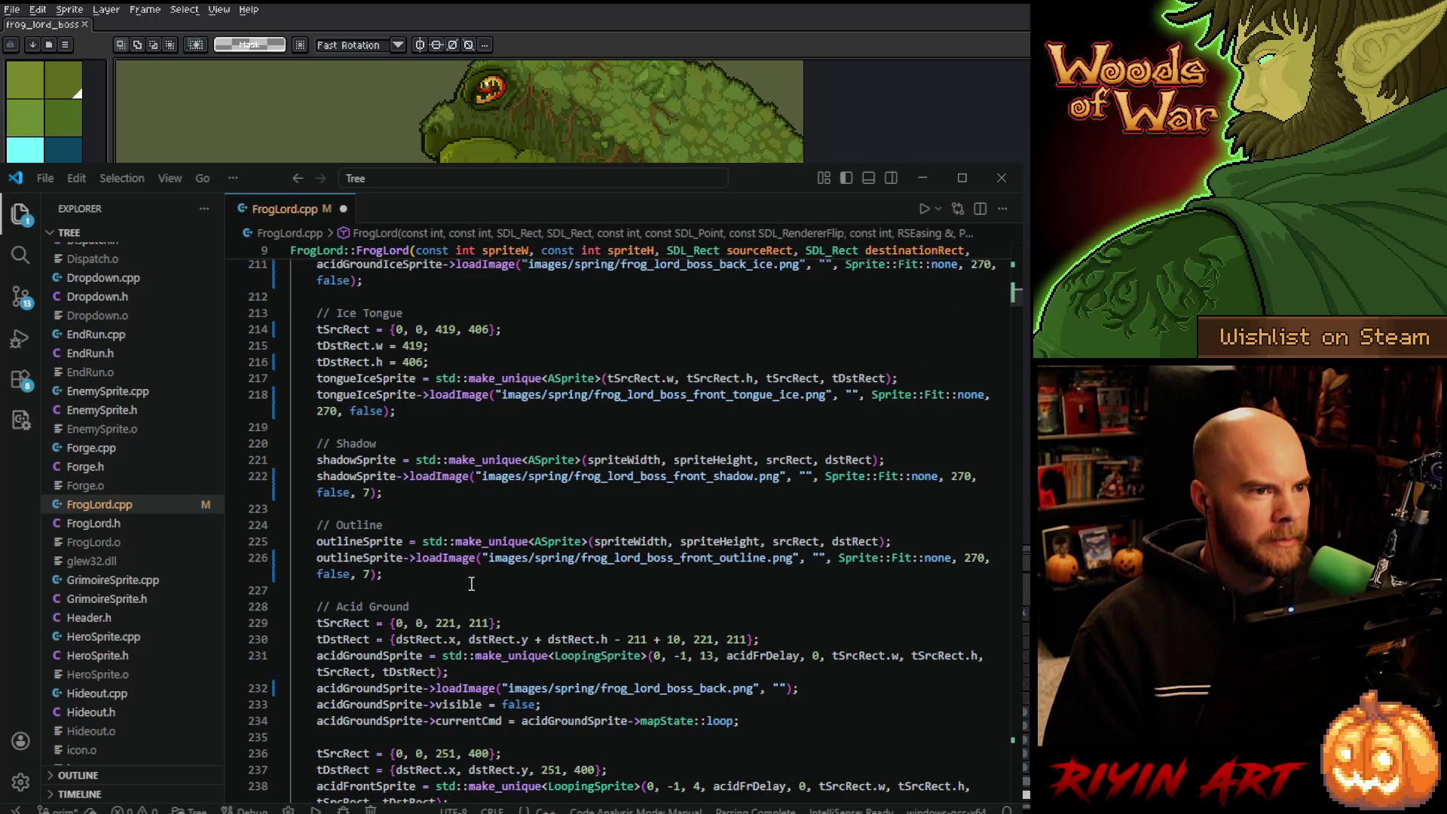
pyautogui.scroll(-1, 471, 584)
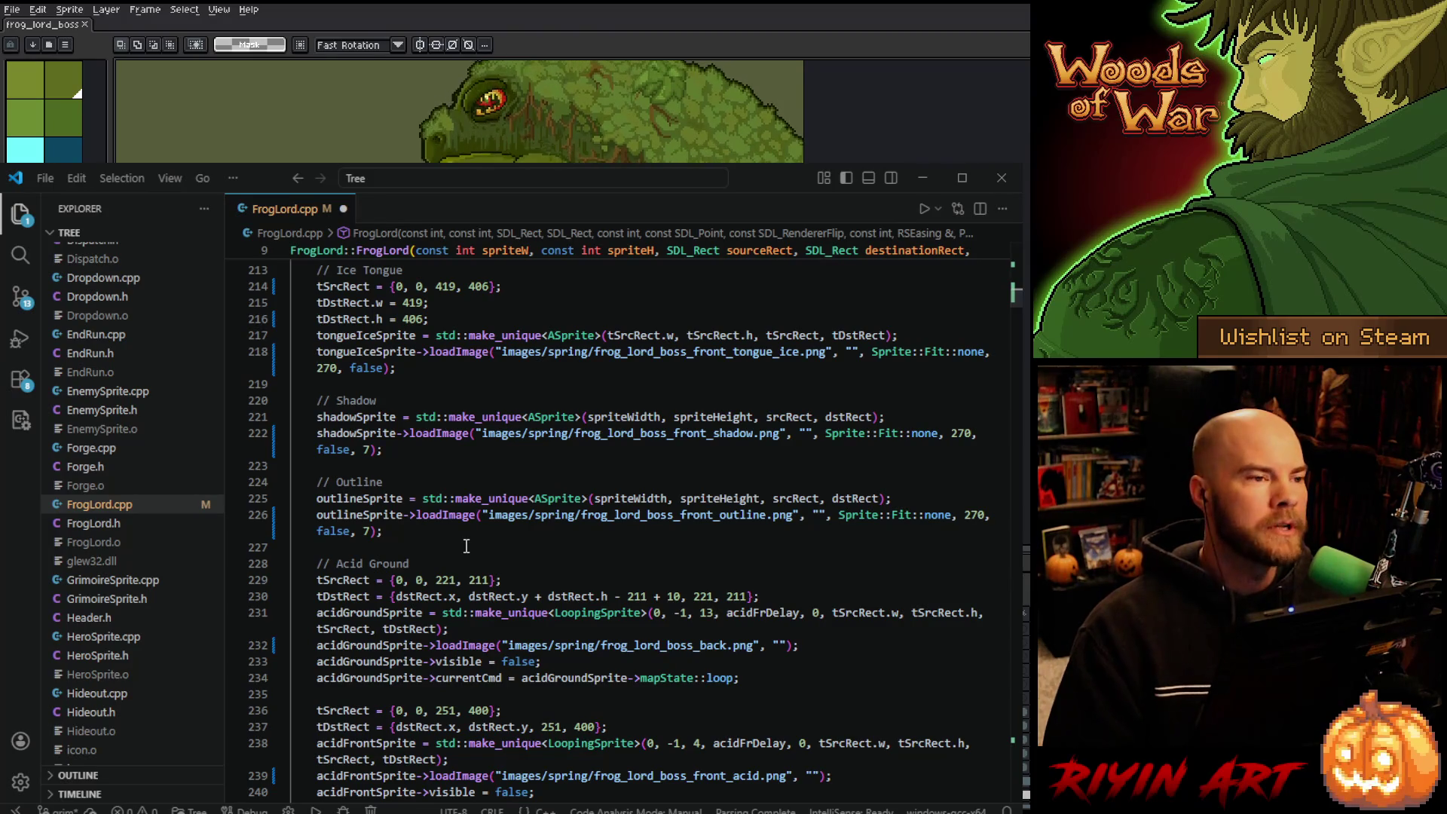
pyautogui.click(526, 584)
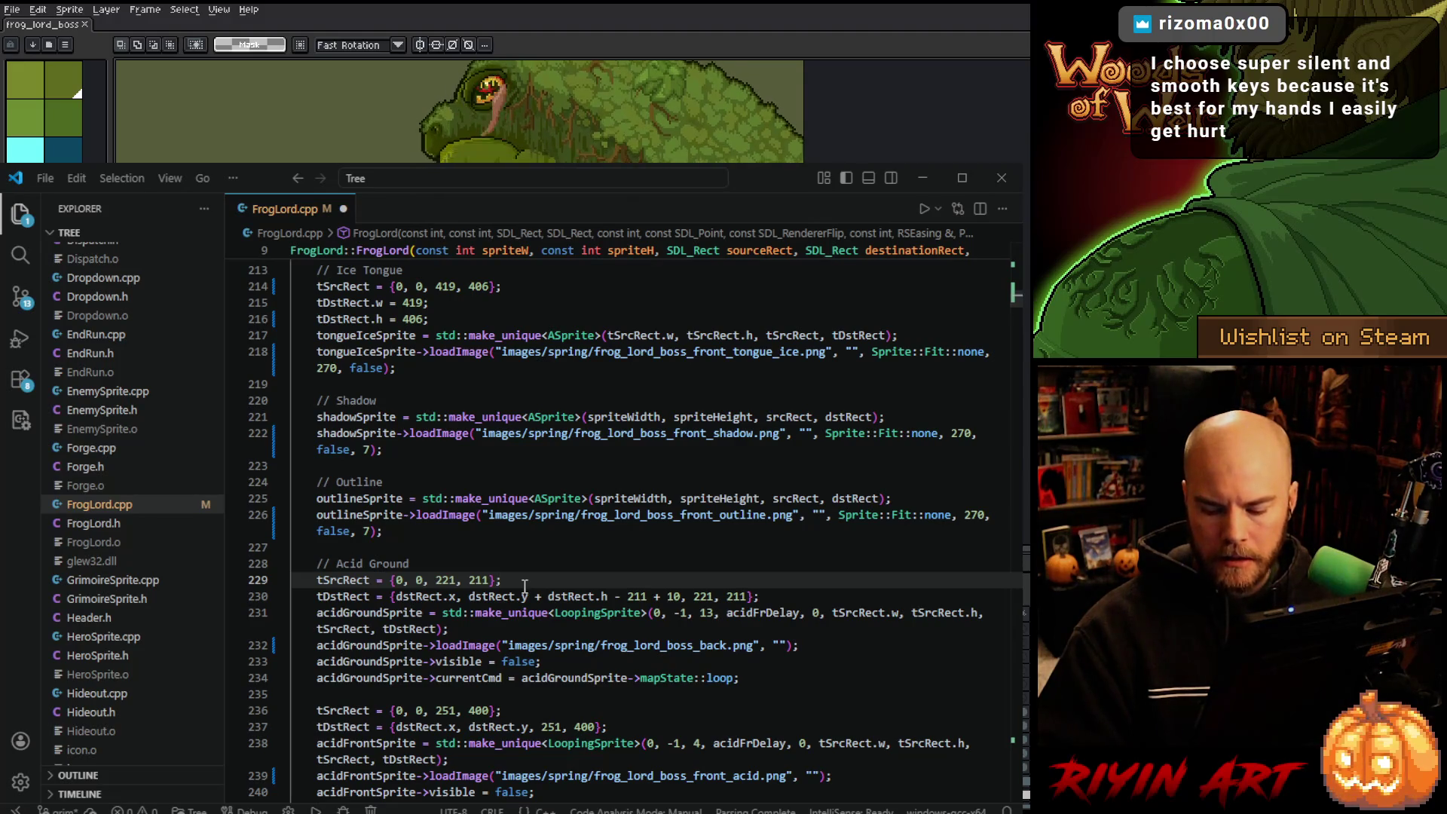
# Comment the old Acid Ground size and change its source rect to 220 by 215.
pyautogui.write('//221')
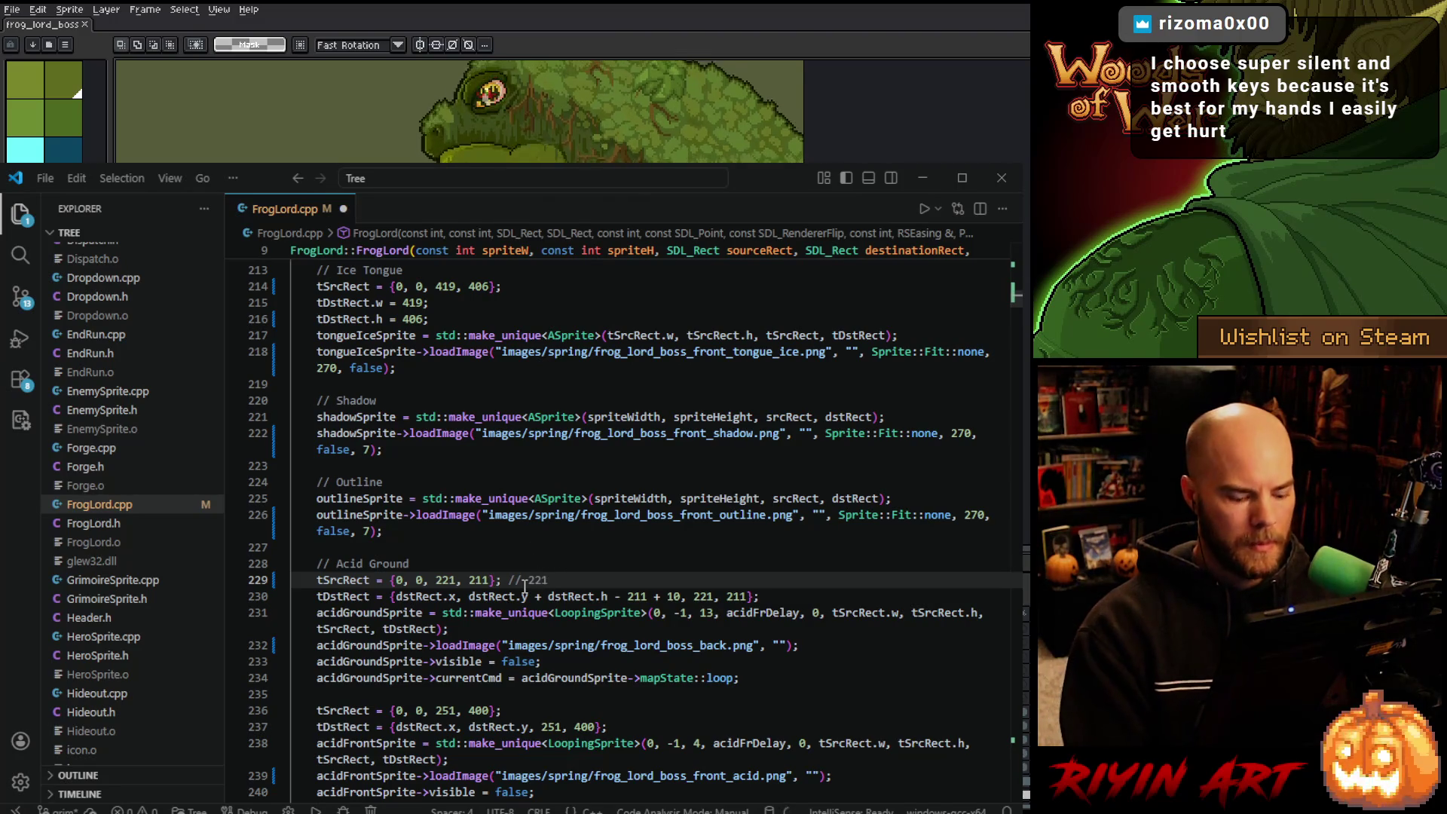
pyautogui.write(', ')
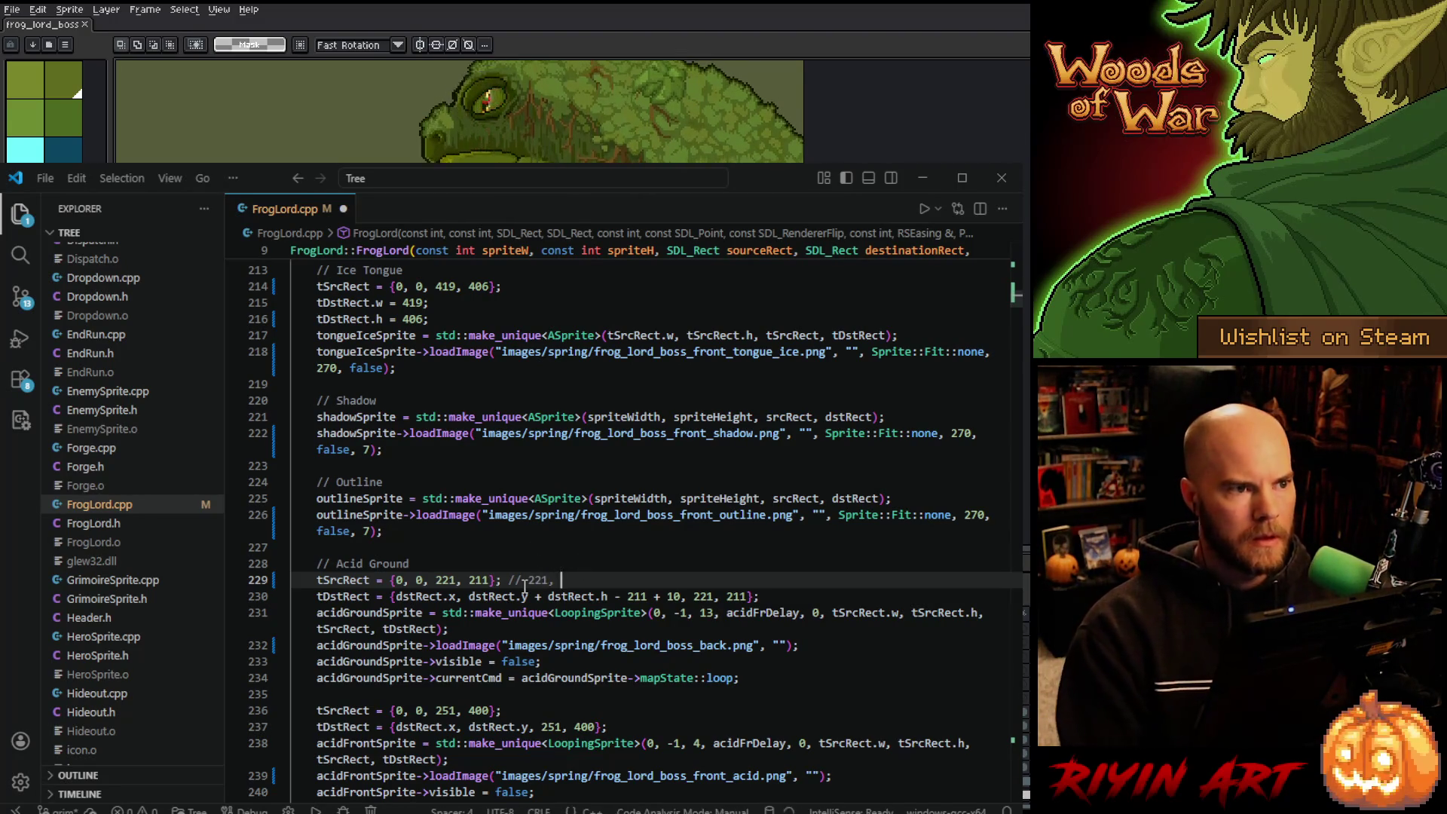
pyautogui.write('22')
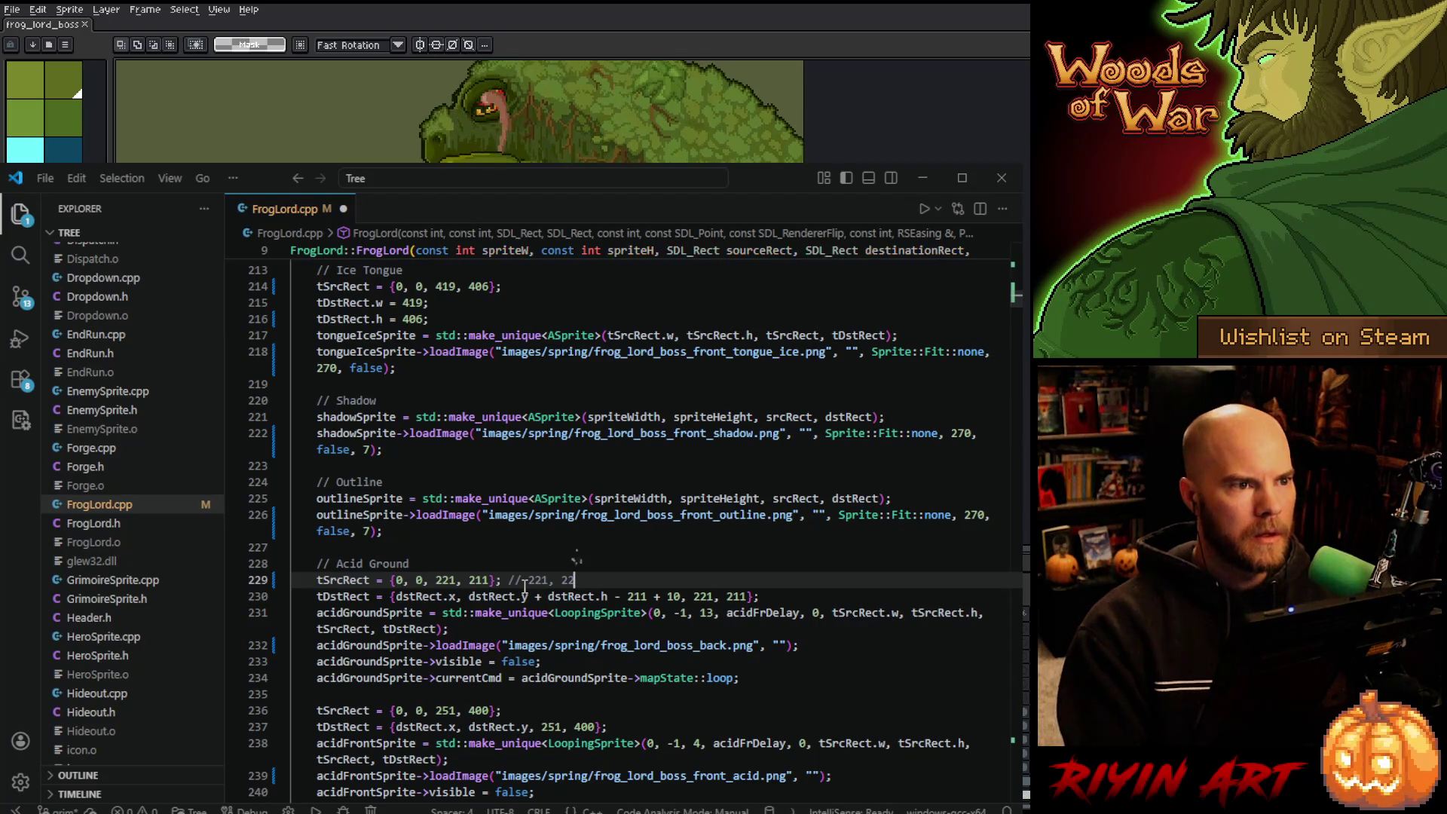
pyautogui.write('11')
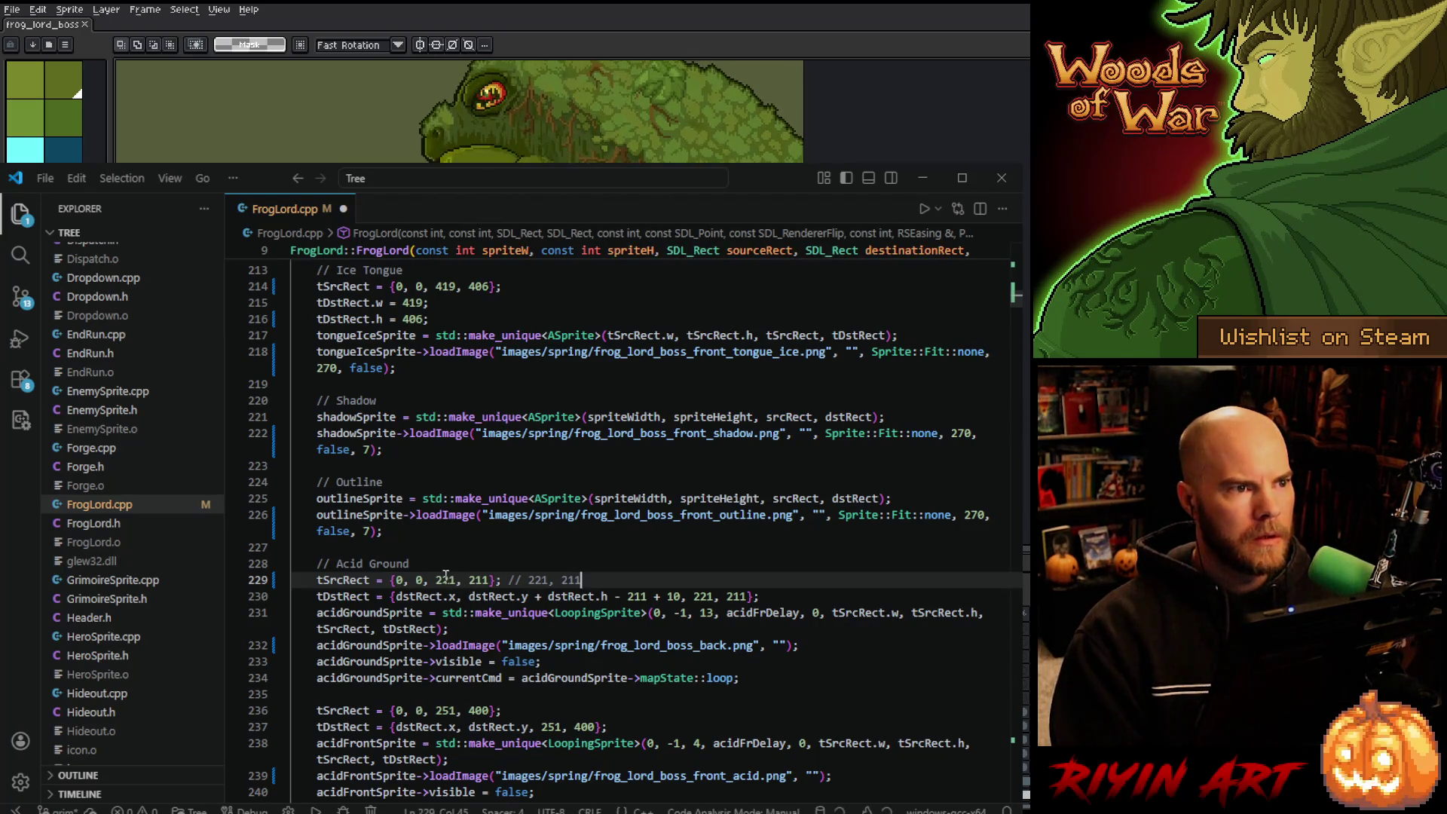
pyautogui.click(445, 577)
pyautogui.press('BackSpace')
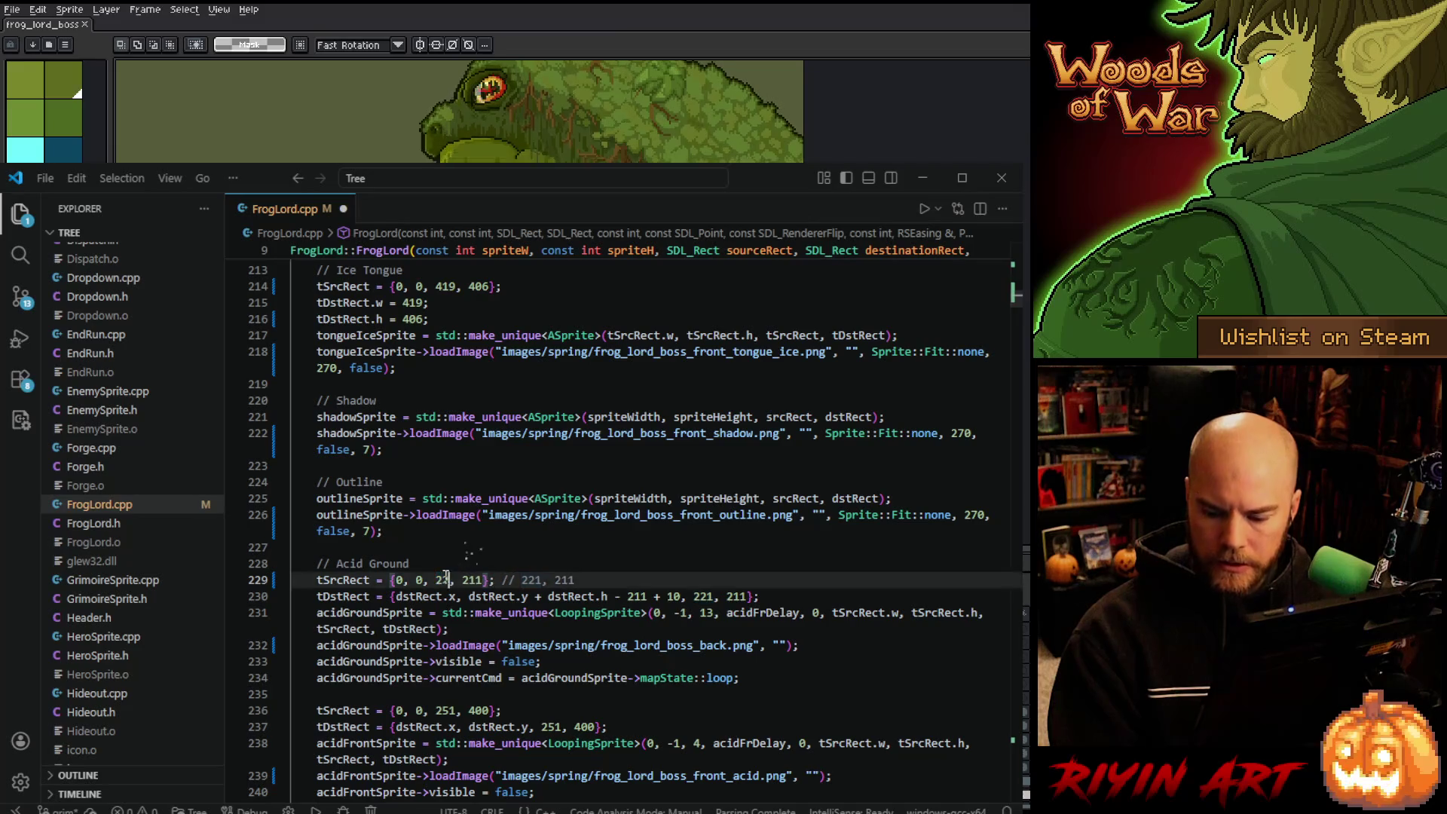
pyautogui.write('20')
pyautogui.click(488, 580)
pyautogui.press('BackSpace')
pyautogui.write('5')
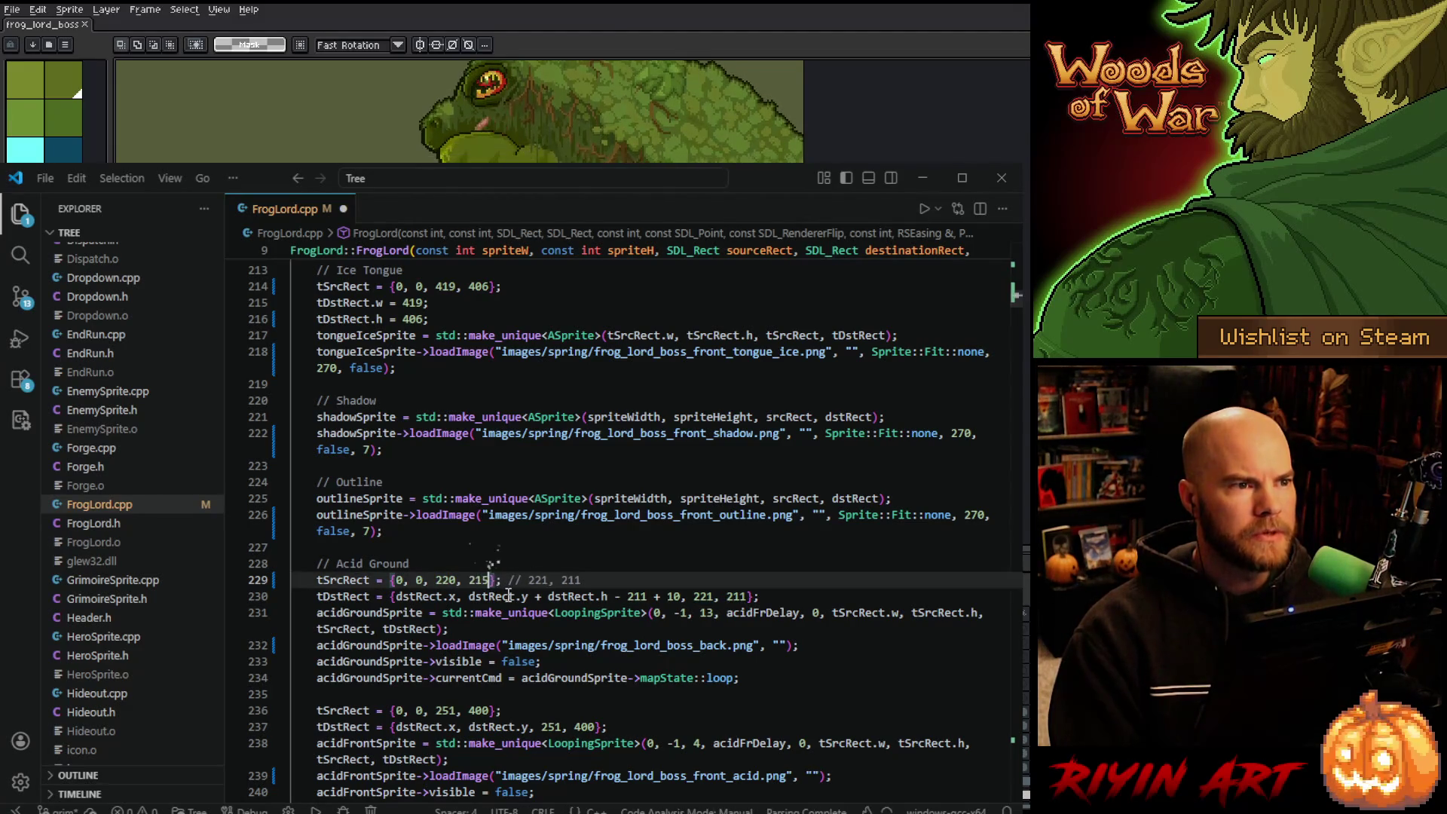
# Change the Acid Ground destination offset on line 230 from 211 to 215.
pyautogui.click(640, 595)
pyautogui.doubleClick(640, 595)
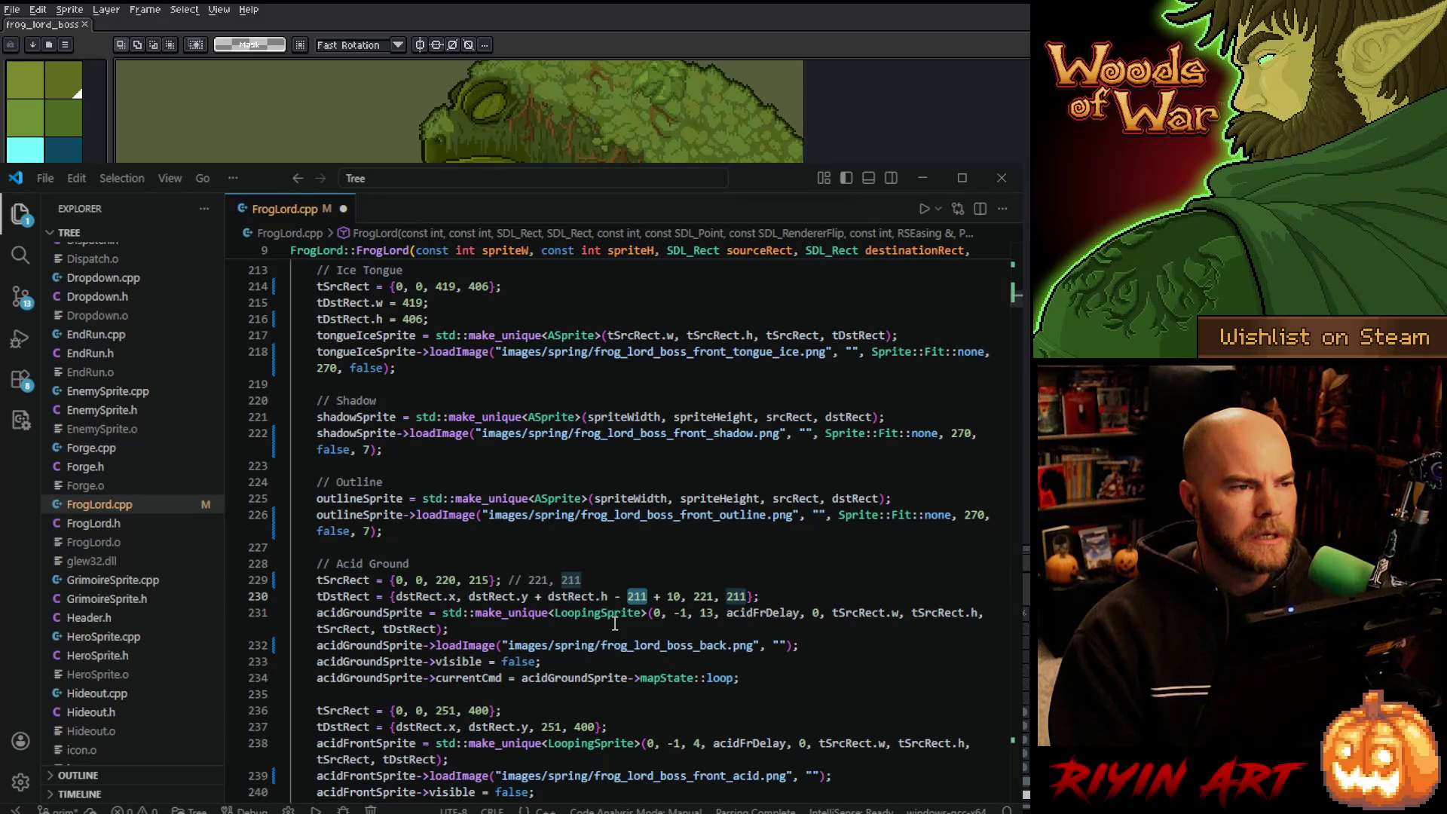
pyautogui.write('220')
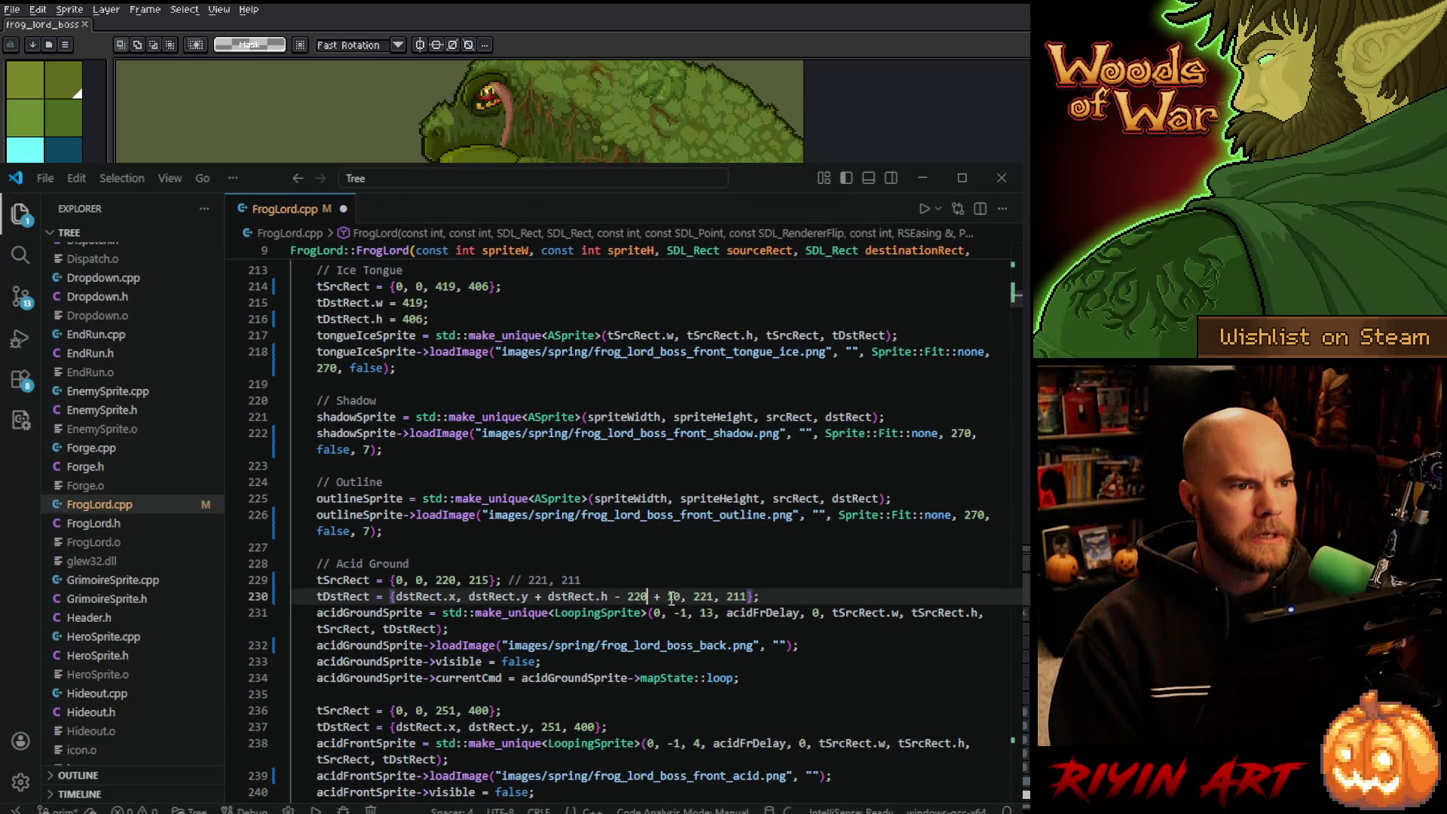
pyautogui.moveTo(690, 593)
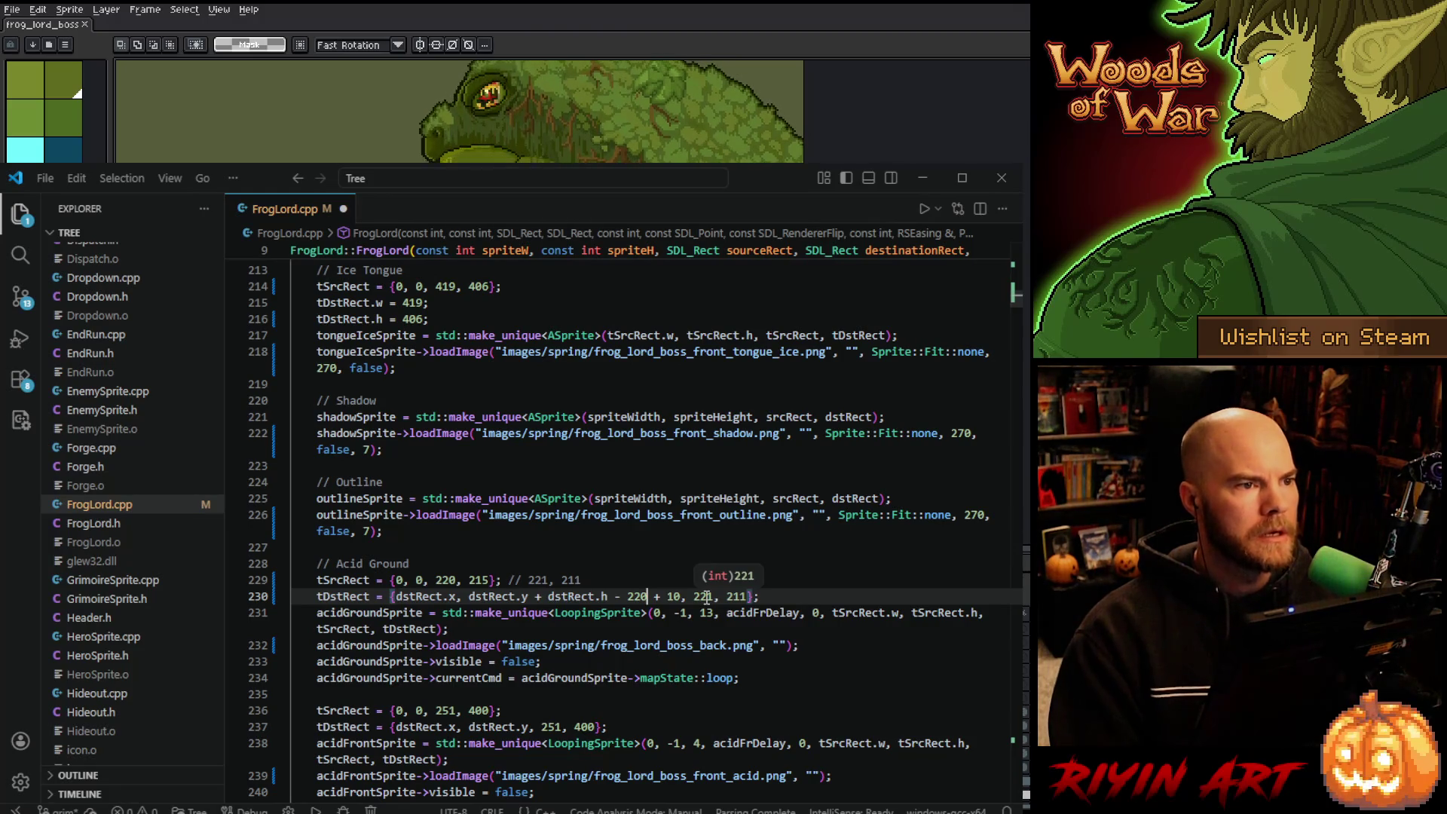
pyautogui.press('BackSpace')
pyautogui.press('BackSpace')
pyautogui.press('BackSpace')
pyautogui.write('211')
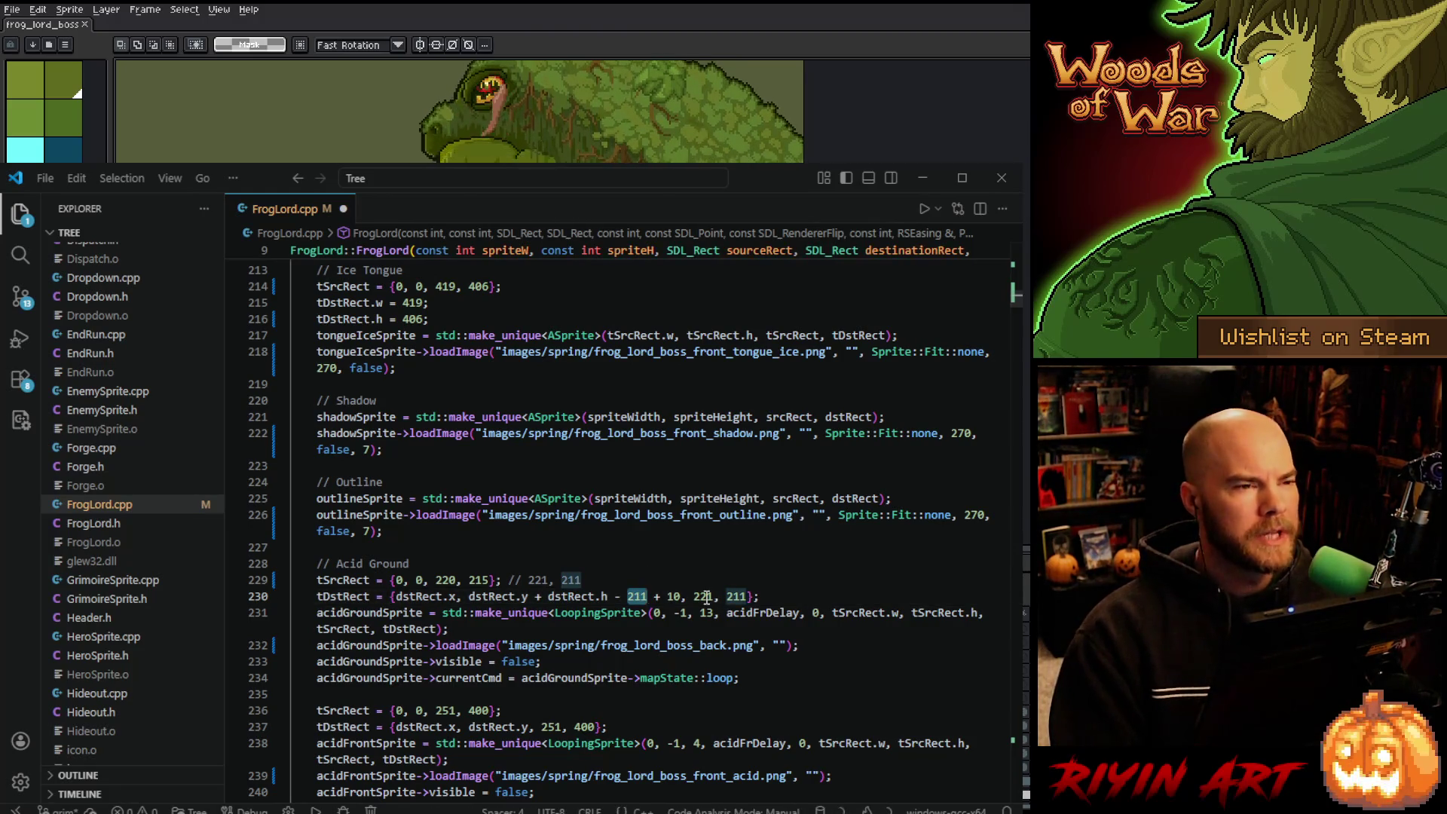
pyautogui.click(635, 596)
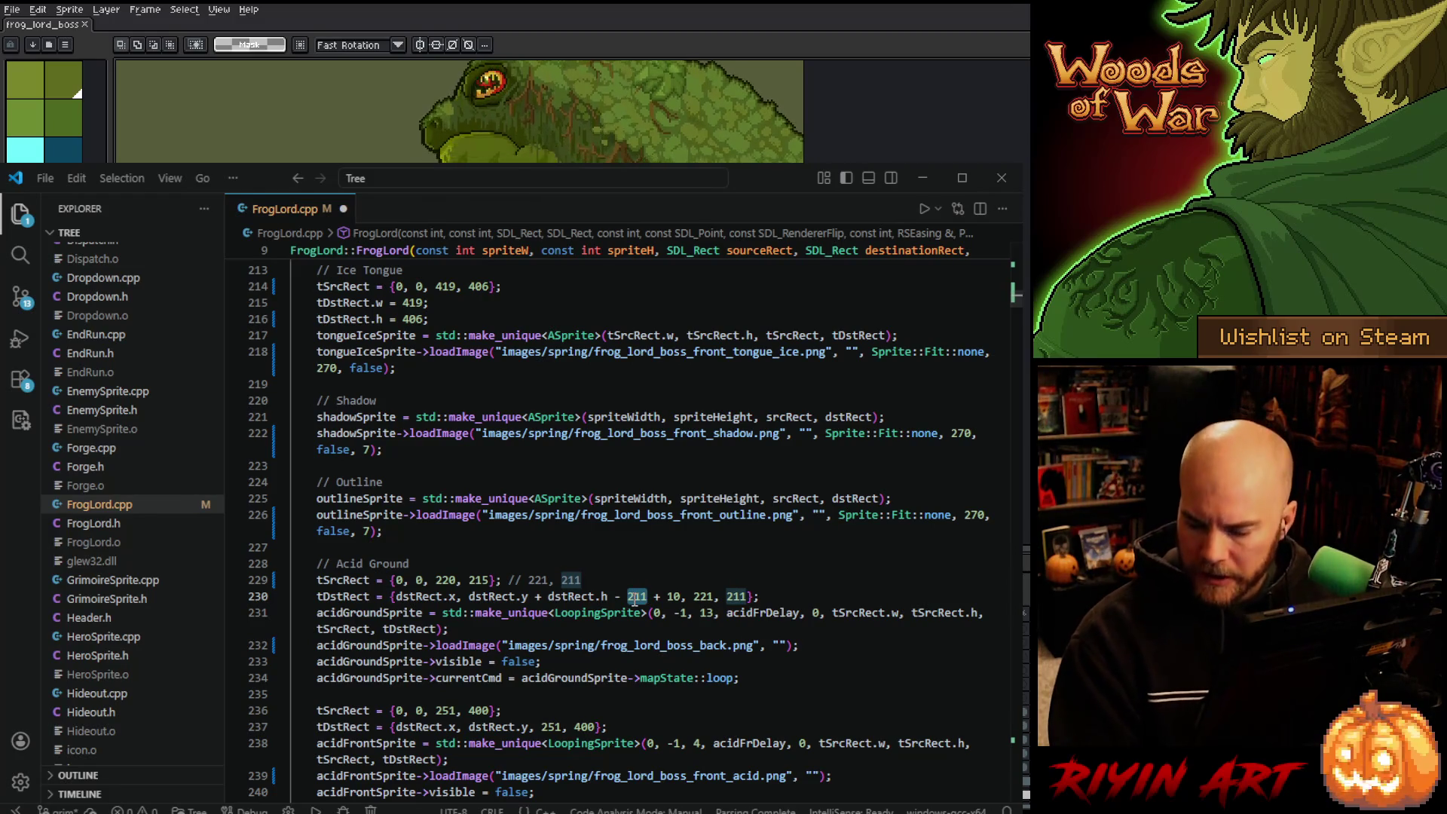
pyautogui.press('BackSpace')
pyautogui.write('5')
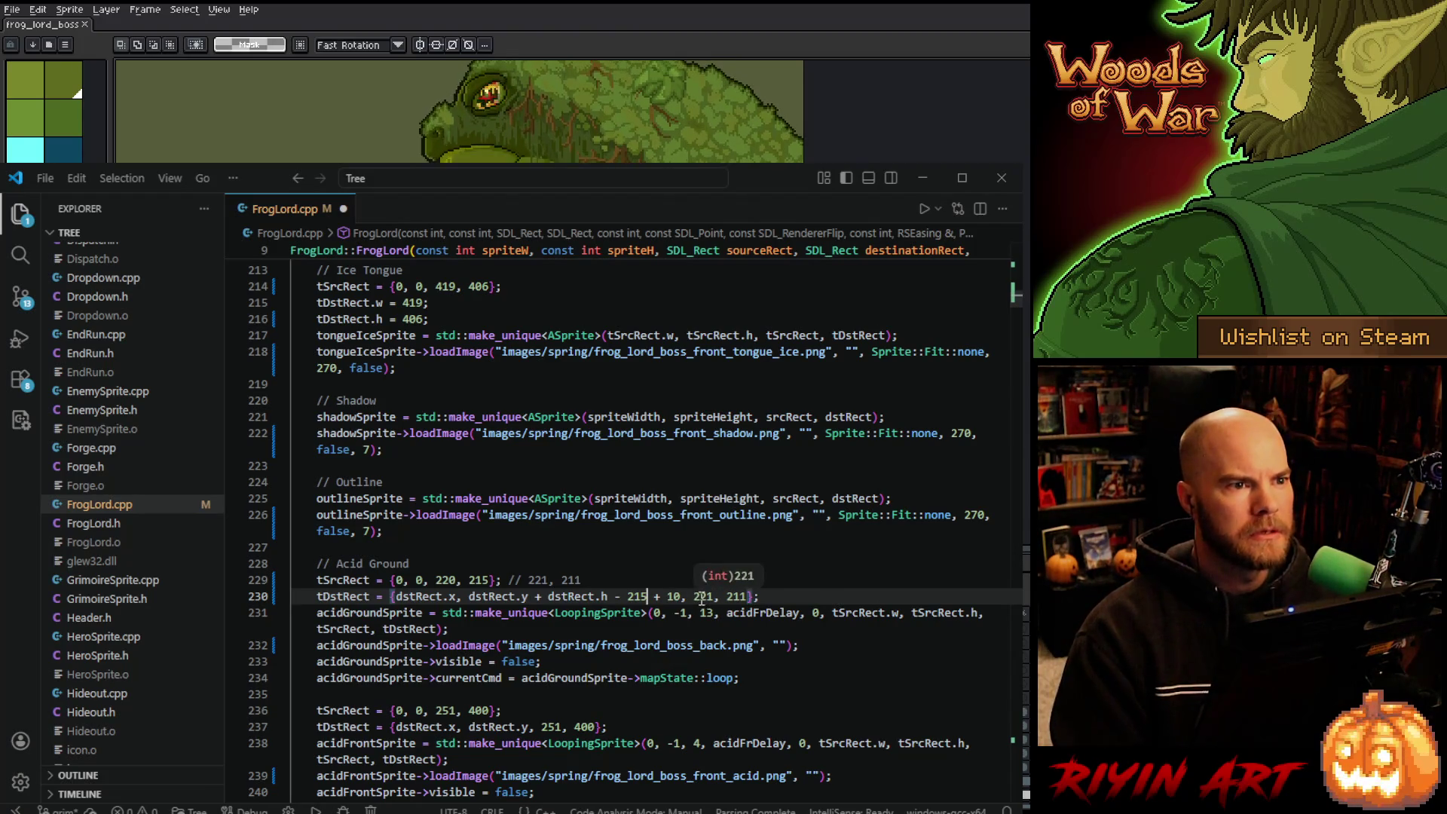
# Set the Acid Ground destination size to 220 by 215 and save FrogLord.cpp.
pyautogui.doubleClick(706, 597)
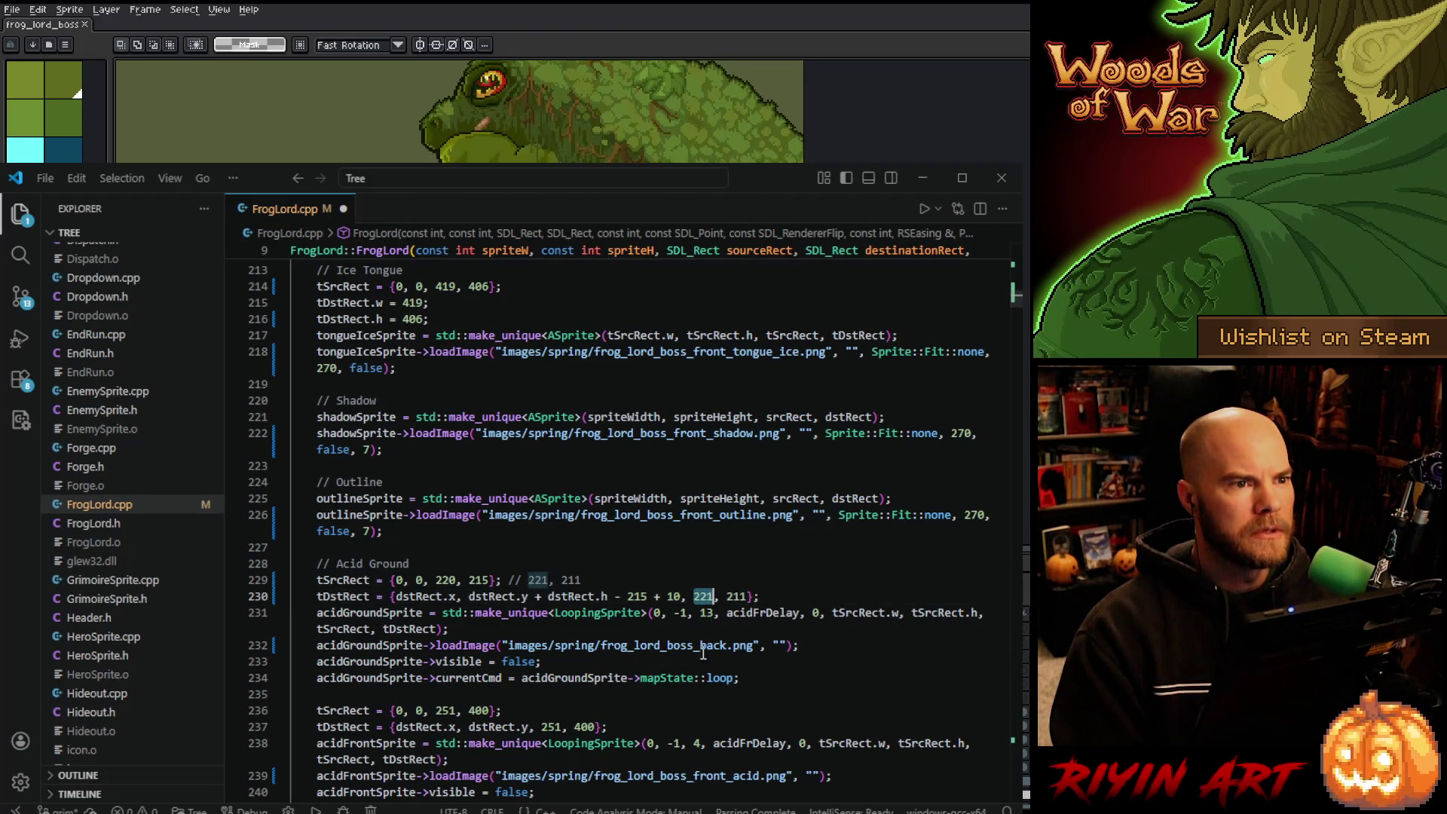
pyautogui.write('220')
pyautogui.click(737, 592)
pyautogui.doubleClick(737, 594)
pyautogui.write('215')
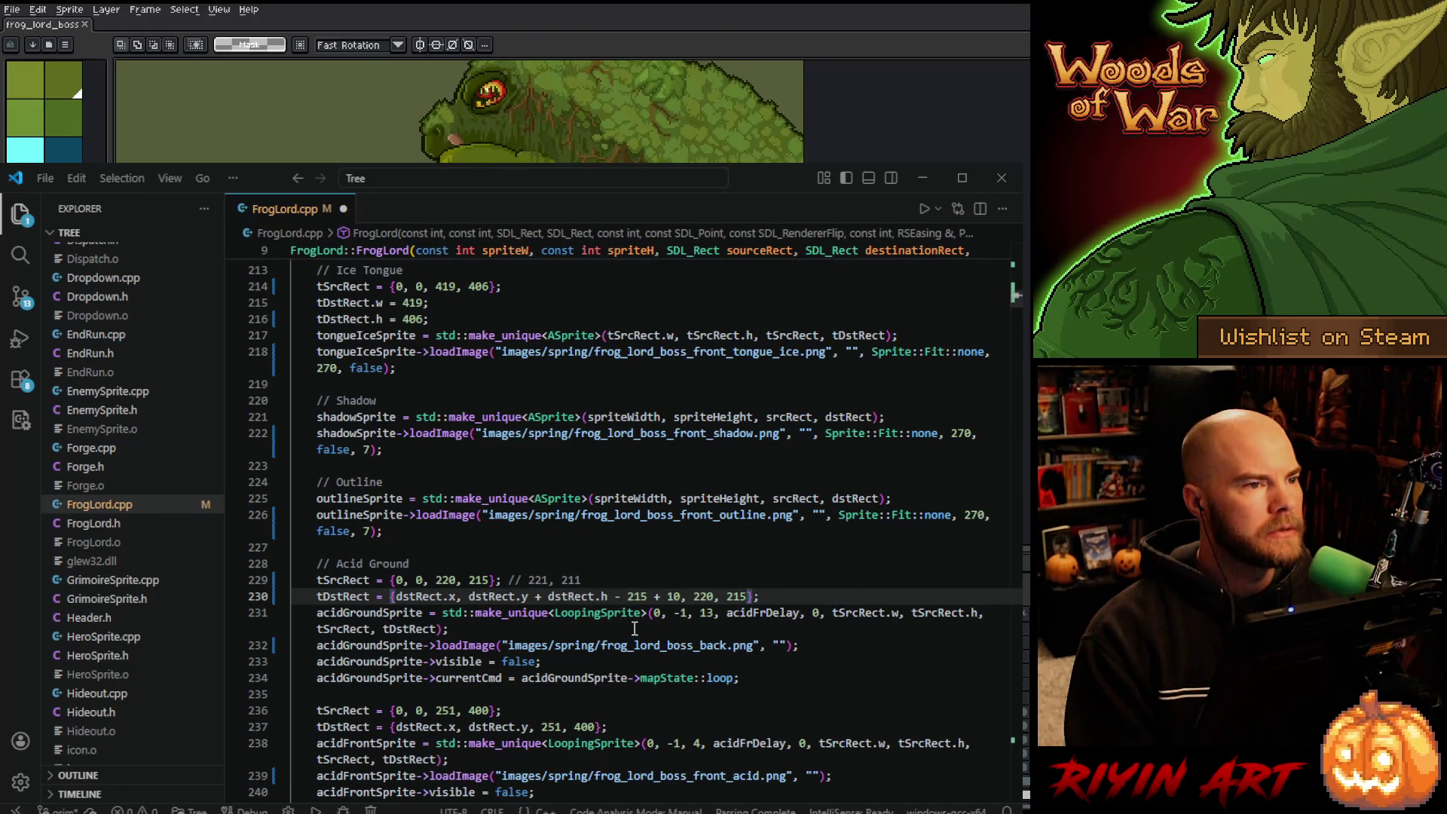
pyautogui.scroll(-2, 634, 628)
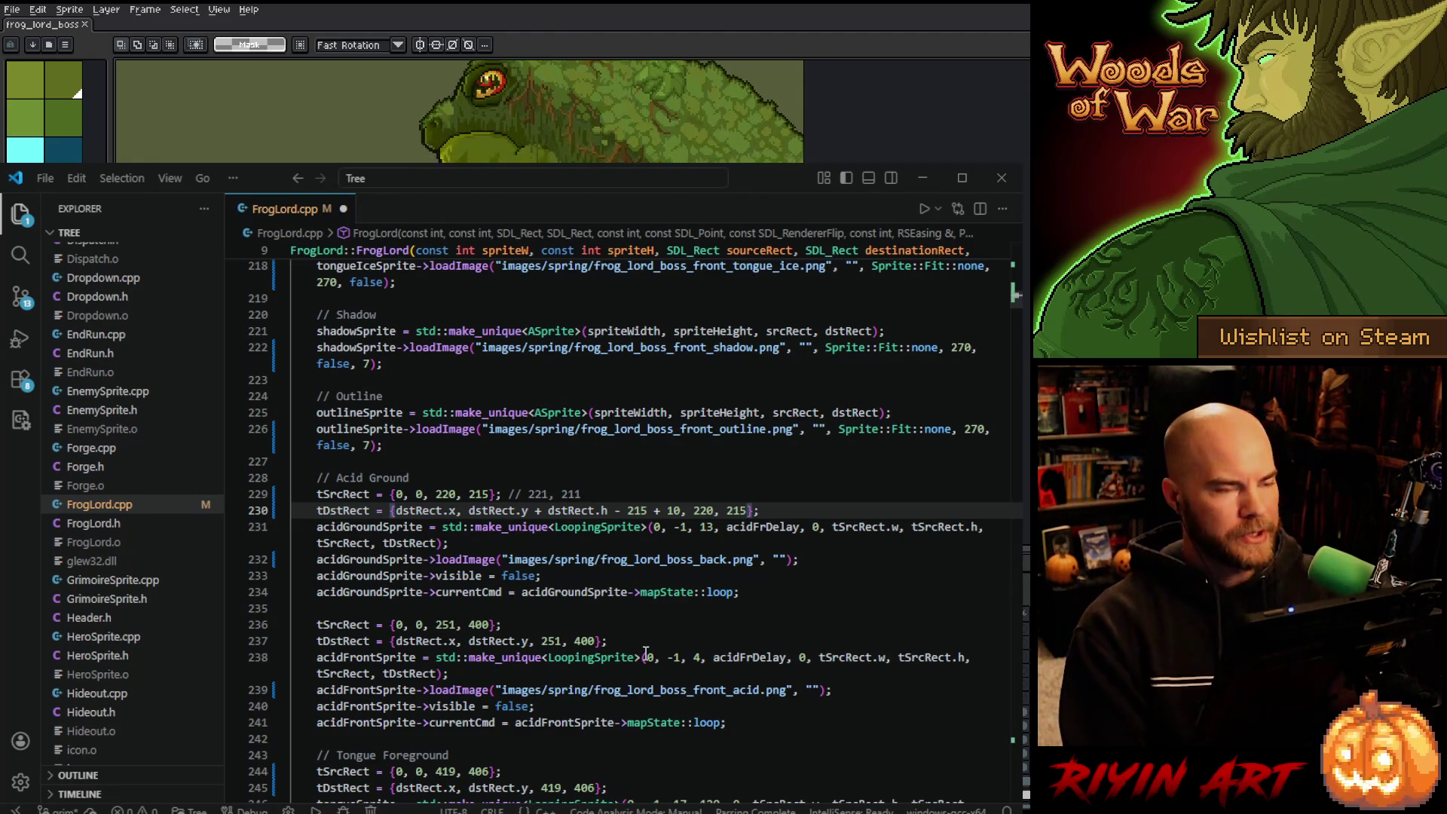
pyautogui.hotkey('ctrl', 's')
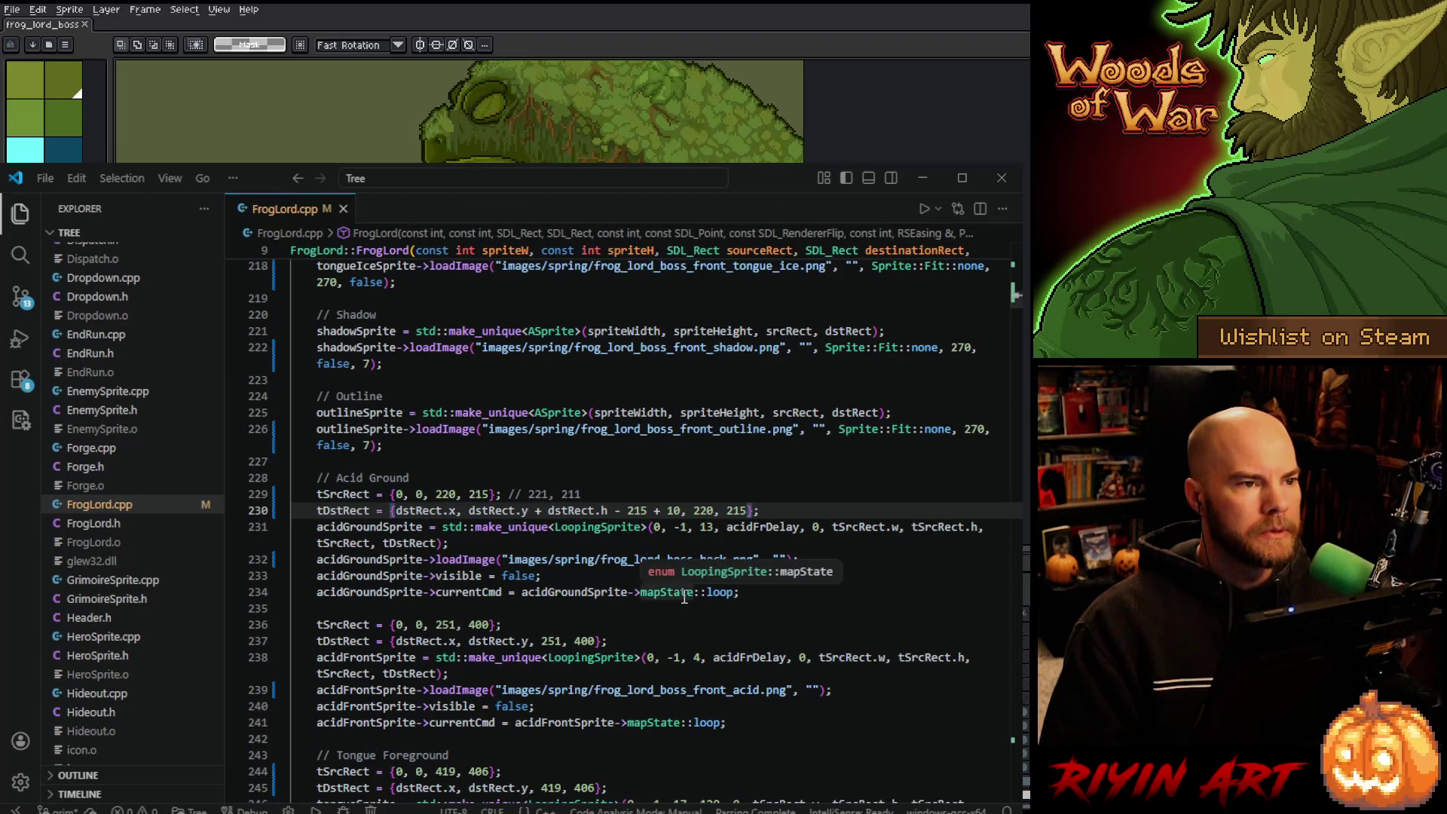
# Review the Acid Ground destination line and its frog_lord_boss_back image name.
pyautogui.click(821, 542)
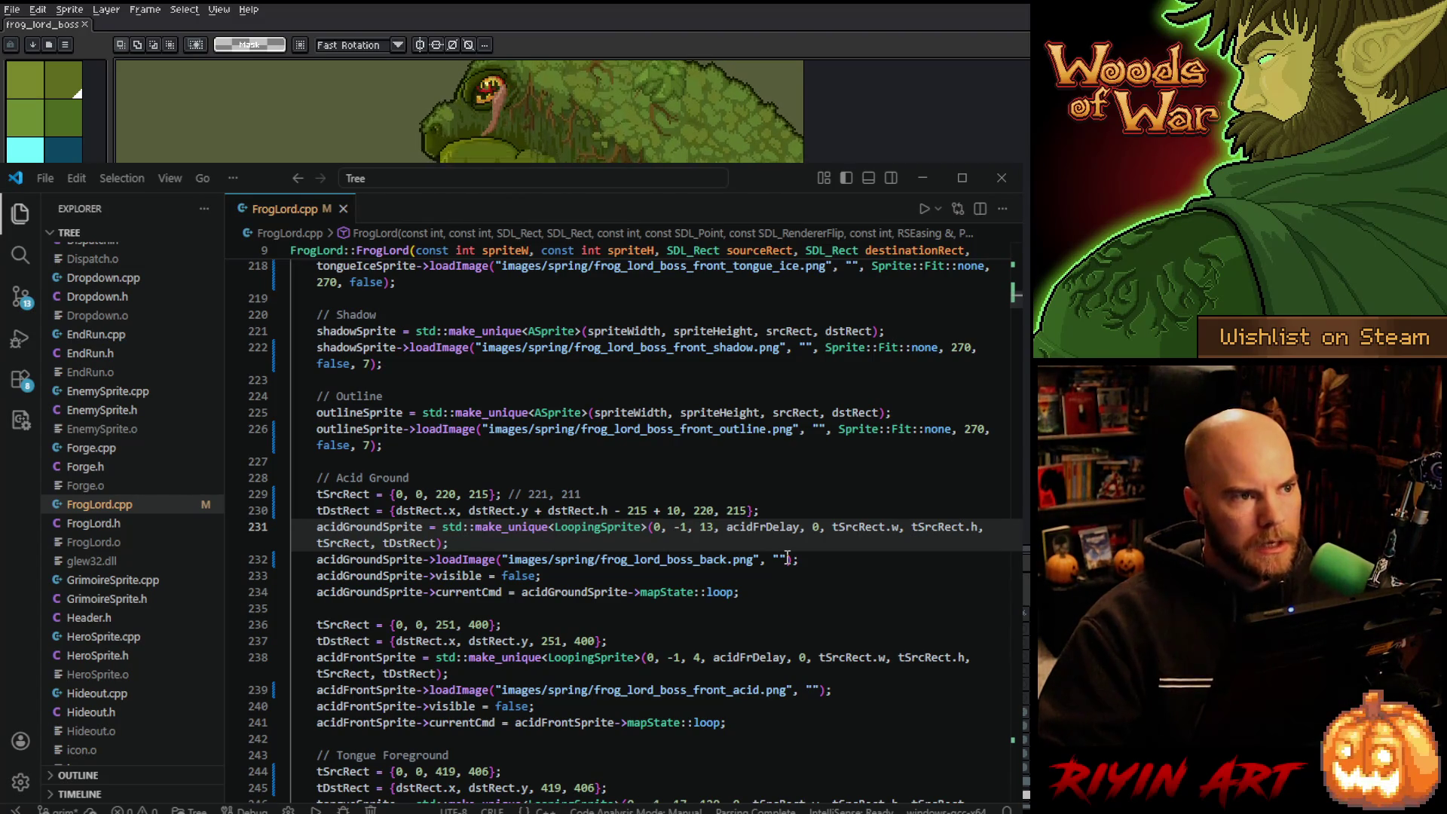
pyautogui.doubleClick(675, 559)
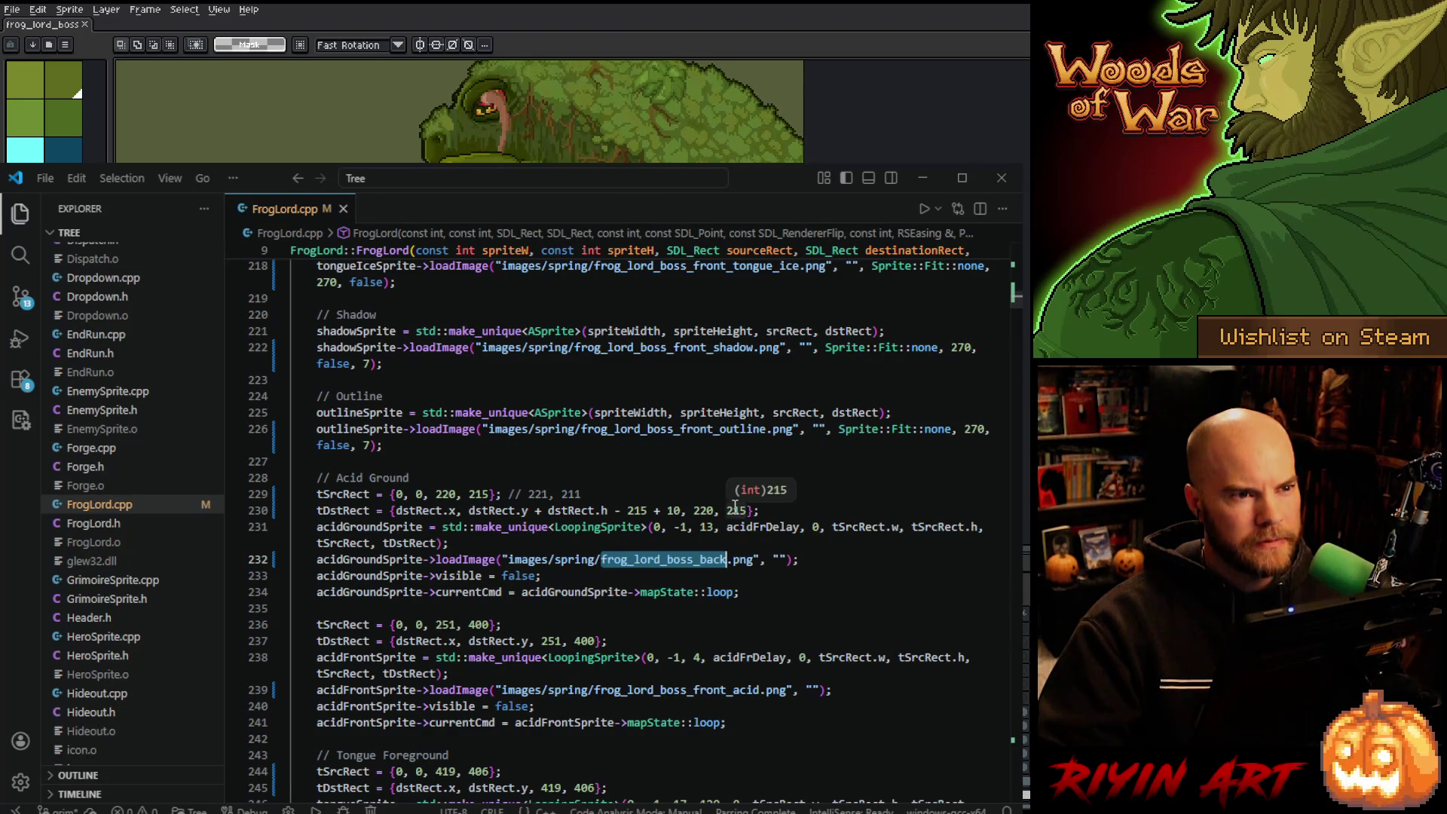
# Set the acid front source rect width and height to 419 and 406.
pyautogui.scroll(-2, 732, 504)
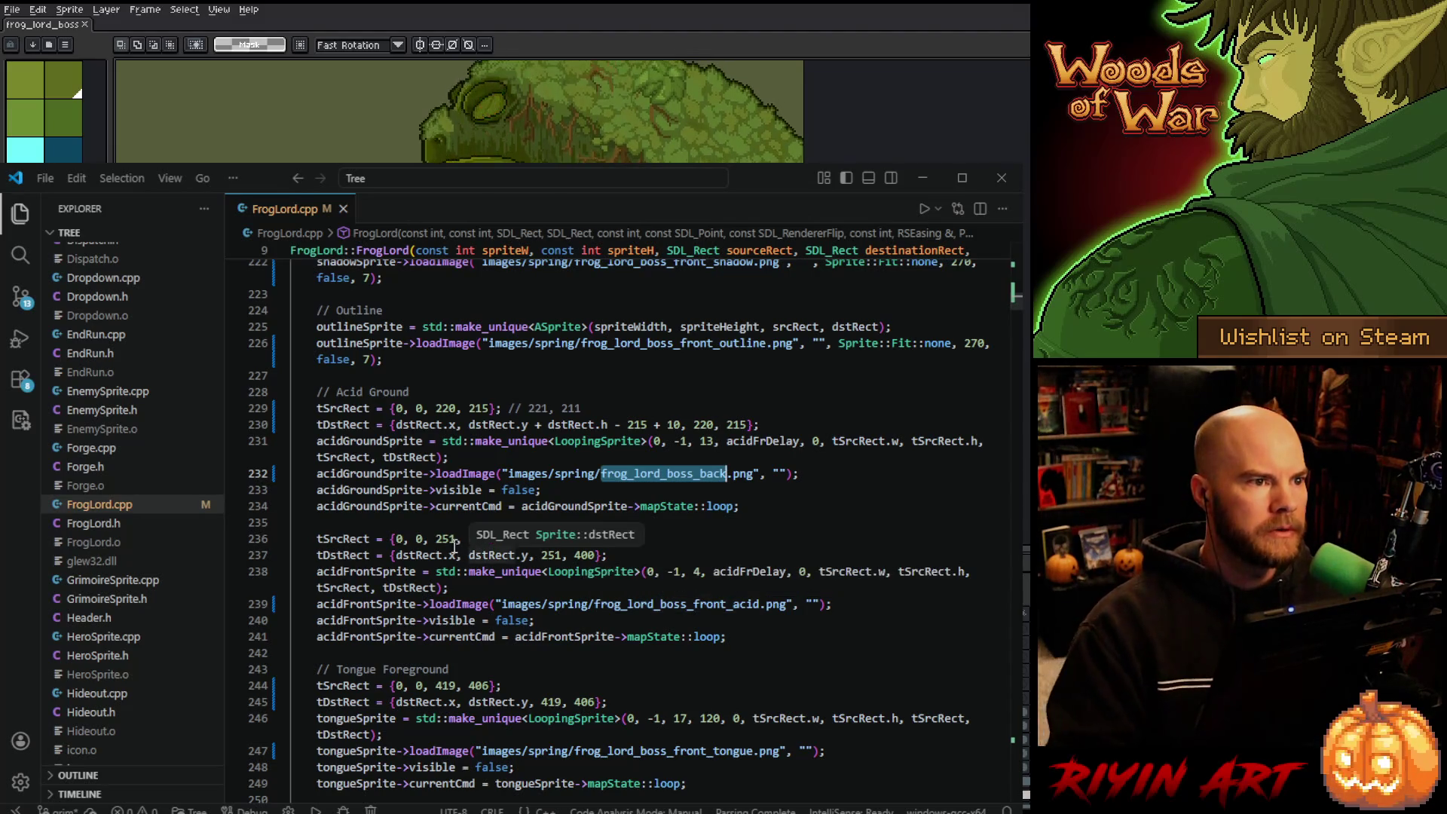
pyautogui.doubleClick(446, 538)
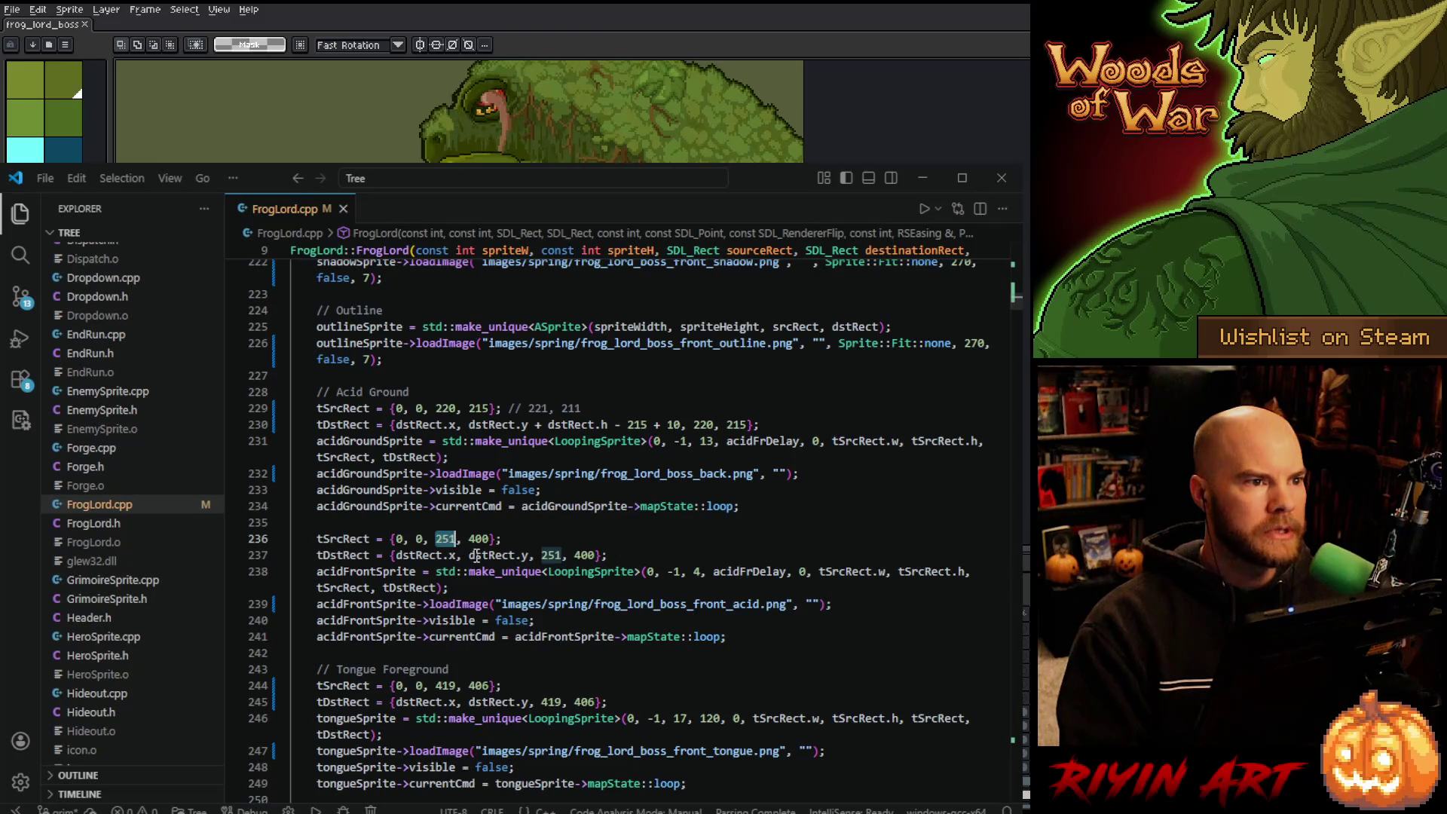
pyautogui.write('419')
pyautogui.doubleClick(482, 540)
pyautogui.write('406')
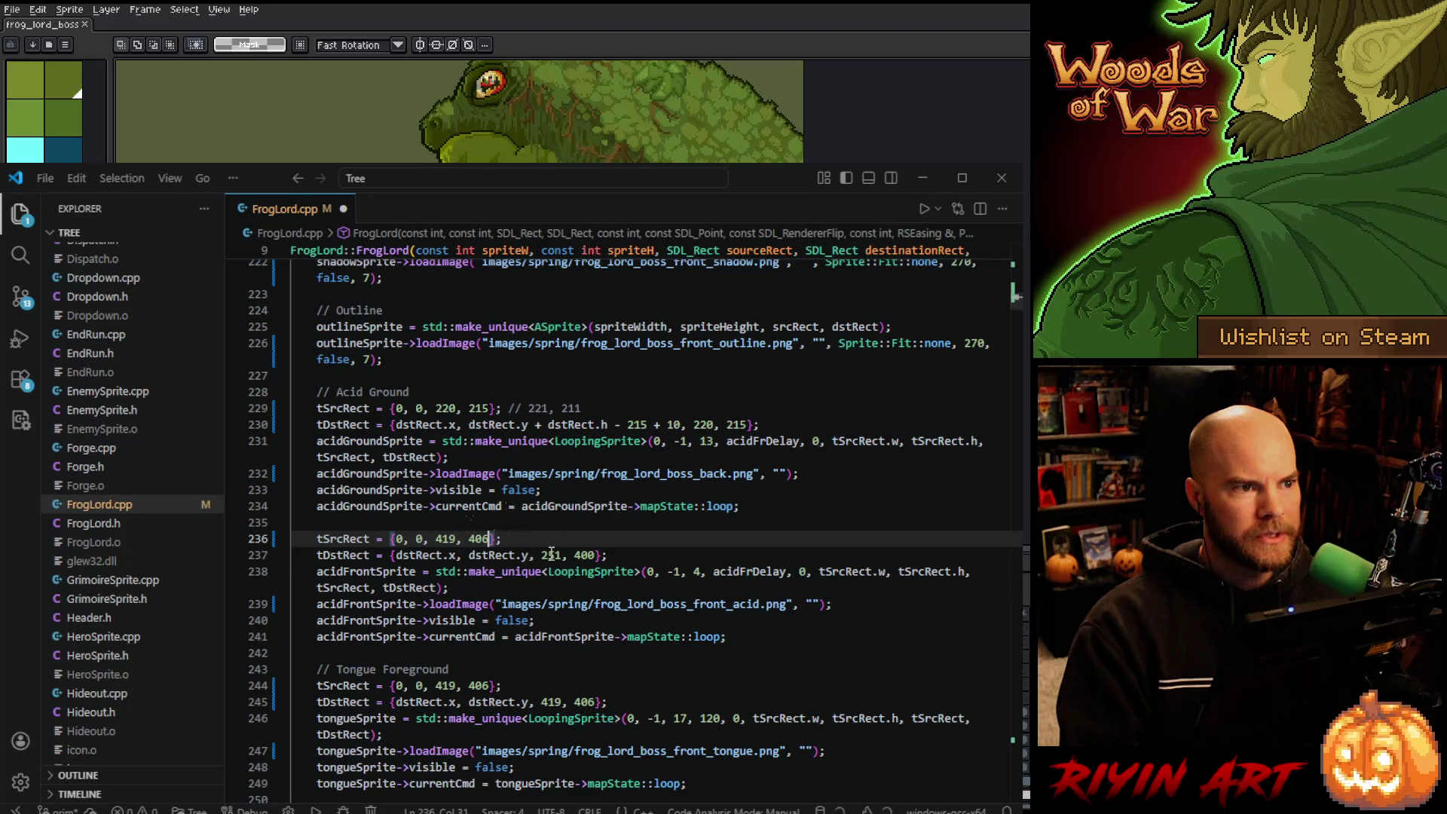
# Set the acid front destination rect on line 237 to 419 by 406.
pyautogui.click(554, 553)
pyautogui.doubleClick(554, 554)
pyautogui.write('419')
pyautogui.doubleClick(587, 555)
pyautogui.write('406')
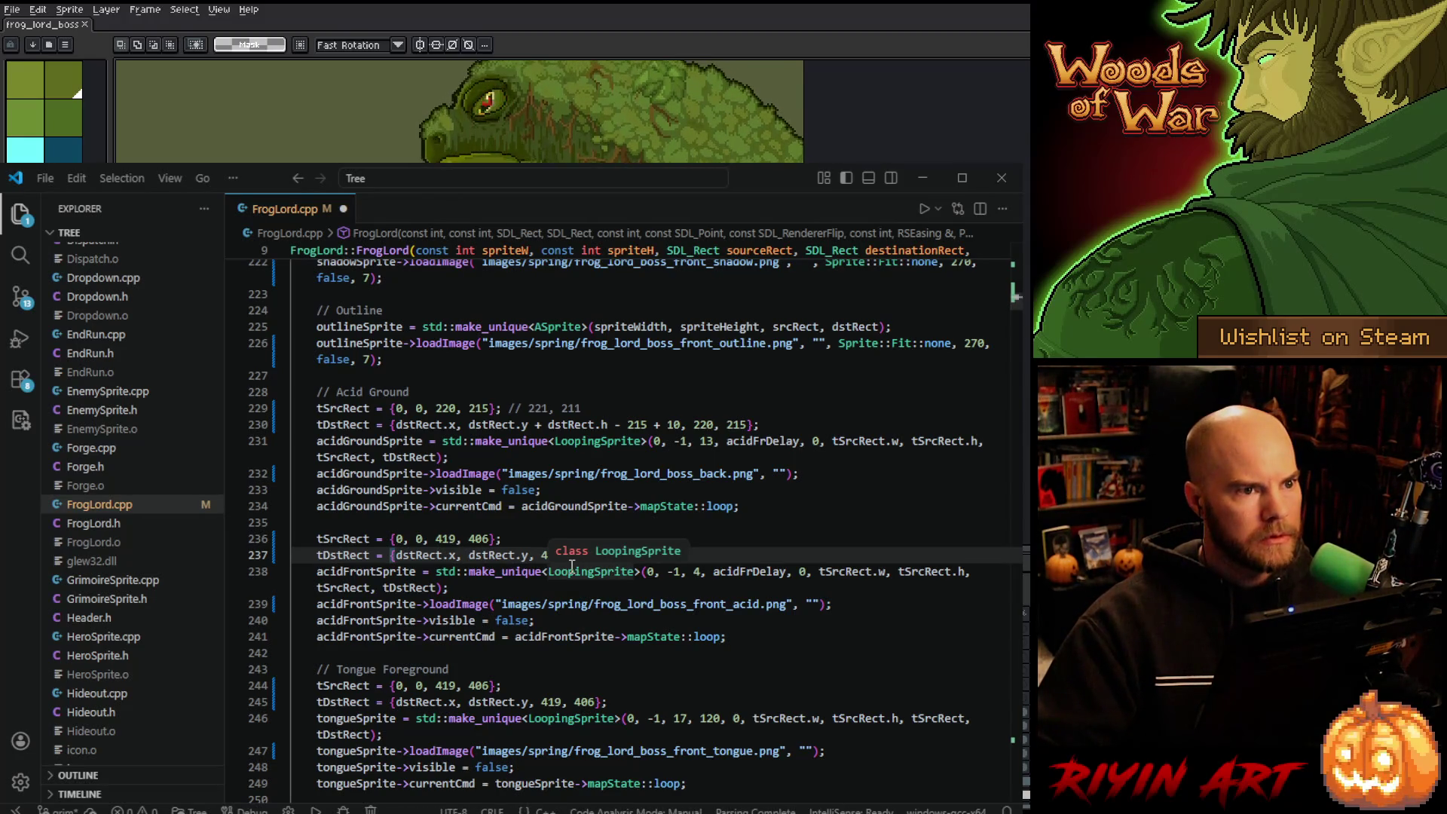
pyautogui.write('19, 406};')
pyautogui.scroll(-4, 466, 577)
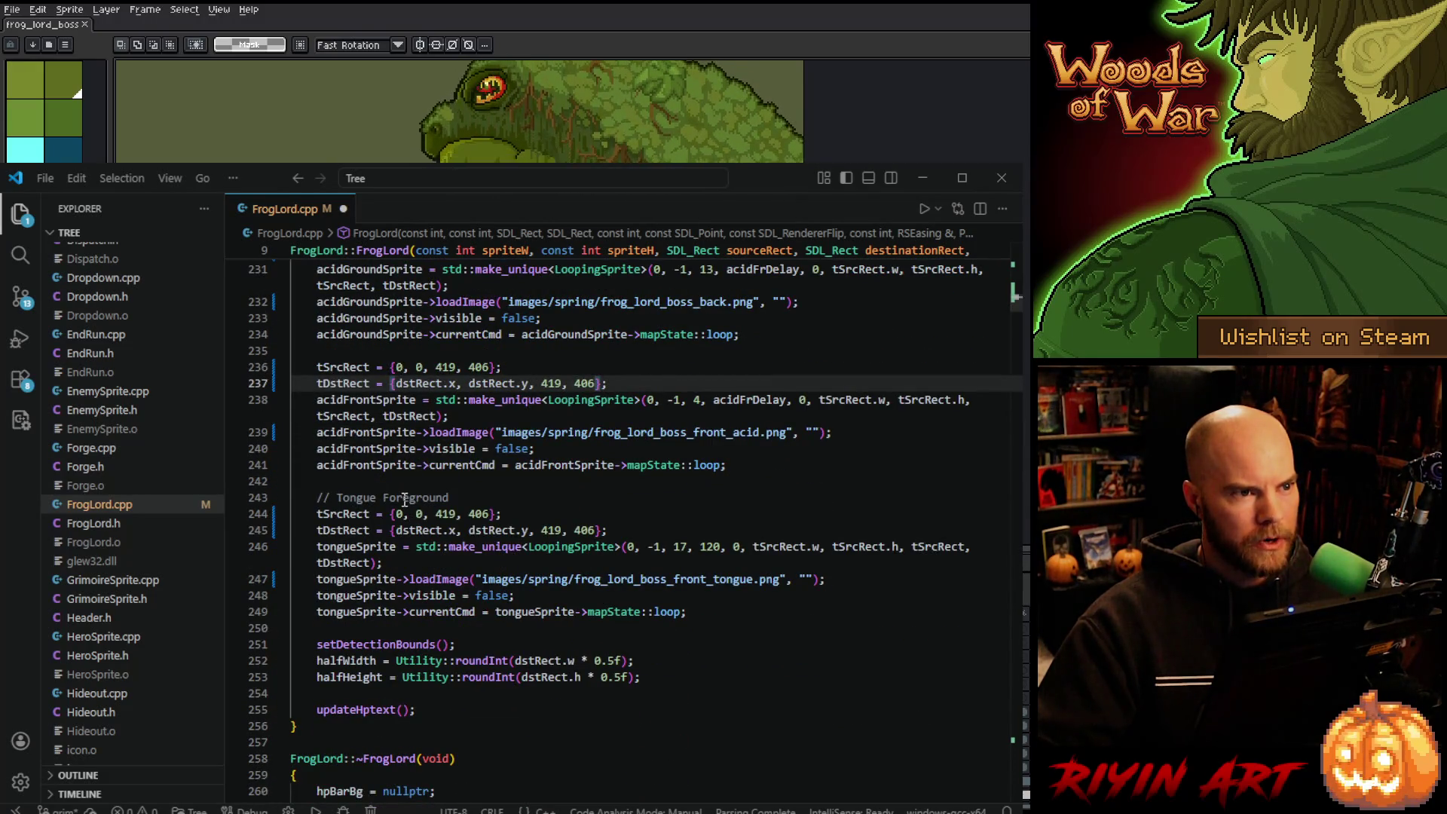
pyautogui.scroll(5, 405, 499)
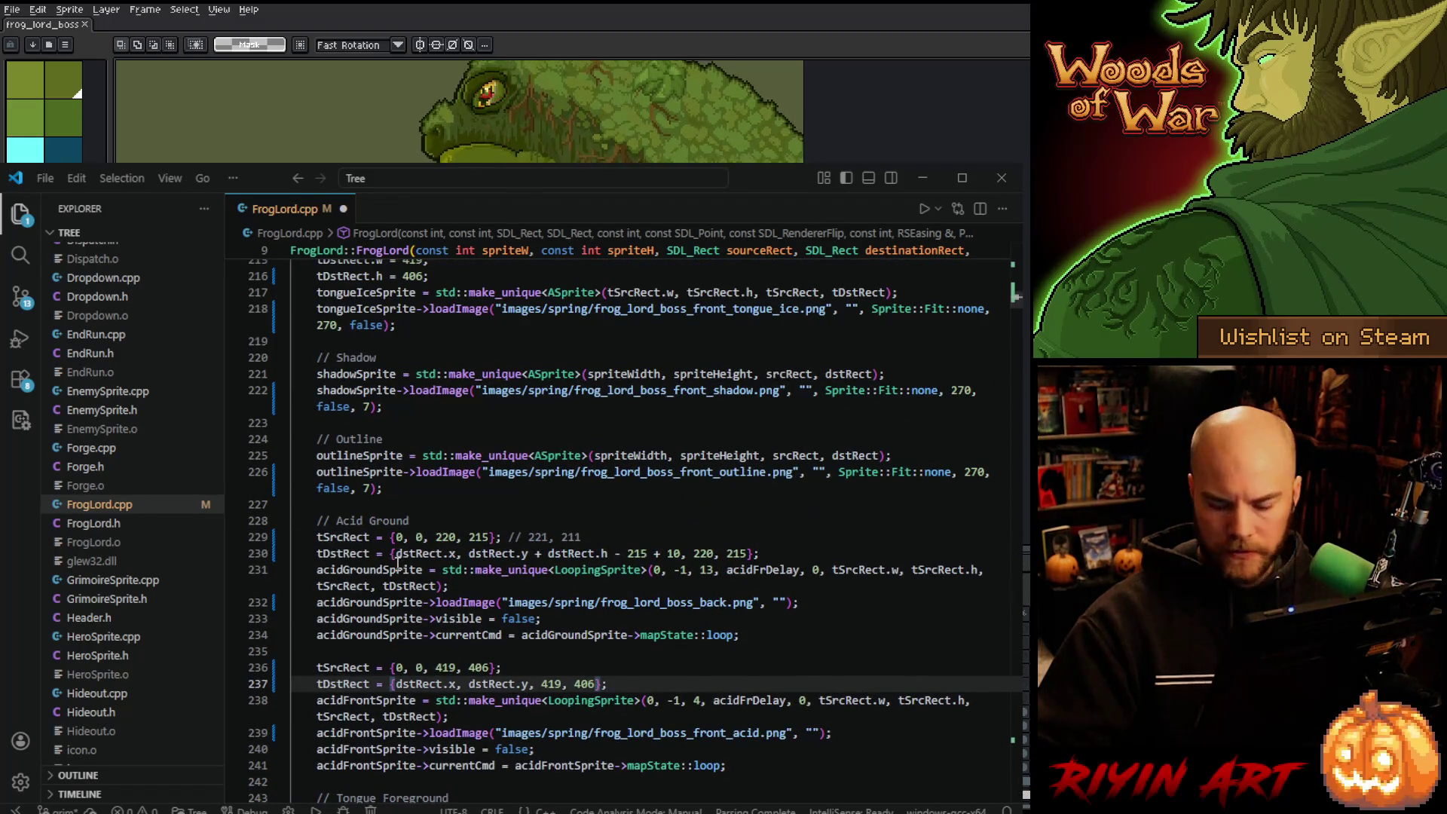
pyautogui.scroll(10, 399, 562)
pyautogui.scroll(4, 398, 565)
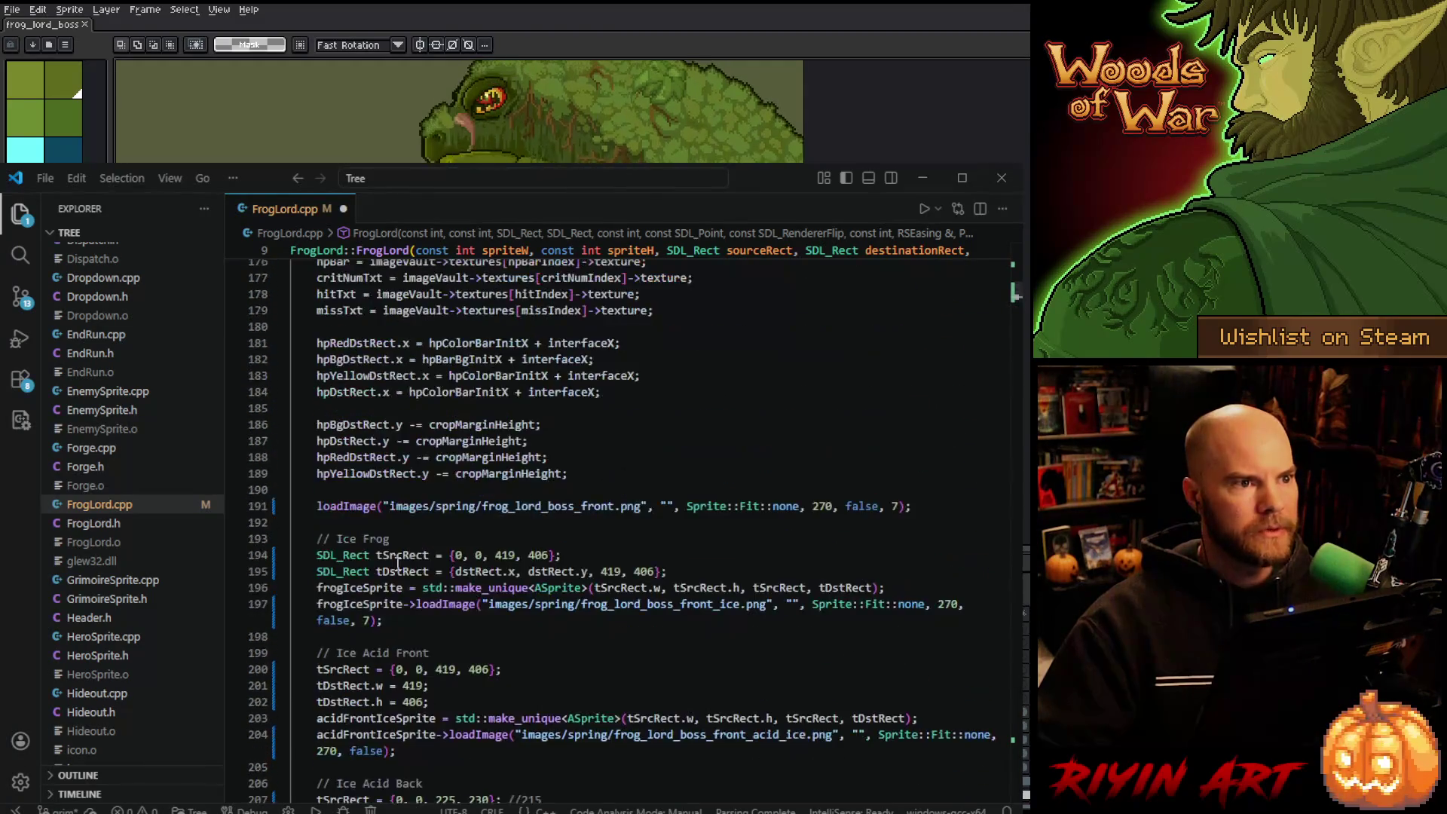
pyautogui.scroll(-2, 374, 496)
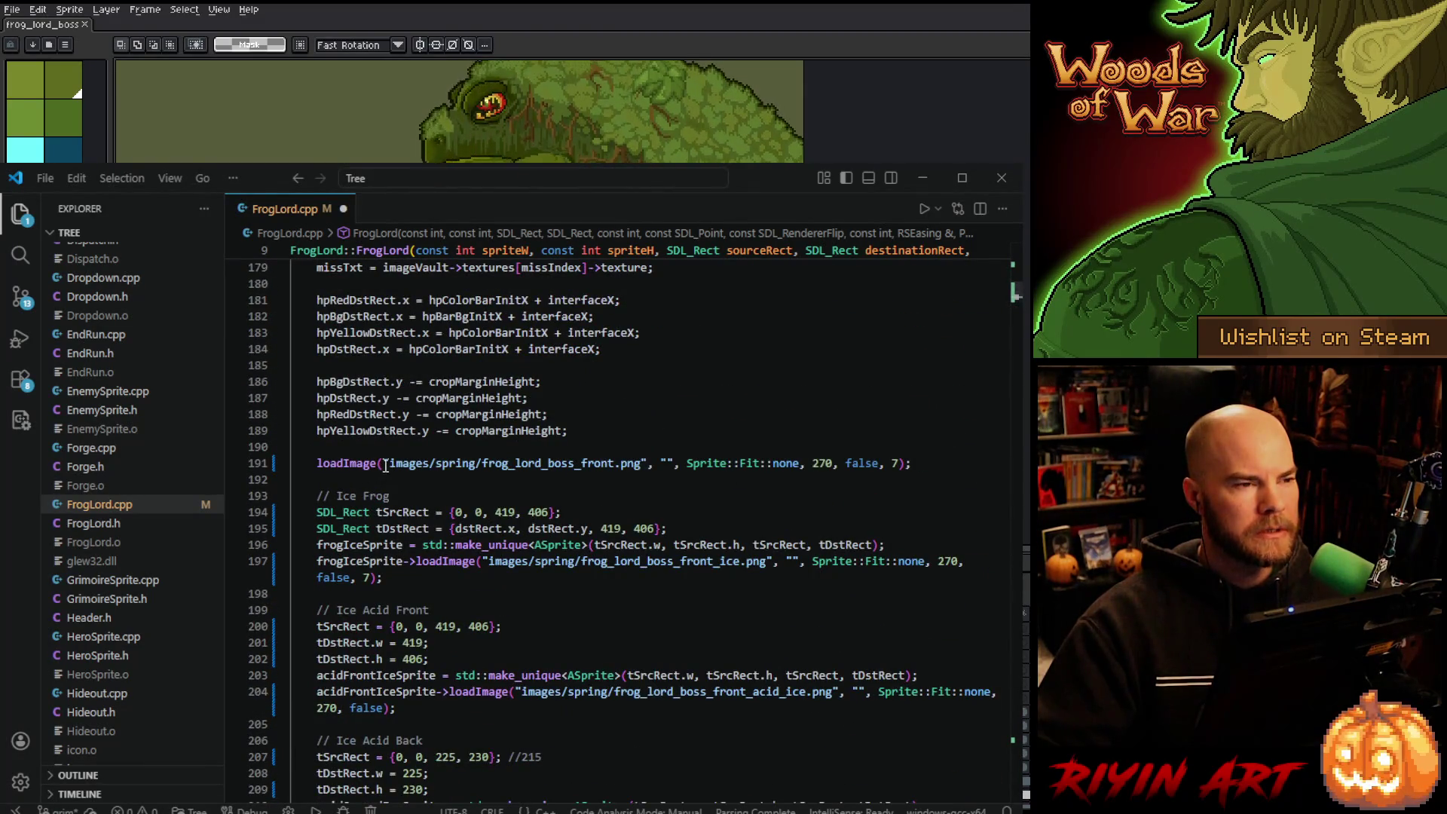
pyautogui.scroll(-2, 384, 464)
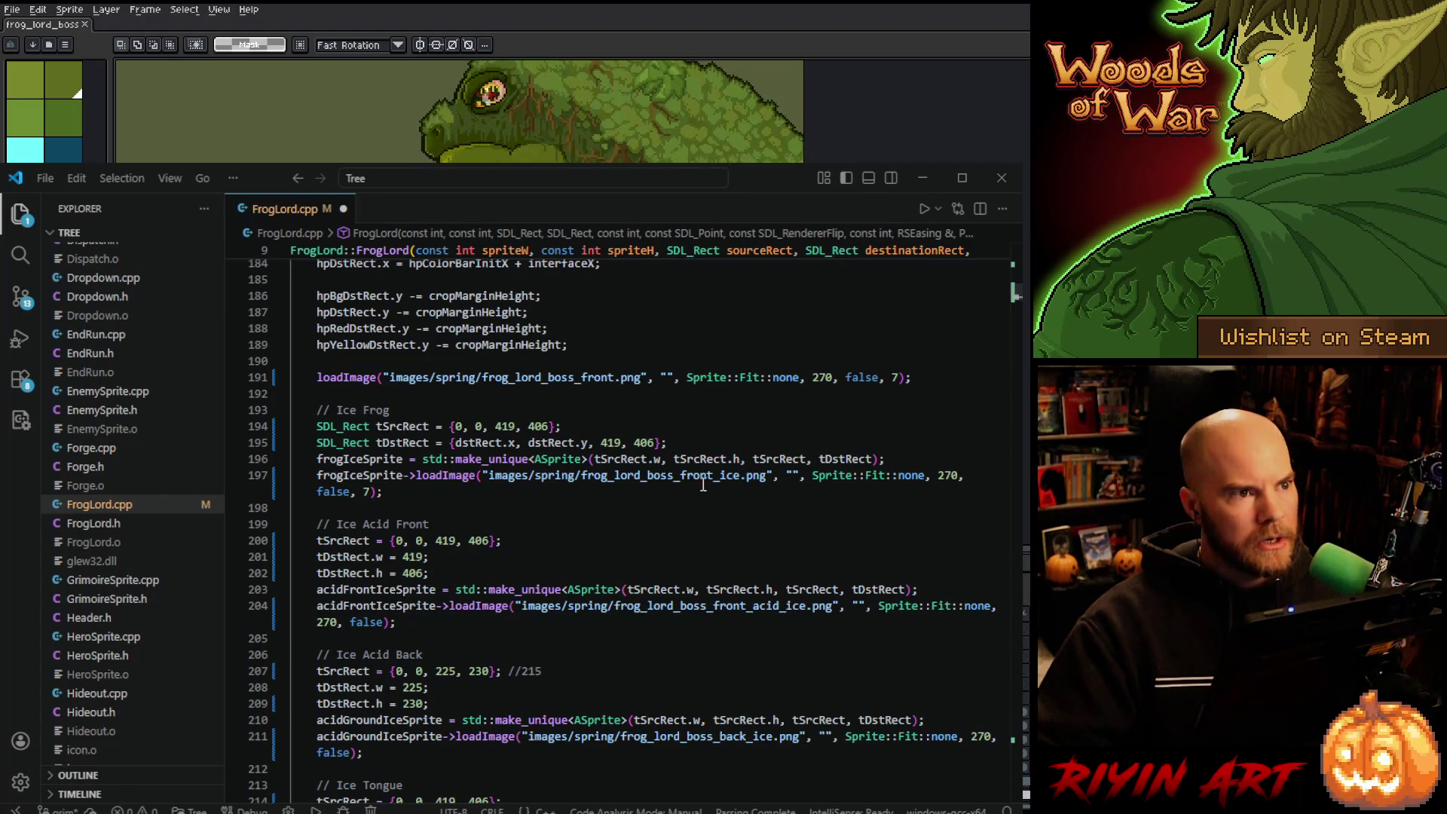
pyautogui.scroll(-3, 526, 494)
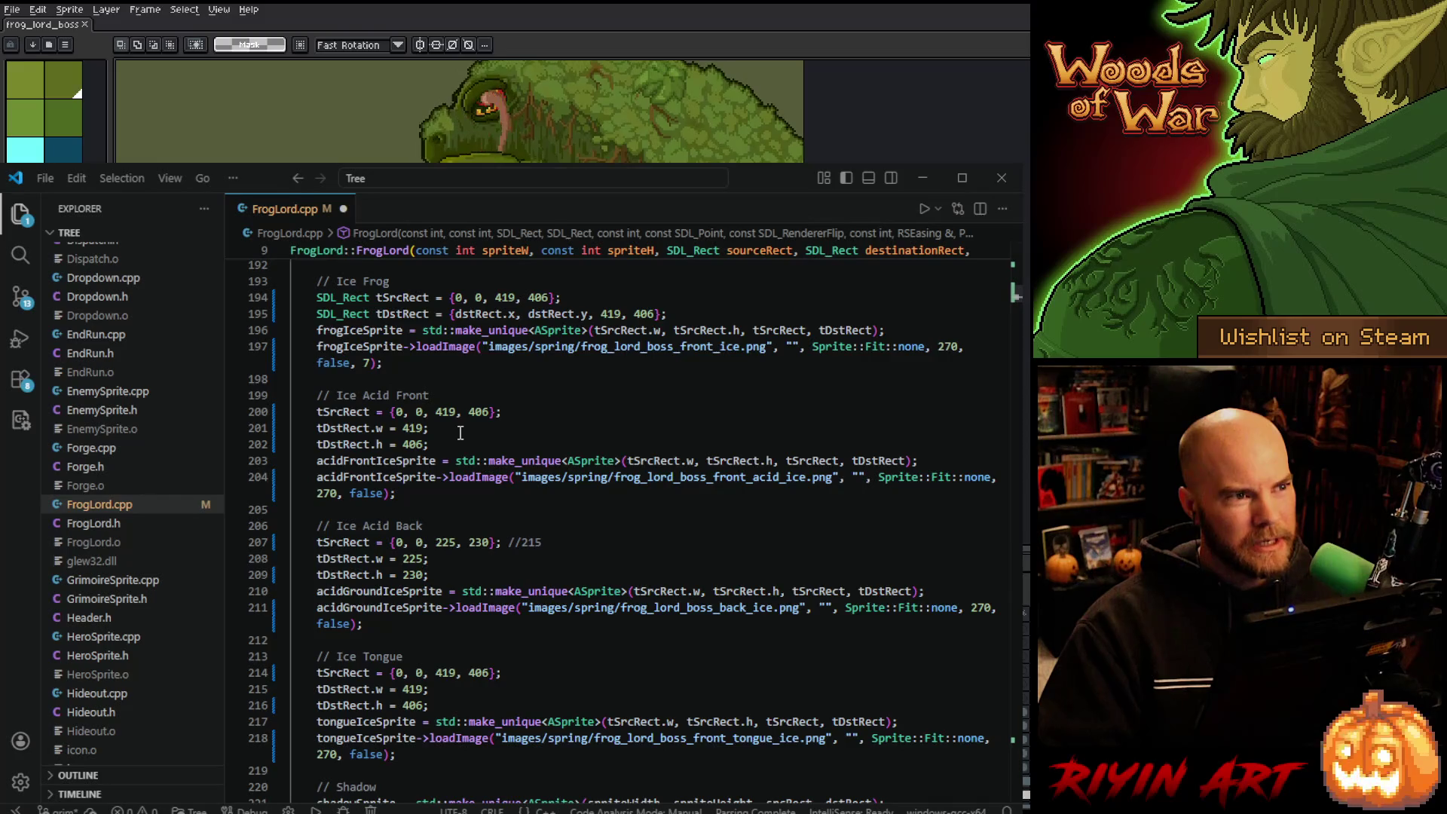
pyautogui.scroll(-2, 459, 434)
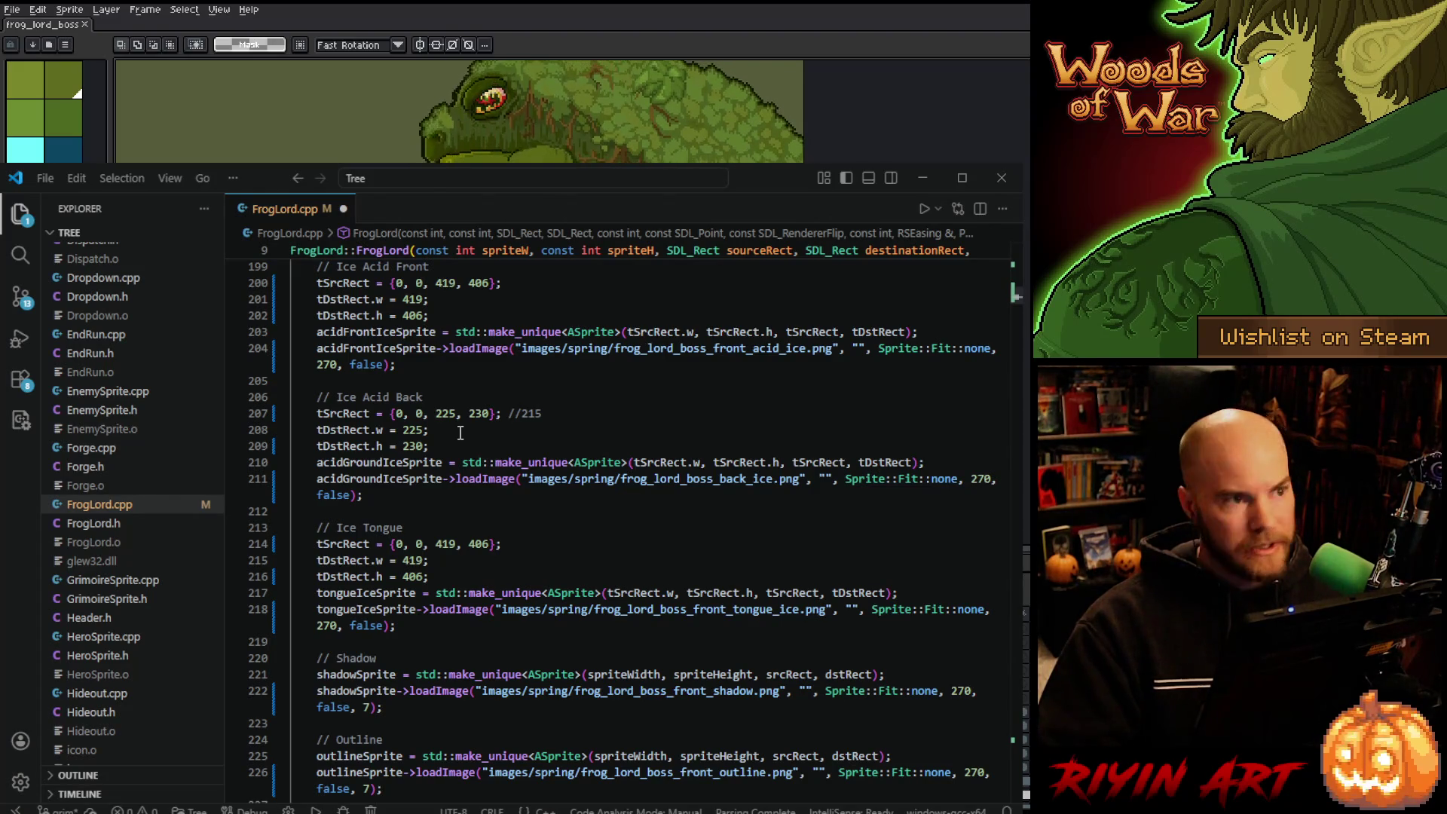
pyautogui.scroll(-2, 459, 433)
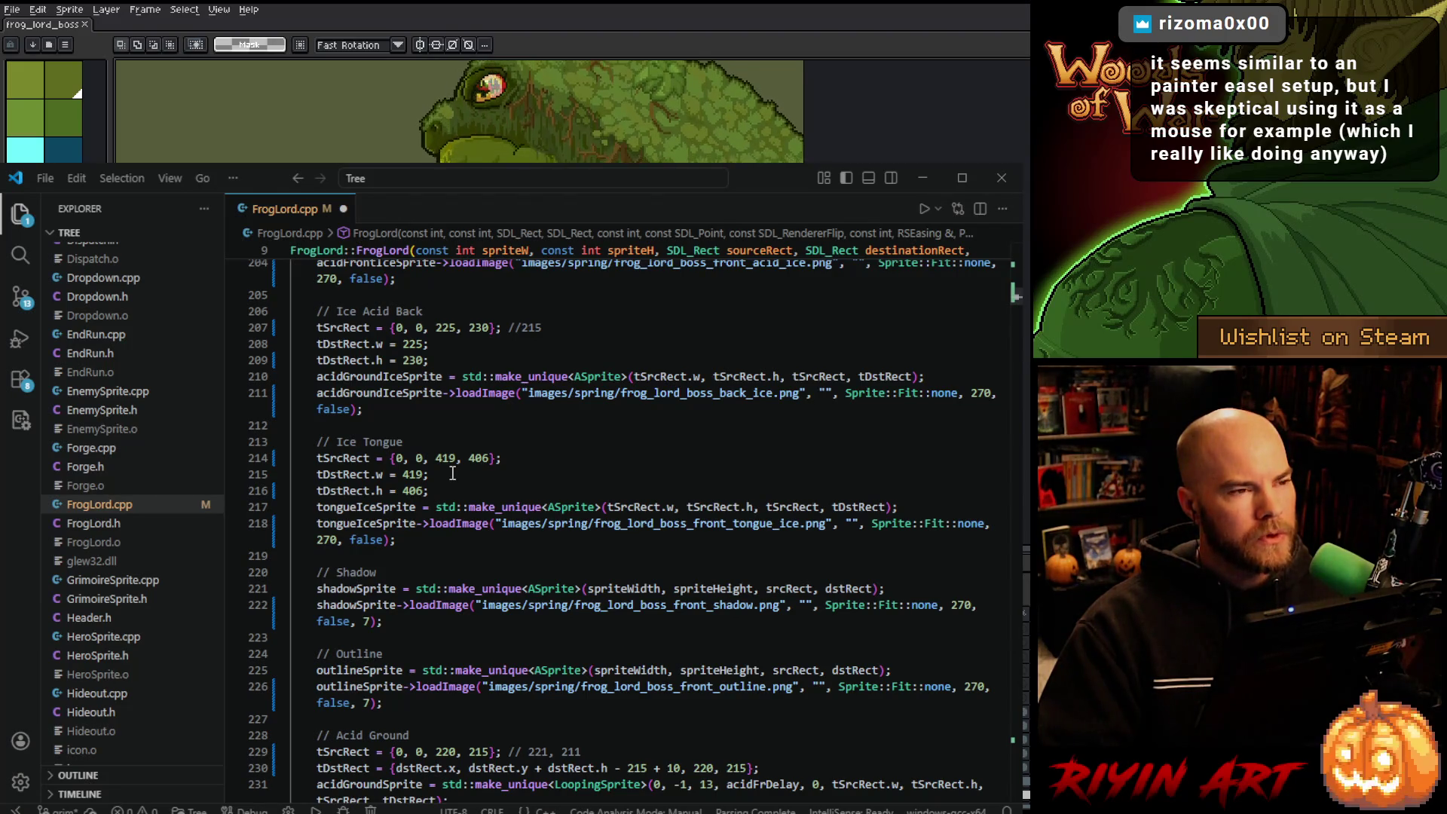
pyautogui.scroll(-3, 452, 472)
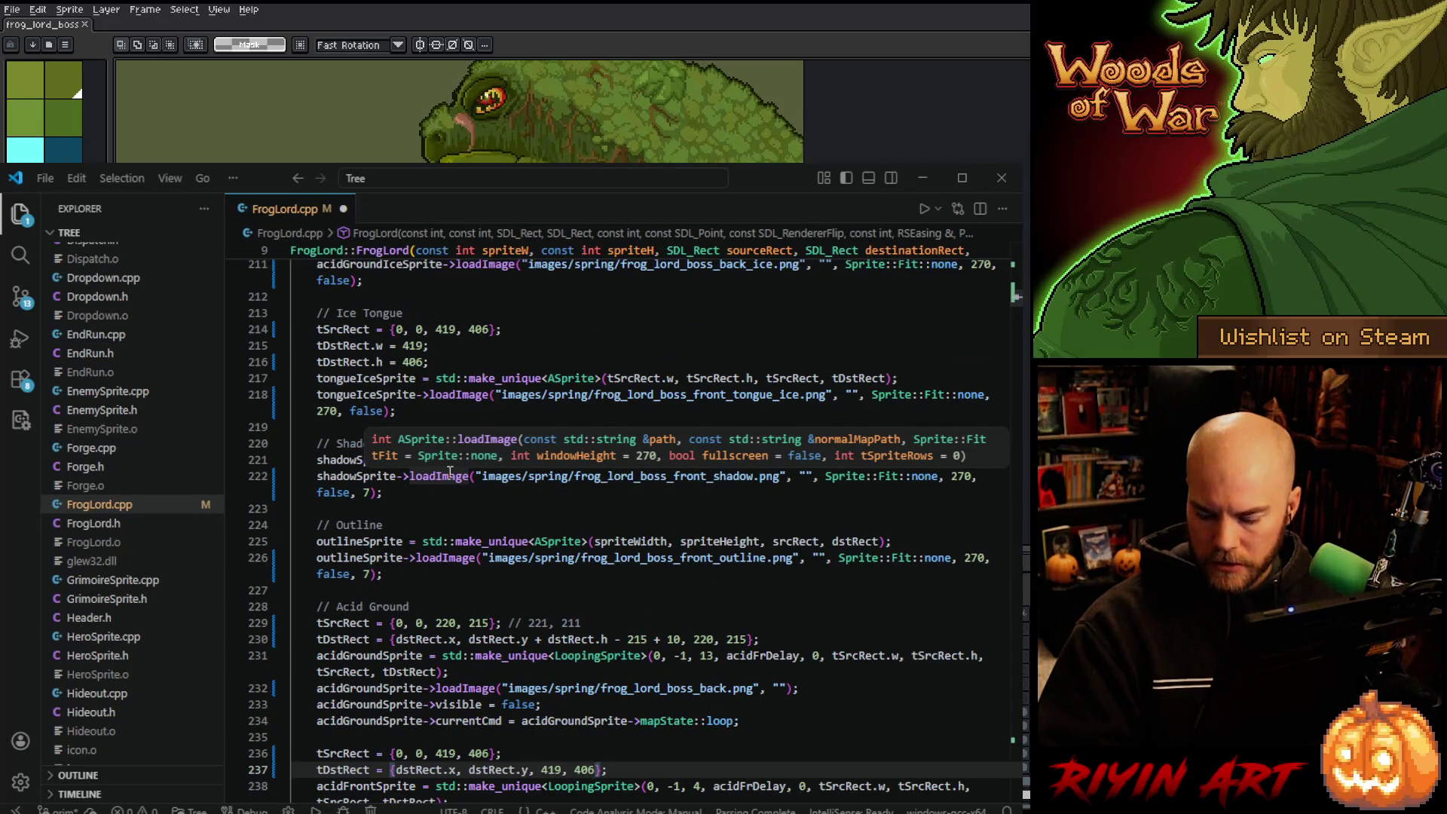
pyautogui.scroll(-3, 446, 484)
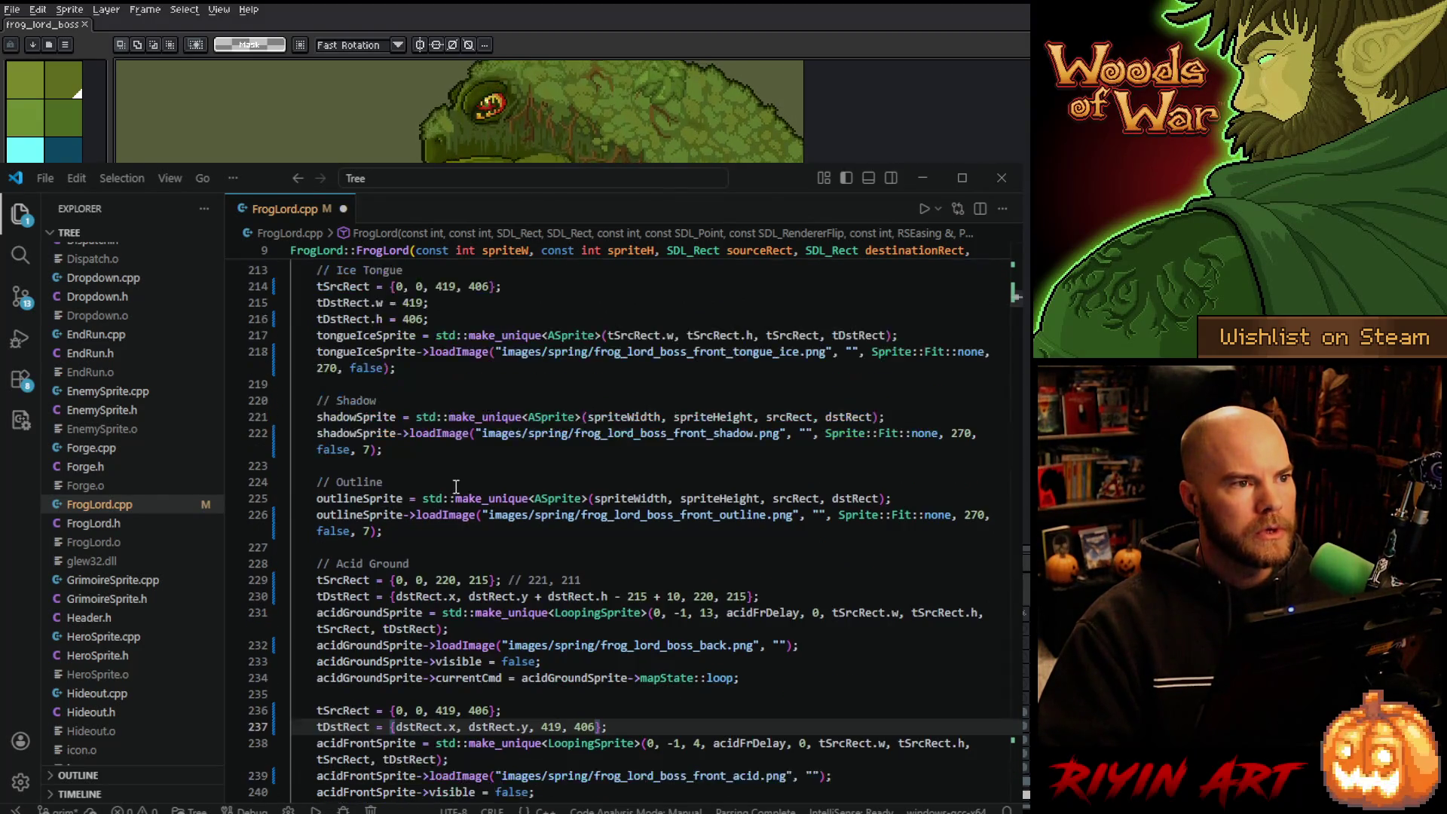
pyautogui.scroll(2, 479, 493)
pyautogui.scroll(1, 479, 493)
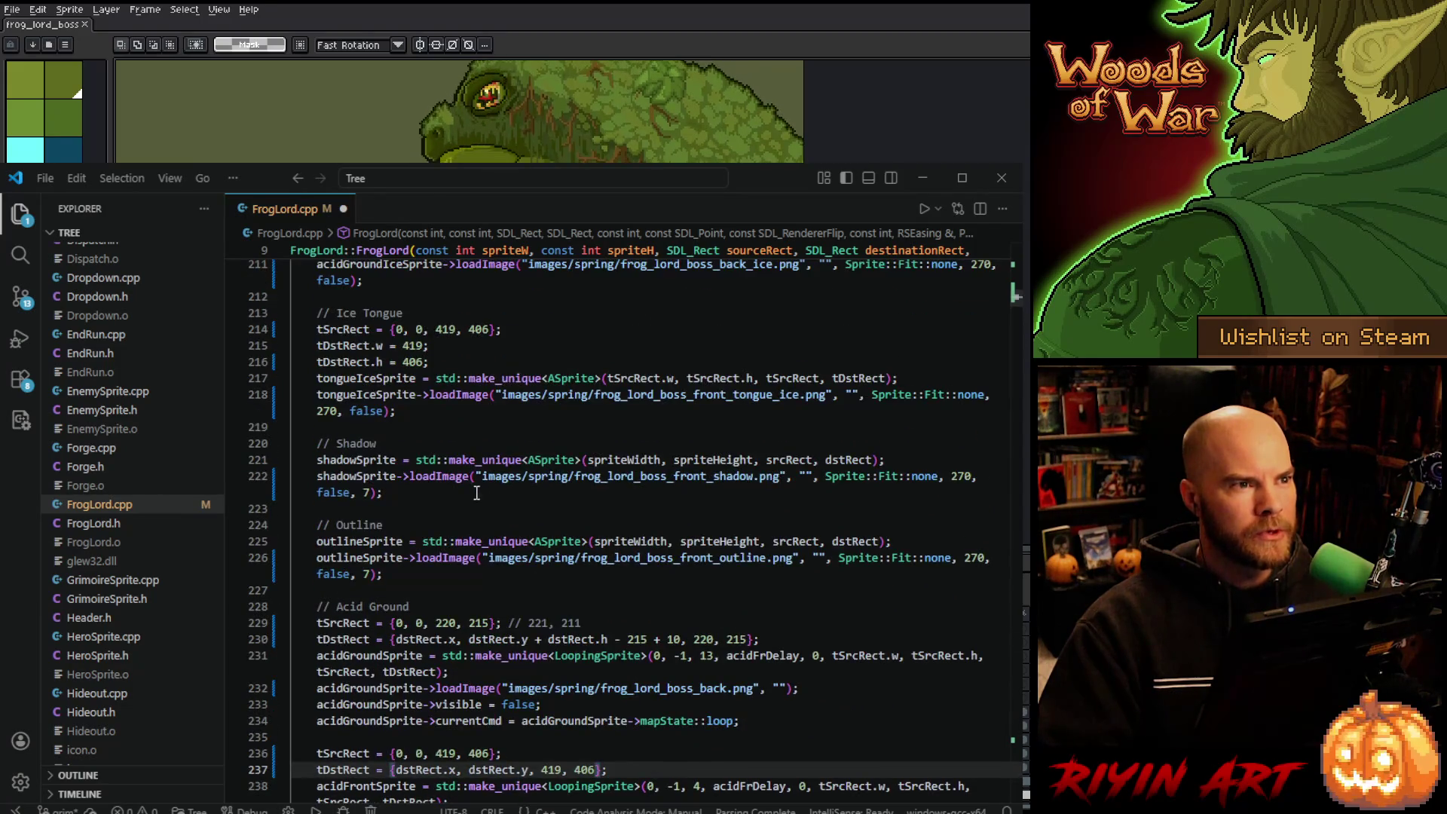
pyautogui.scroll(-5, 629, 411)
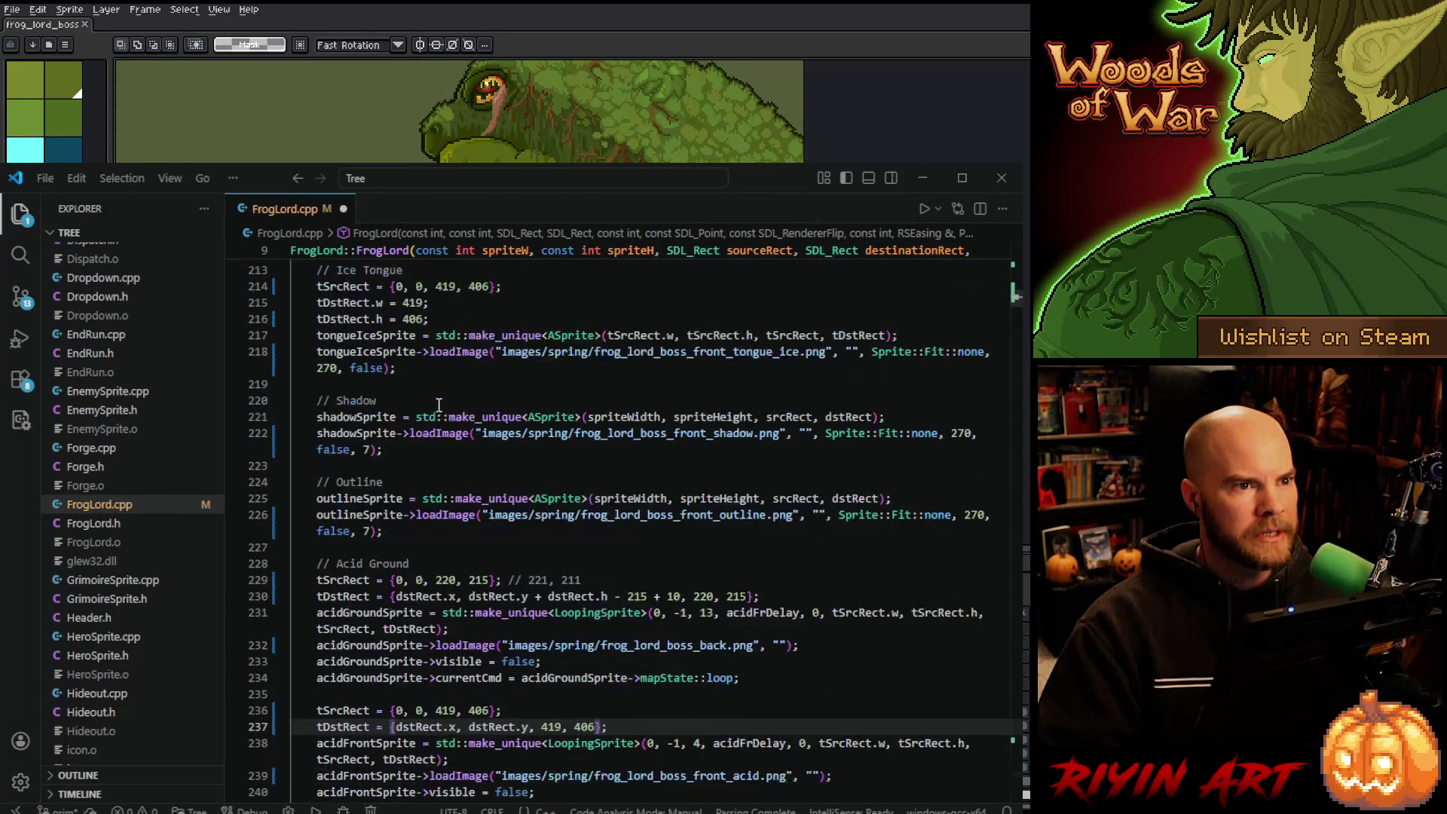
pyautogui.click(629, 409)
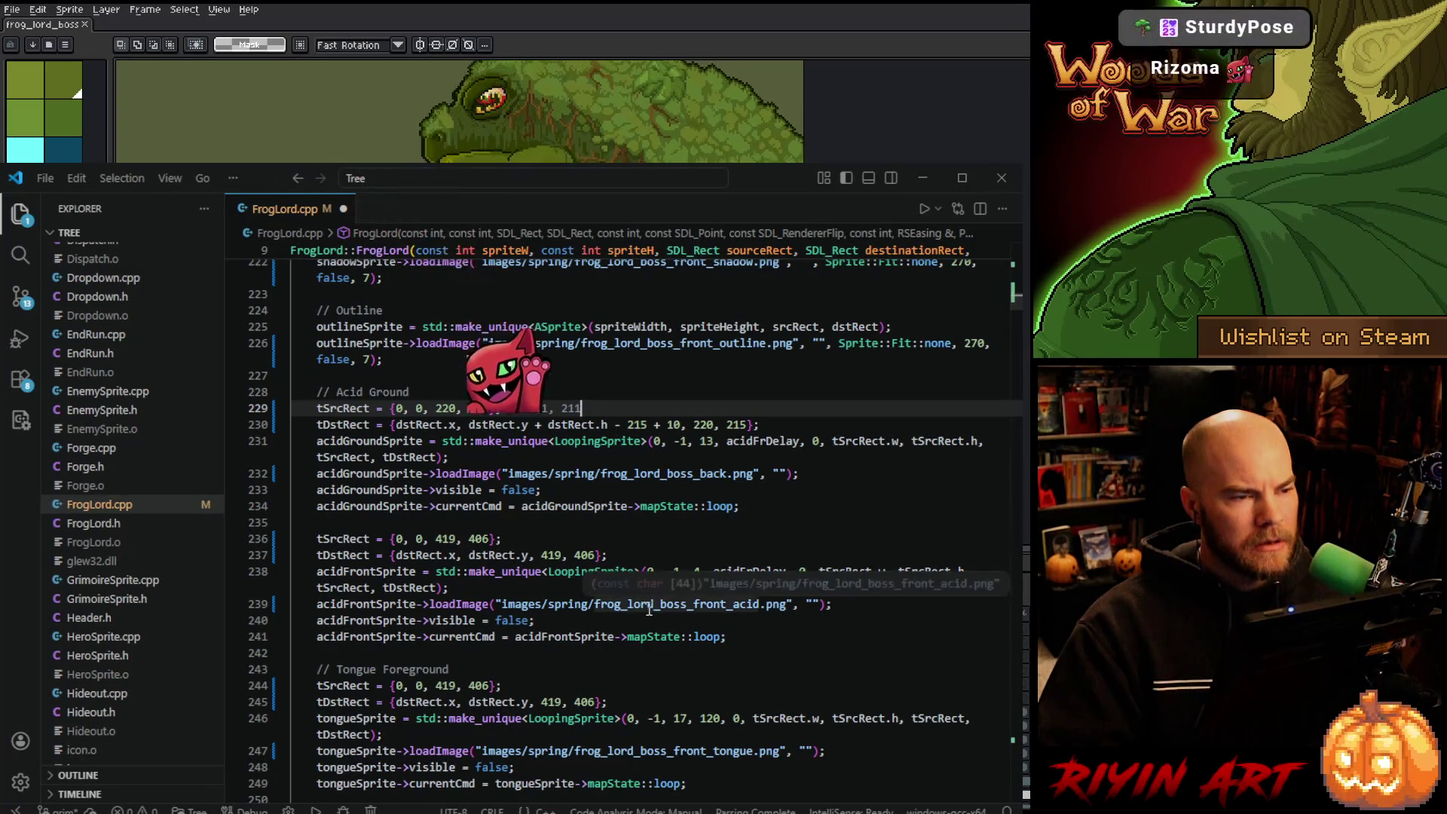
pyautogui.scroll(-1, 634, 577)
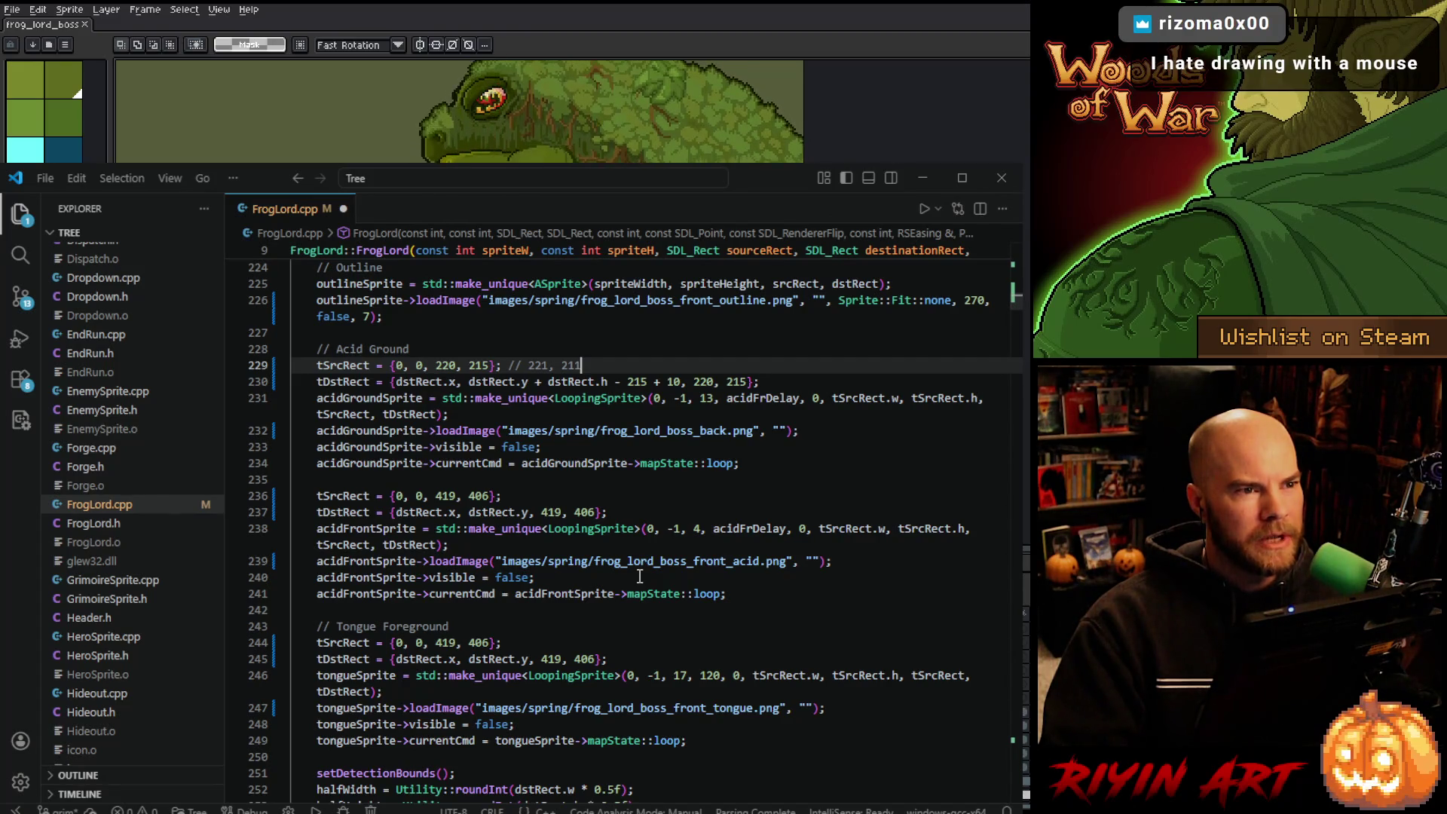
pyautogui.scroll(-4, 639, 577)
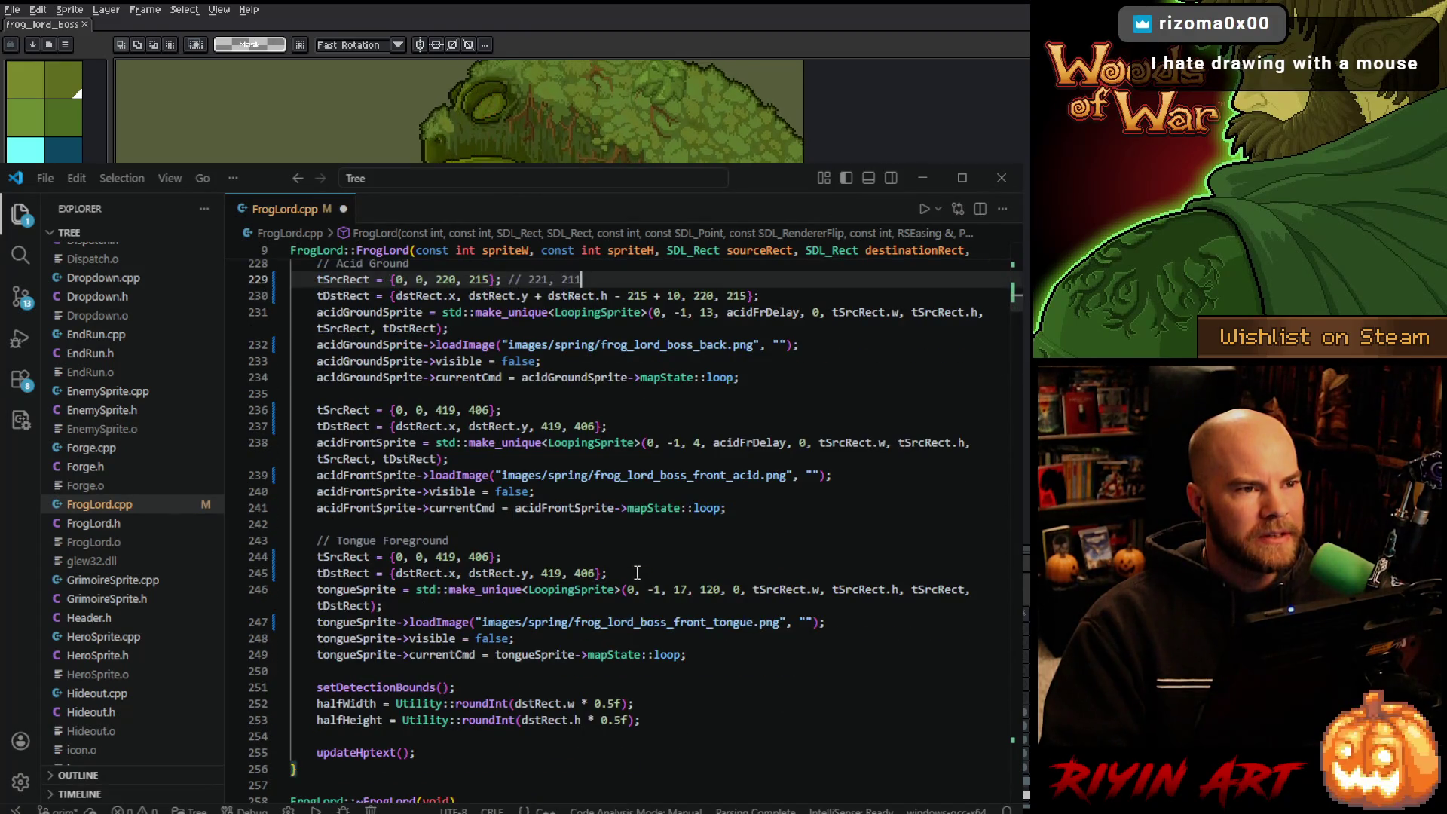
pyautogui.click(578, 520)
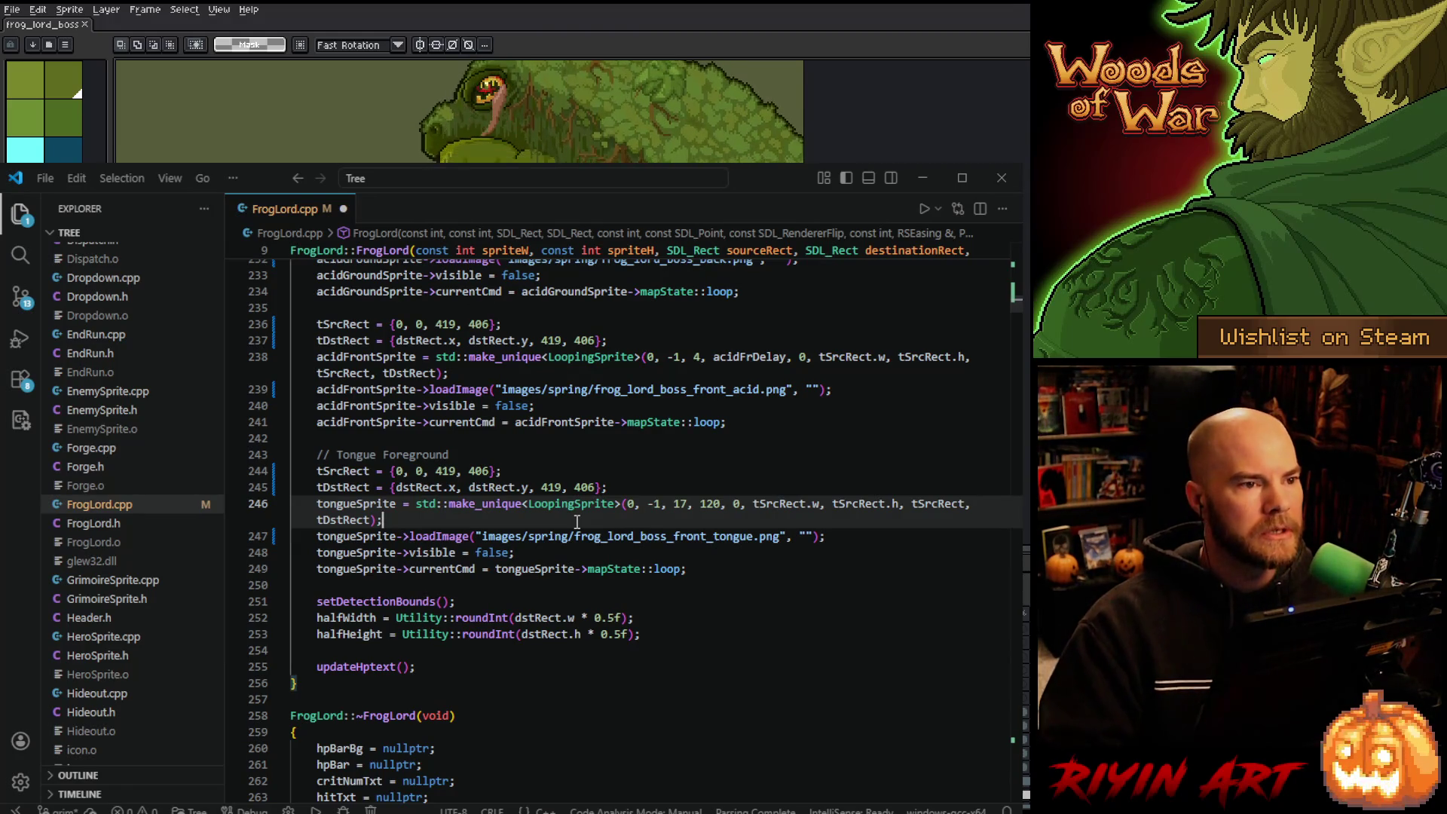
pyautogui.scroll(-10, 577, 522)
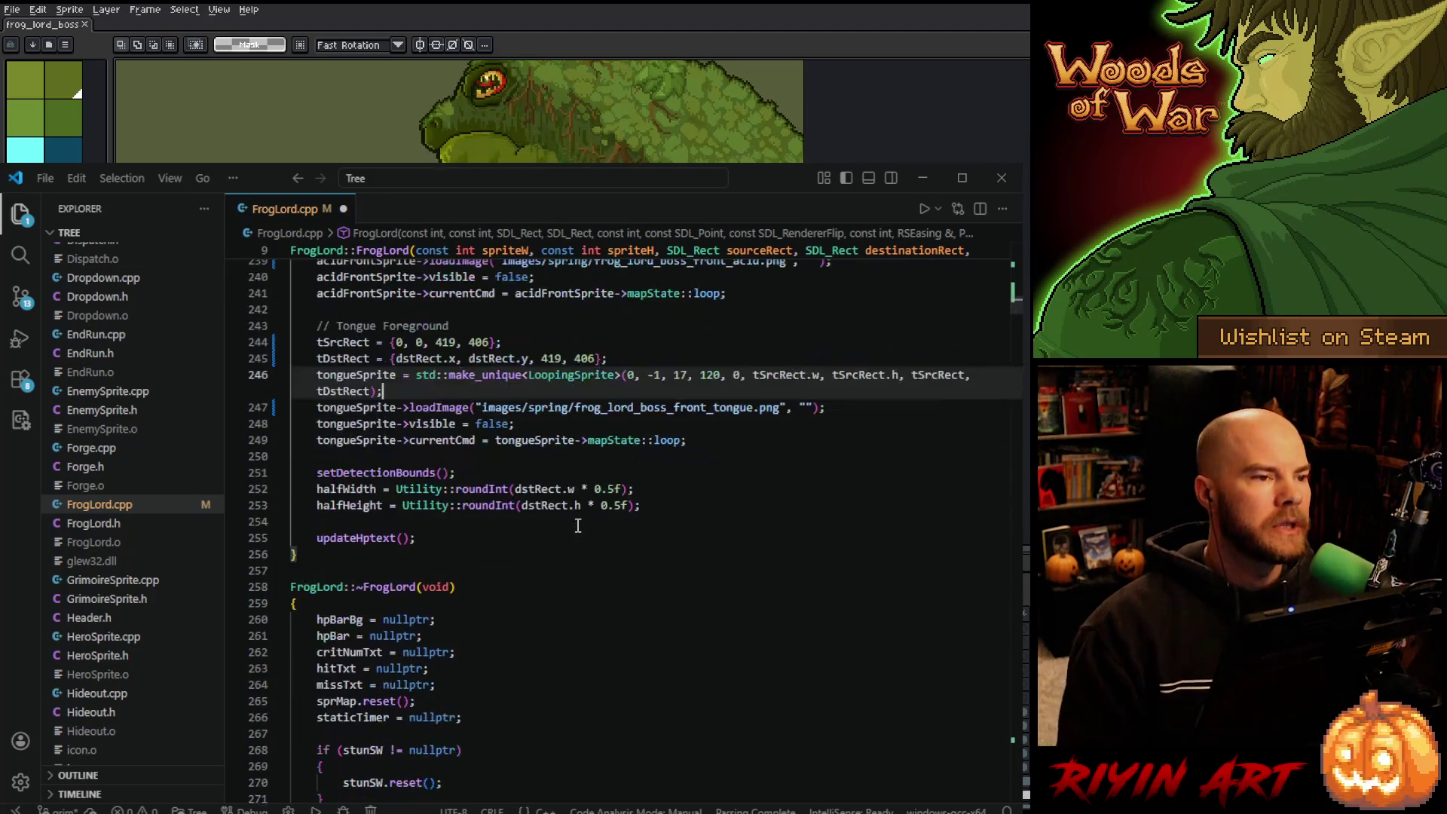
pyautogui.scroll(-4, 577, 524)
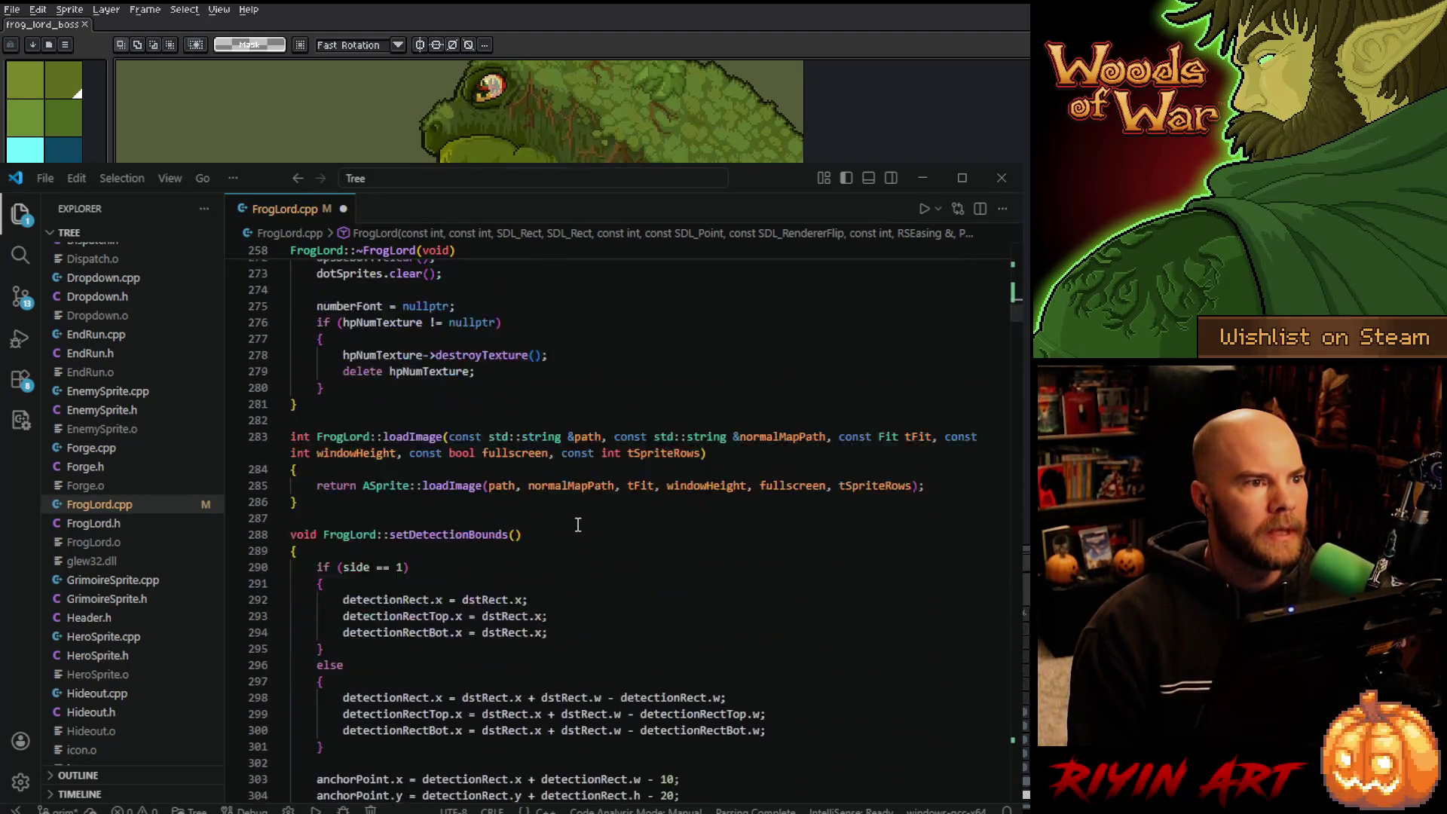
pyautogui.scroll(-3, 587, 530)
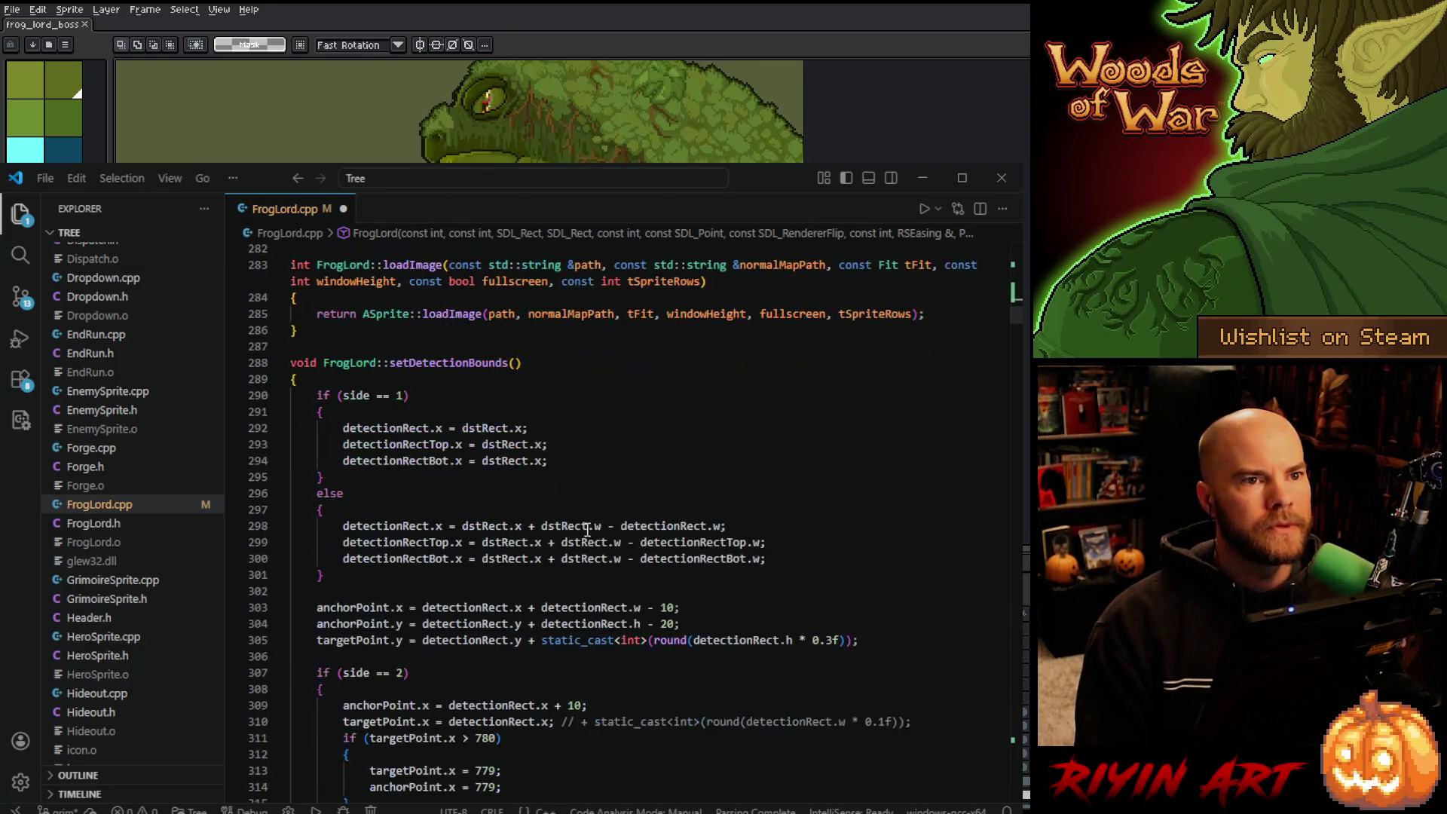
pyautogui.scroll(-2, 582, 529)
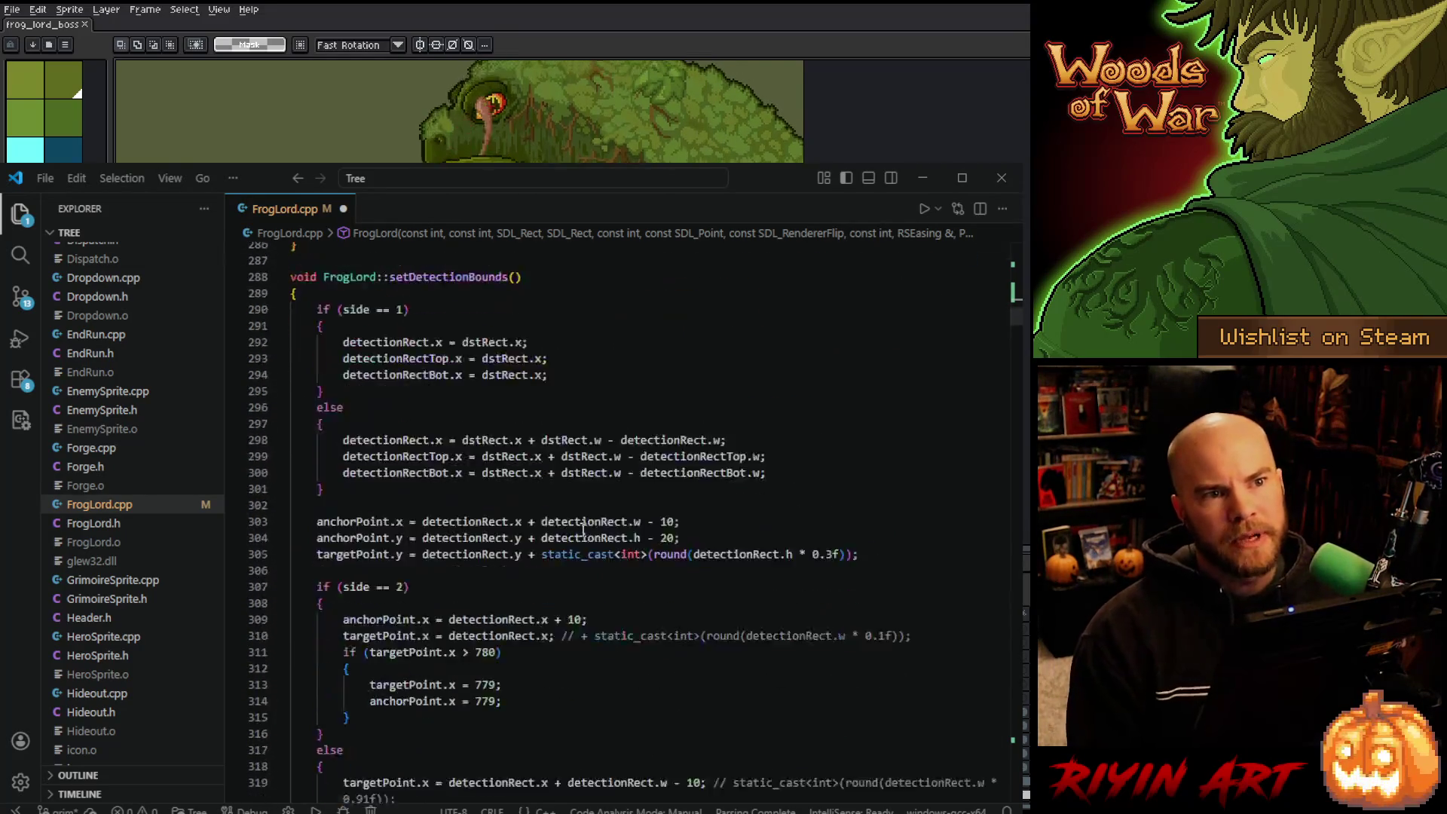
pyautogui.scroll(3, 582, 530)
pyautogui.scroll(-1, 582, 529)
pyautogui.scroll(4, 582, 530)
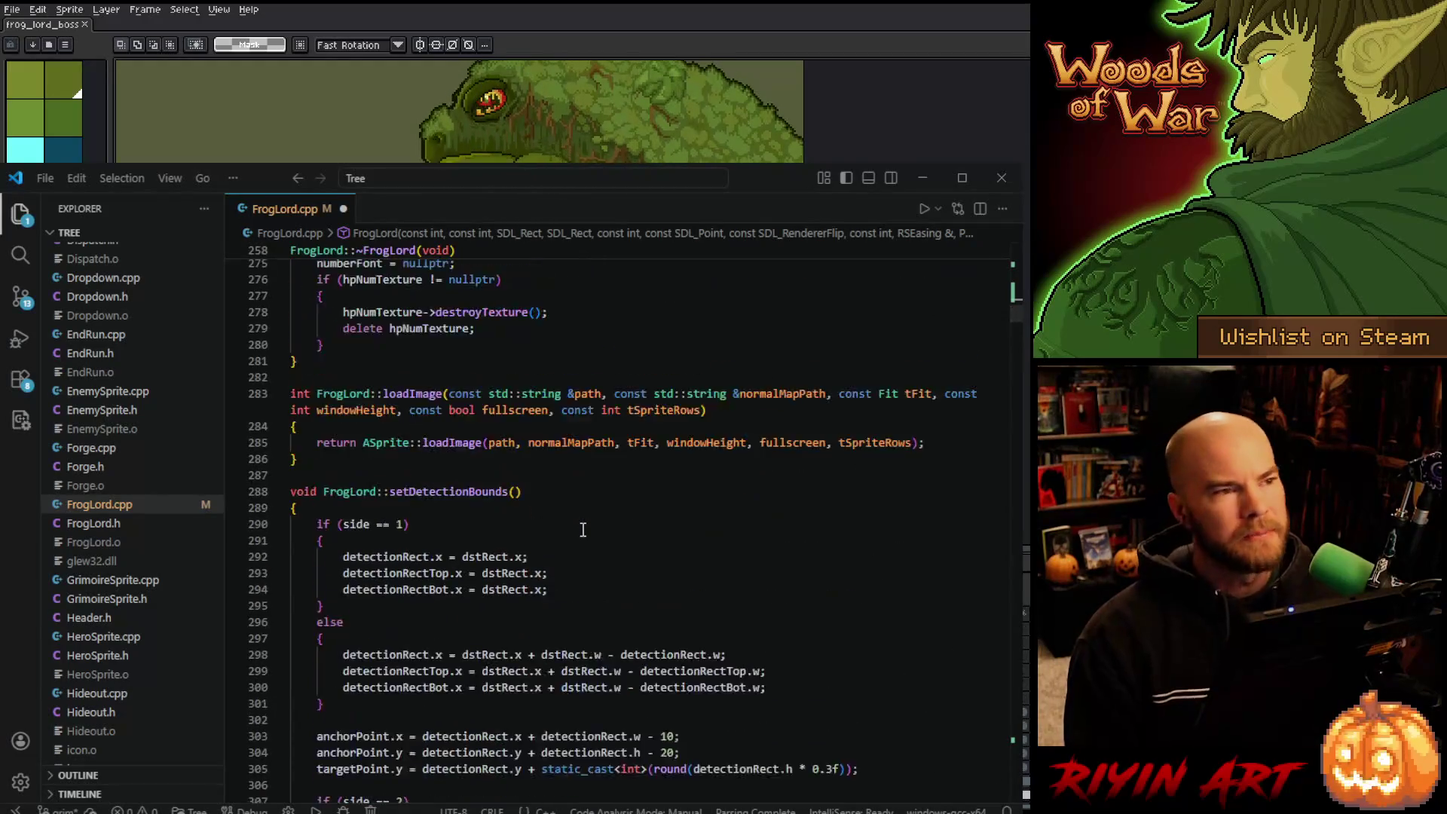
pyautogui.scroll(-2, 573, 537)
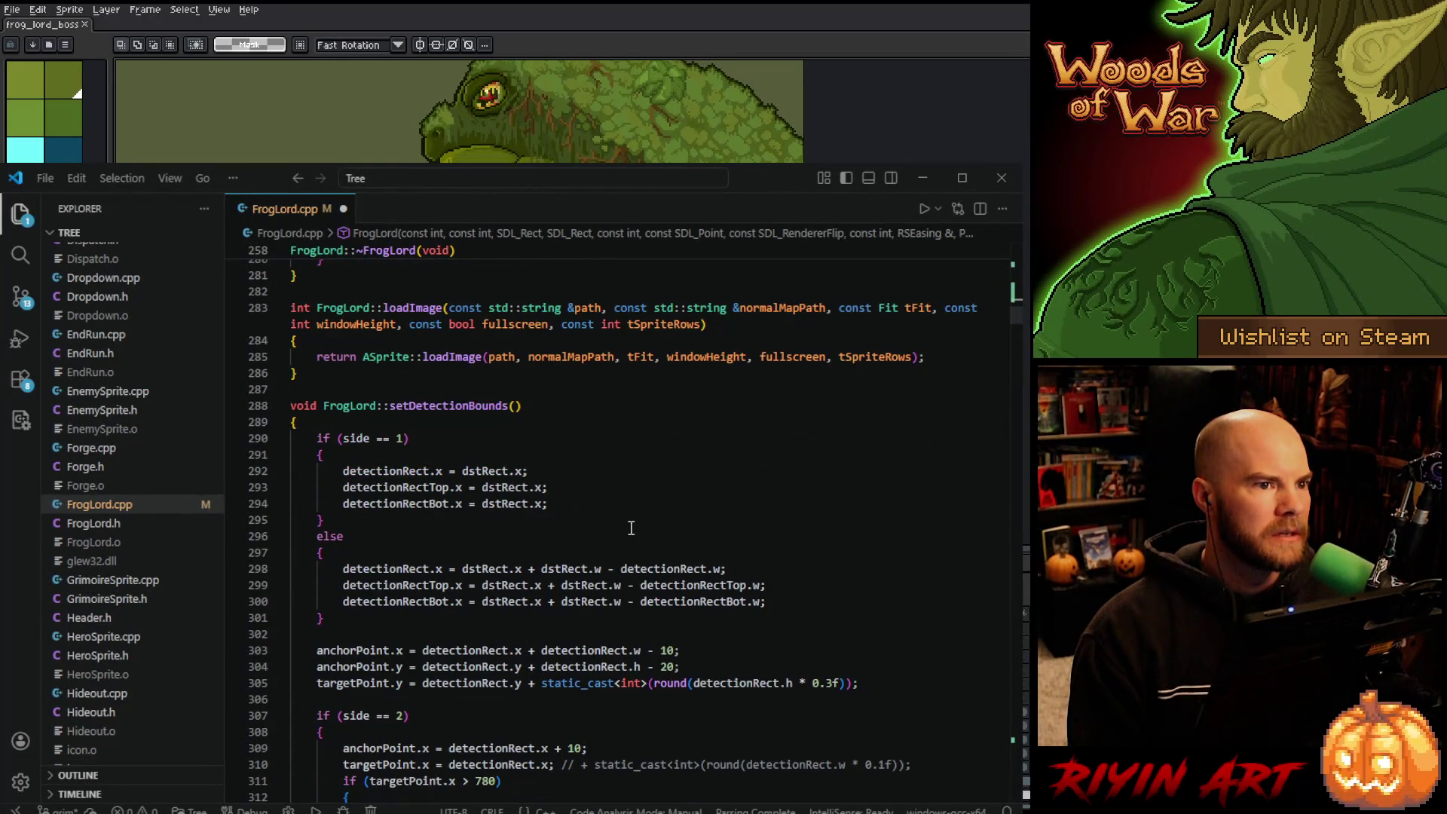
pyautogui.scroll(-3, 632, 528)
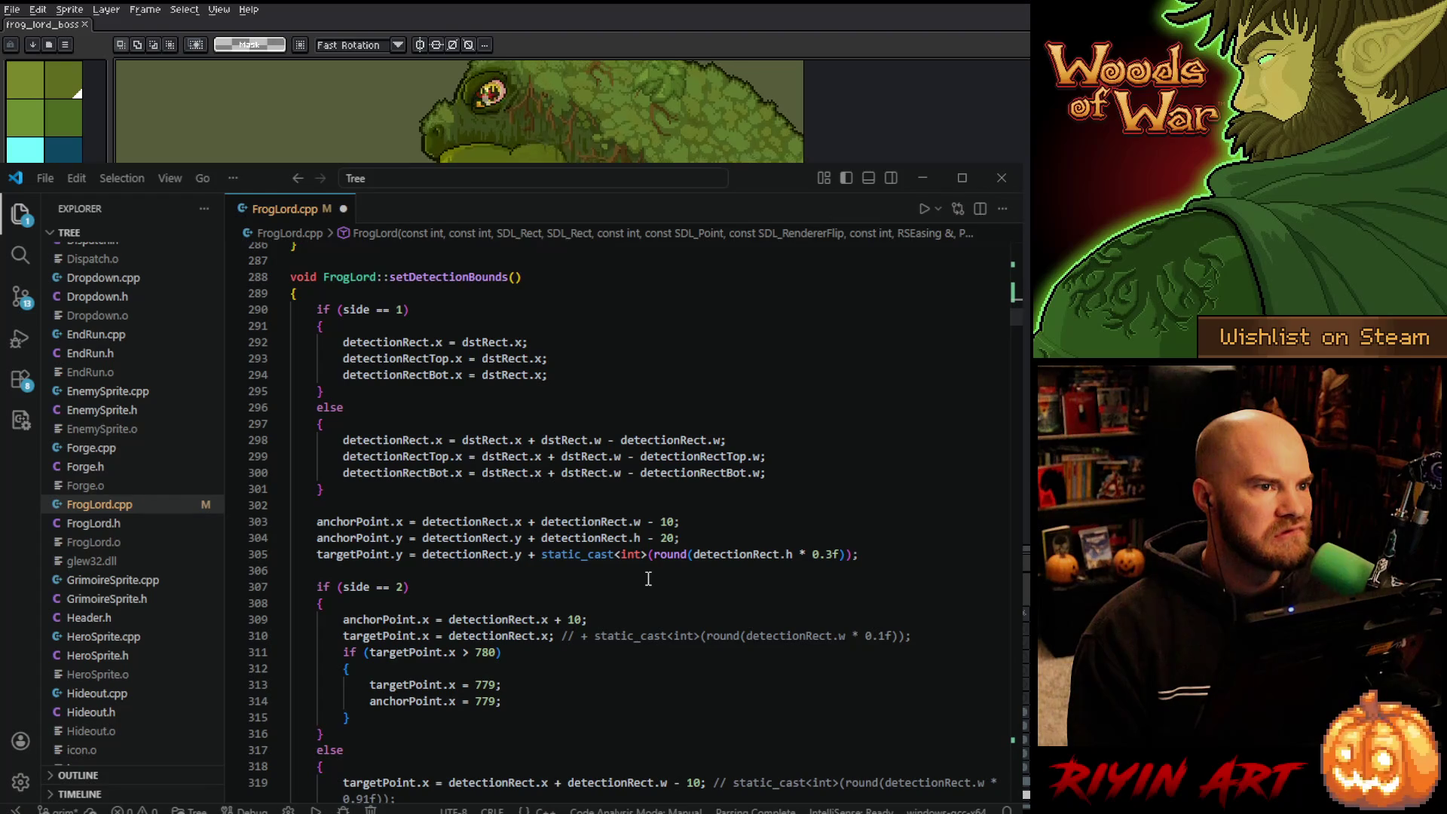
pyautogui.scroll(2, 648, 579)
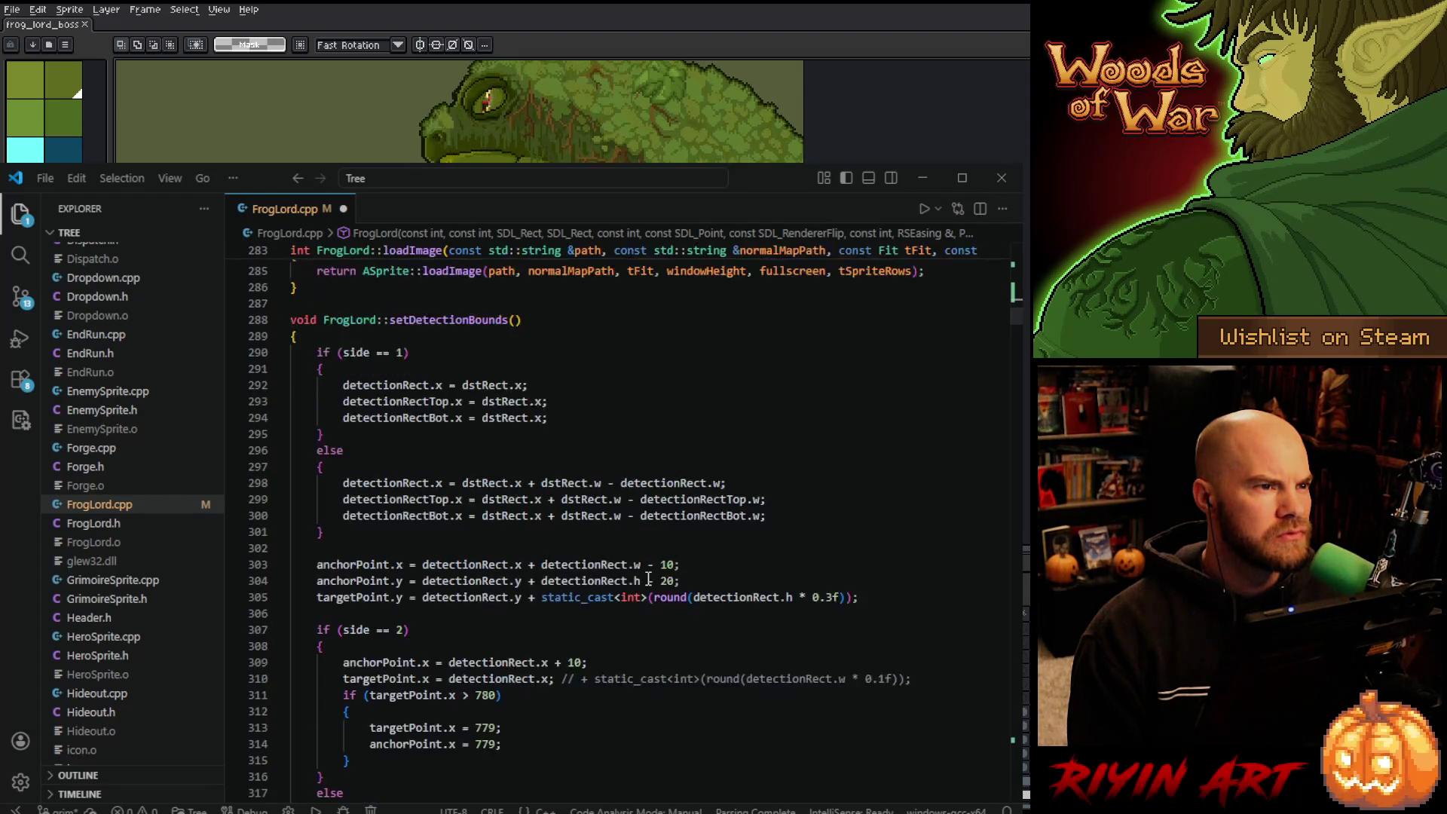
pyautogui.scroll(-2, 648, 579)
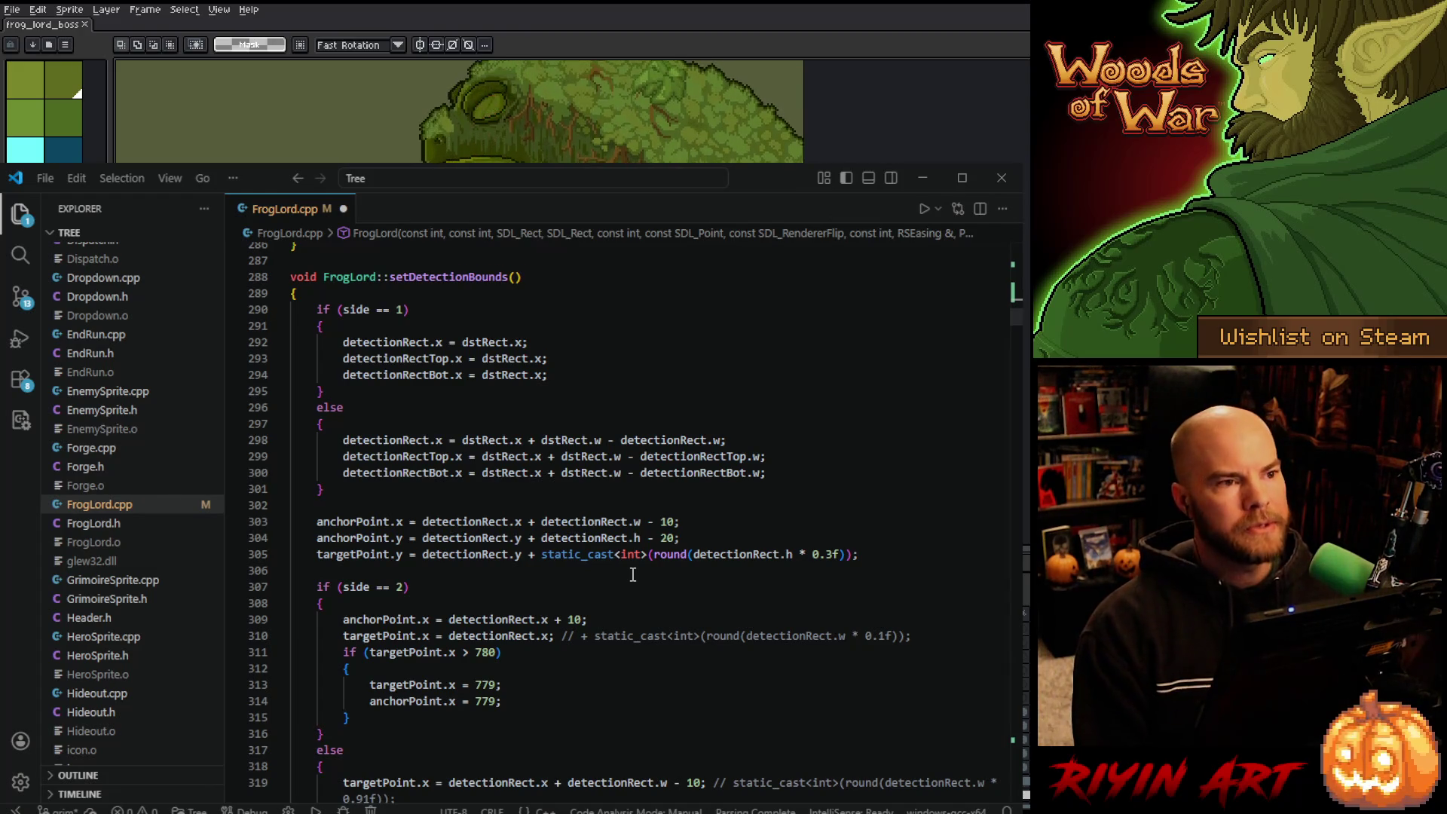
# Save FrogLord.cpp and select detectionRectTop in setDetectionBounds to check its uses.
pyautogui.click(633, 574)
pyautogui.hotkey('ctrl', 's')
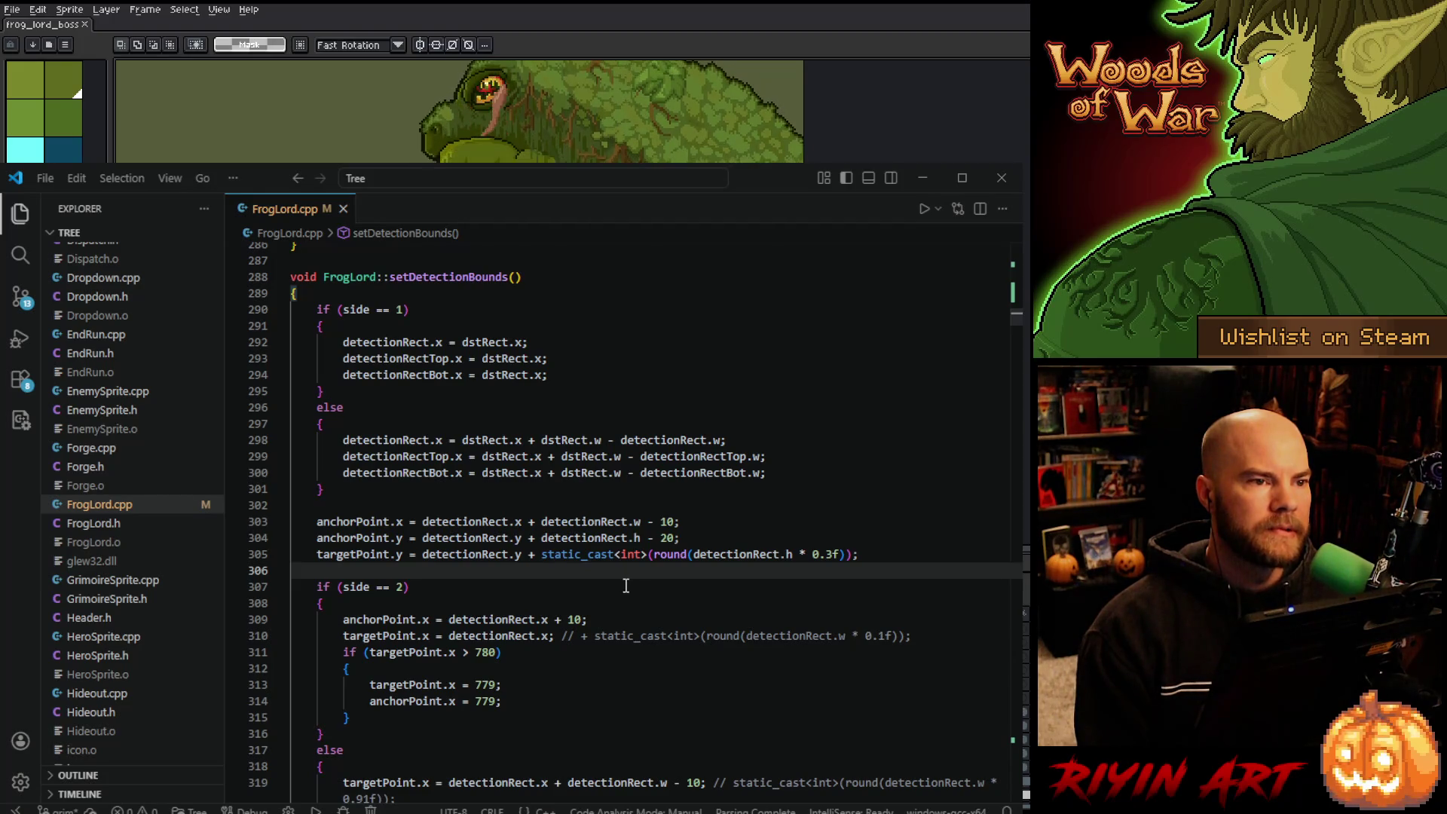
pyautogui.scroll(-1, 626, 584)
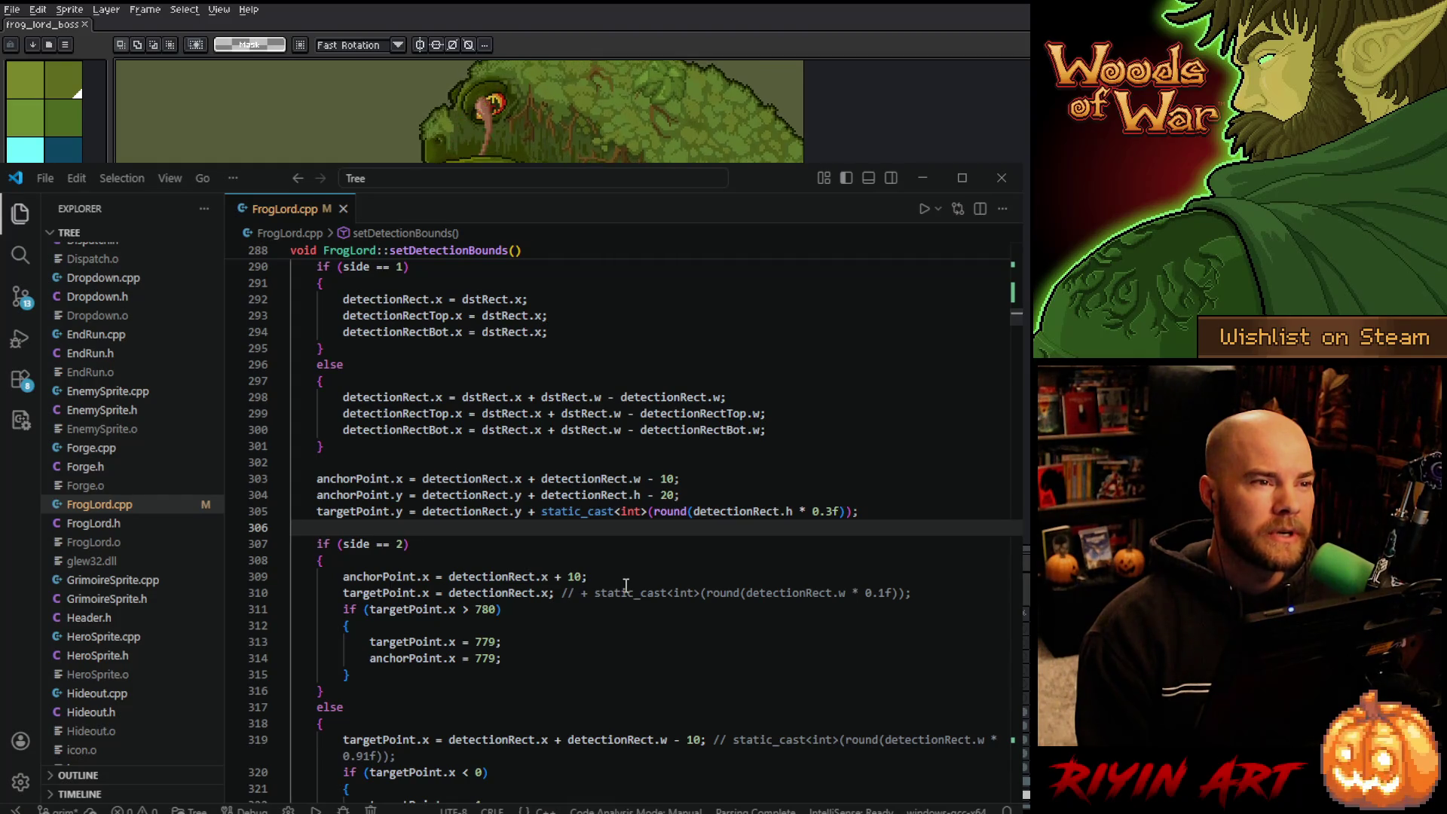
pyautogui.click(779, 414)
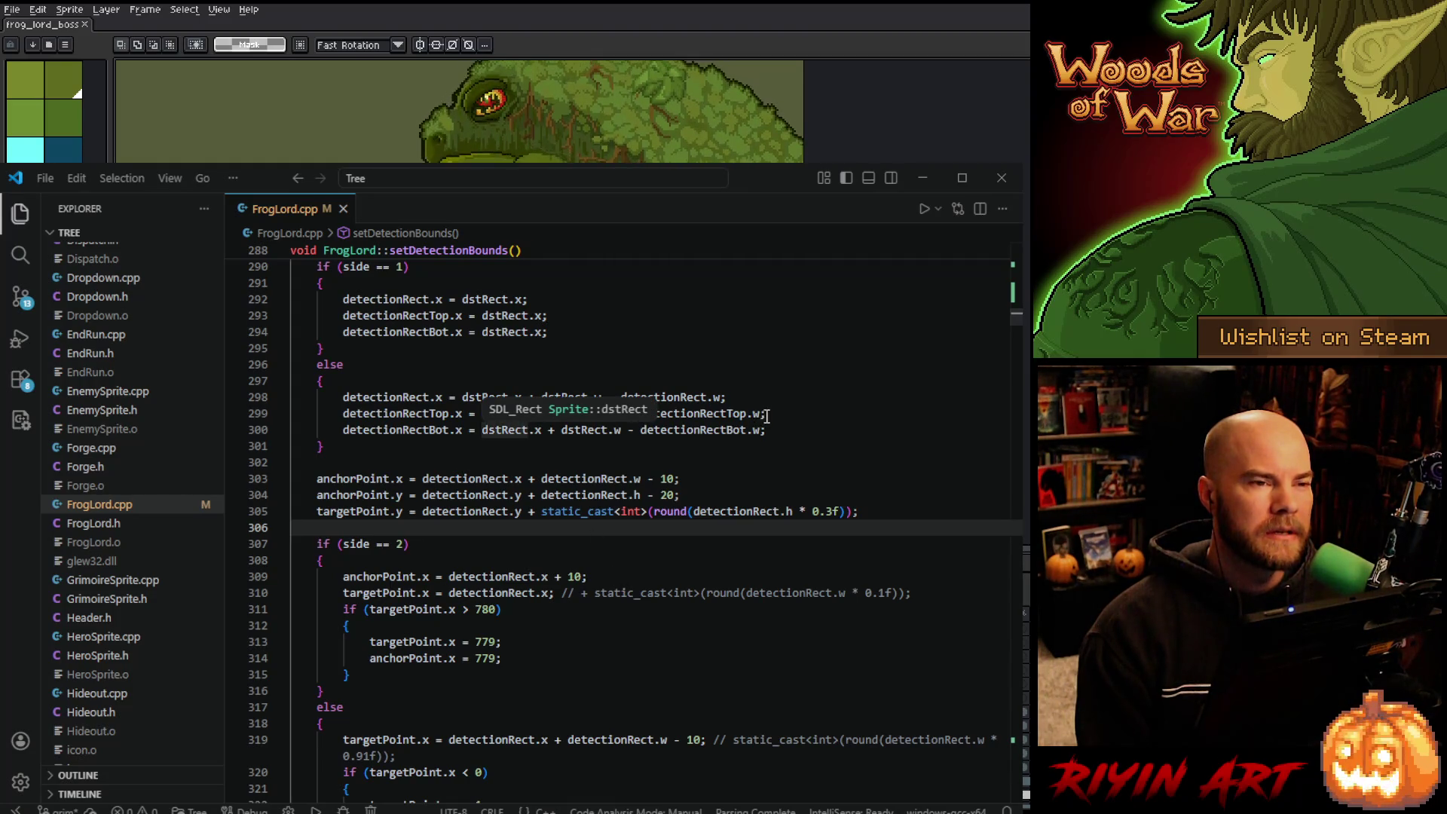
pyautogui.doubleClick(718, 419)
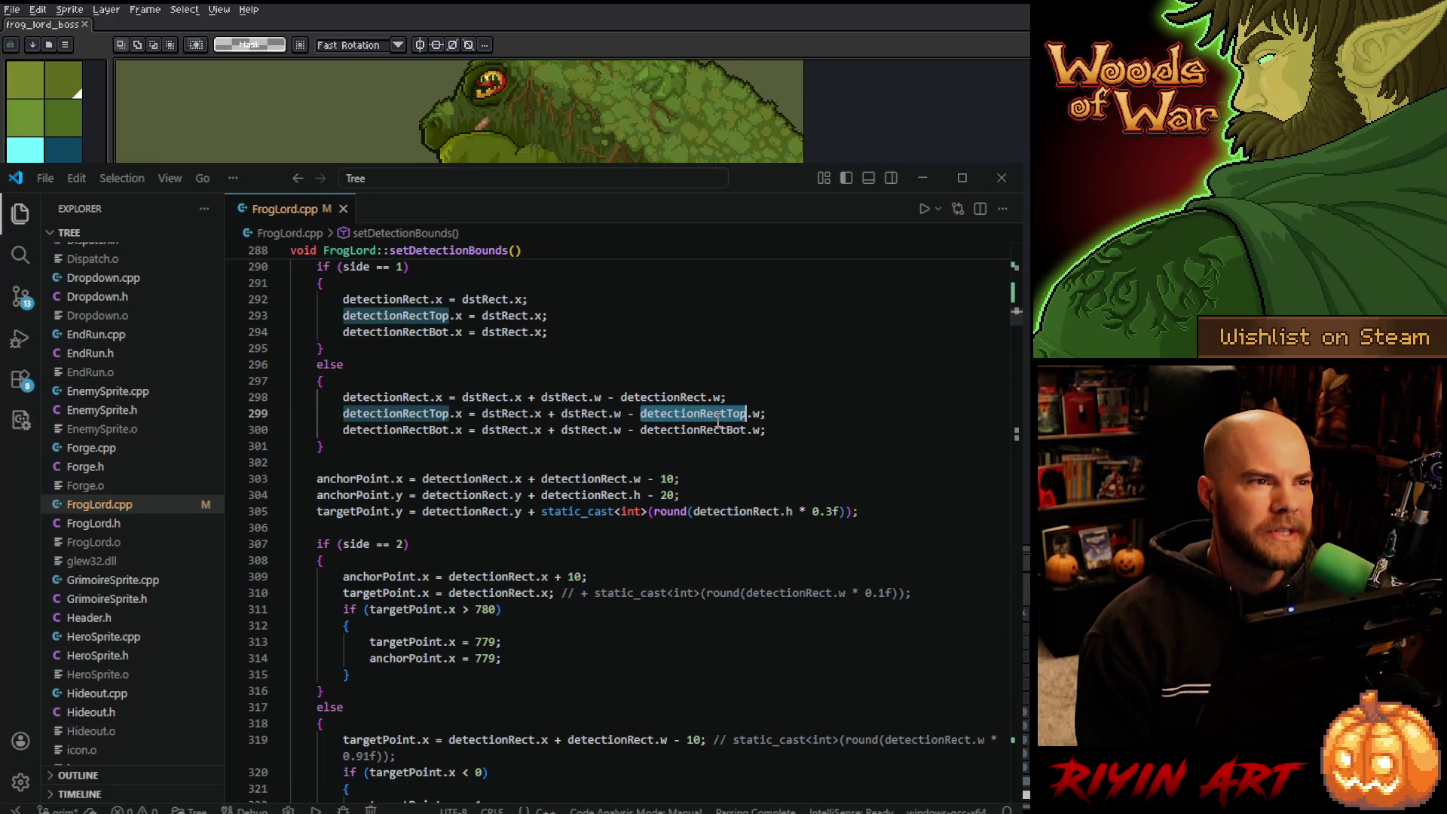